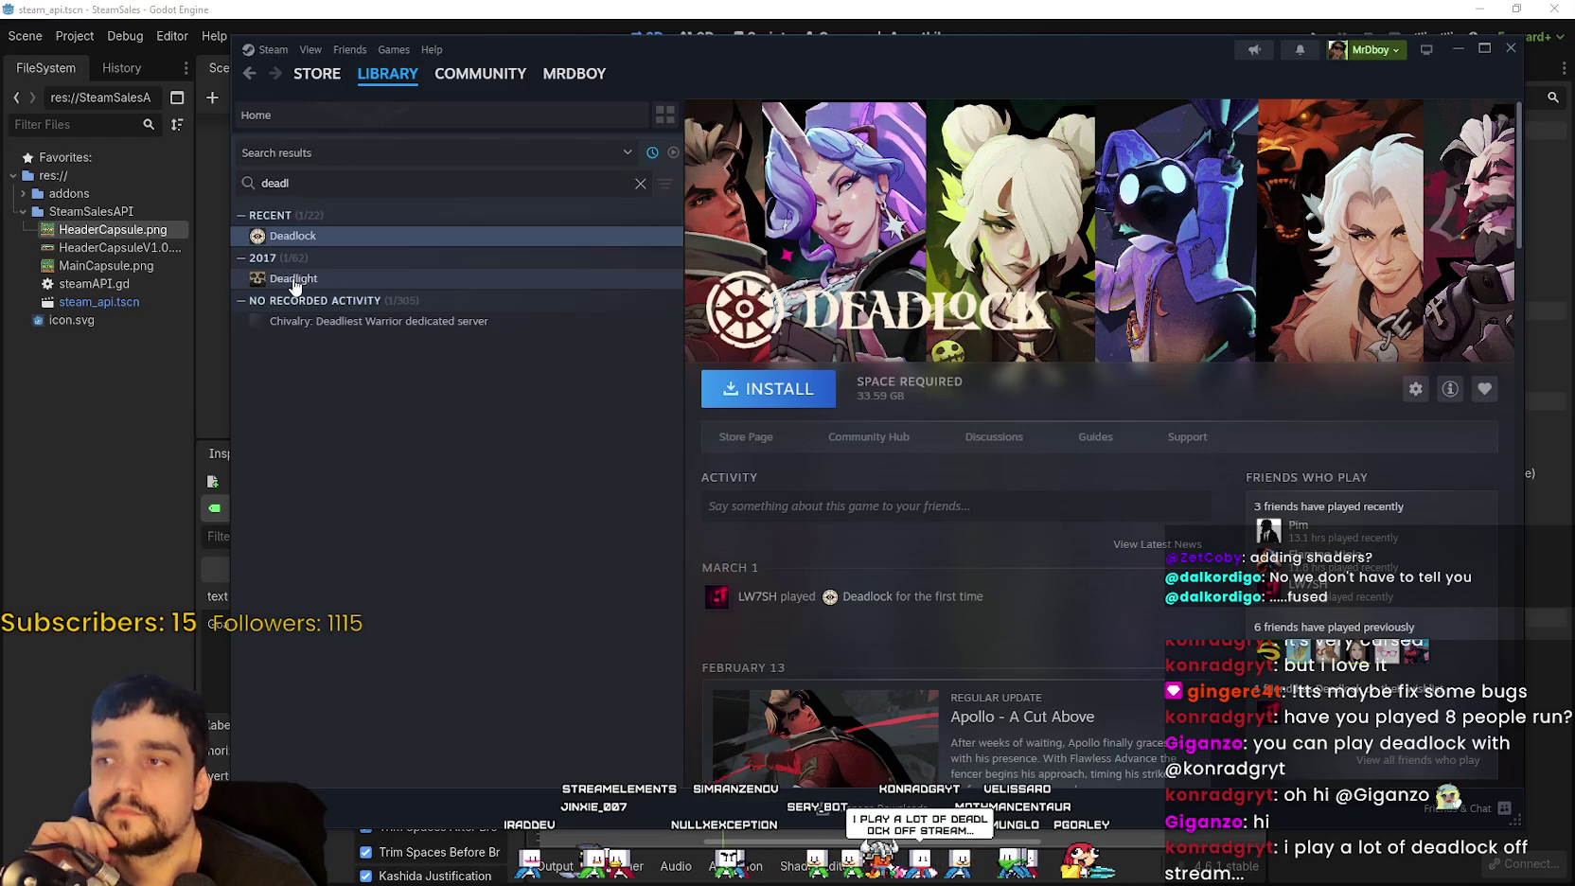
Step: Open Deadlock's store page and browse its screenshot thumbnails, ending on the Mina roster shot
left_click(744, 436)
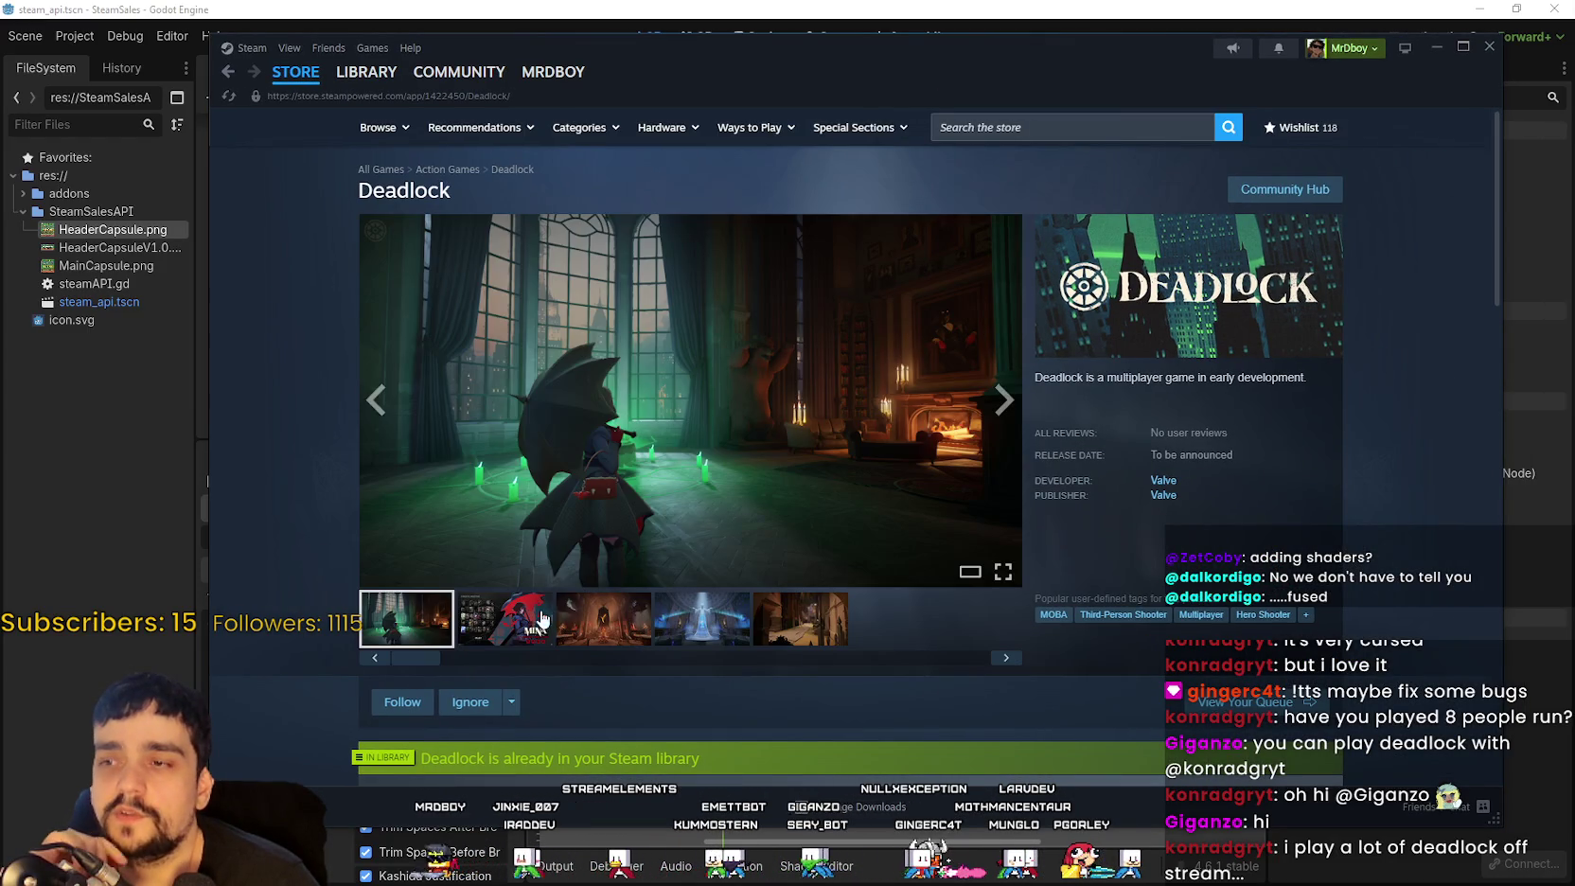
left_click(518, 614)
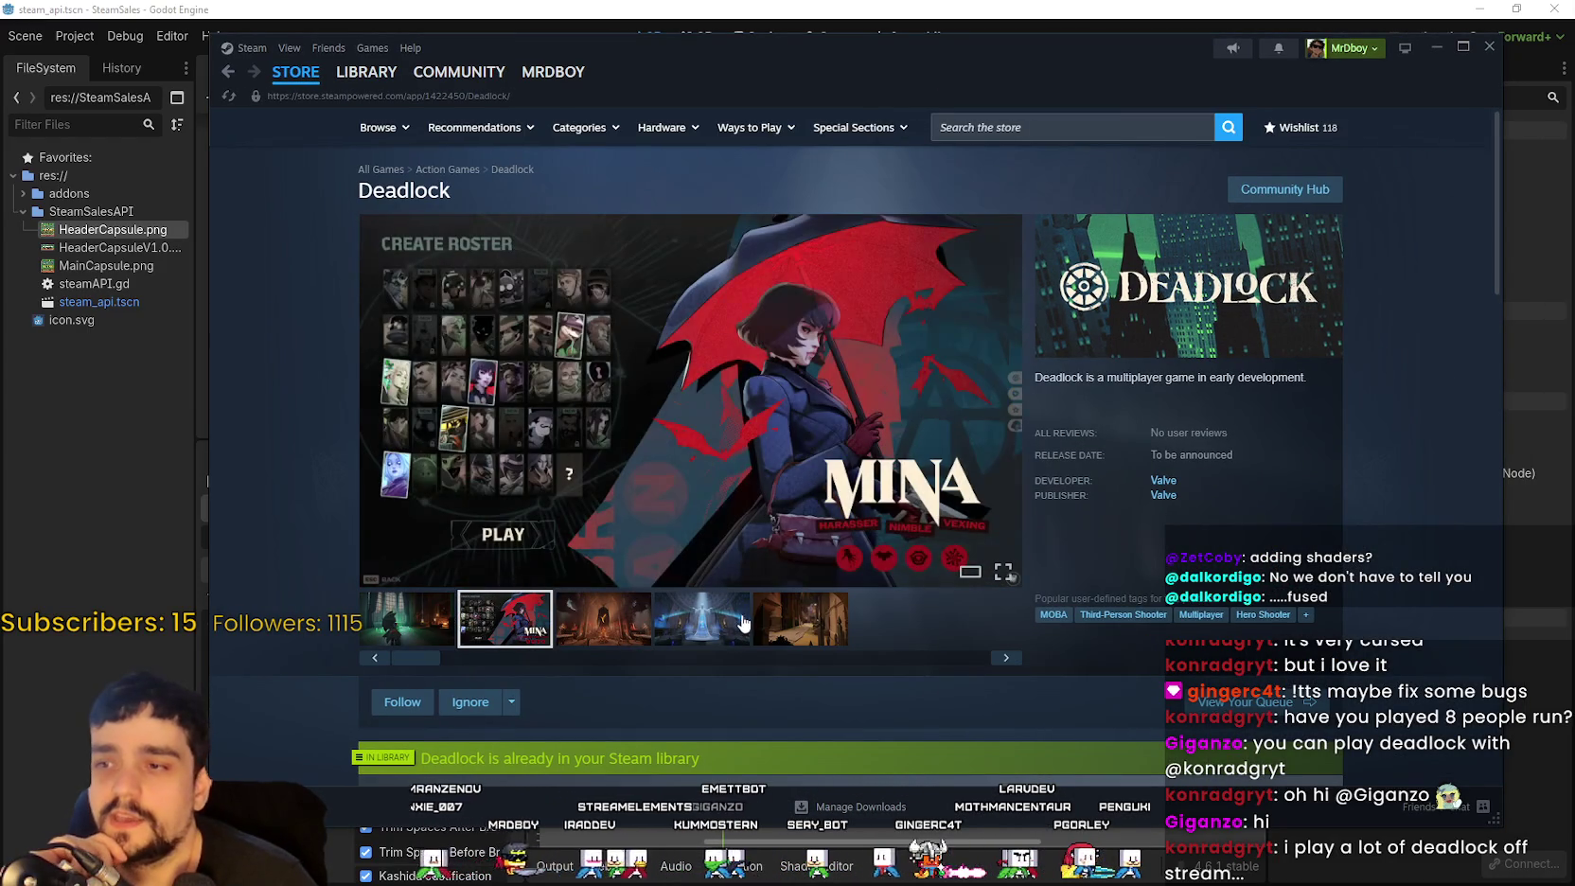
left_click(739, 623)
left_click(812, 633)
scroll(866, 657, "down", 6)
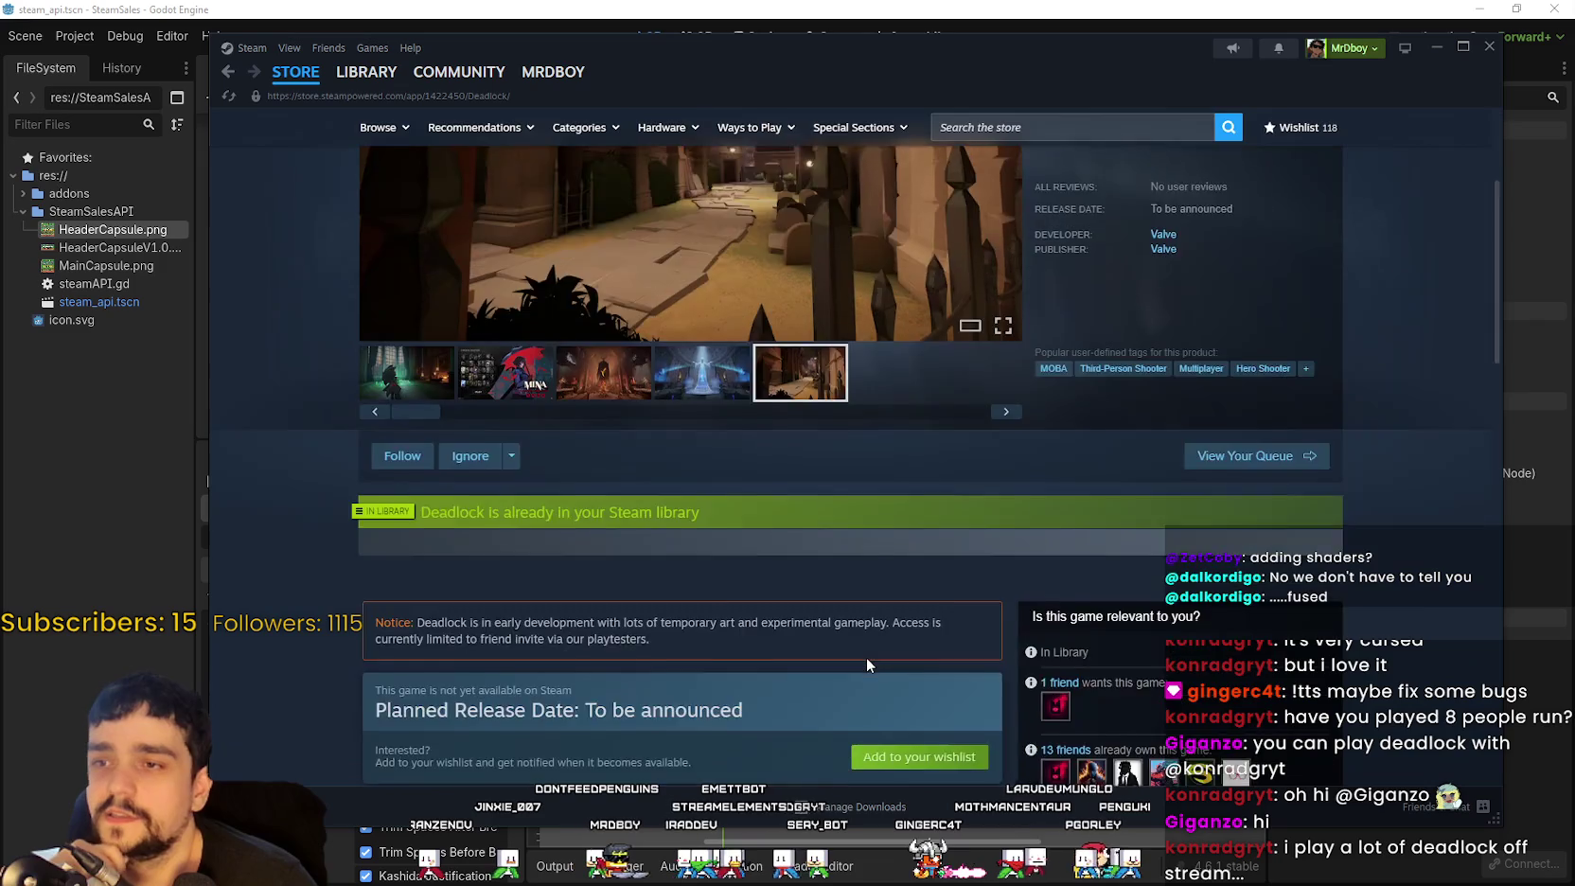
scroll(862, 661, "down", 8)
scroll(852, 655, "up", 5)
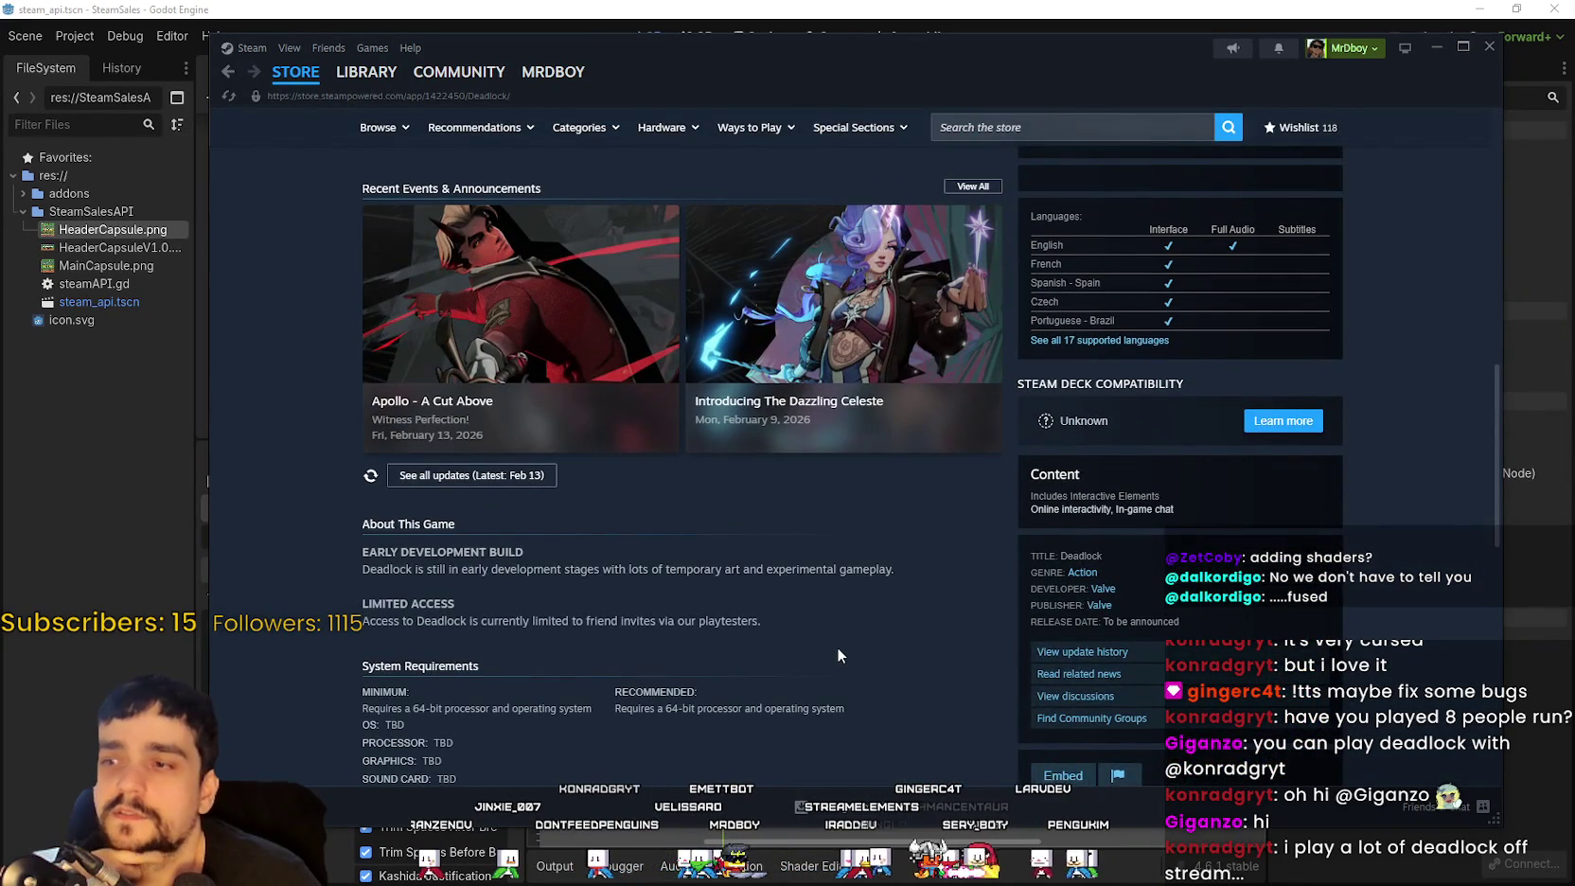
scroll(837, 653, "up", 8)
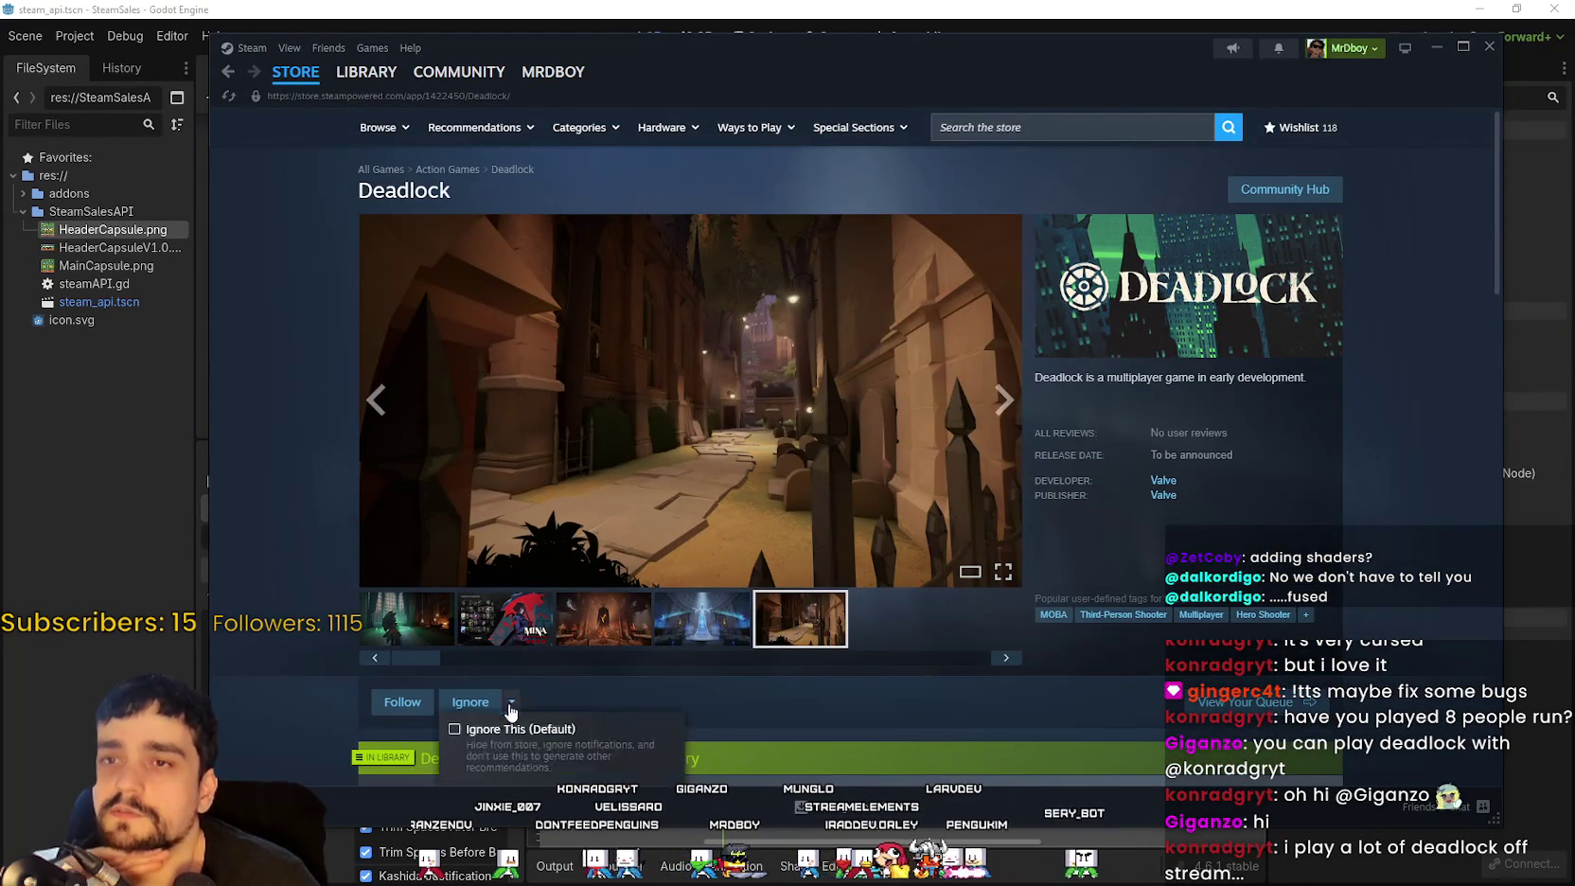
left_click(493, 622)
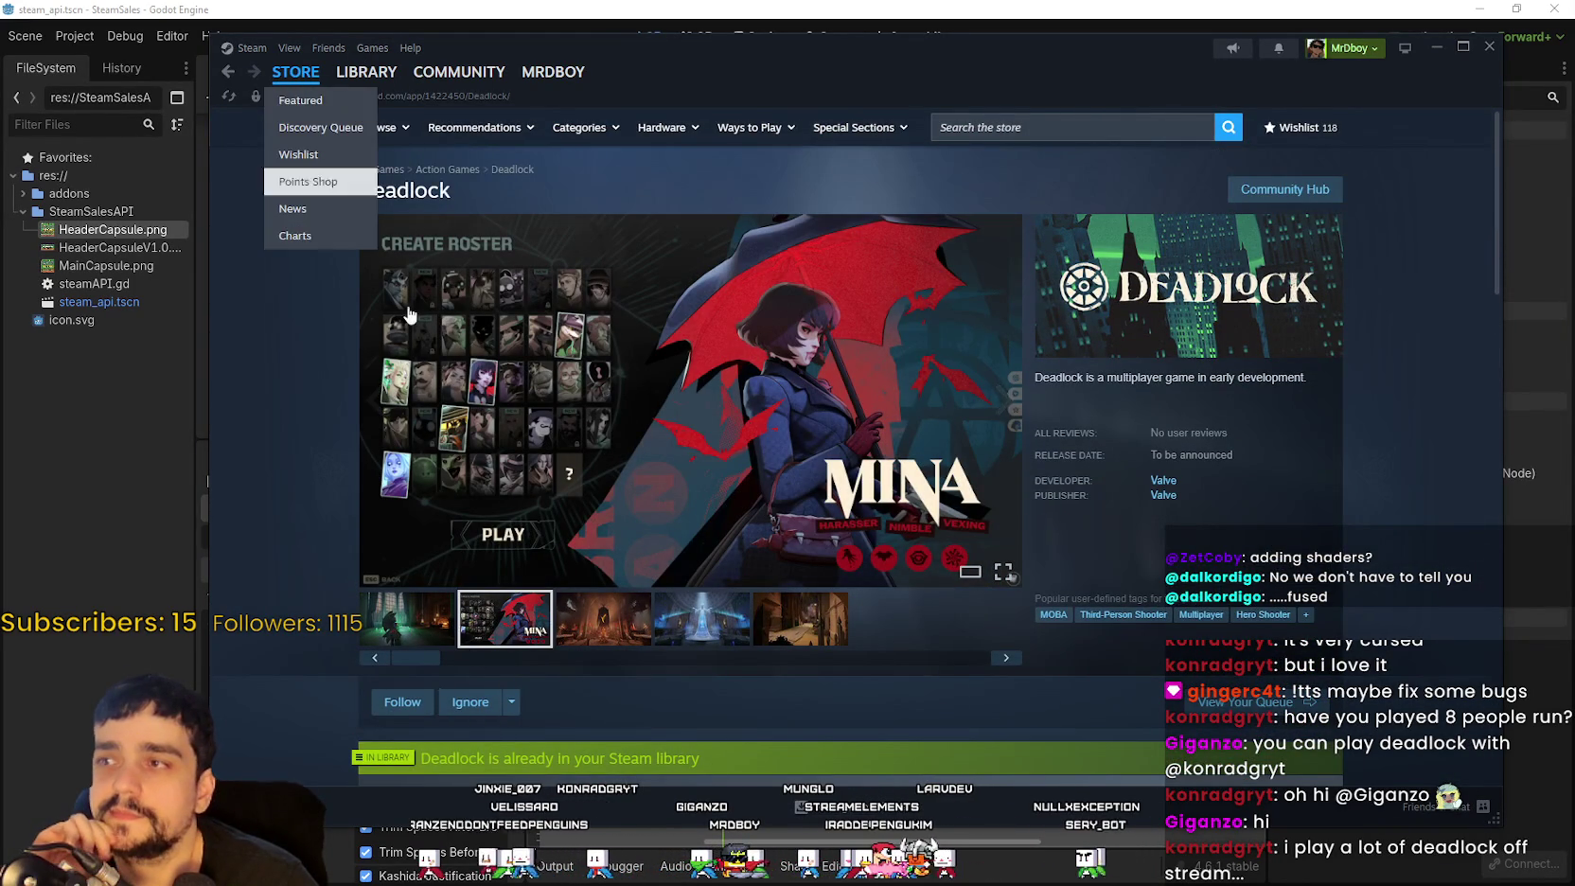
Step: Cycle through the Deadlock screenshots full size, close the viewer, and return to the Store front page
left_click(699, 448)
left_click(1356, 446)
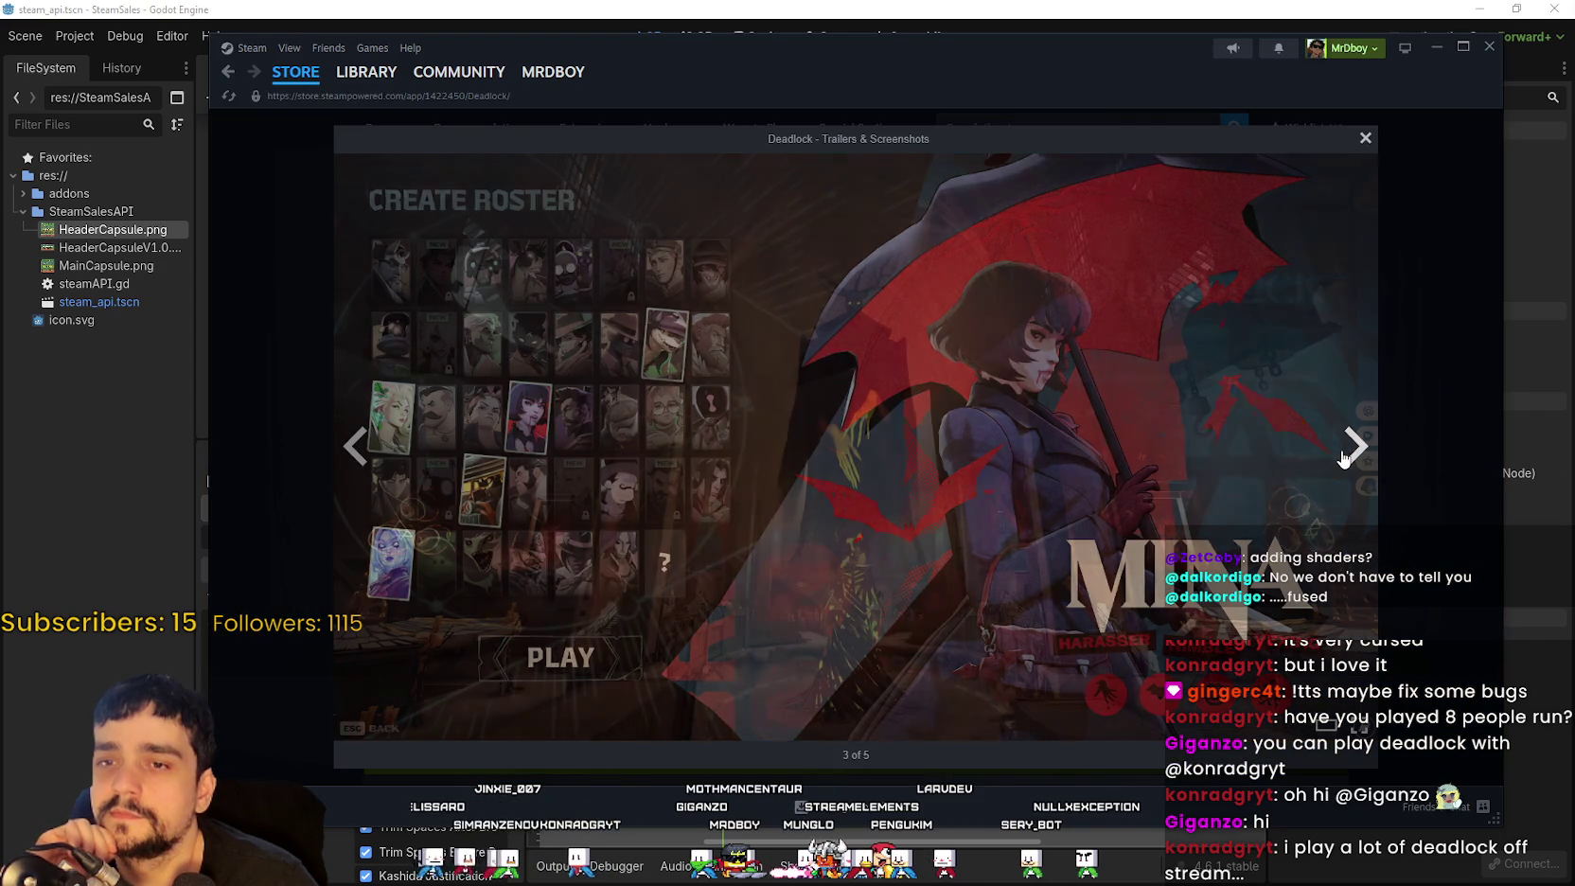
left_click(1351, 452)
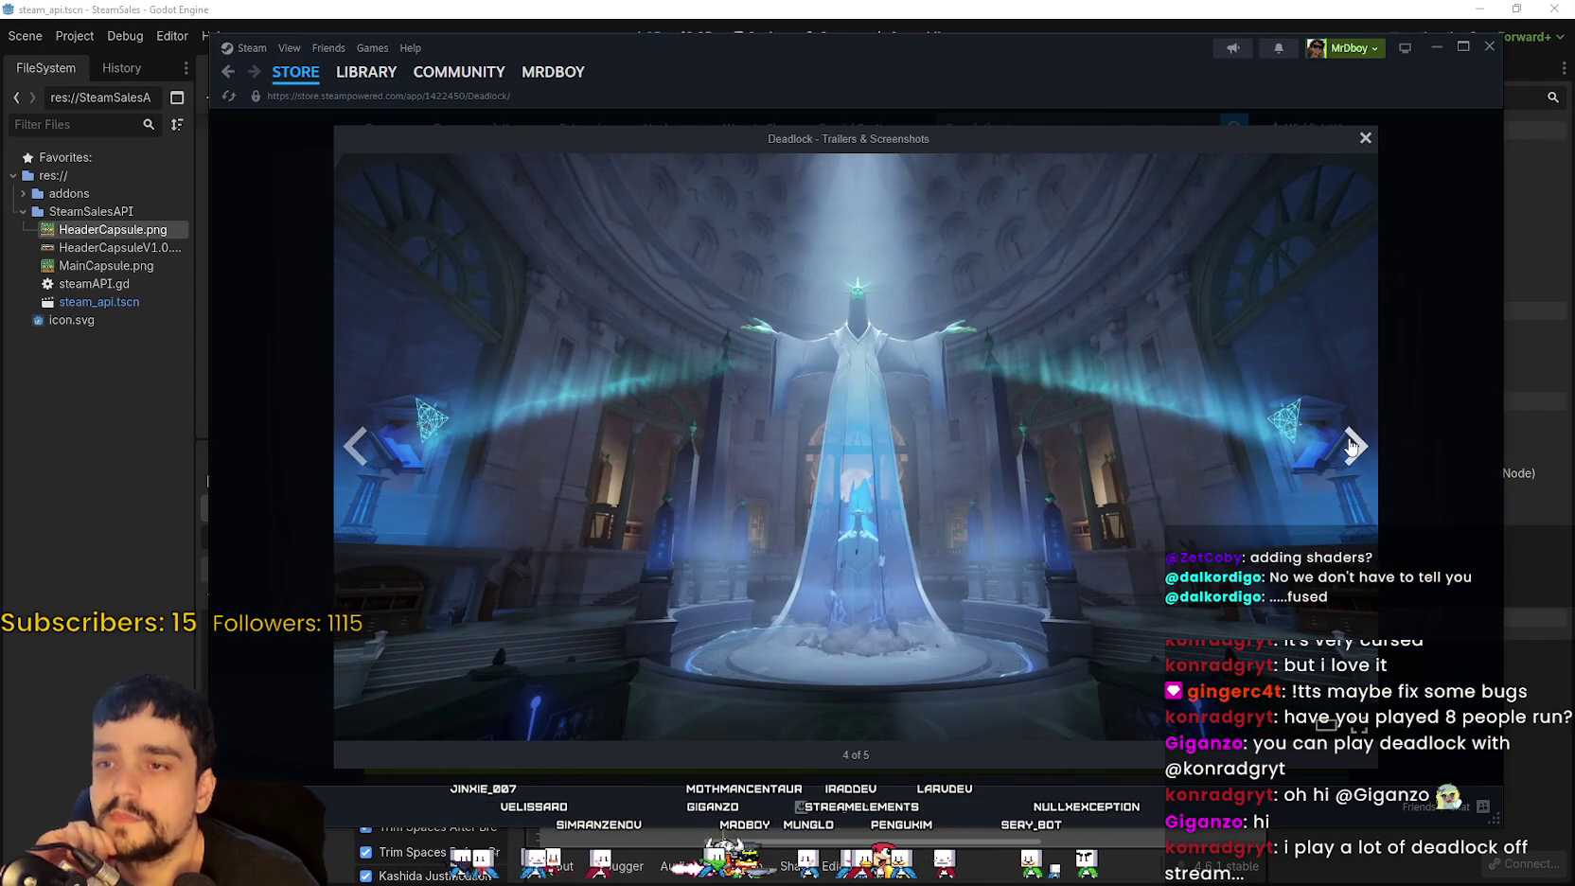
left_click(1352, 446)
left_click(1351, 447)
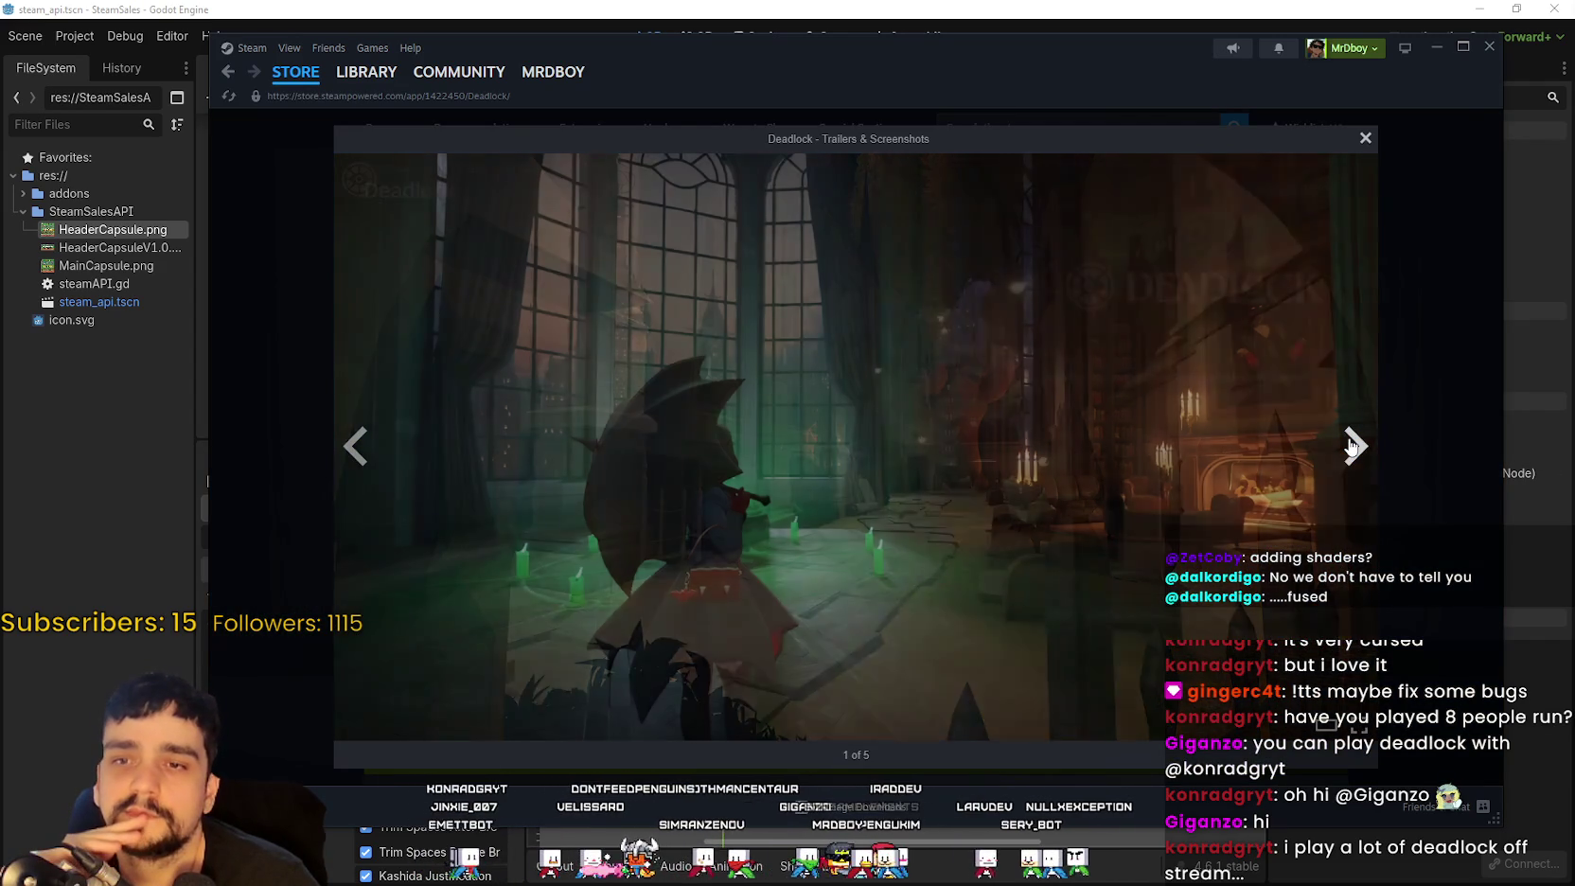
left_click(1417, 472)
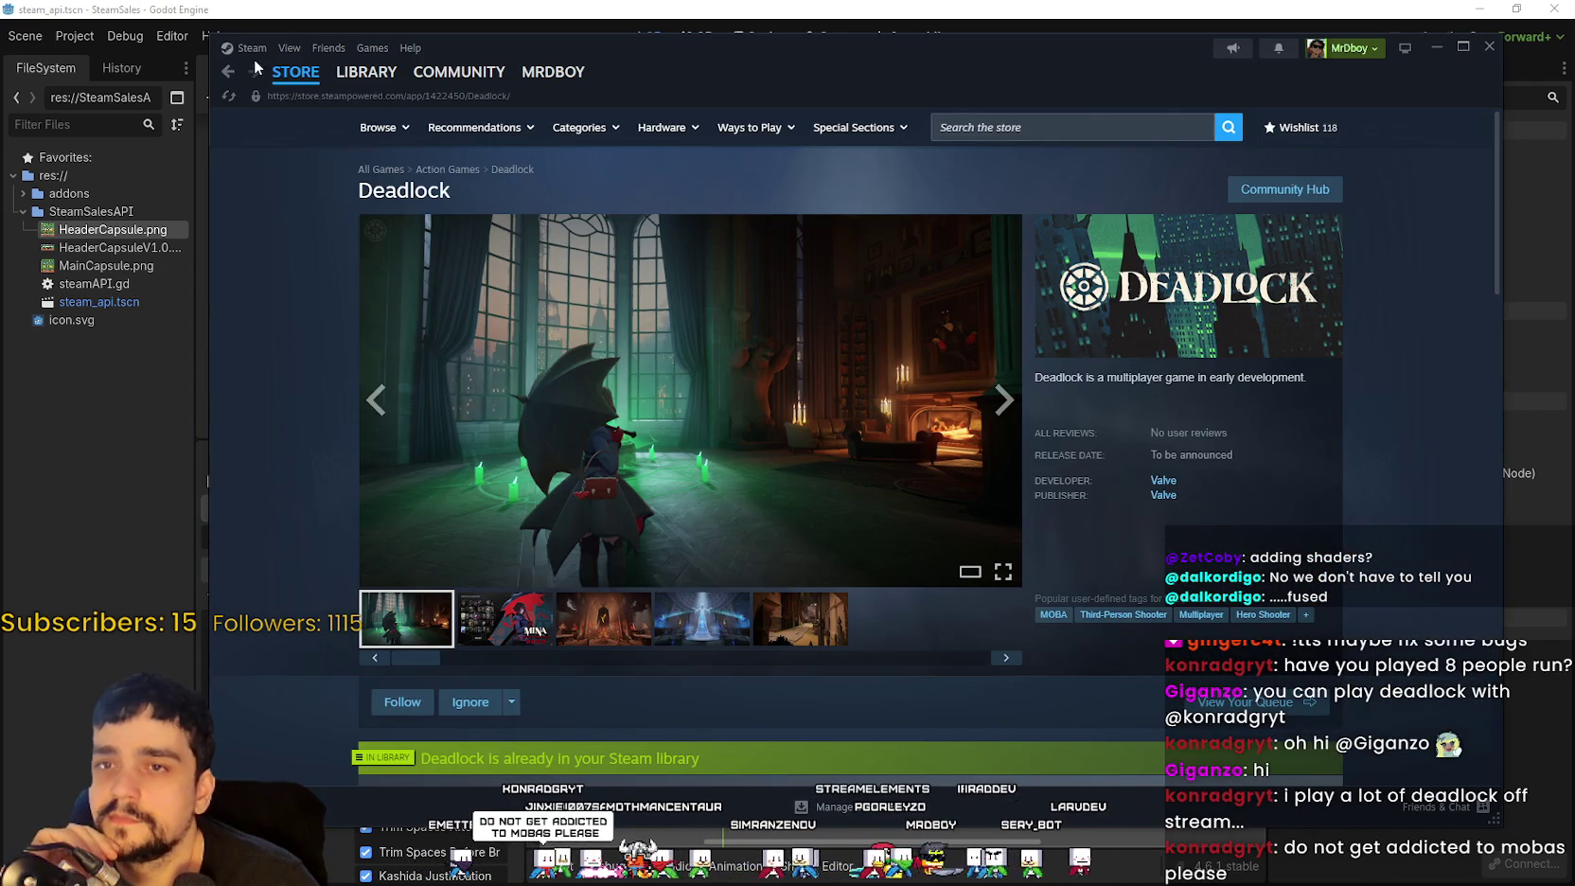
left_click(295, 72)
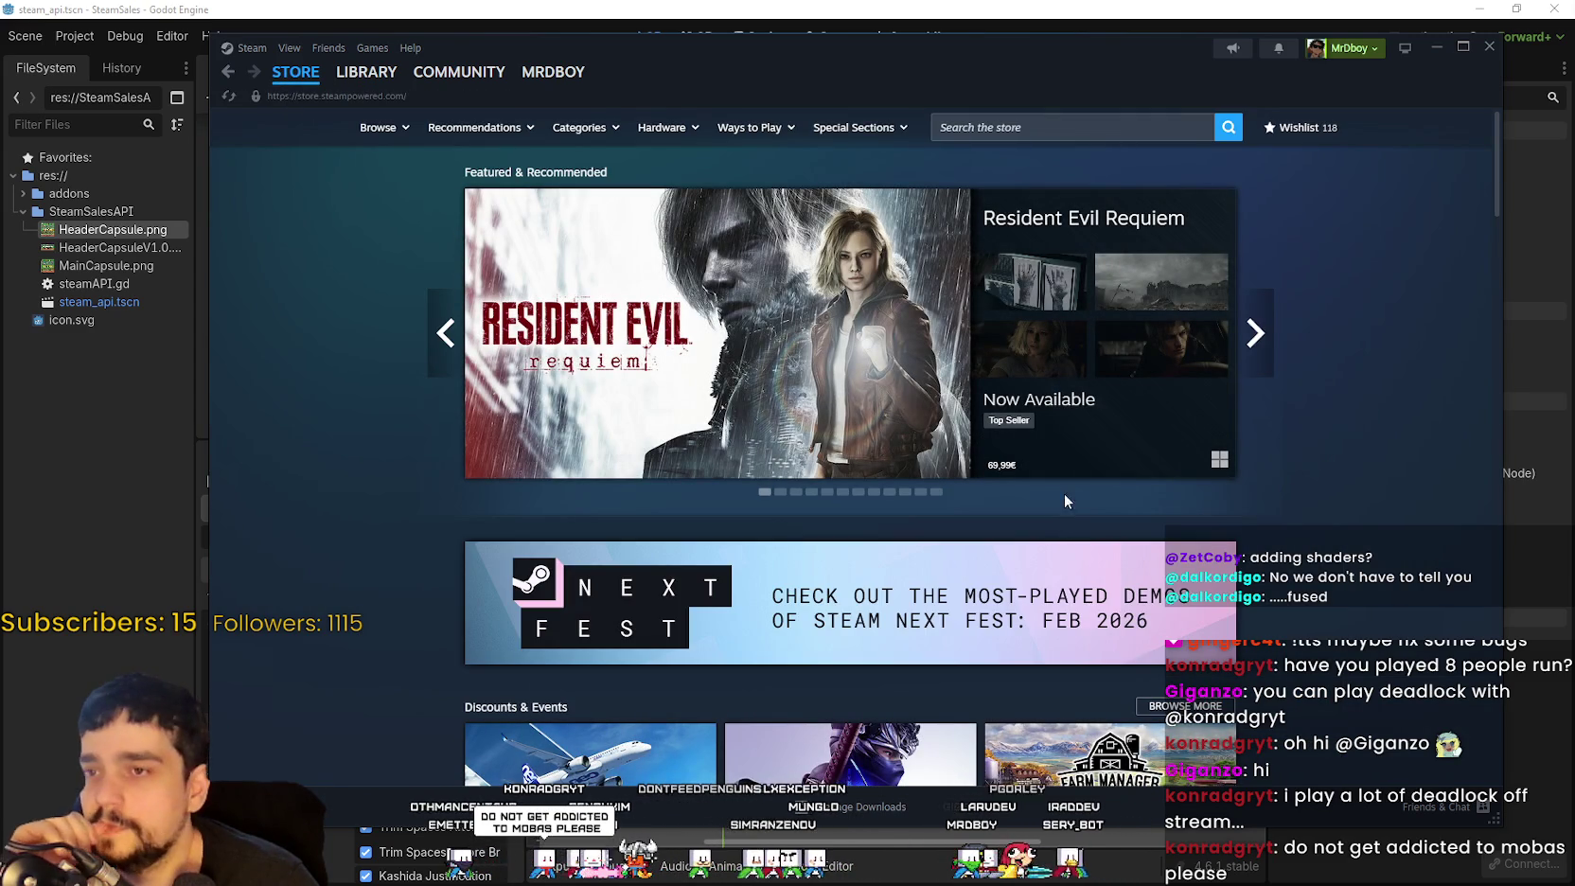
Step: Advance the featured carousel four times, past Mewgenics
left_click(1251, 336)
left_click(1244, 346)
left_click(1251, 336)
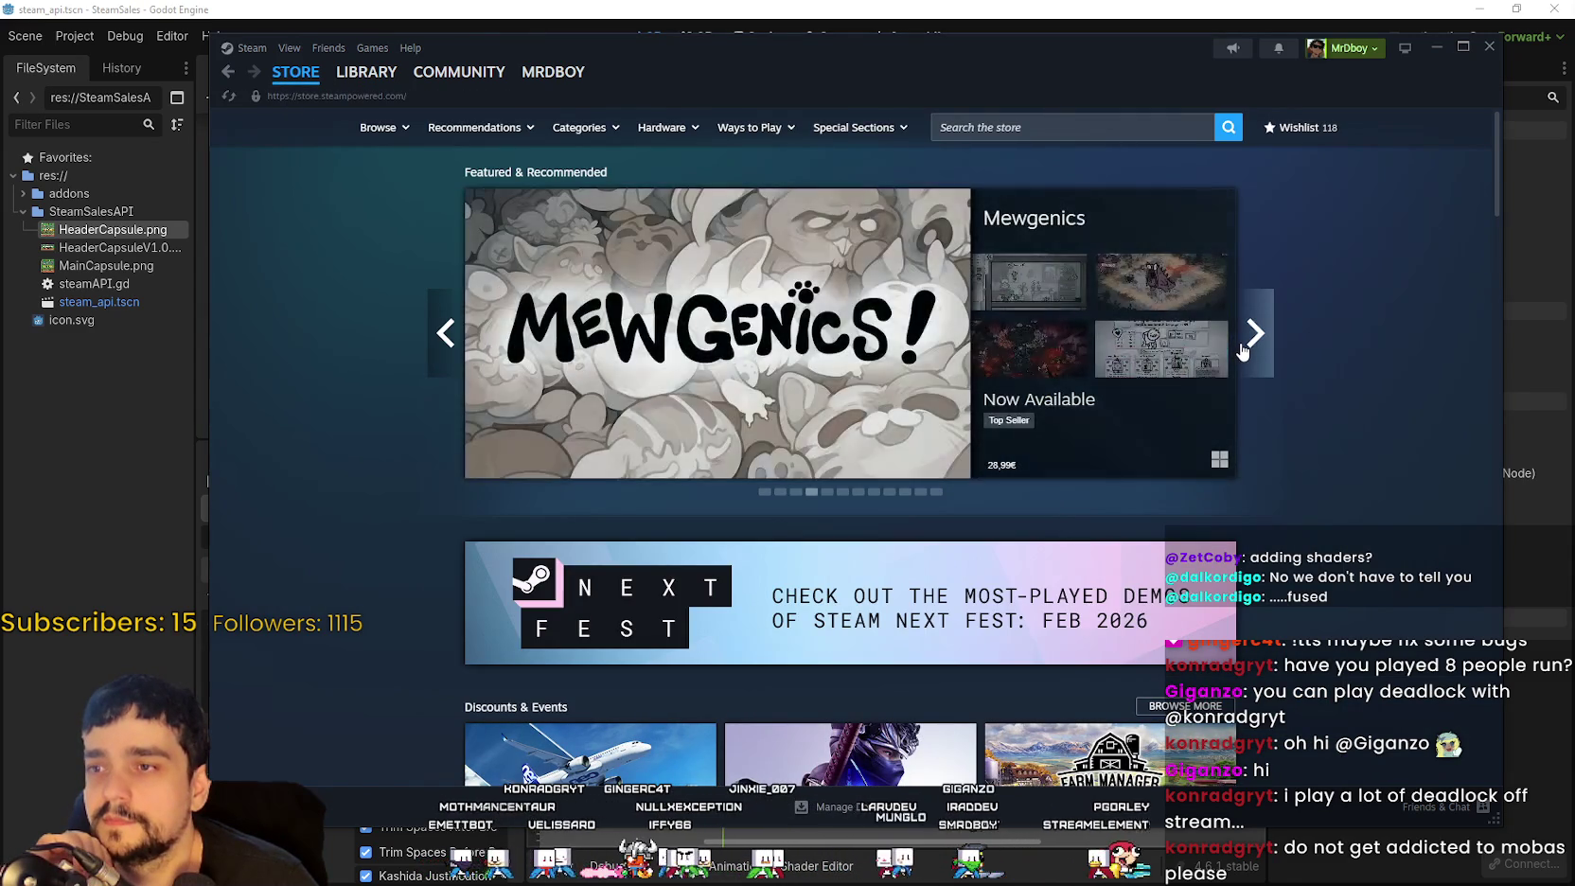
left_click(1251, 336)
Step: Show the Top Sellers list on the front page and open its full search page
scroll(698, 591, "down", 8)
scroll(697, 592, "down", 15)
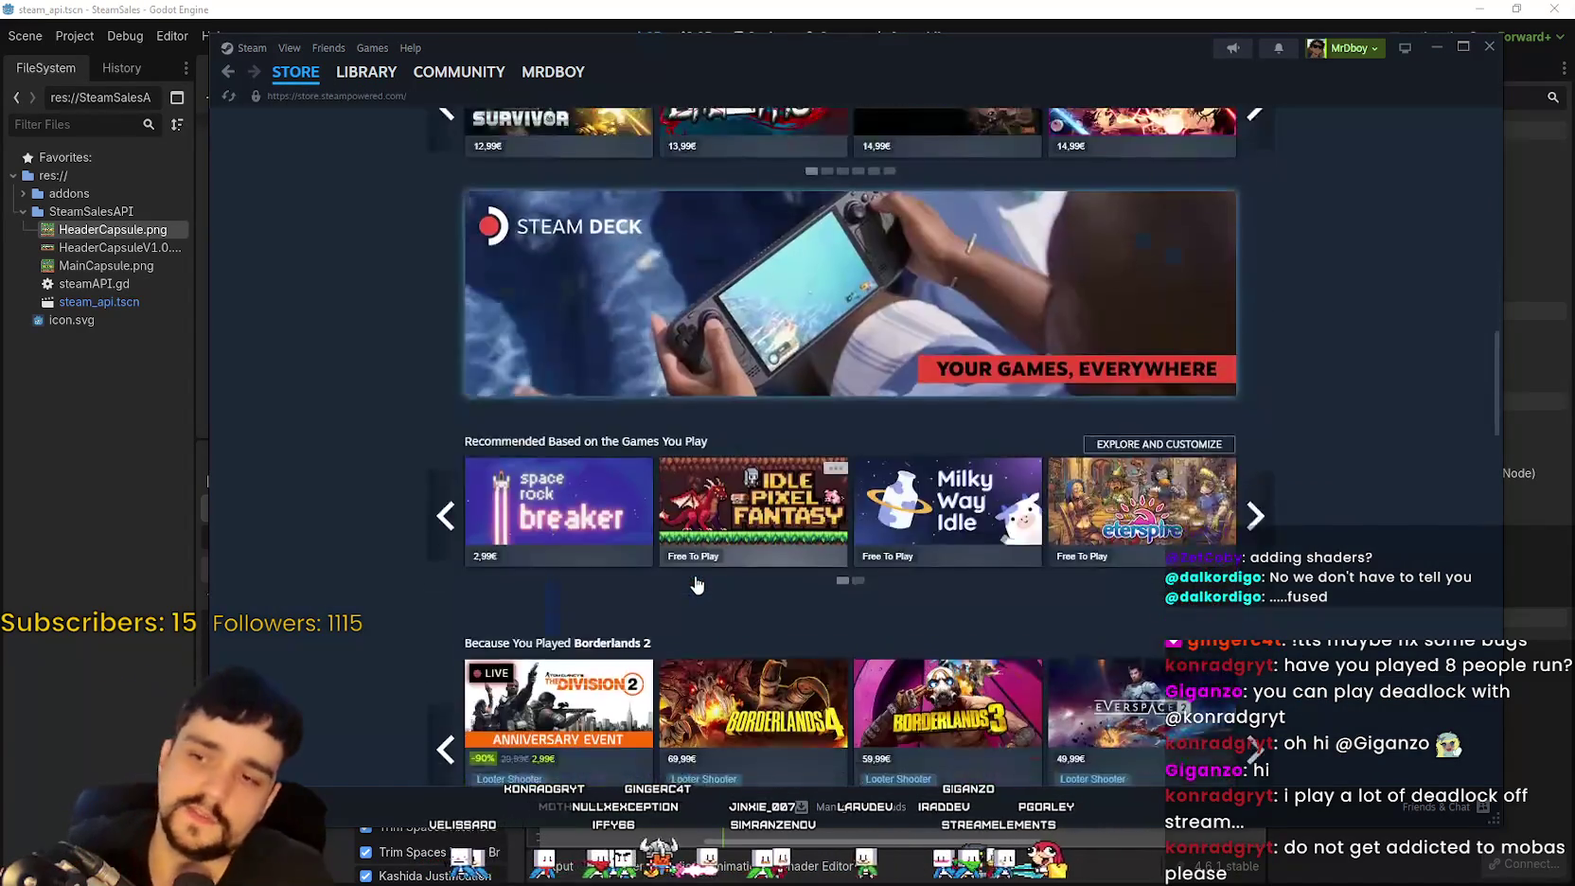
scroll(547, 535, "down", 10)
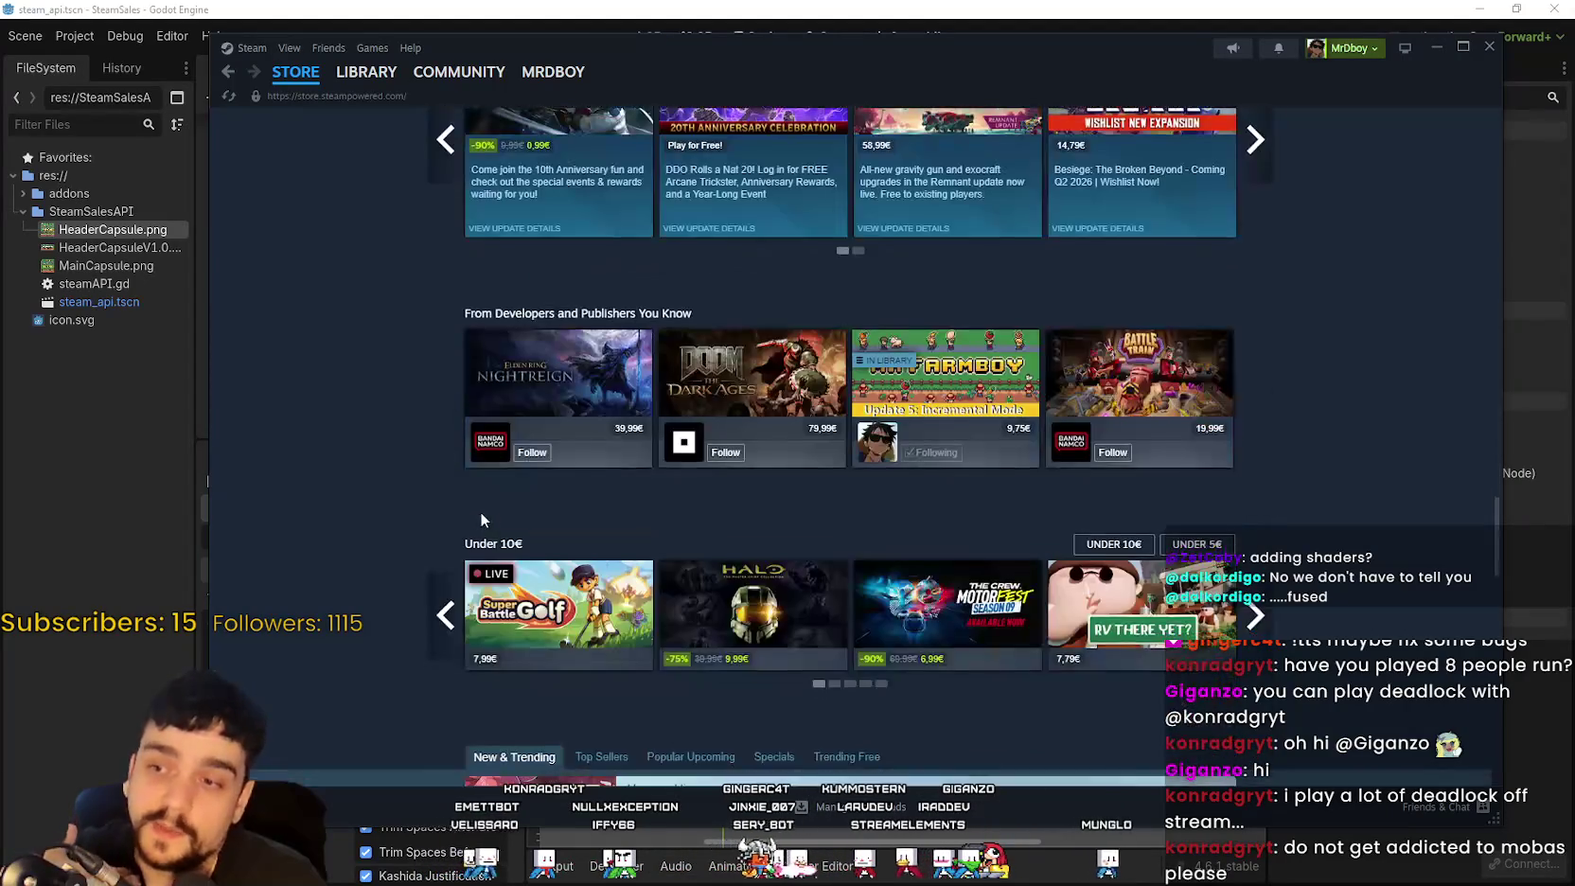
left_click(593, 431)
scroll(594, 433, "down", 3)
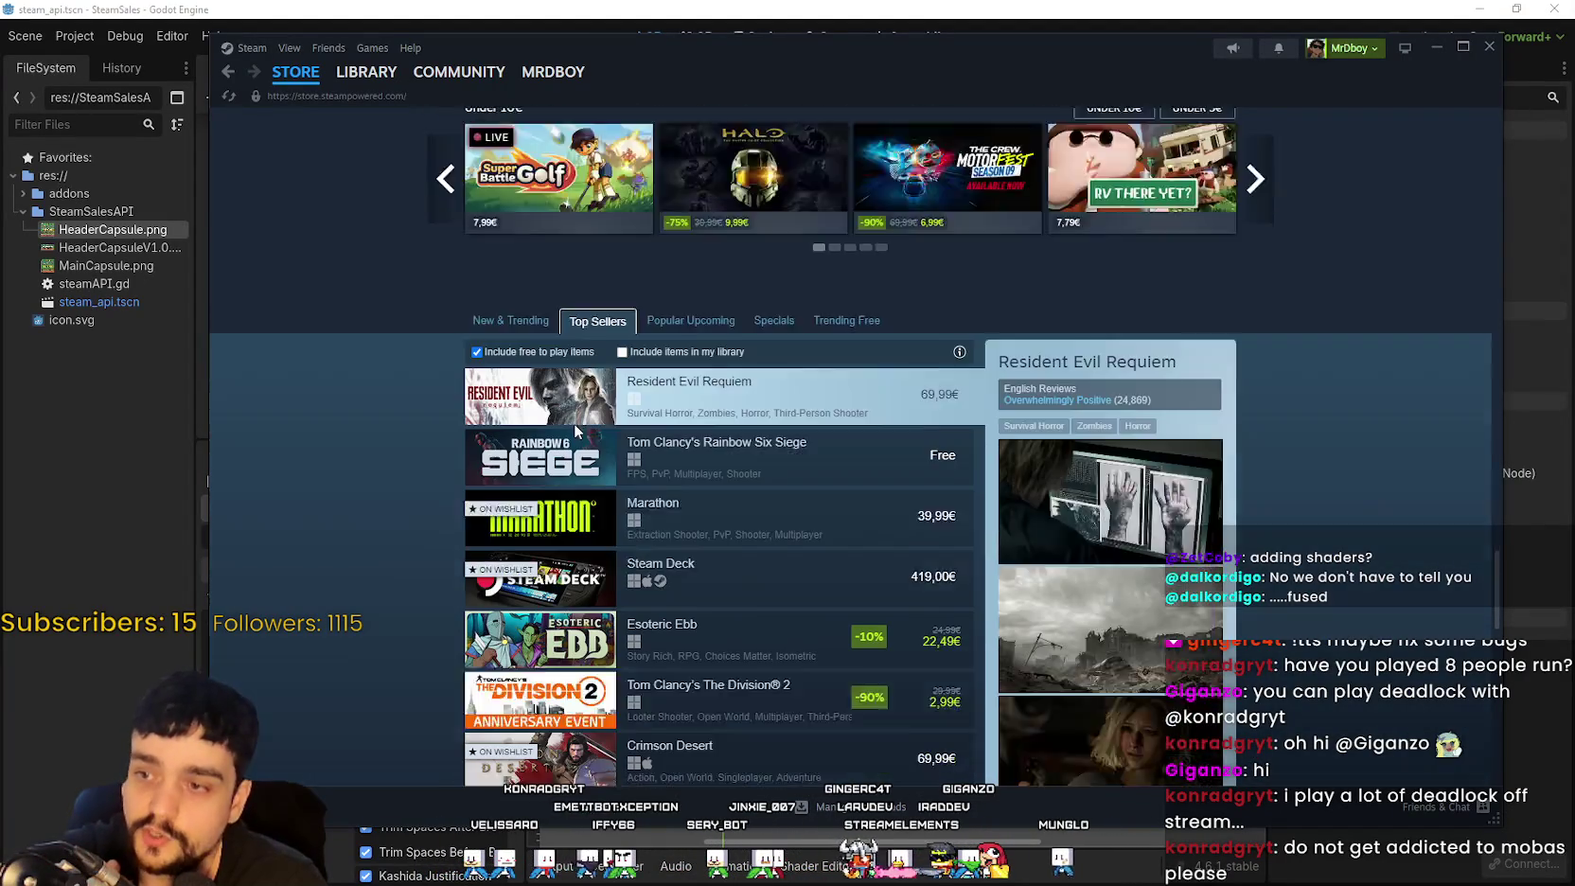
scroll(763, 727, "down", 2)
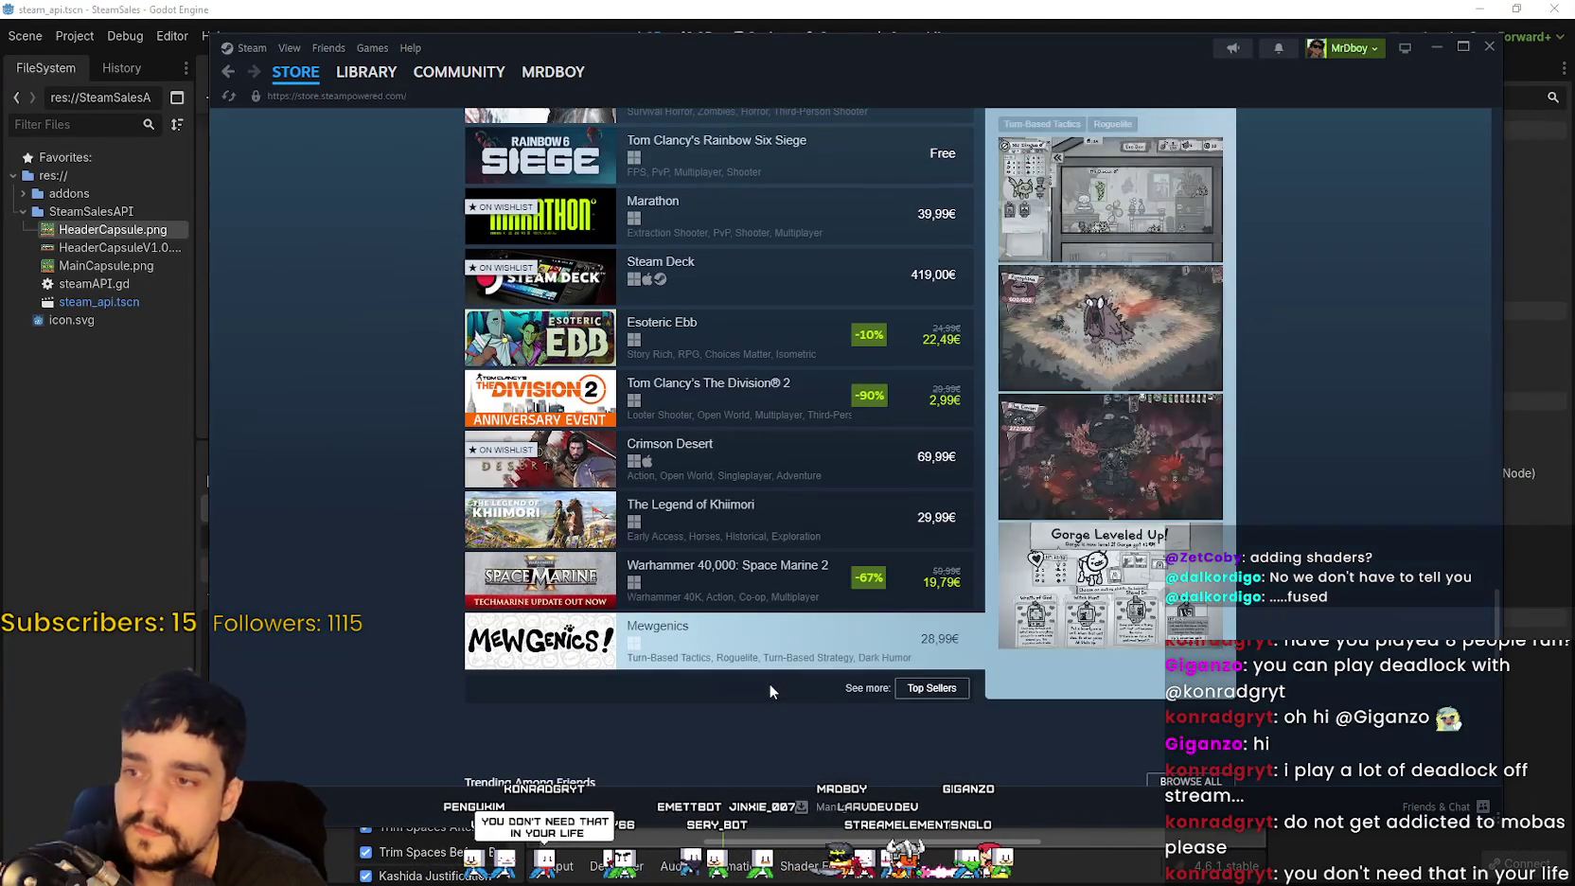
left_click(932, 688)
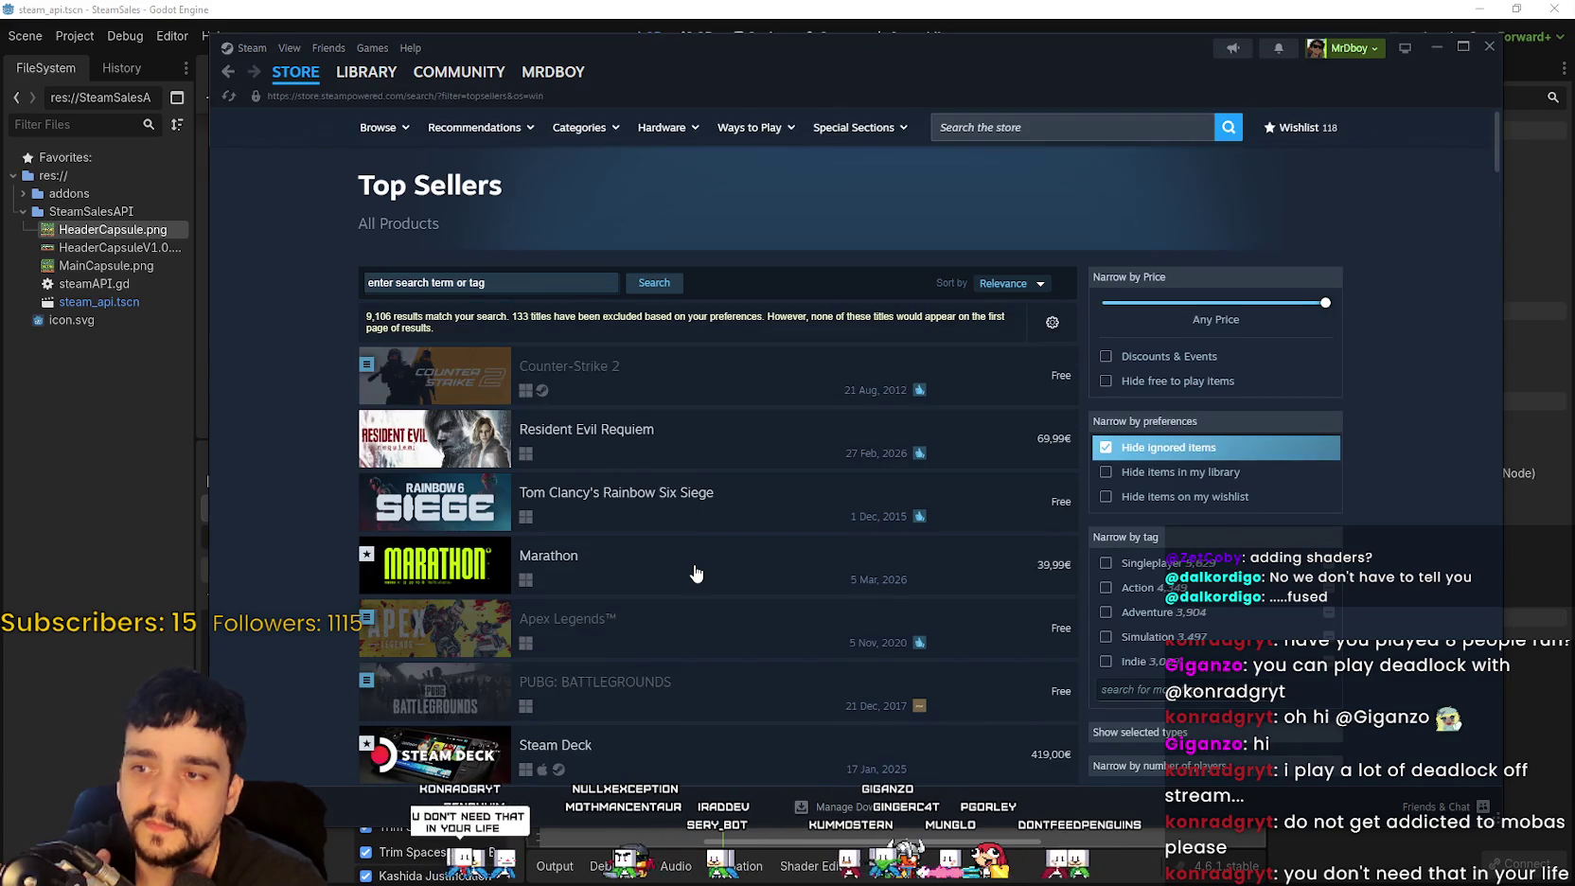
Step: Scroll through the Top Sellers results and open the Crimson Desert store page
scroll(409, 275, "down", 2)
mouse_move(453, 329)
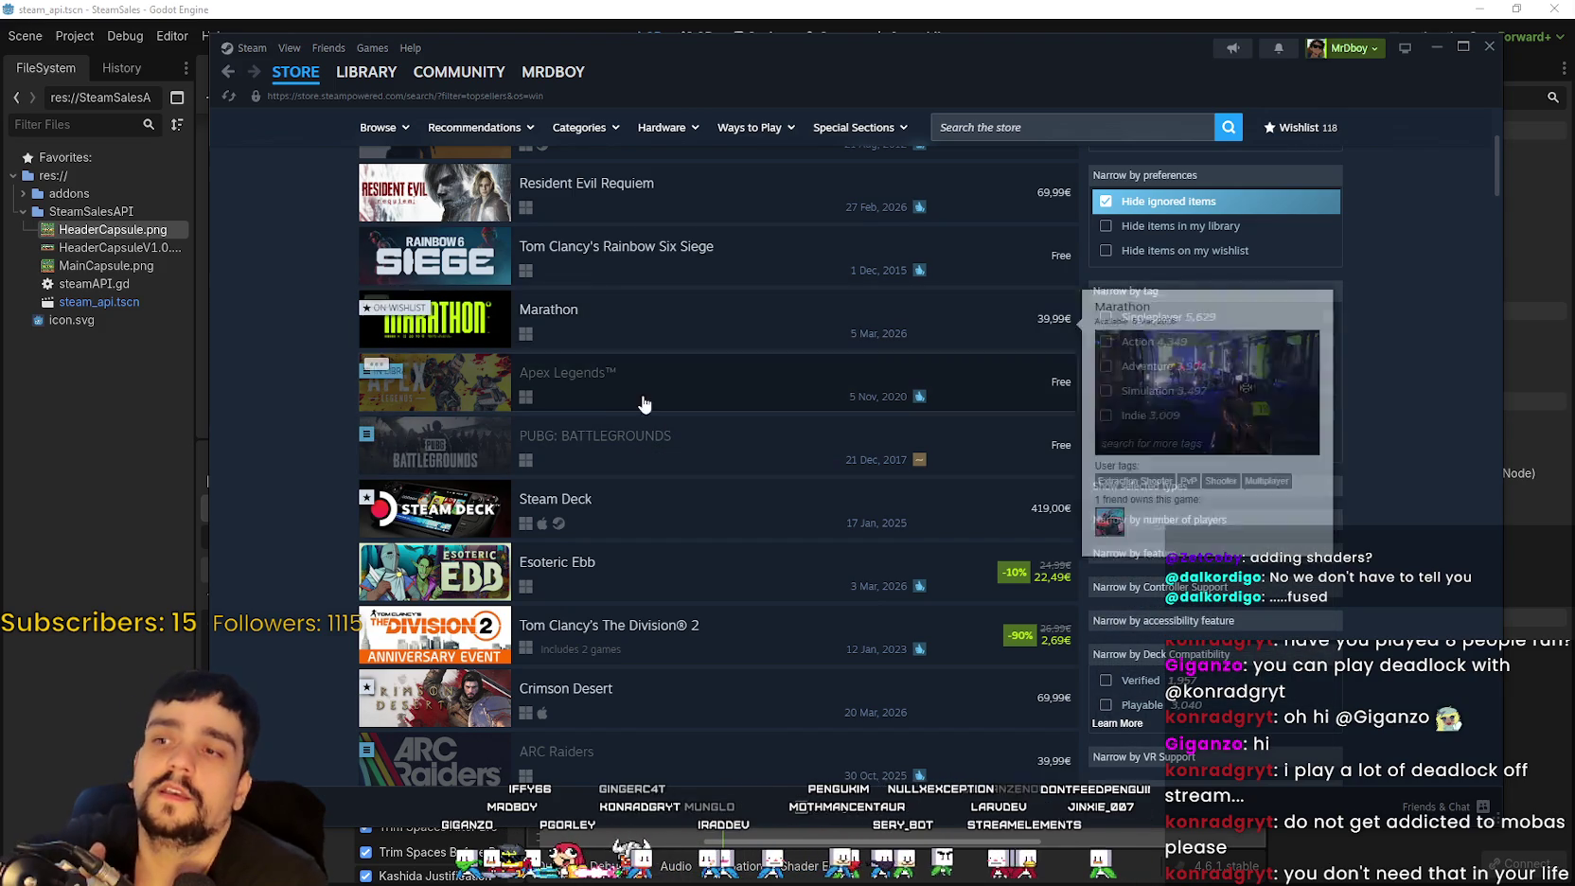
scroll(626, 407, "down", 2)
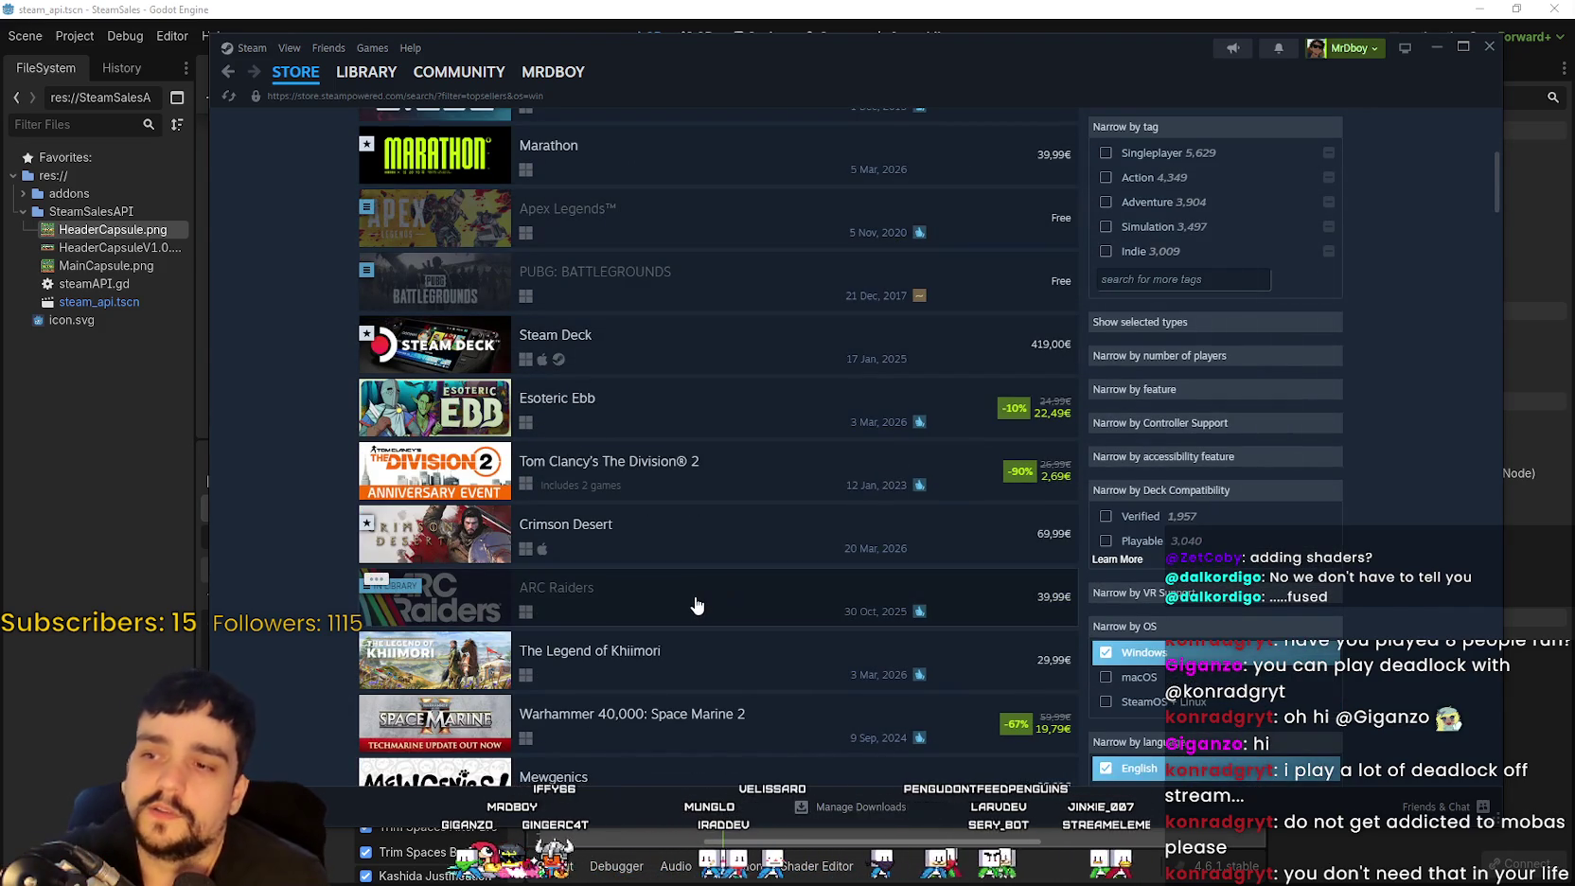
mouse_move(697, 605)
scroll(692, 589, "down", 2)
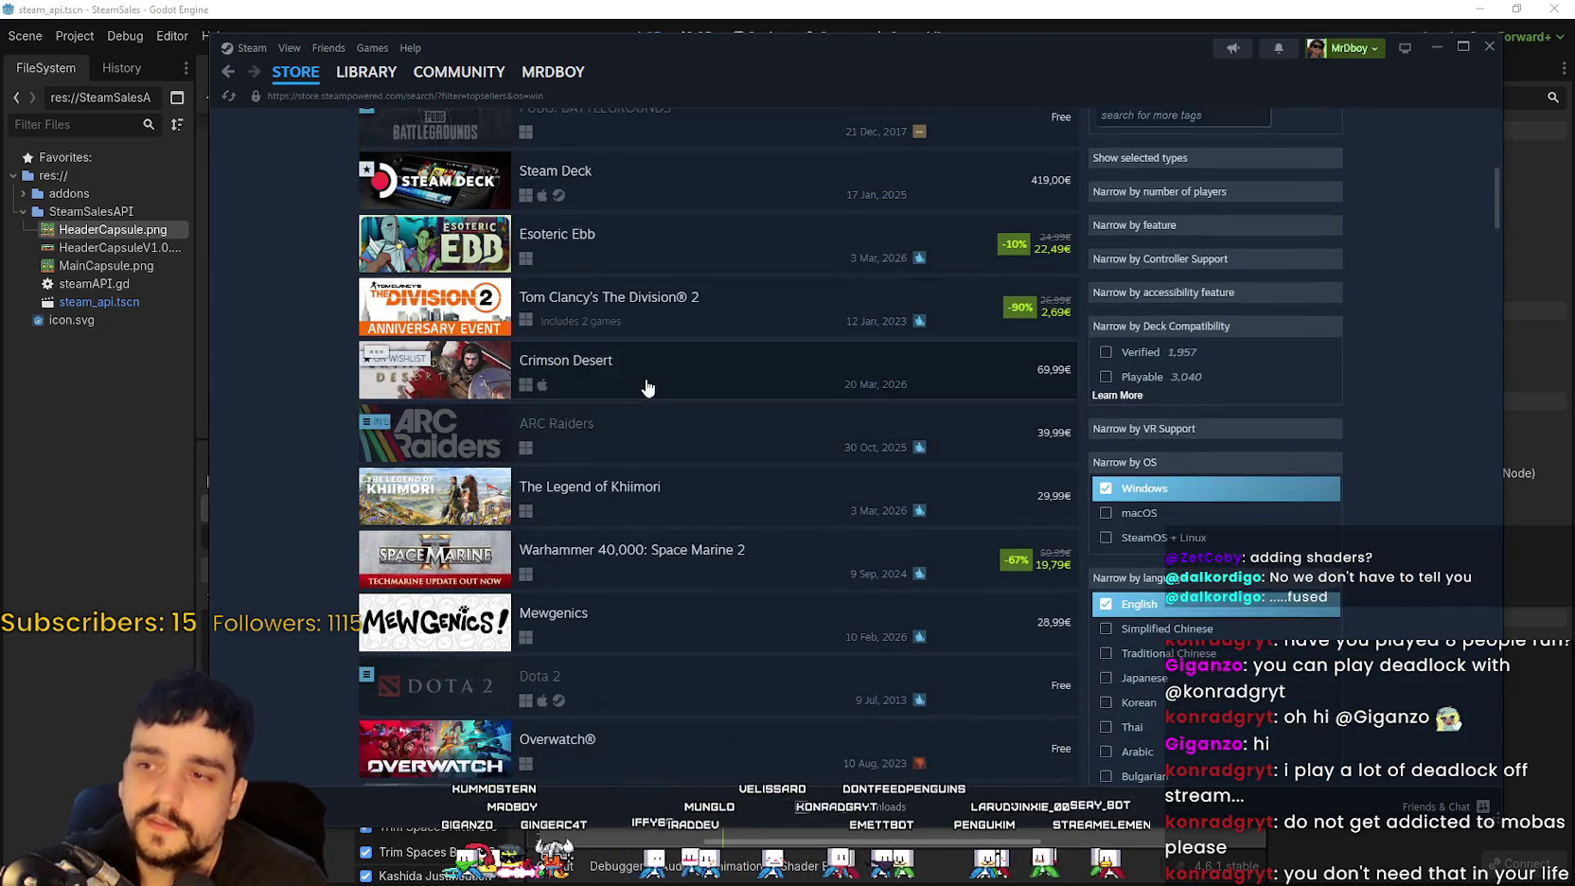
left_click(647, 378)
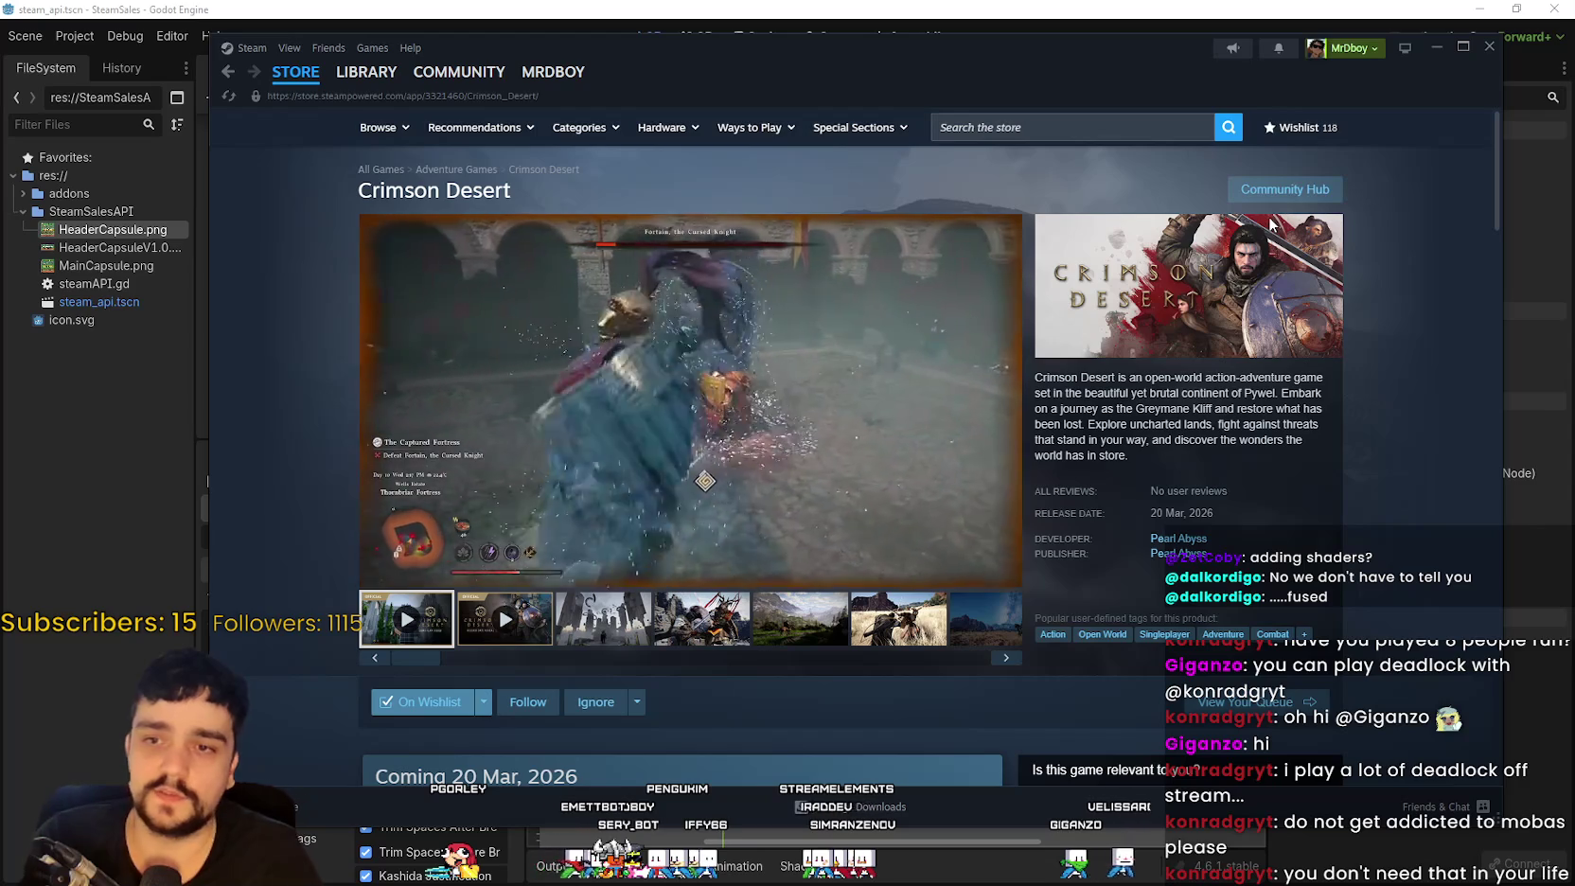
Step: Watch the Crimson Desert gameplay trailer on its store page
mouse_move(725, 493)
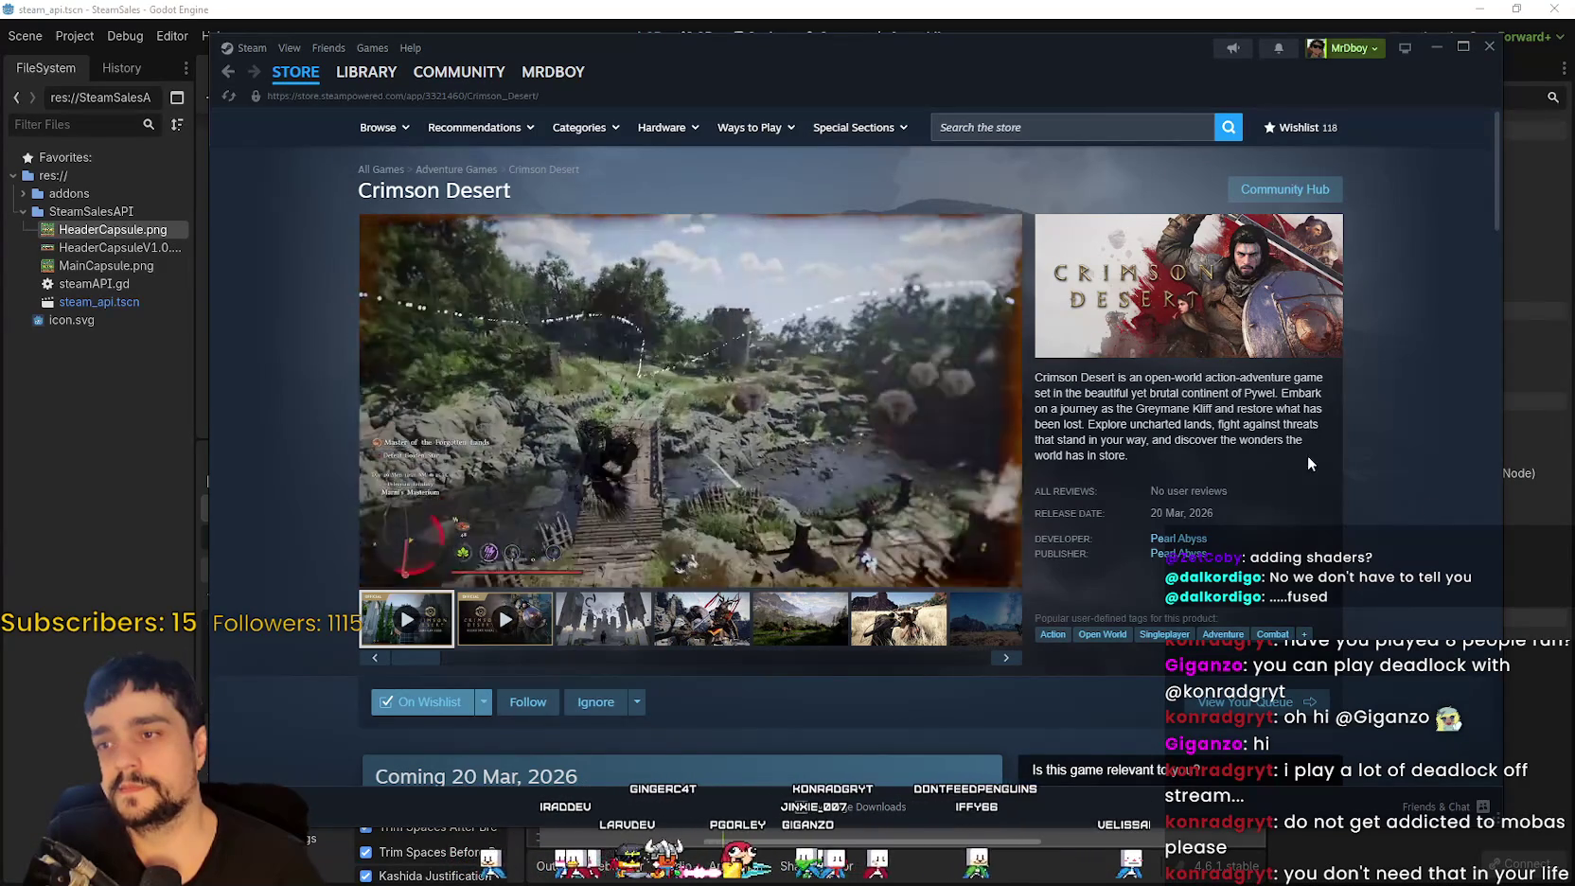
Step: Return to the Top Sellers results and search the store for 'Soulframe'
mouse_move(296, 71)
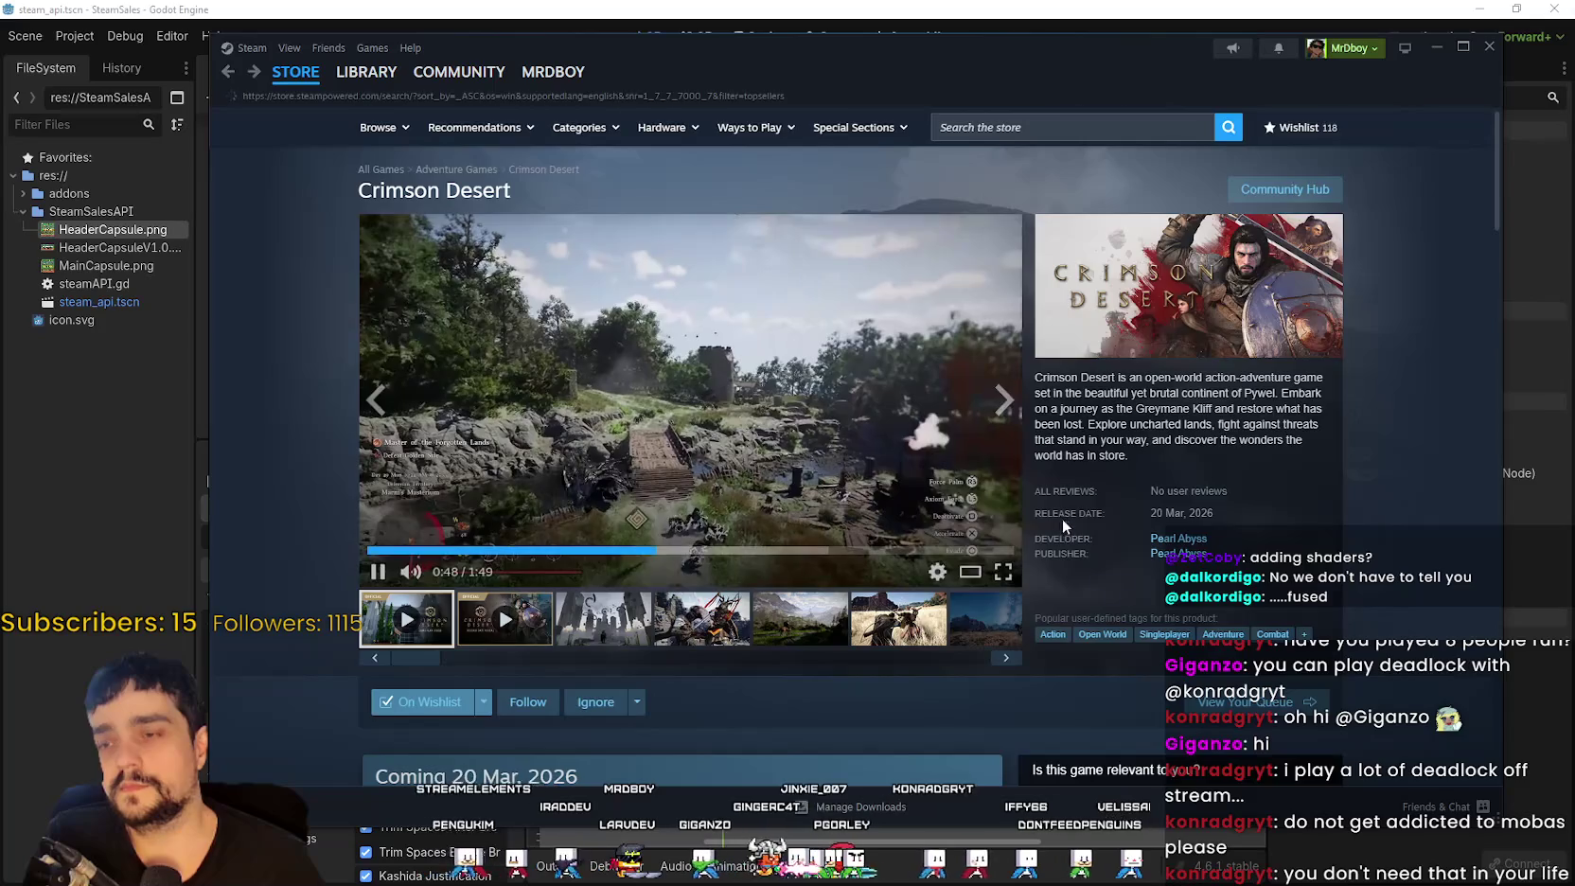
key("alt+Left")
scroll(1036, 525, "down", 3)
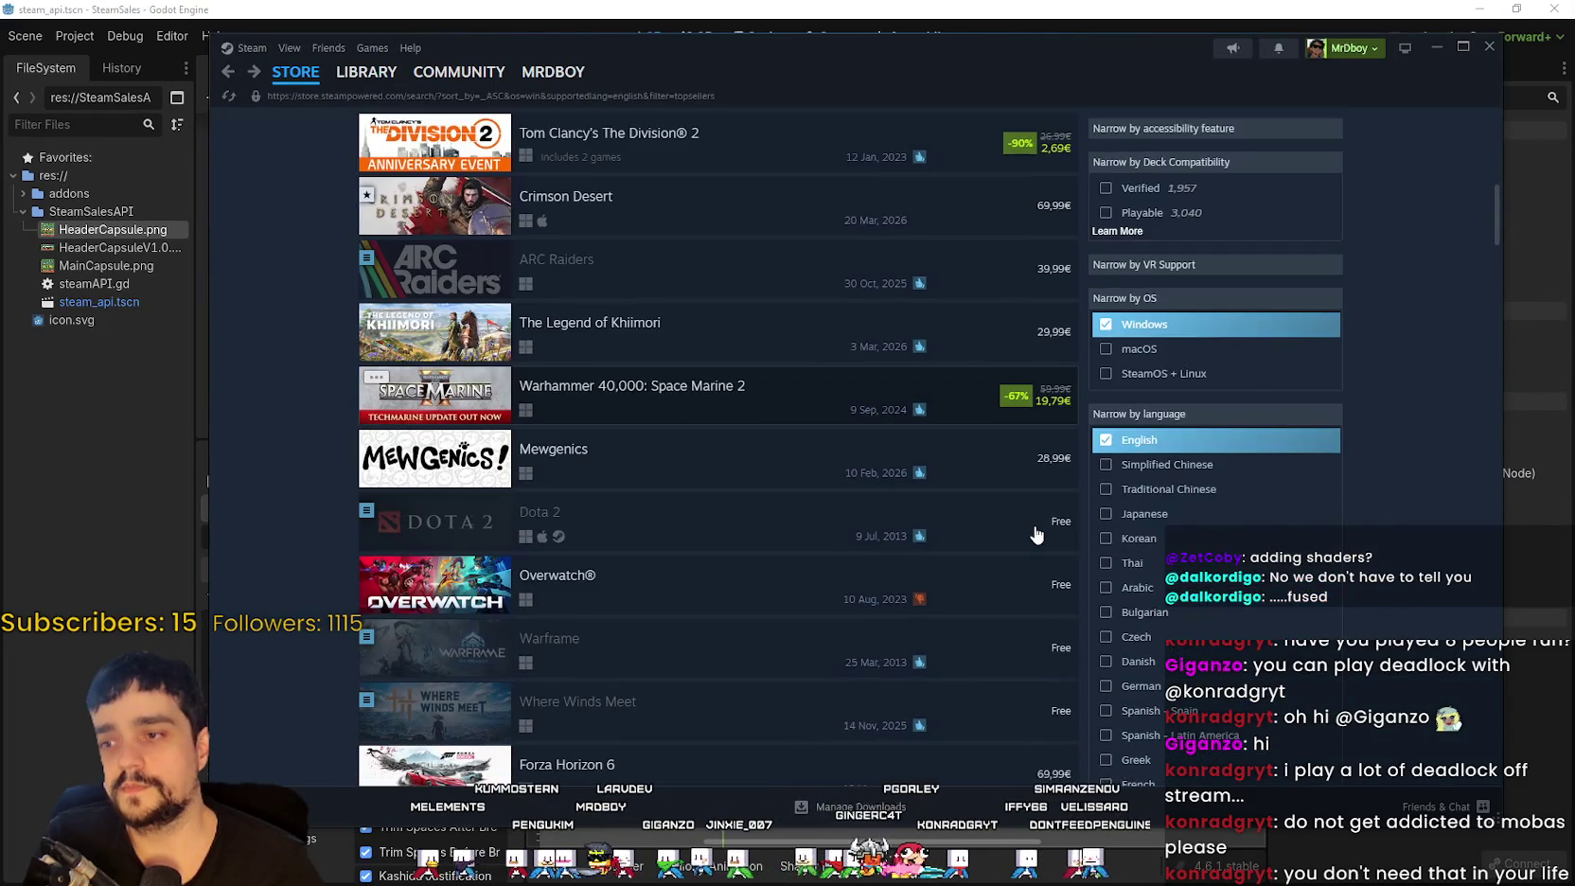
scroll(1164, 142, "up", 7)
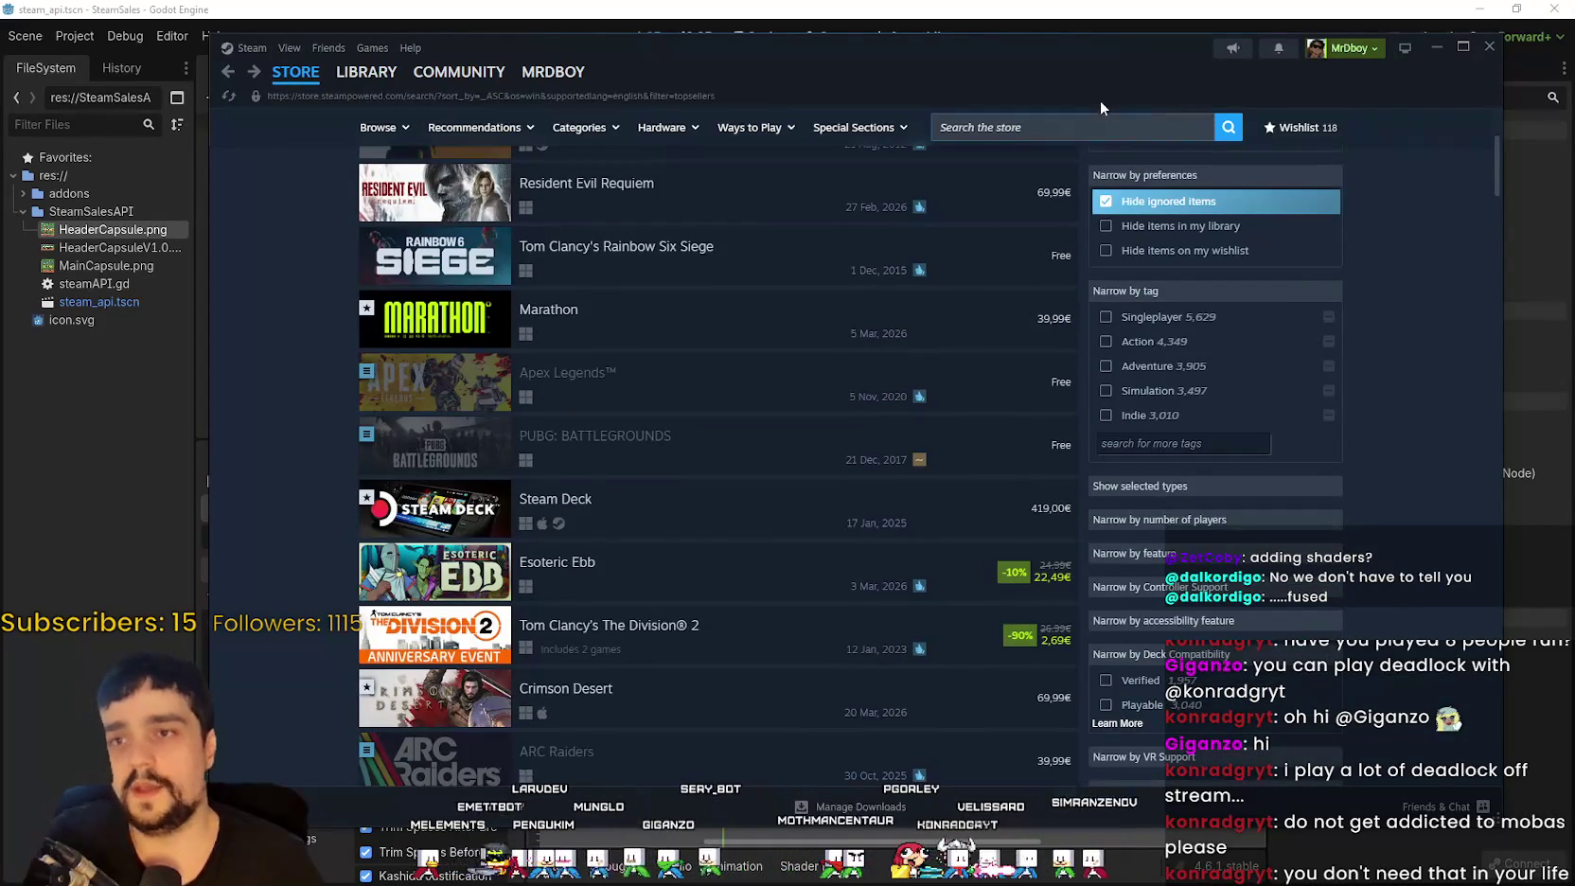
left_click(1089, 129)
type("Sou")
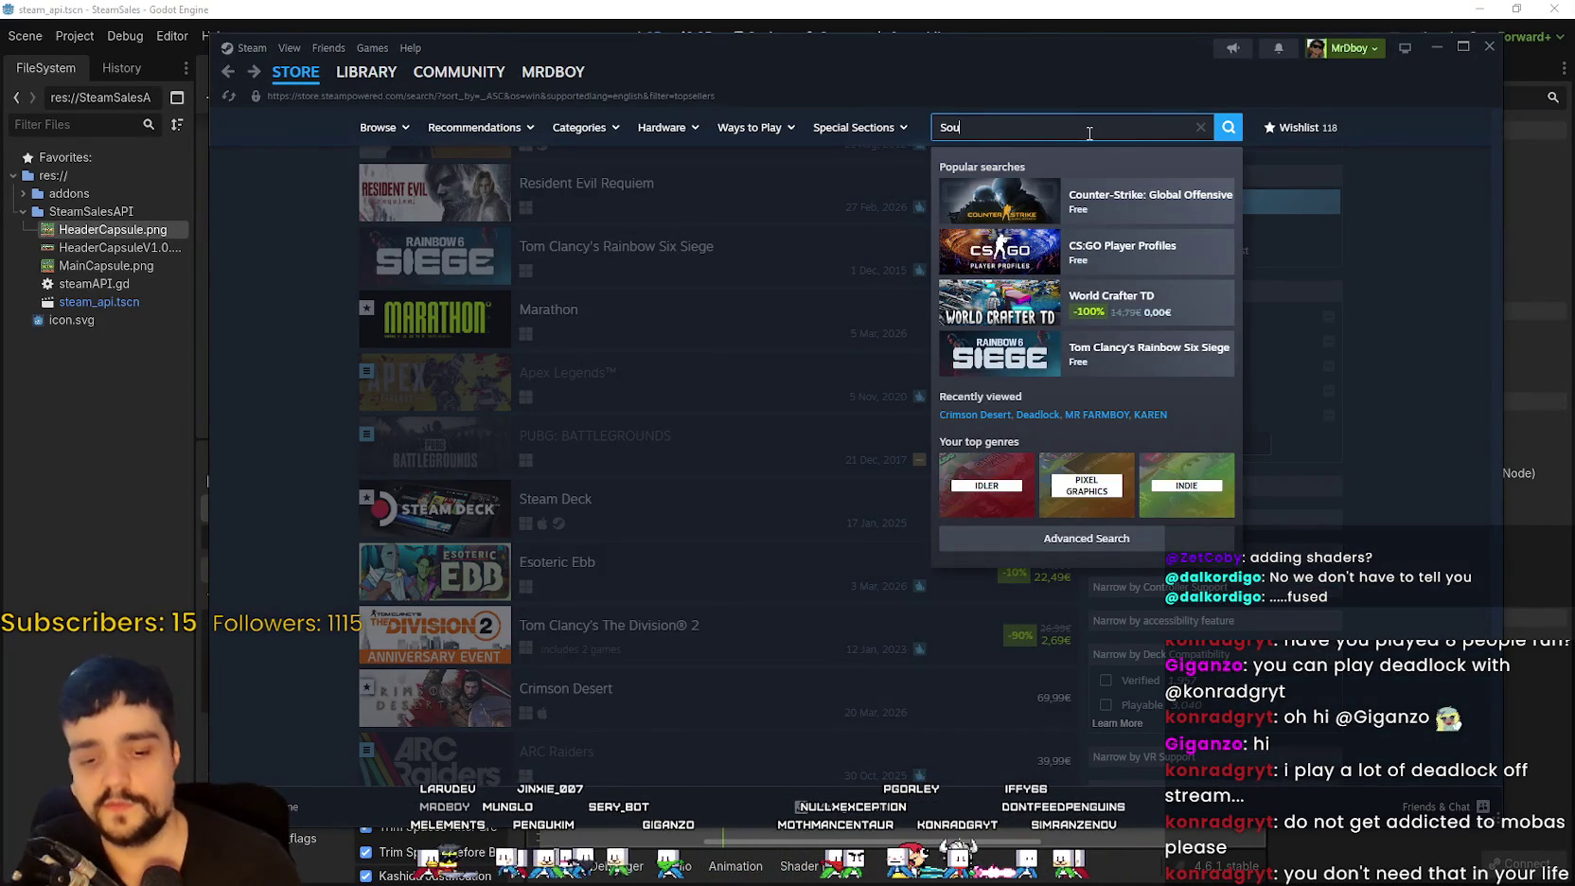
type("lframe")
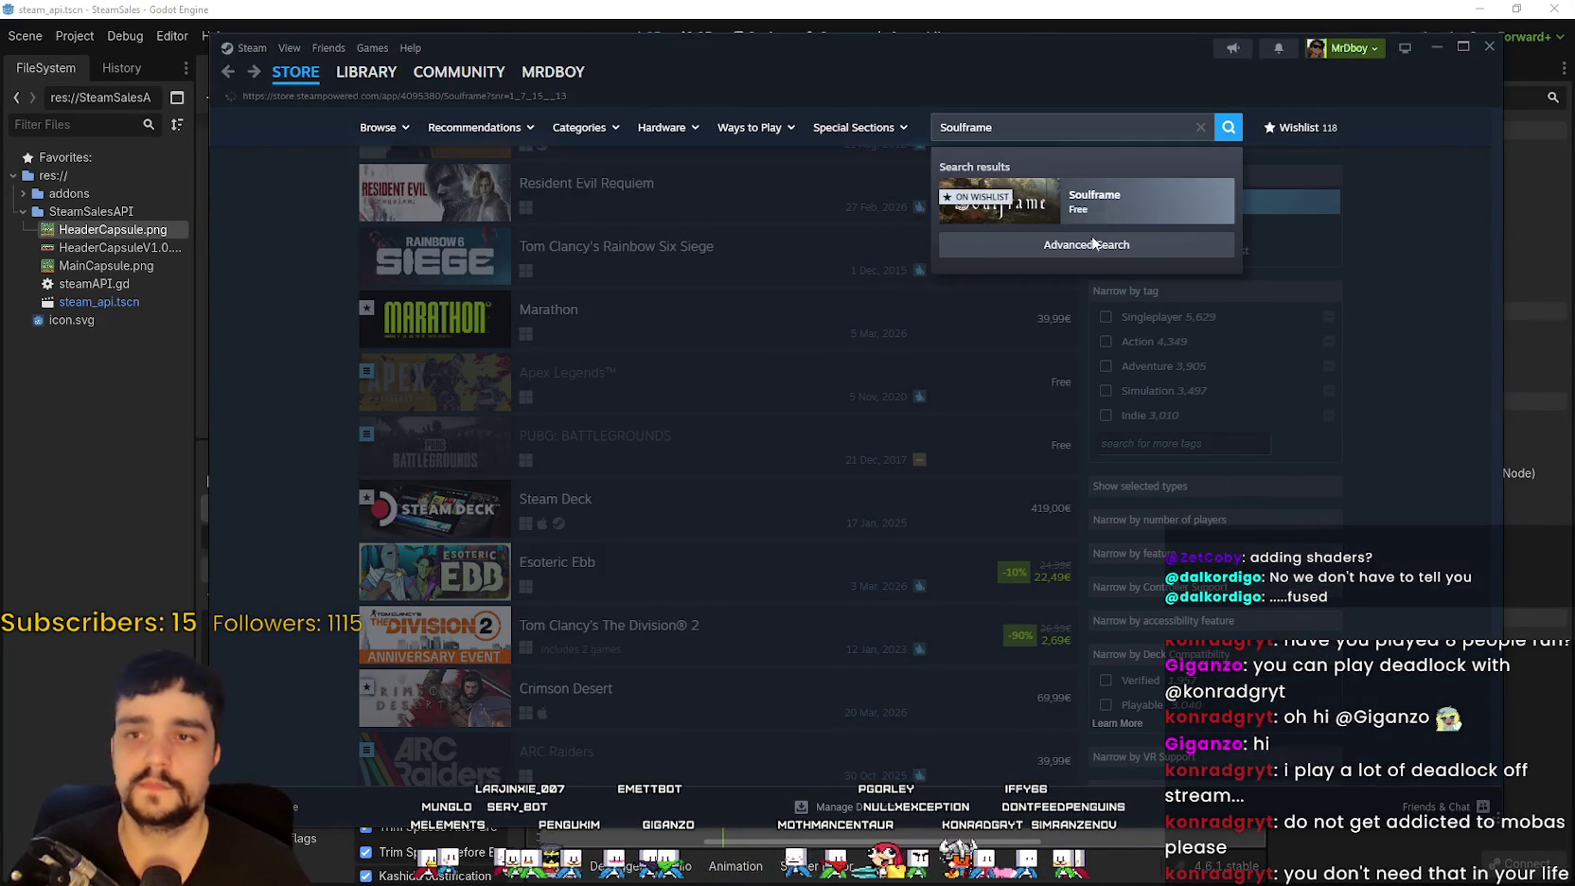
Step: Open the Soulframe store page and step through its screenshots
left_click(1105, 210)
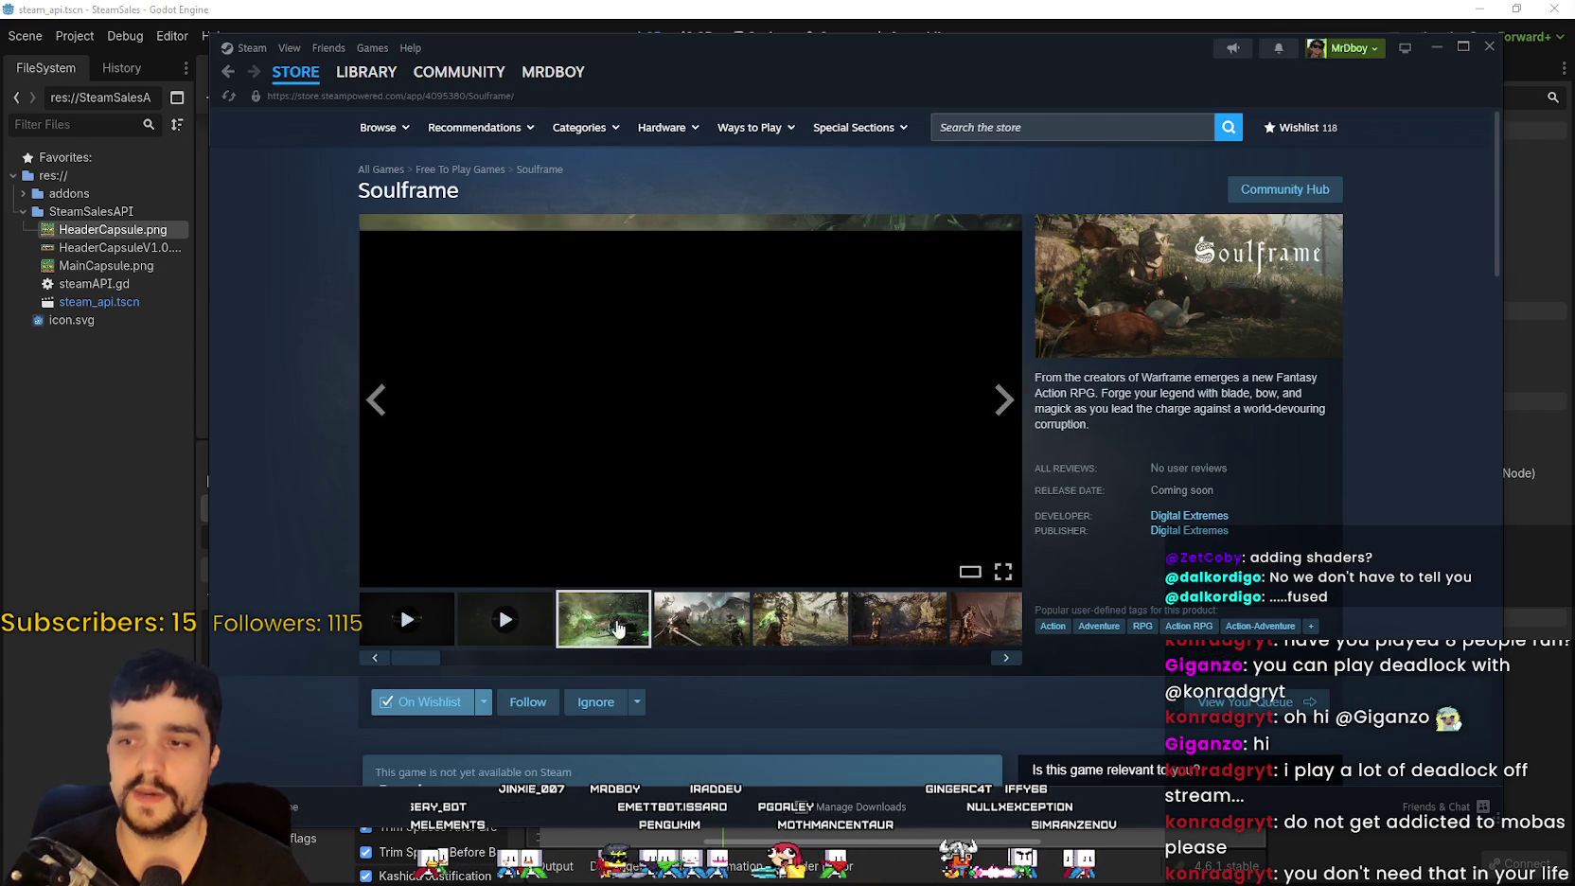
scroll(695, 363, "down", 3)
scroll(716, 603, "up", 3)
left_click(686, 614)
left_click(796, 632)
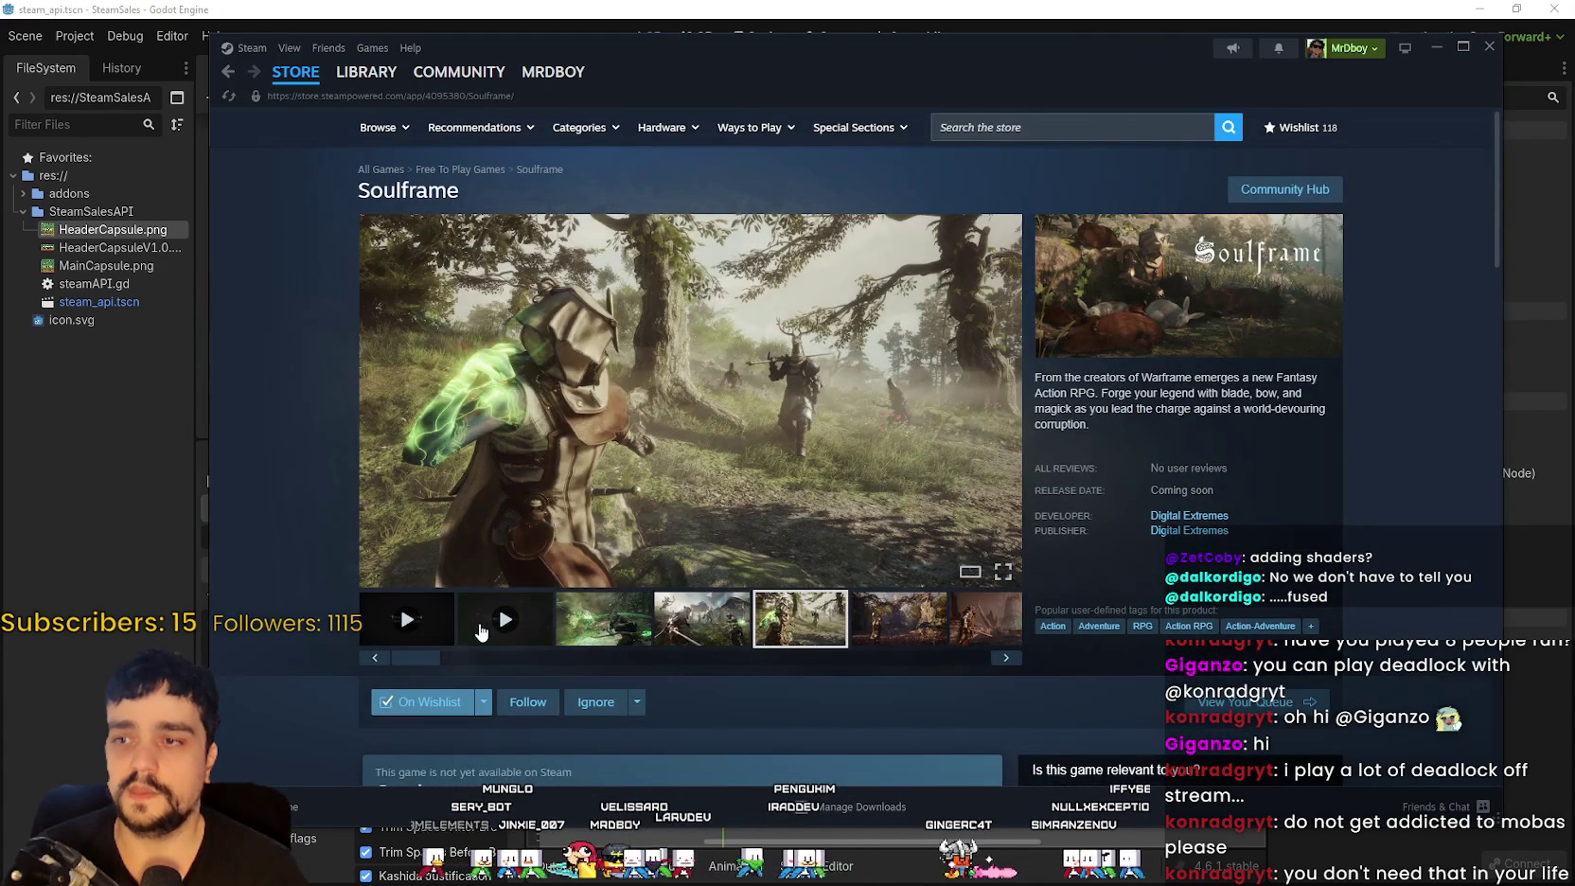
Step: Play Soulframe's second gameplay trailer, skip ahead, and mute it
left_click(480, 631)
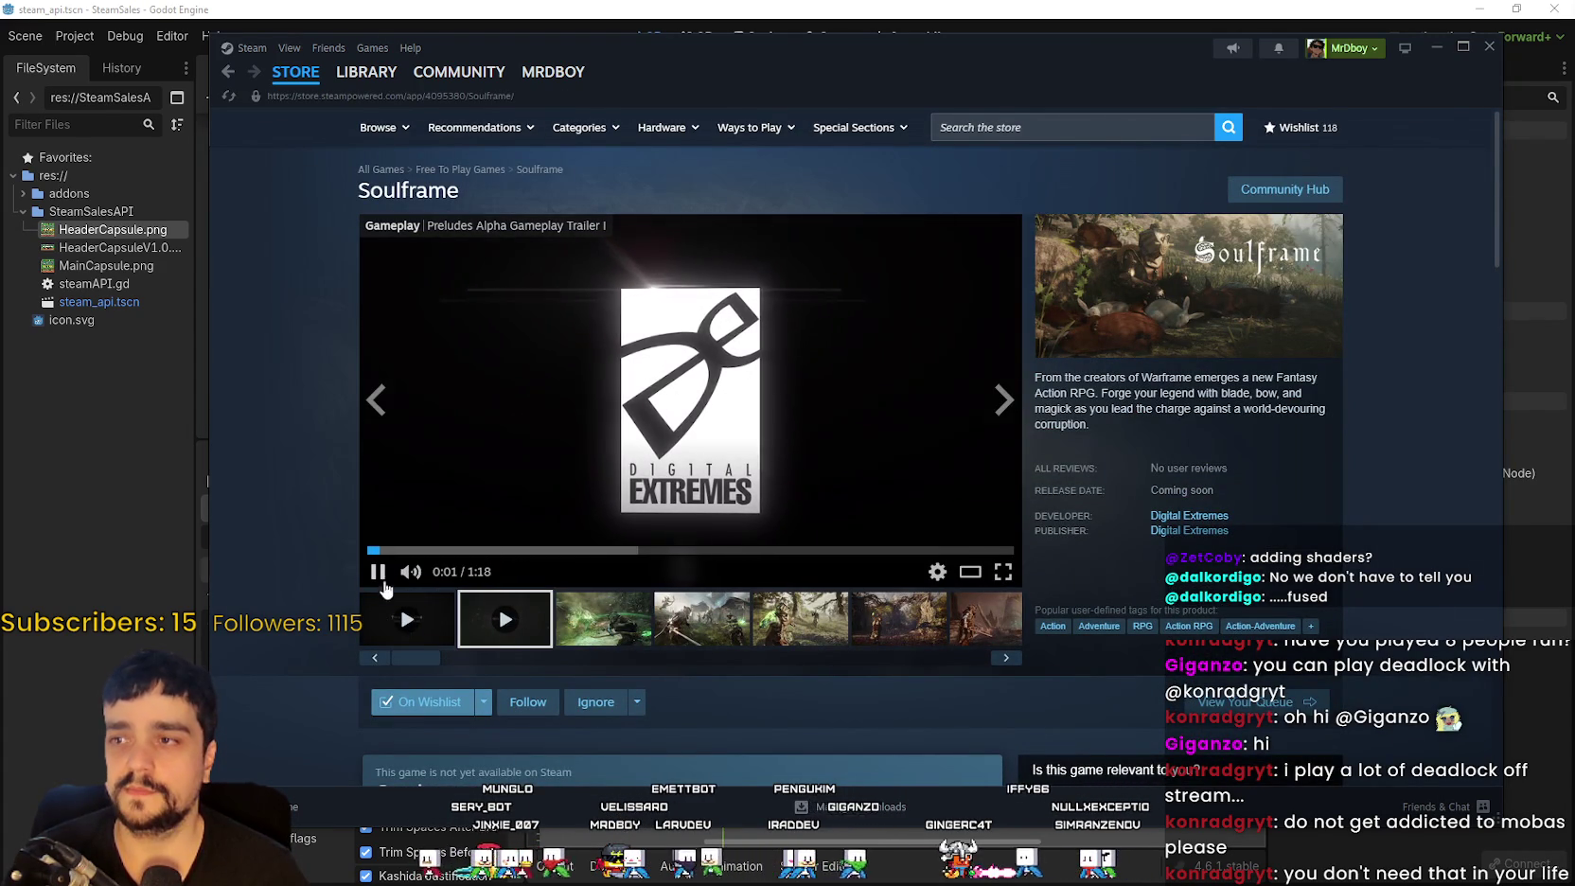
left_click(402, 613)
left_click(409, 572)
left_click(491, 549)
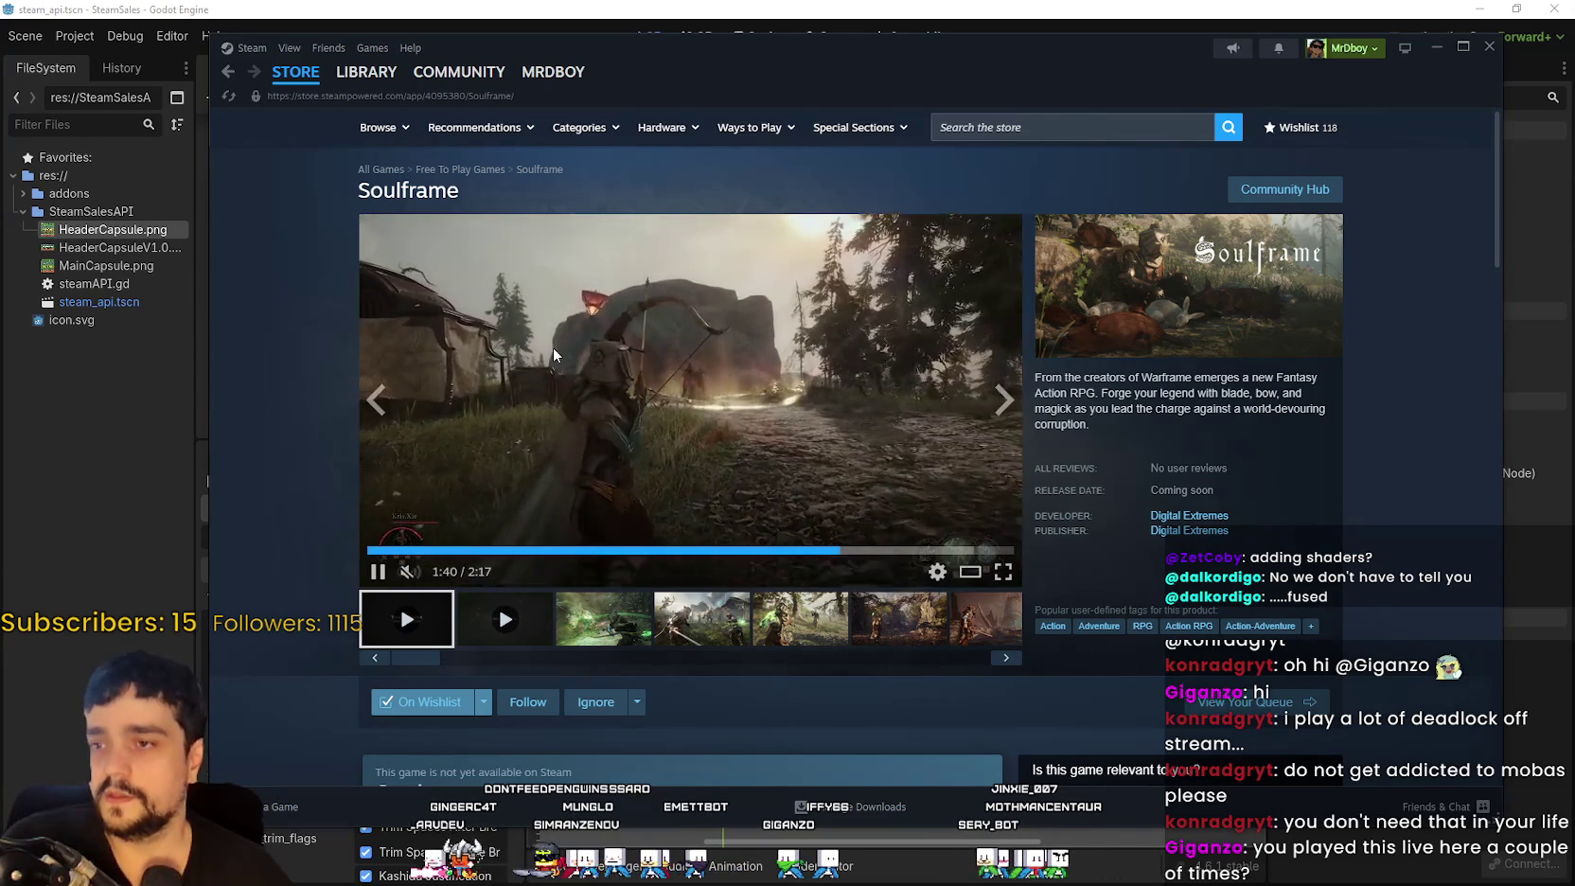
mouse_move(295, 74)
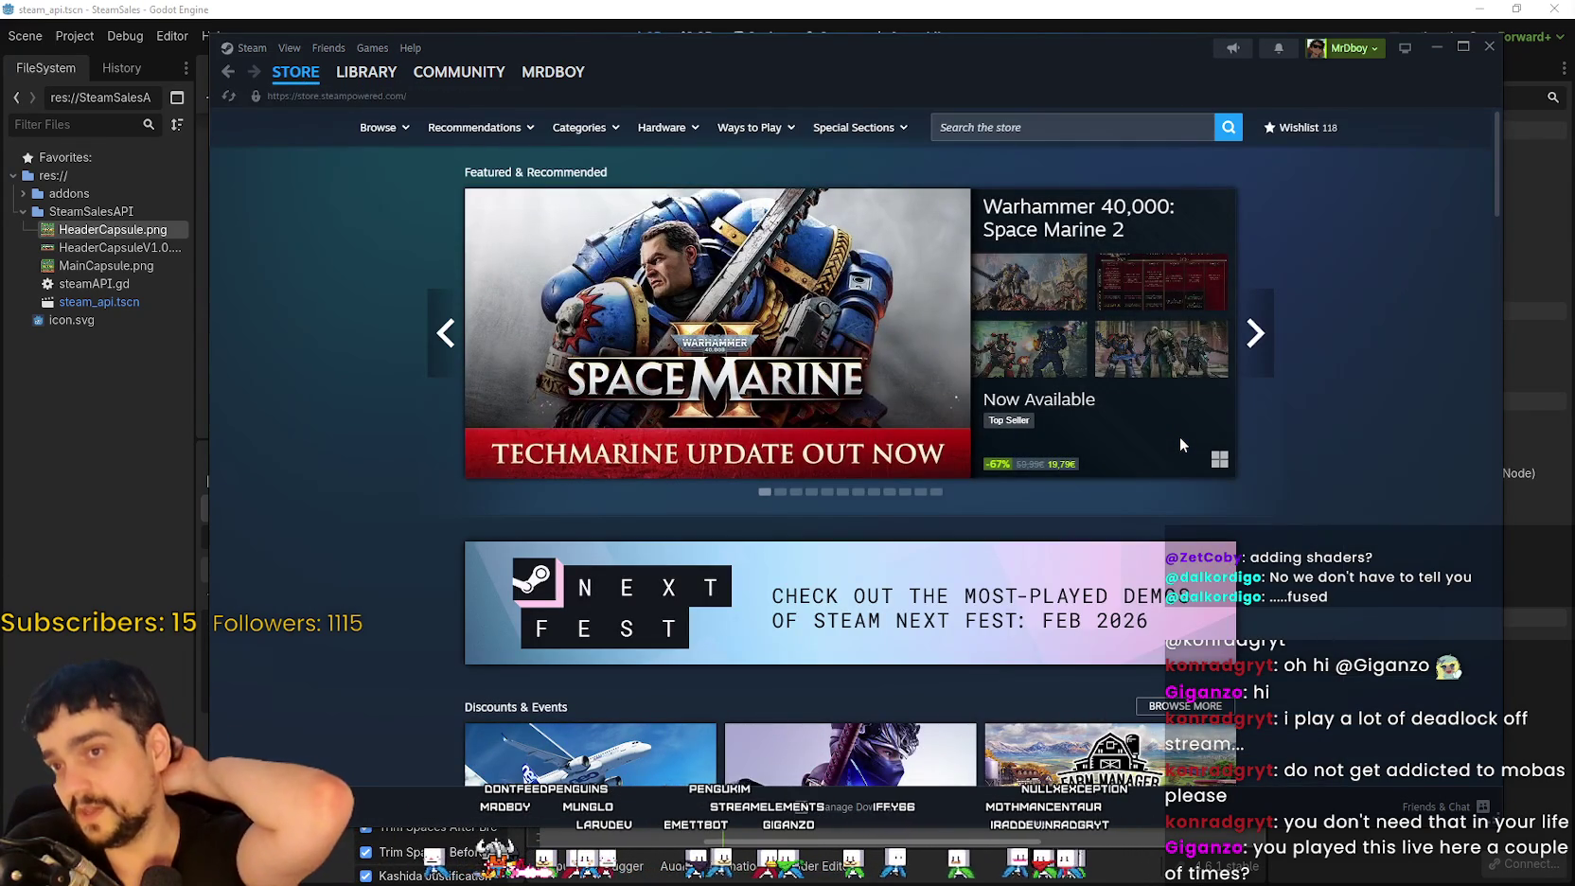
Step: Scroll the store front page and advance to the next set of discount deals
scroll(1180, 443, "down", 4)
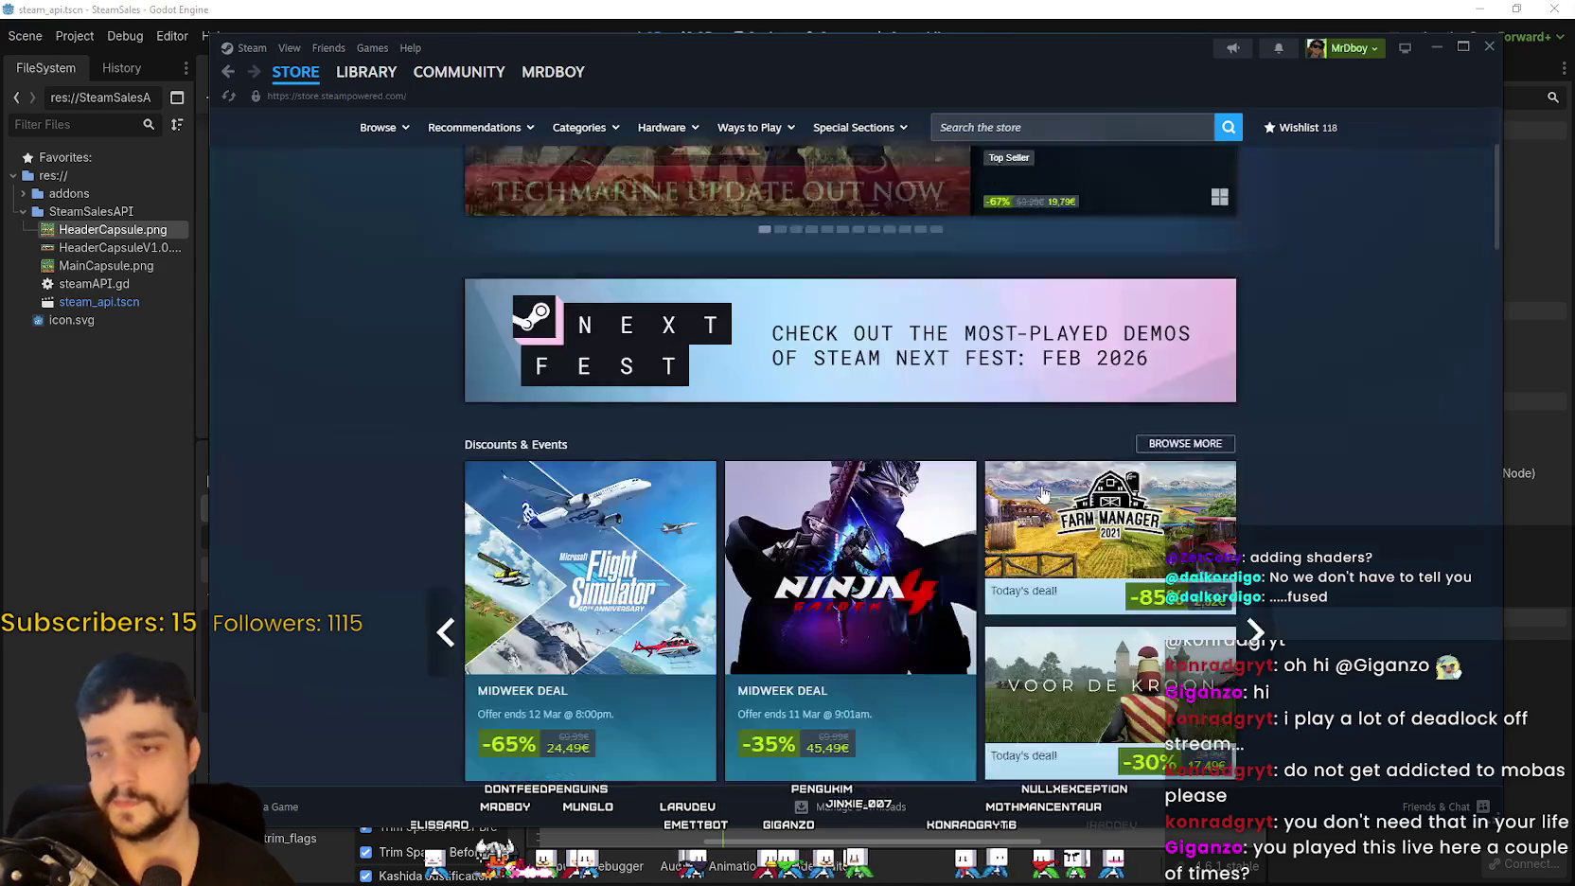
scroll(1211, 426, "up", 2)
scroll(1253, 401, "down", 3)
left_click(1253, 401)
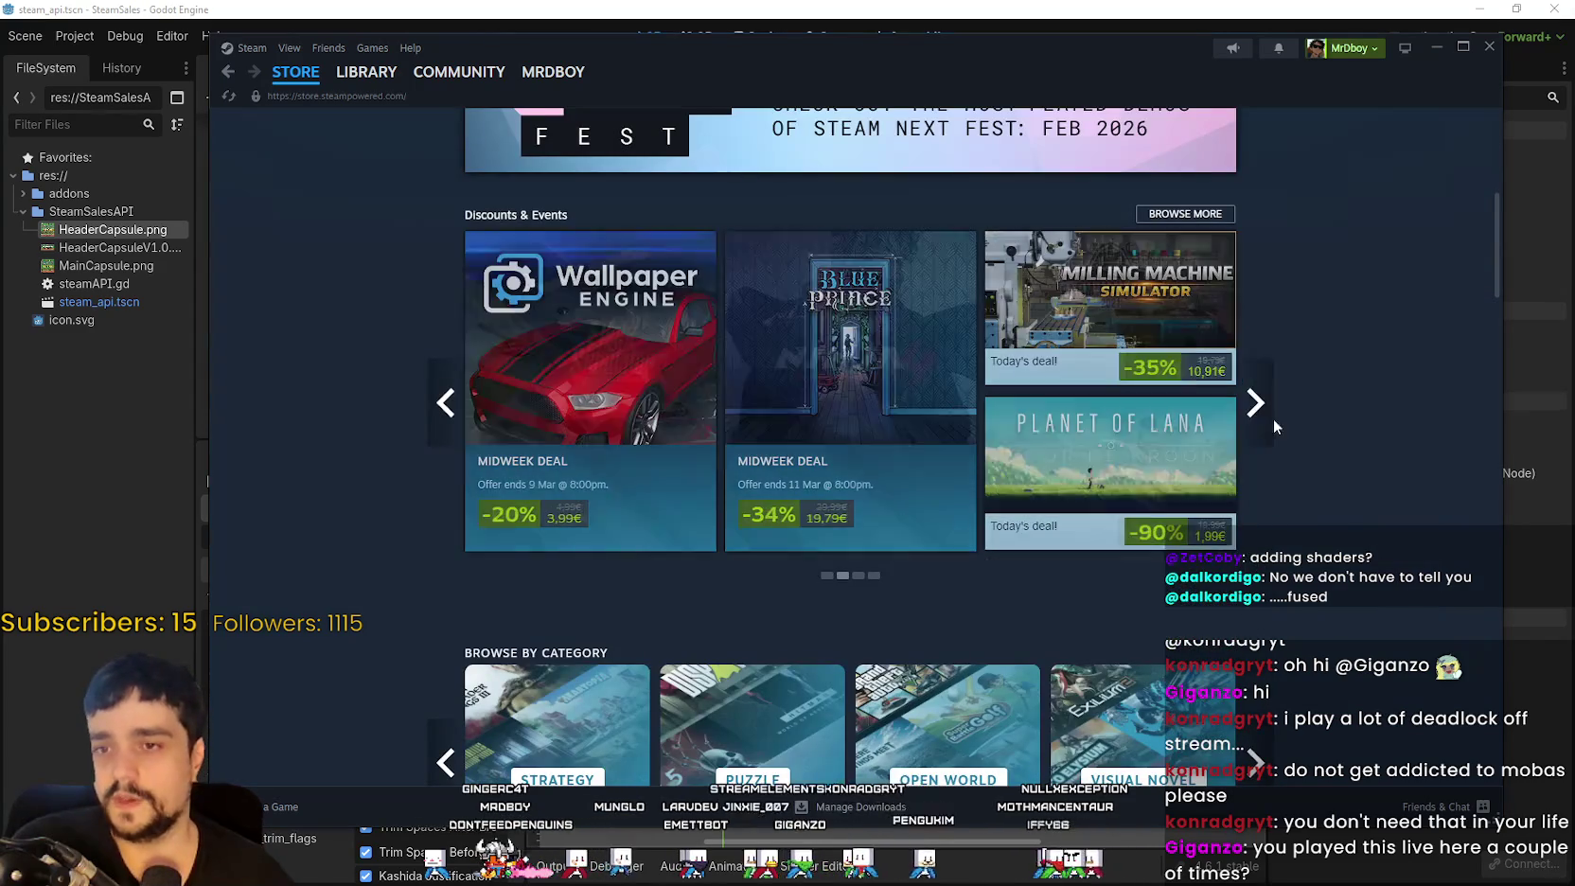
Step: Switch the front-page list to Top Sellers and open the full Top Sellers list
scroll(585, 597, "down", 12)
scroll(585, 559, "down", 15)
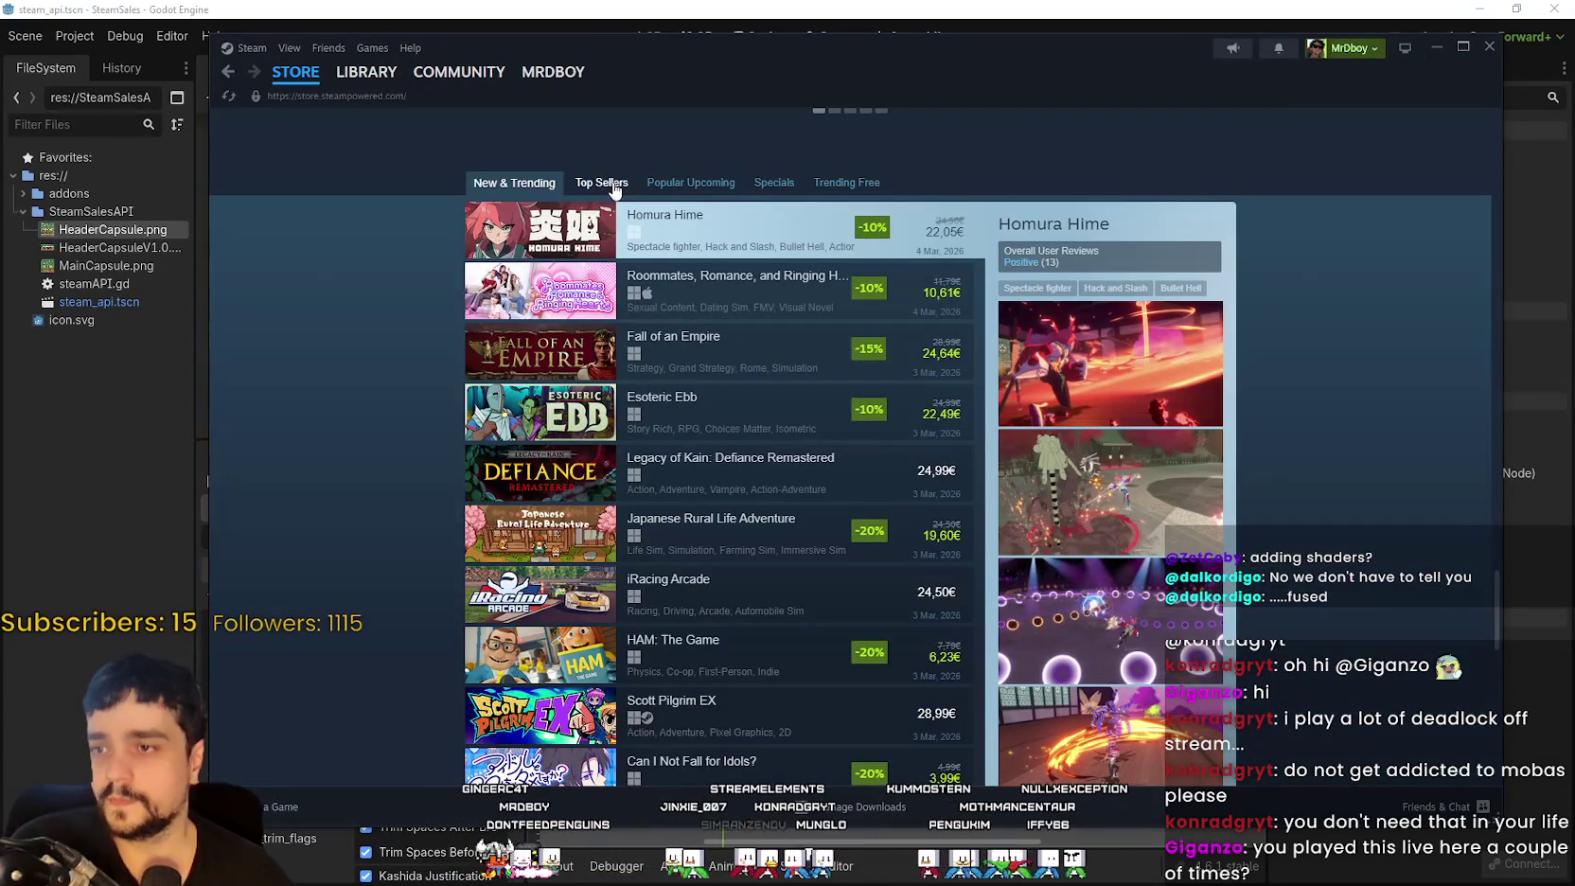
left_click(614, 183)
scroll(778, 455, "up", 5)
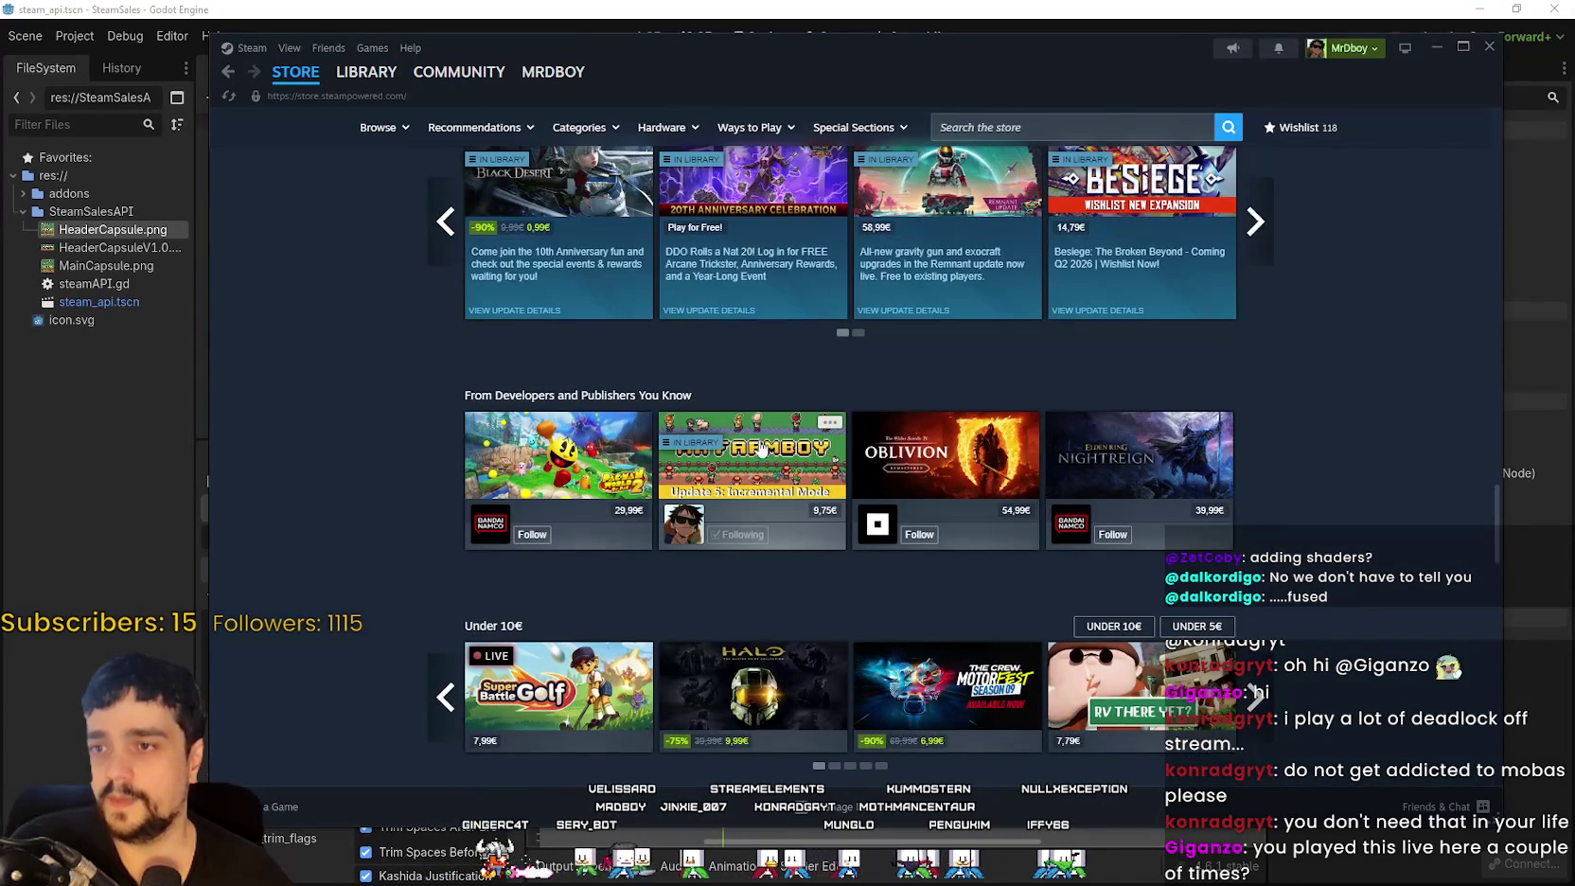
mouse_move(751, 462)
scroll(738, 459, "down", 5)
scroll(930, 460, "down", 4)
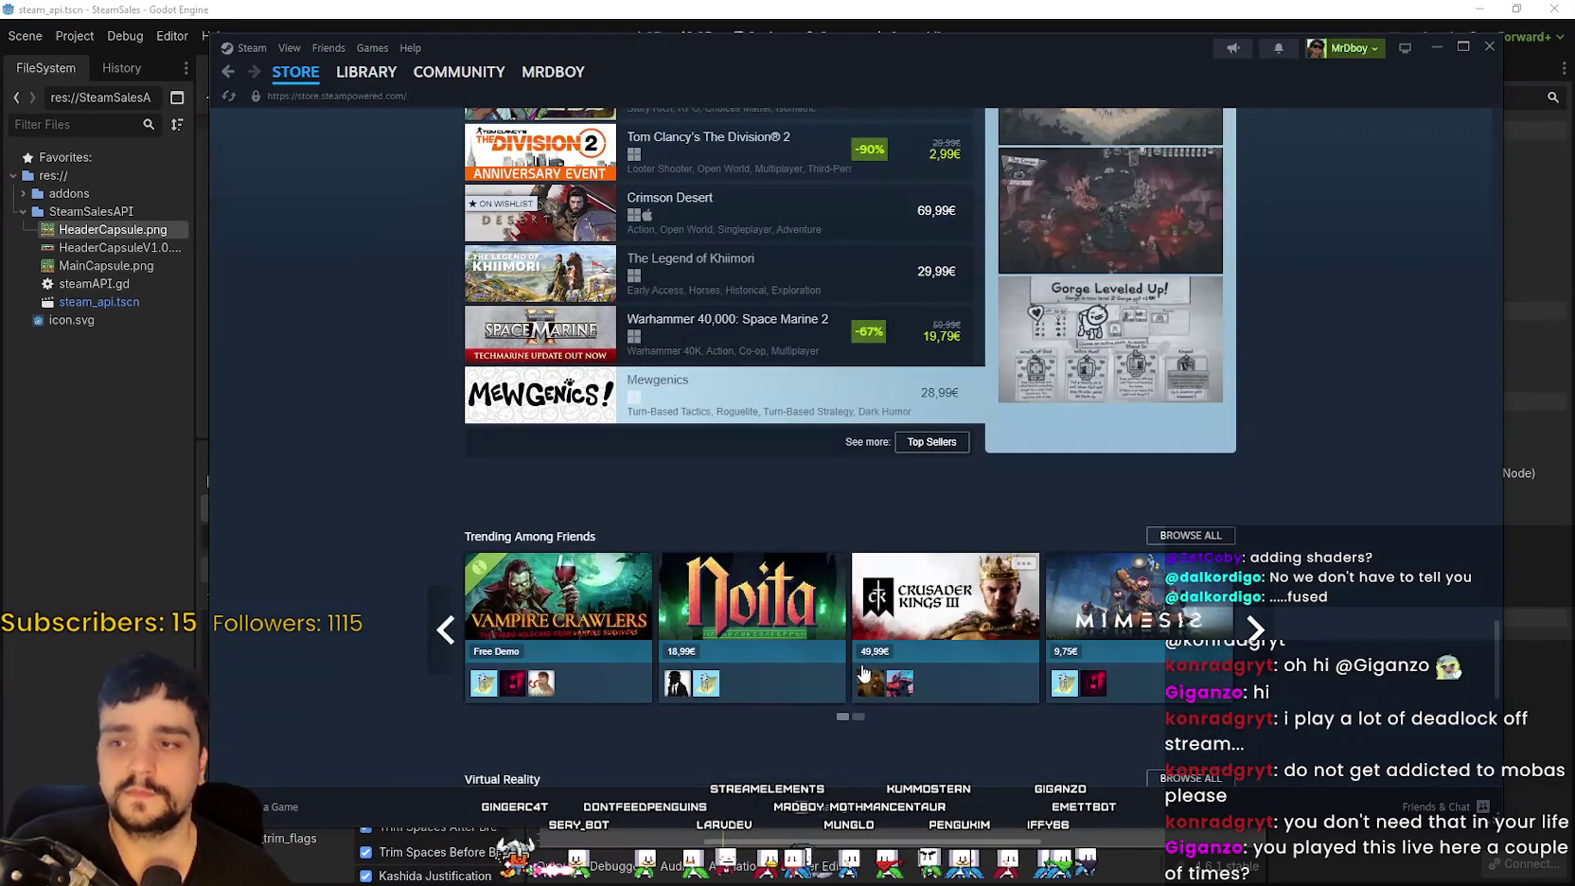
left_click(932, 442)
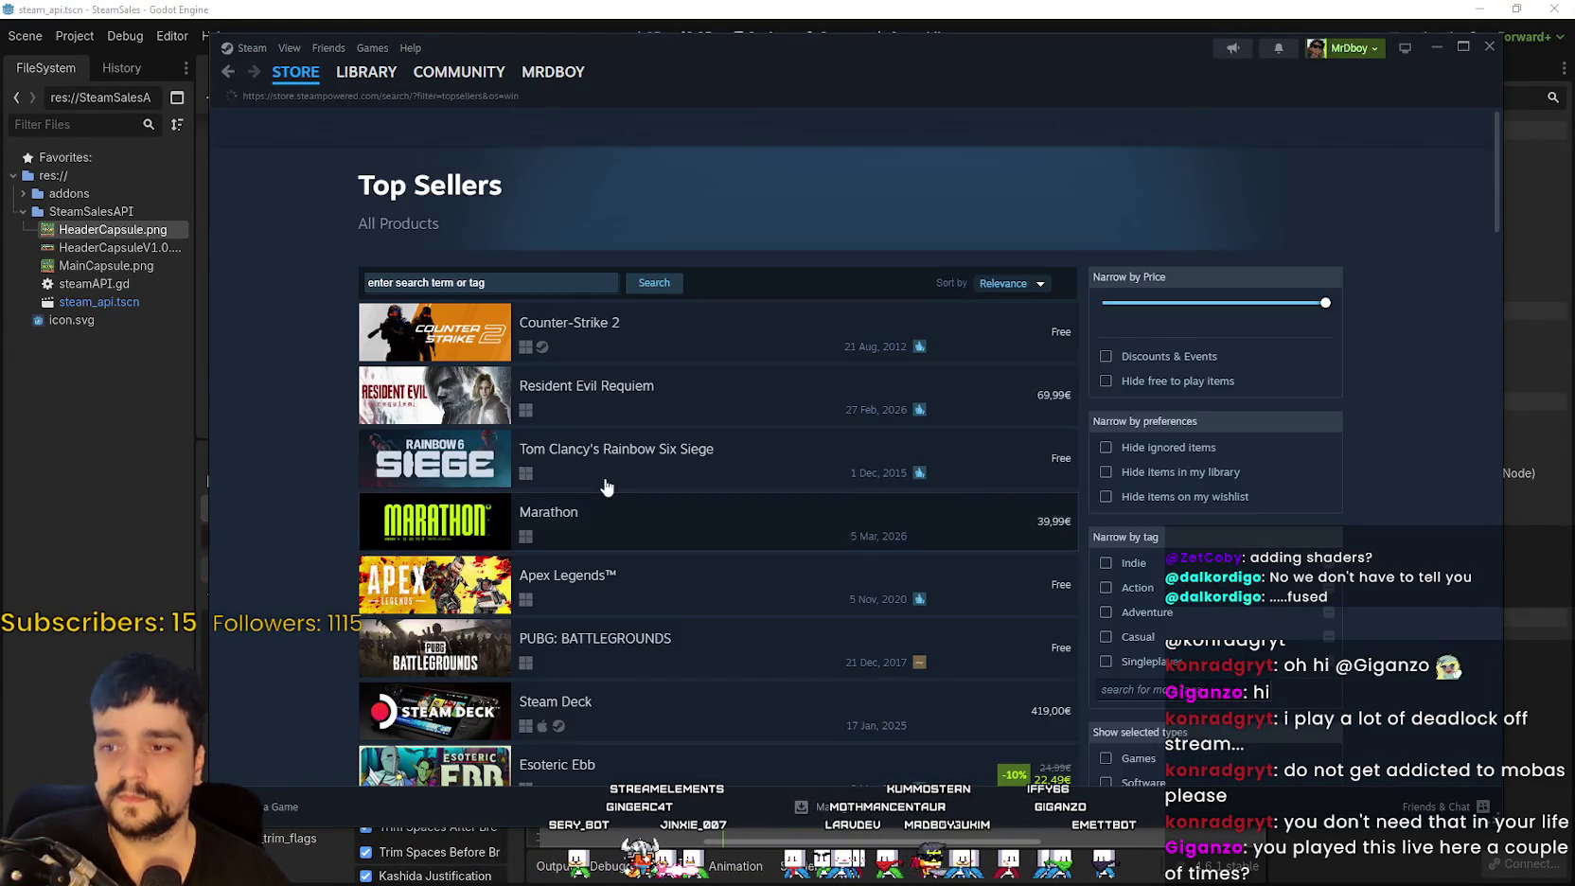
scroll(565, 649, "down", 4)
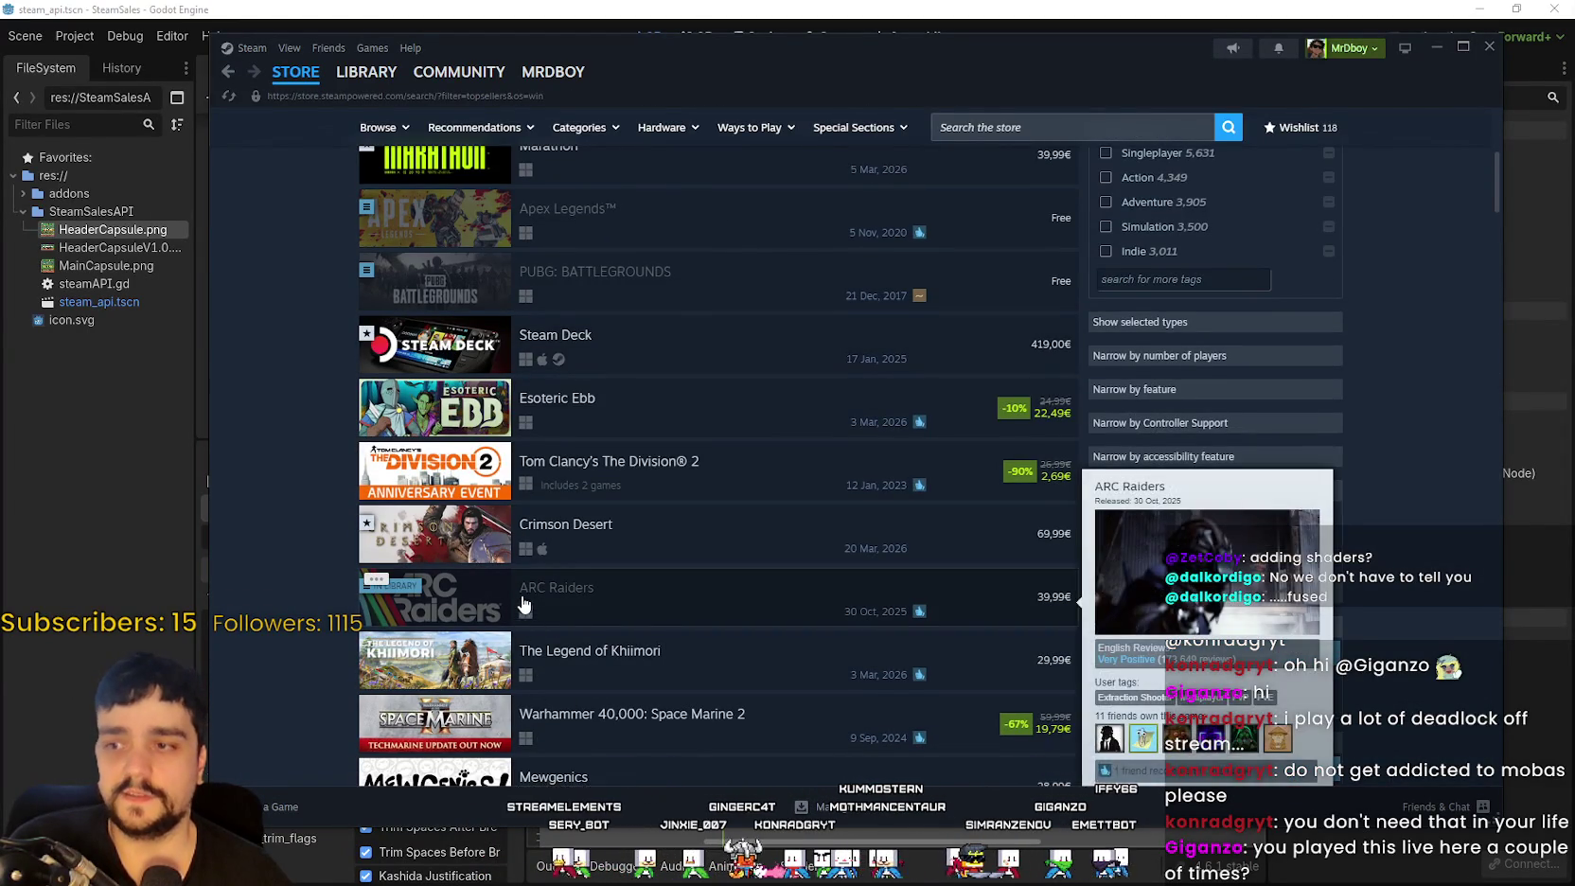
scroll(663, 658, "down", 5)
scroll(680, 639, "down", 3)
scroll(678, 644, "down", 2)
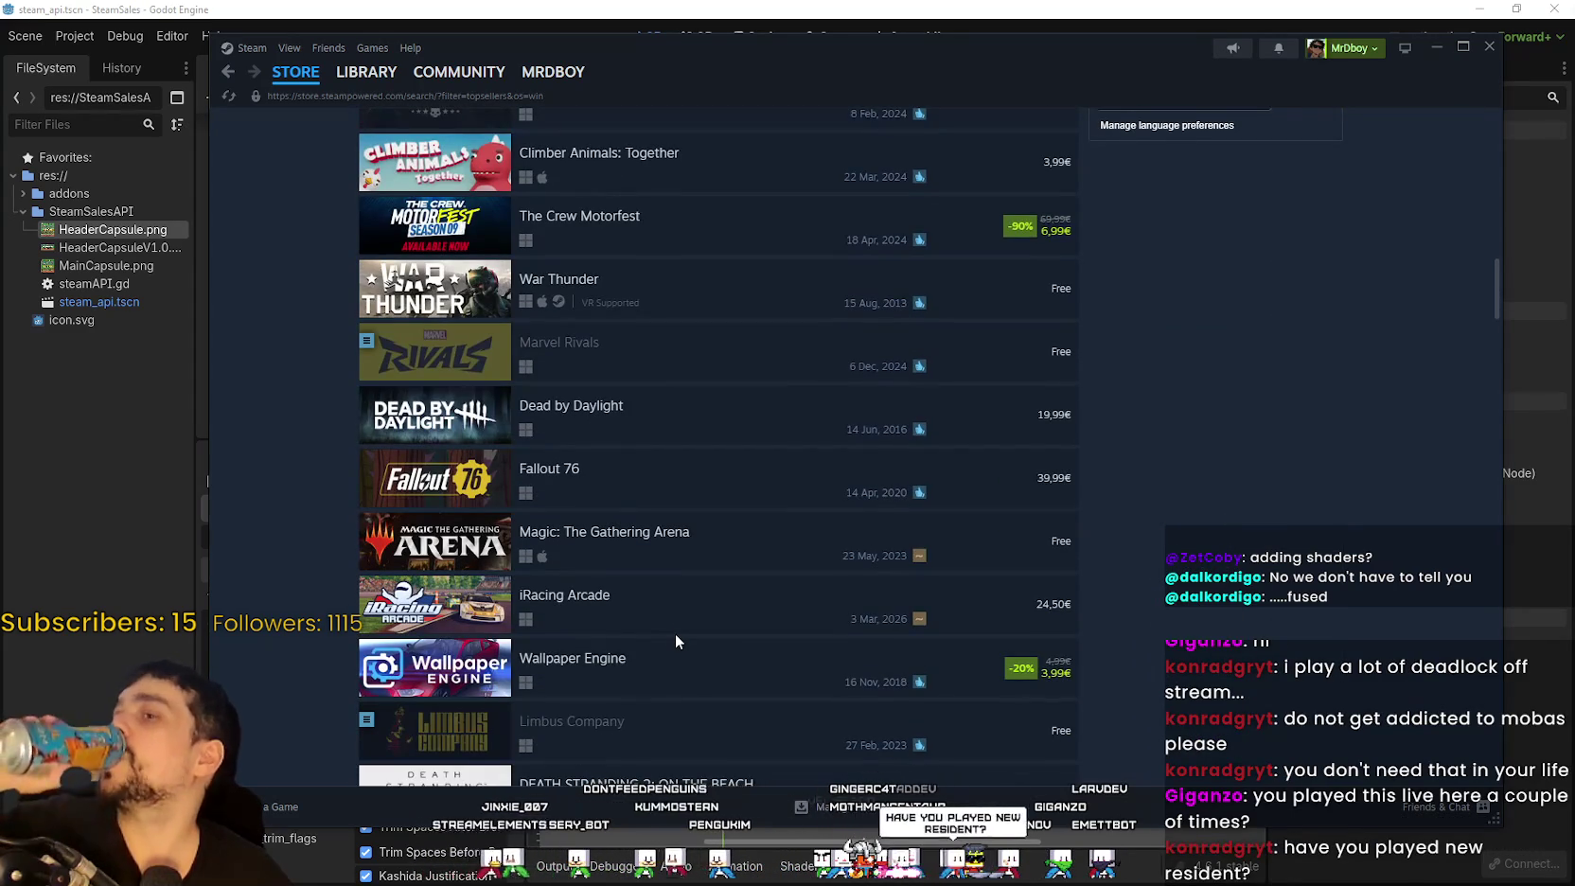
scroll(636, 537, "down", 2)
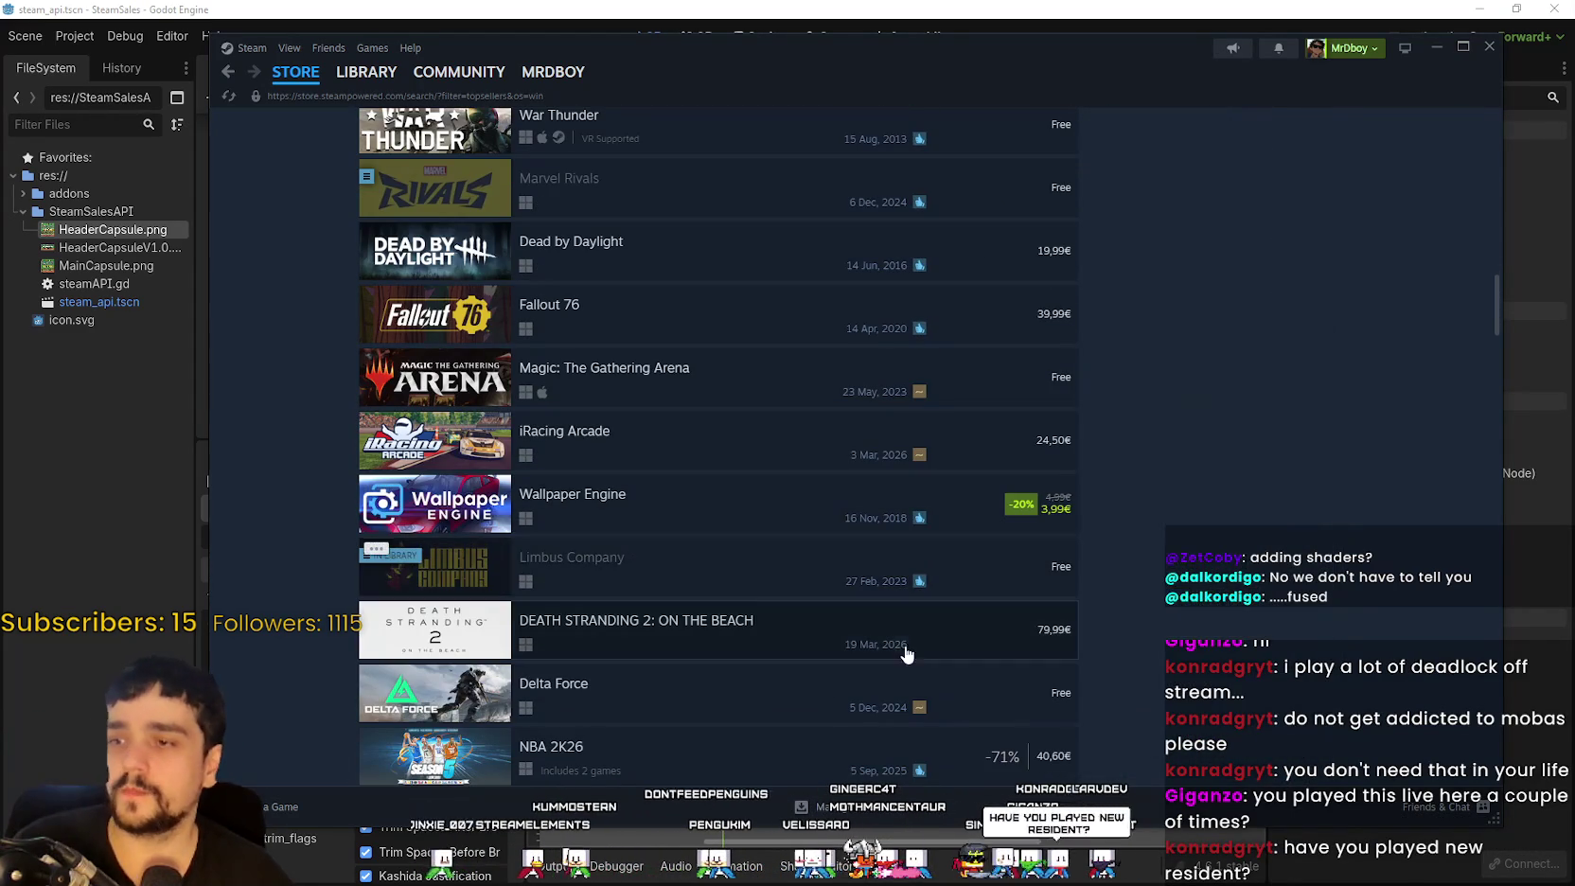
scroll(684, 566, "down", 6)
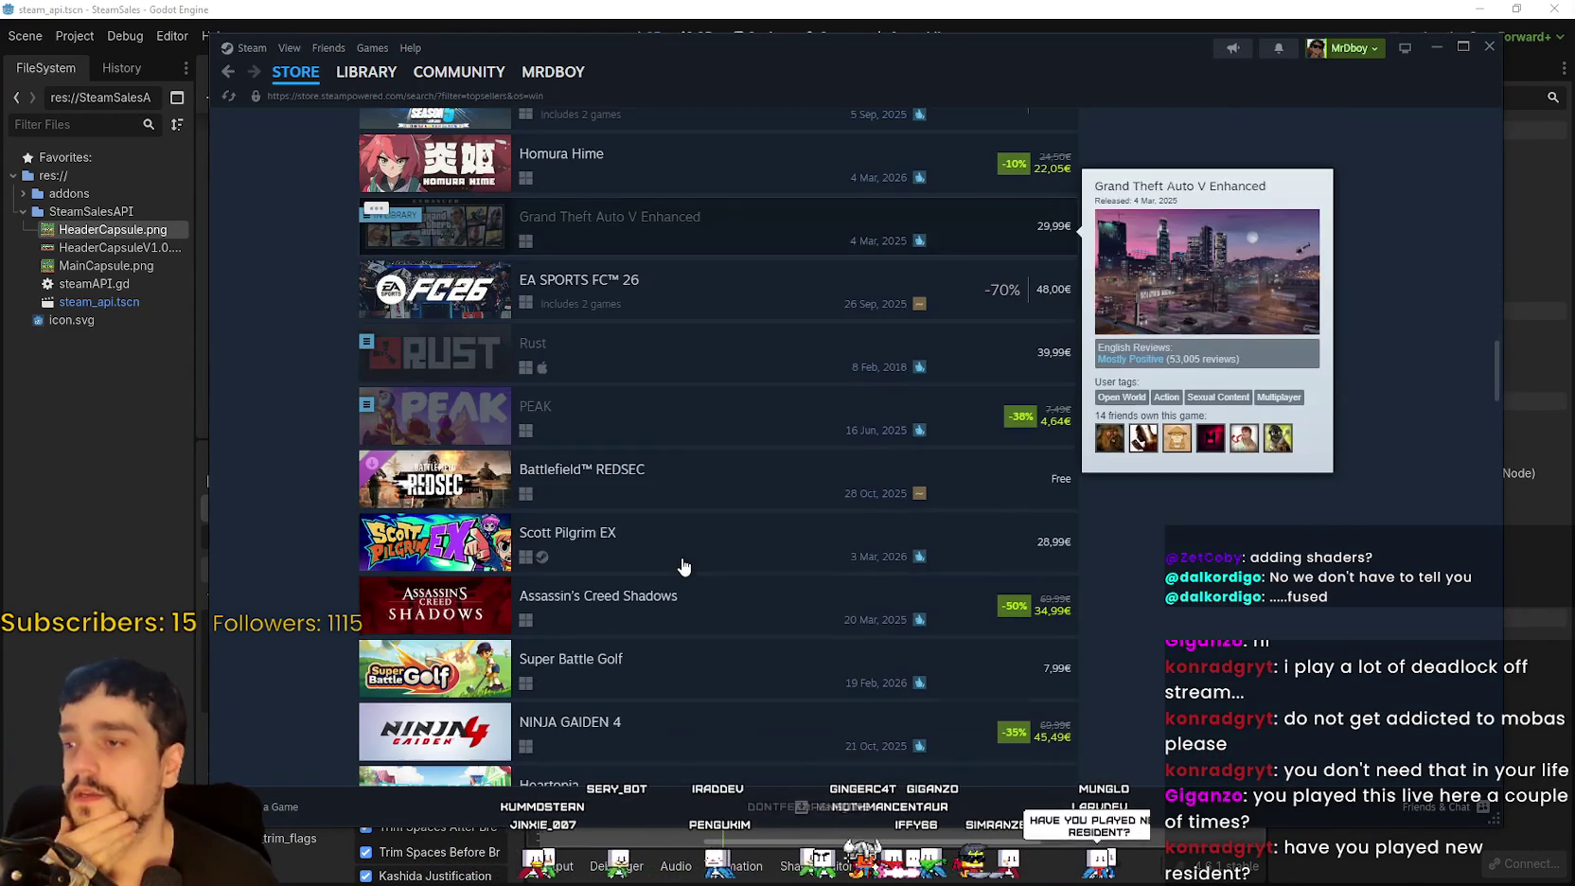
scroll(680, 564, "down", 5)
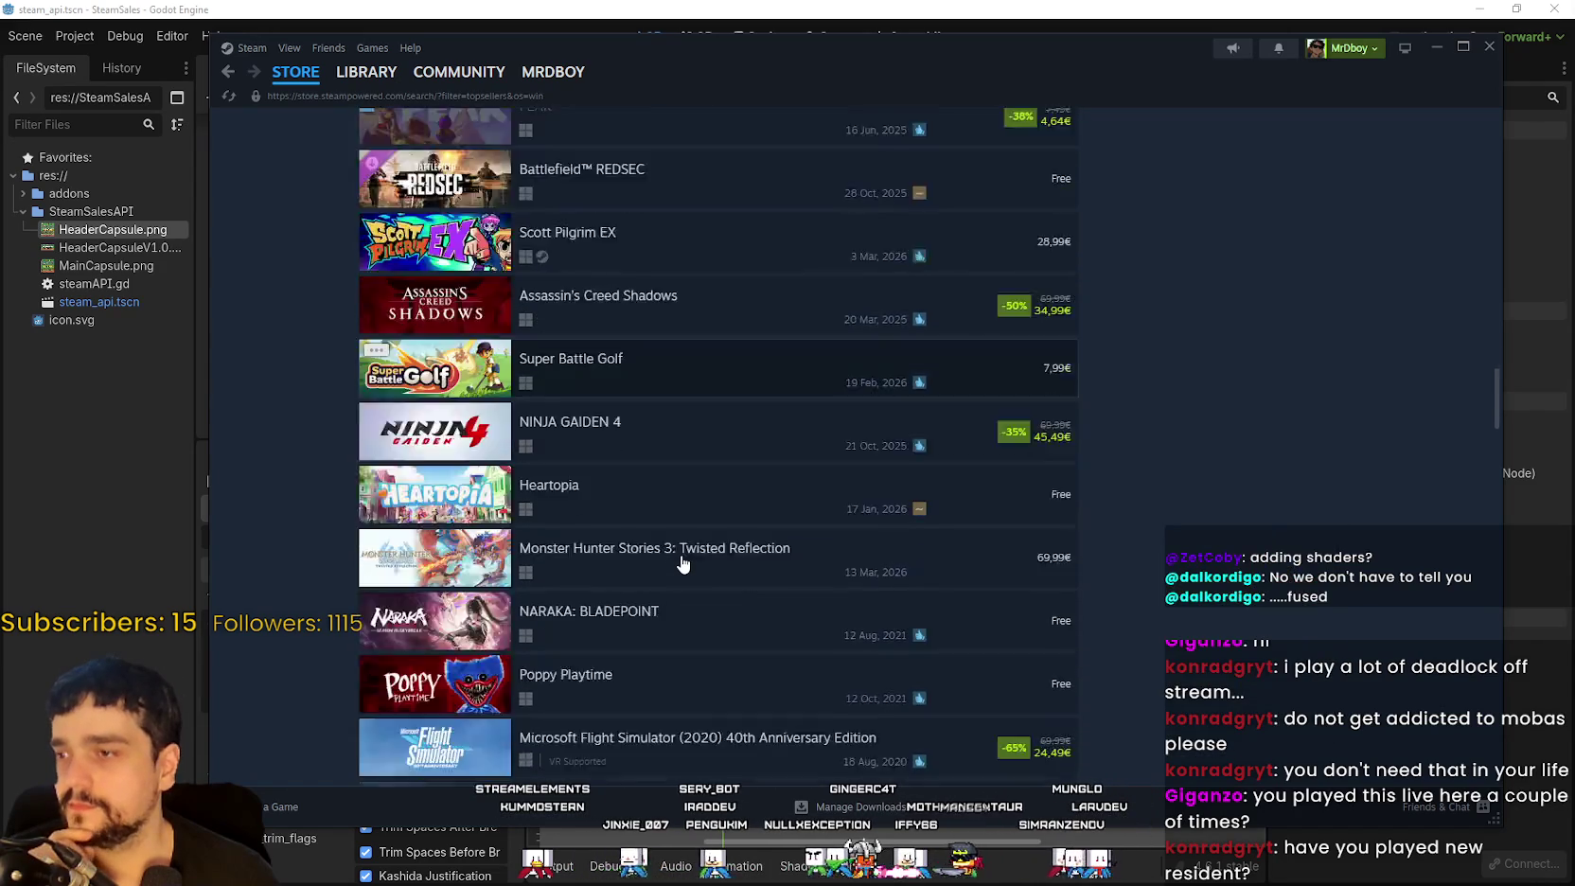
scroll(682, 564, "down", 3)
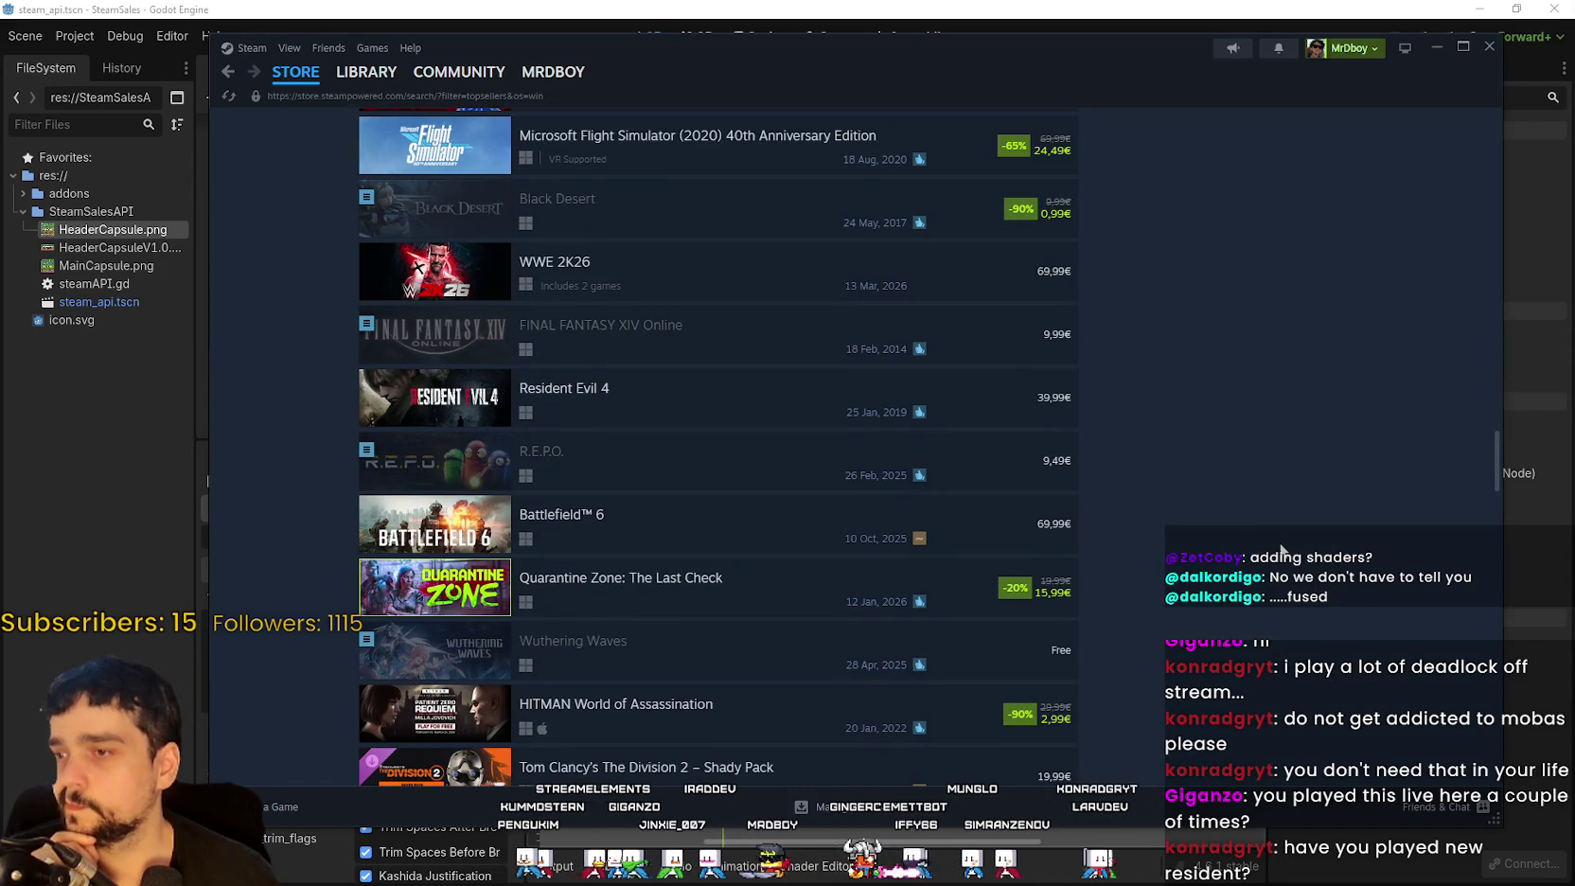
mouse_move(790, 232)
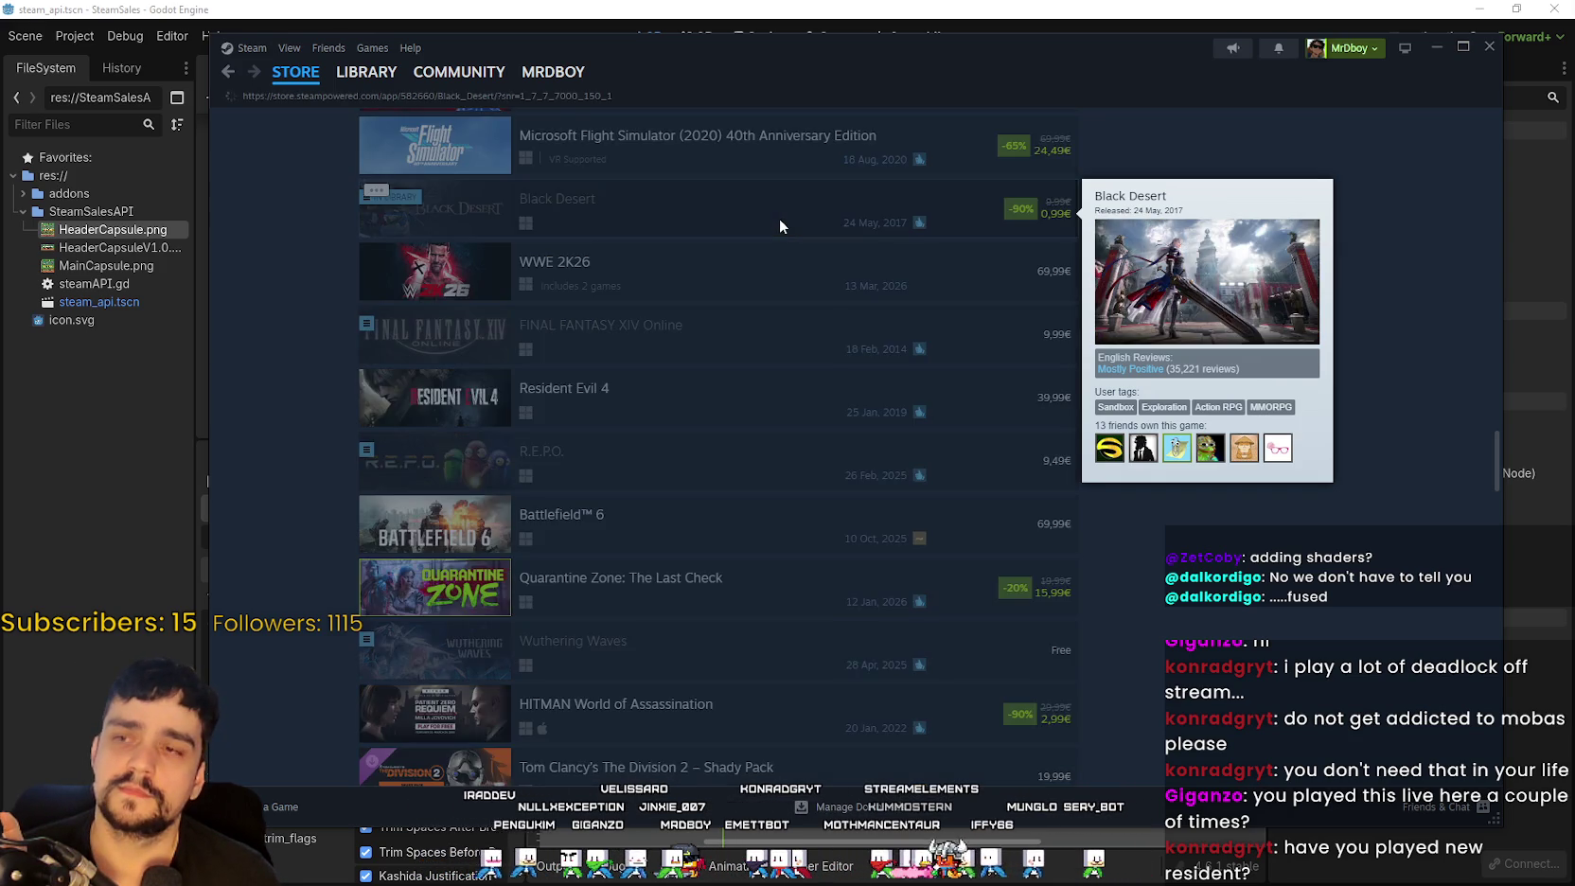
Step: Open the Black Desert store page and step through its screenshot gallery
left_click(780, 226)
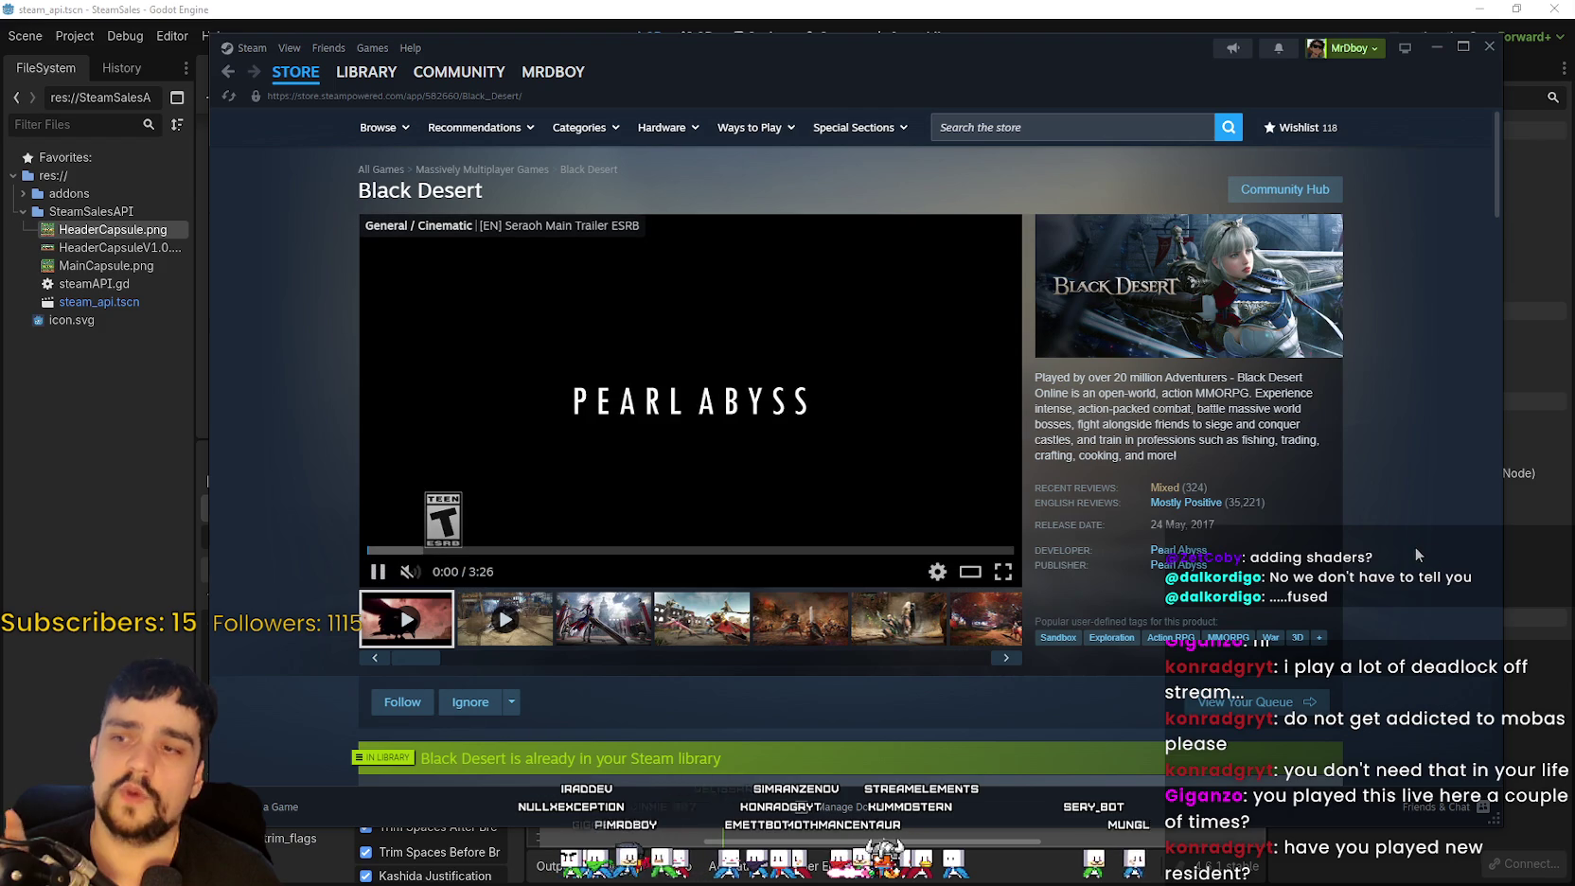
left_click(588, 640)
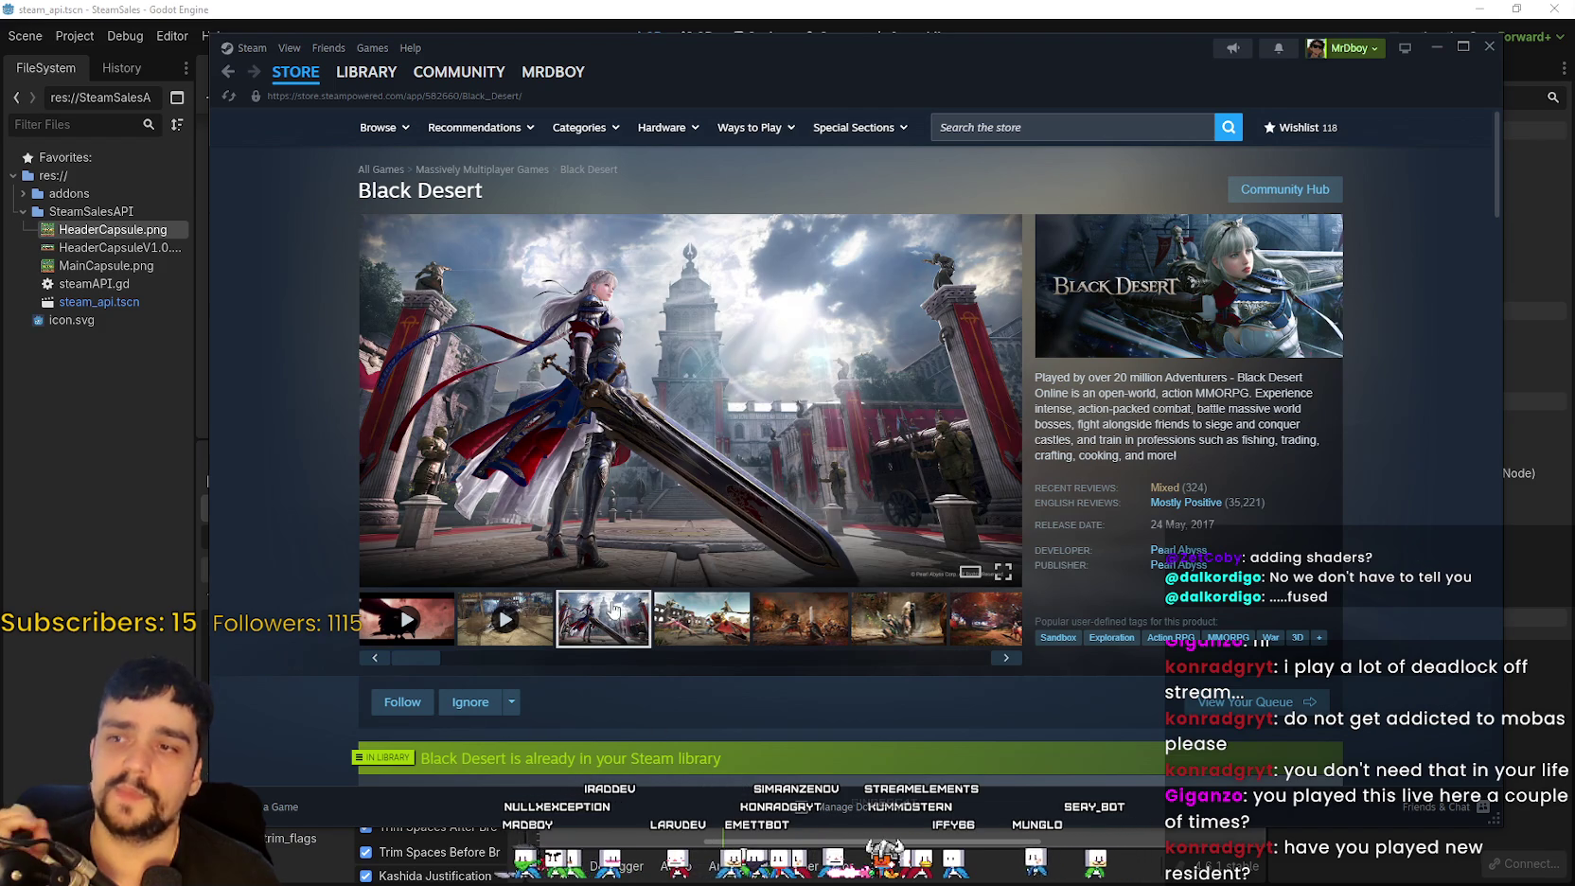
left_click(701, 632)
left_click(994, 653)
left_click(993, 653)
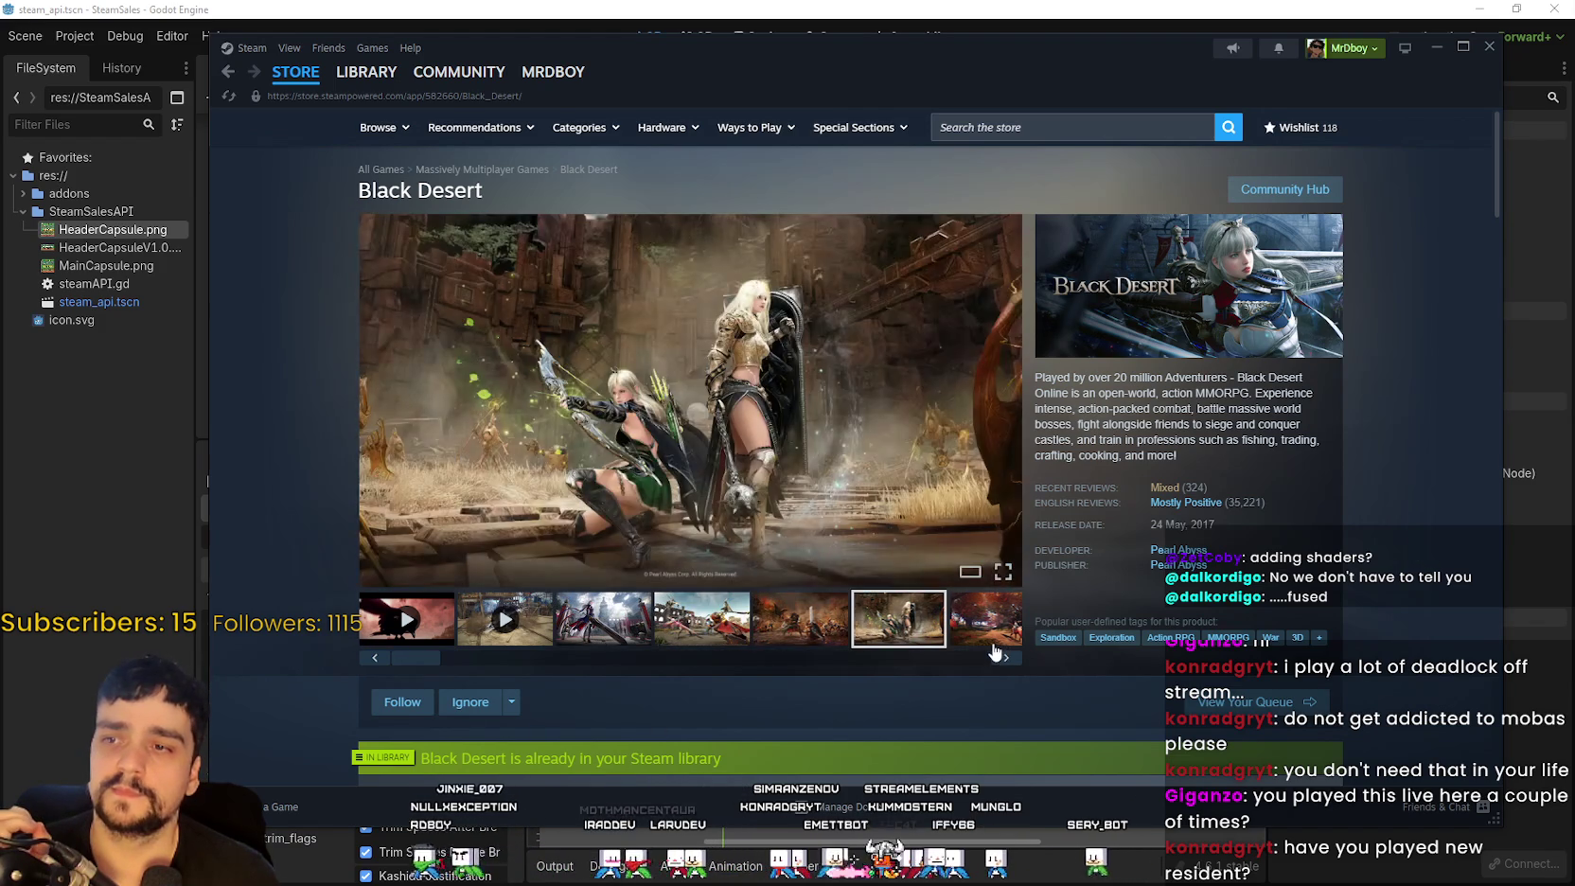
left_click(994, 653)
left_click(994, 653)
left_click(994, 654)
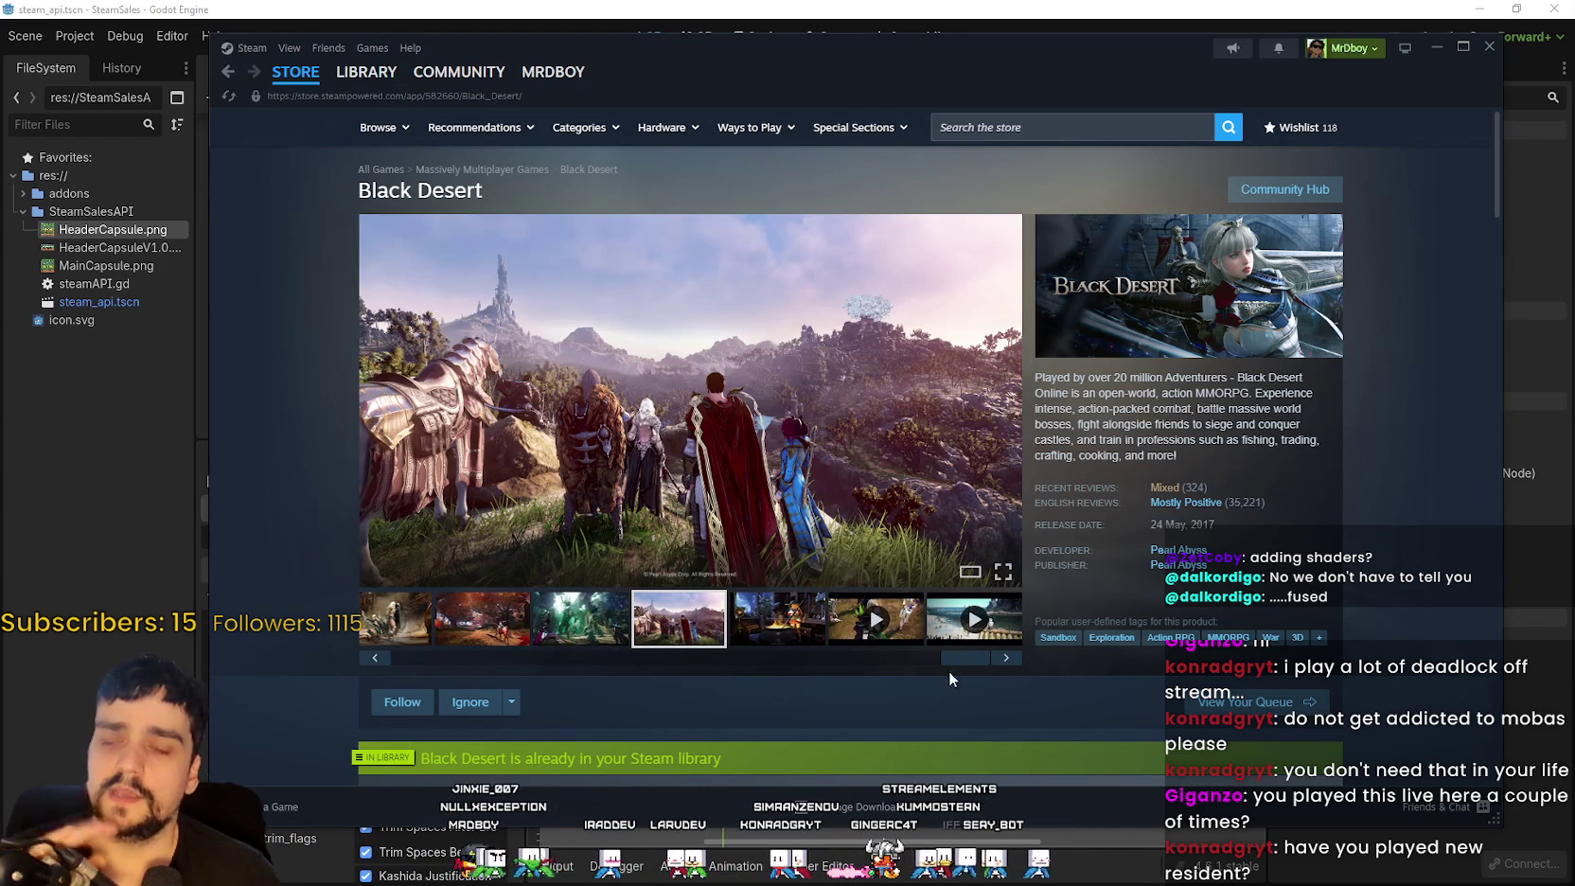
left_click_drag(955, 663, 398, 659)
Step: Play the first Black Desert trailer, skipping toward its end, then start the second mid-way
left_click(398, 620)
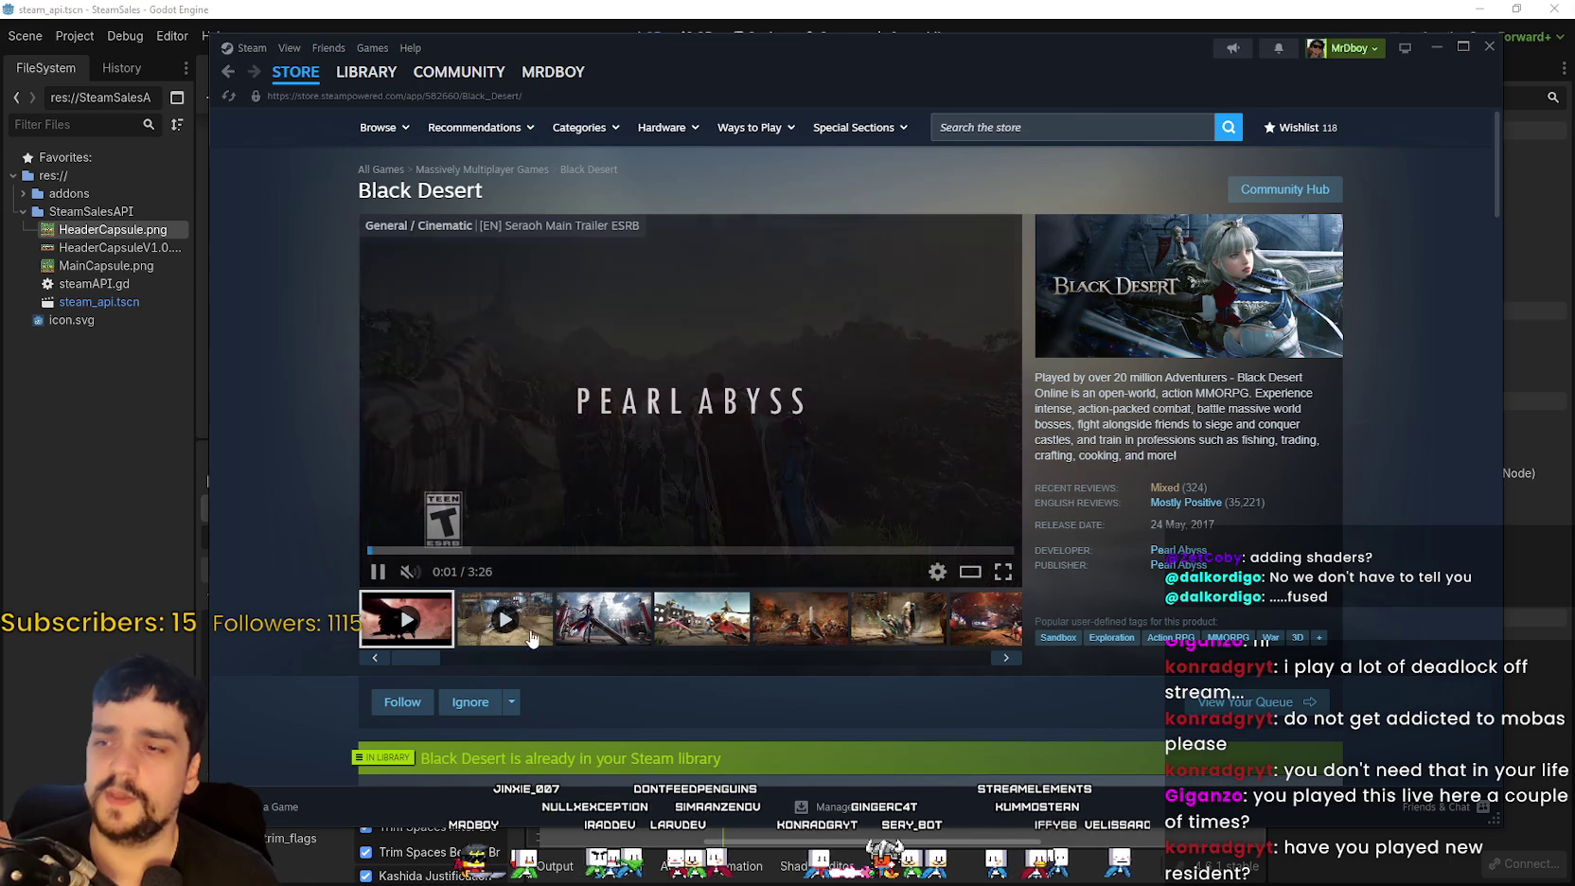
left_click(562, 550)
left_click(696, 550)
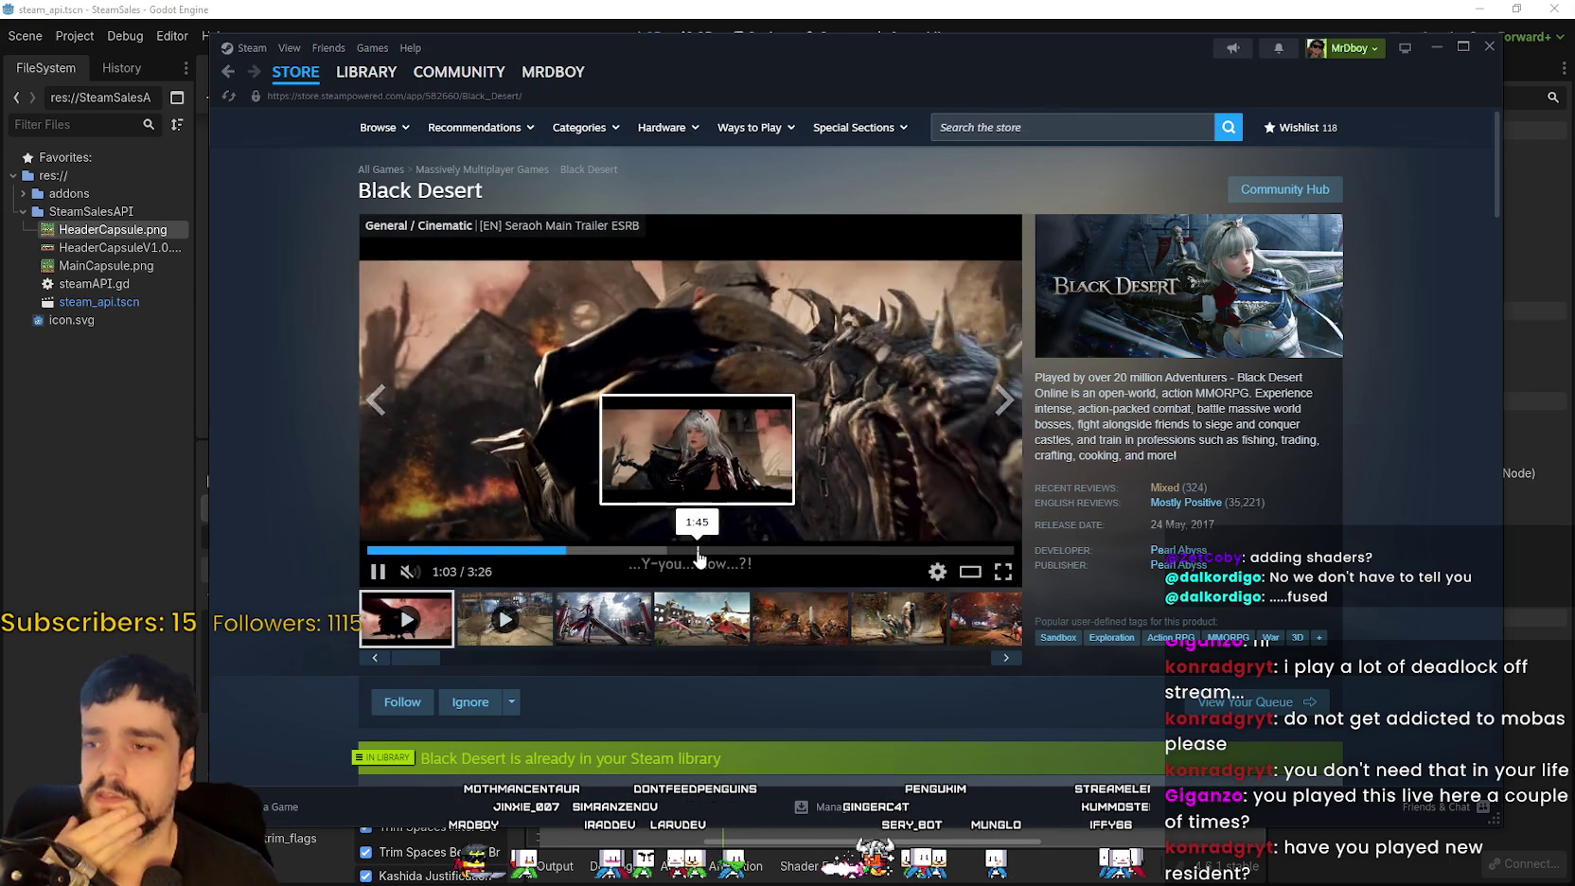
left_click(820, 551)
left_click(918, 551)
left_click(502, 619)
left_click(582, 550)
mouse_move(1137, 512)
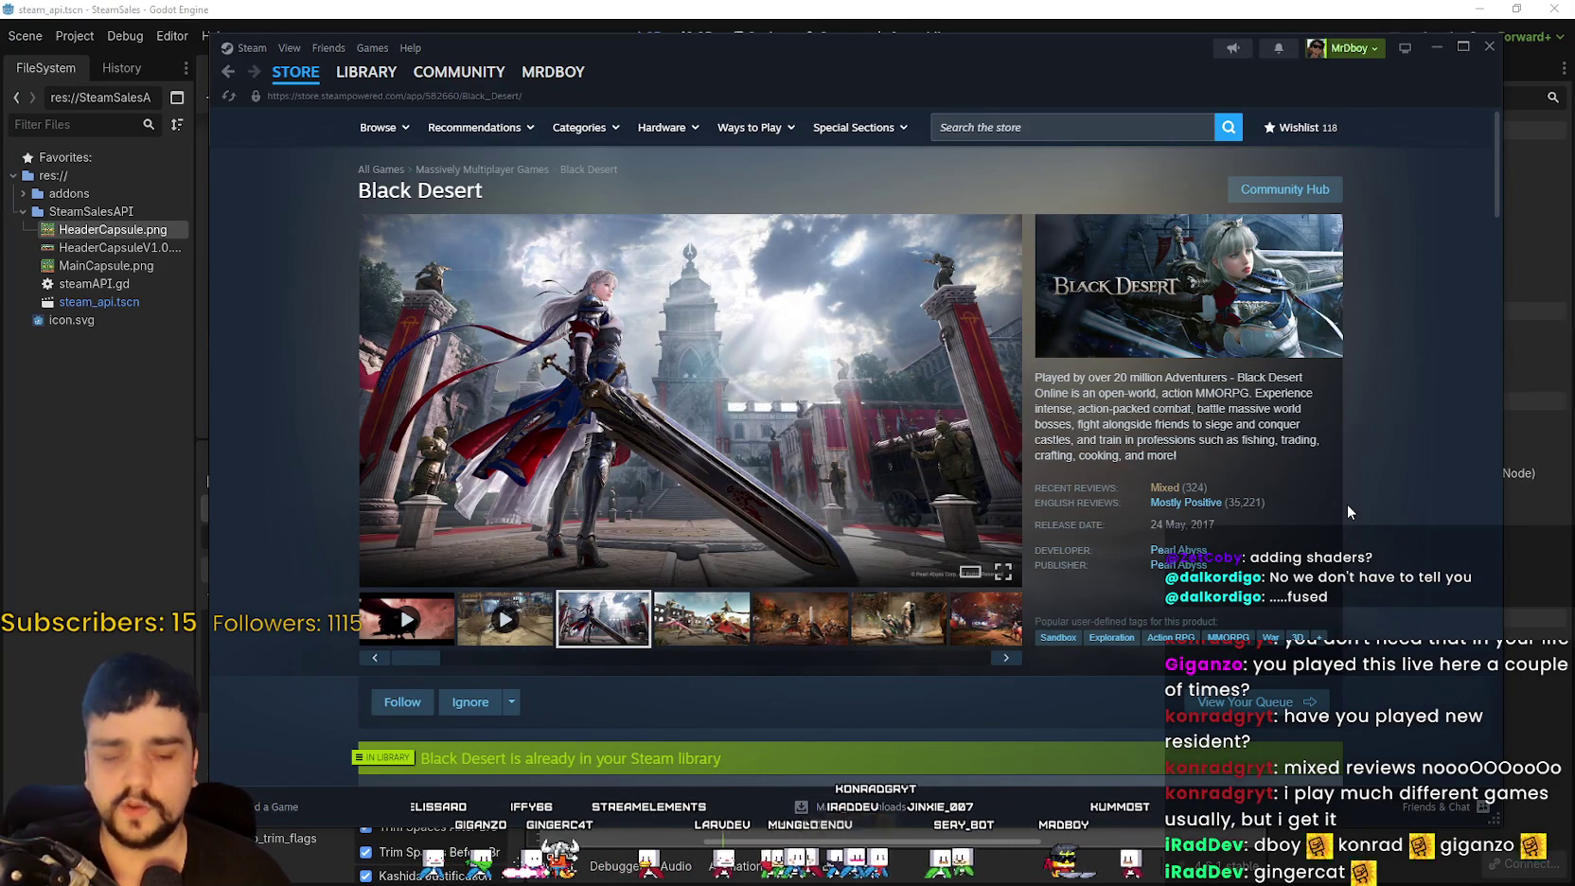
Step: Play Black Desert's second trailer, the Seraph gameplay video
left_click(507, 621)
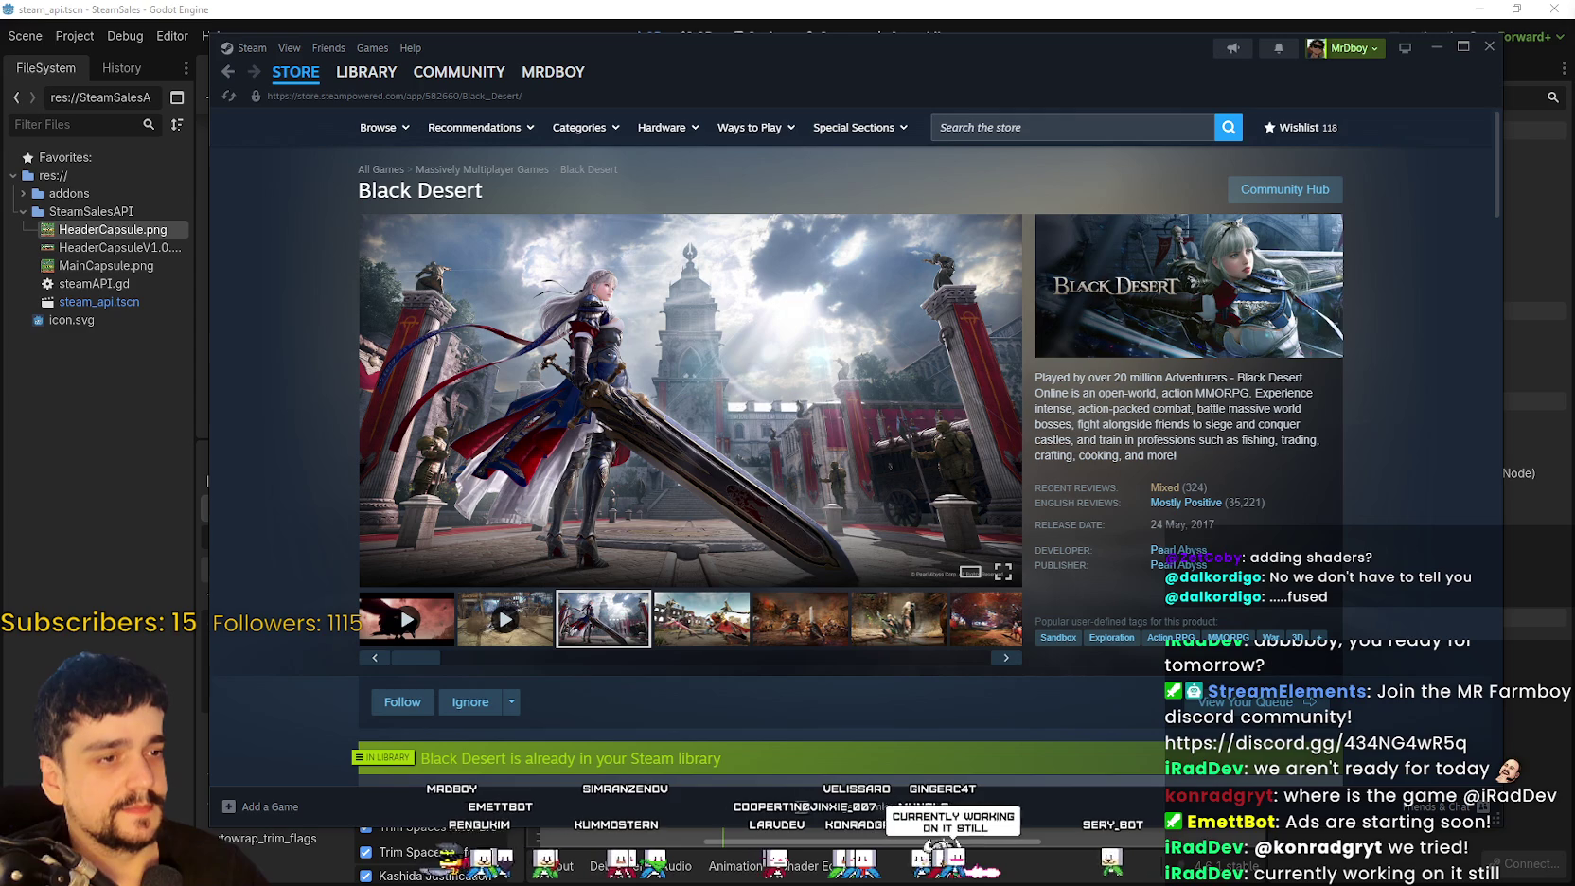
Step: Search the store for 'MR FARM', open the MR FARMBOY page, and scroll down it
left_click(1043, 123)
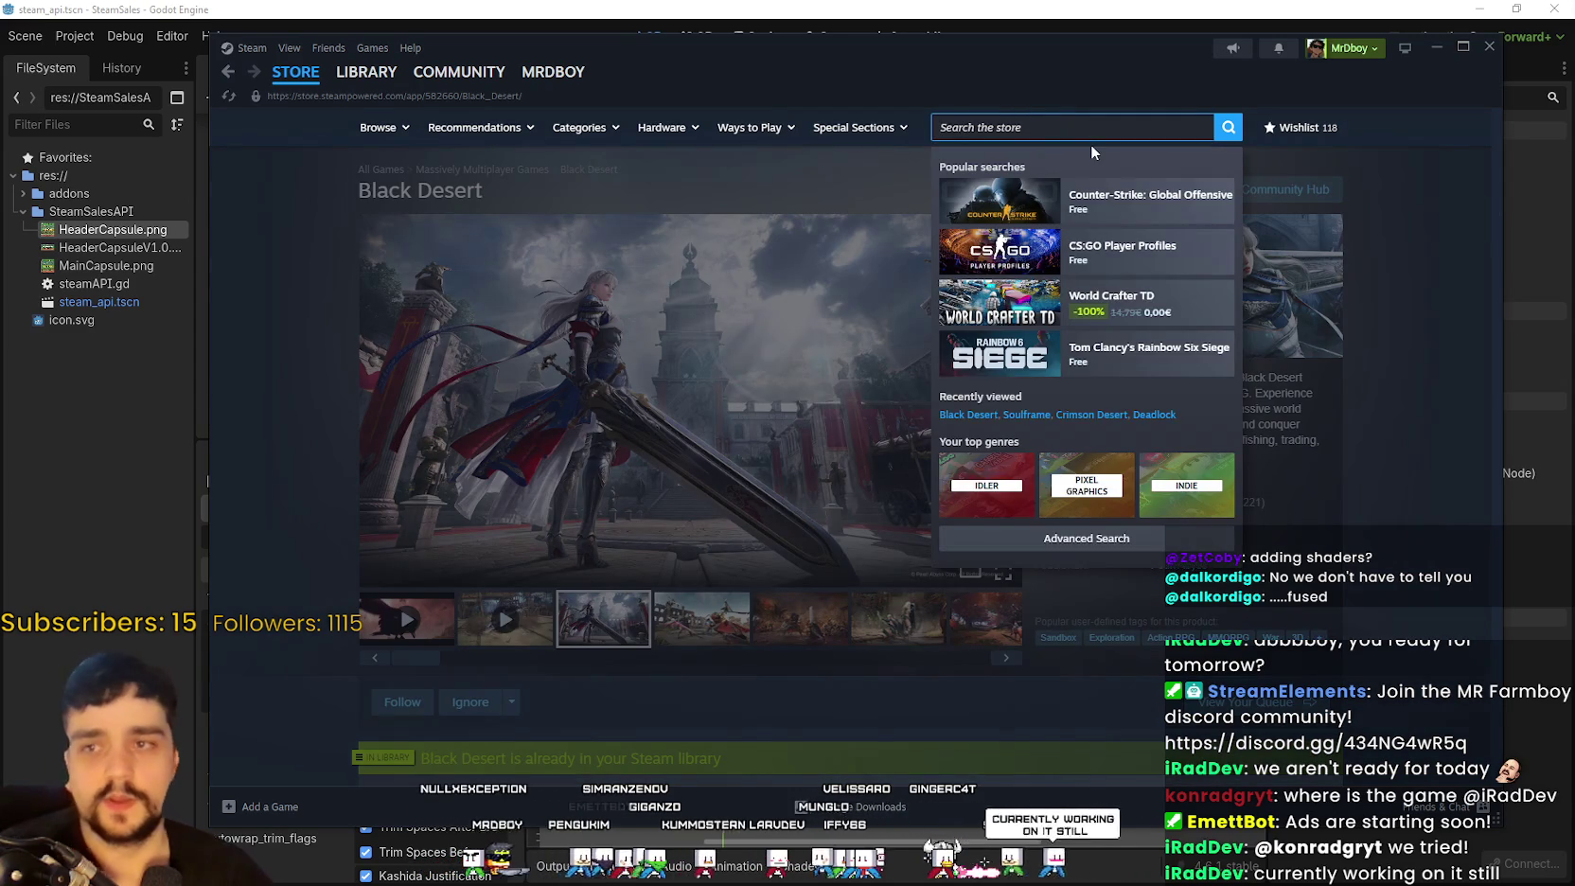
type("MR FARM")
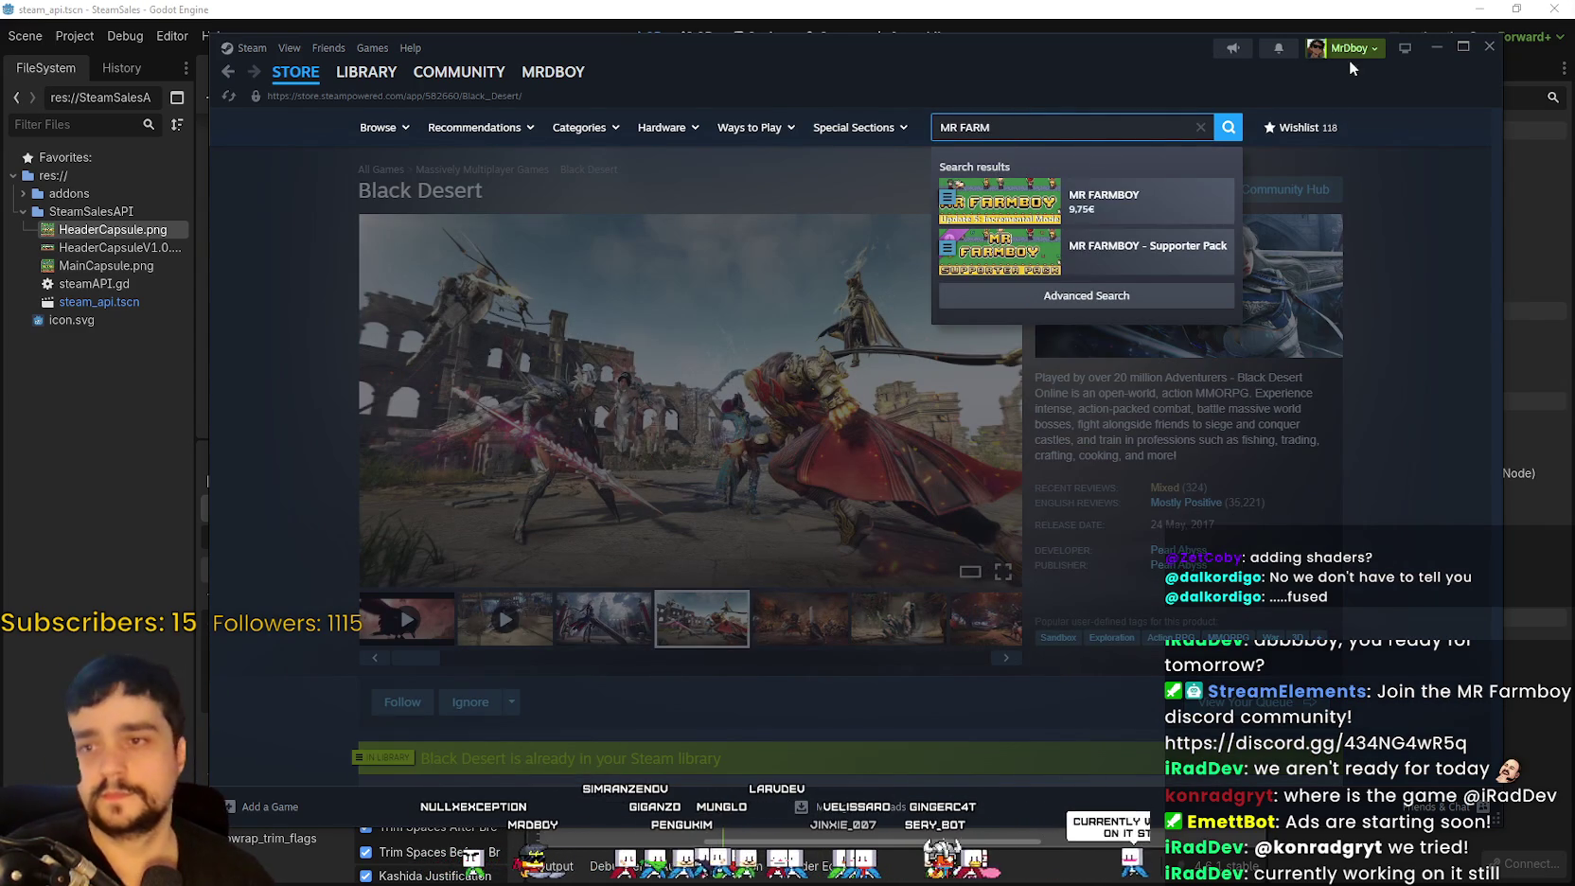
left_click(1136, 200)
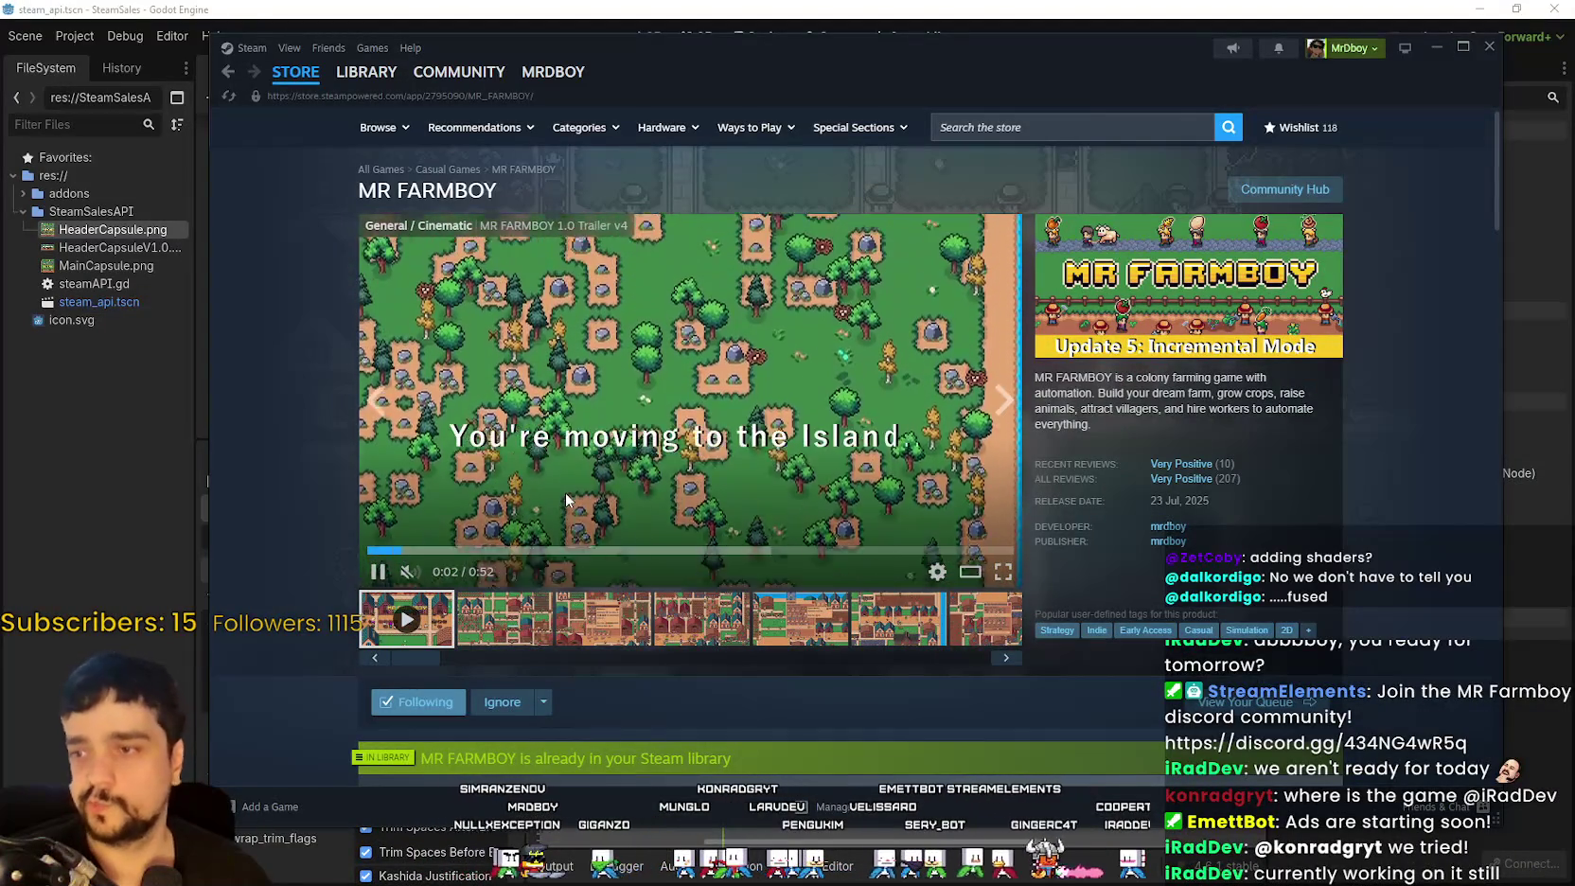
scroll(565, 500, "down", 2)
scroll(565, 500, "down", 5)
scroll(510, 317, "down", 2)
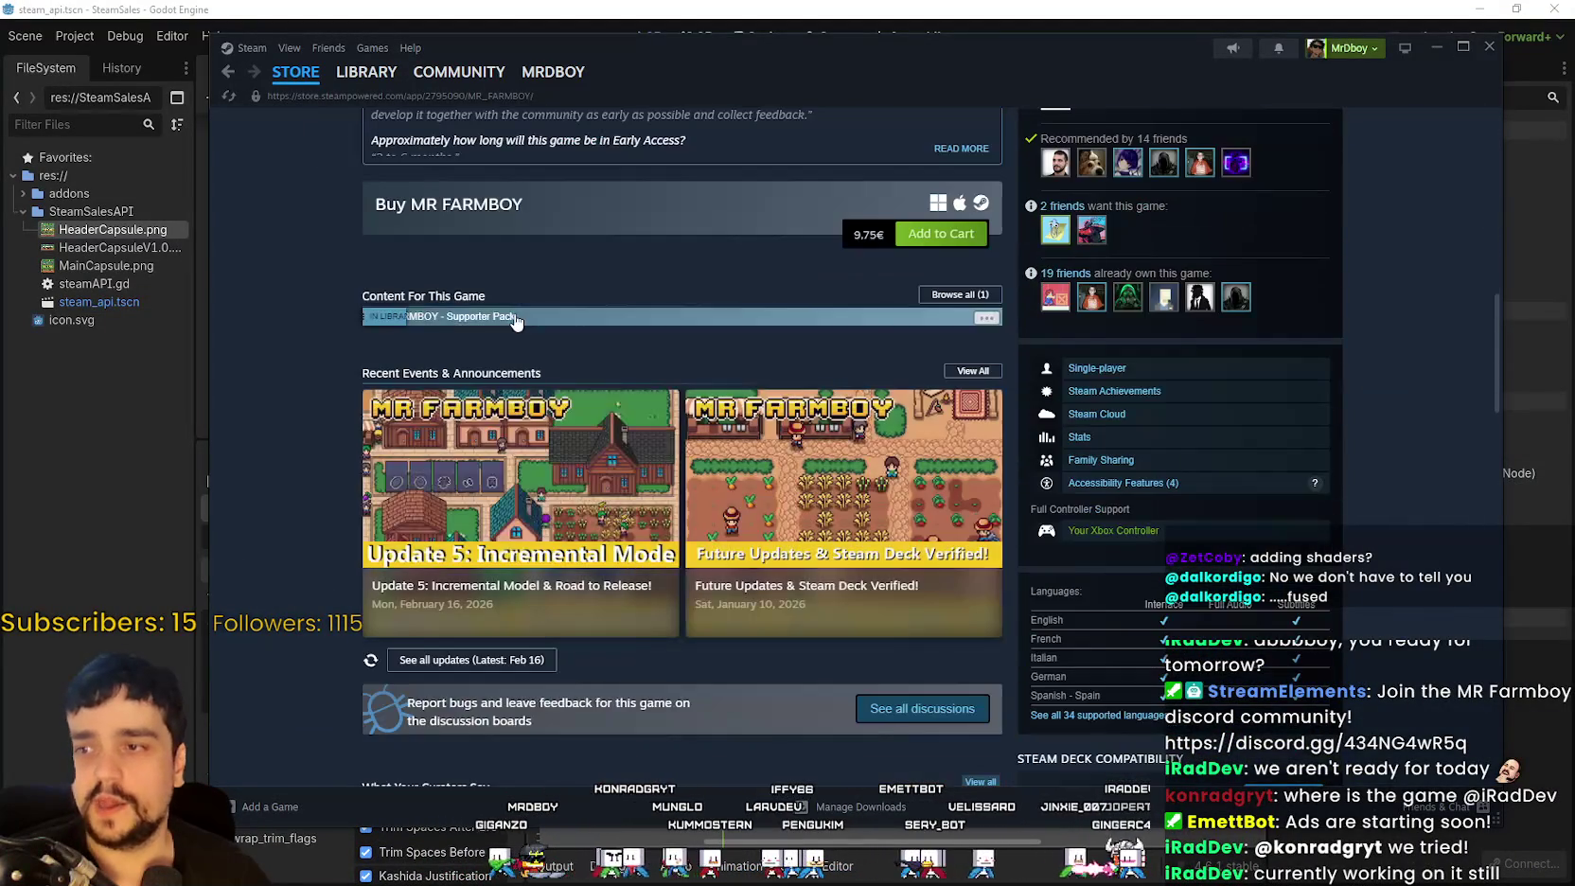
Step: Open the MR FARMBOY - Supporter Pack DLC page and select its description about A Good Farmer
left_click(543, 318)
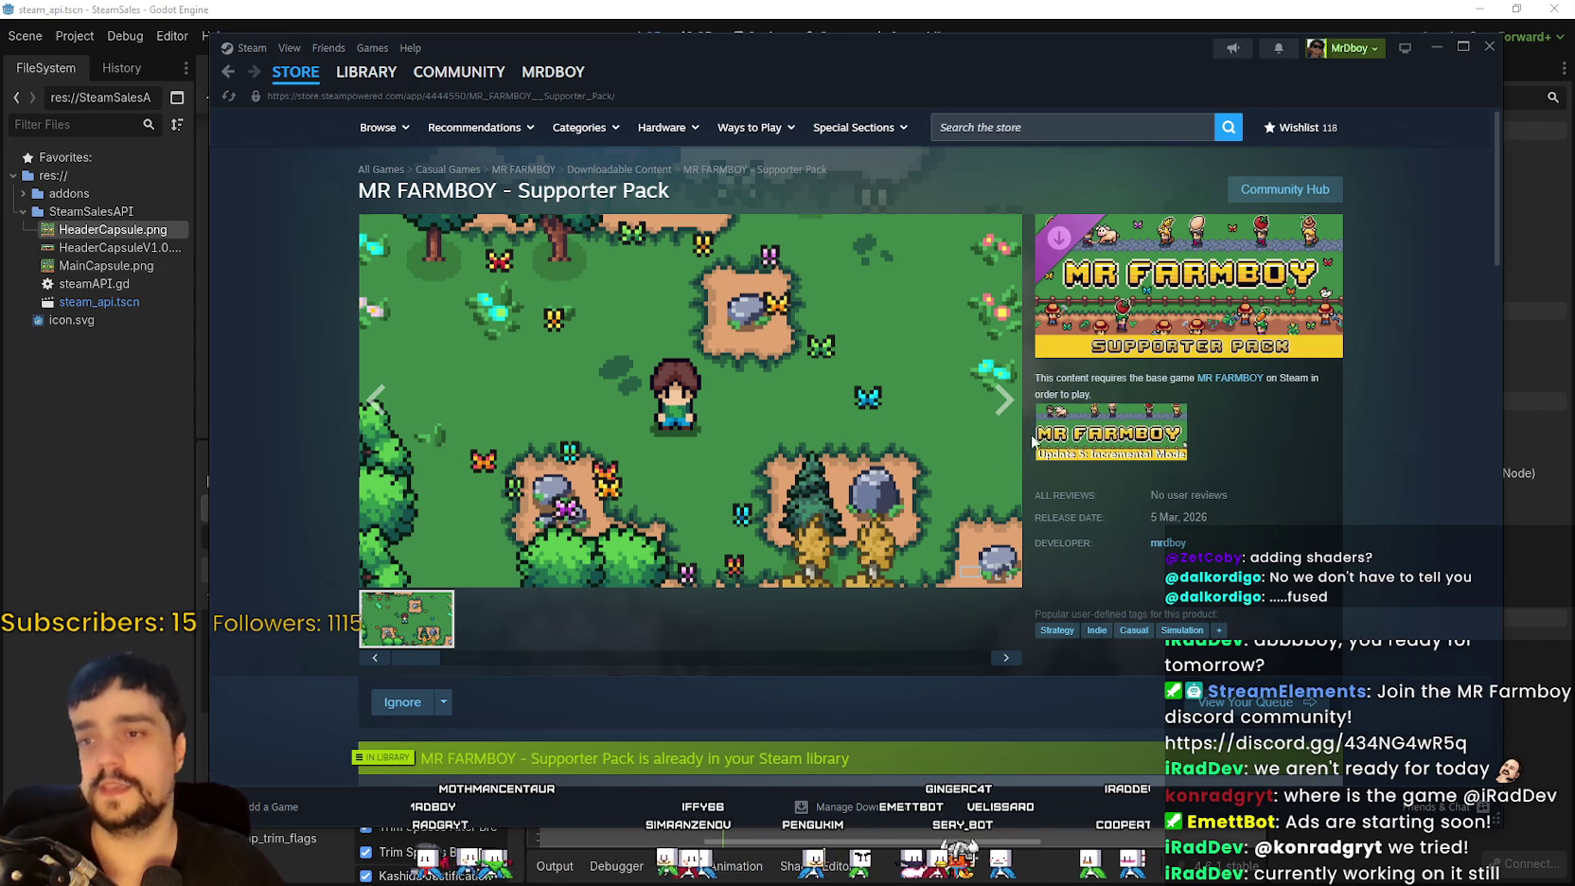
scroll(837, 688, "down", 4)
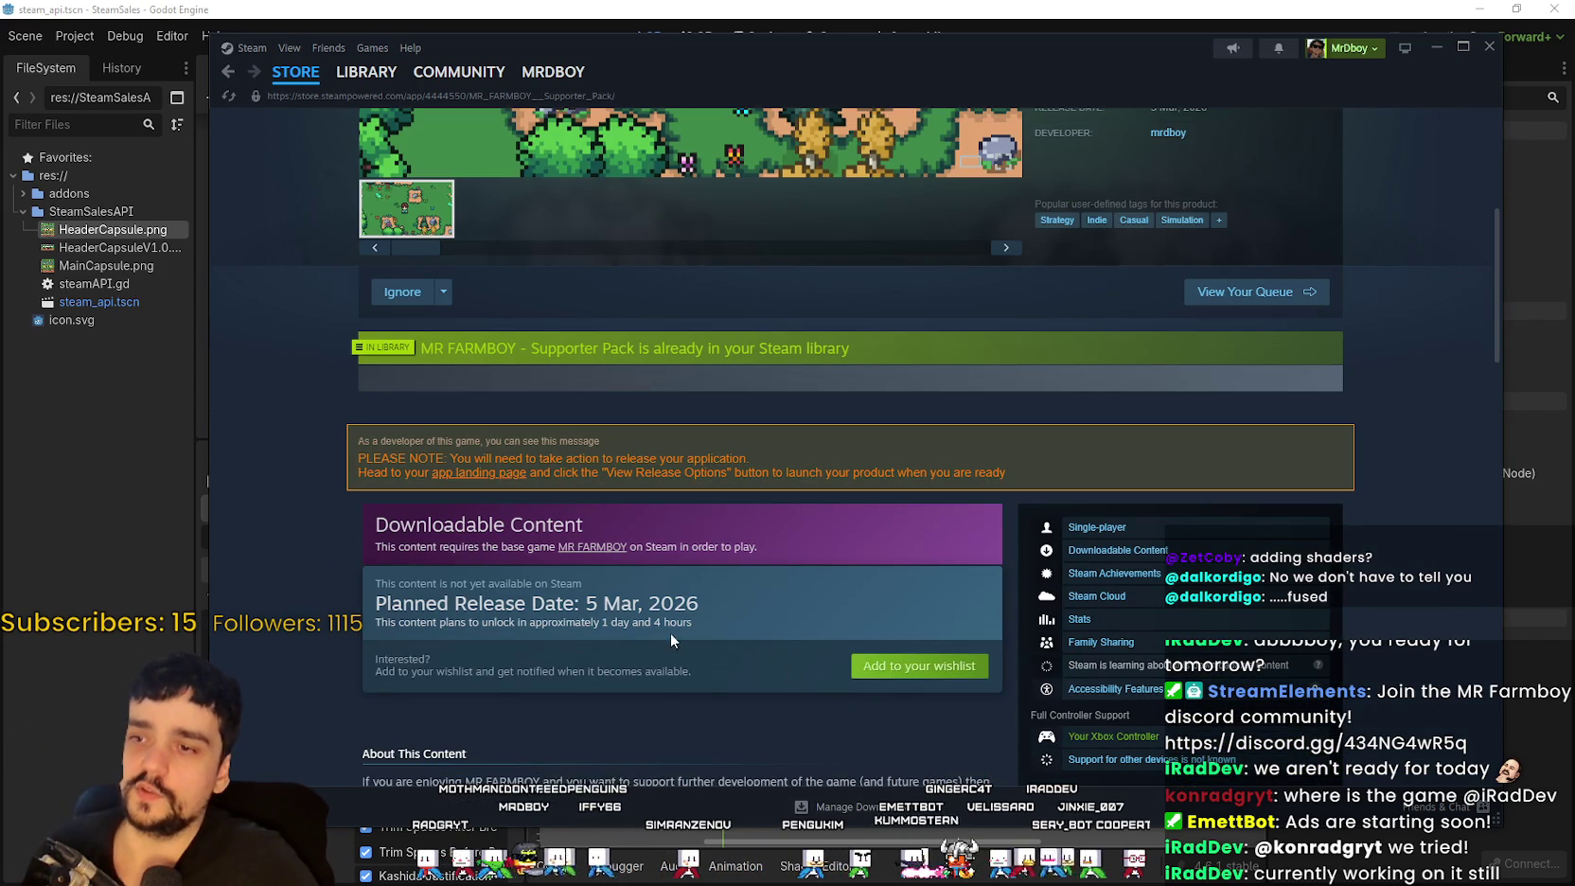
scroll(653, 643, "down", 6)
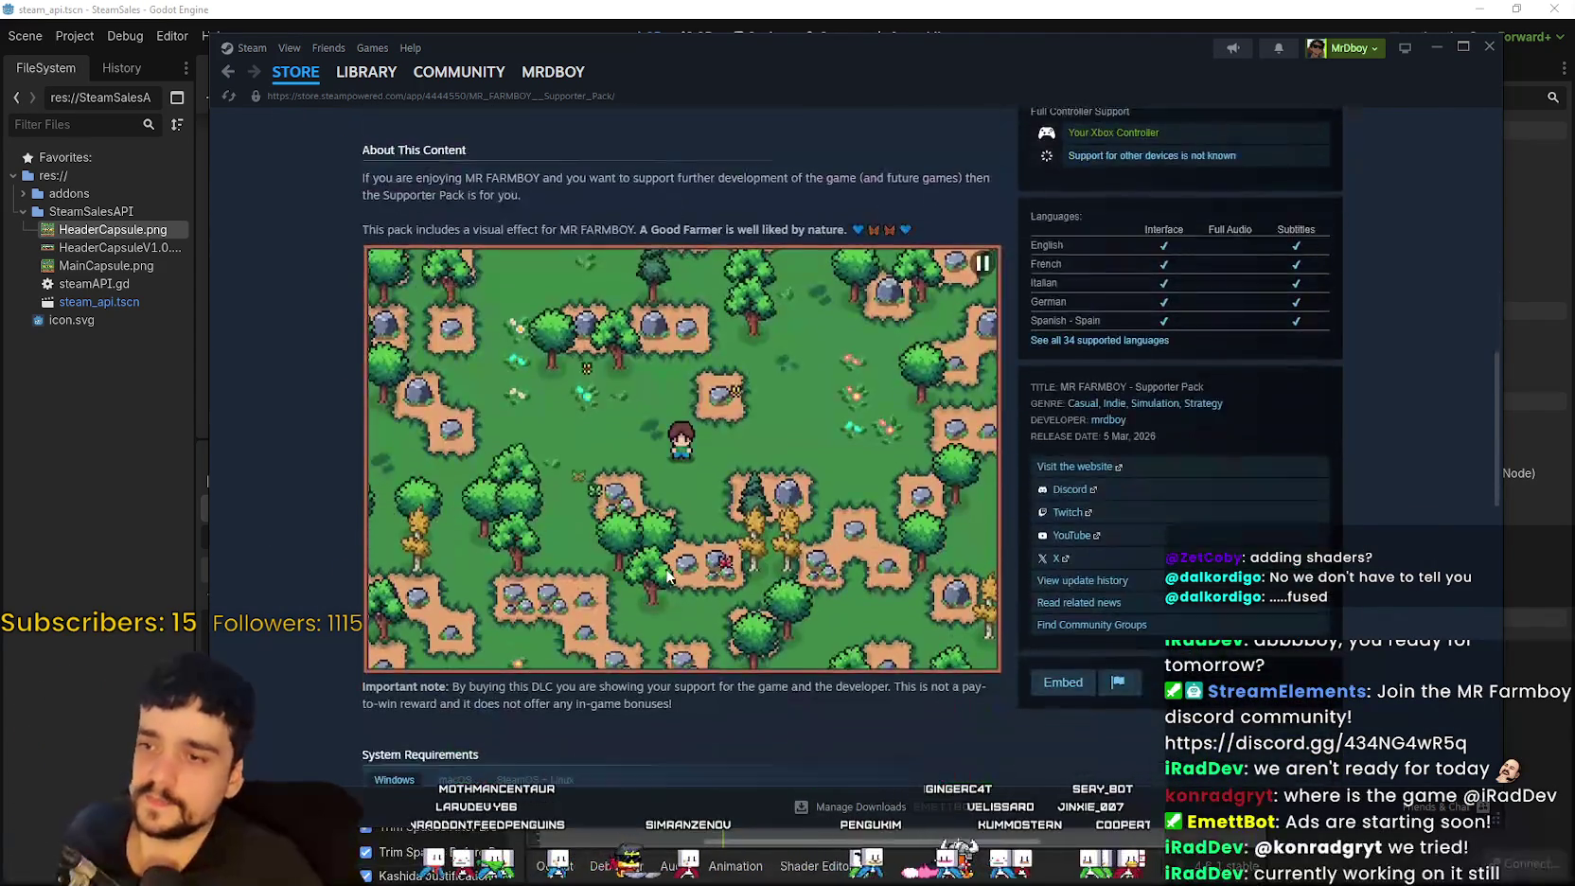
scroll(708, 521, "up", 1)
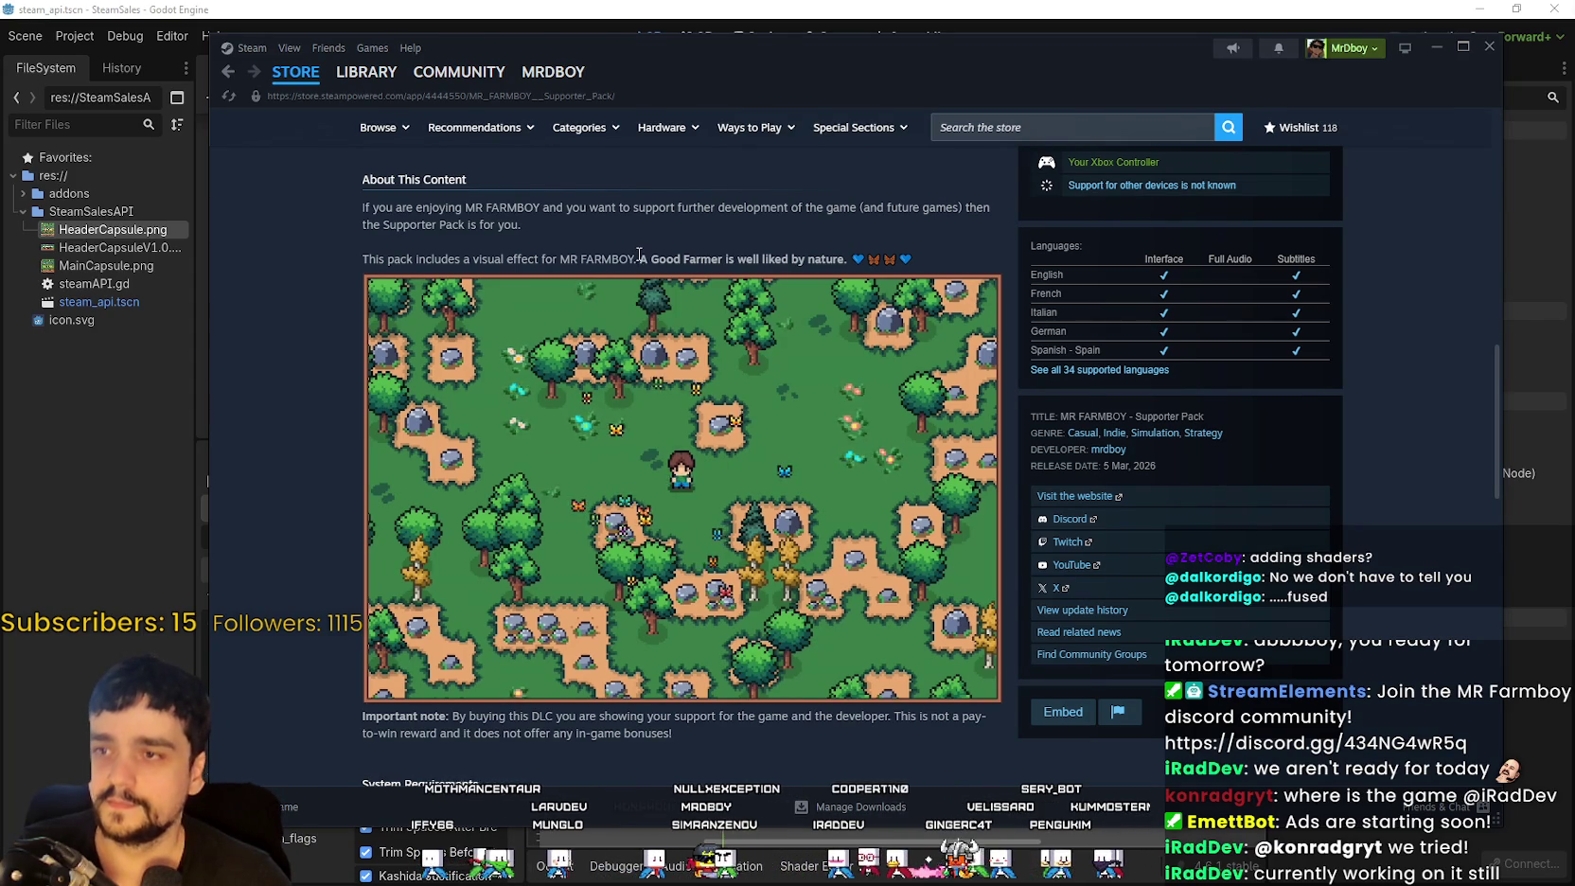
left_click_drag(639, 258, 363, 242)
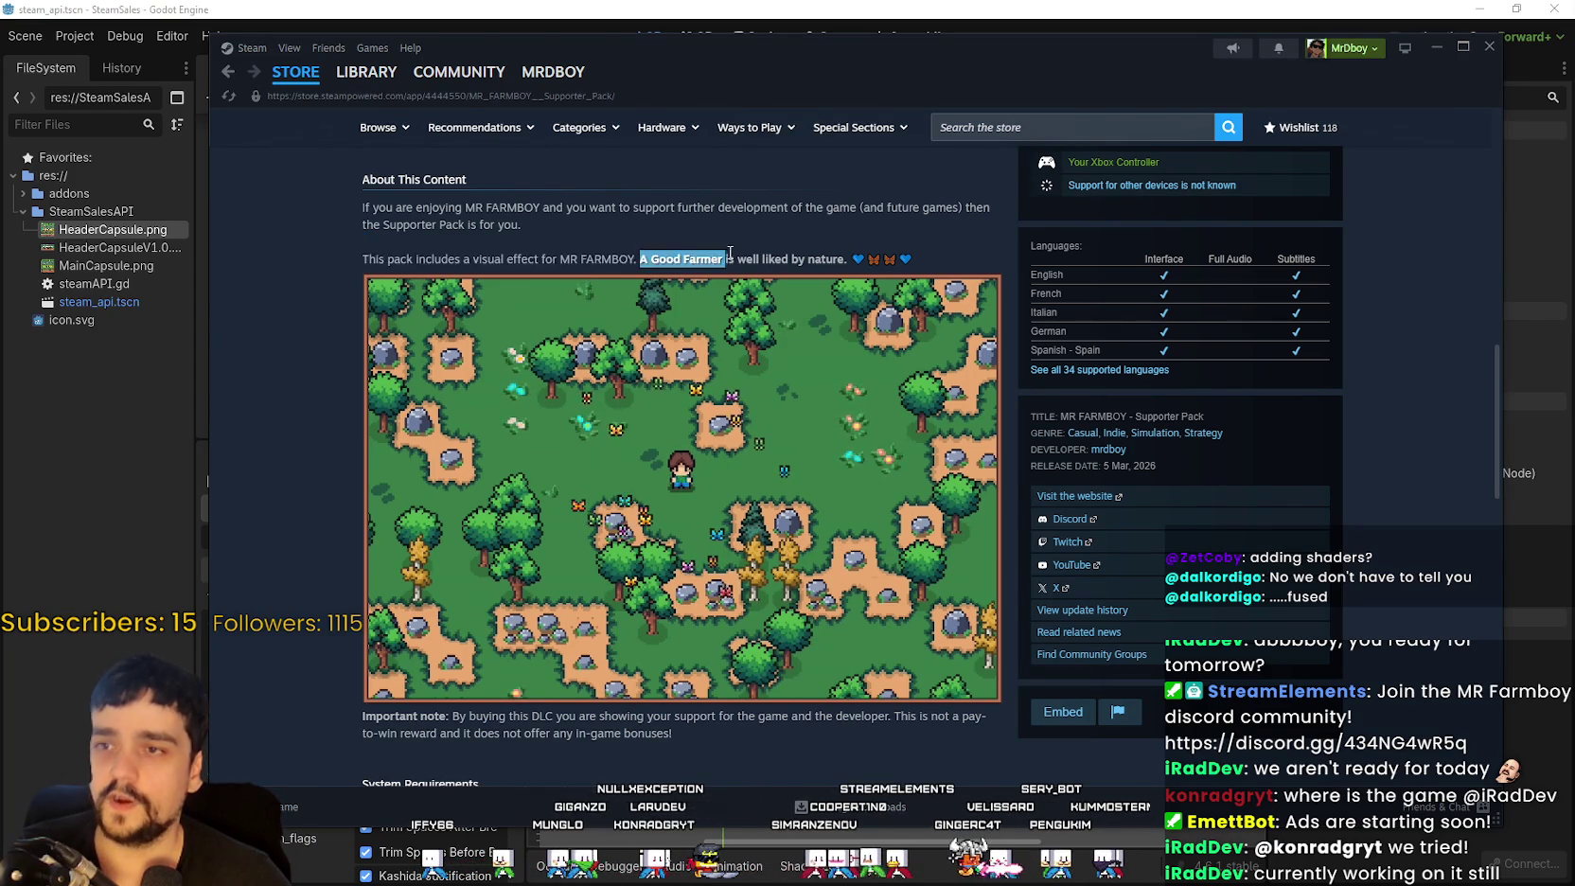
left_click_drag(641, 259, 940, 252)
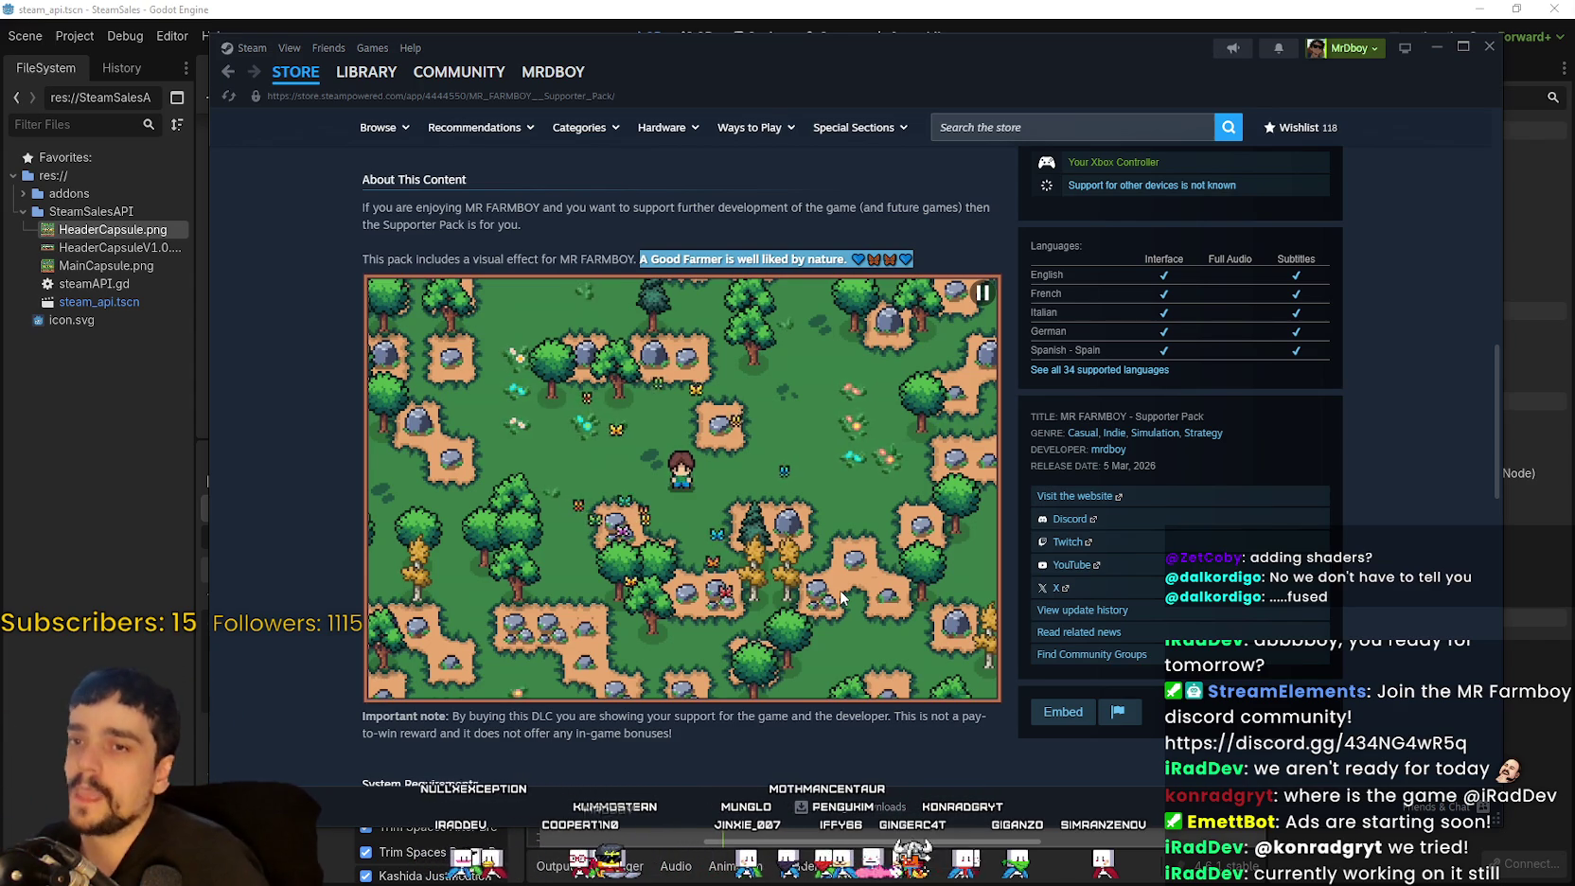
Step: Return to the base MR FARMBOY store page
scroll(794, 560, "up", 5)
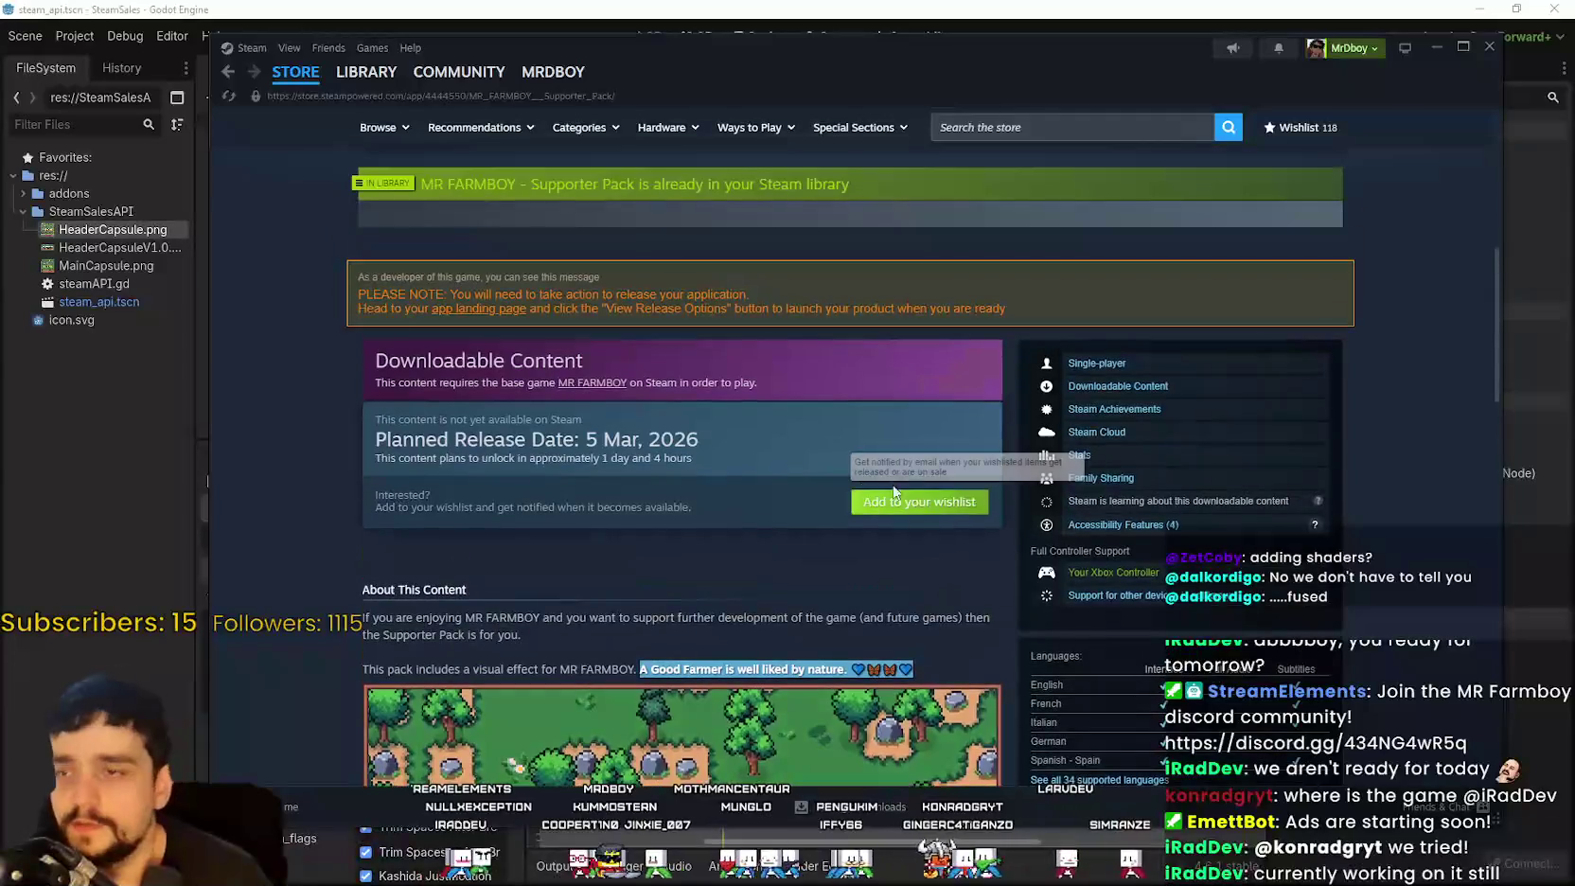
scroll(704, 560, "down", 7)
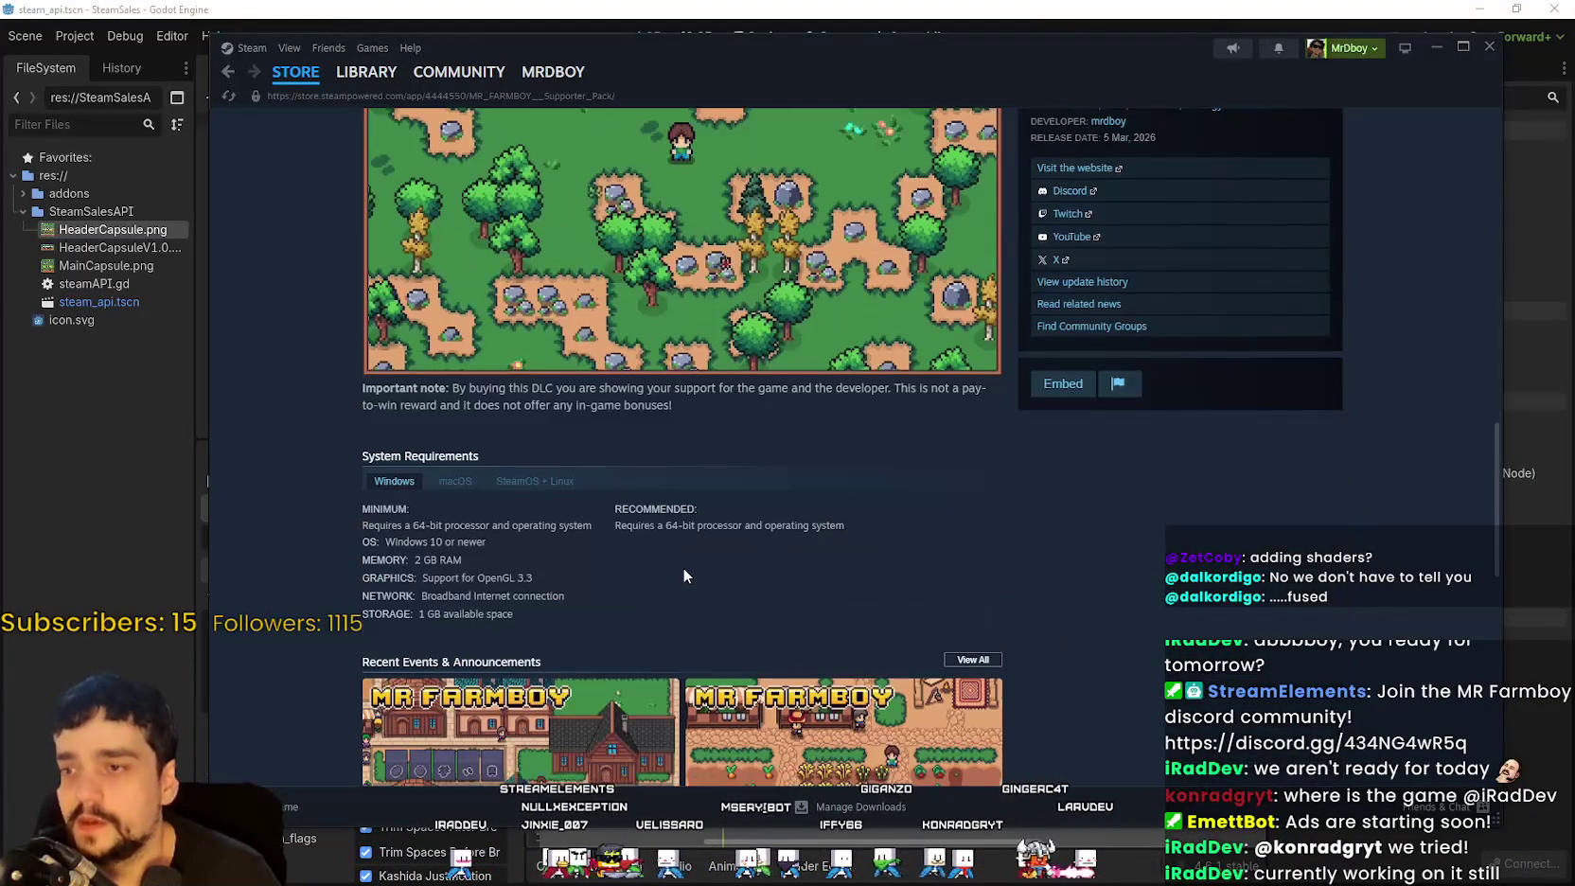
scroll(685, 569, "up", 10)
left_click(227, 74)
scroll(615, 488, "up", 10)
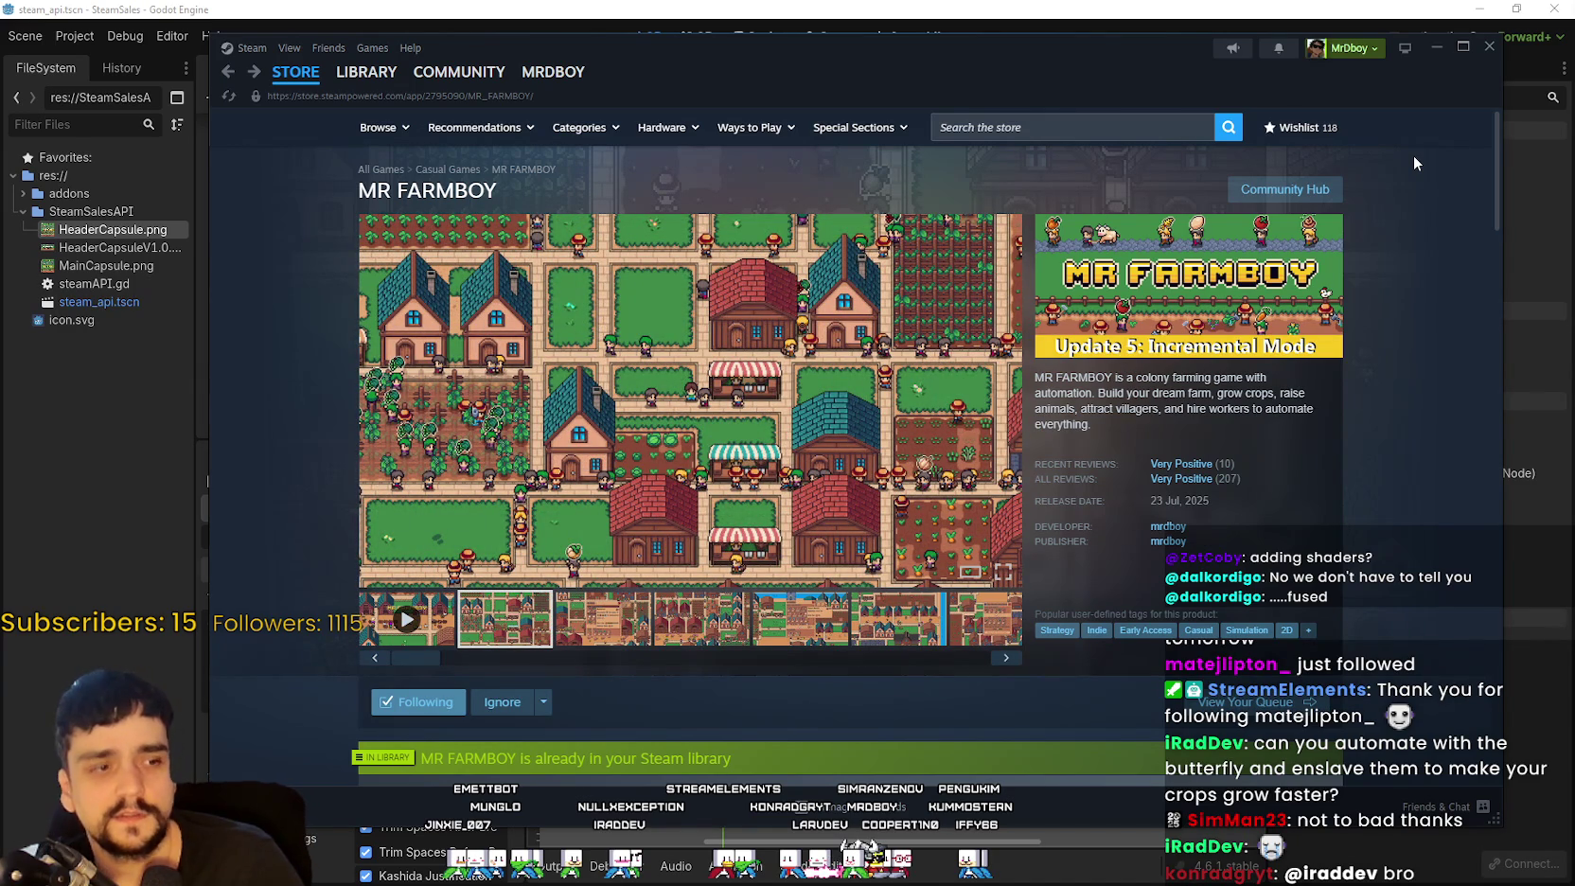
scroll(690, 600, "down", 3)
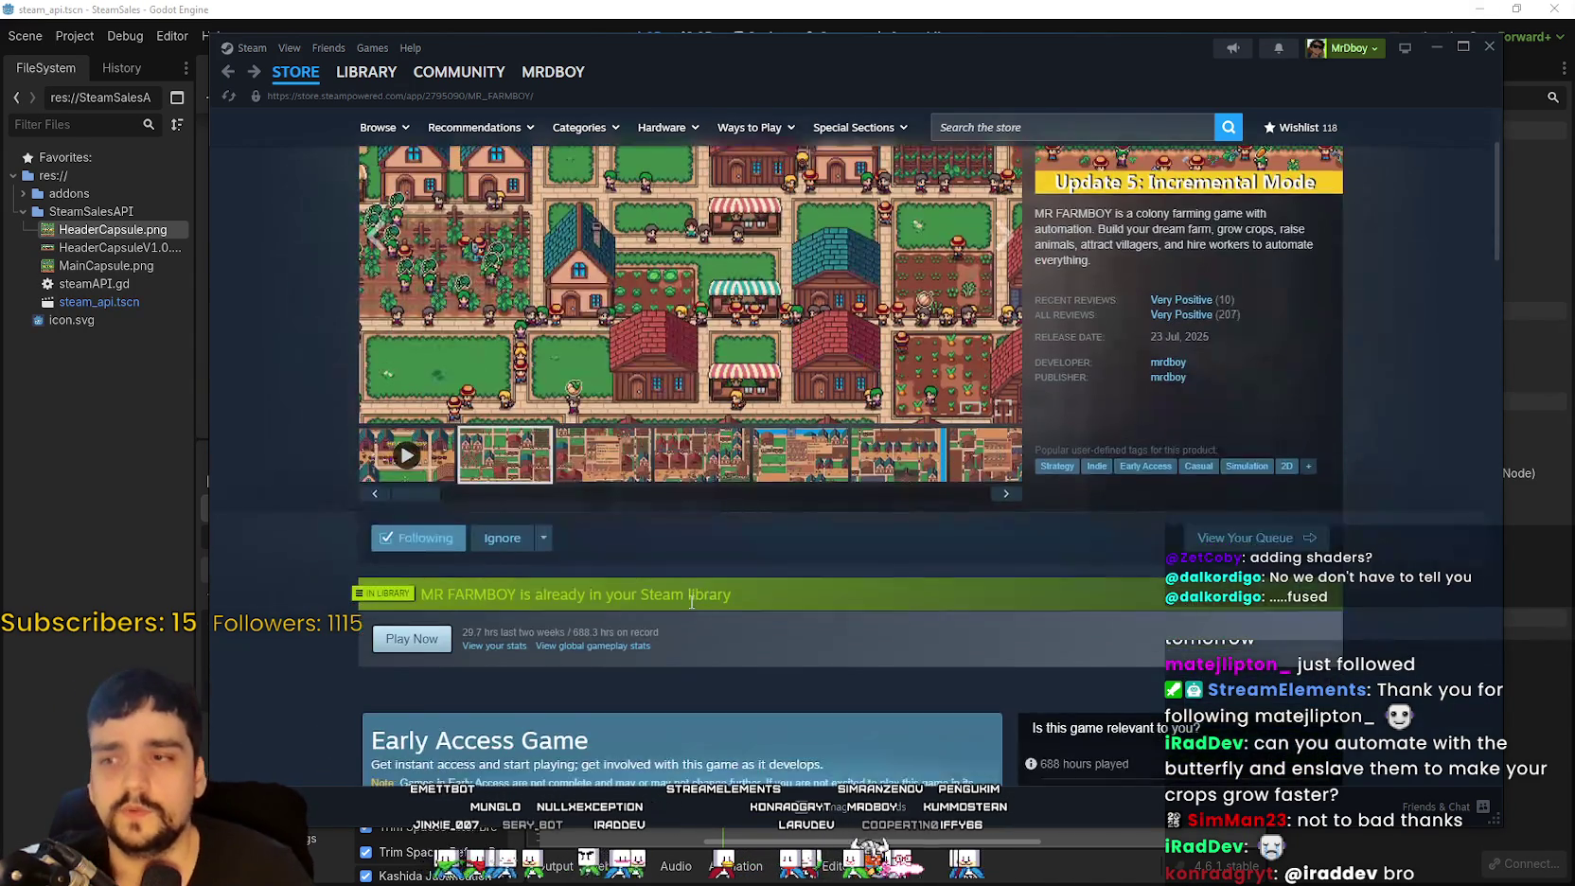
scroll(670, 567, "down", 10)
scroll(654, 473, "up", 3)
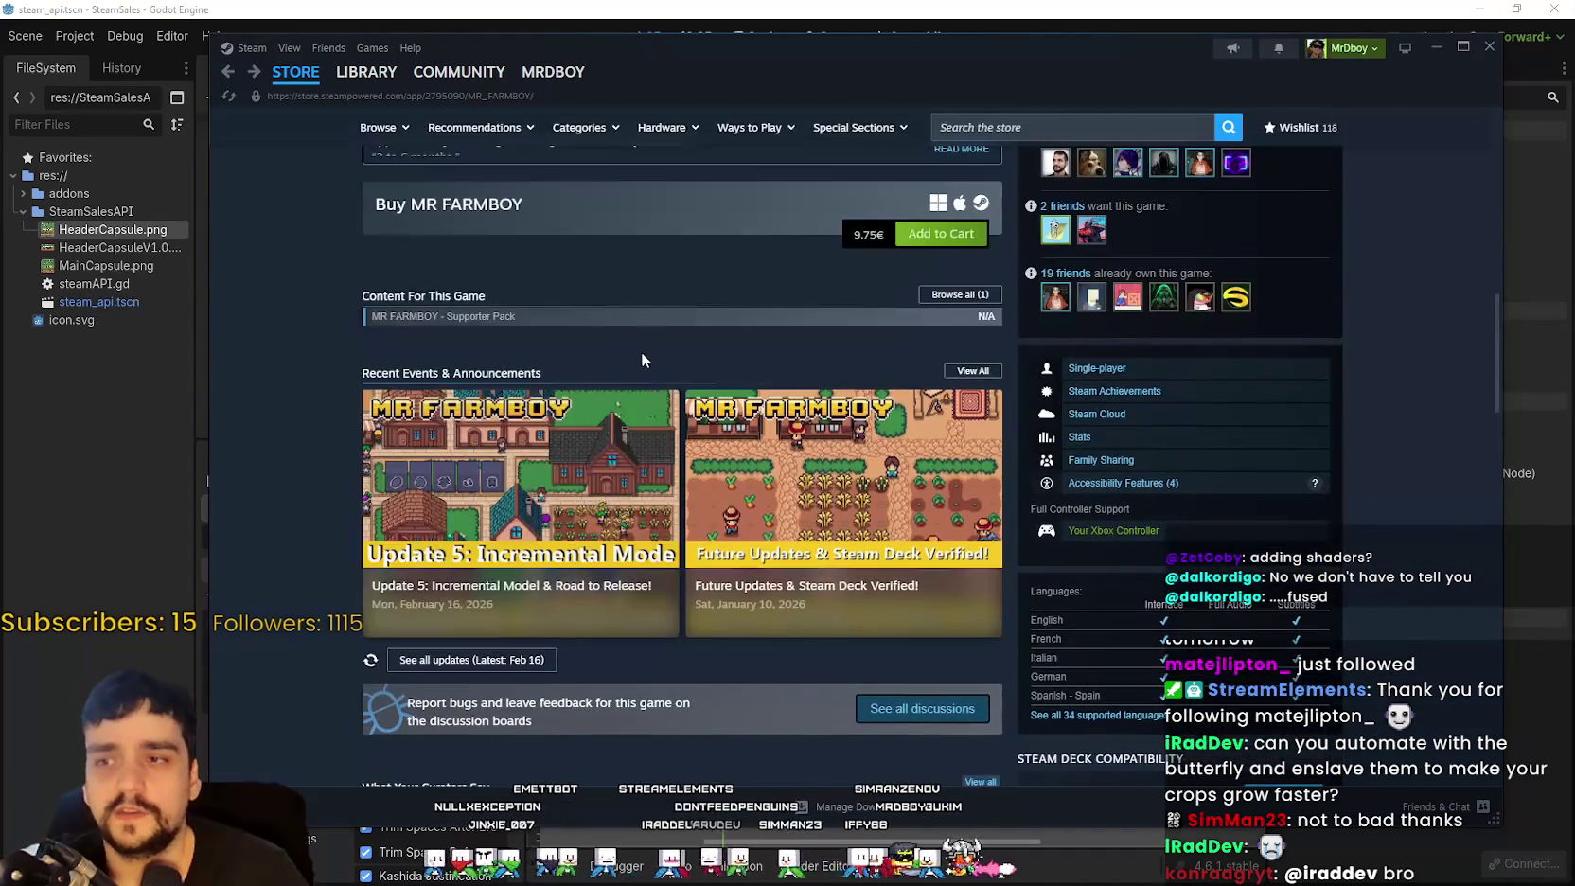
scroll(719, 525, "down", 3)
scroll(718, 522, "down", 5)
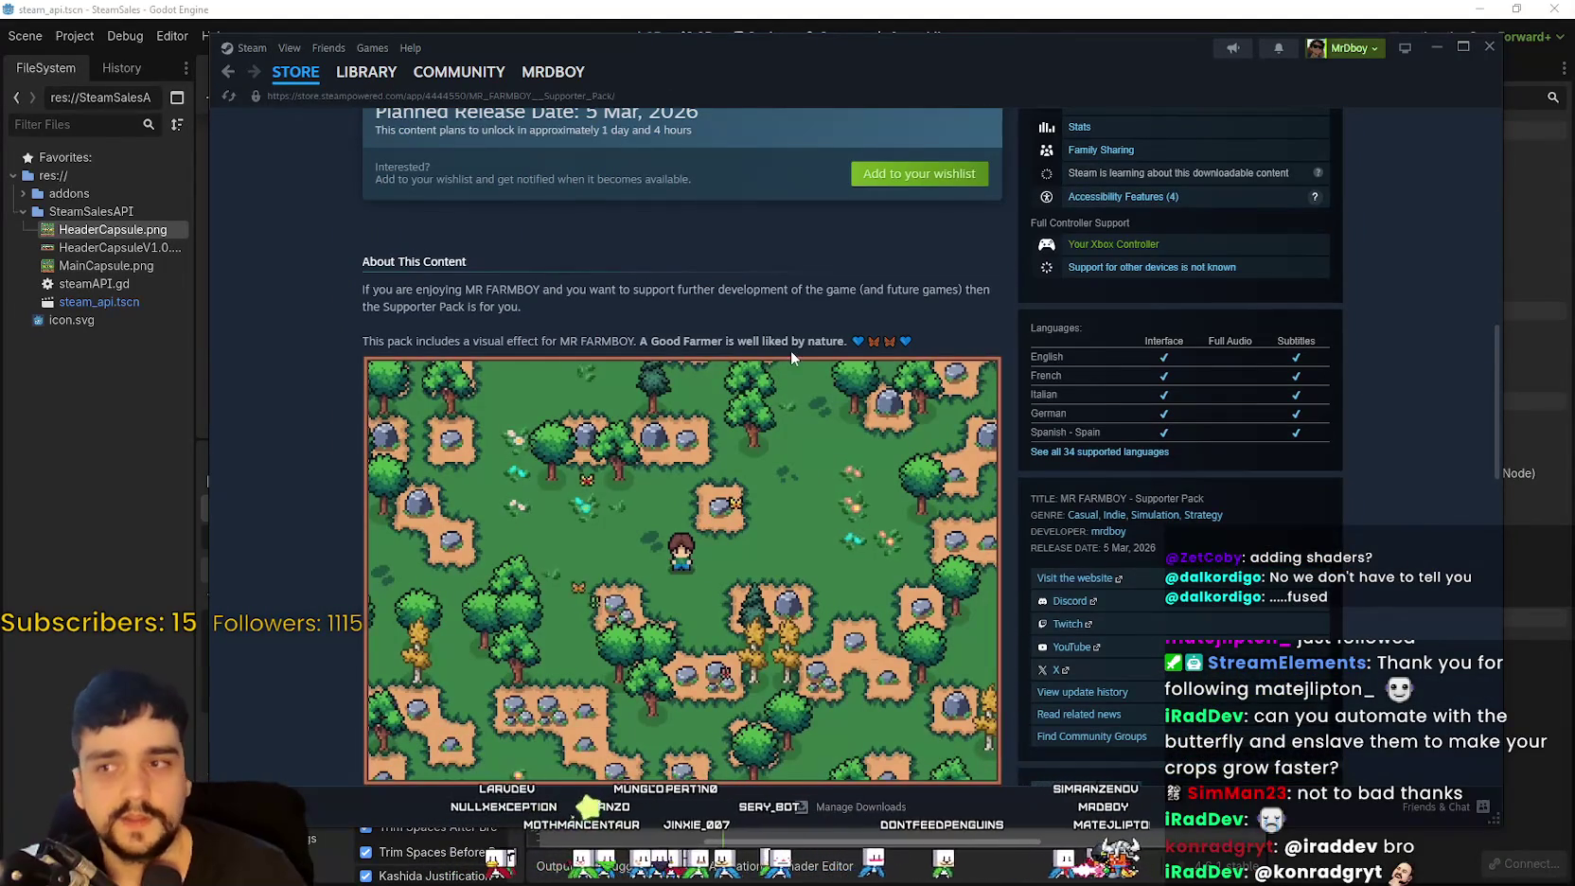
left_click_drag(636, 341, 957, 336)
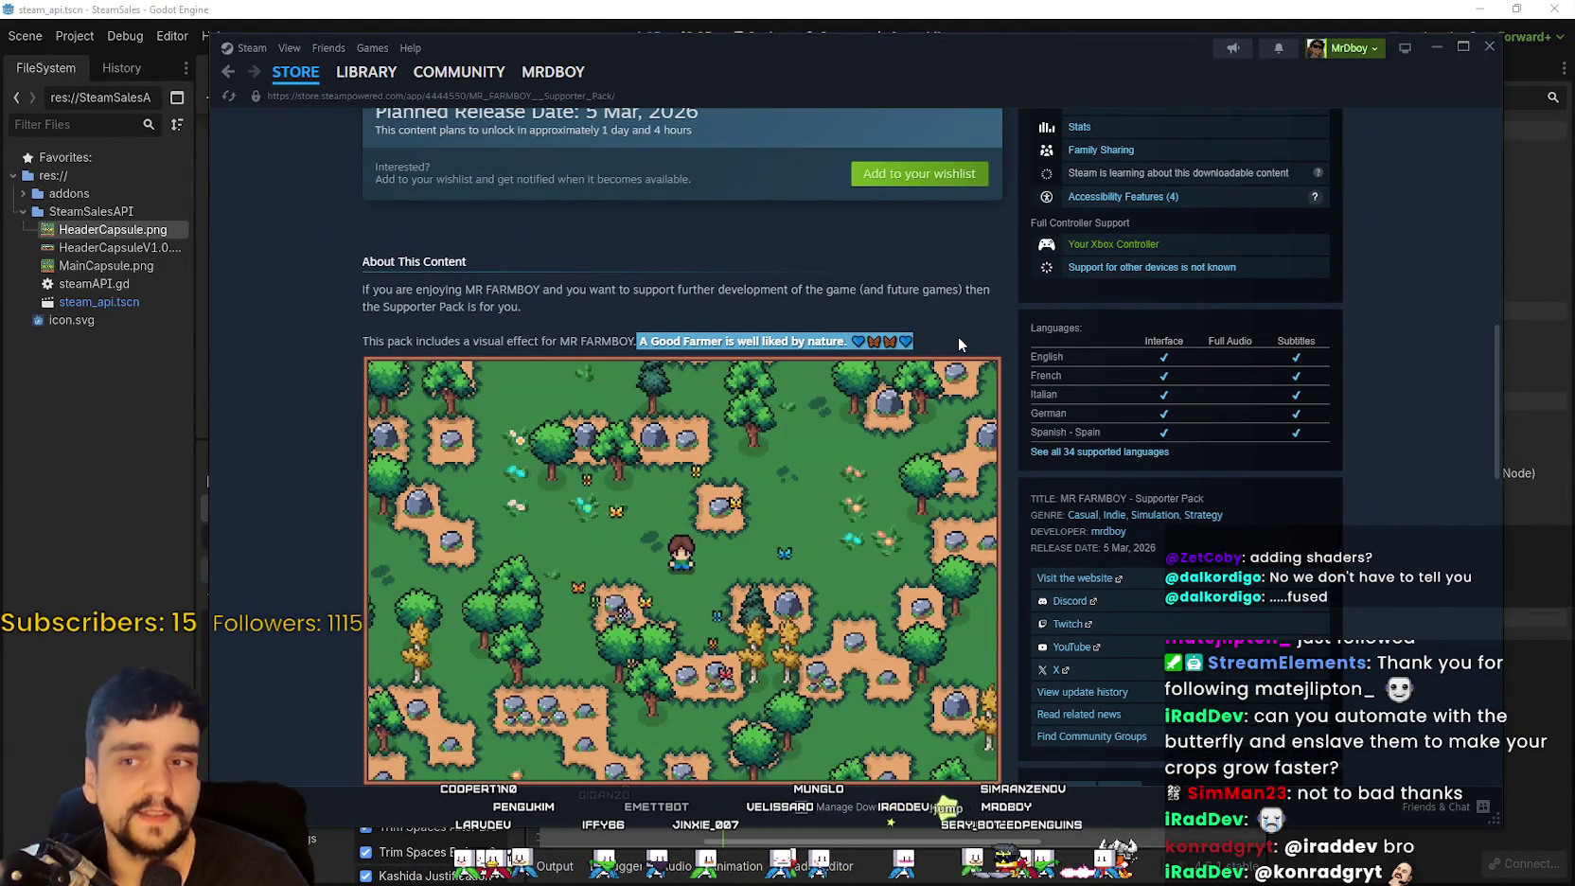
scroll(798, 512, "down", 2)
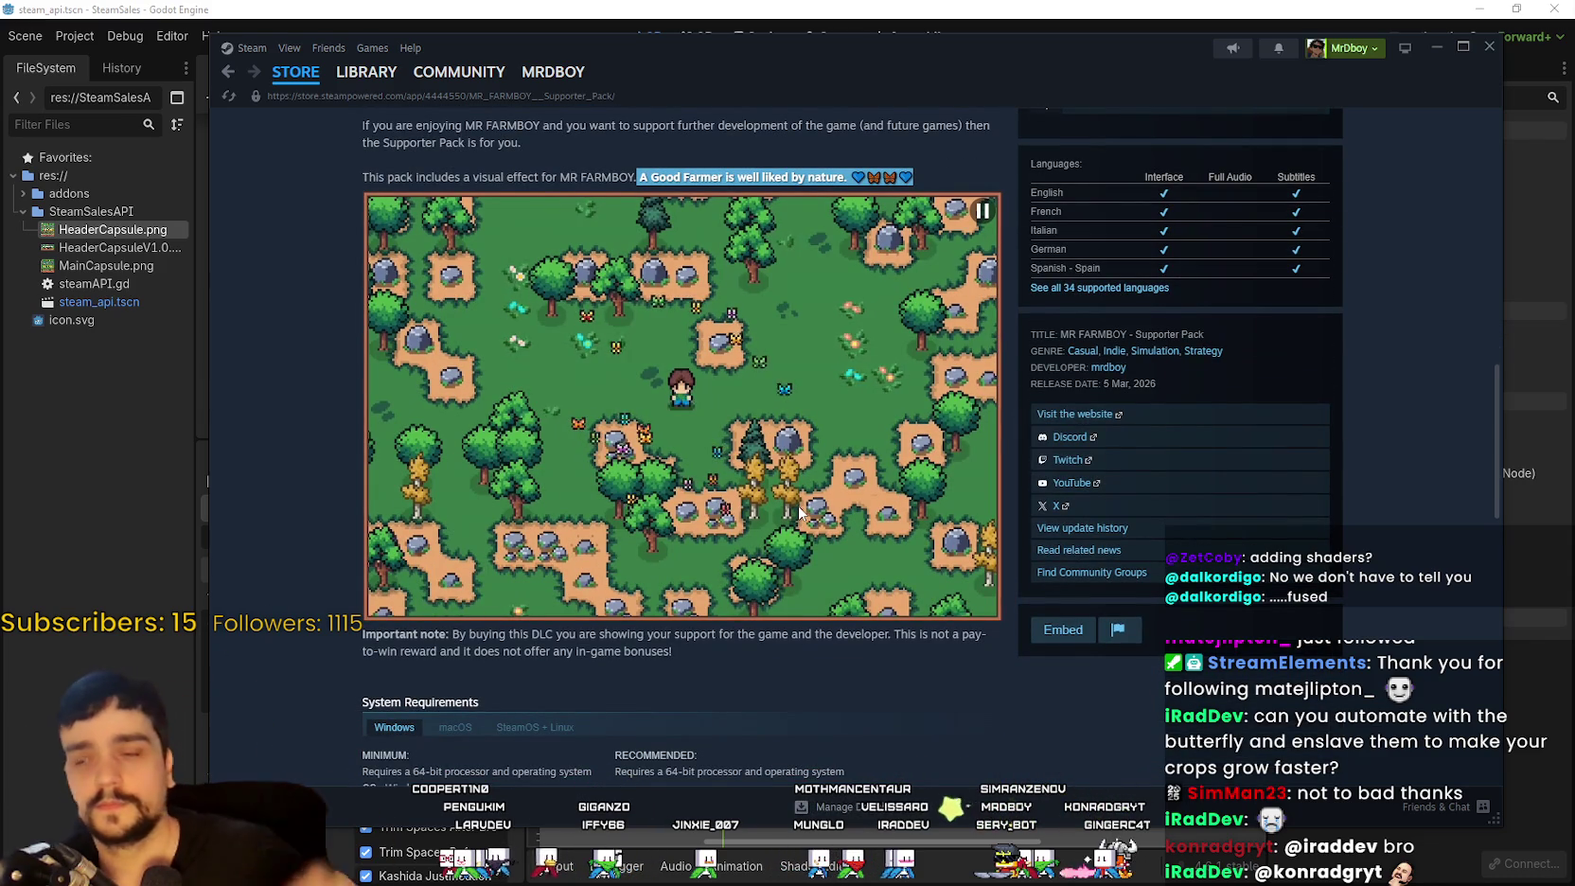
left_click(791, 131)
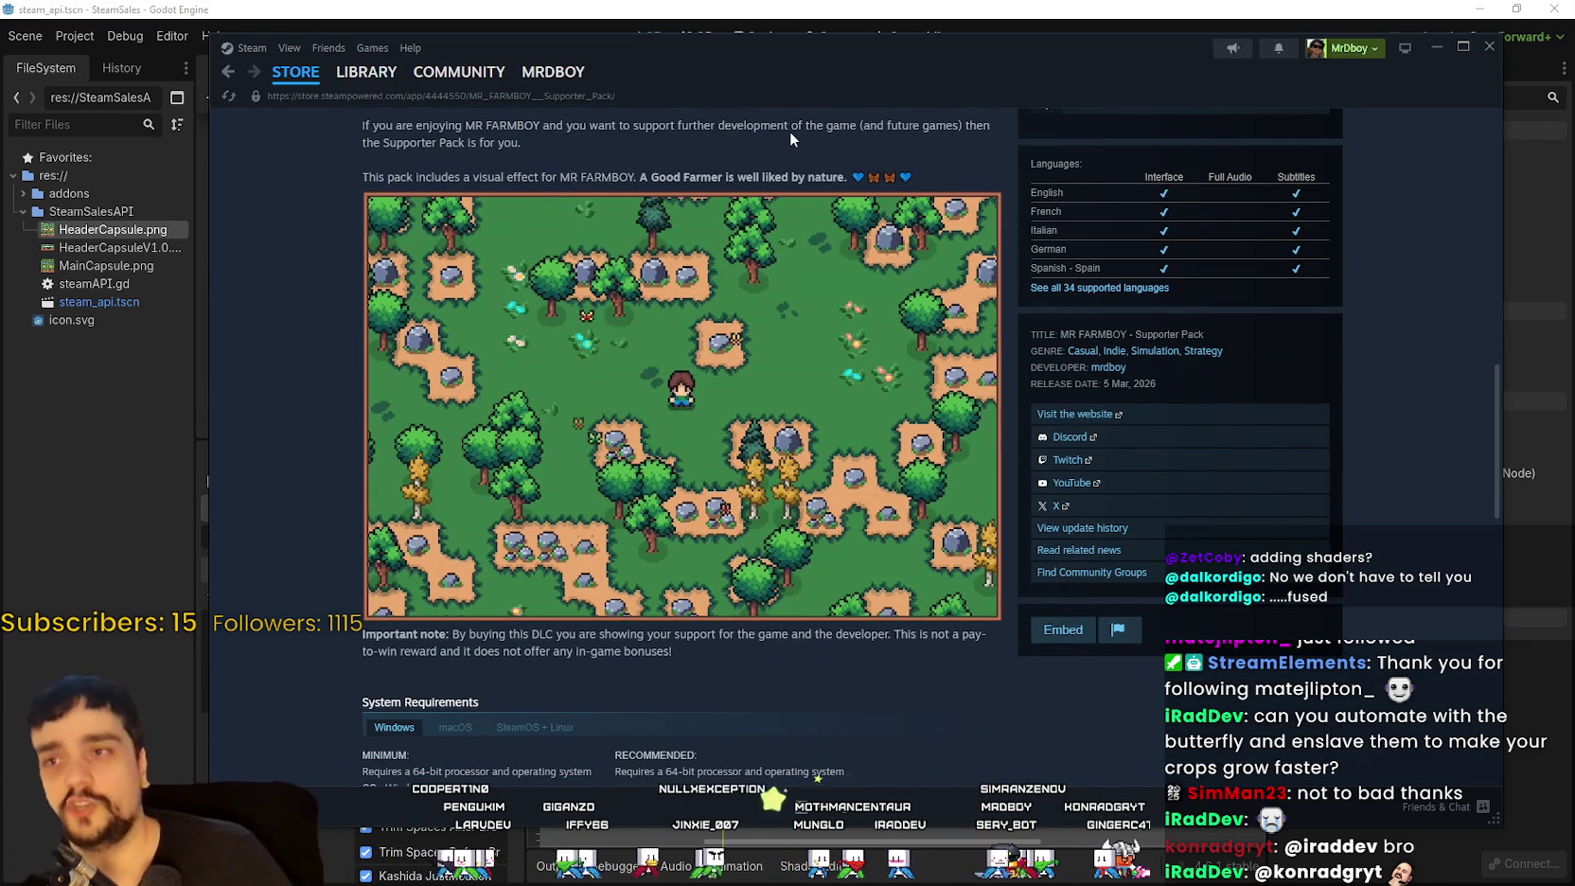
scroll(885, 576, "up", 1)
scroll(852, 596, "down", 1)
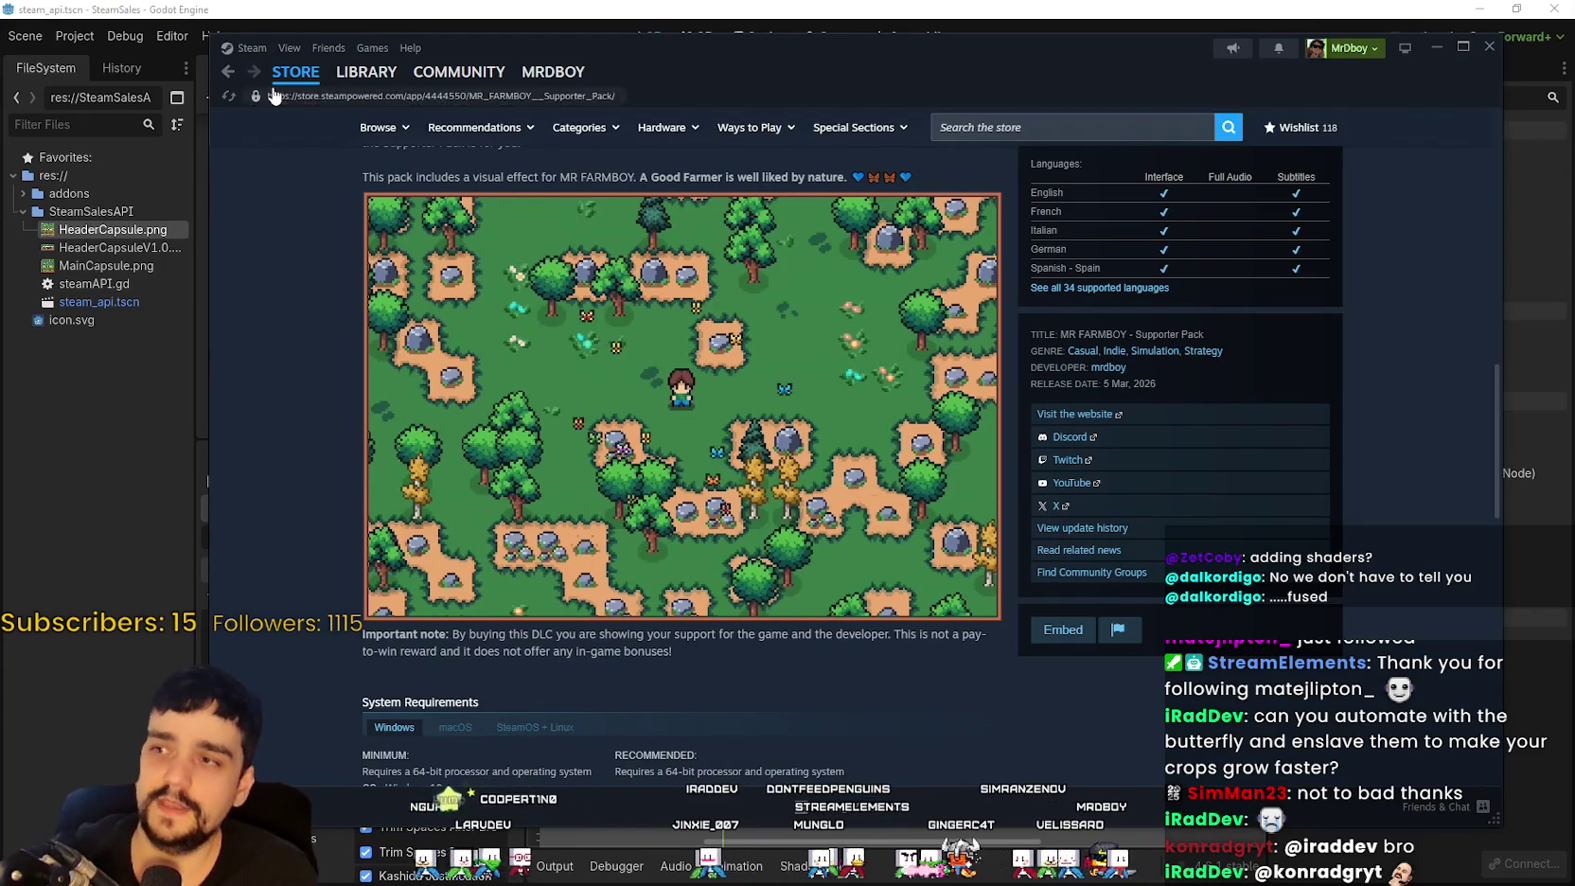
left_click(227, 79)
scroll(800, 590, "up", 10)
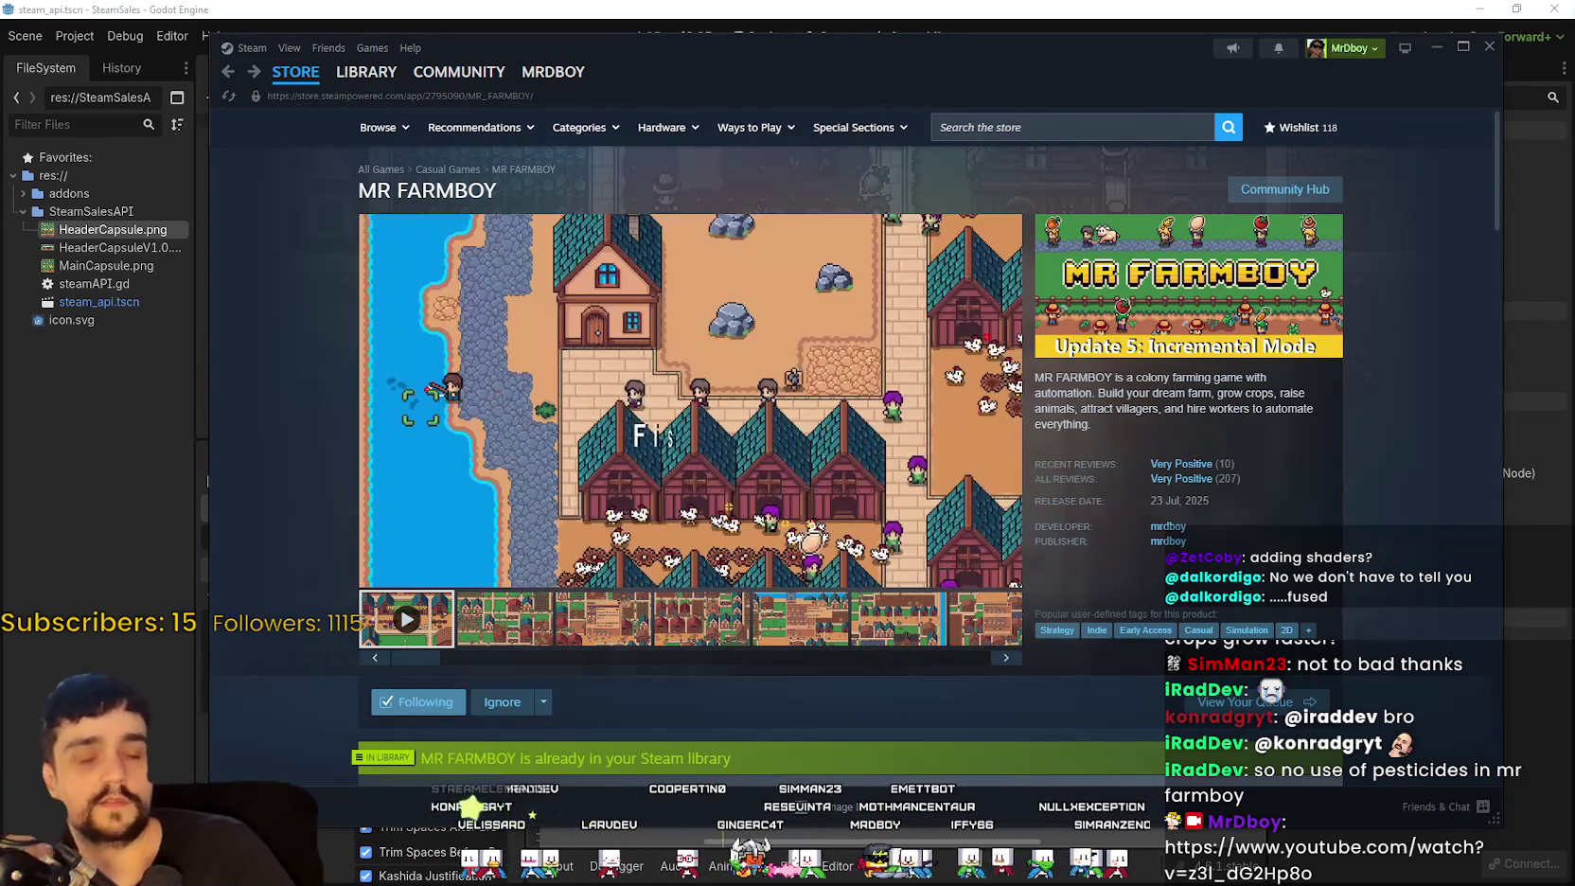
Step: Switch to the Chrome window playing the MR FARMBOY YouTube gameplay video
key("alt+Tab")
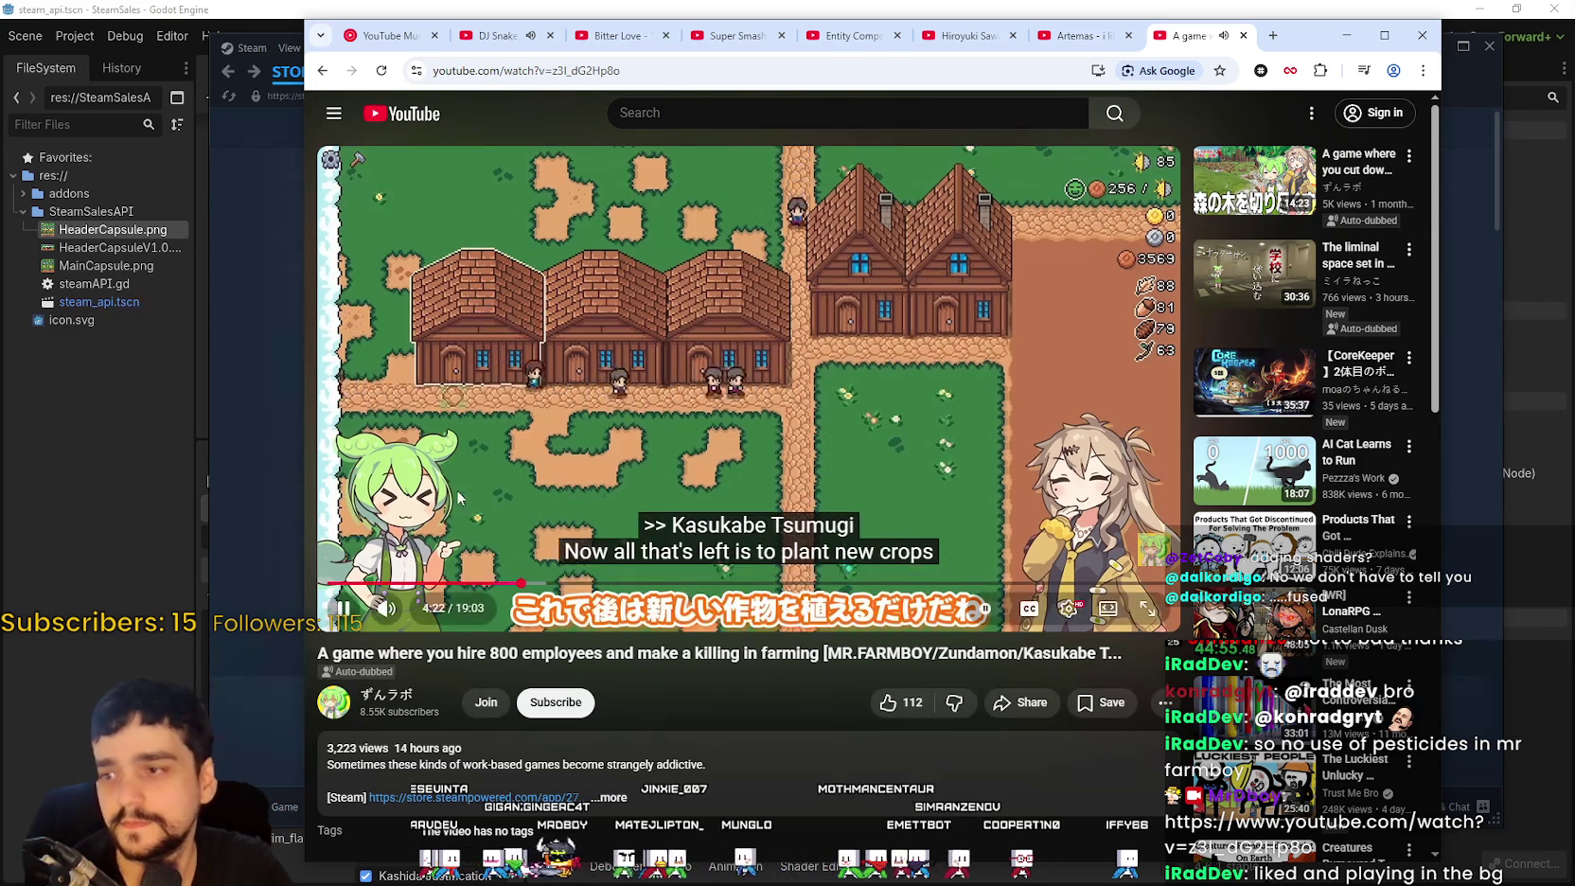
Step: Pause and resume the 800-employees Mr. Farmboy video, then return to the YouTube home page
left_click(514, 434)
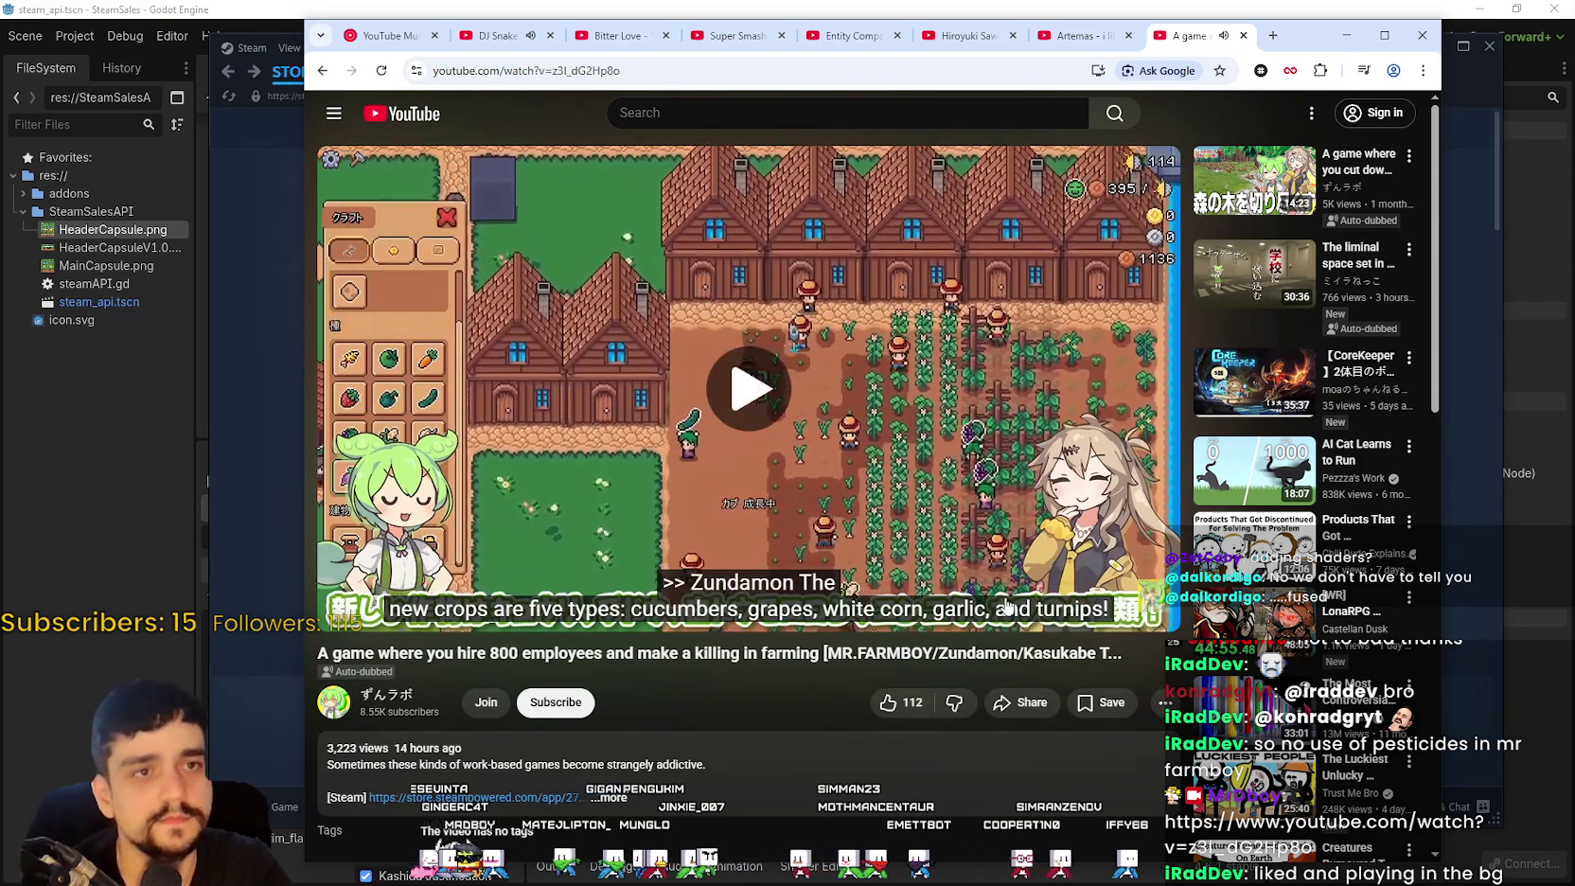
left_click(530, 568)
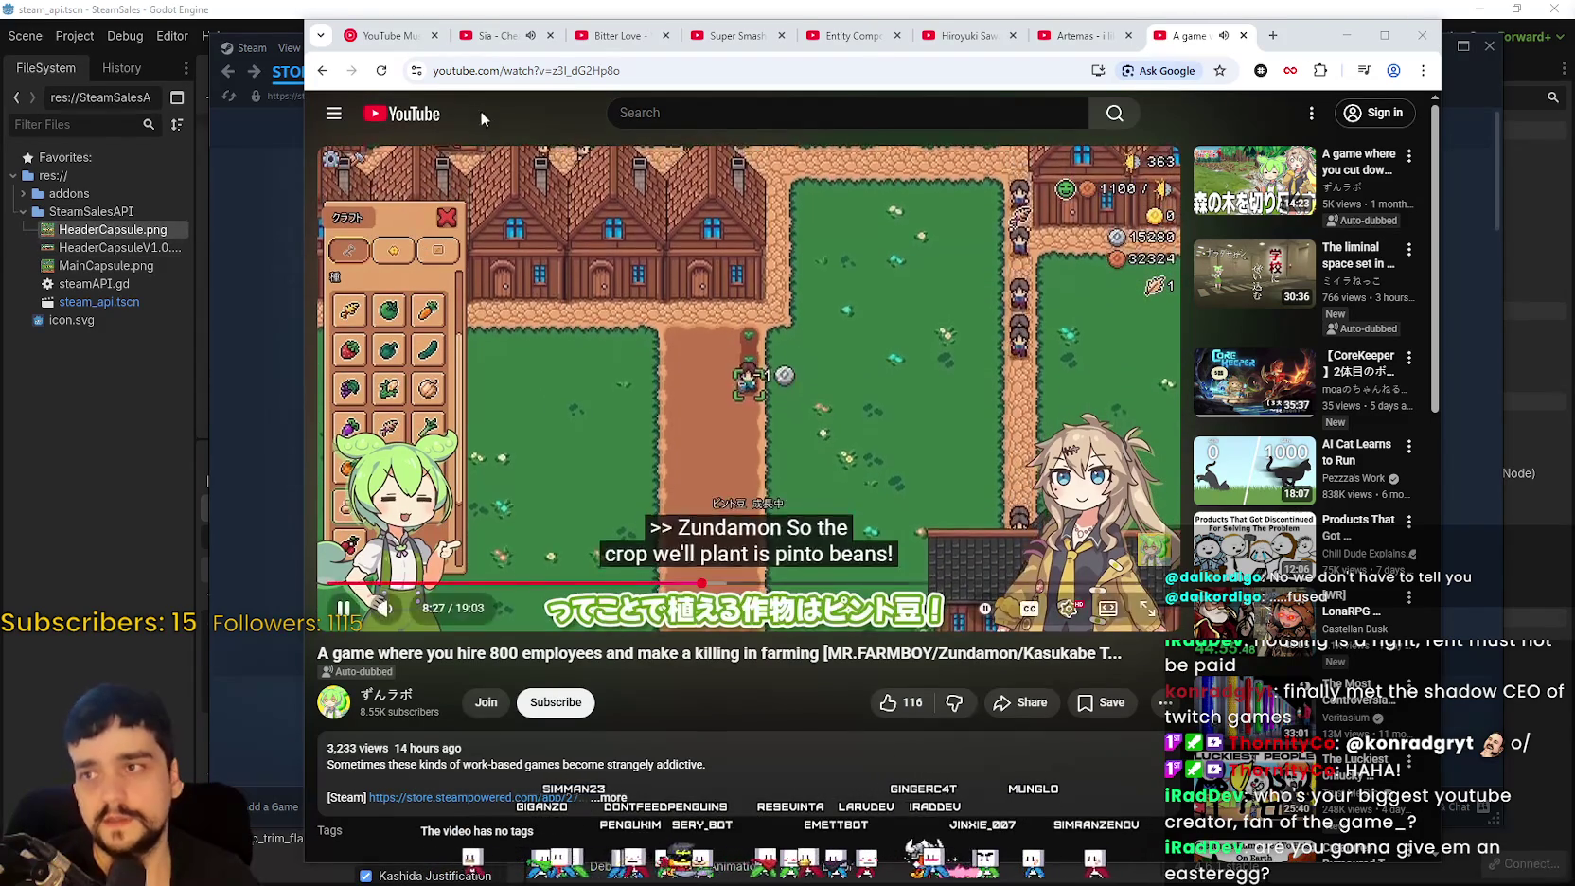
left_click(438, 120)
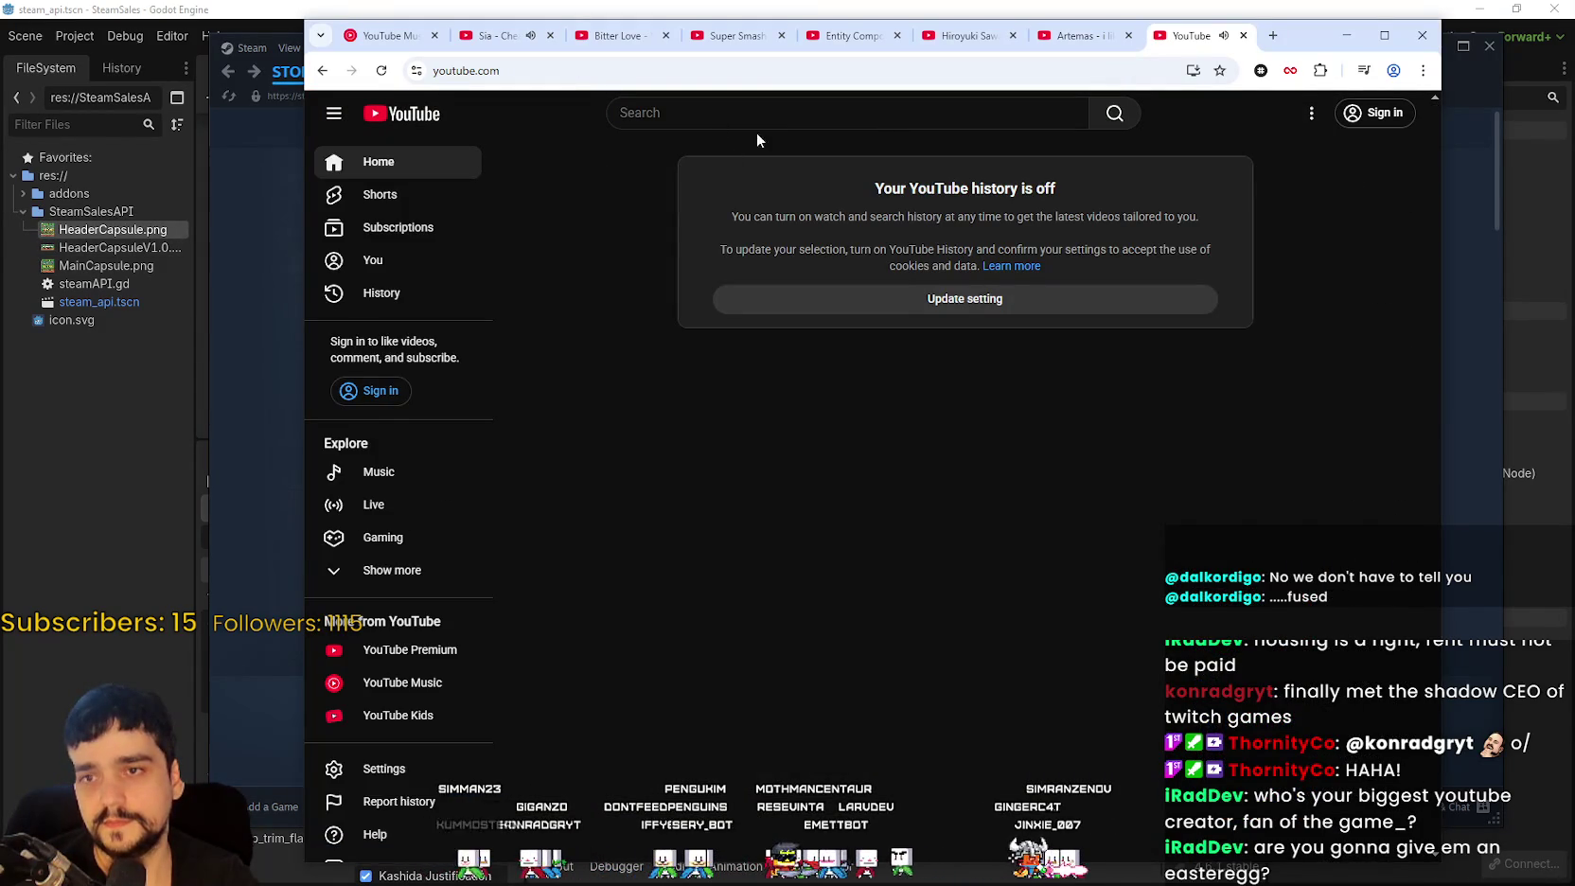
Step: Return to the farming video, skip its ad, and open YouTube home in a new tab
left_click(318, 72)
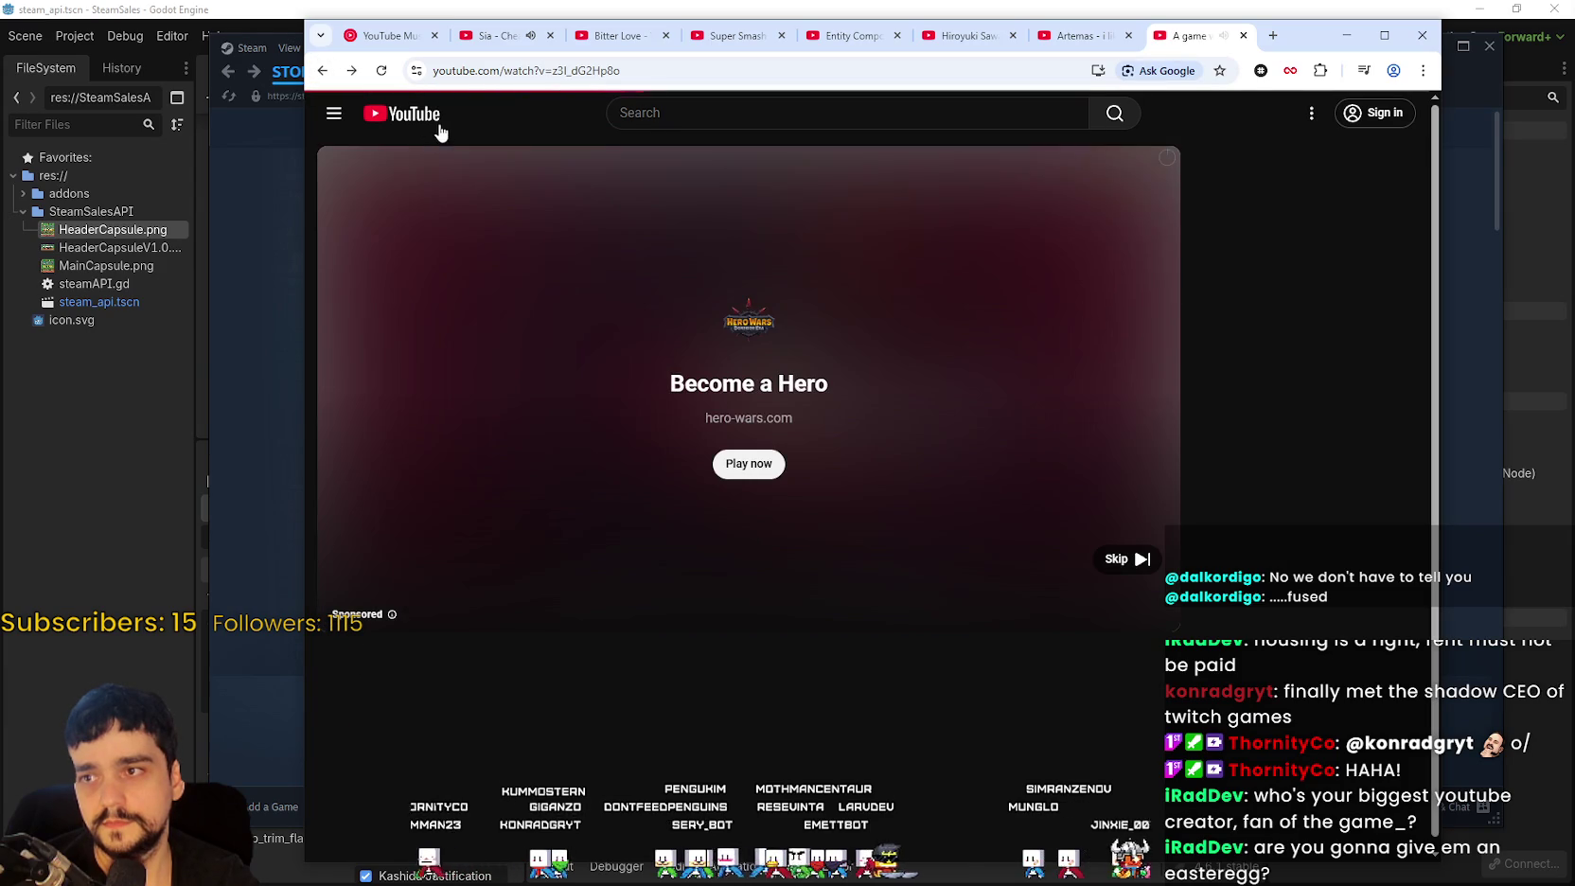
left_click(1137, 558)
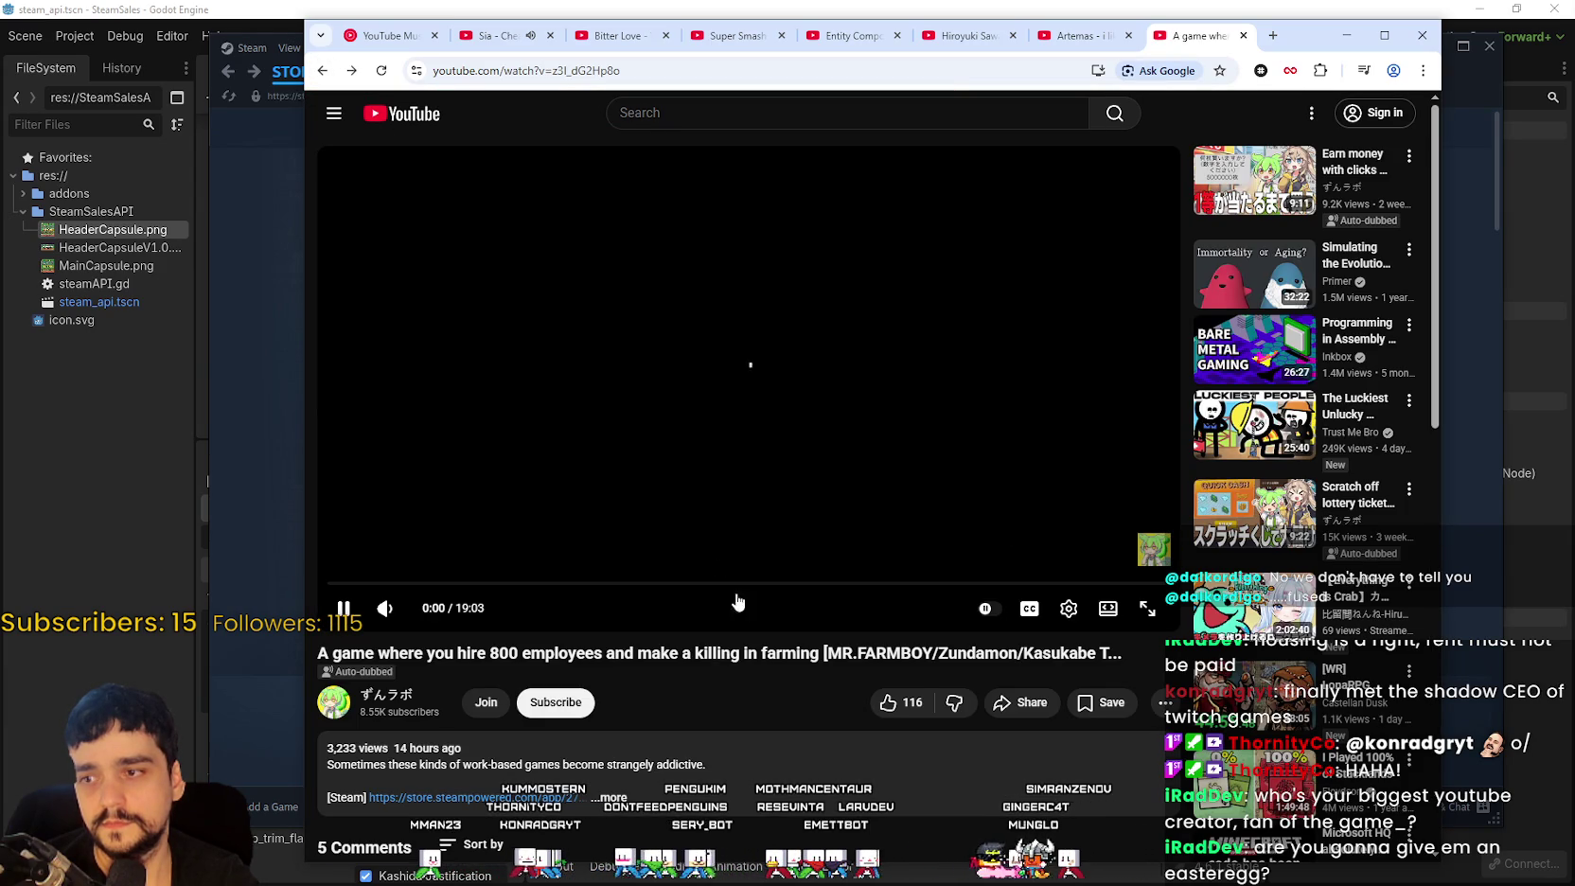
right_click(400, 115)
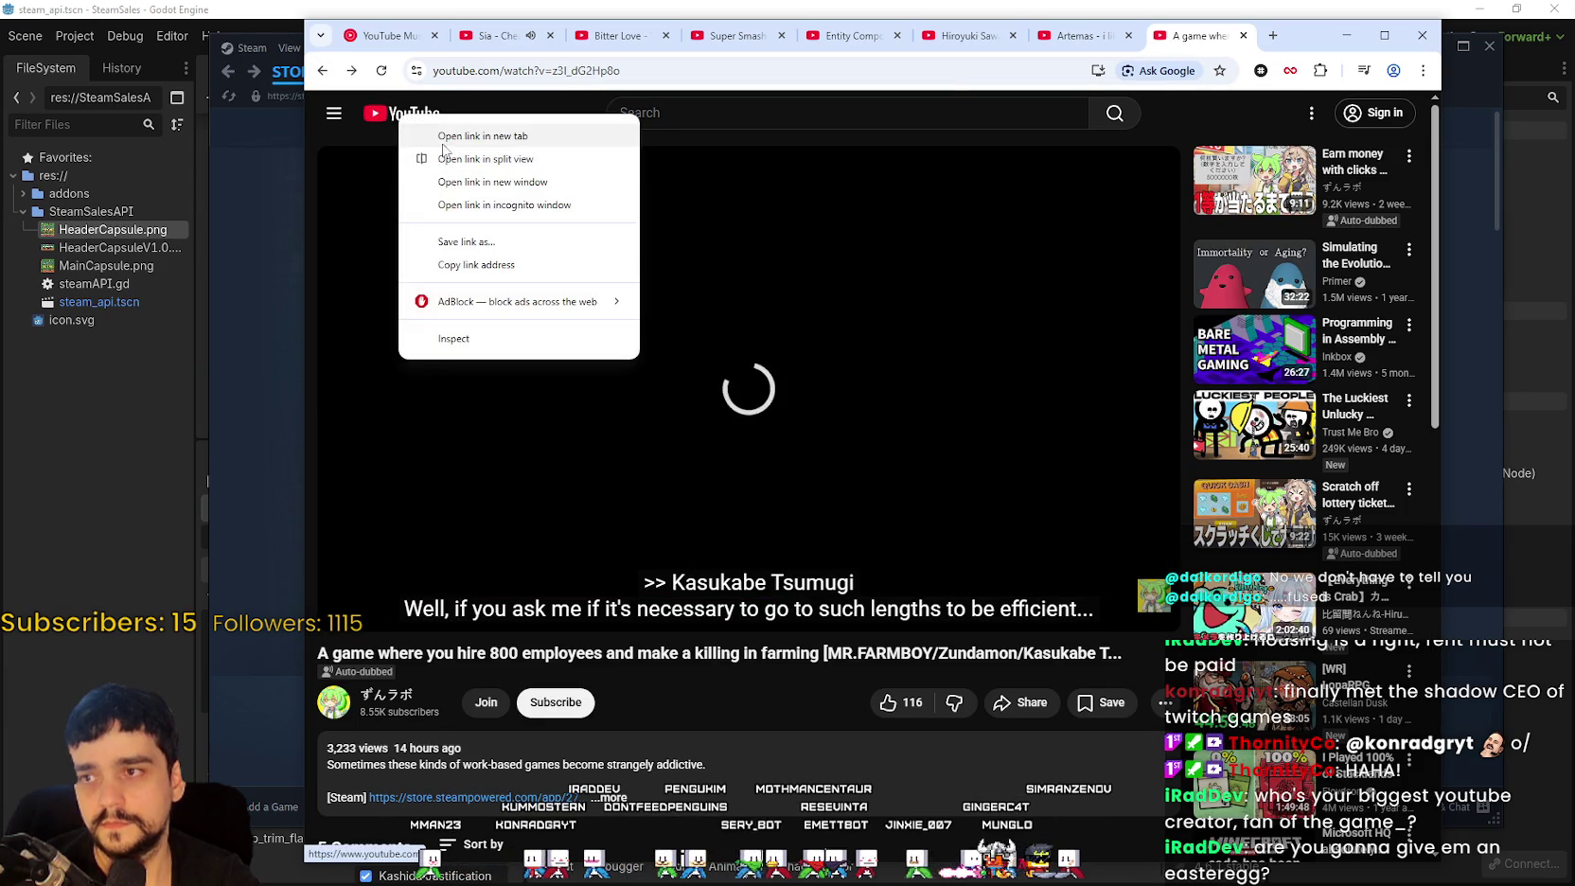
left_click(442, 142)
left_click(1194, 36)
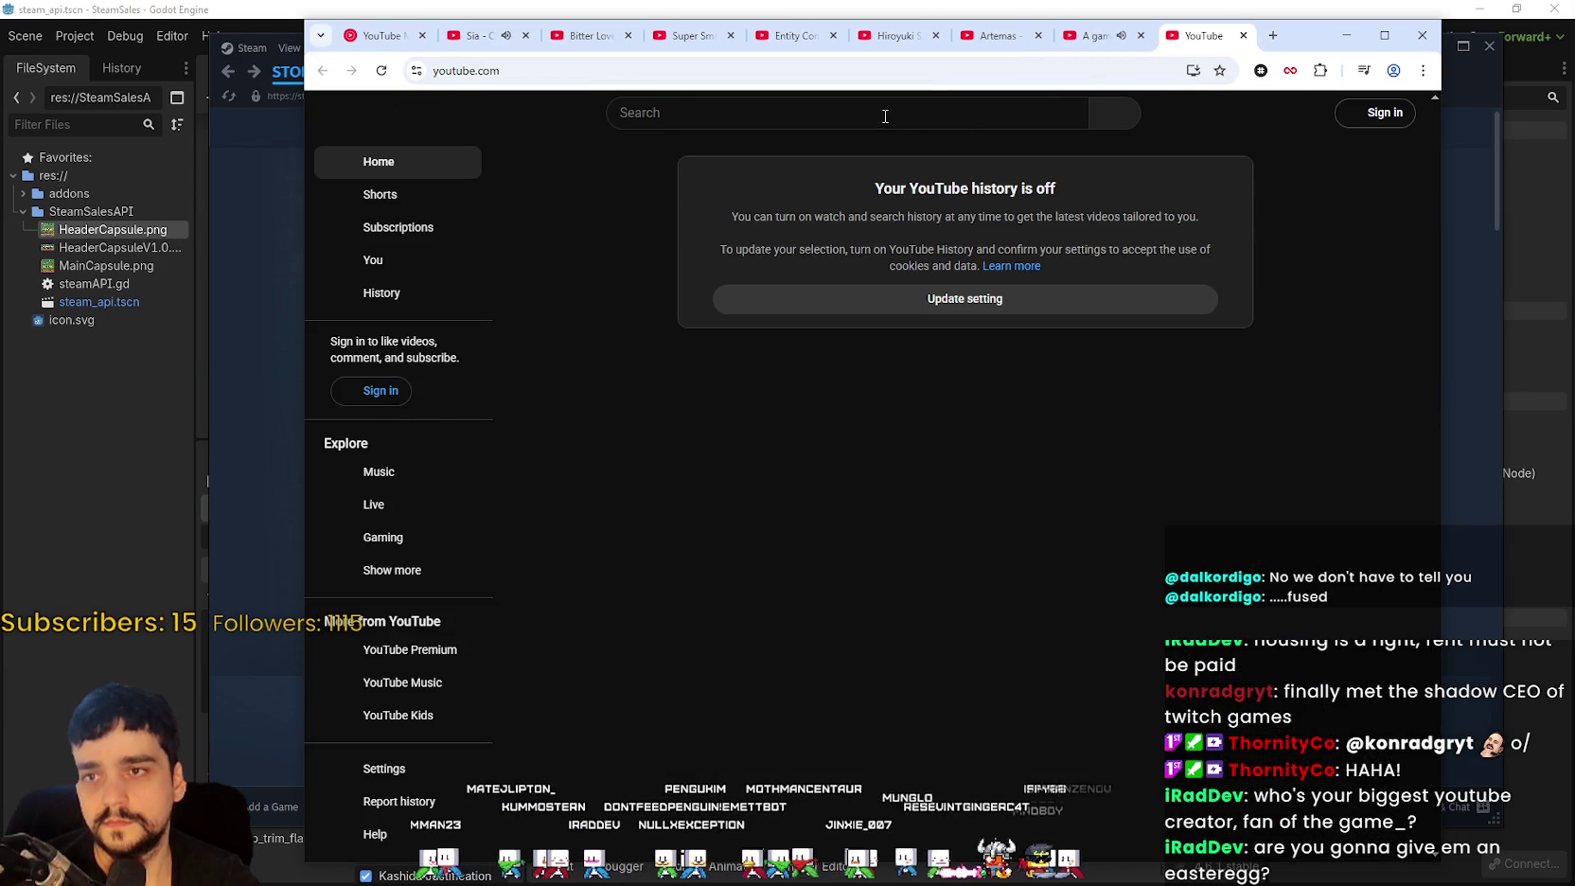
Step: Search YouTube for 'MR FARMBOY', browse the results, and open the Lv.1 to Lv.100 video
type("MR FARMBOY")
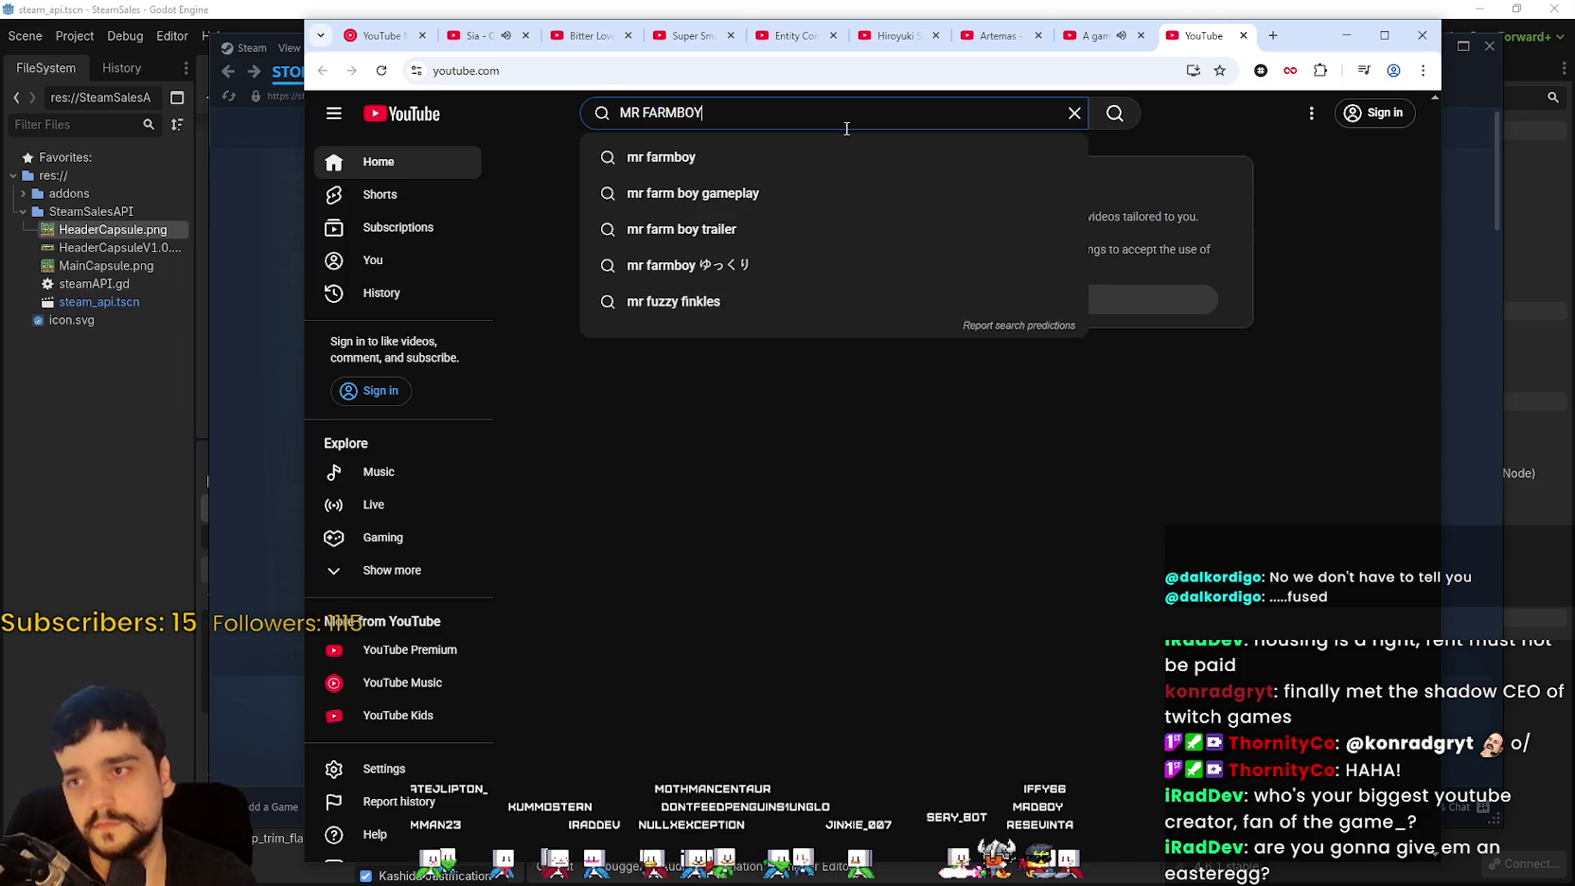
key("Return")
key("ctrl+shift+Tab")
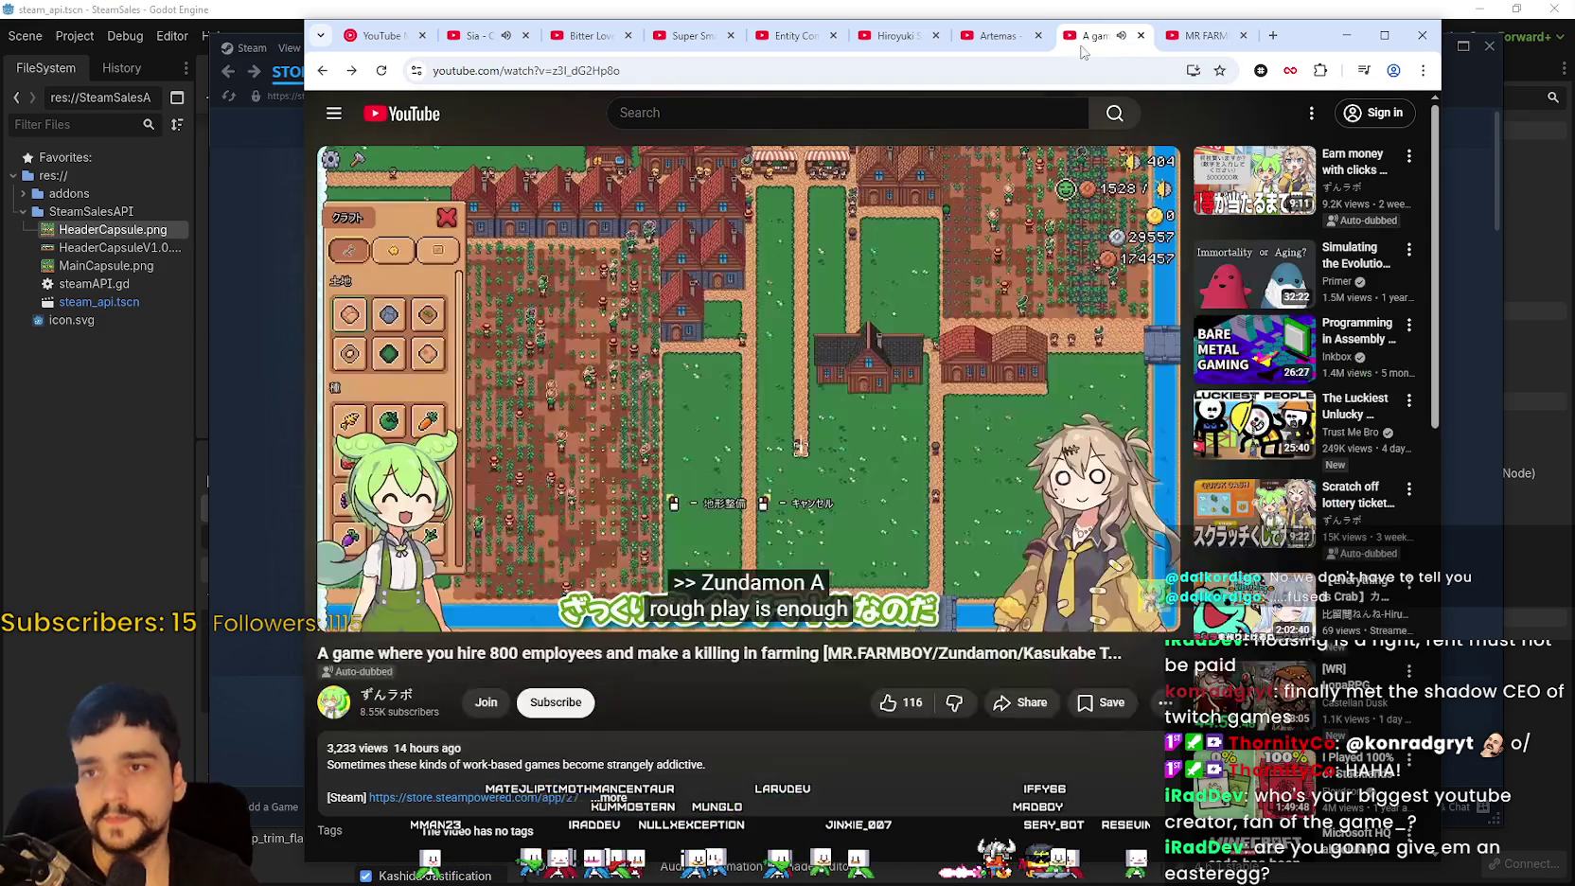
left_click(1201, 43)
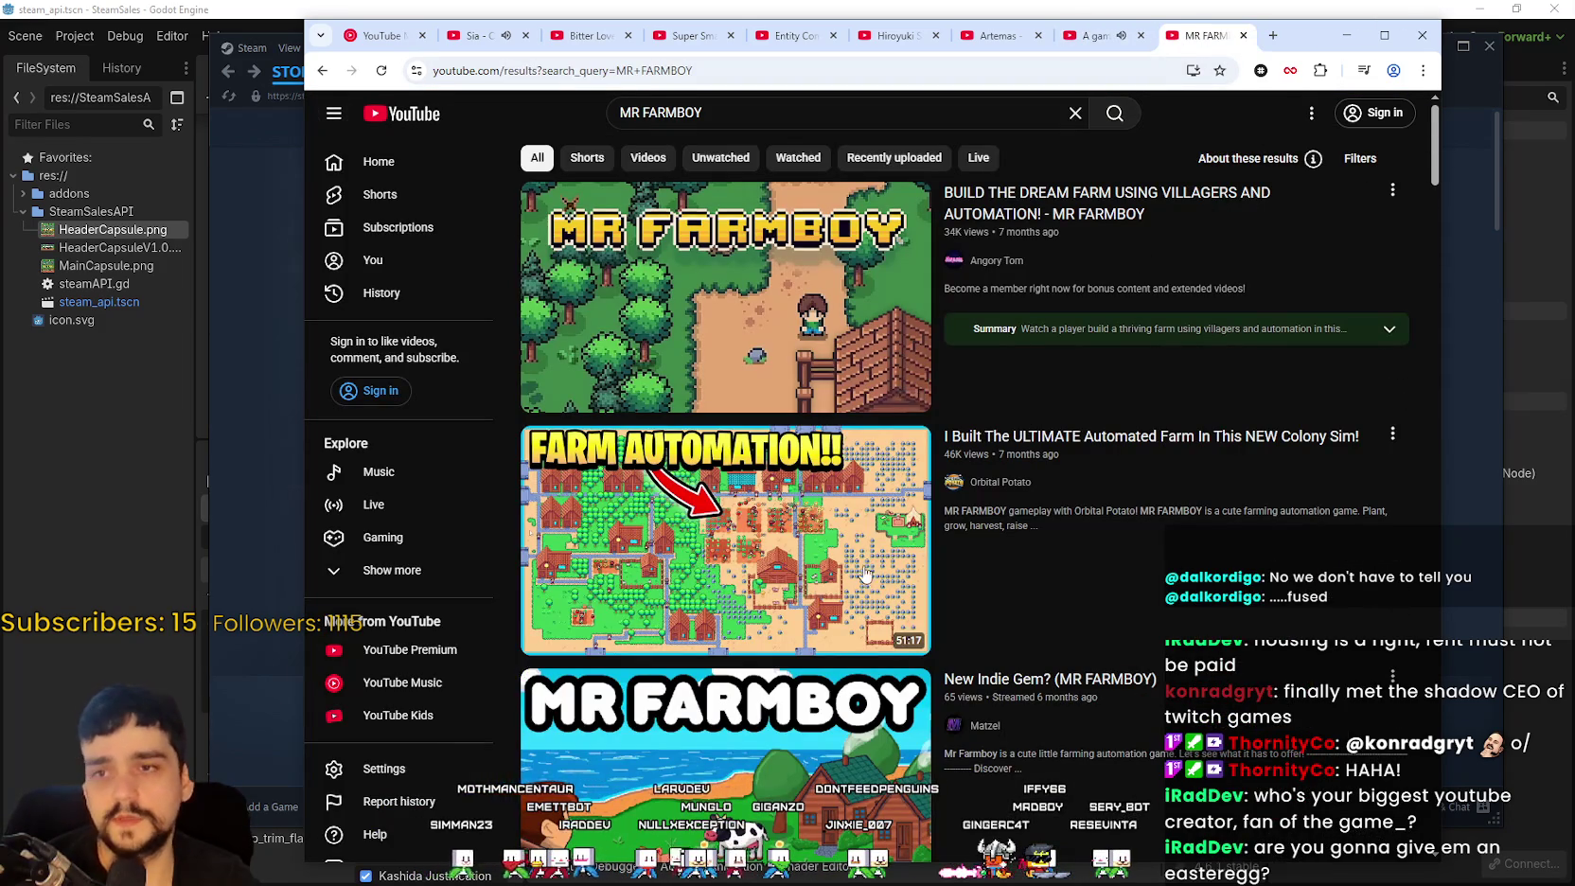
scroll(868, 565, "down", 2)
scroll(1139, 493, "up", 1)
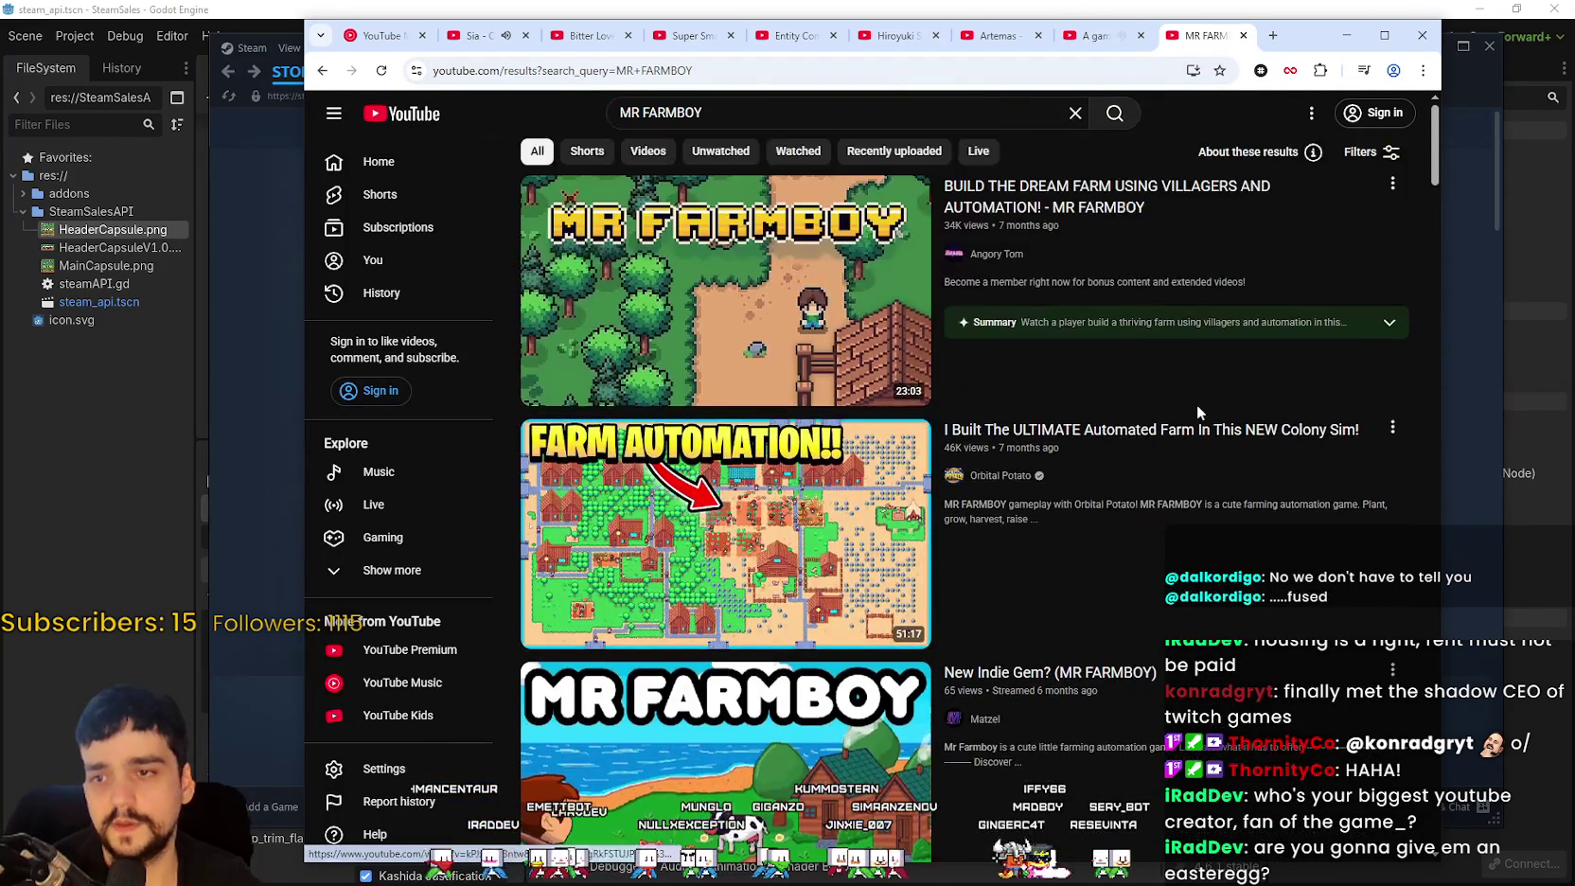
scroll(1140, 500, "down", 8)
scroll(1139, 694, "down", 10)
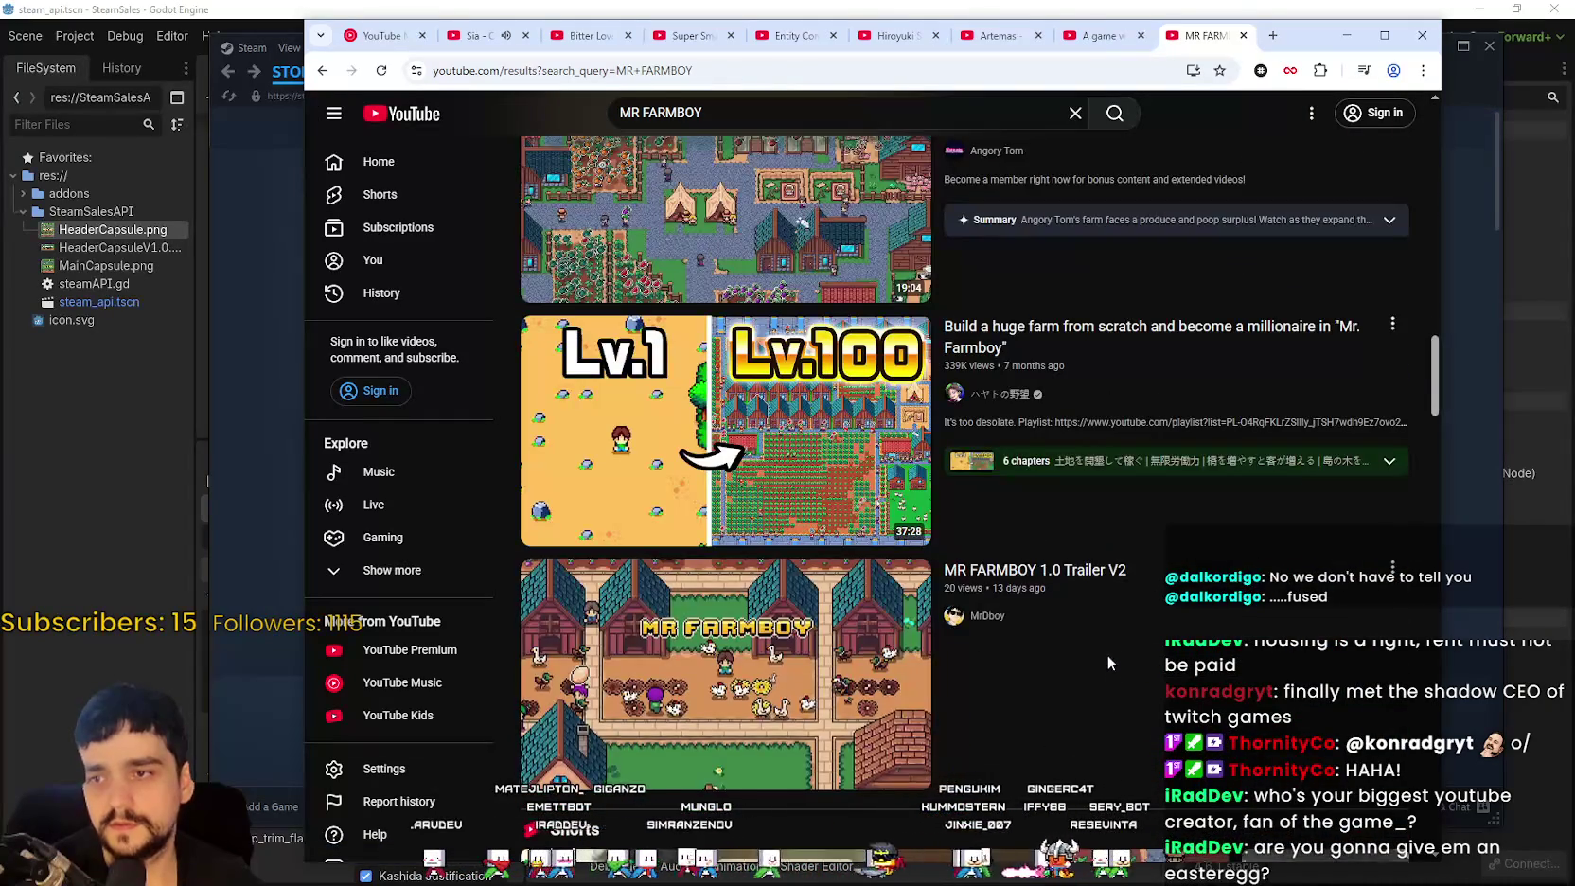
left_click(748, 443)
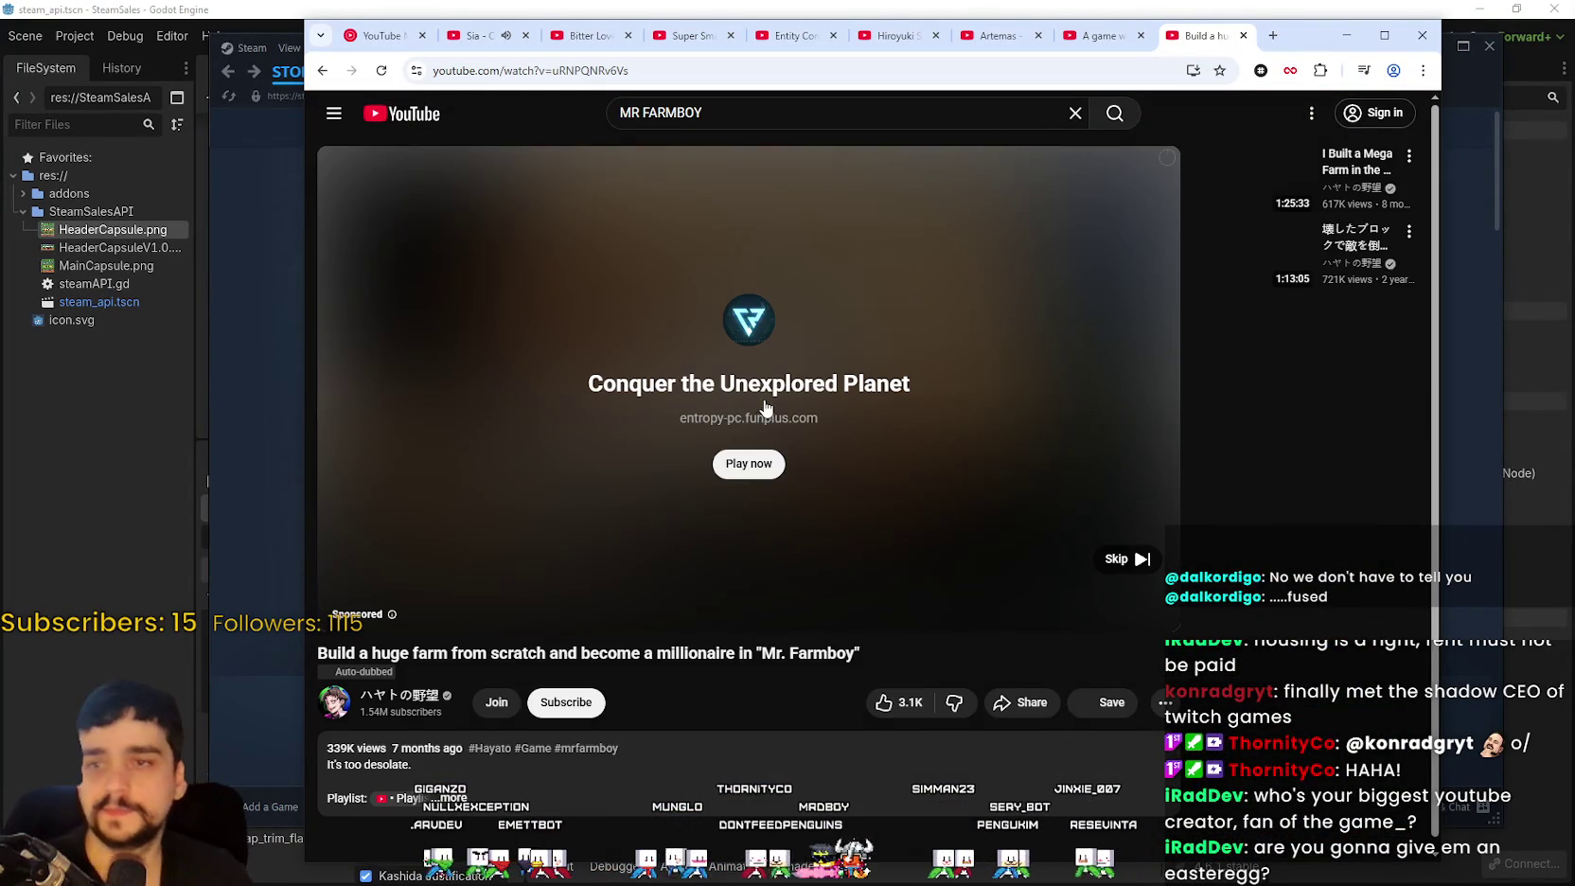
Step: Skip the ad and raise the Mr. Farmboy video's playback speed to about 1.5x
left_click(1100, 549)
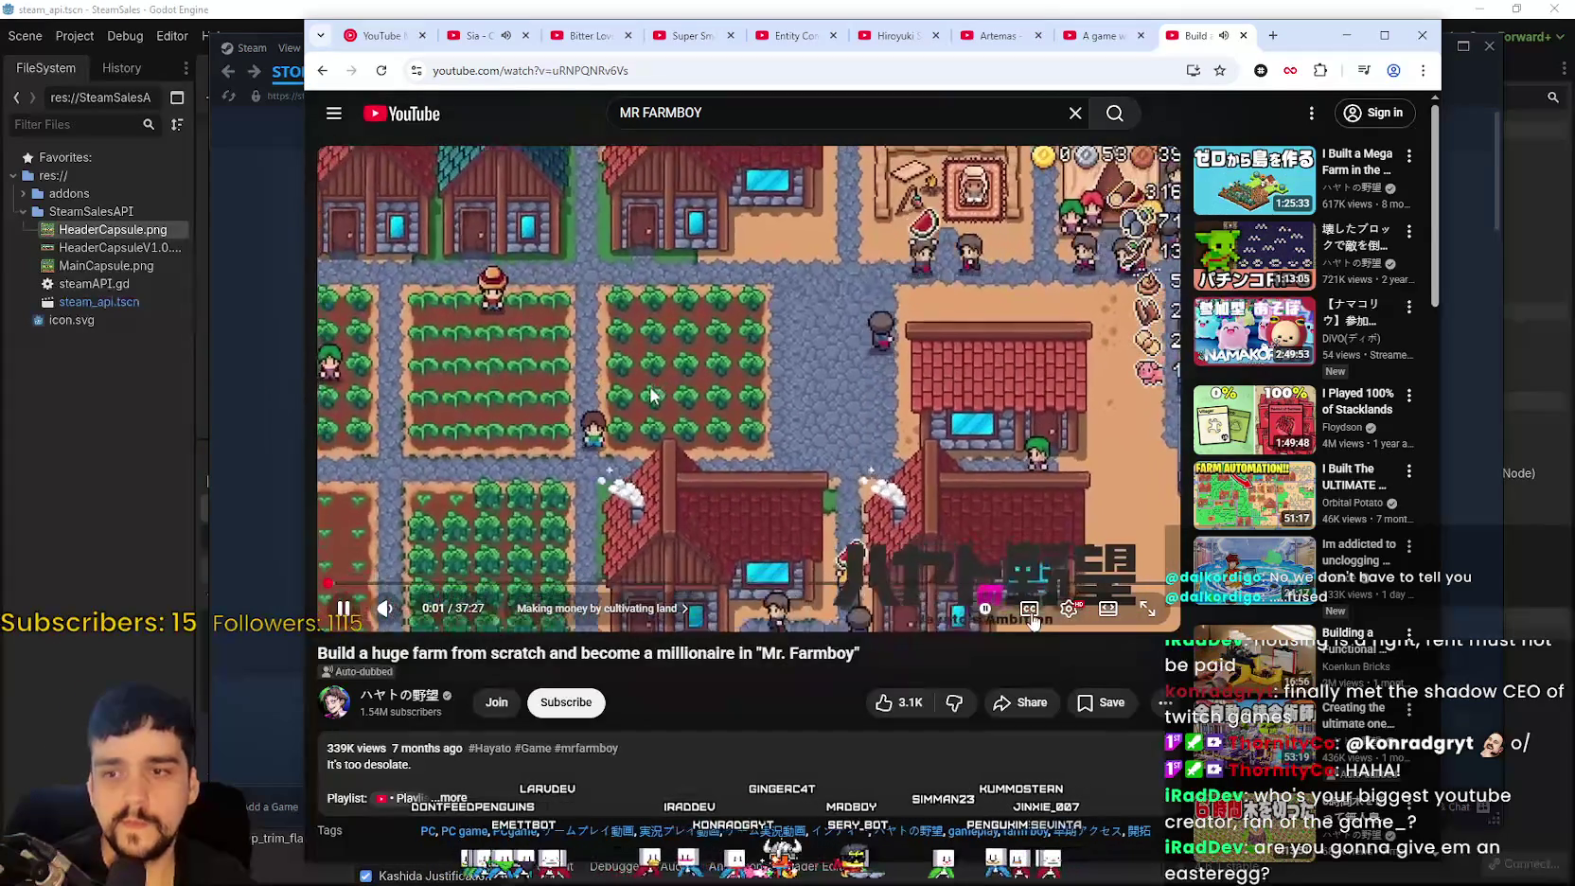
left_click(1071, 609)
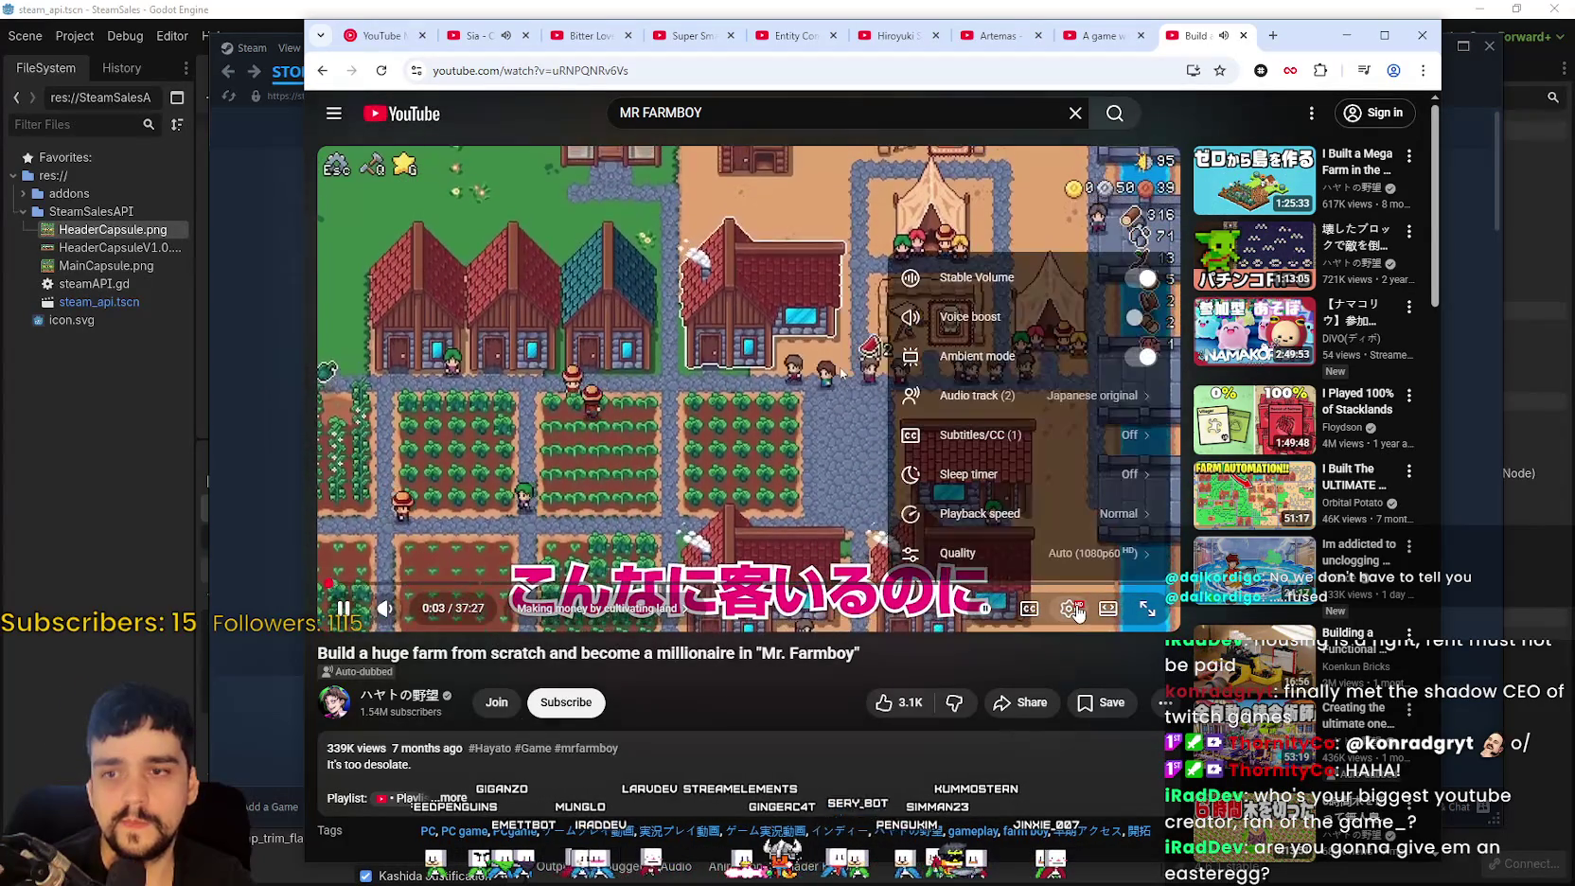
left_click(1088, 514)
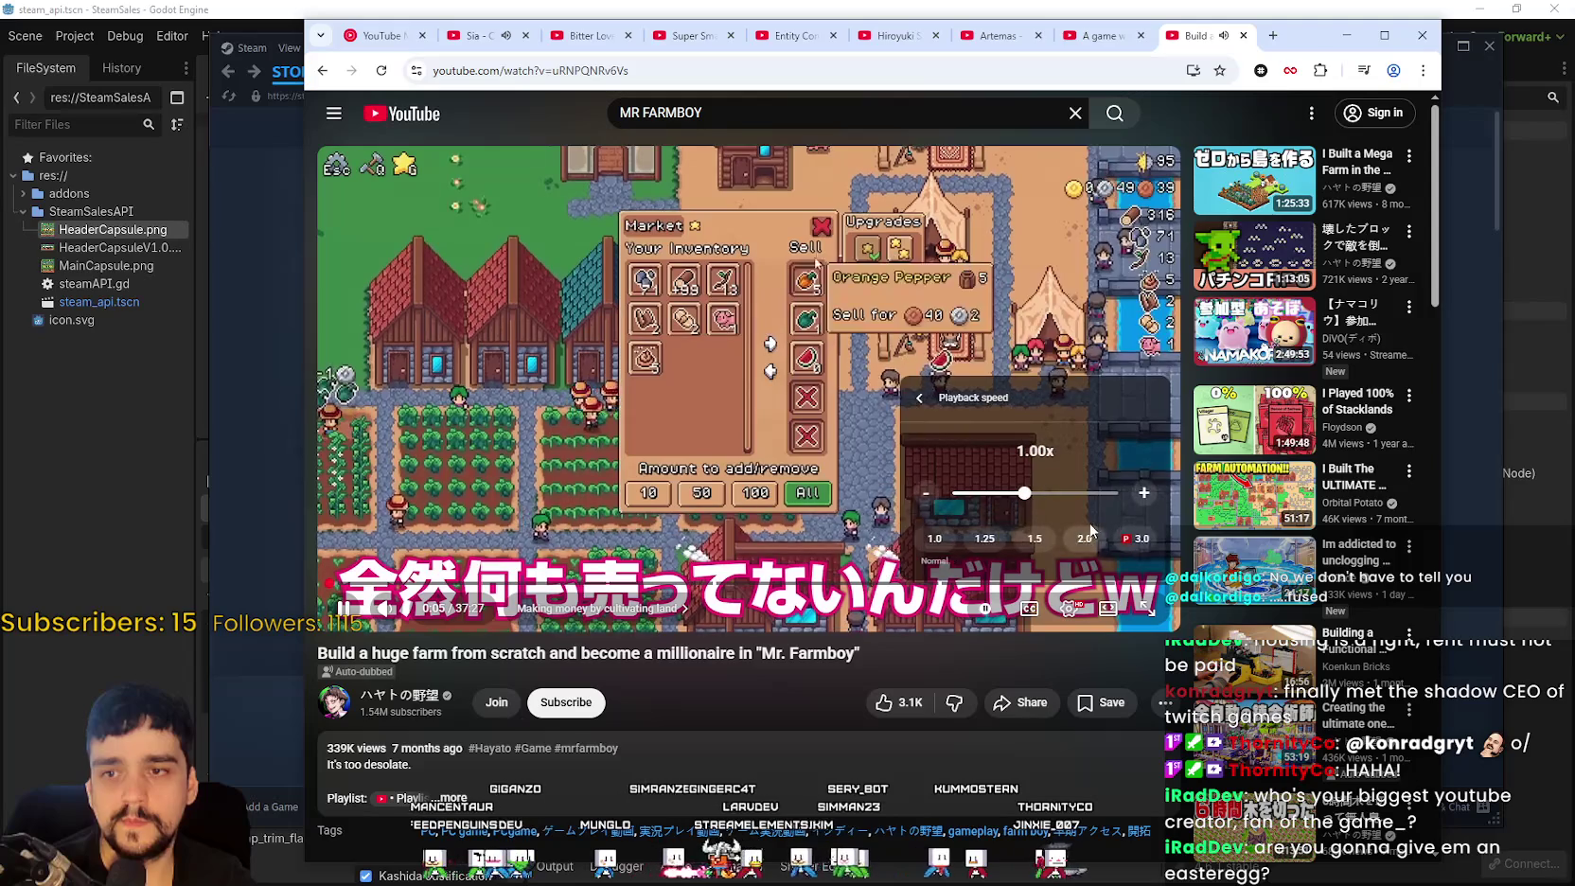
left_click(1035, 537)
left_click(1070, 609)
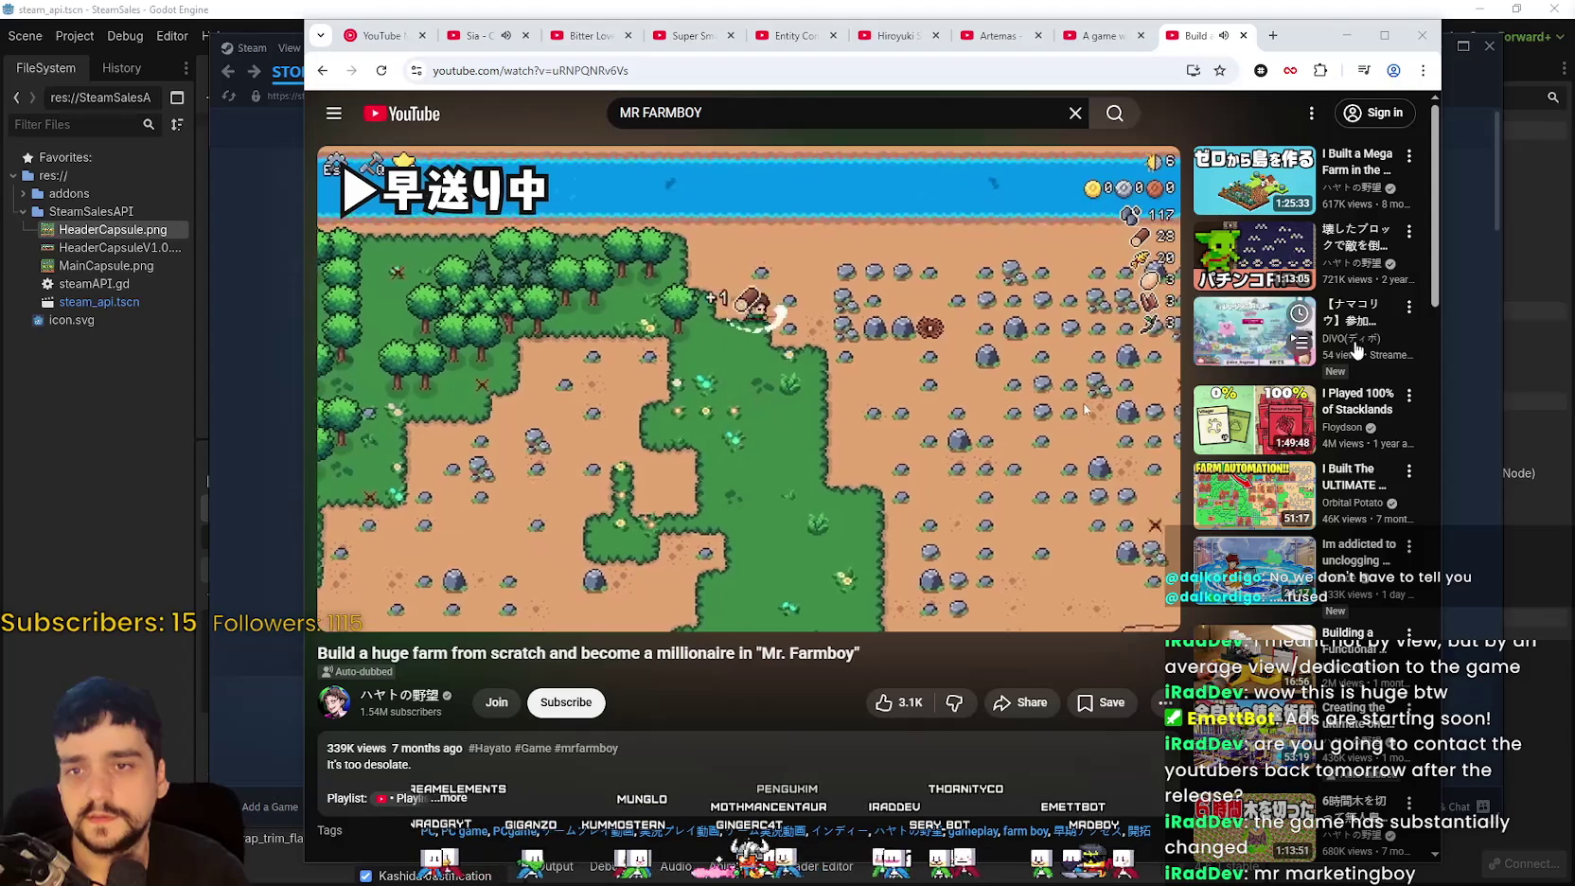
right_click(1353, 341)
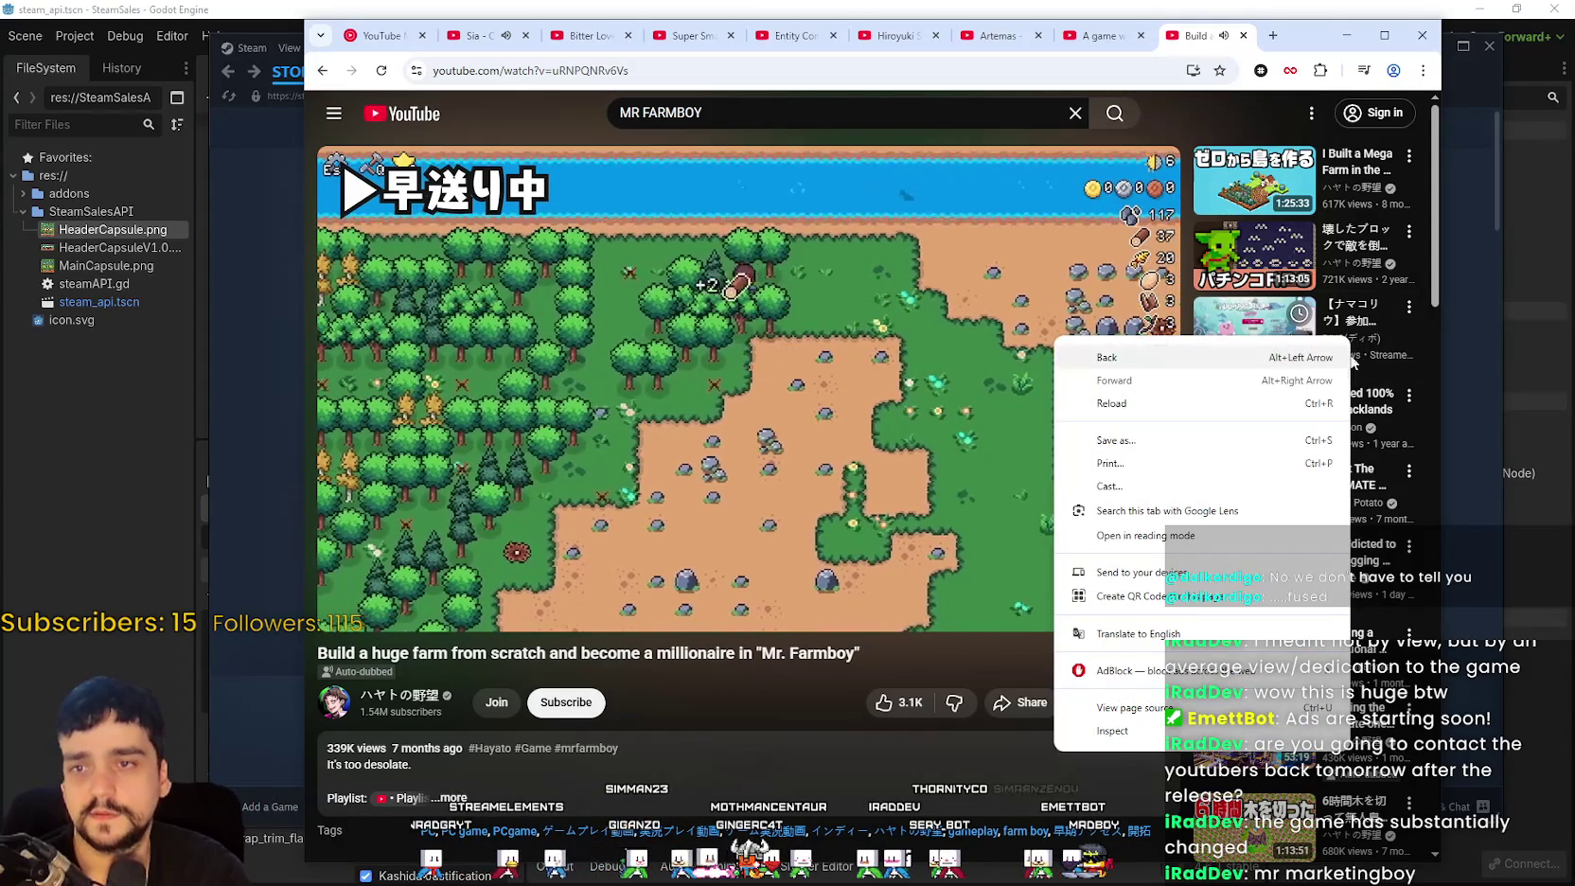
right_click(1370, 348)
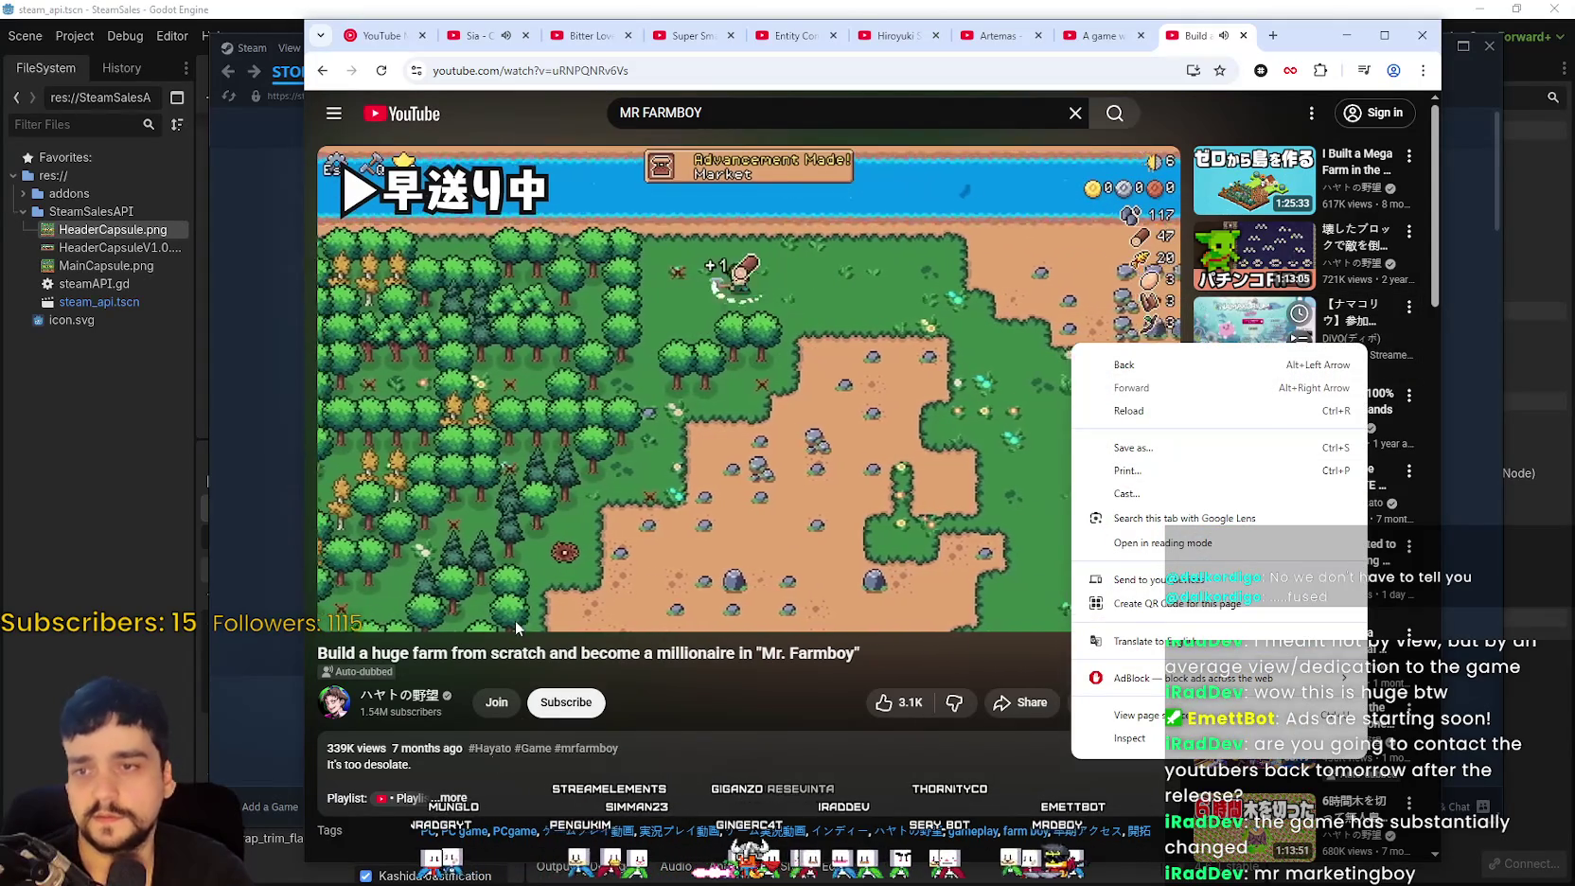
left_click(660, 678)
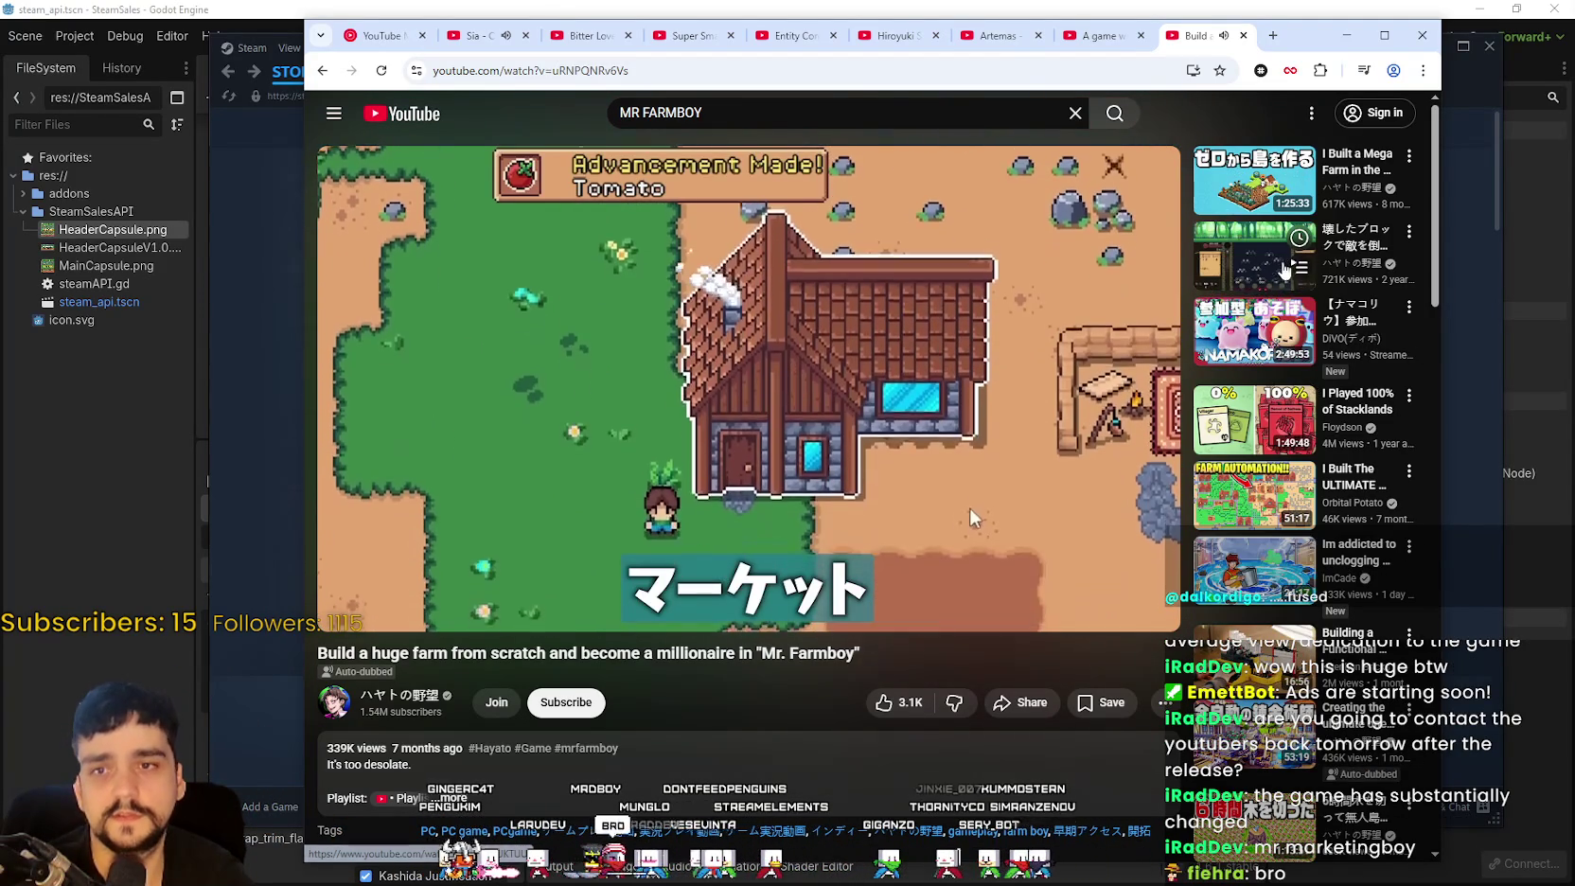
mouse_move(1338, 262)
mouse_move(806, 392)
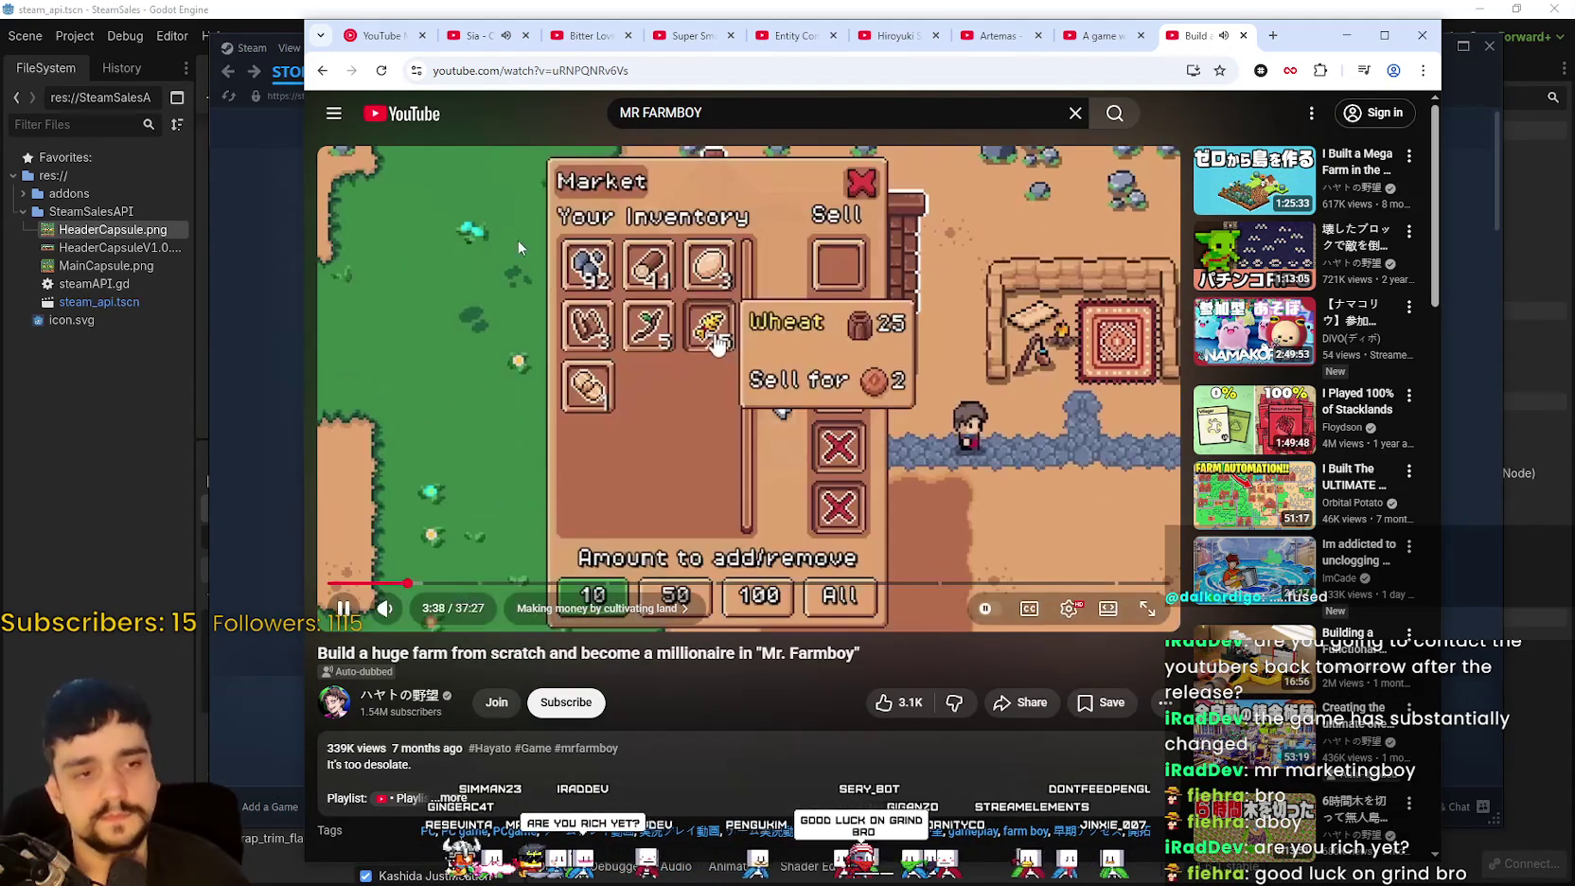
Step: Pause the Mr. Farmboy millionaire video at about 15:23 after seeking to 15:21
left_click(752, 292)
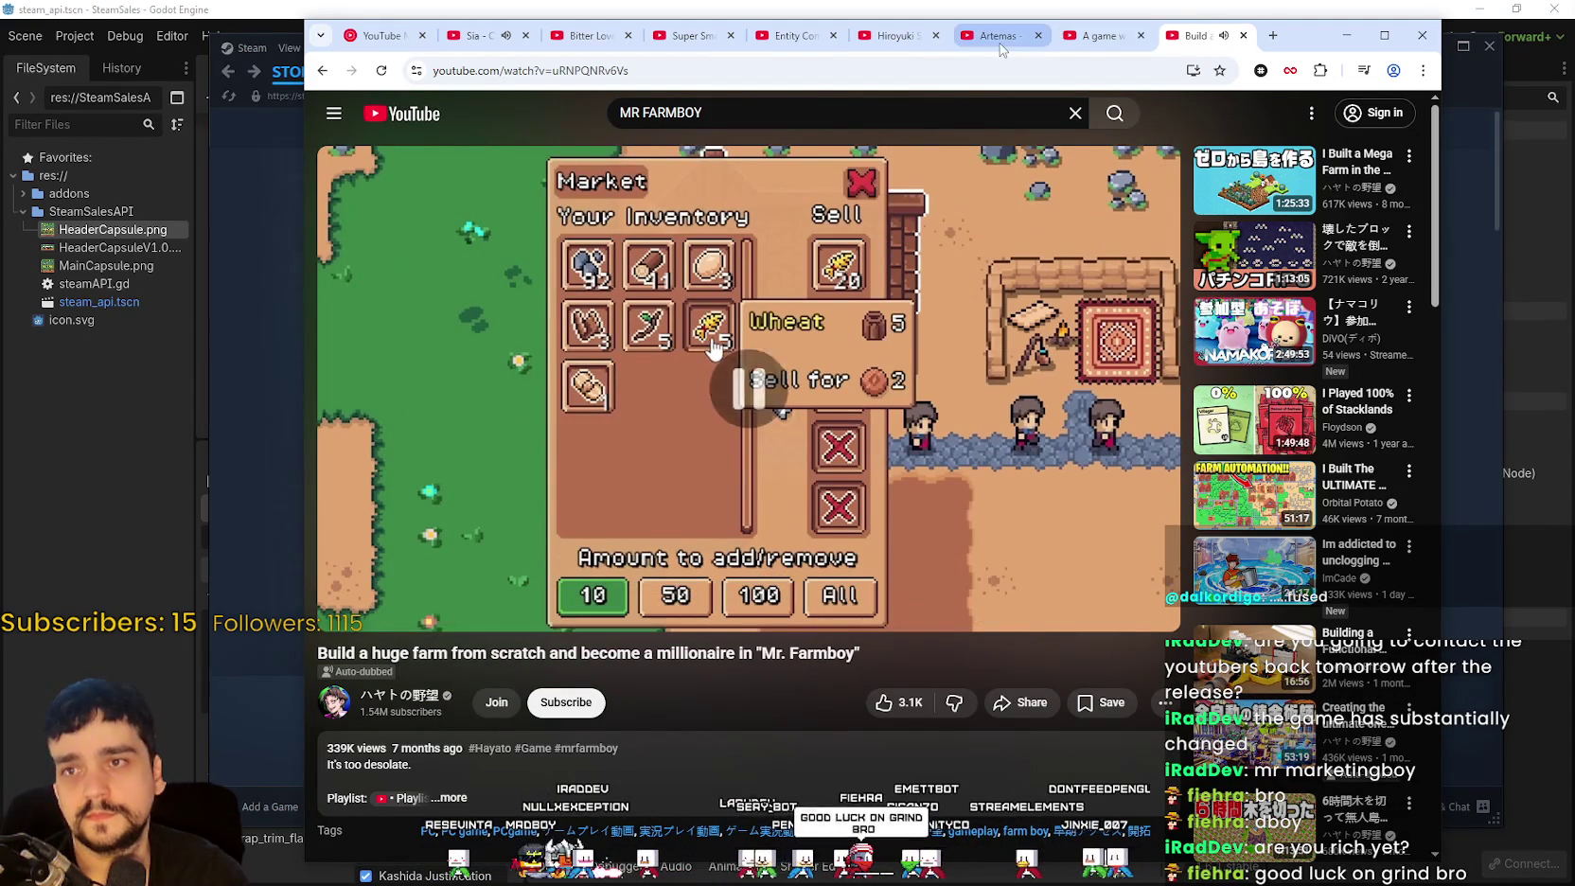
left_click(1098, 35)
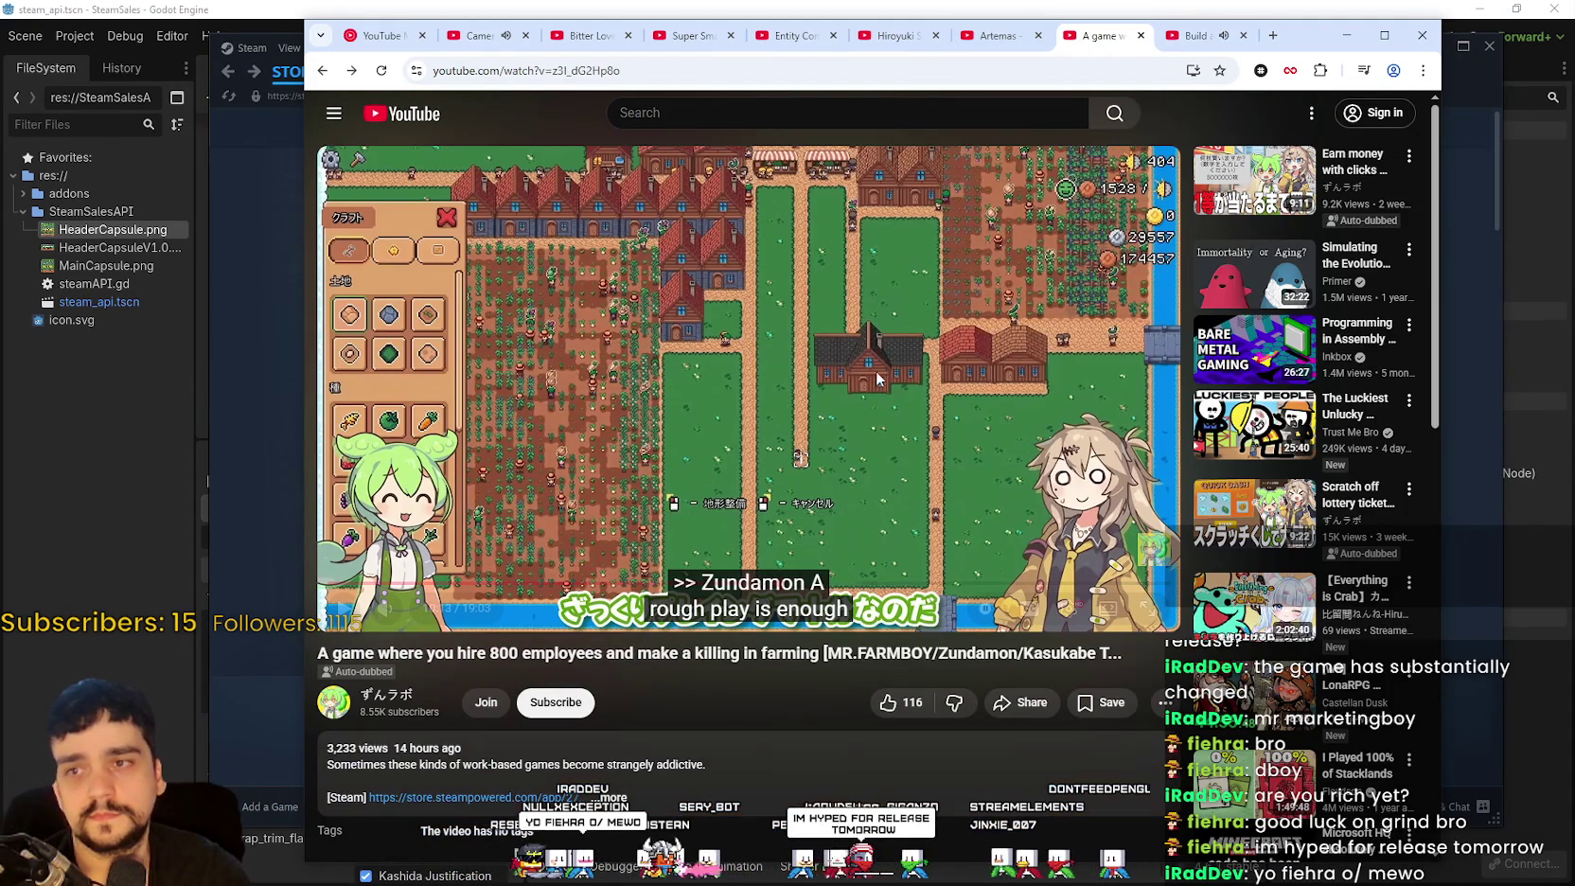
left_click(1197, 35)
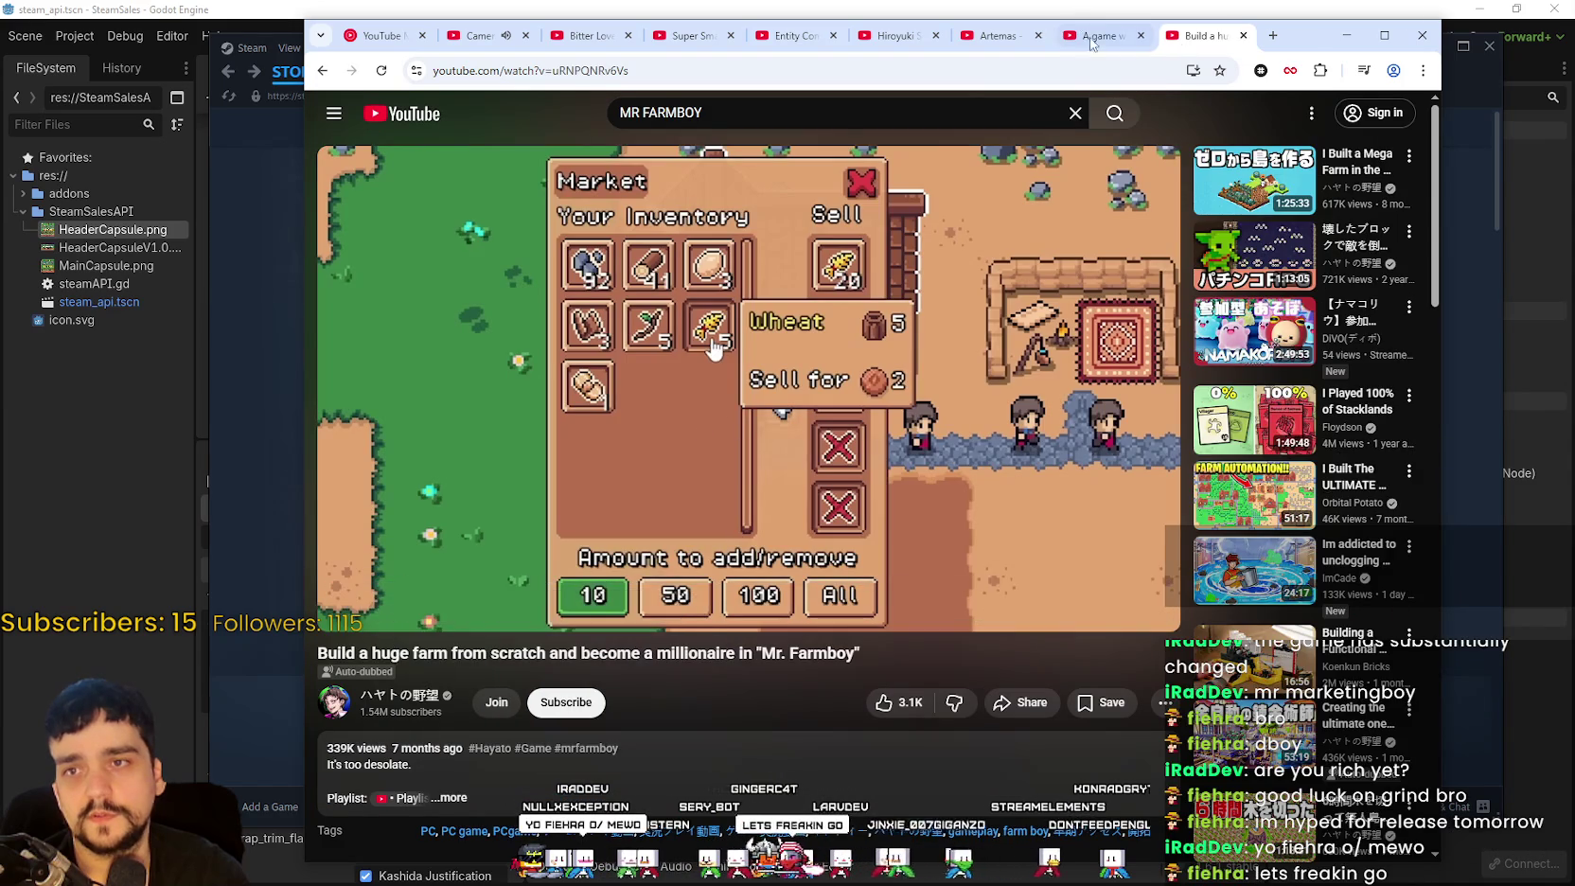
left_click(680, 582)
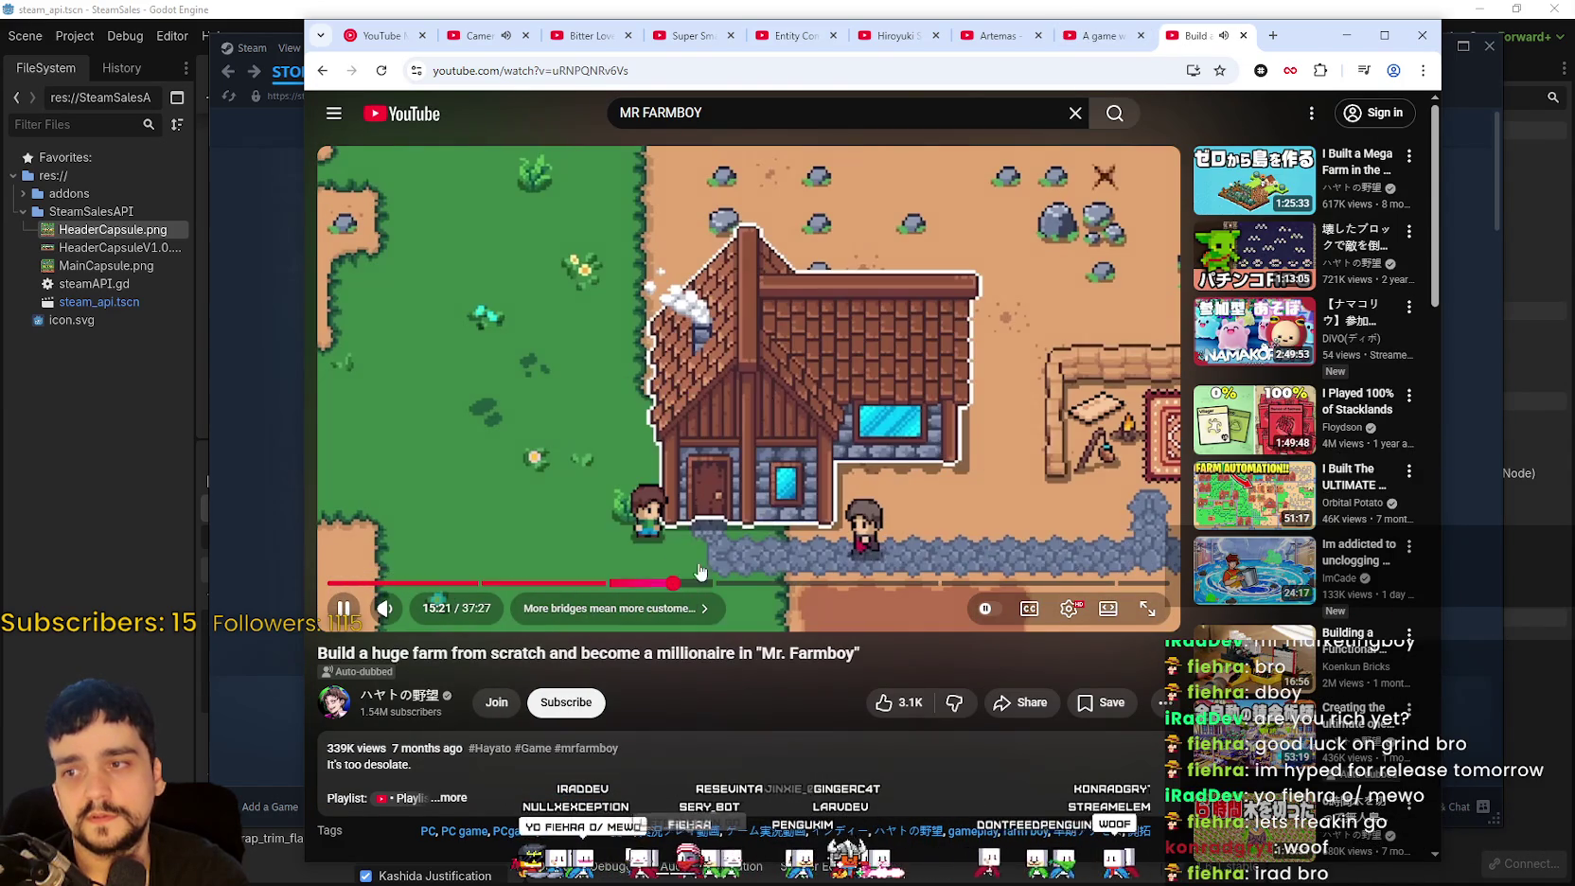
left_click(720, 361)
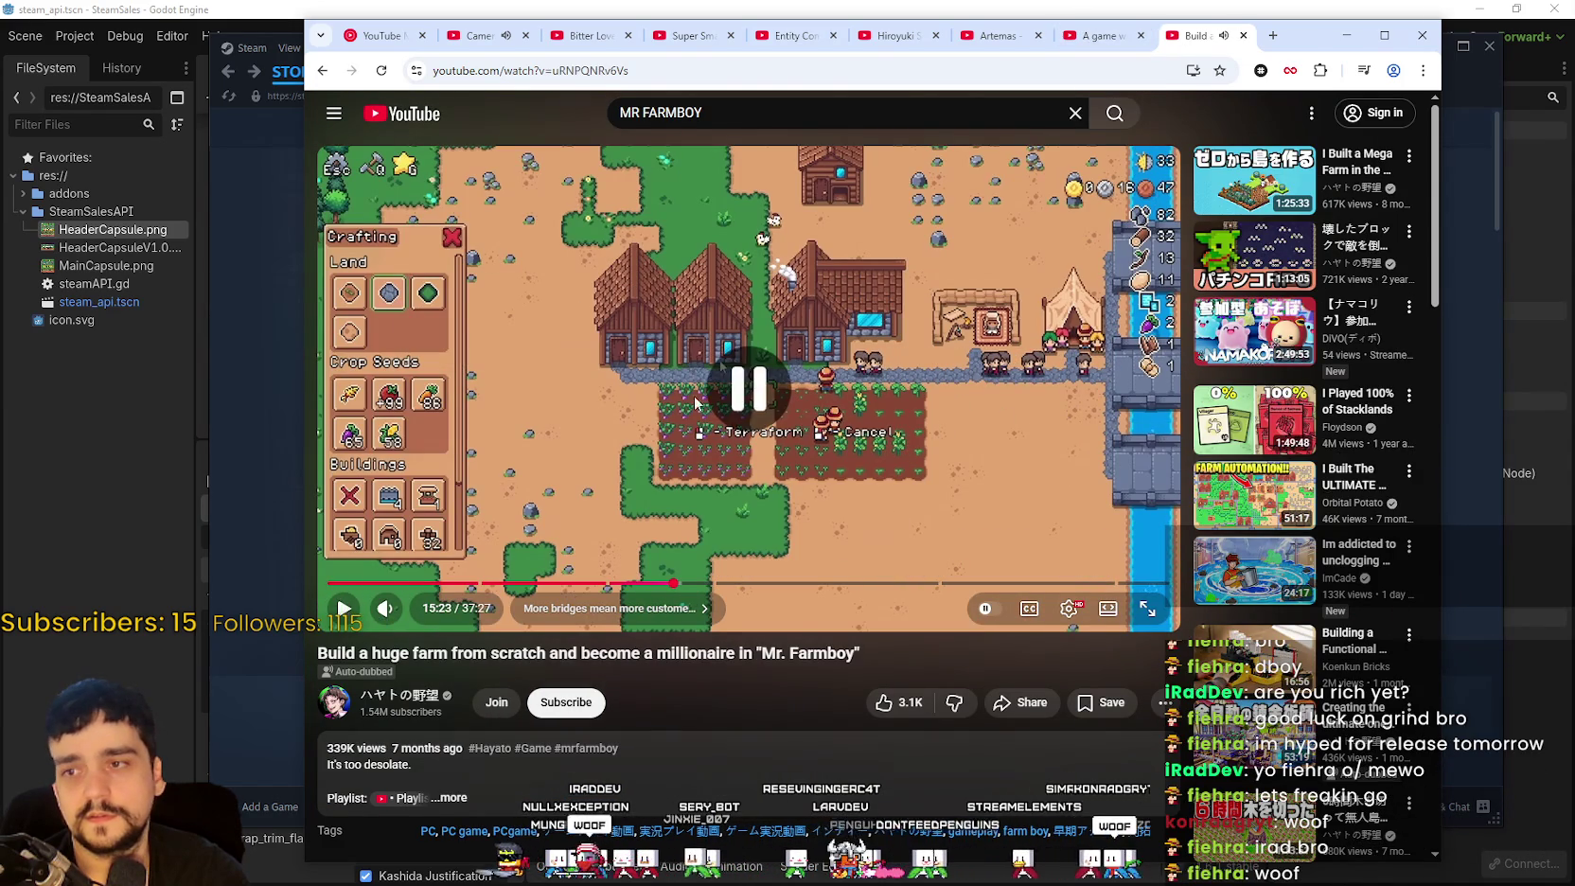
Step: Switch to the Zundamon farming video tab and resume its playback
left_click(1101, 35)
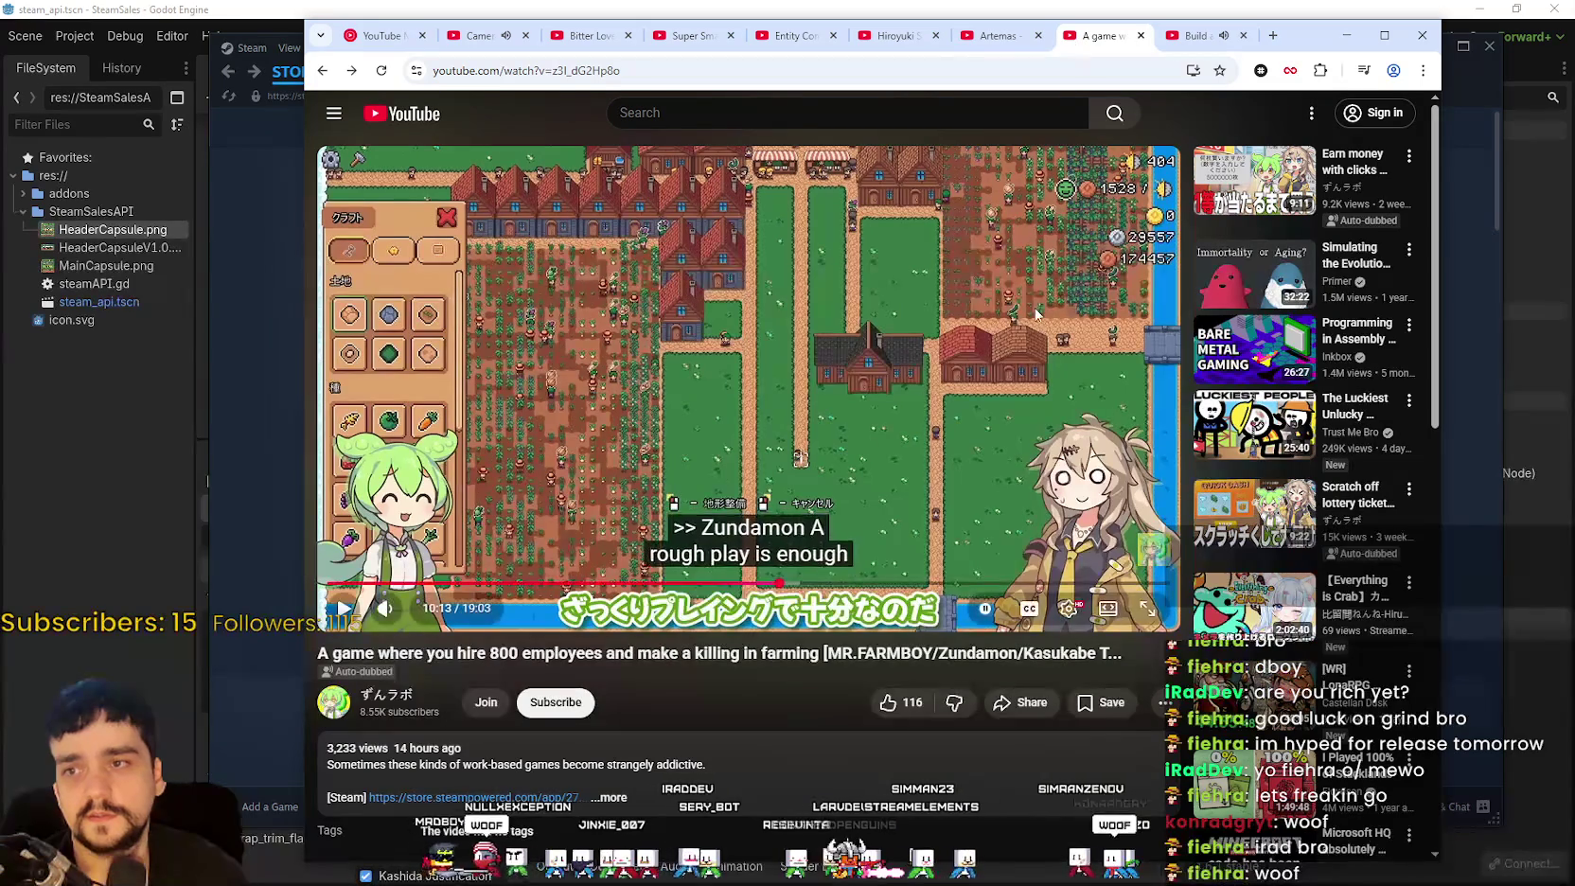
left_click(1197, 35)
left_click(1101, 35)
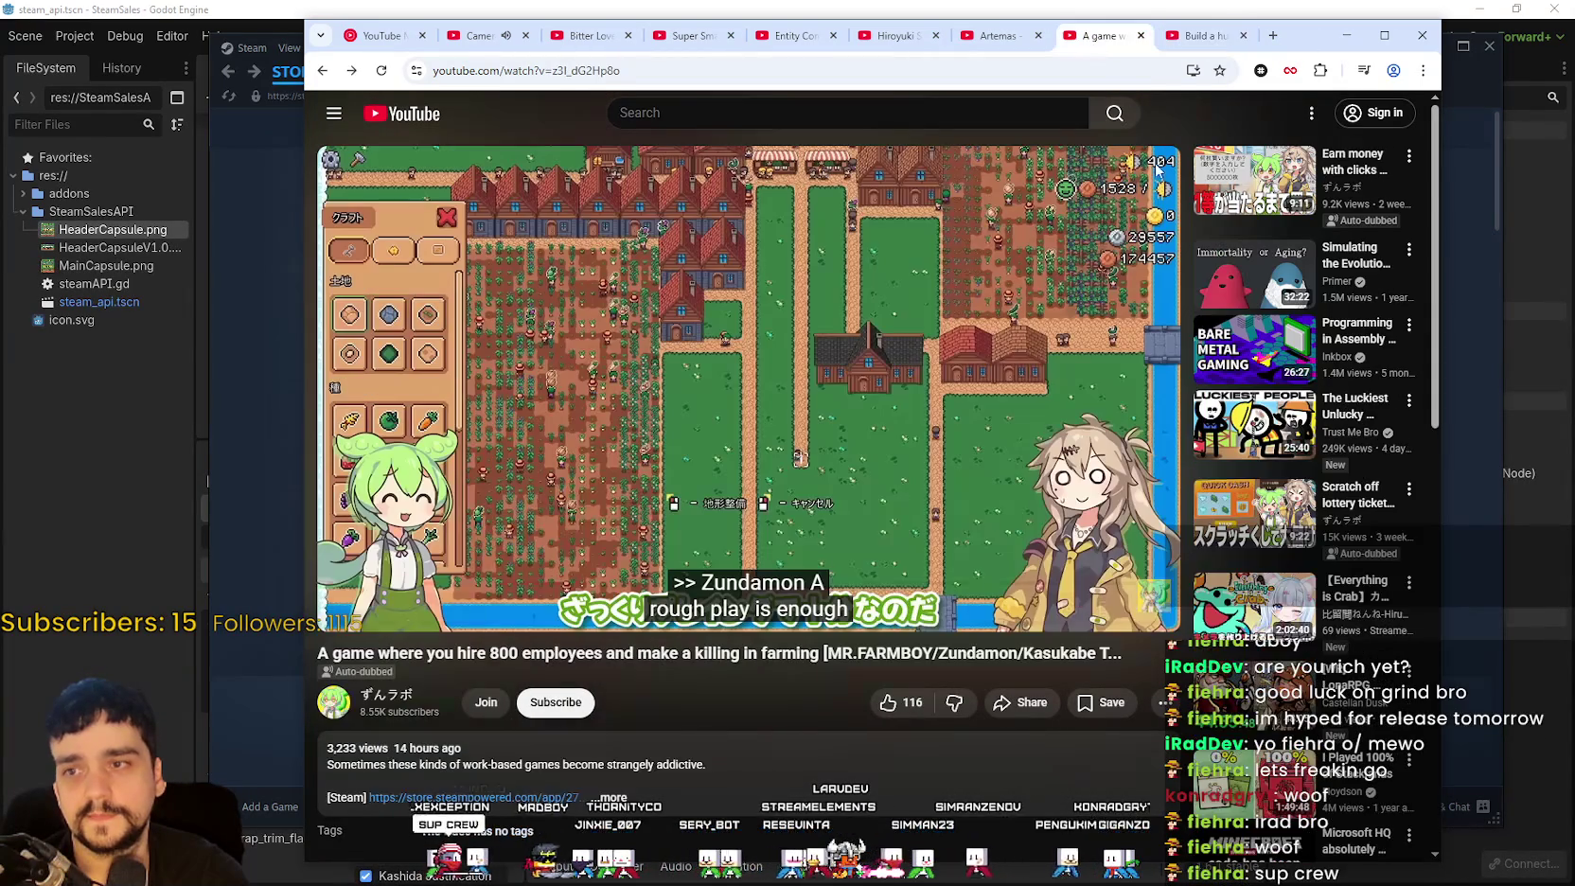
left_click(1011, 345)
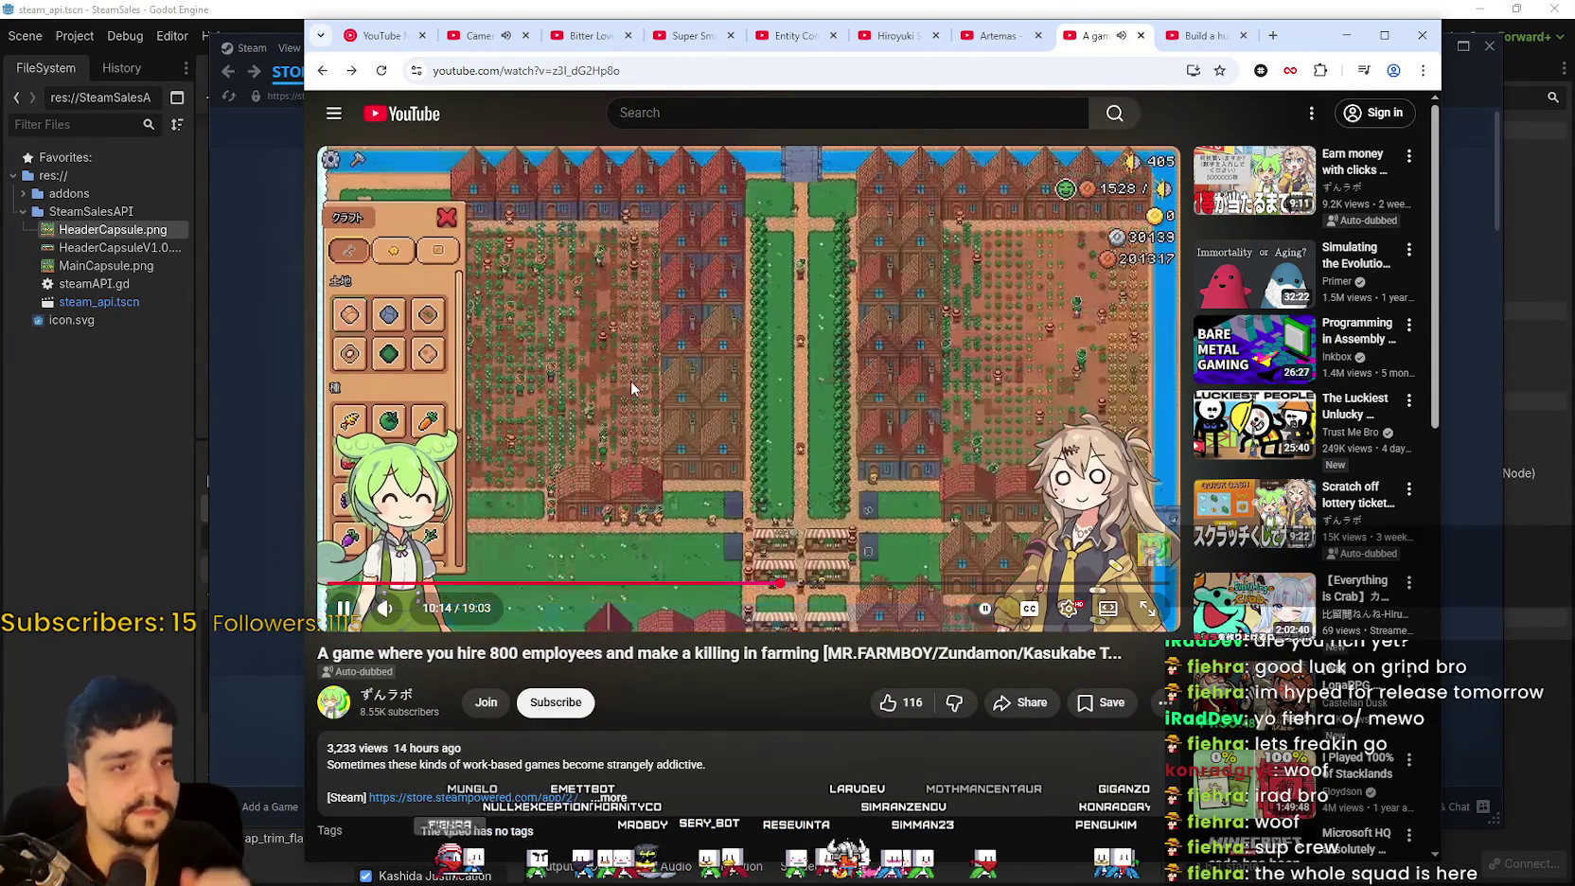
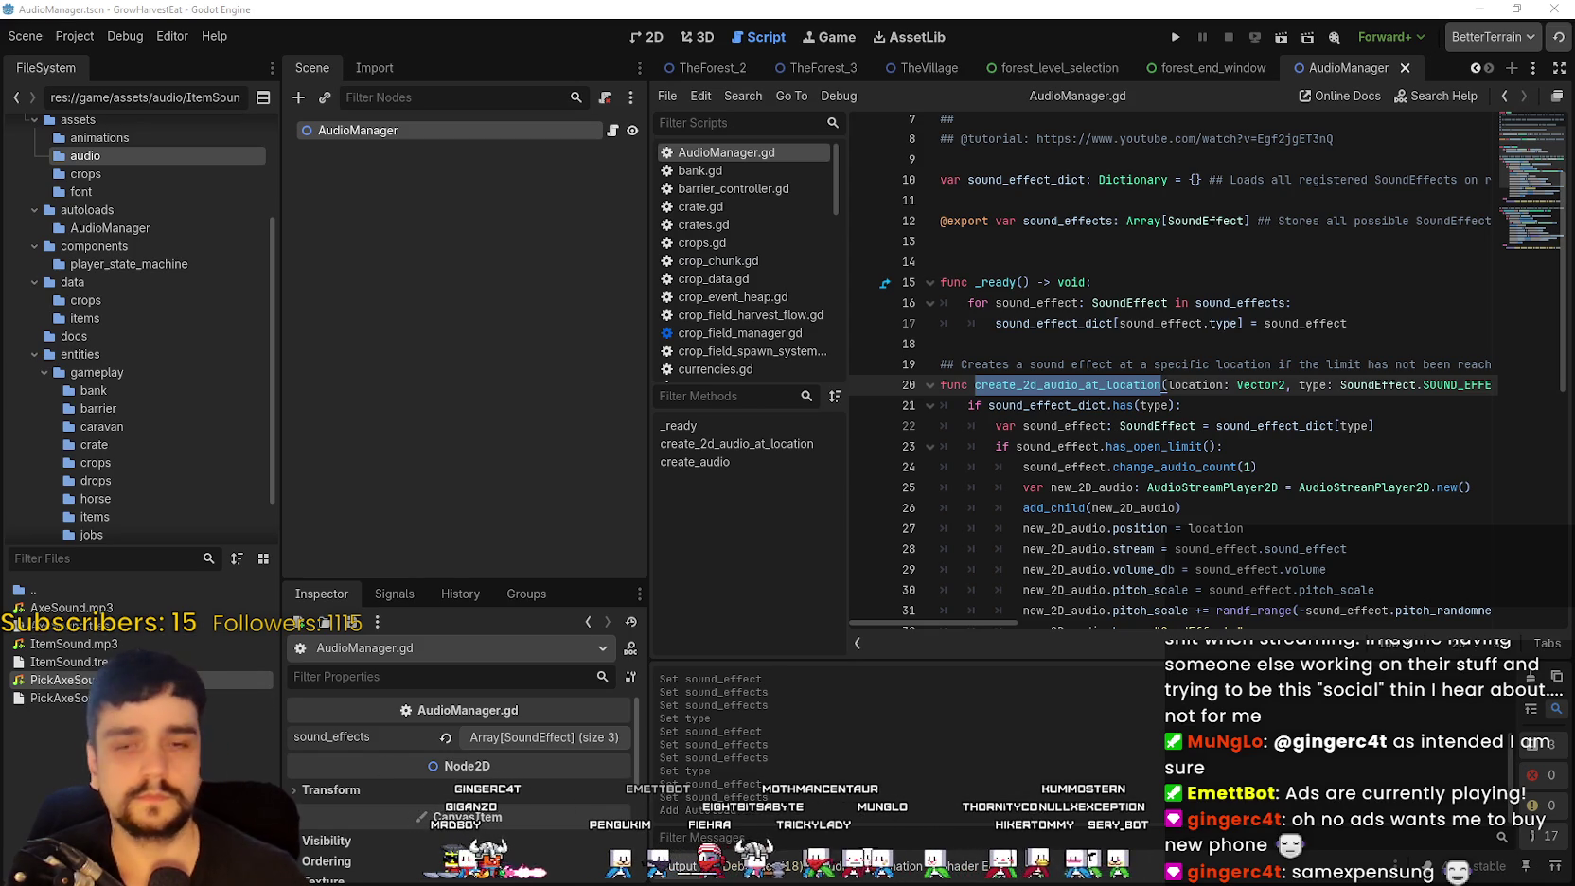
Step: Show the GrowHarvestEat AudioManager's three sound effects, then bring up MR FARMBOY's AudioManager.gd script
left_click(488, 736)
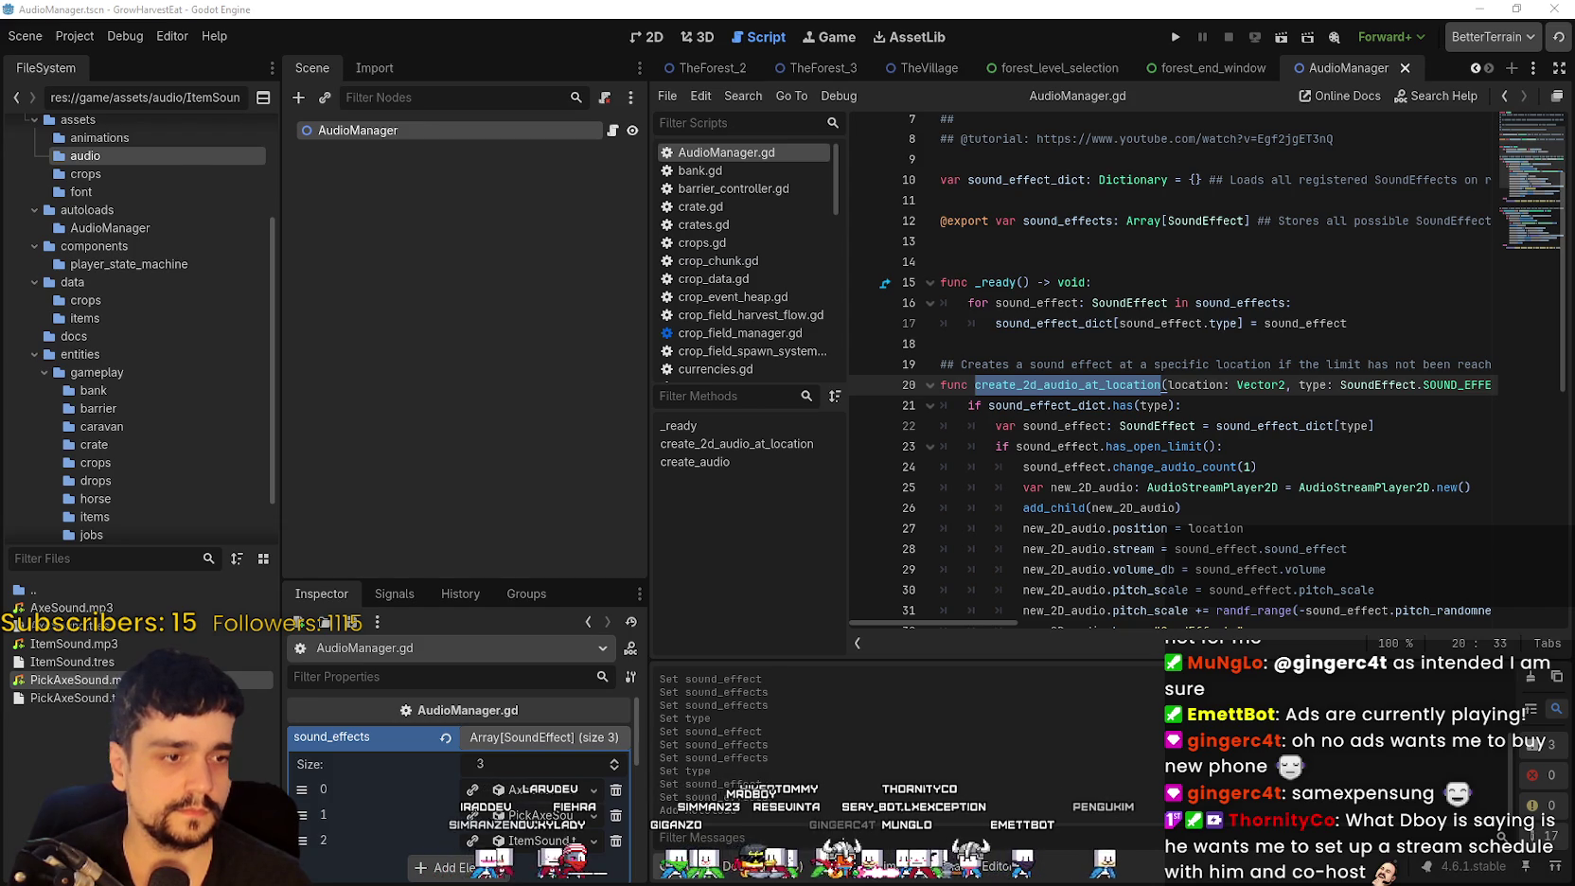
key("alt+Tab")
left_click(1214, 417)
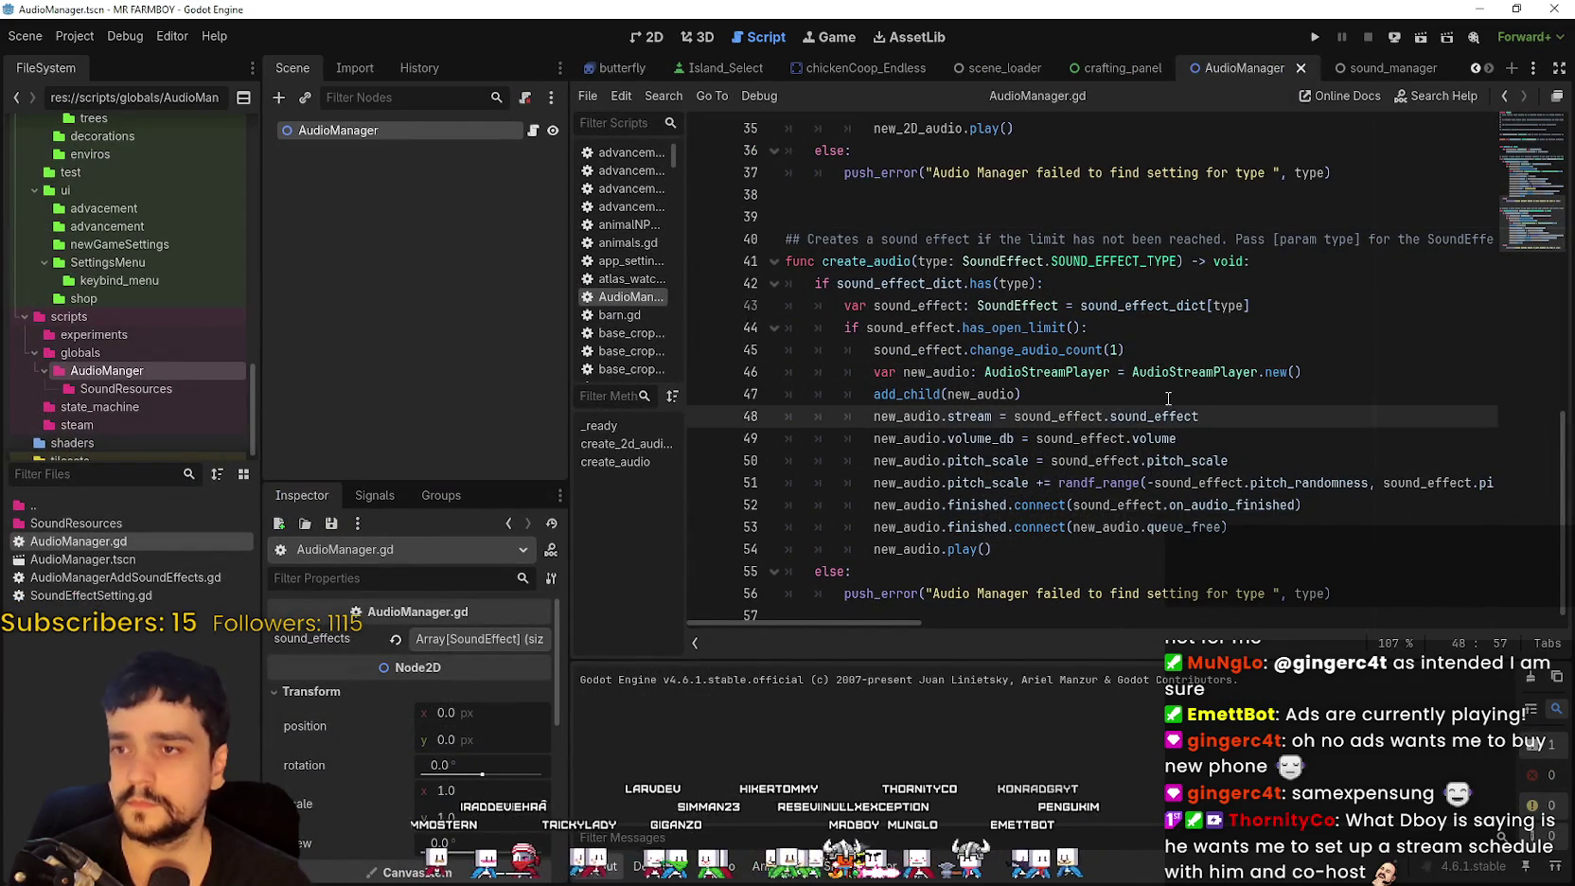
Step: Search the whole MR FARMBOY project for create_sound
key("ctrl+shift+f")
type("create_sound")
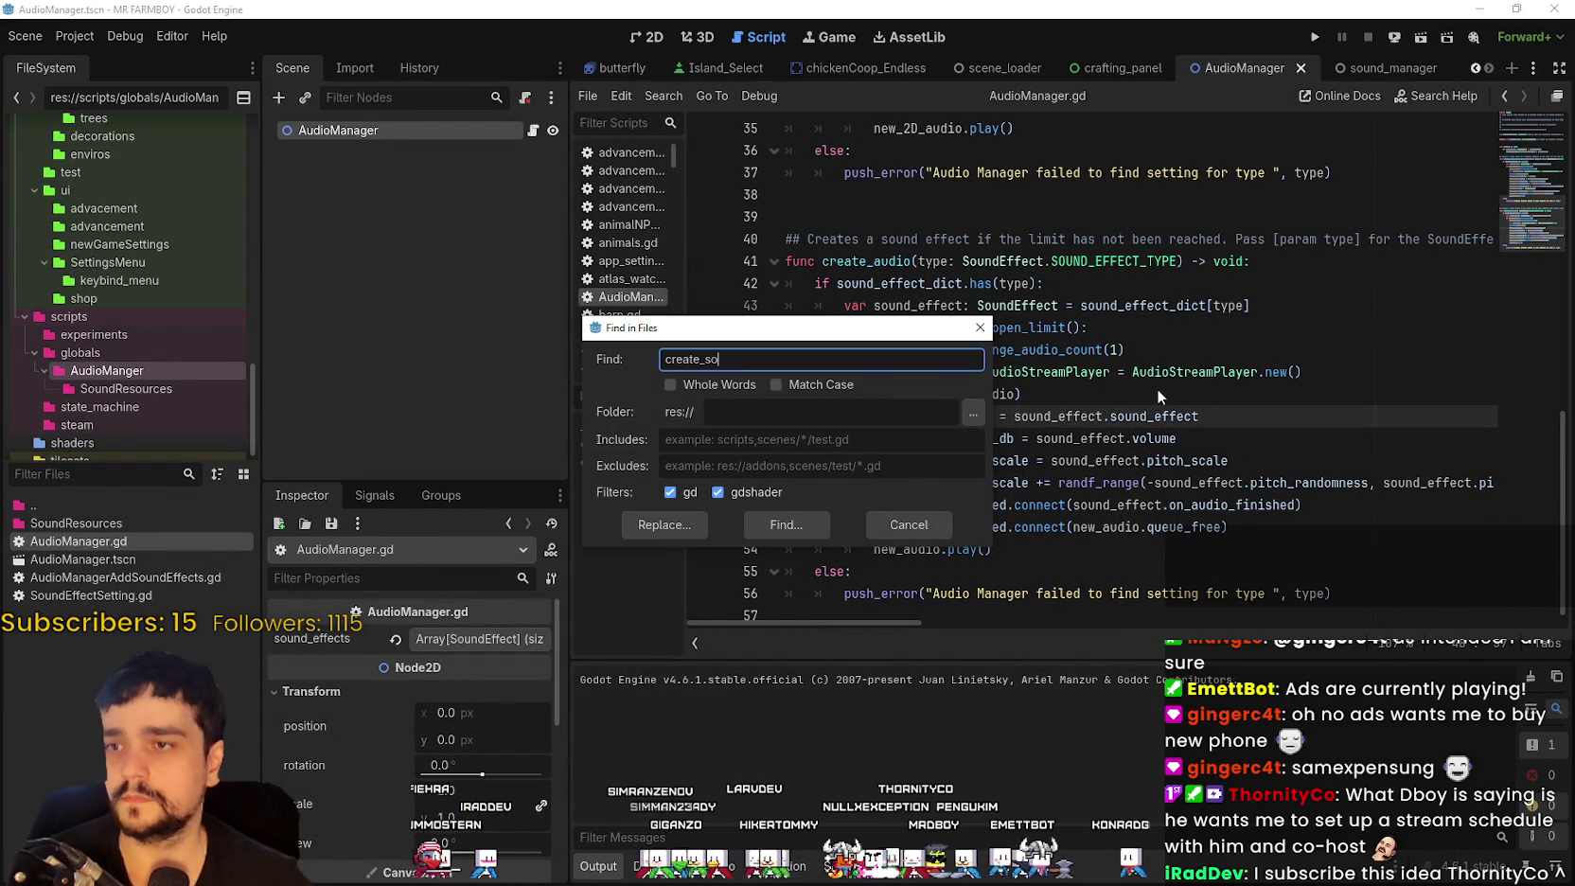
key("Return")
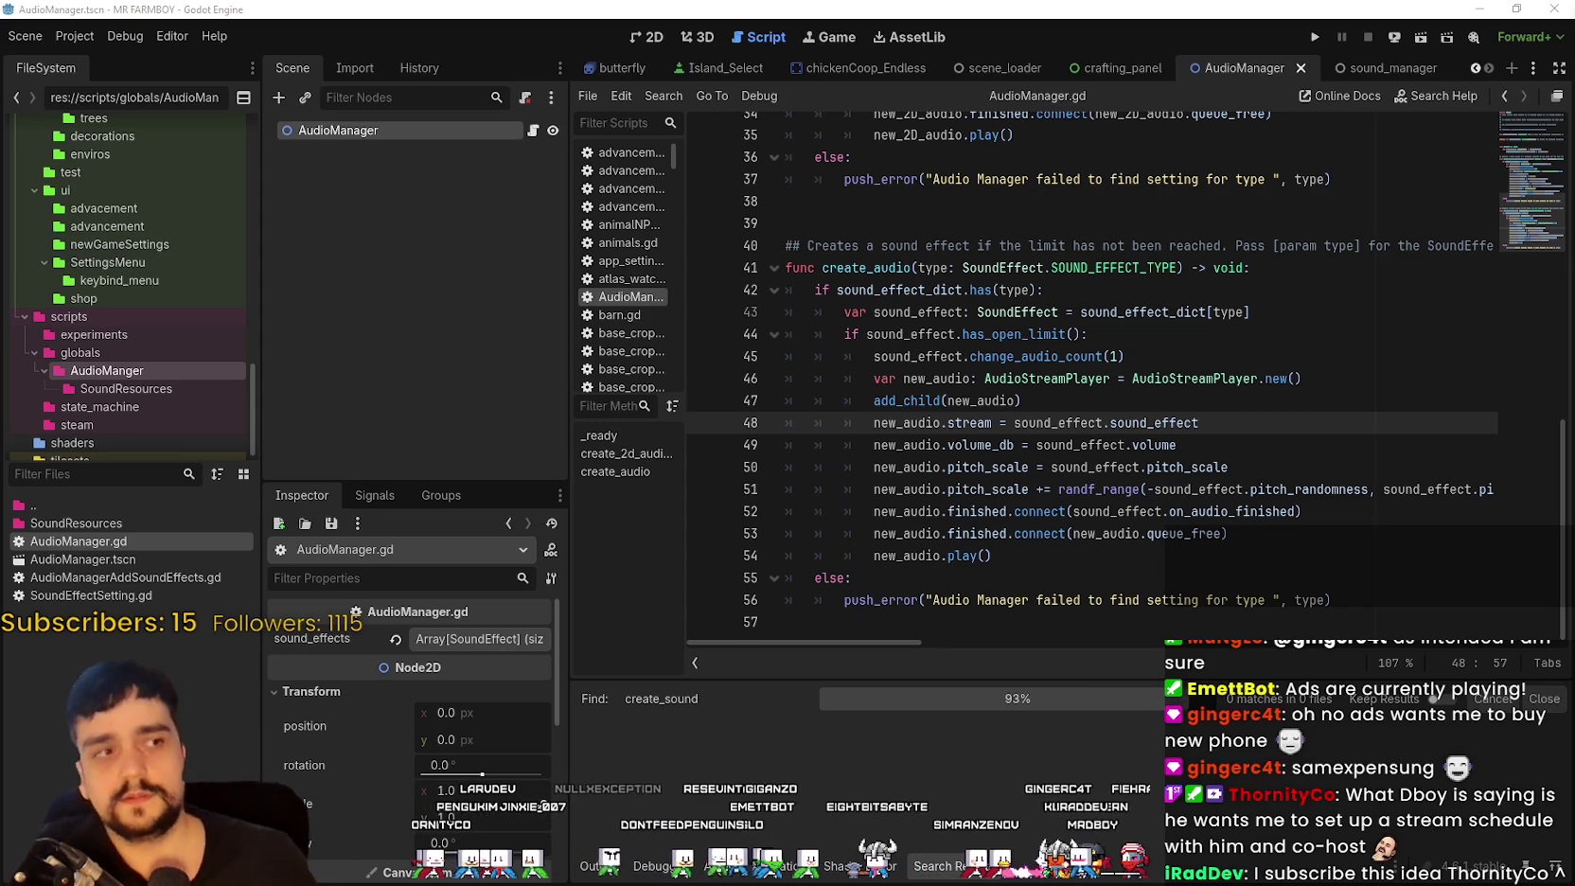
Step: Scroll up in AudioManager.gd and select the create_2d_audio_at_location function name on line 20
scroll(1087, 435, "up", 2)
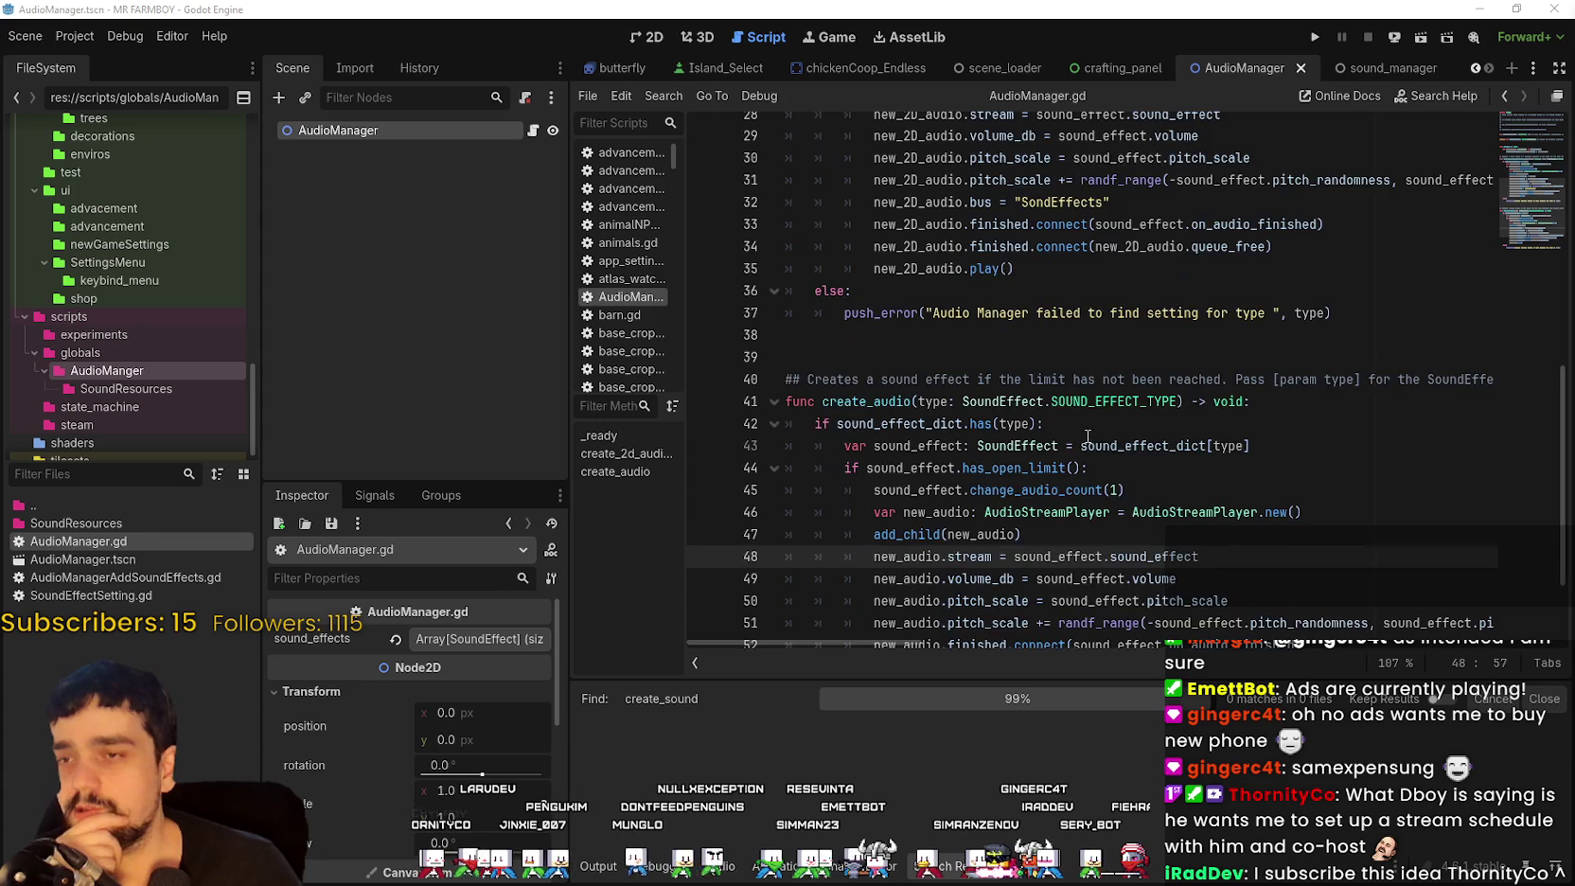
scroll(1087, 435, "up", 6)
double_click(915, 335)
scroll(915, 335, "up", 3)
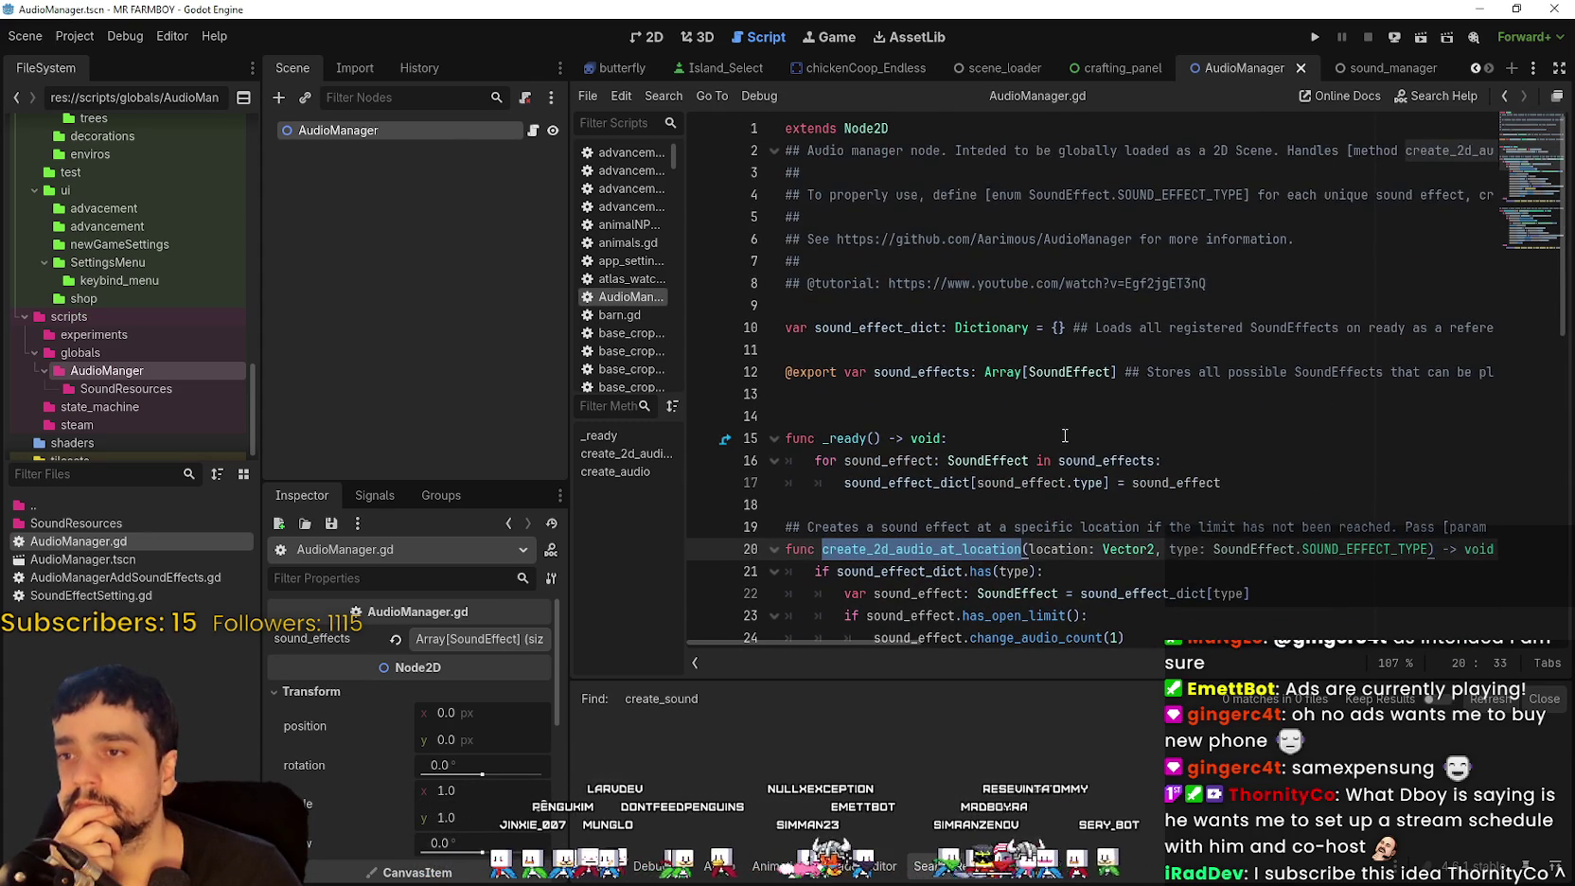
scroll(1065, 435, "down", 5)
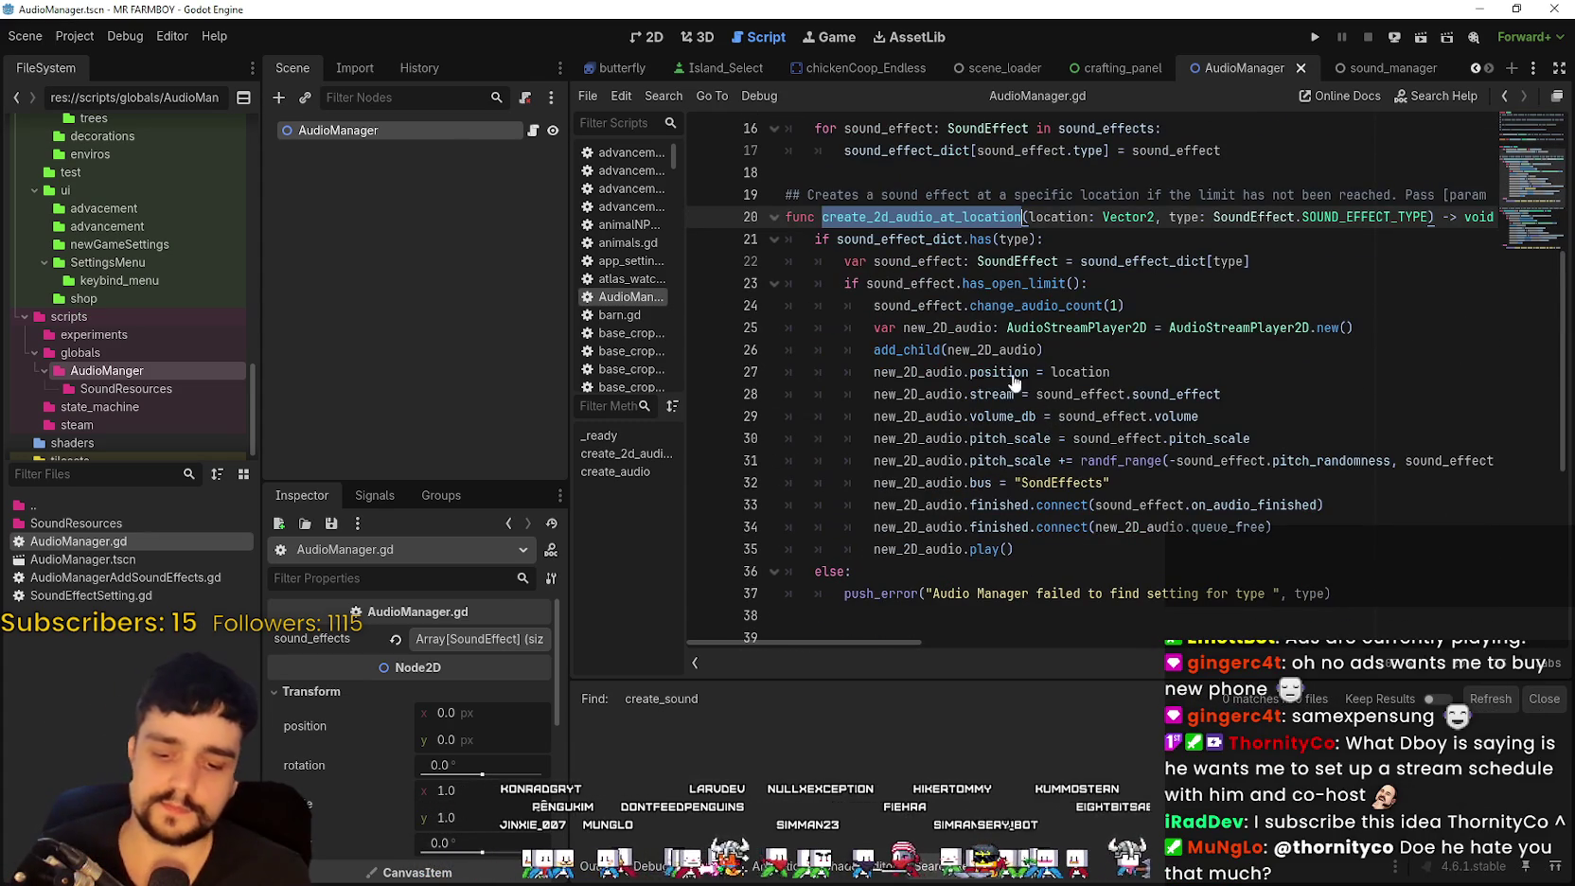
Step: Find every create_2d_audio_at_location call and open the base_npc.gd match at line 293
left_click(966, 263)
key("ctrl+shift+f")
key("Return")
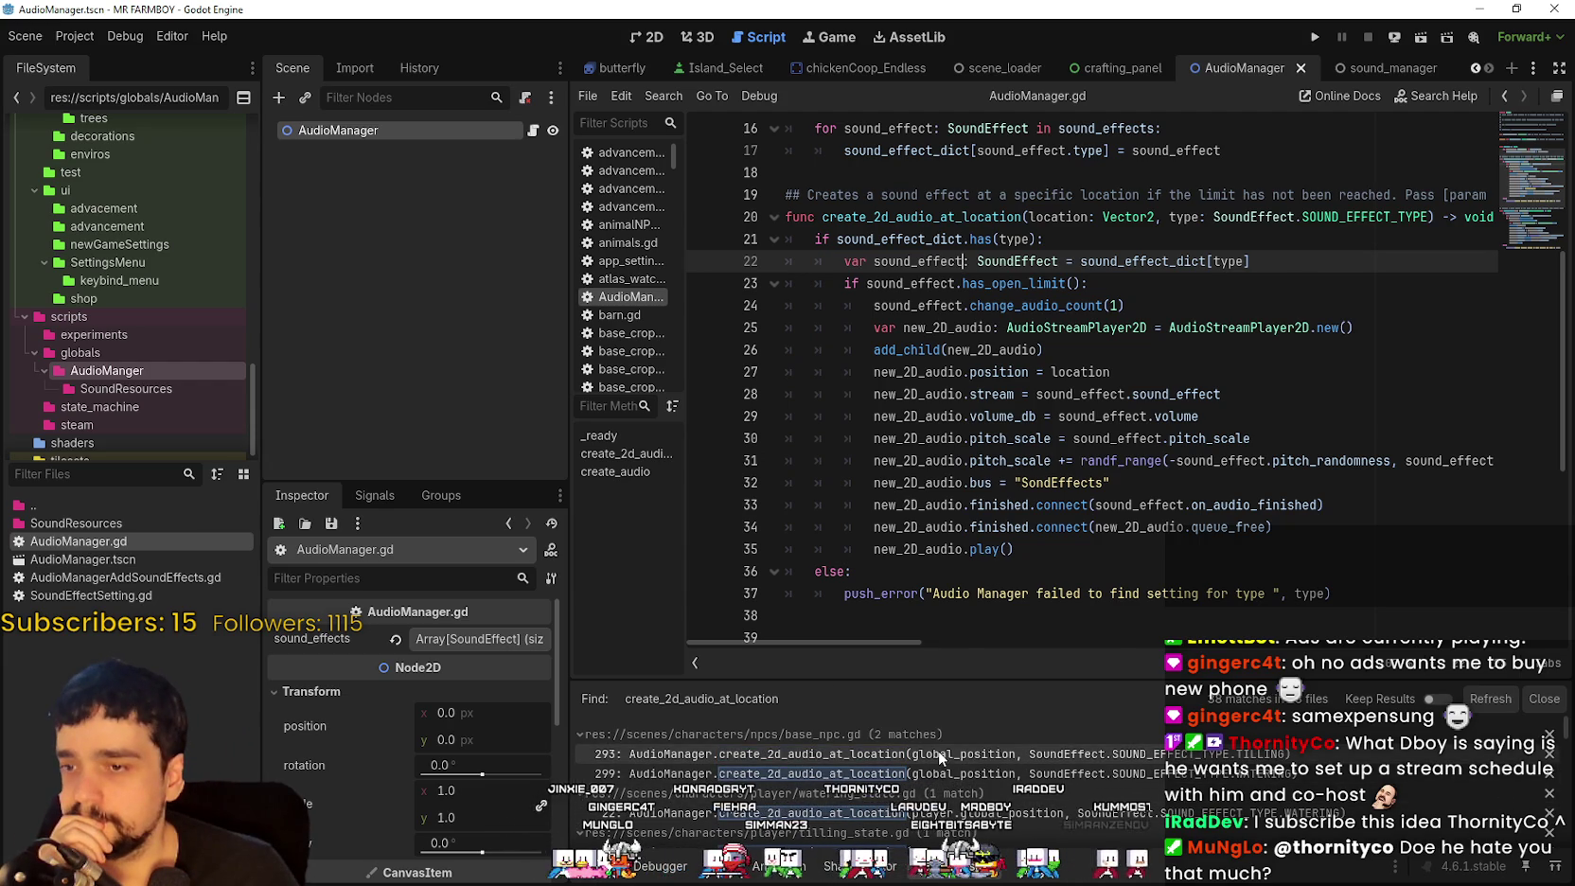
left_click(940, 754)
Step: Select the AudioManager call on line 293, use its context menu, then switch to GrowHarvestEat
mouse_move(904, 326)
left_mouse_down()
mouse_move(1089, 348)
mouse_move(1200, 328)
left_mouse_up()
right_click(1131, 331)
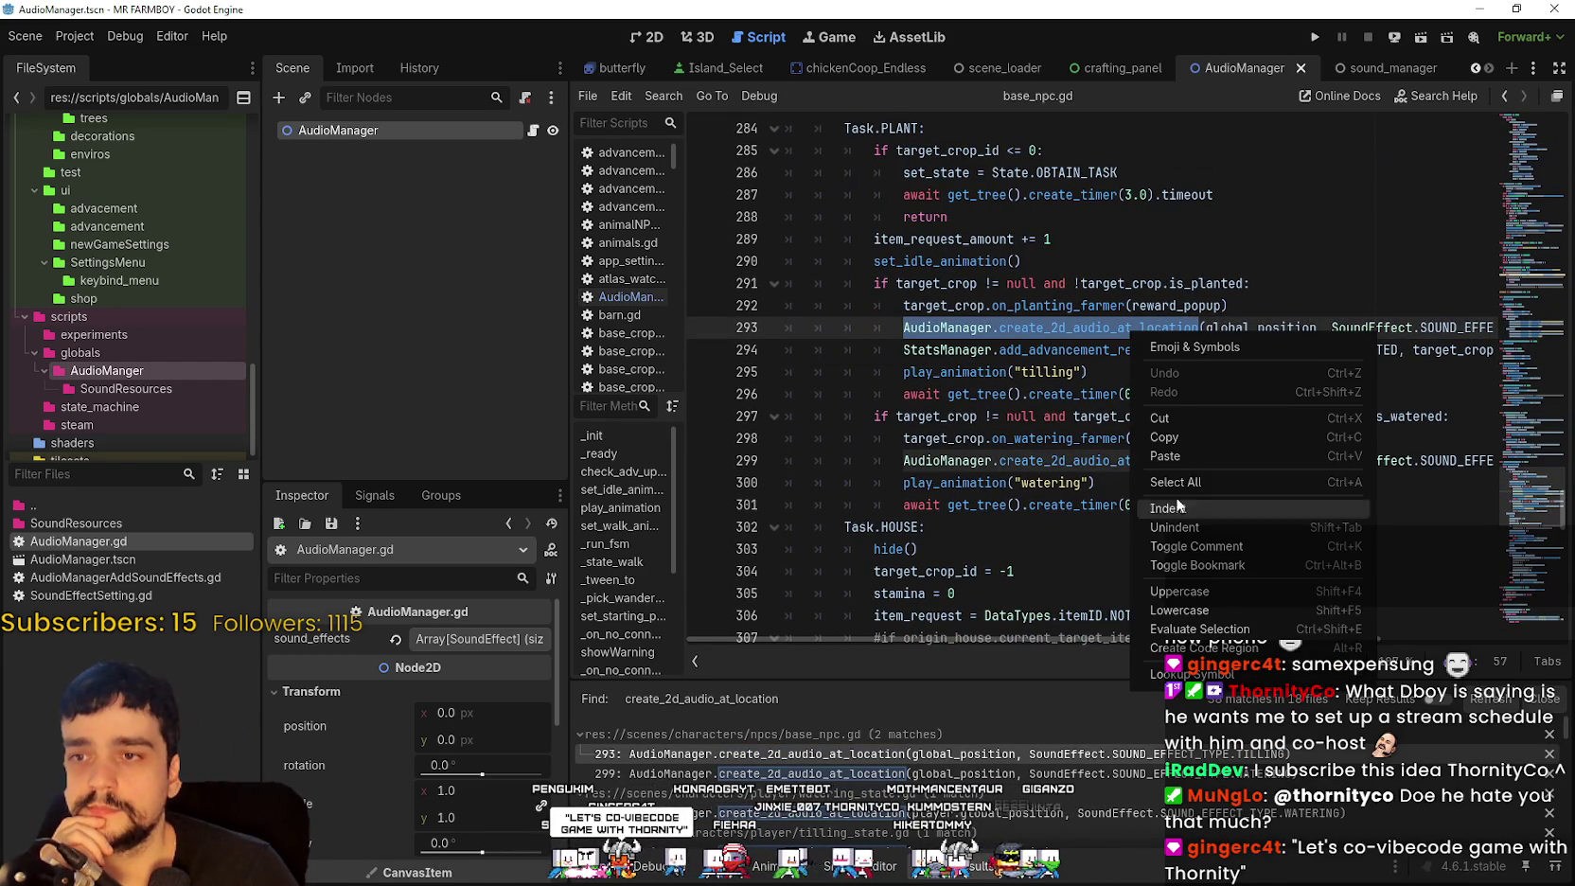
left_click(1173, 456)
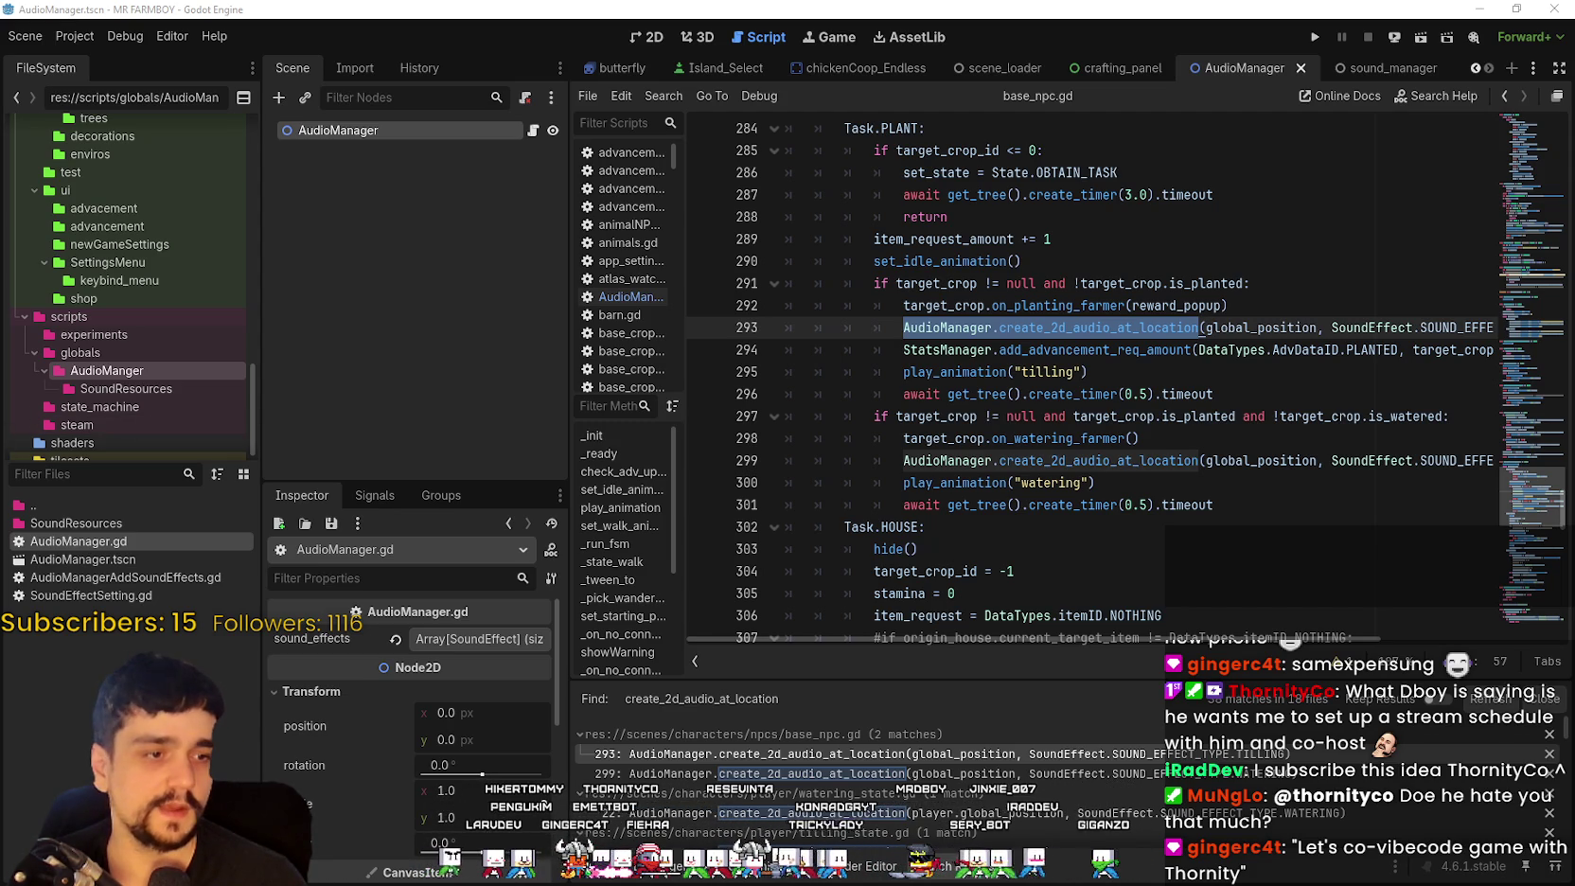
key("alt+Tab")
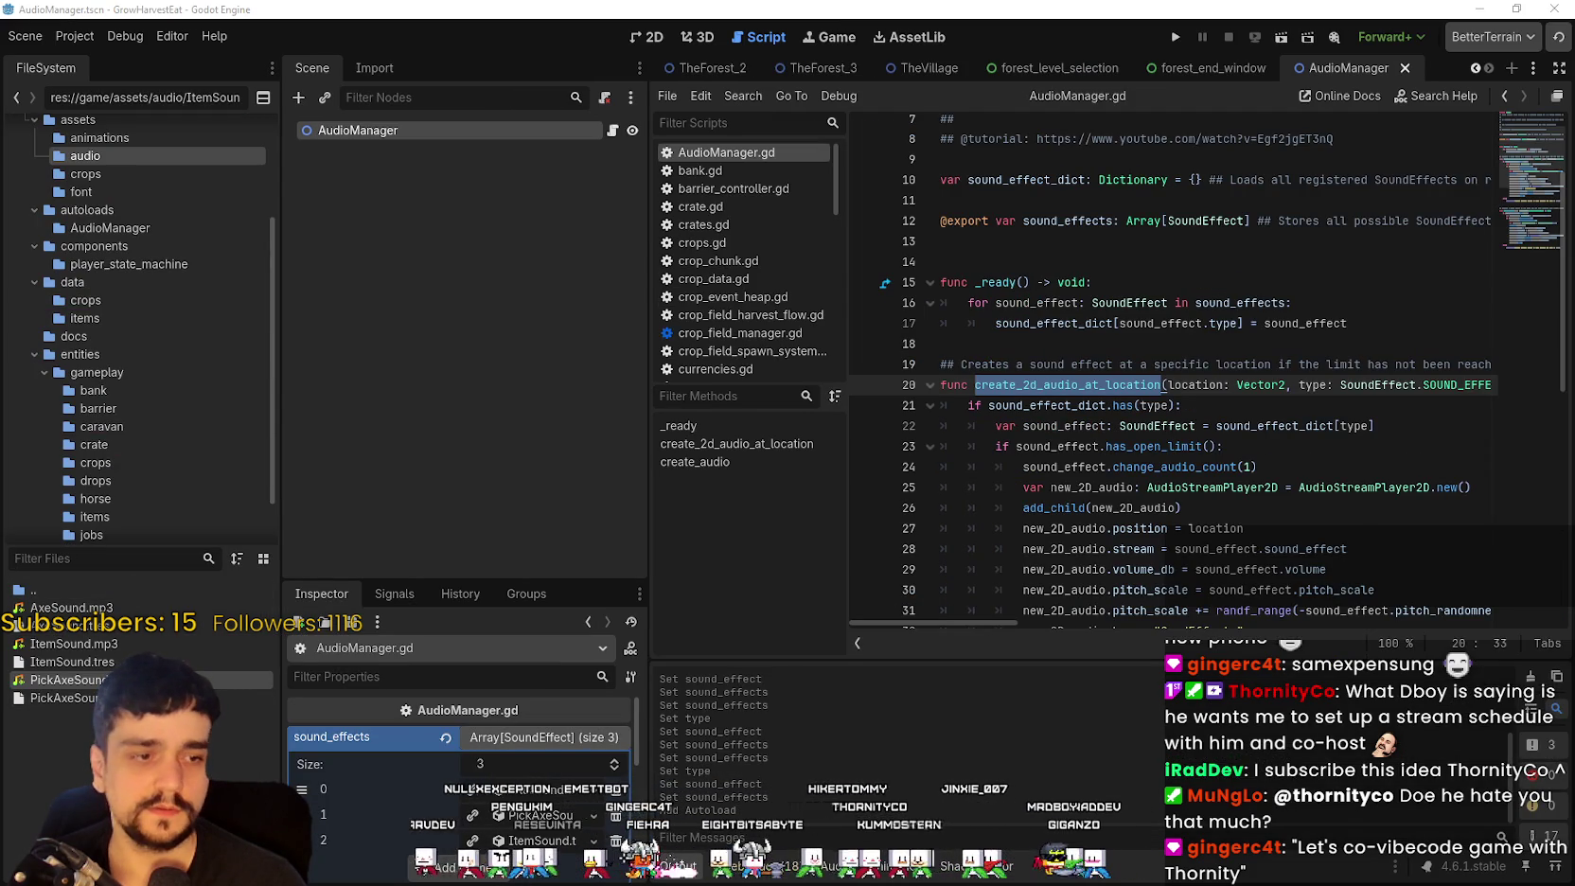
Step: Back in MR FARMBOY, expand AudioManager's sound_effects array and widen the Inspector to read the names
key("alt+Tab")
left_click(923, 549)
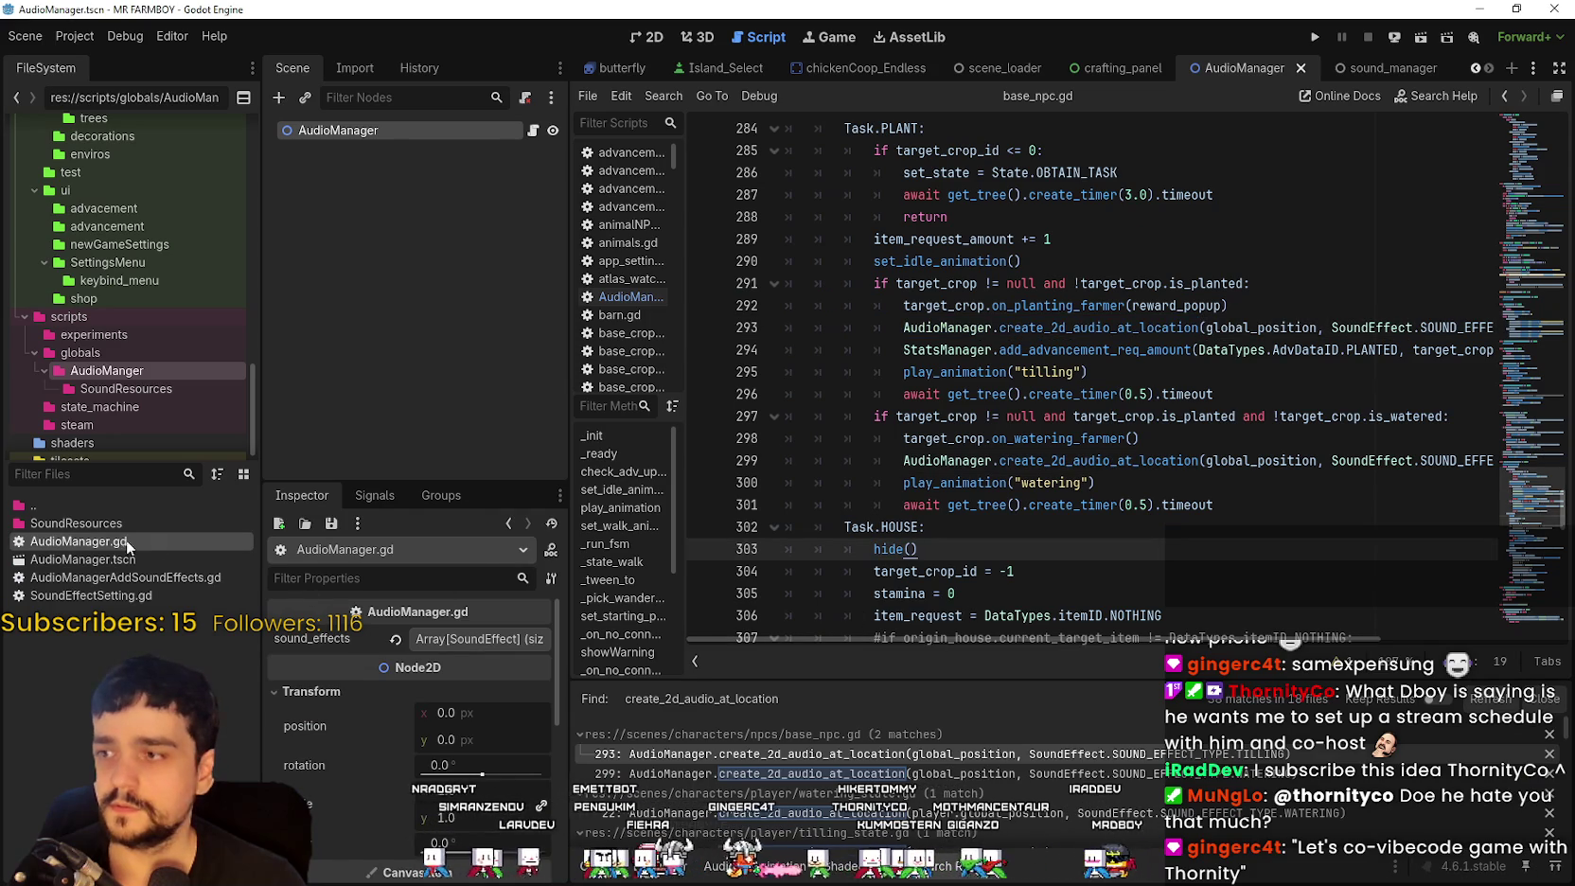
left_click(480, 639)
scroll(460, 800, "down", 2)
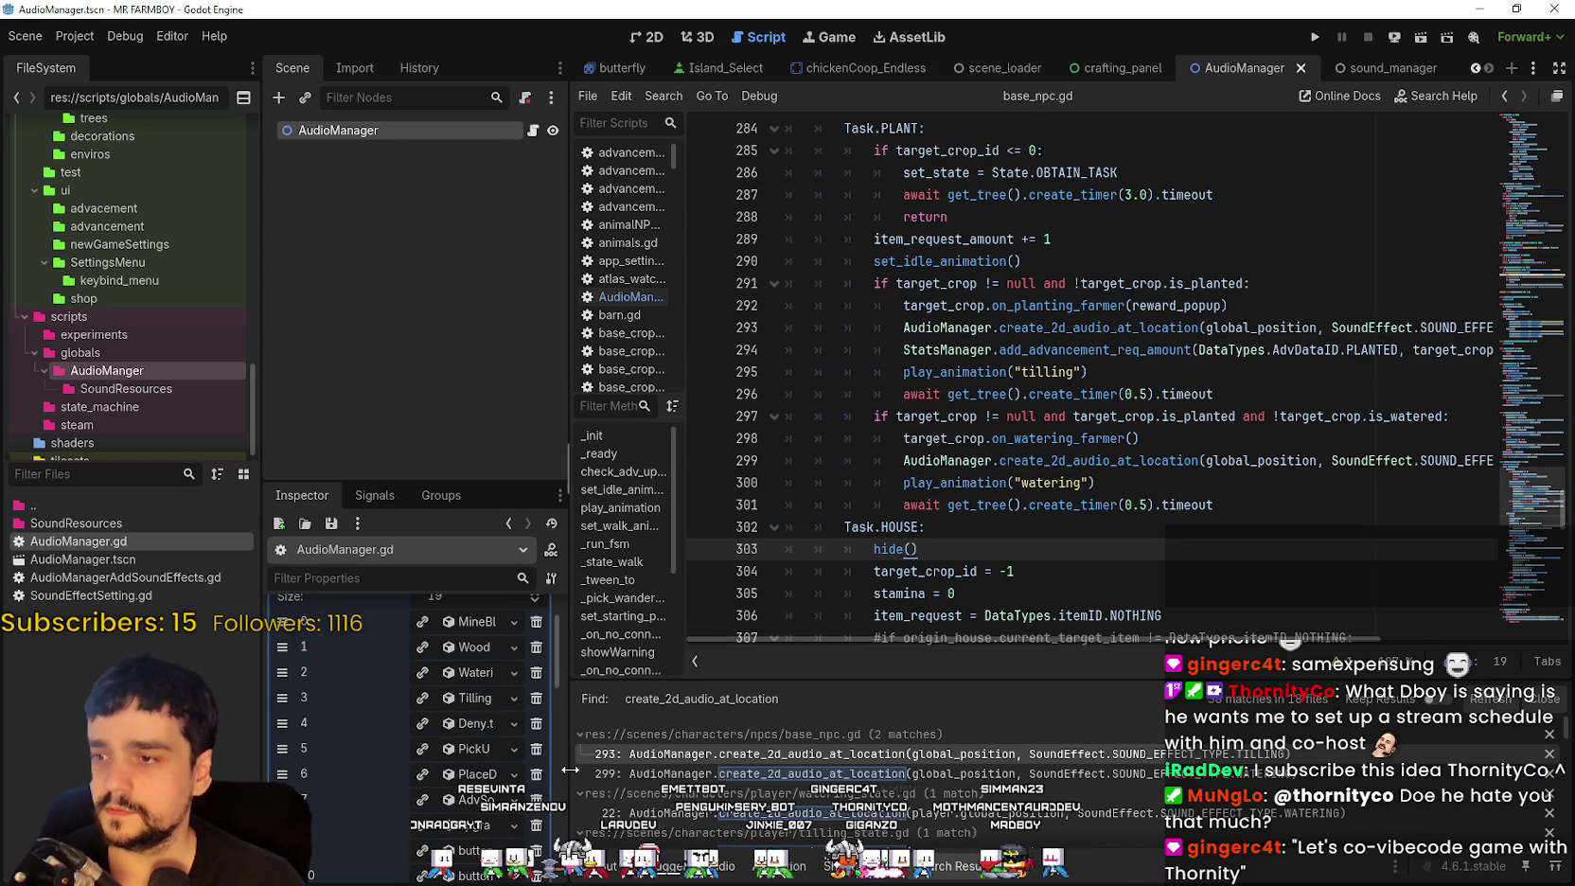
left_click_drag(566, 774, 738, 758)
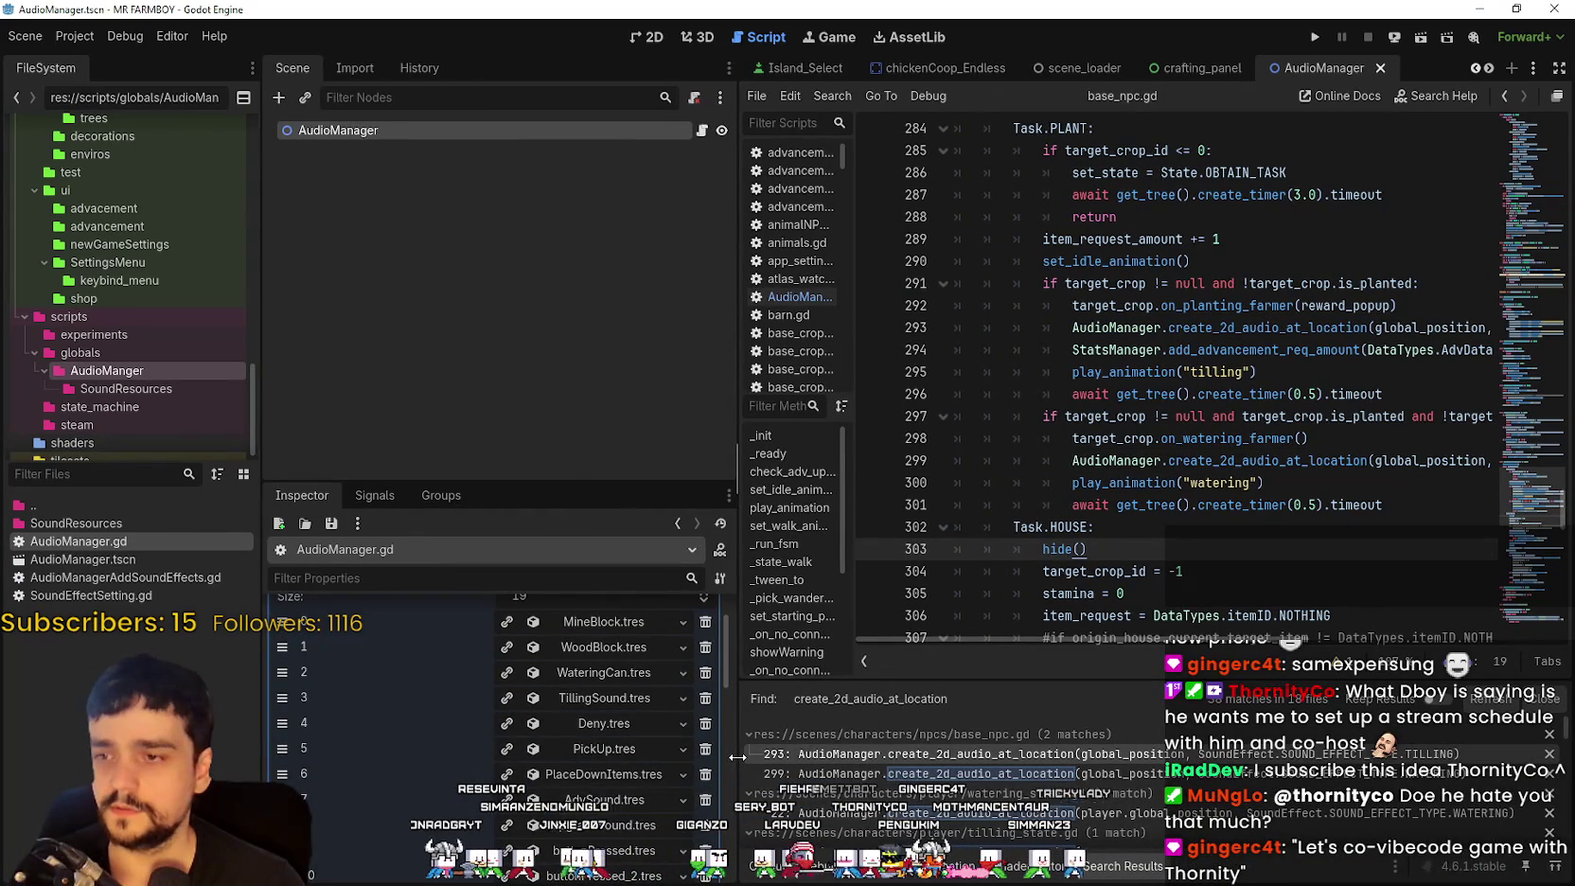
Step: Scroll through all 19 sound effect resources, then bring the YouTube video window forward
scroll(667, 755, "down", 3)
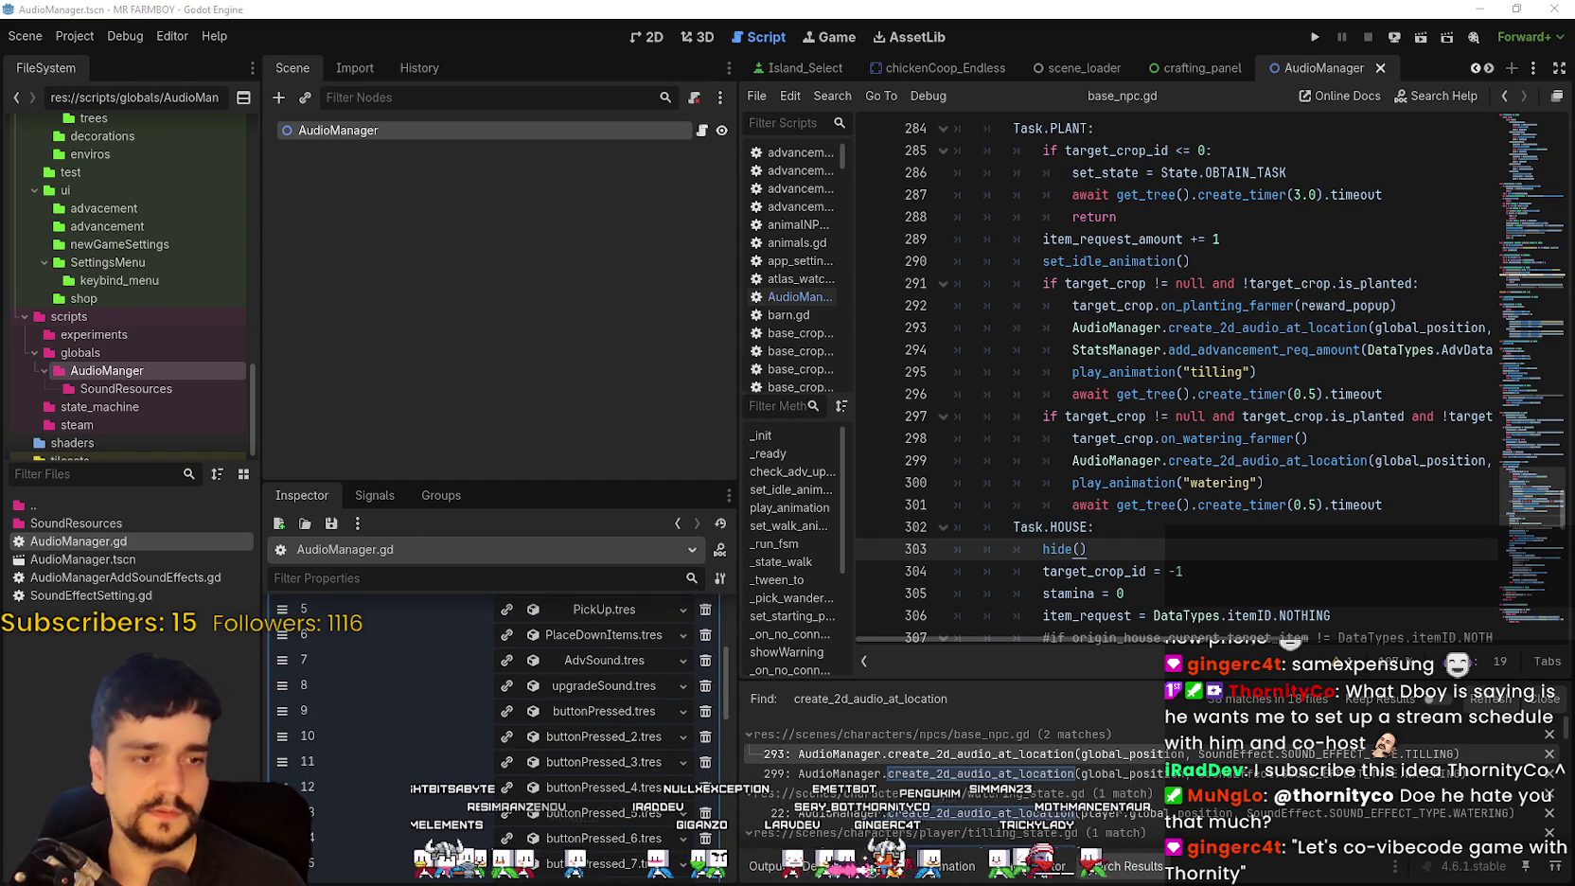
scroll(644, 793, "down", 1)
scroll(643, 793, "up", 4)
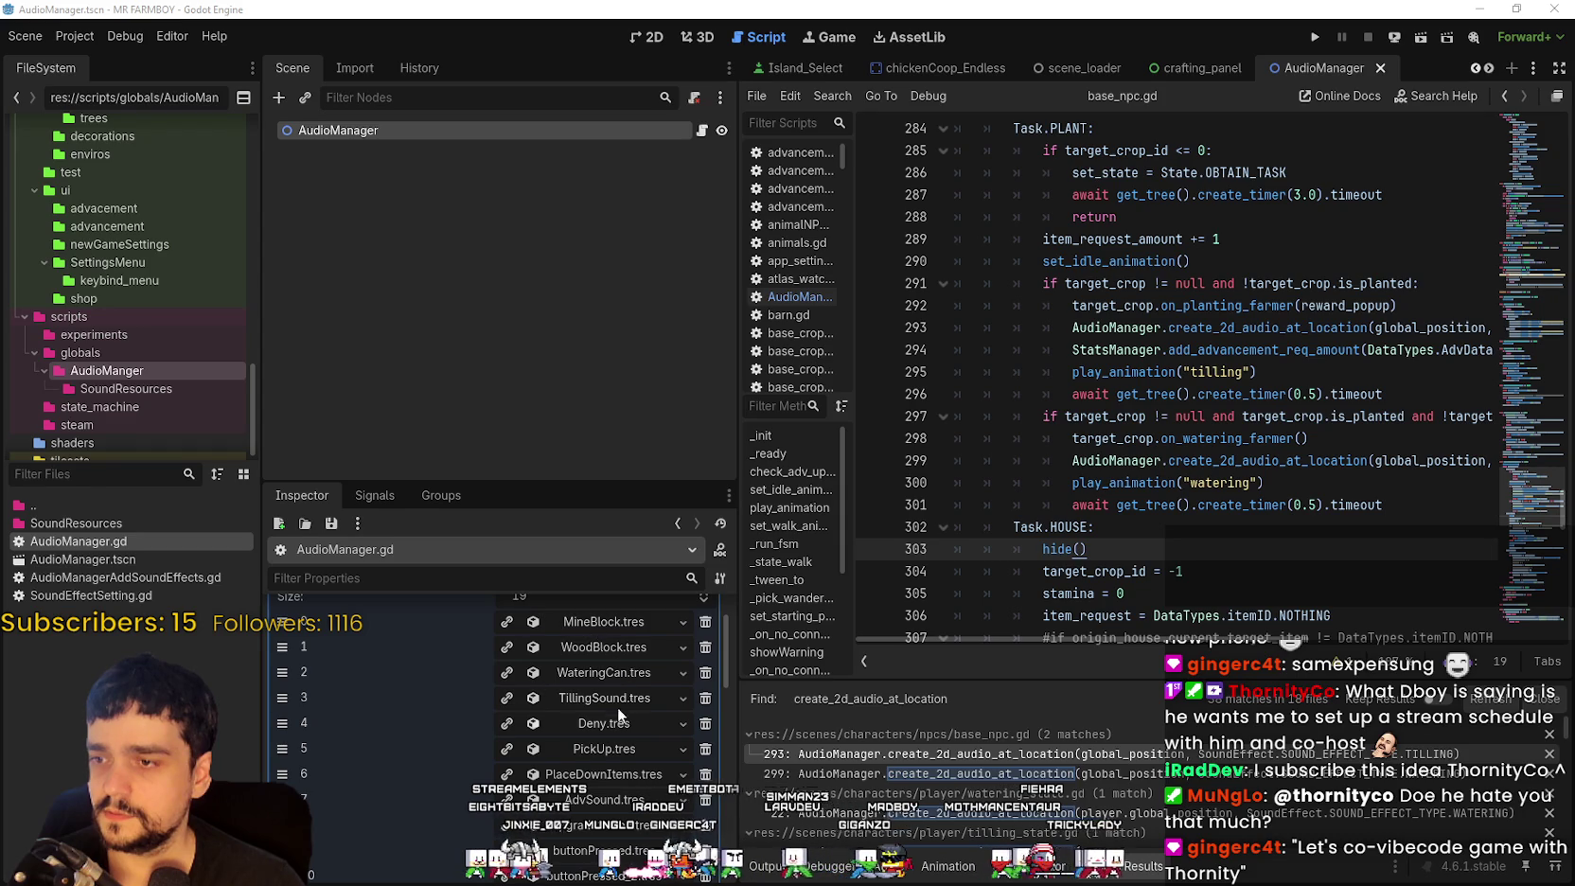
scroll(615, 744, "down", 3)
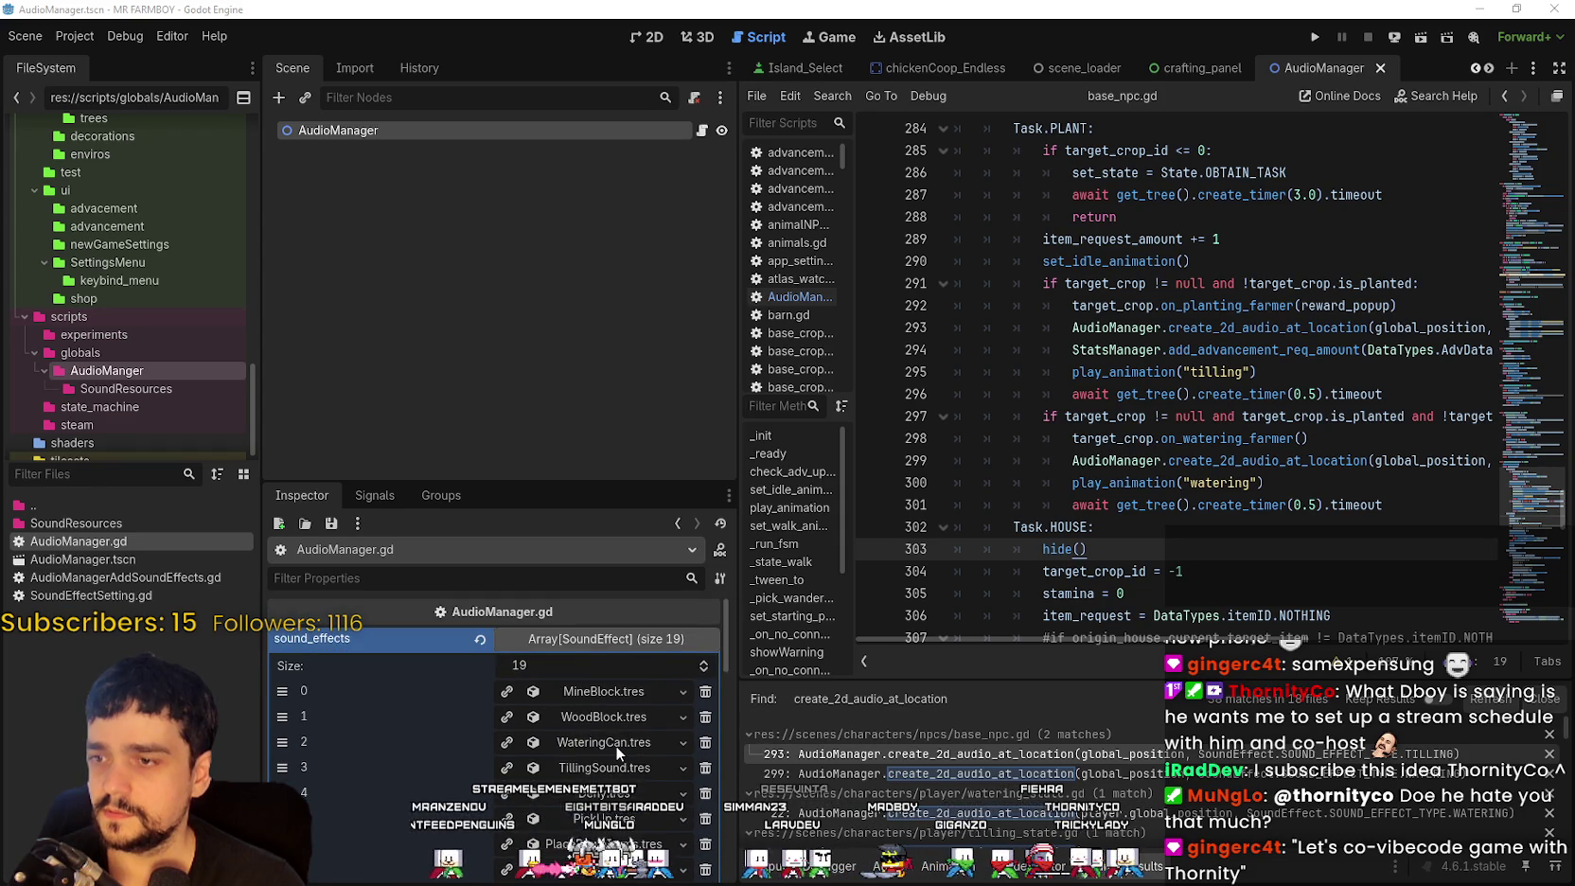
scroll(637, 821, "down", 5)
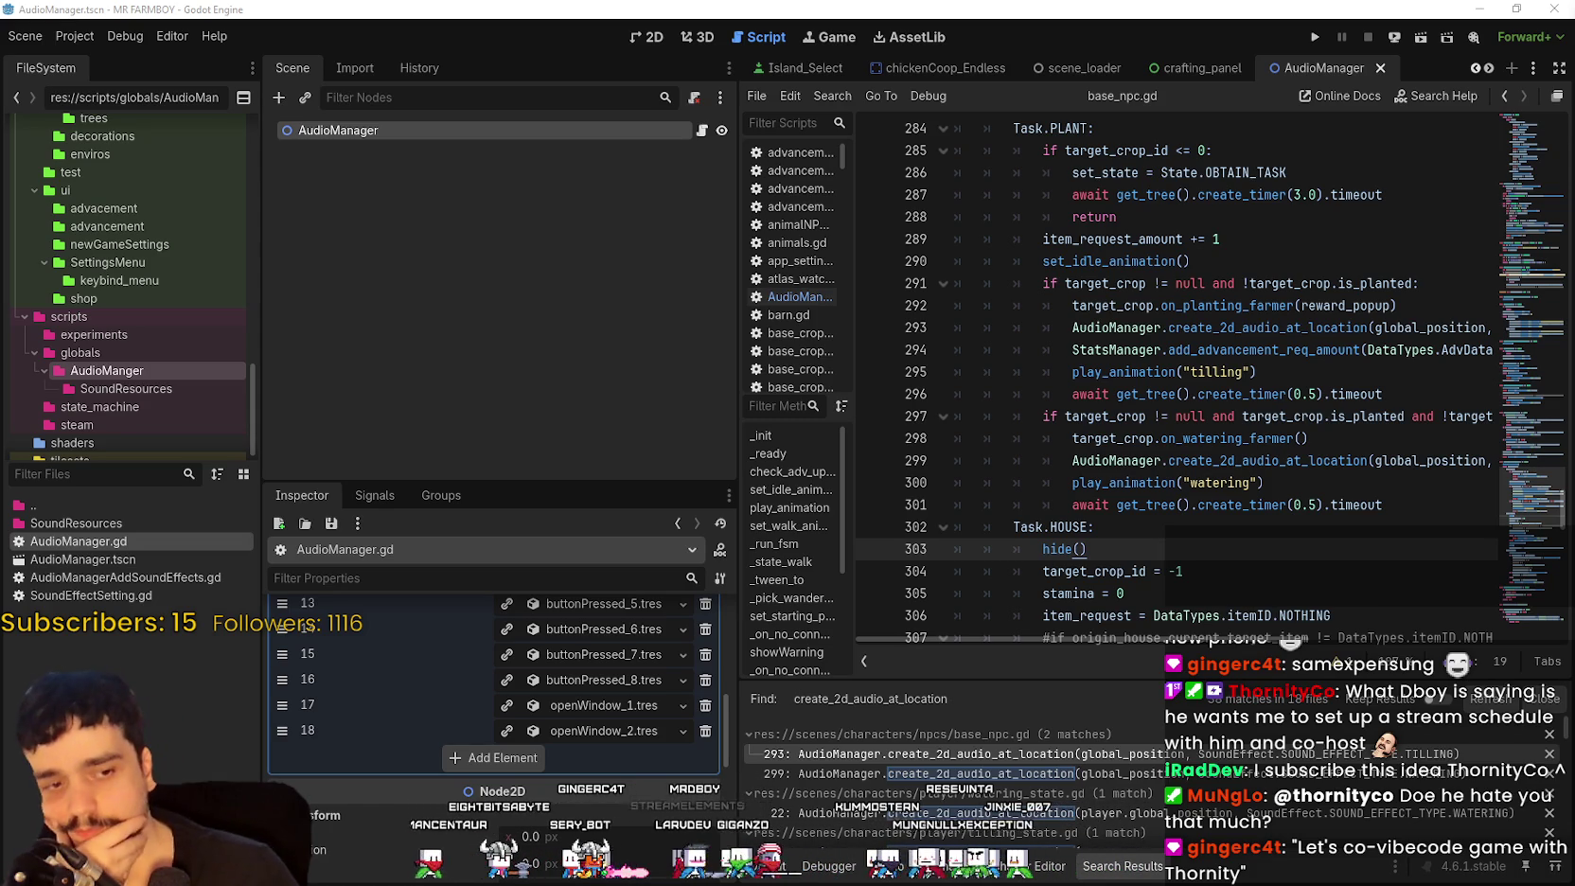
key("alt+Tab")
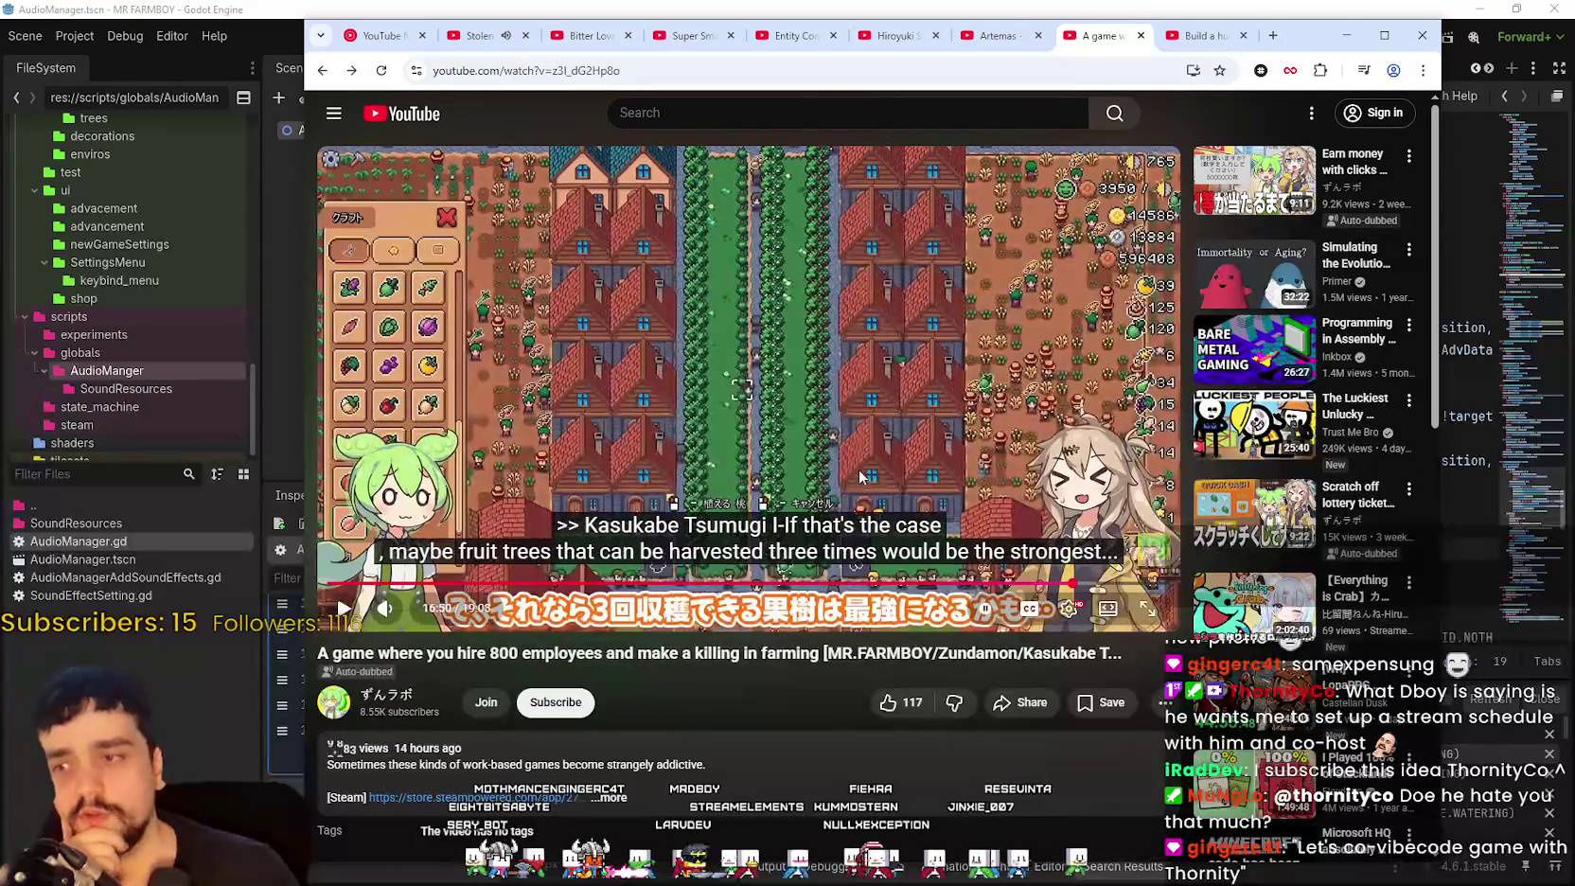
Step: Keep the Mr Farmboy 800-employees video's full player in view while it plays, then minimize the browser
scroll(512, 621, "down", 3)
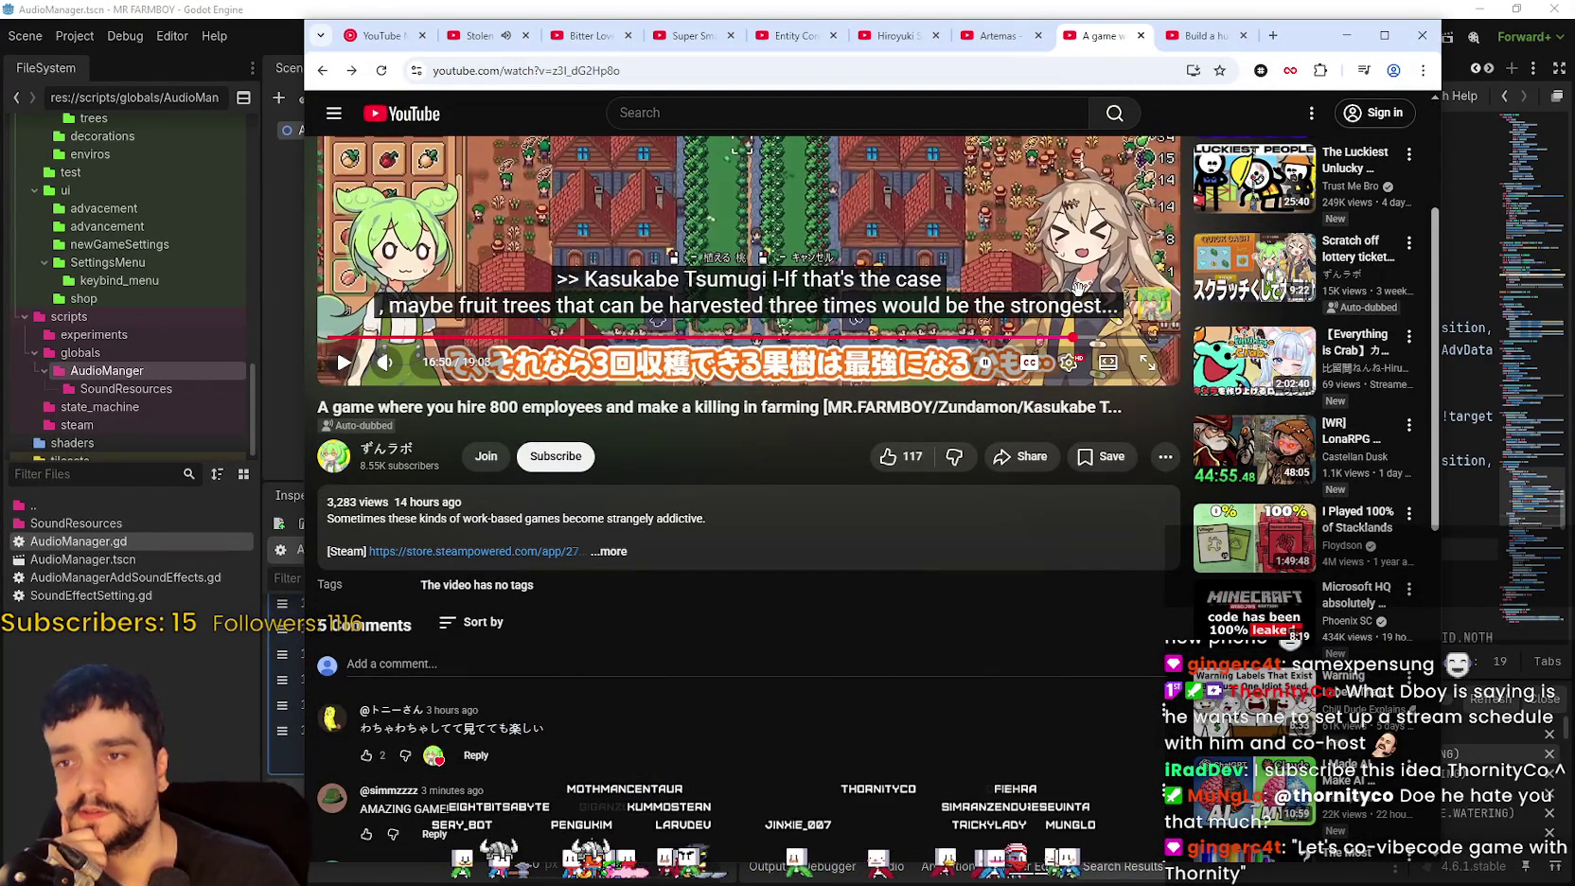
scroll(862, 602, "up", 2)
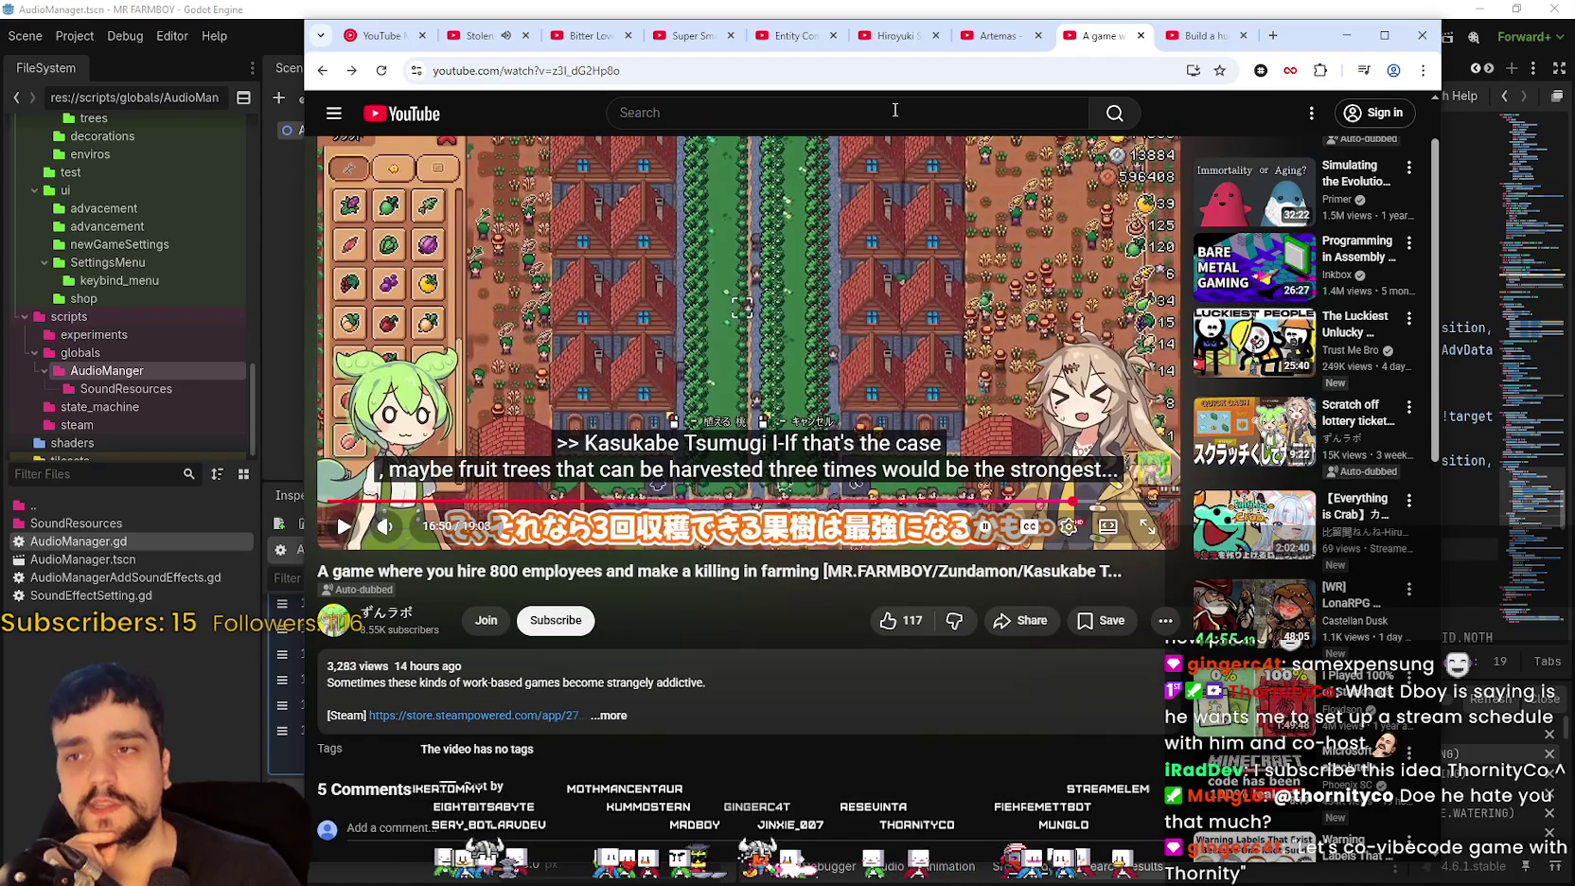
scroll(1041, 372, "up", 1)
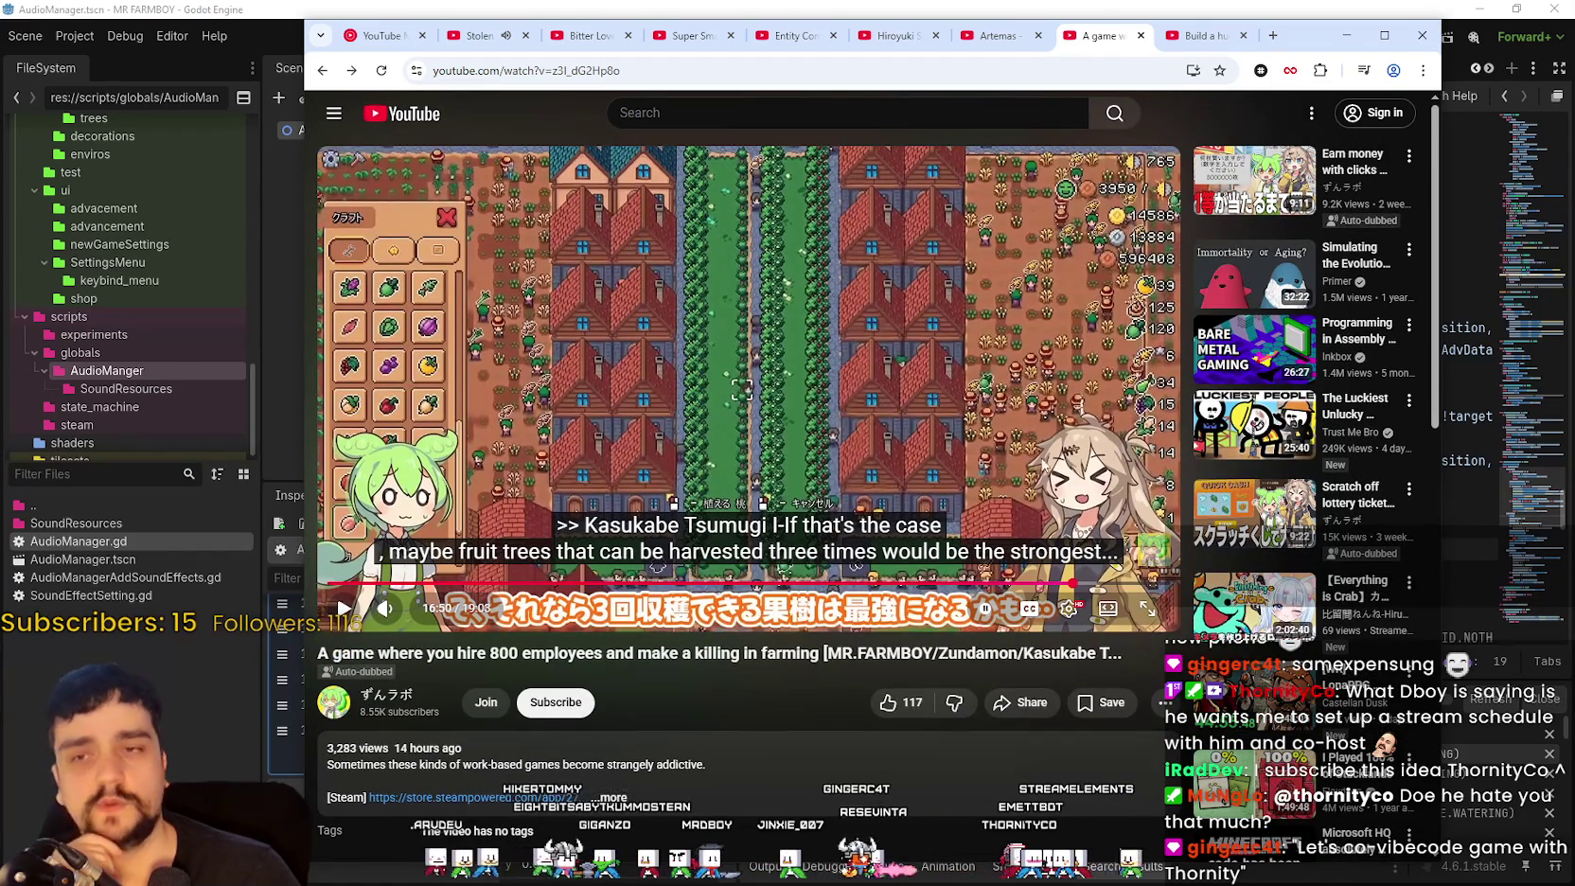
scroll(845, 539, "down", 2)
left_click_drag(387, 508, 329, 511)
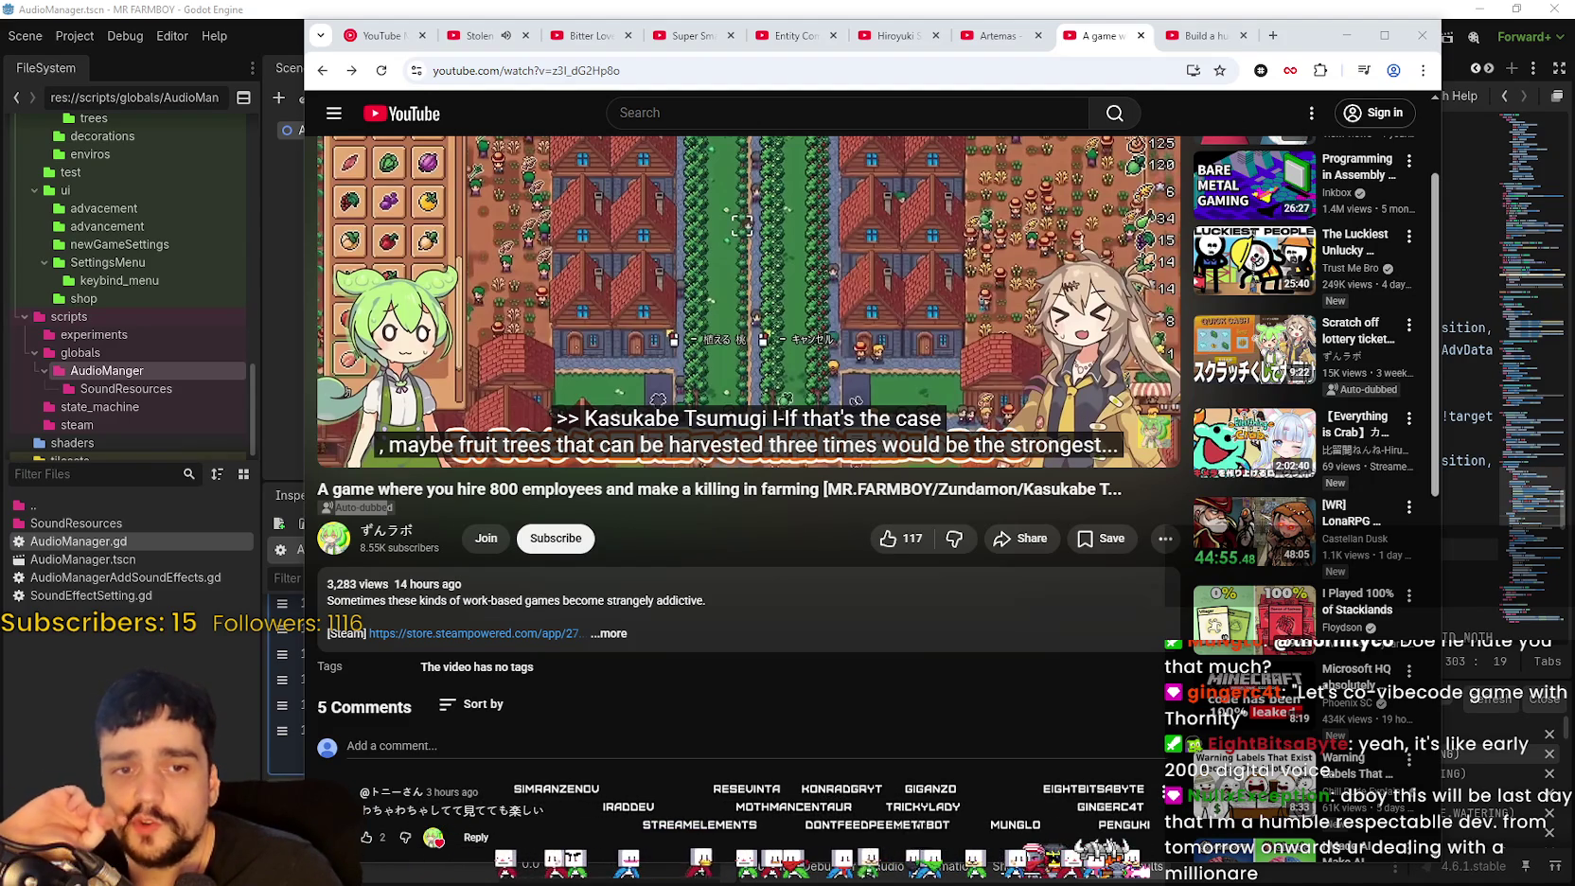
scroll(748, 379, "up", 2)
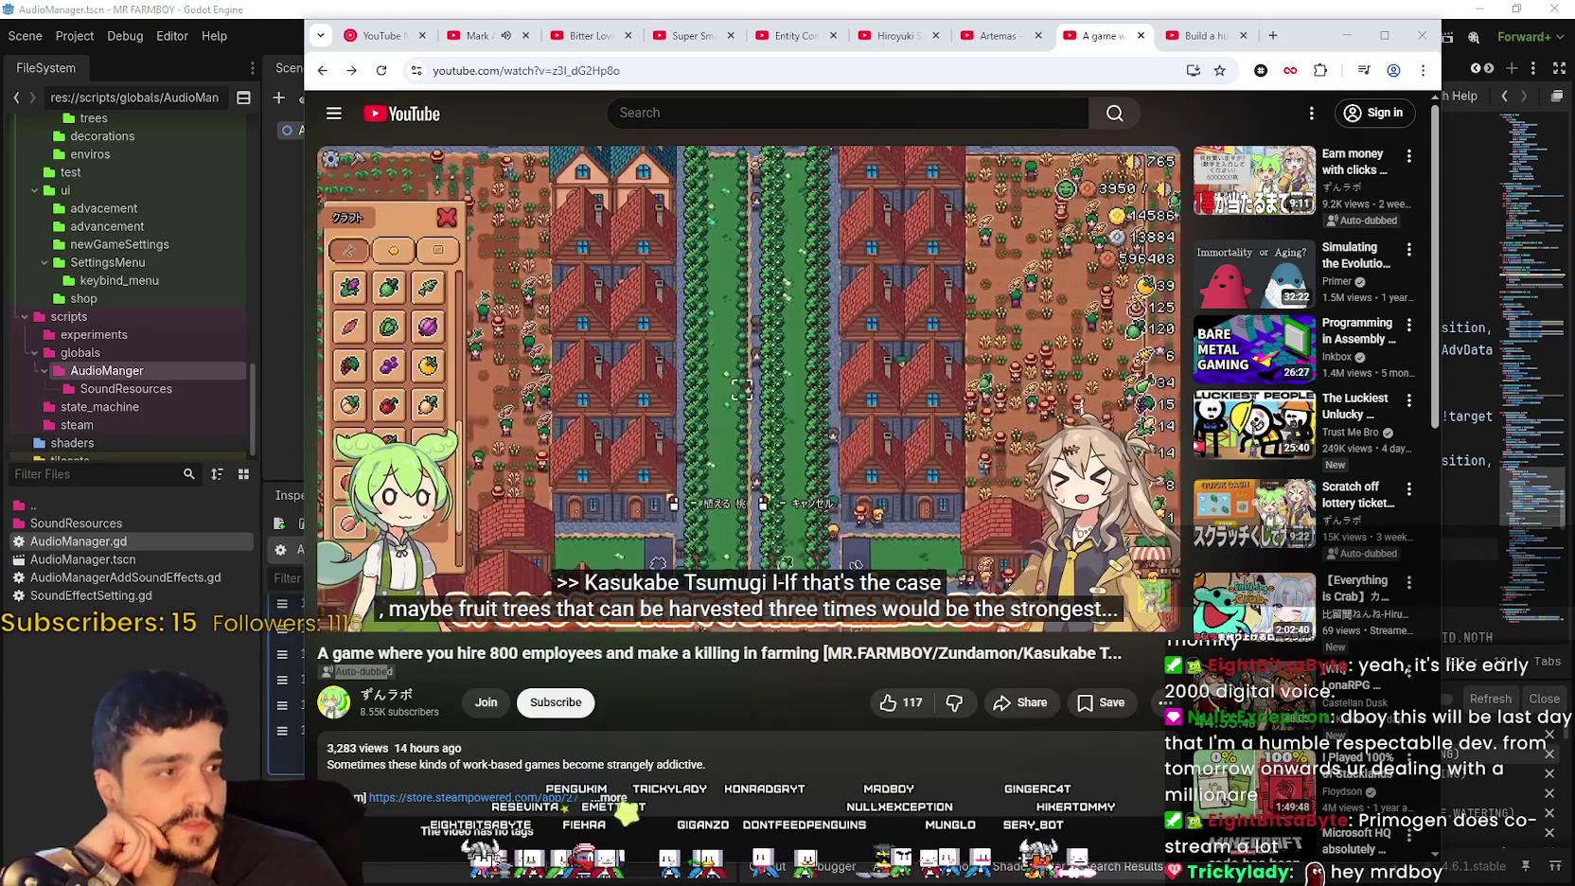
left_click(1346, 35)
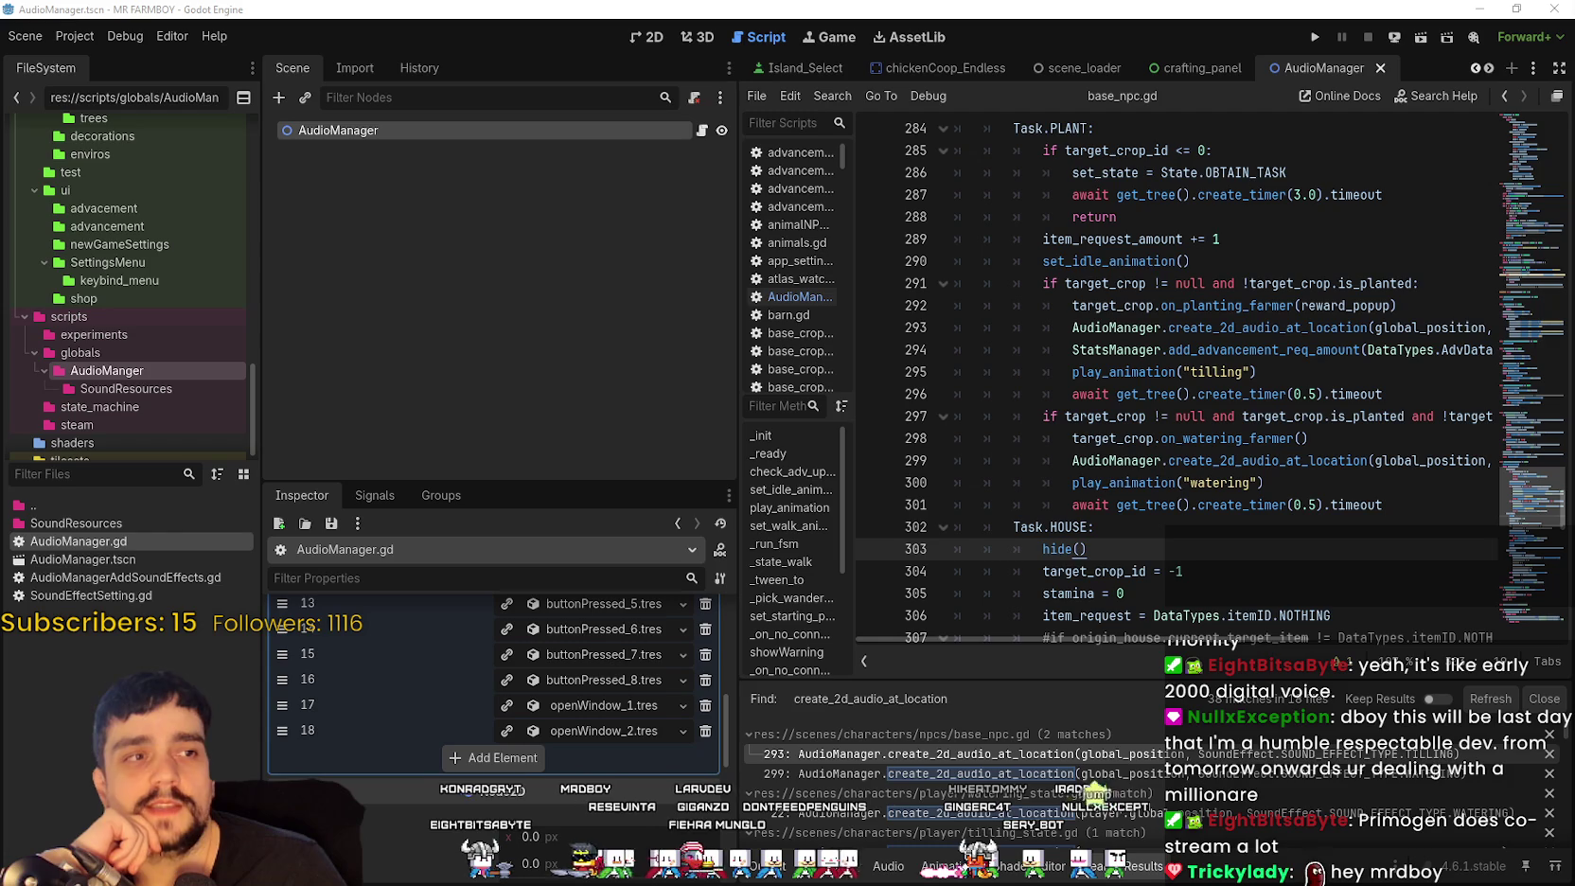
Step: Jump to the watering animation at line 300, then scroll back up through the script
scroll(492, 681, "up", 3)
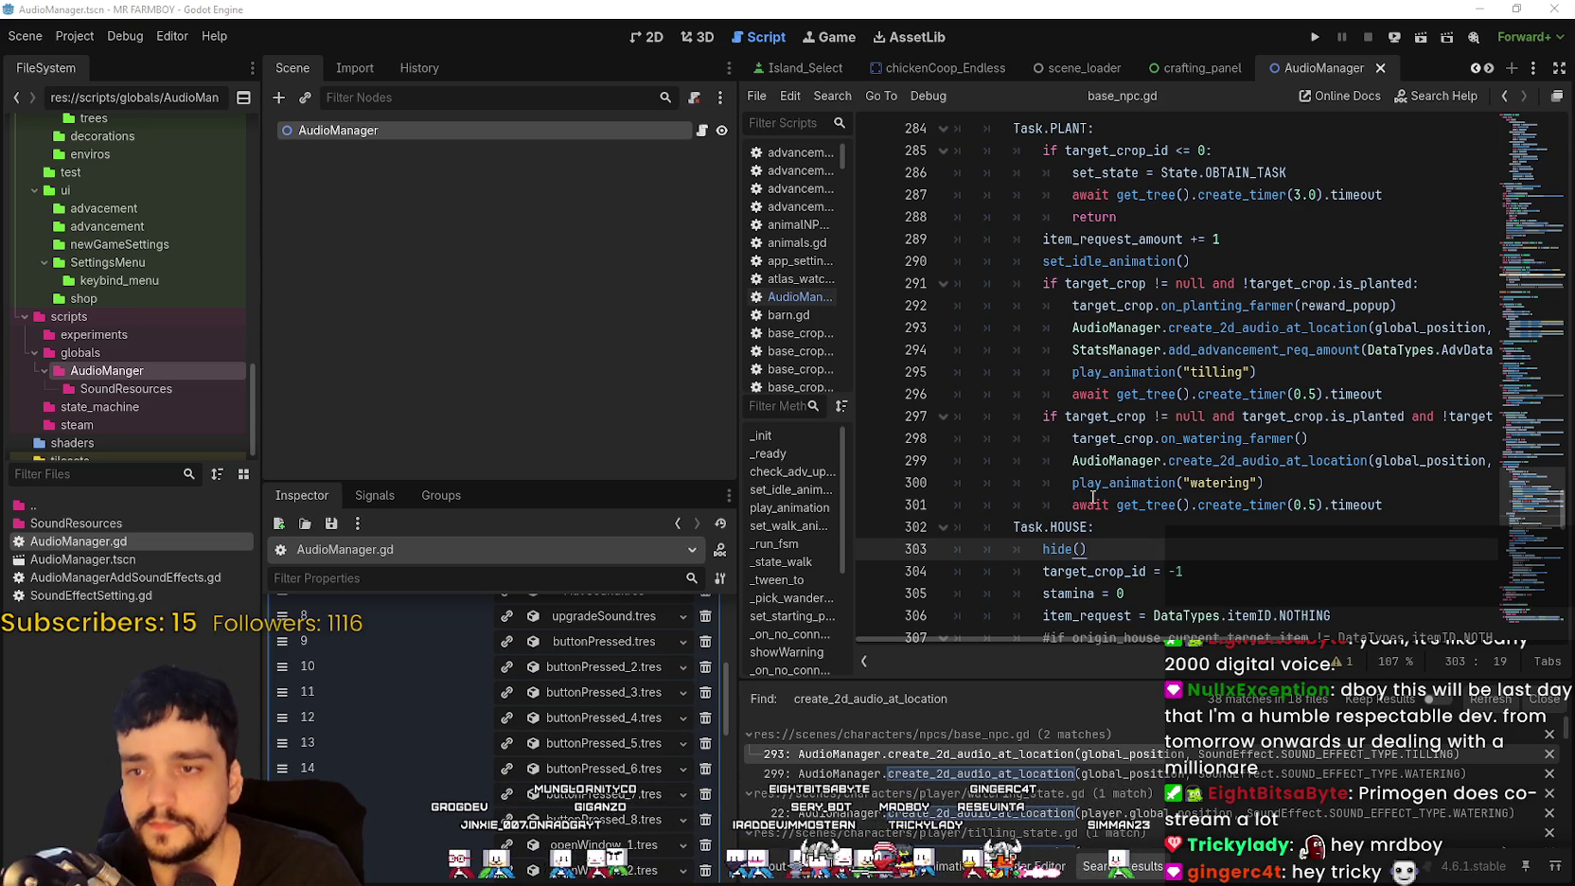
left_click(1108, 483)
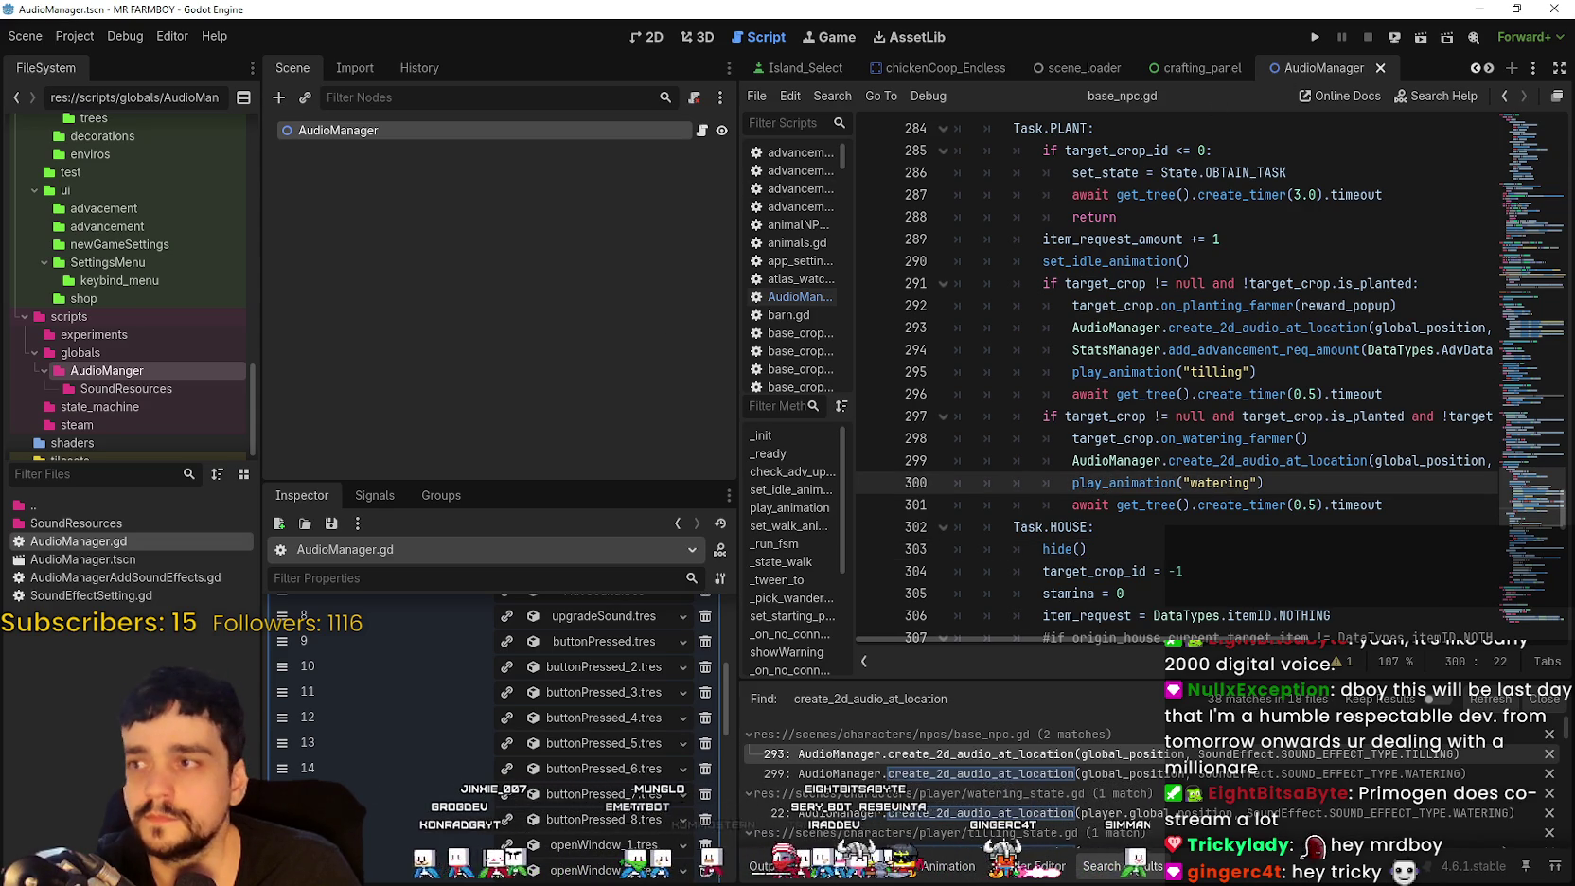
scroll(103, 372, "up", 4)
scroll(104, 368, "up", 5)
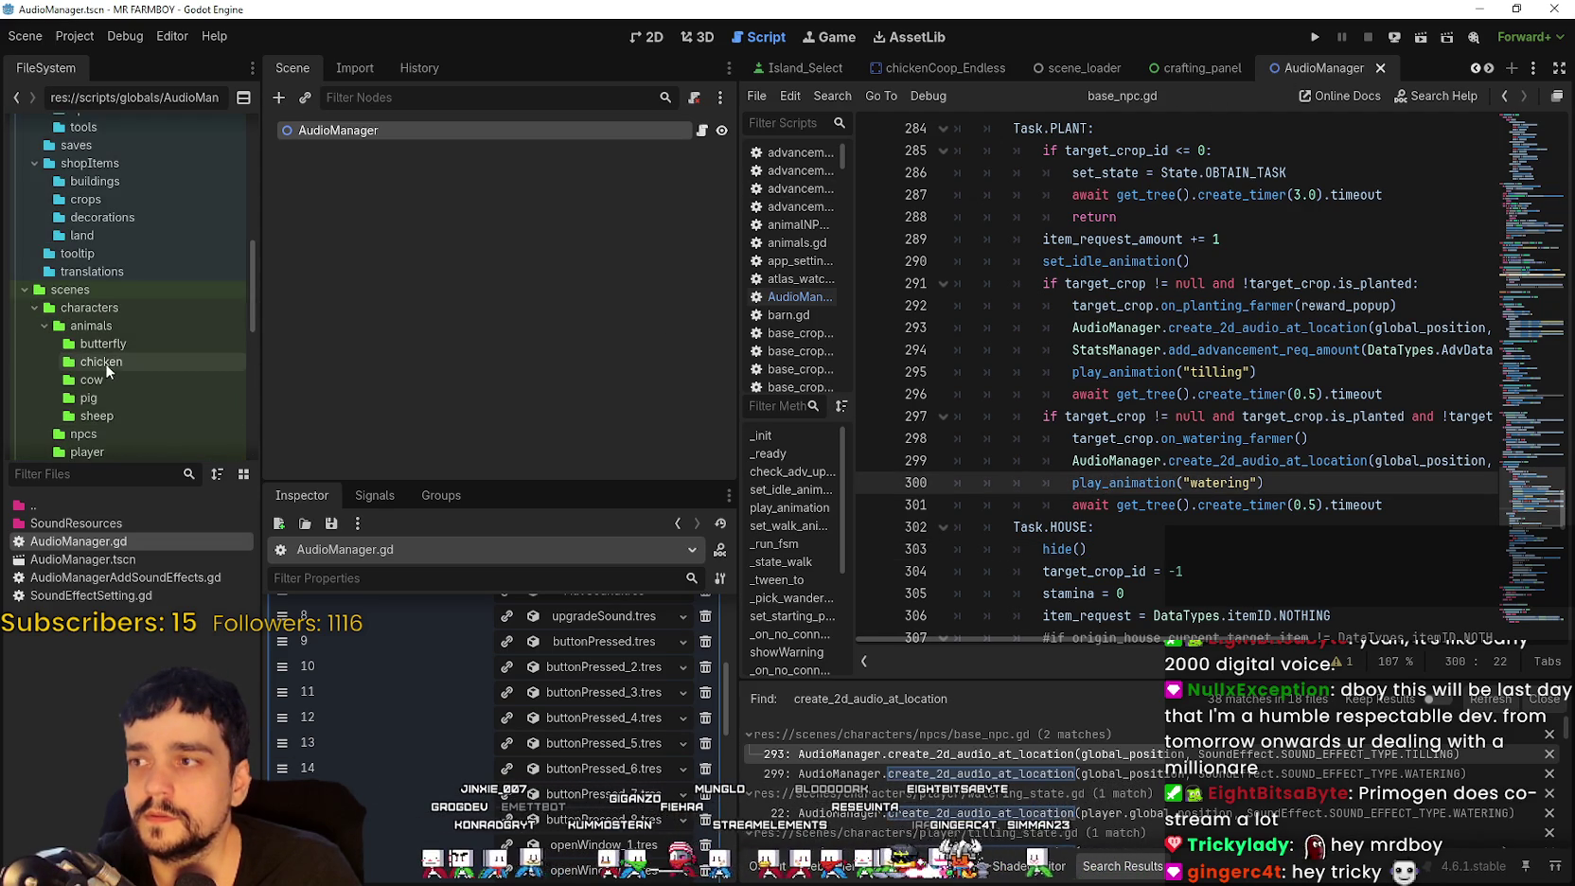
scroll(149, 242, "up", 6)
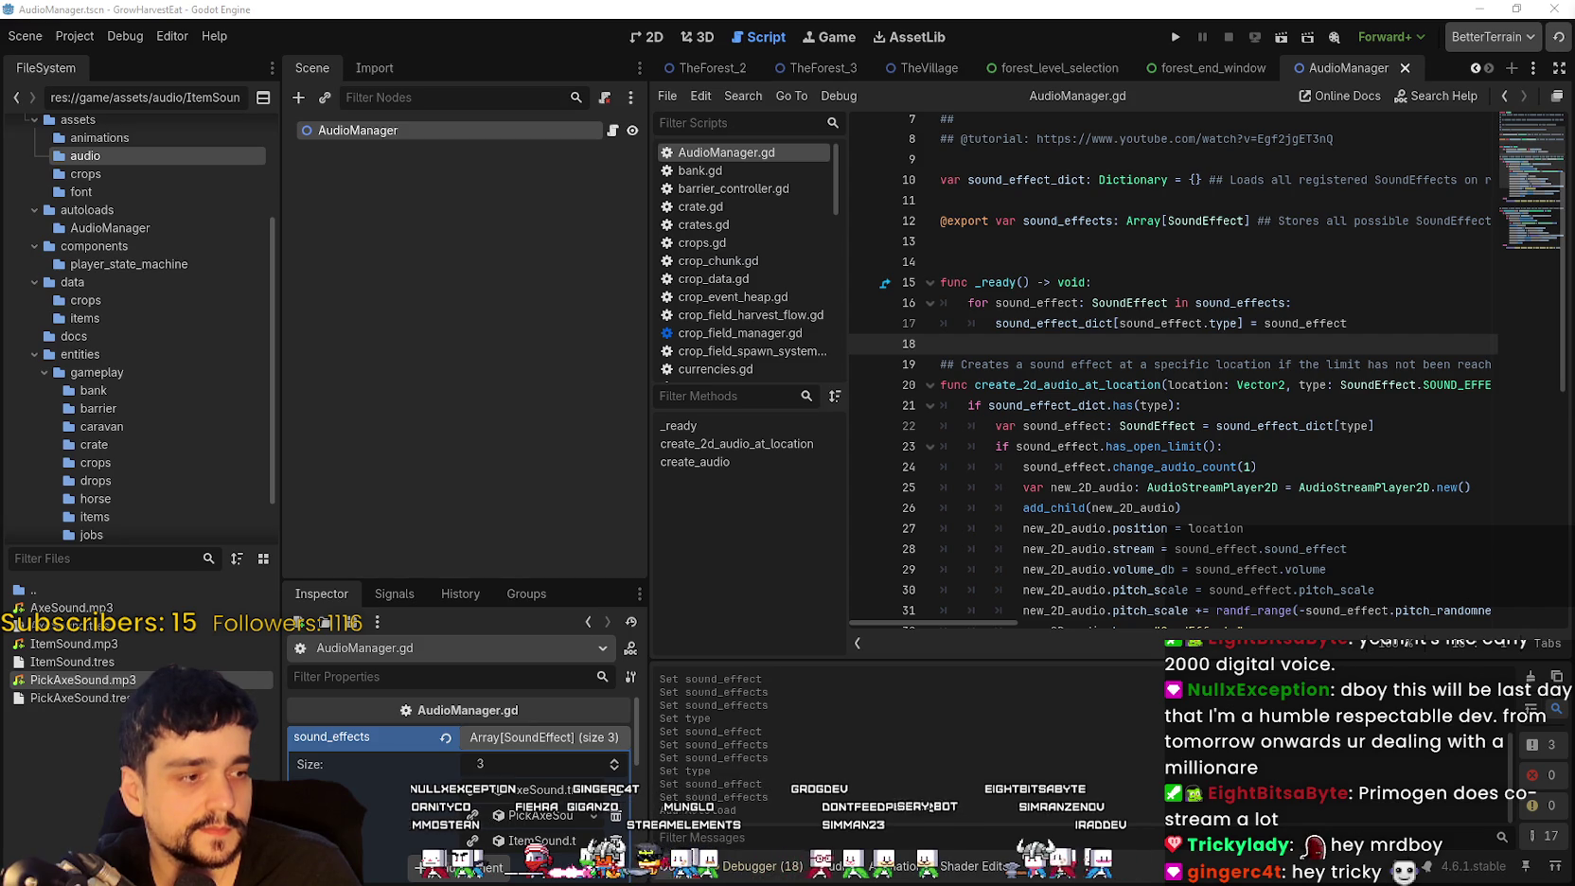
Step: In Steam, return from the store front to MR FARMBOY and scroll to the Supporter Pack's 5 Mar, 2026 release date
key("alt+Tab")
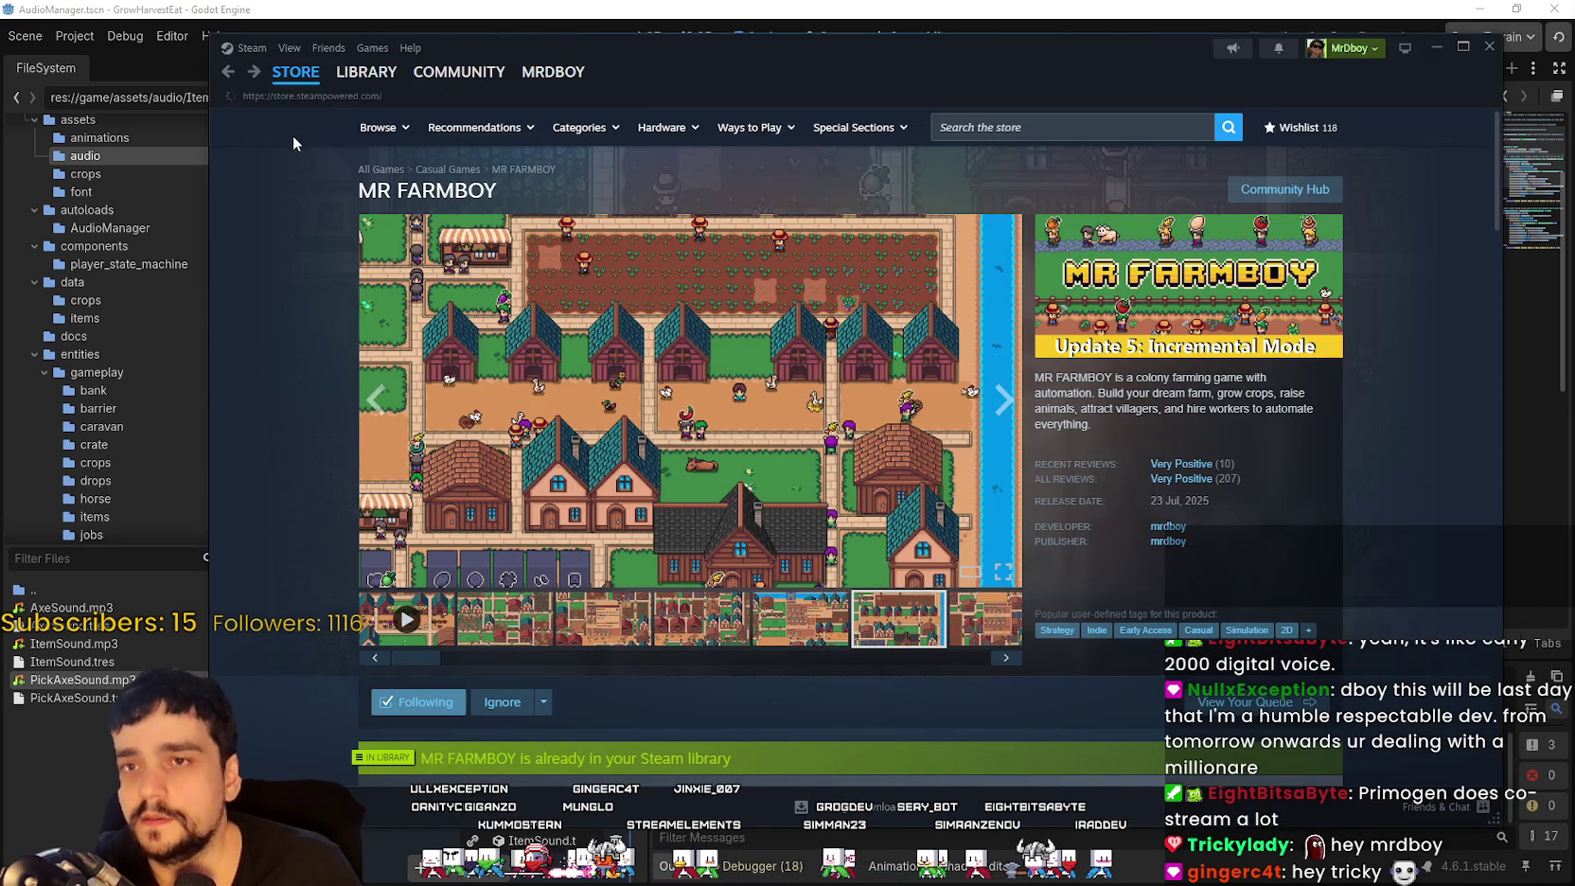
left_click(295, 72)
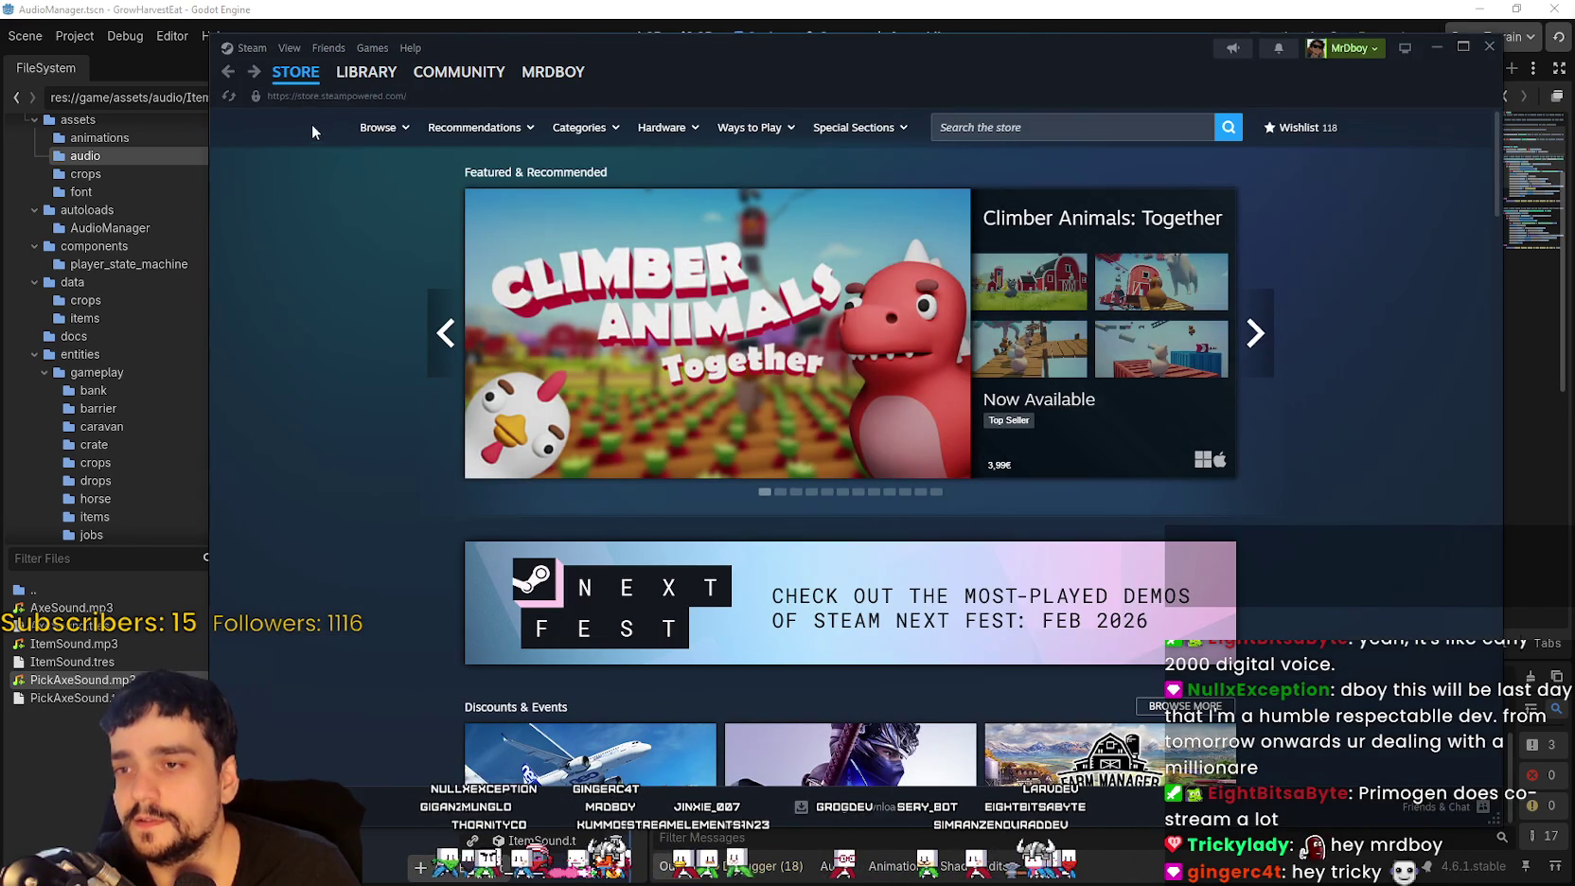
left_click(227, 72)
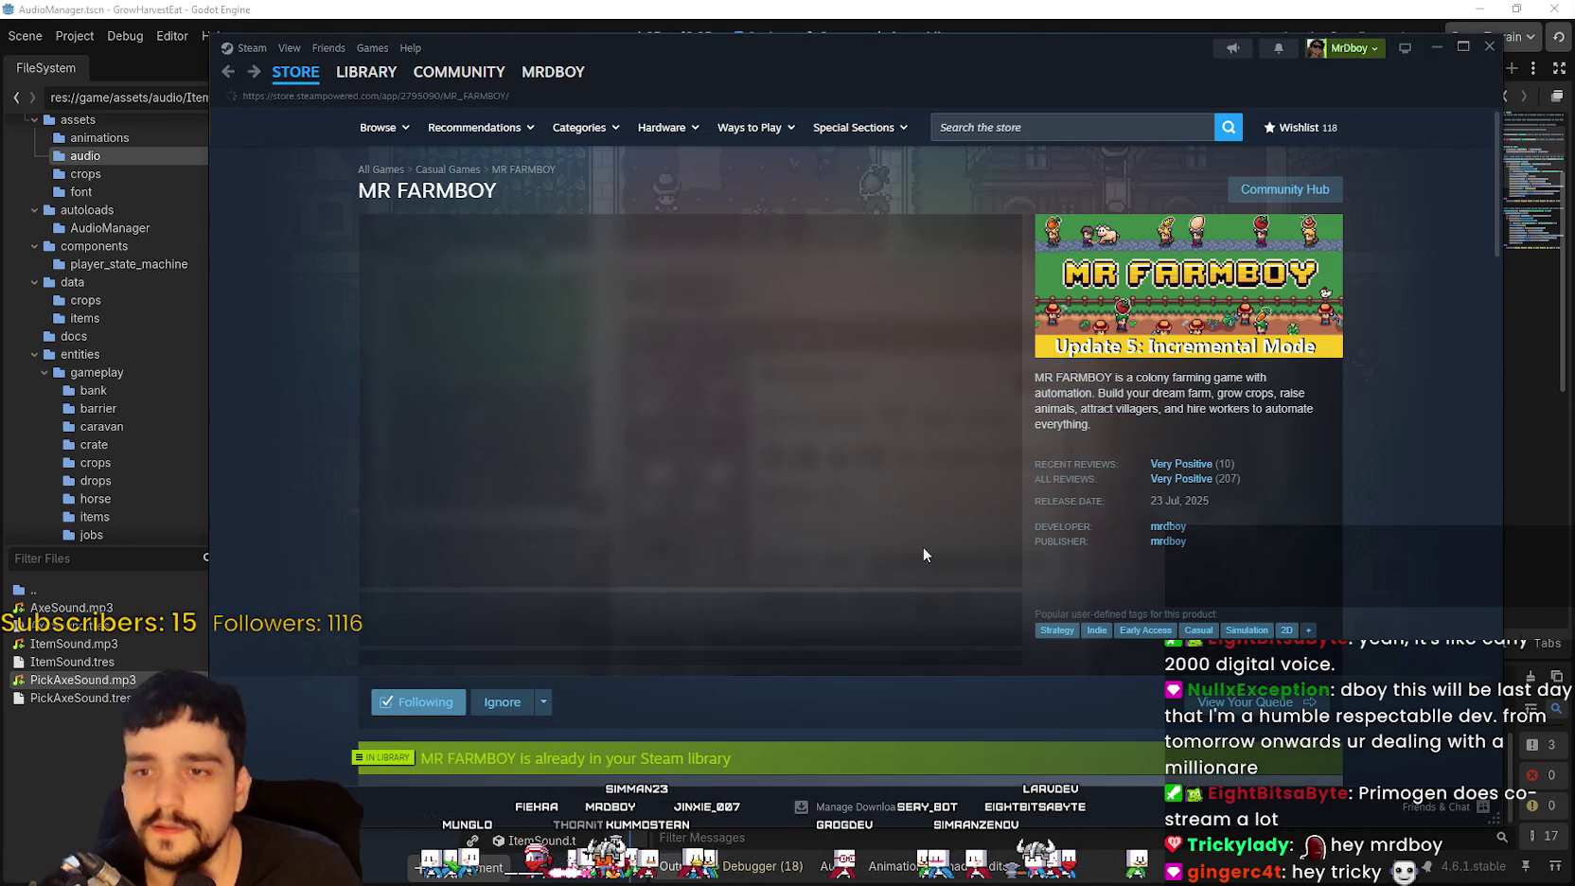
scroll(908, 558, "down", 3)
scroll(805, 568, "down", 8)
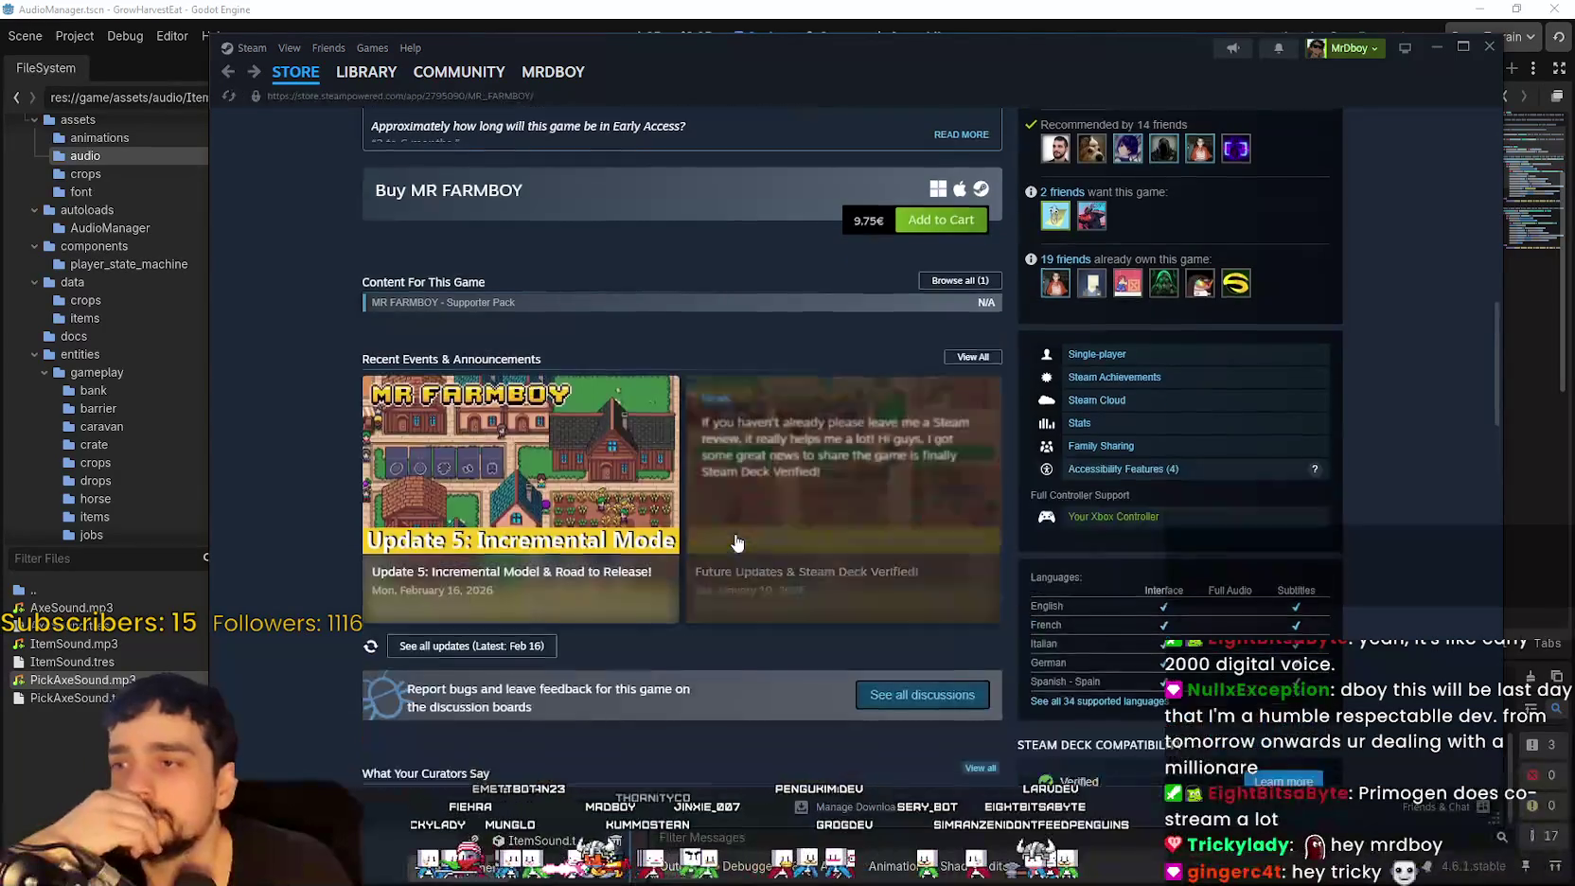
scroll(733, 539, "up", 6)
scroll(699, 520, "down", 3)
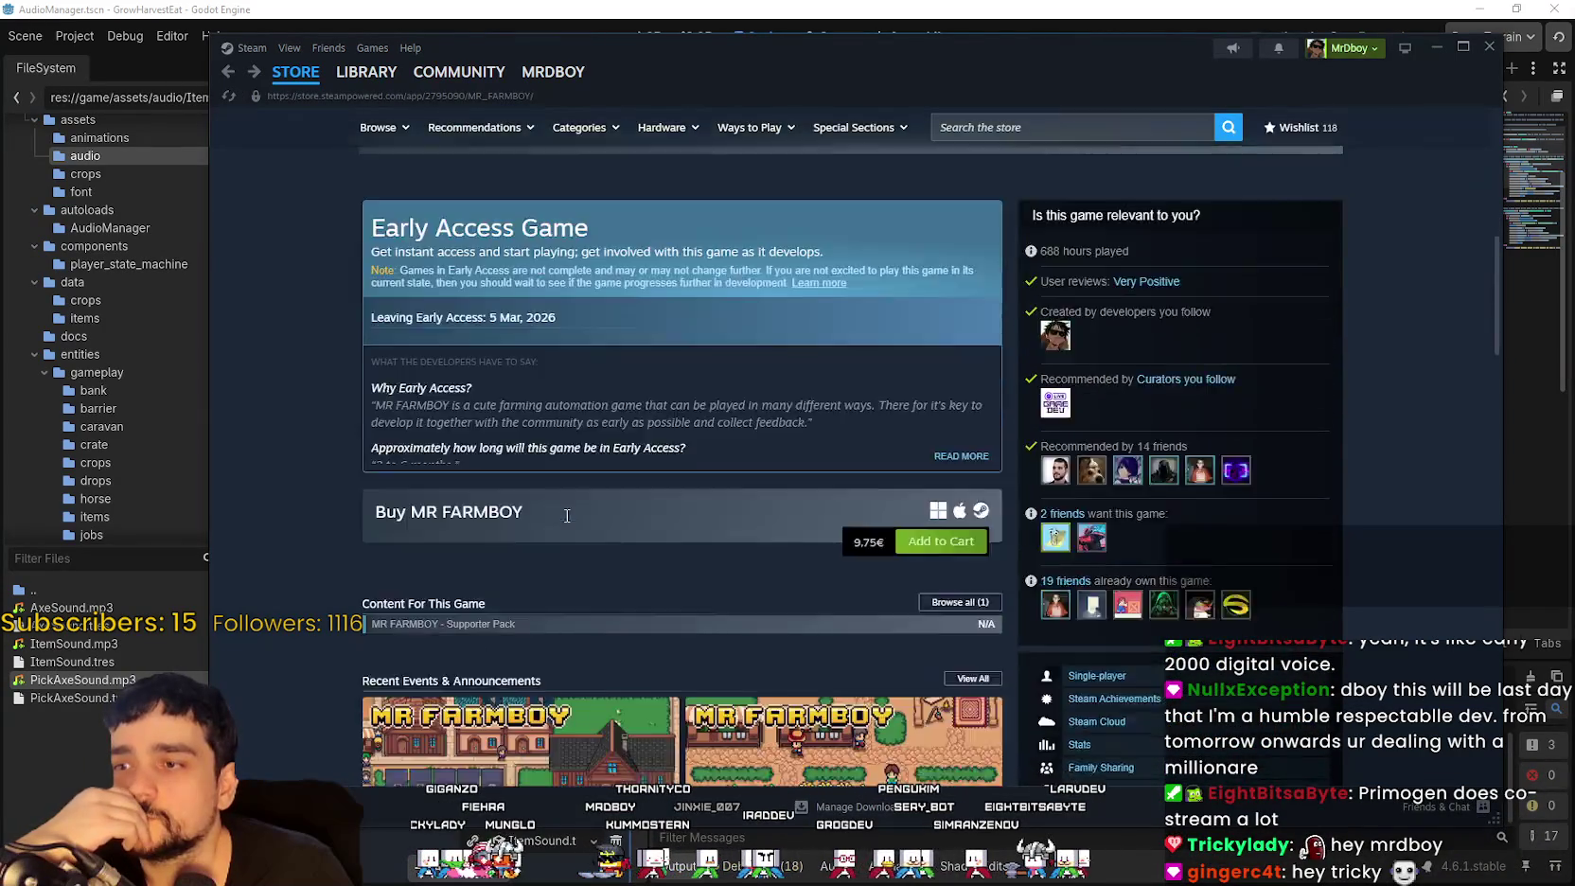
scroll(537, 382, "down", 5)
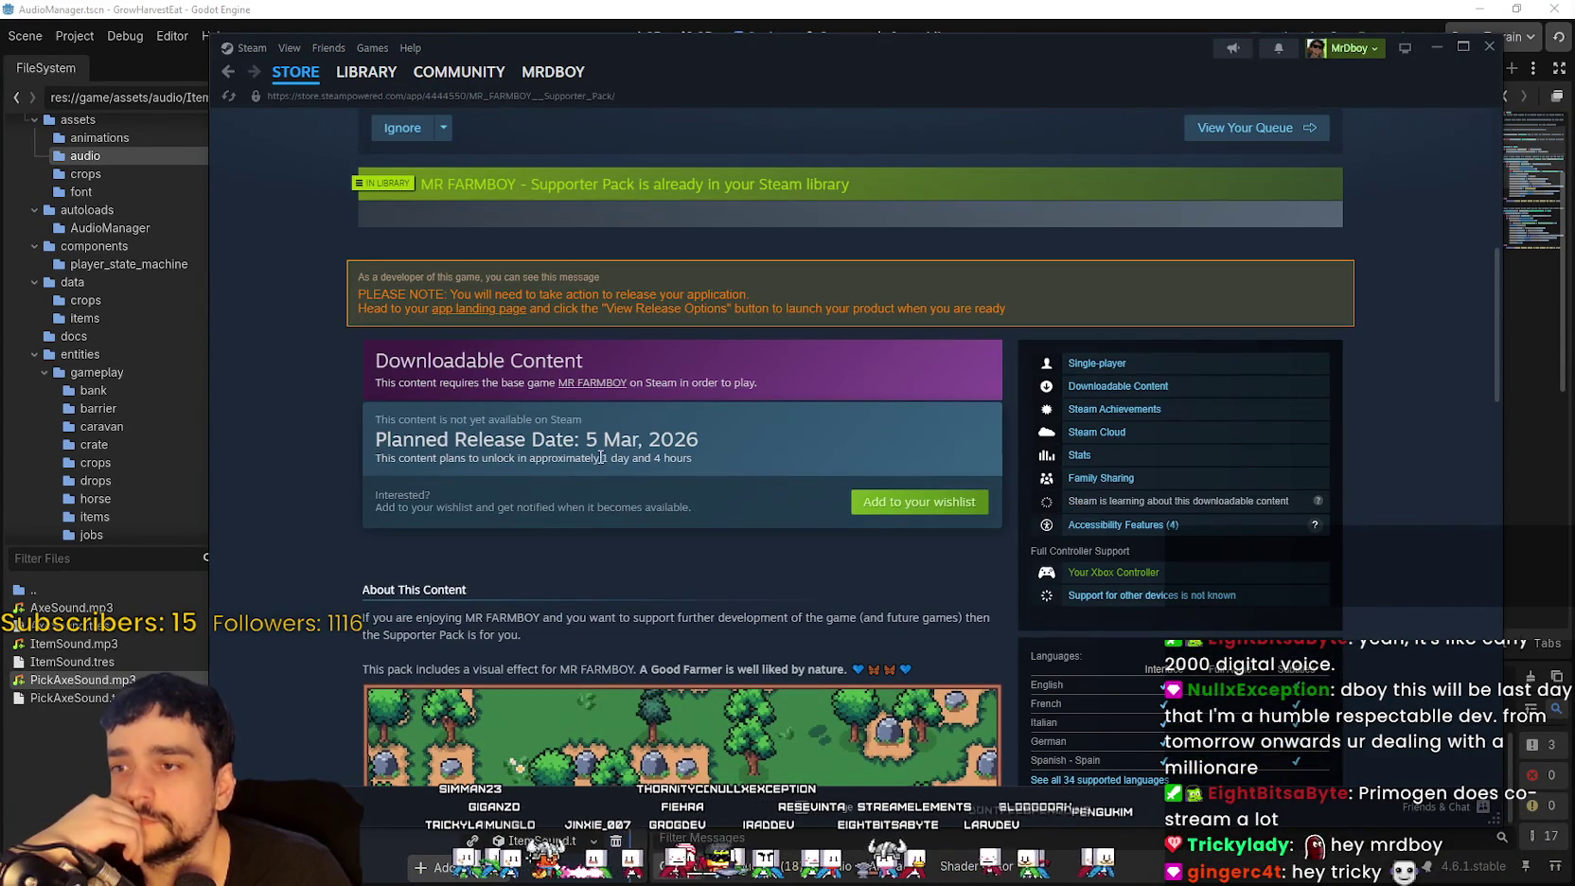
Step: Repeatedly highlight the '1 day and 4 hours' unlock countdown on the Supporter Pack page
left_click_drag(600, 458, 752, 463)
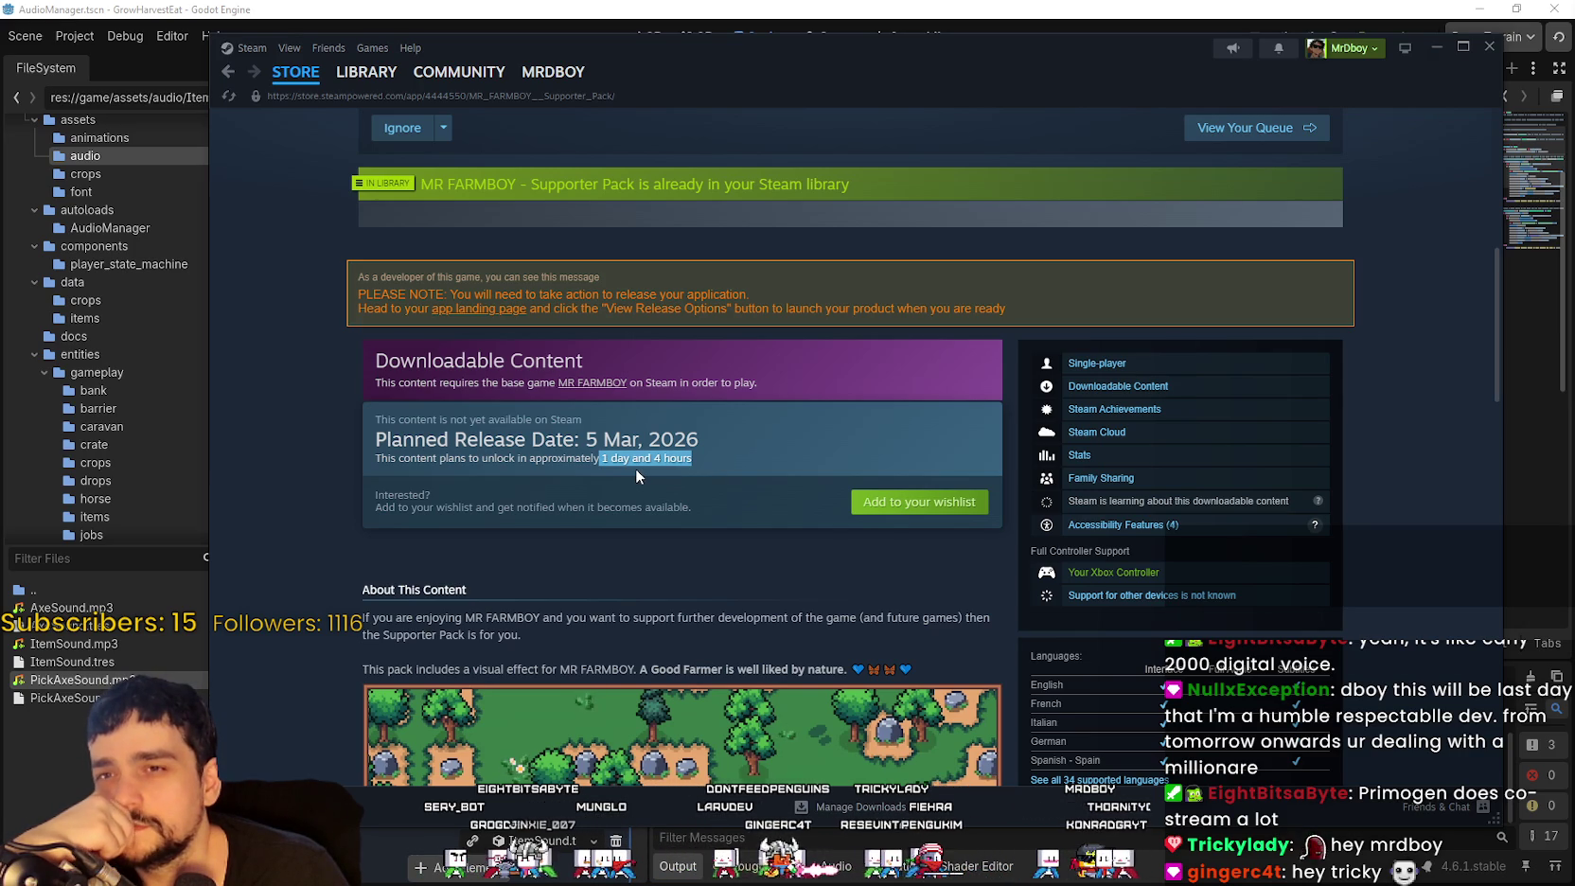
mouse_move(602, 459)
left_mouse_down()
mouse_move(689, 438)
mouse_move(734, 456)
left_mouse_up()
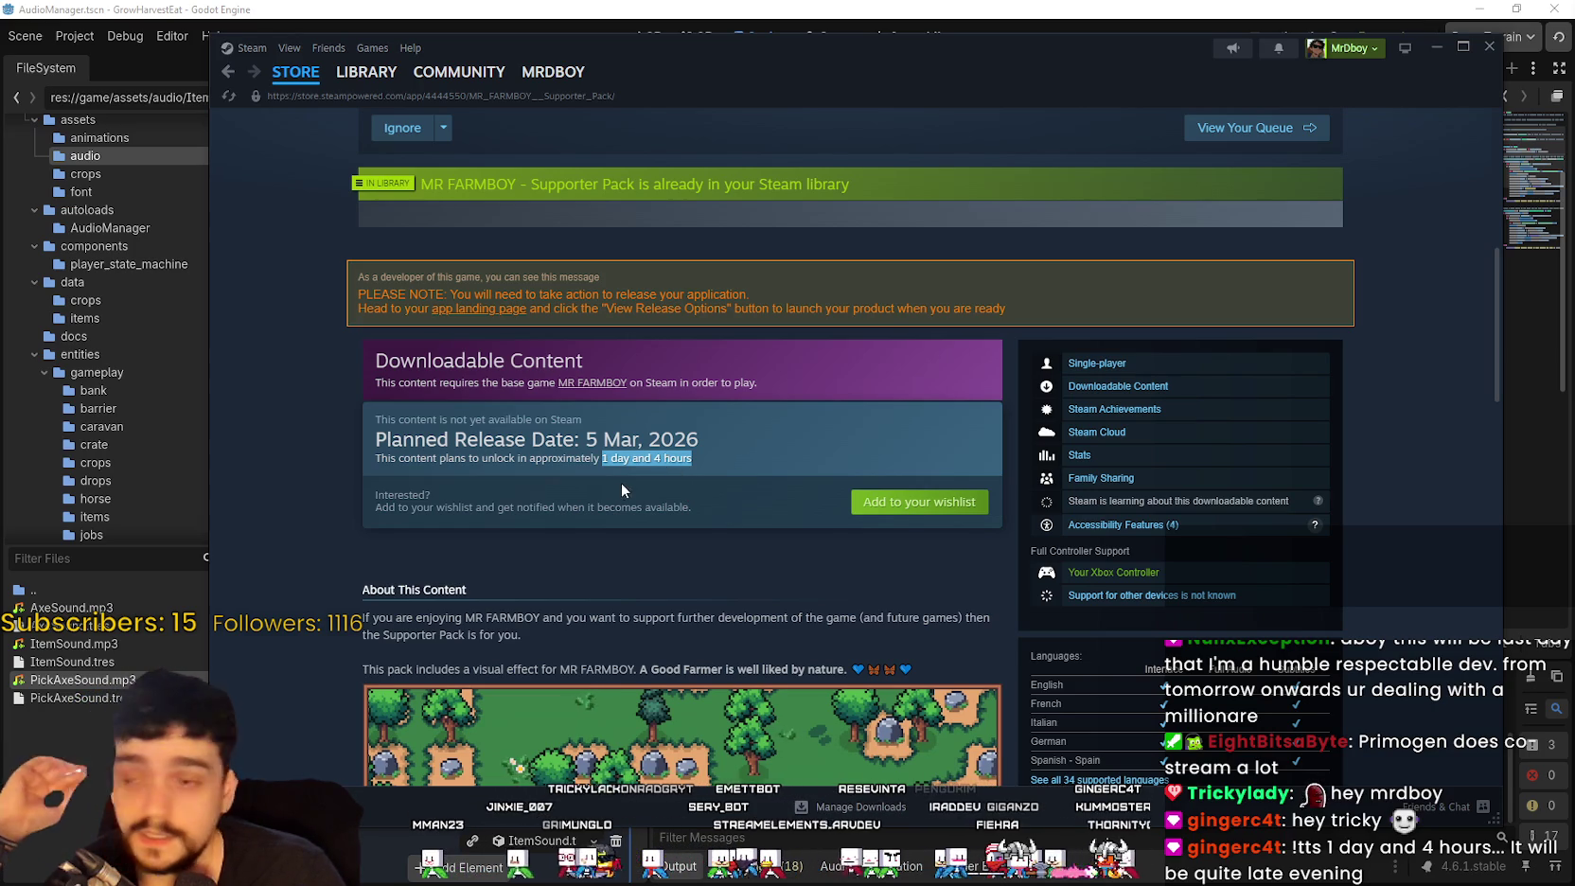
left_click_drag(692, 459, 600, 456)
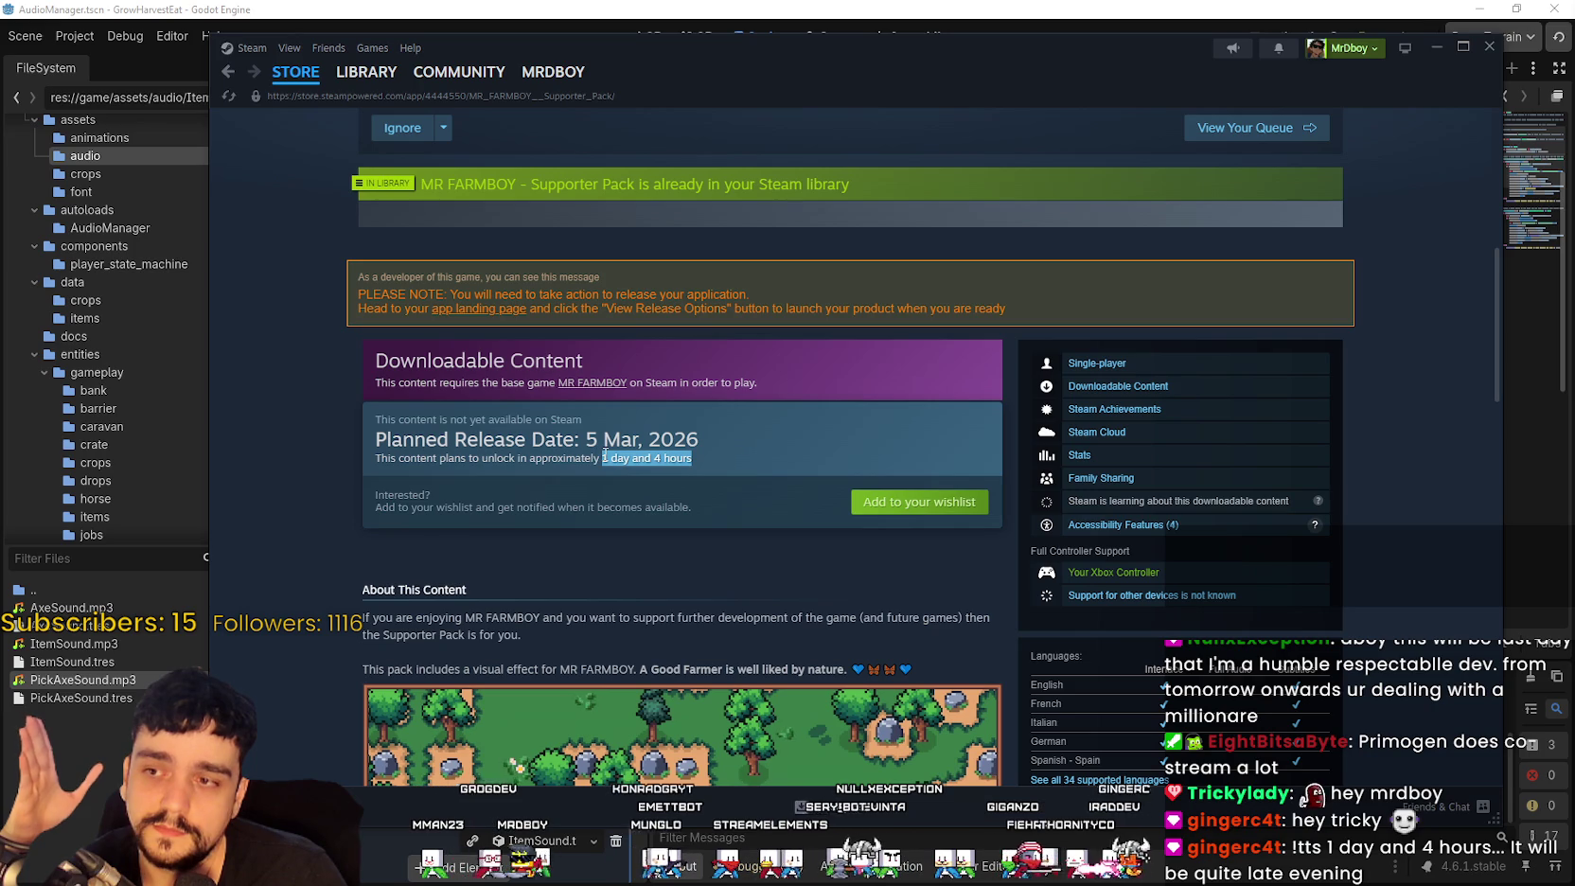
double_click(604, 458)
mouse_move(604, 458)
left_mouse_down()
mouse_move(688, 454)
mouse_move(603, 459)
left_mouse_up()
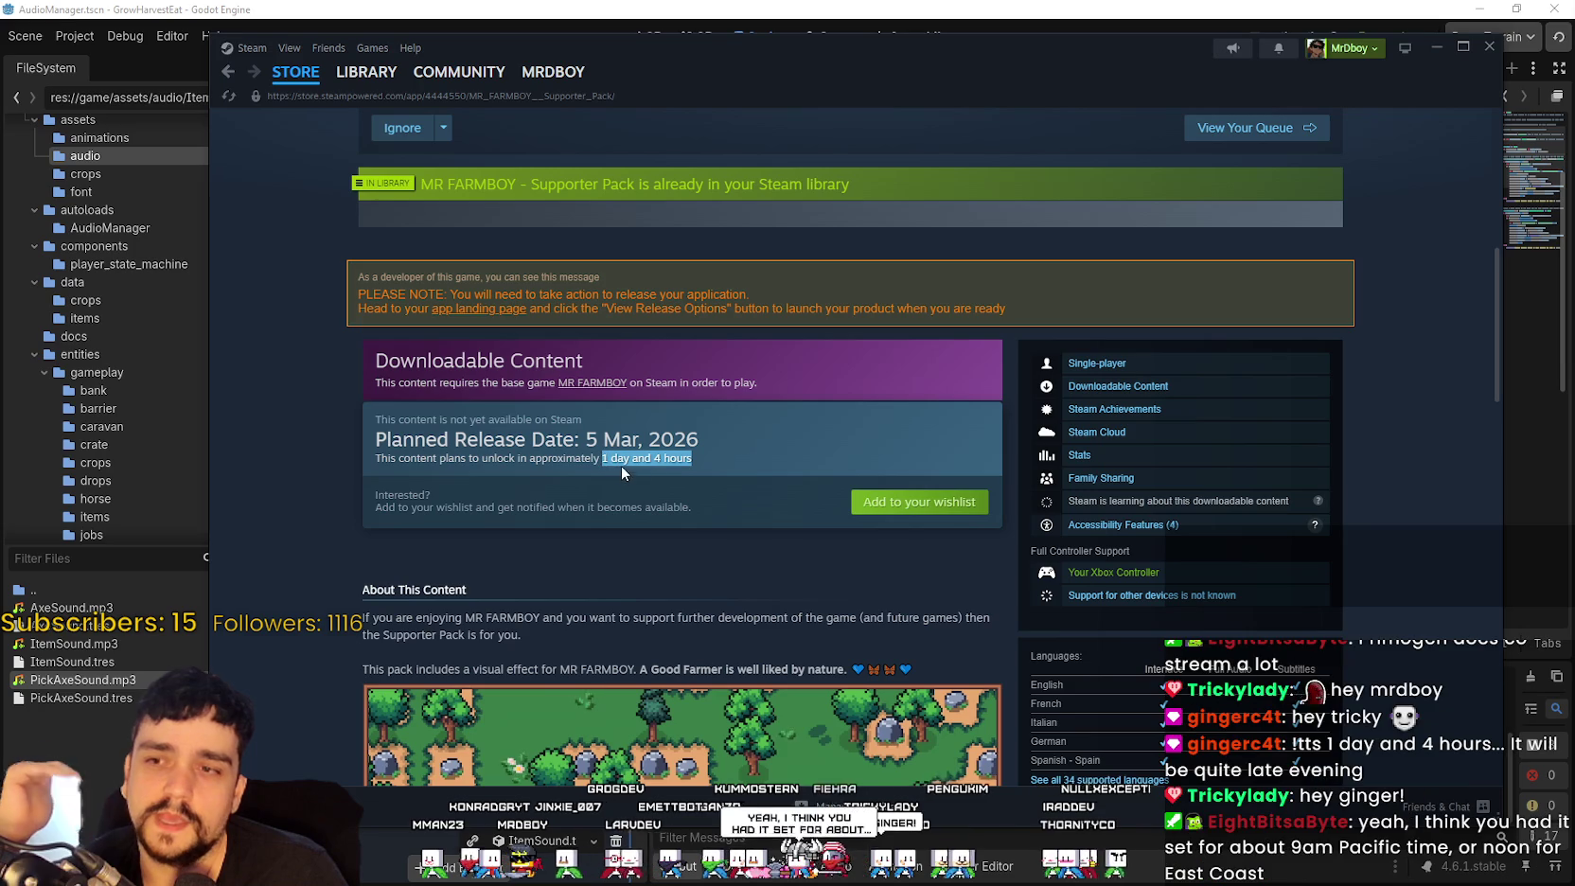
double_click(668, 458)
left_click_drag(668, 458, 603, 459)
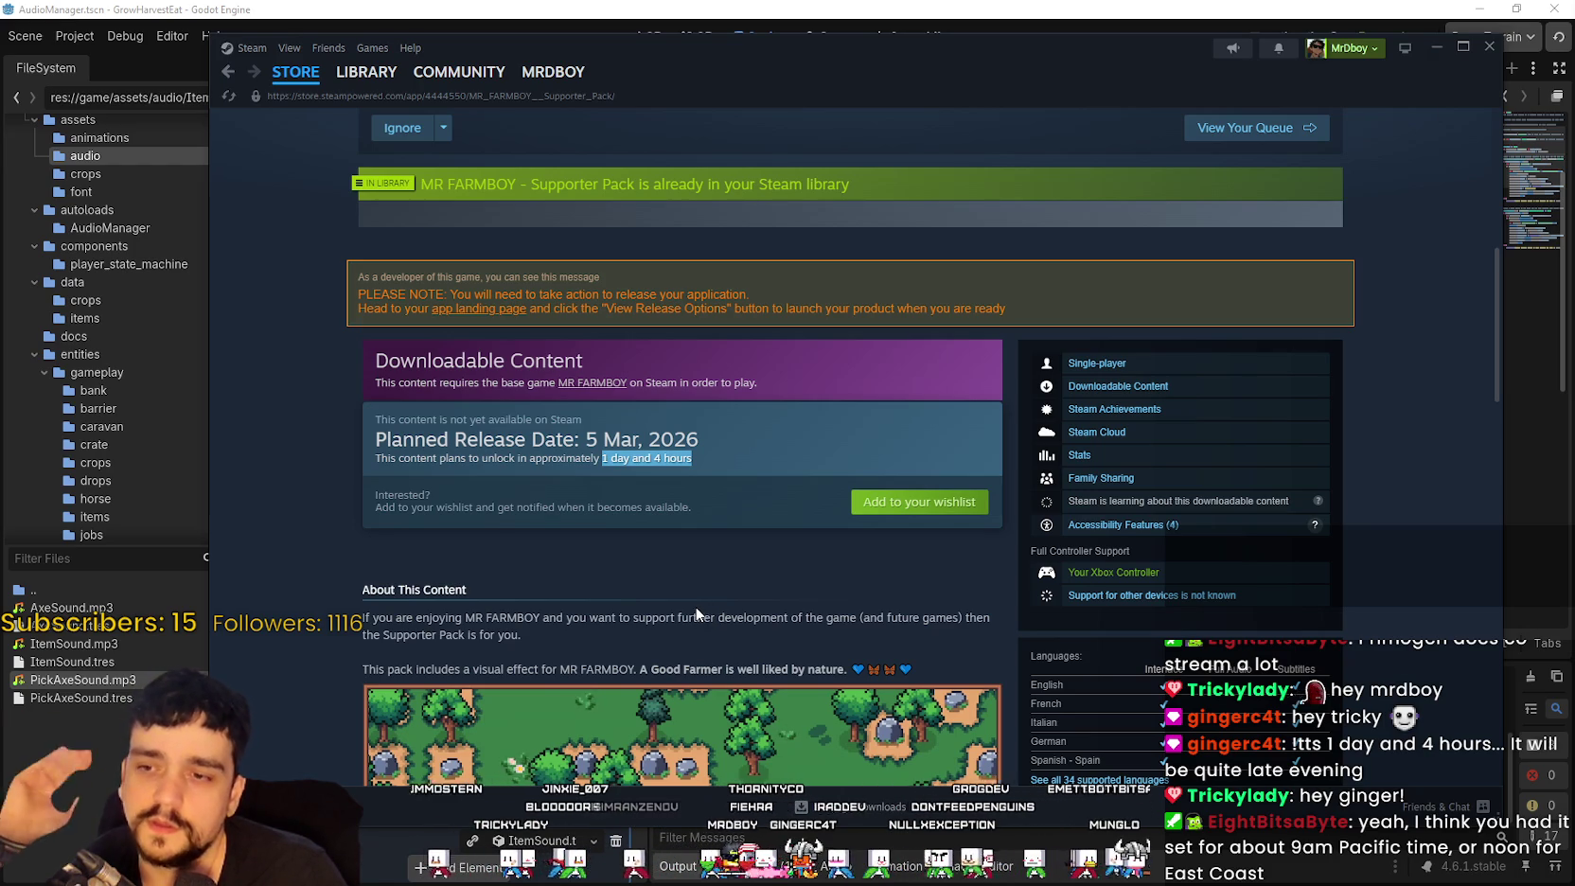
left_click_drag(698, 456, 602, 458)
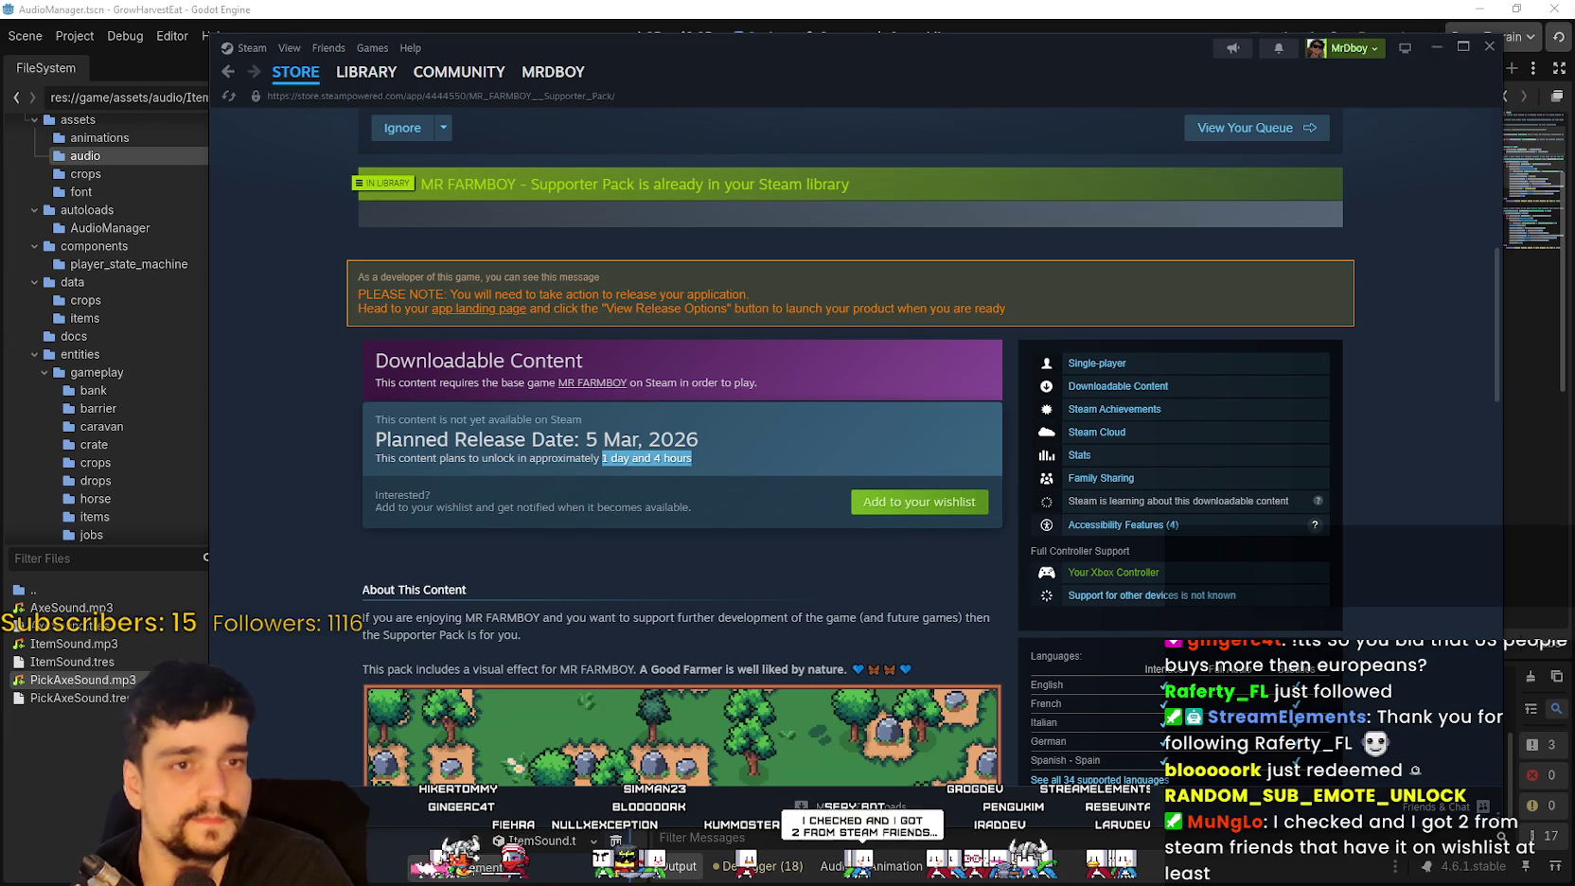
Step: Go back to the main MR FARMBOY store page, then switch to the YouTube video window
scroll(1318, 501, "up", 6)
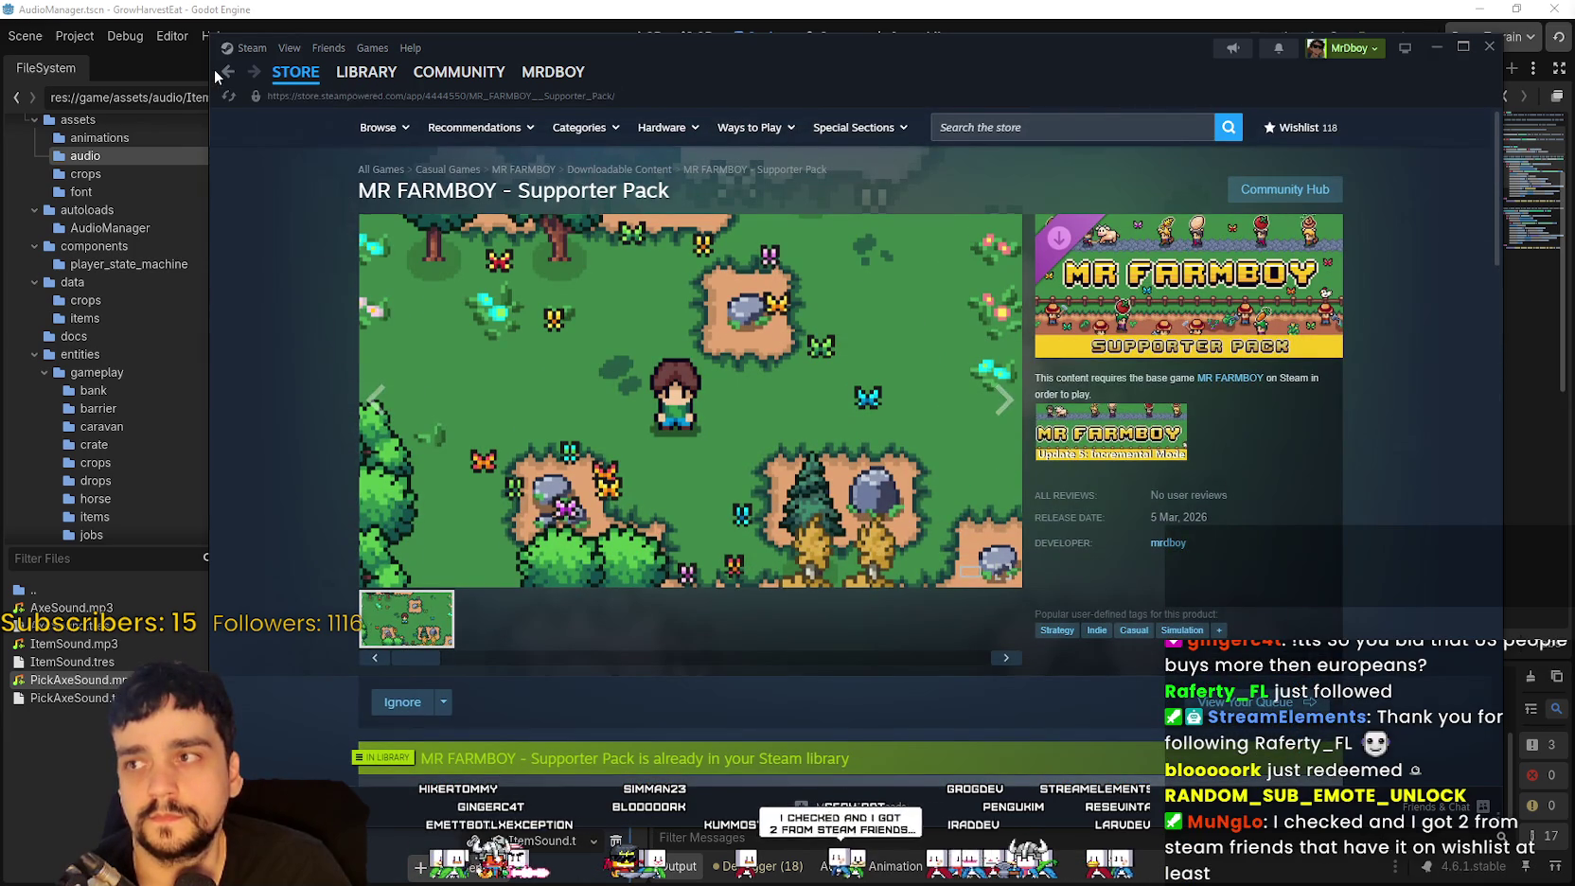
left_click(227, 72)
scroll(782, 372, "up", 10)
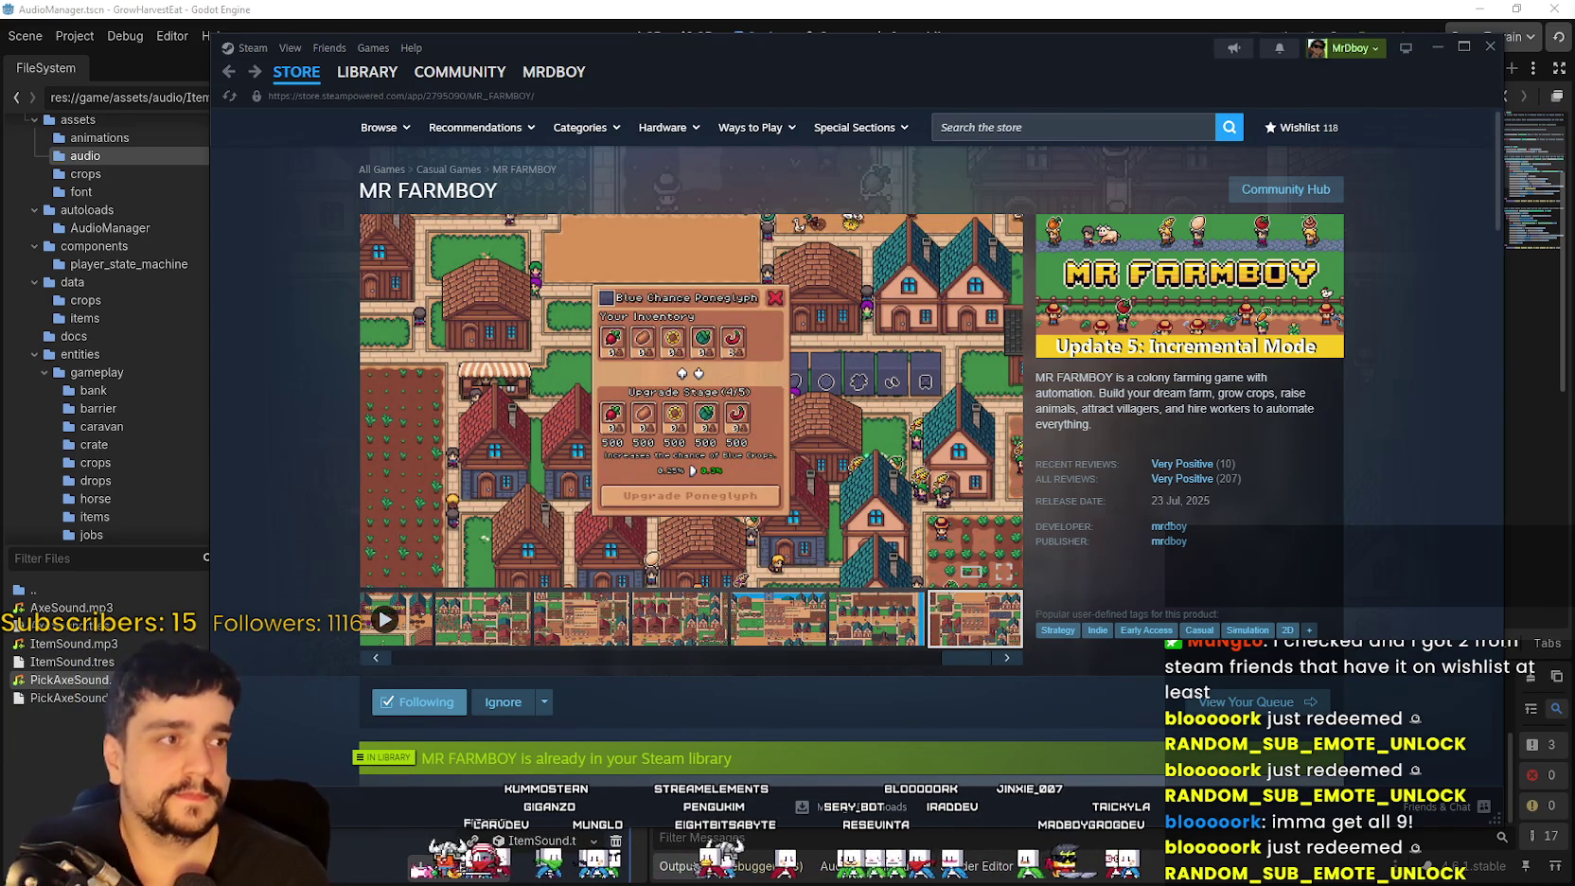
key("alt+Tab")
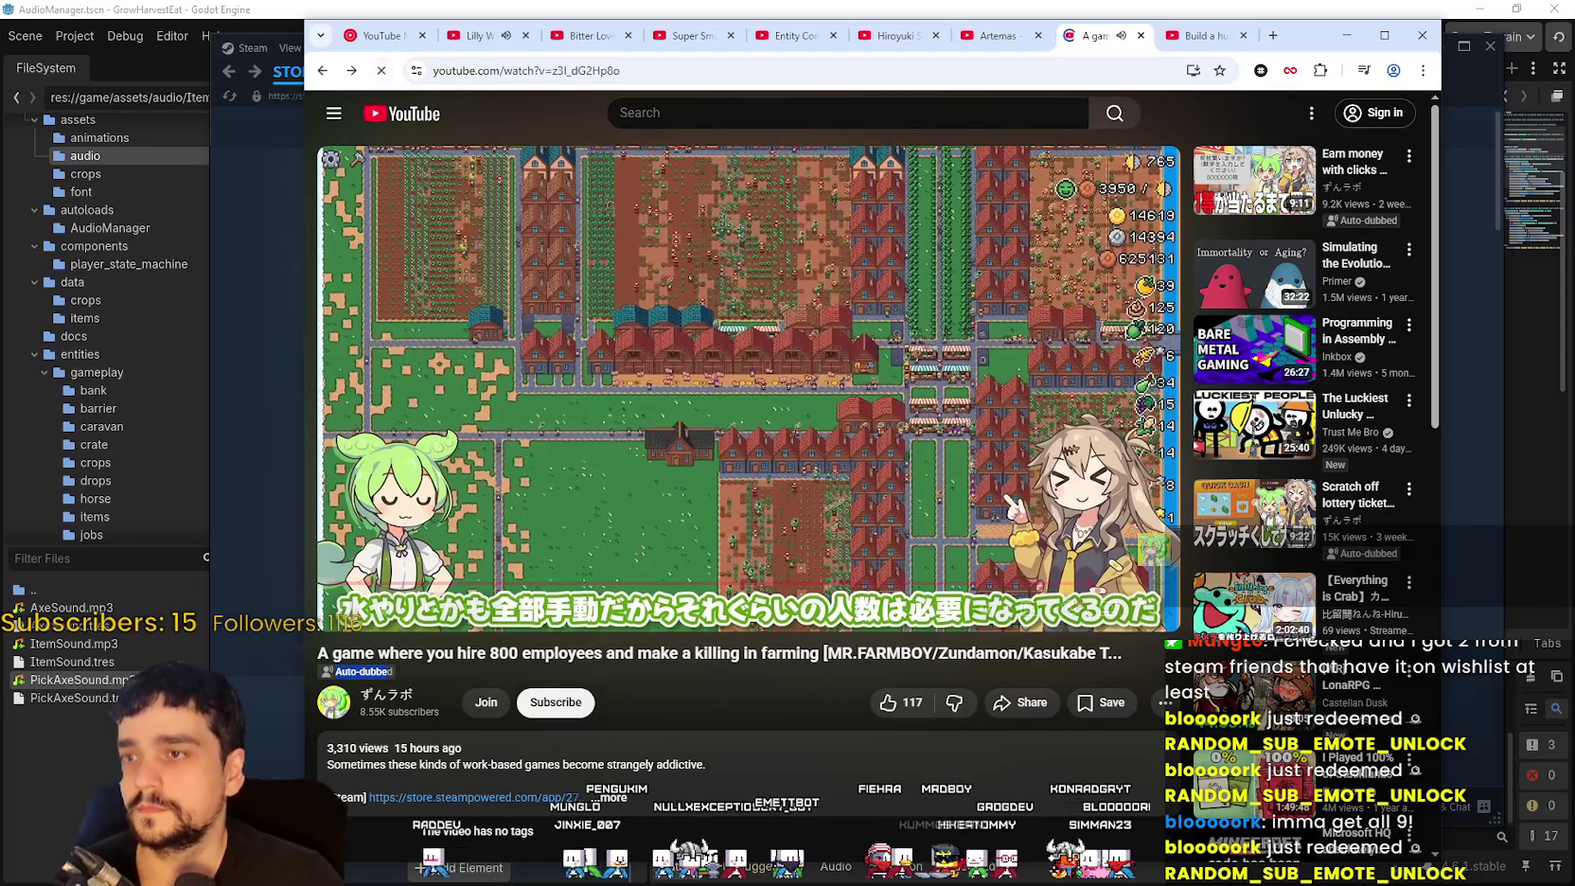
Step: Reload the MR.FARMBOY video, skip the ad, and scroll down through the comments
left_click(381, 70)
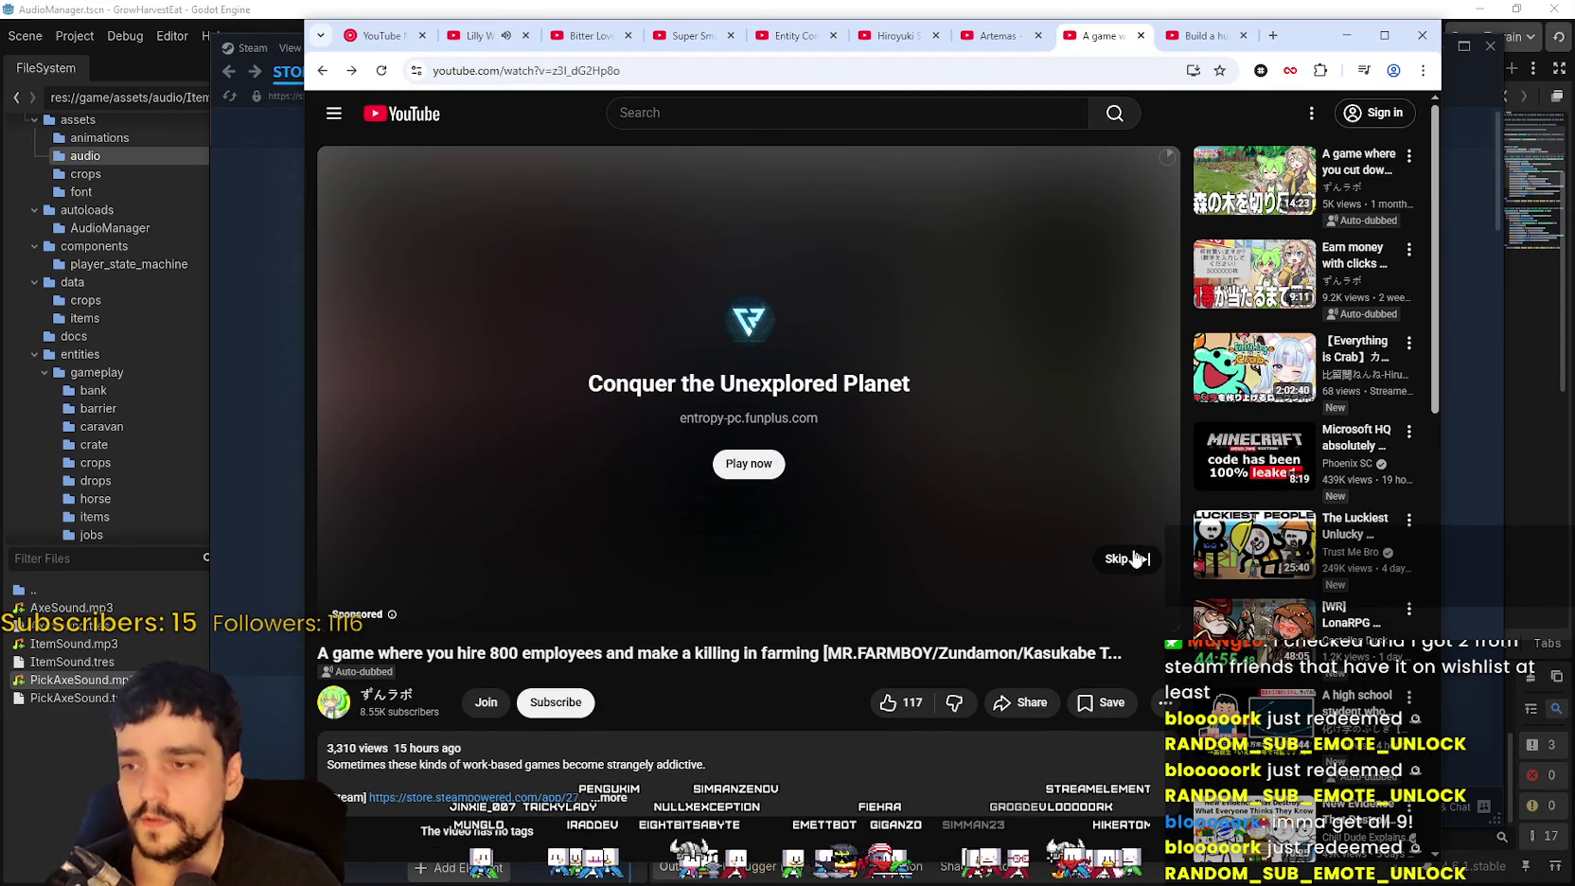
left_click(1129, 558)
scroll(877, 801, "down", 4)
scroll(877, 801, "down", 1)
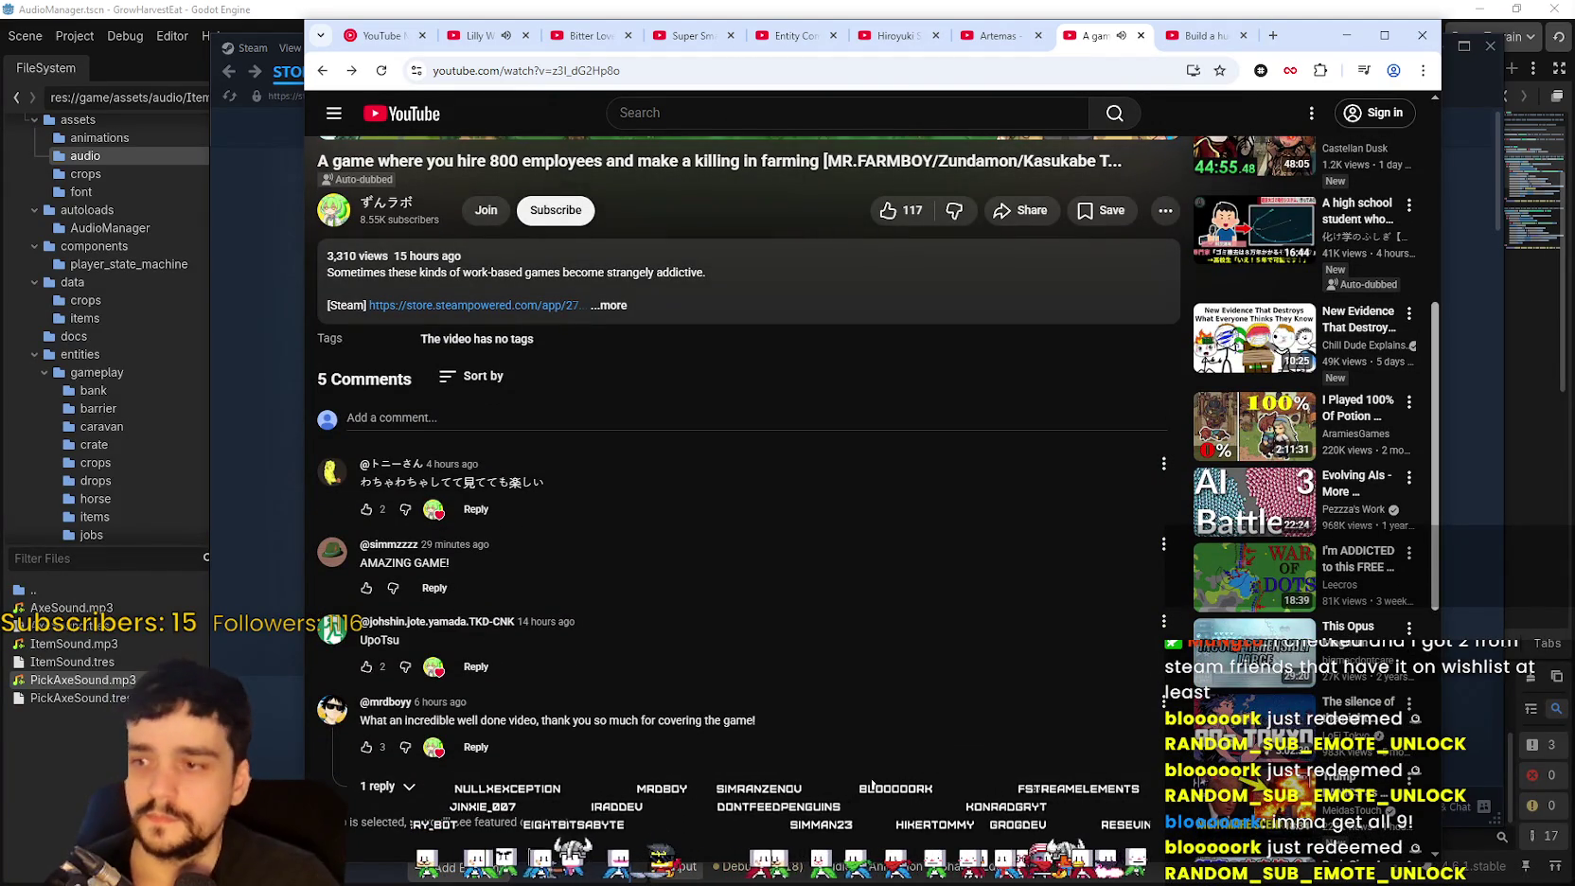
scroll(870, 782, "down", 2)
scroll(870, 782, "up", 2)
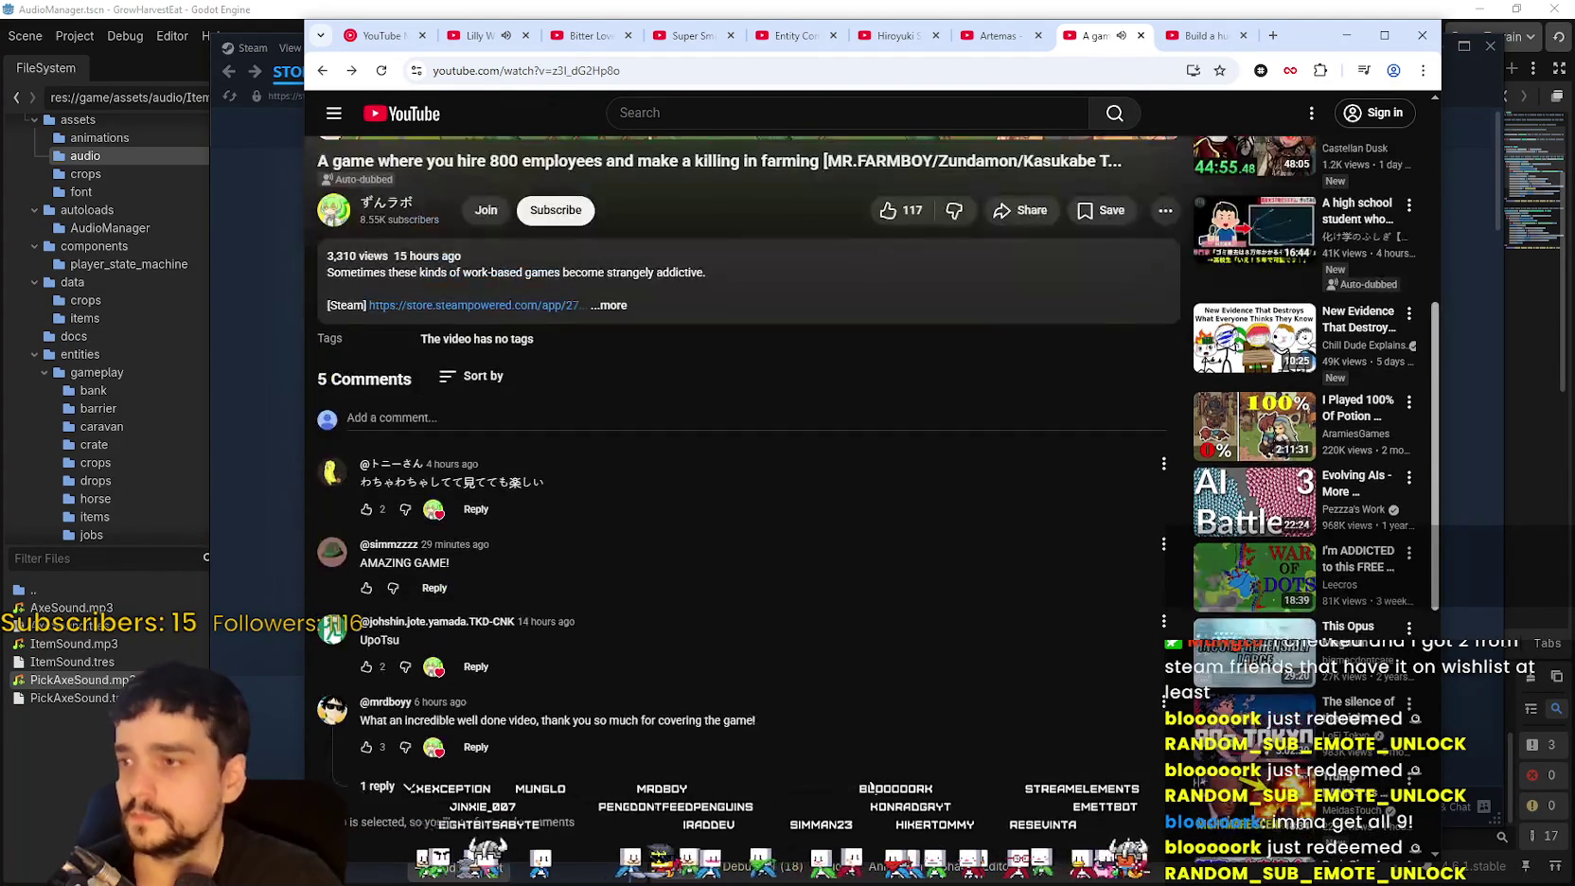
scroll(869, 782, "up", 2)
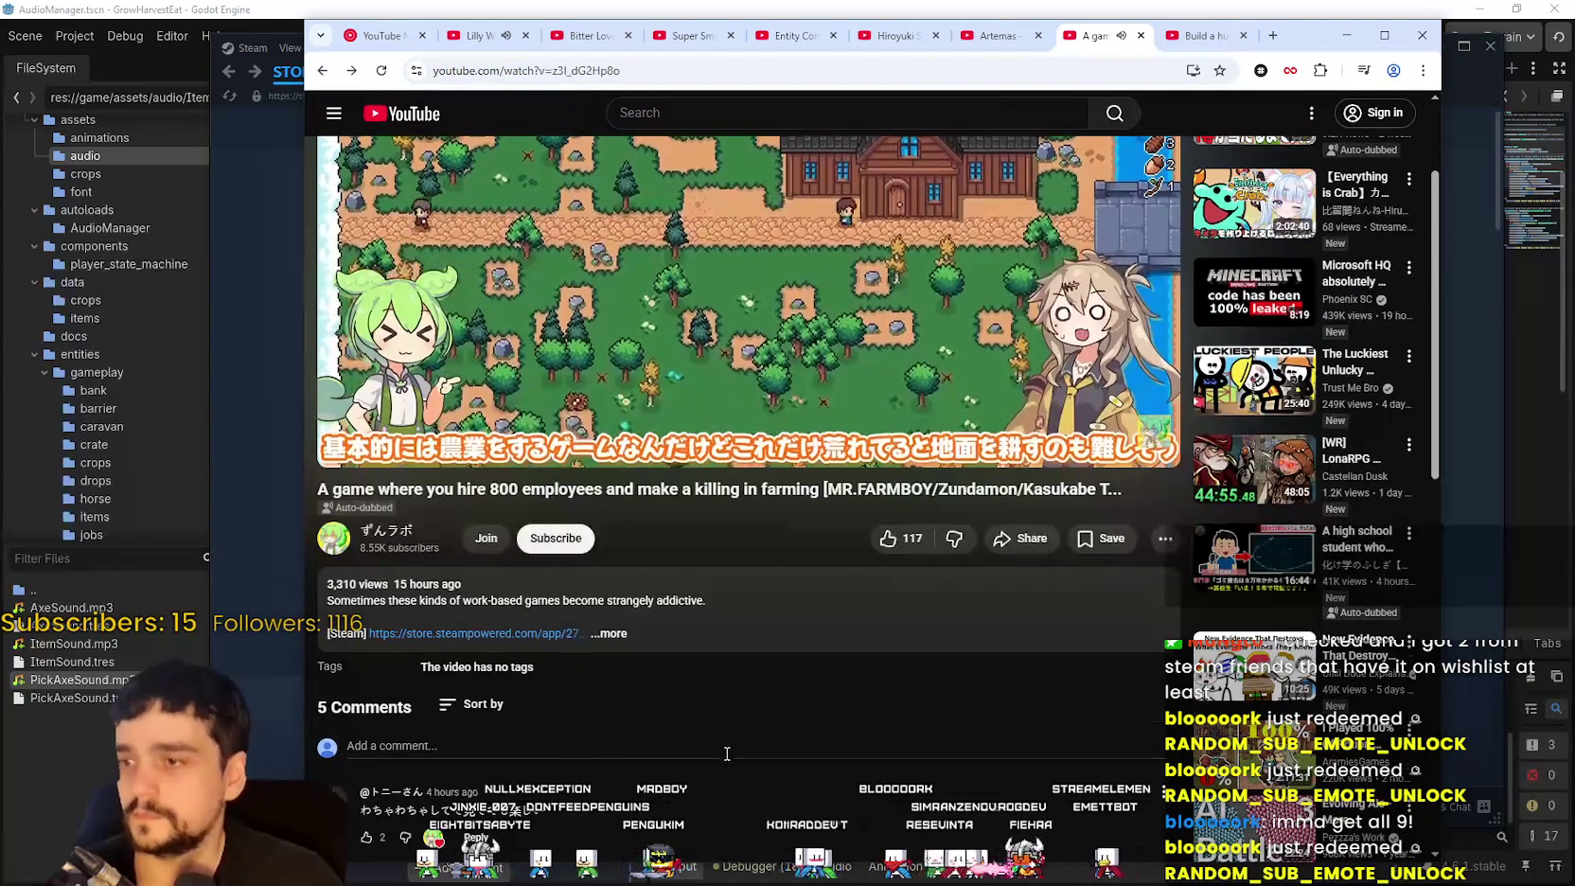
scroll(719, 742, "down", 2)
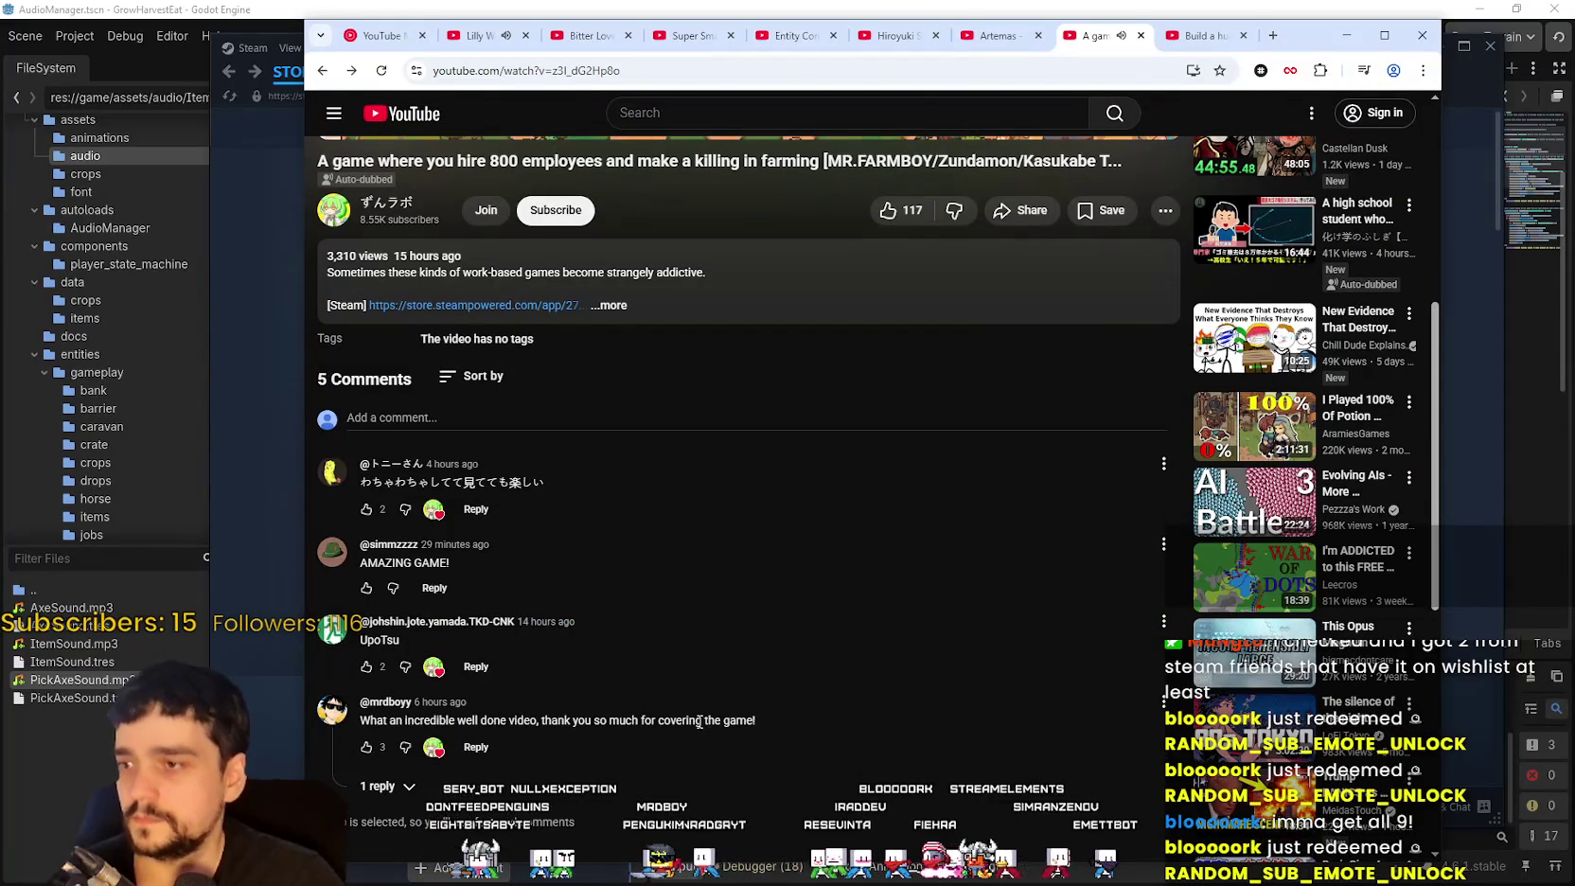
Step: Highlight the 'AMAZING GAME!' comment and try replying to a comment
left_click_drag(367, 563, 489, 563)
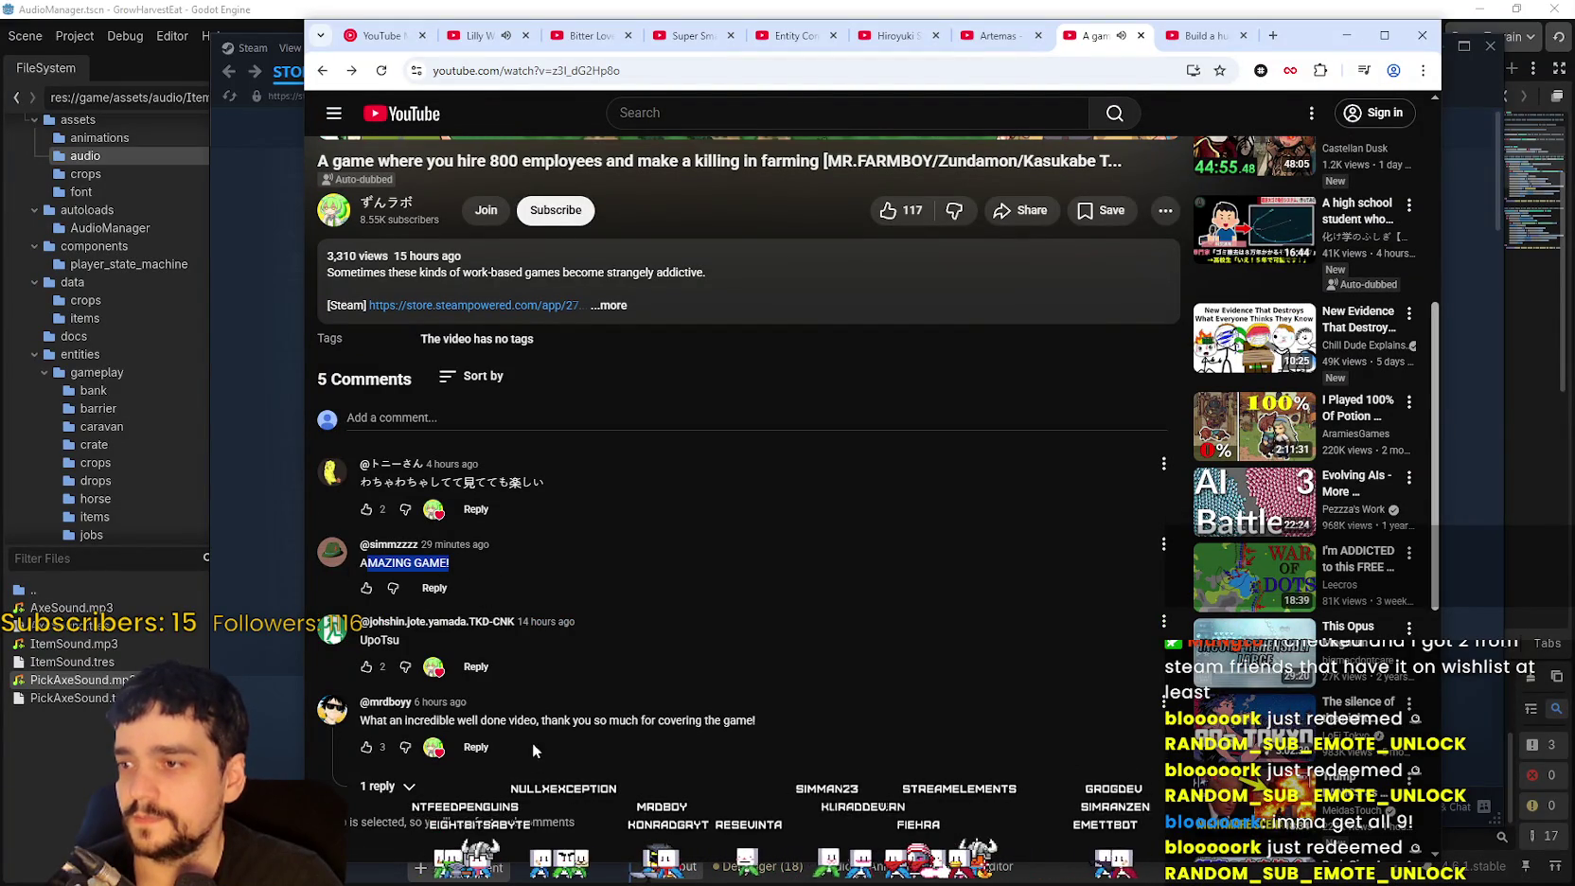
scroll(716, 610, "up", 5)
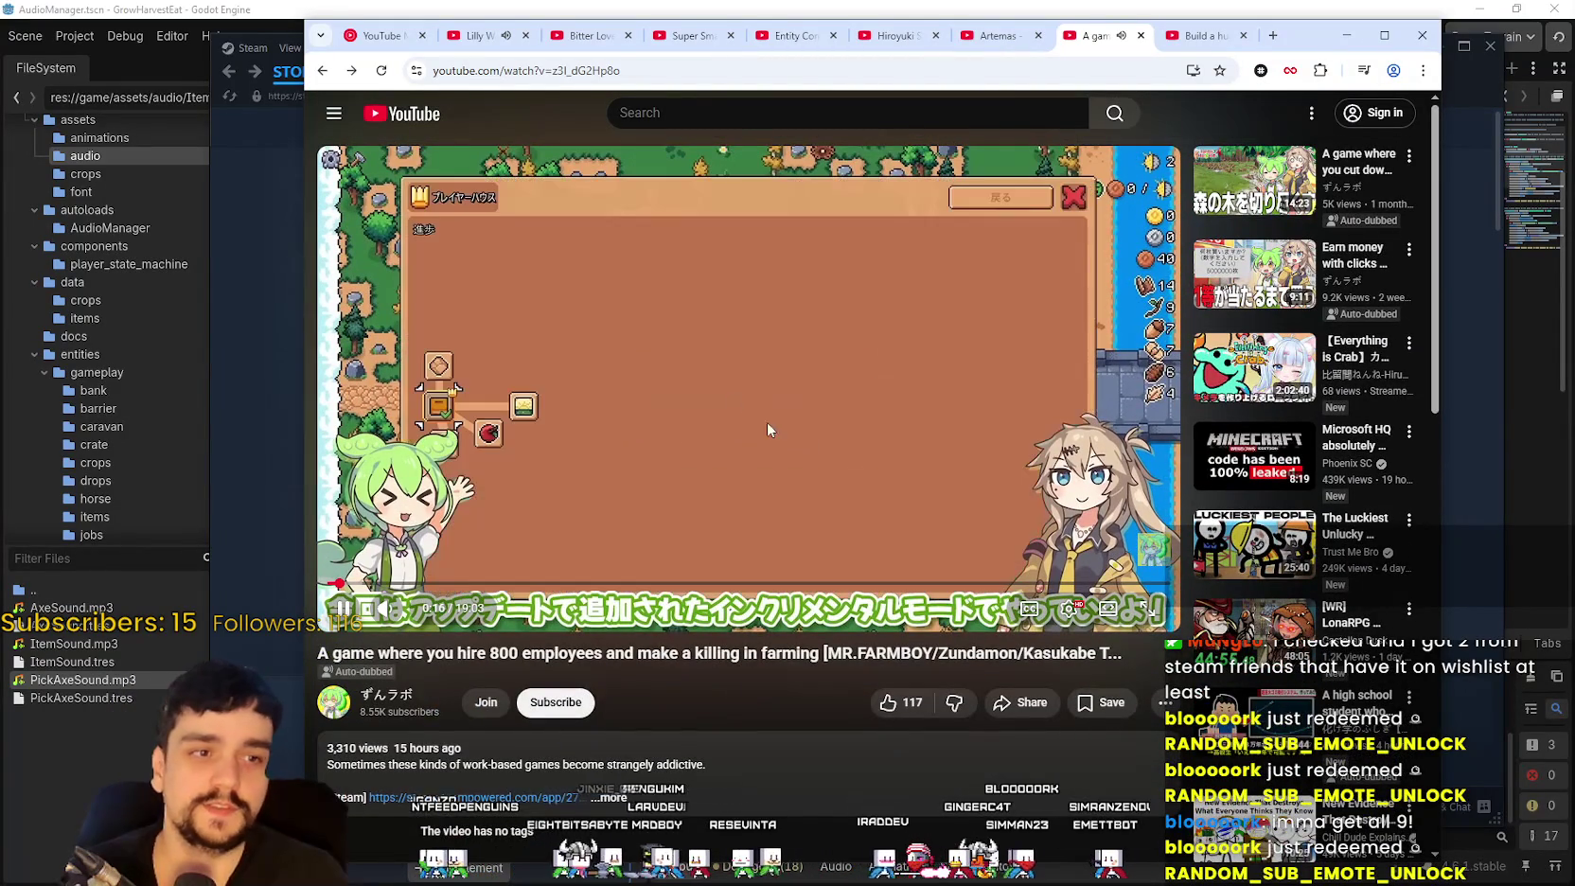
scroll(812, 467, "down", 8)
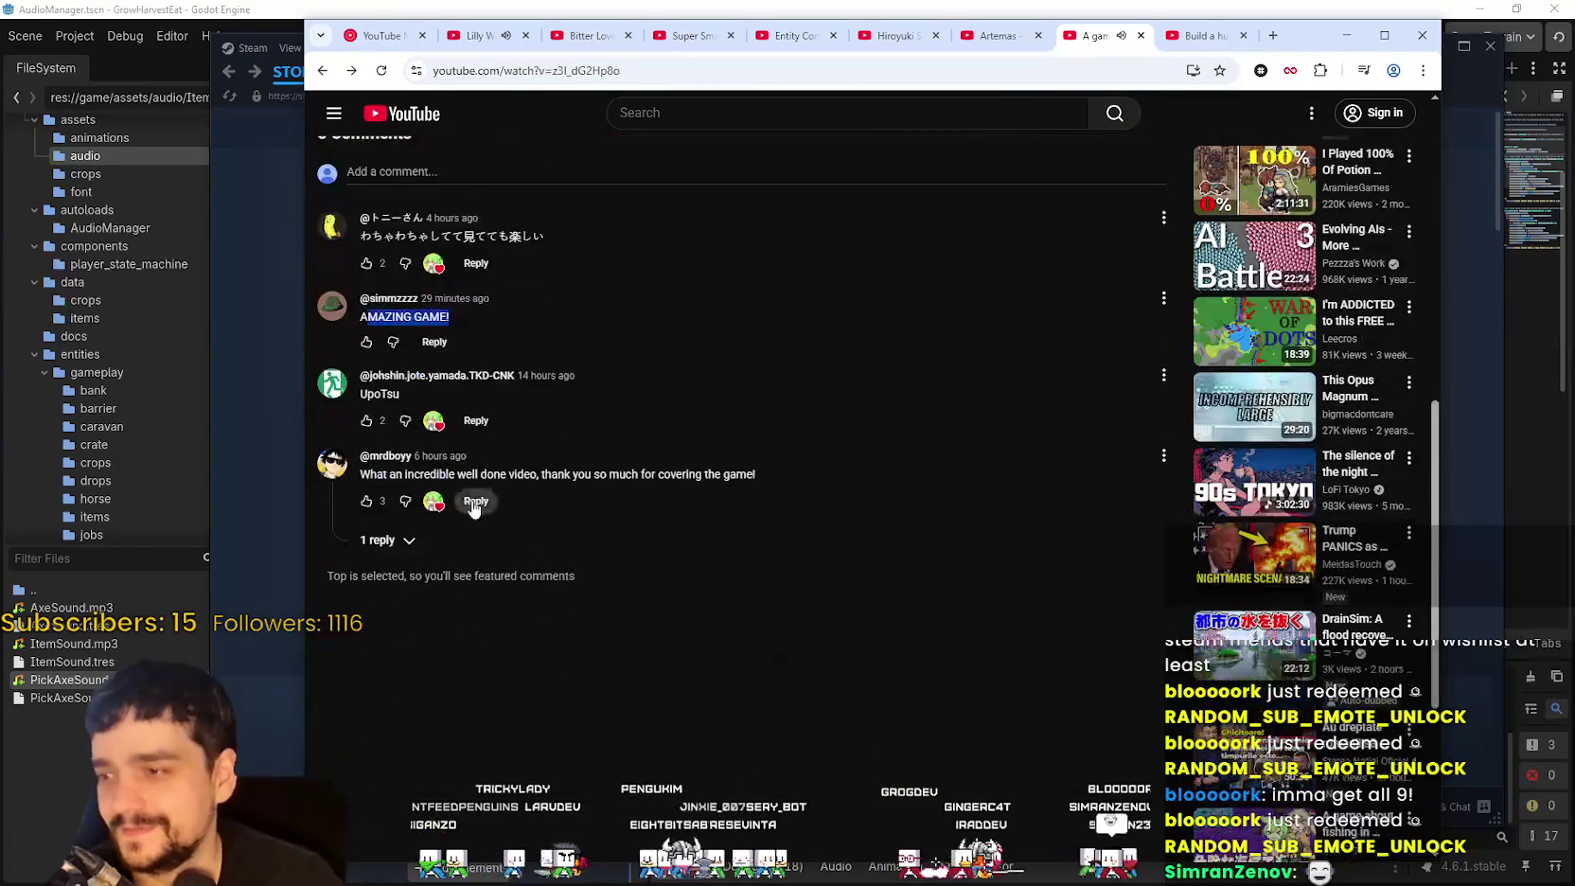
left_click(367, 341)
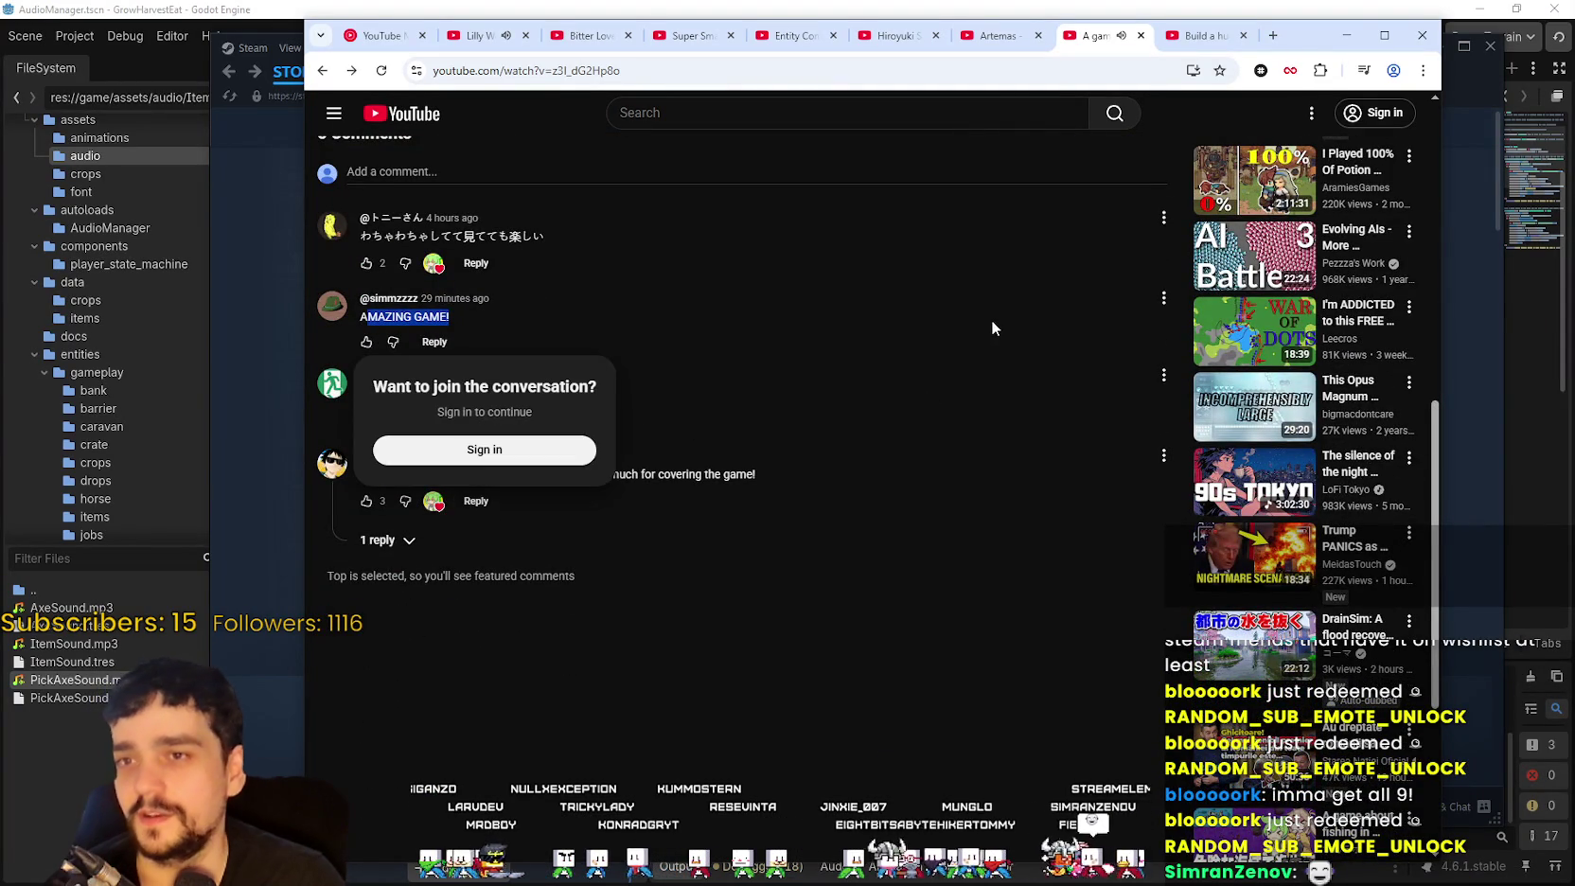
scroll(992, 329, "up", 10)
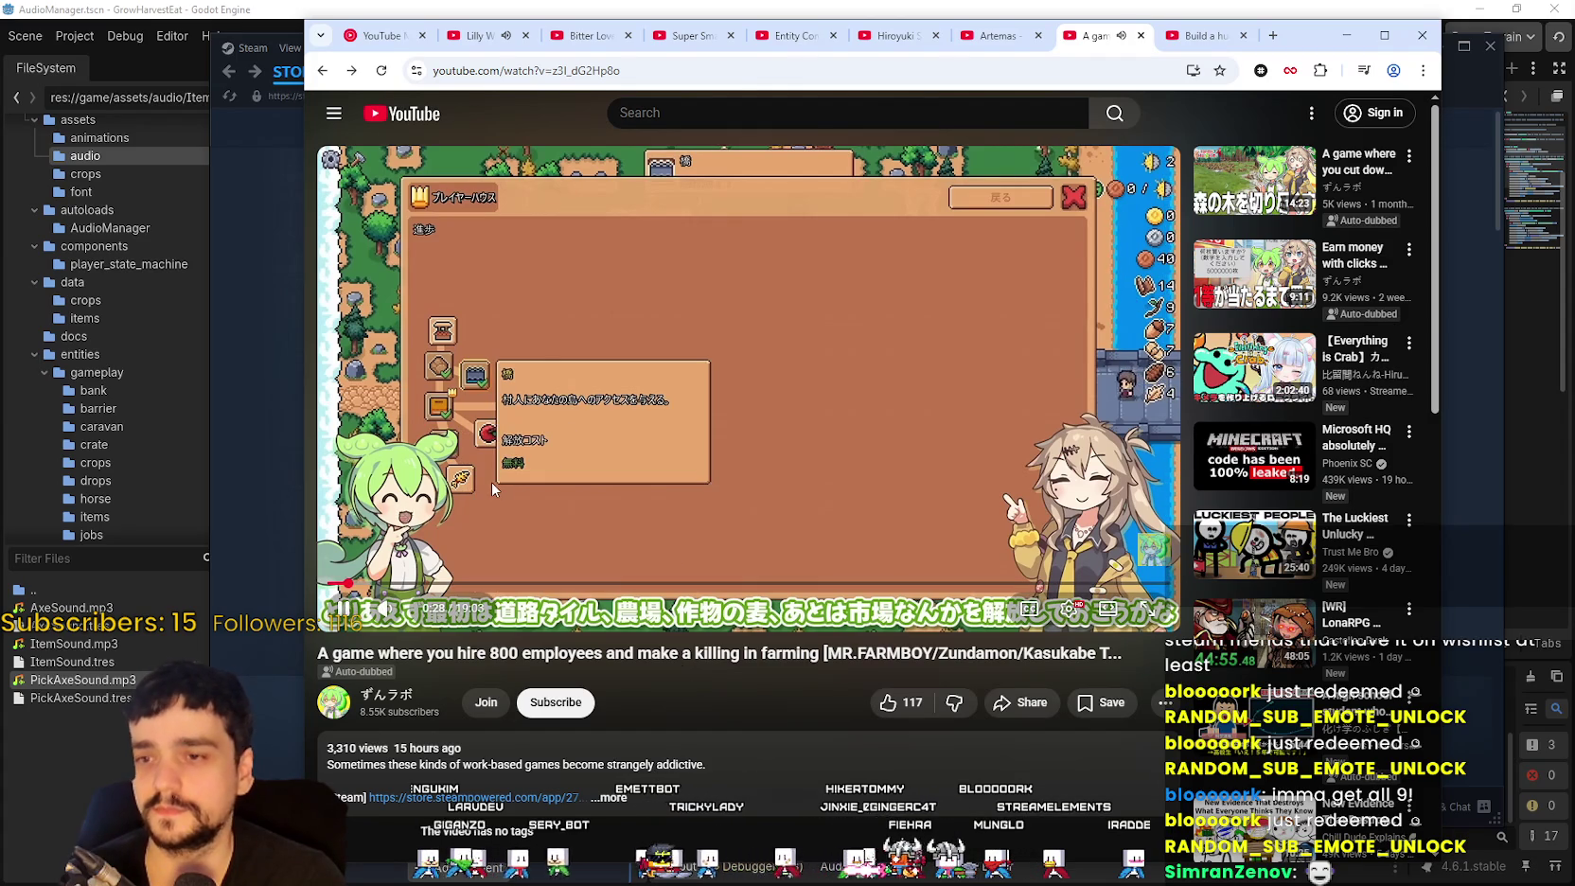
Step: Jump the video ahead to about 10:57 and let it play past eleven minutes
left_click(811, 584)
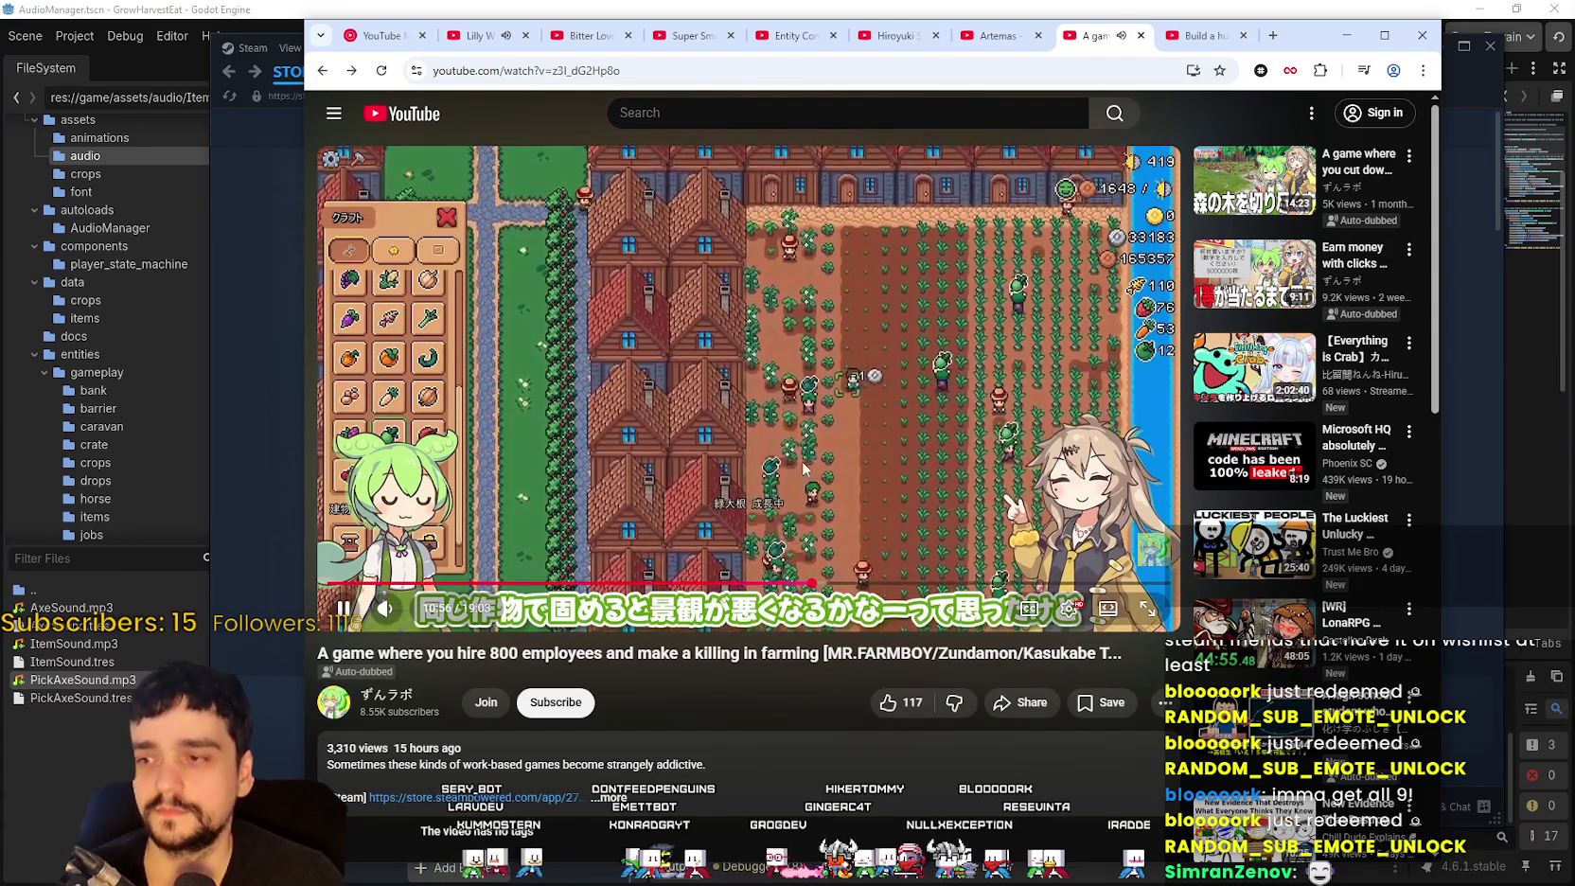
scroll(802, 473, "down", 2)
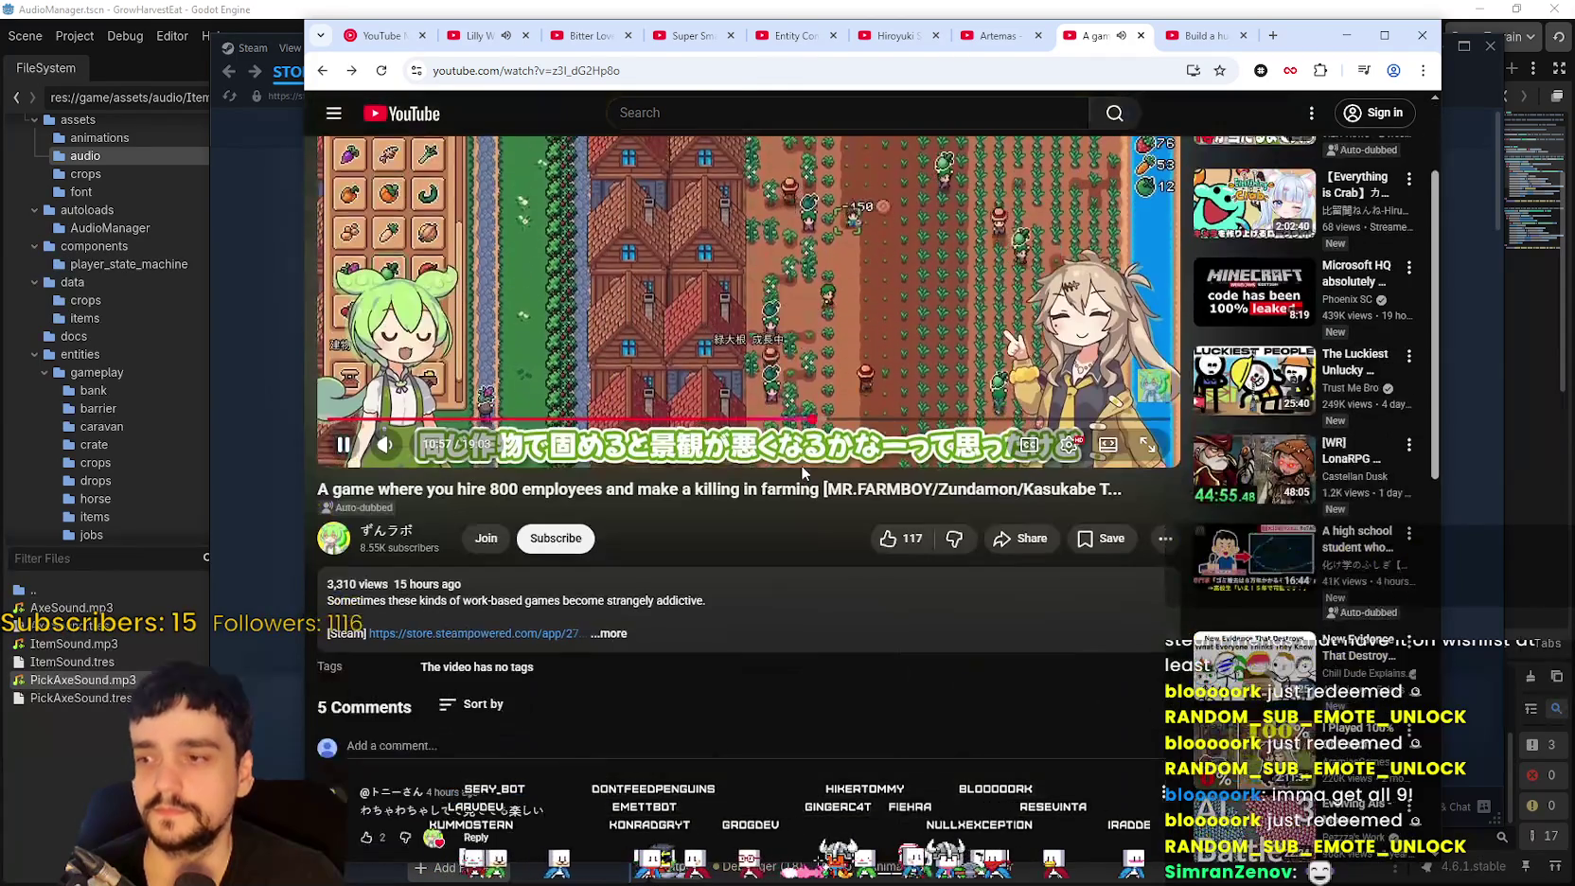
scroll(805, 471, "up", 1)
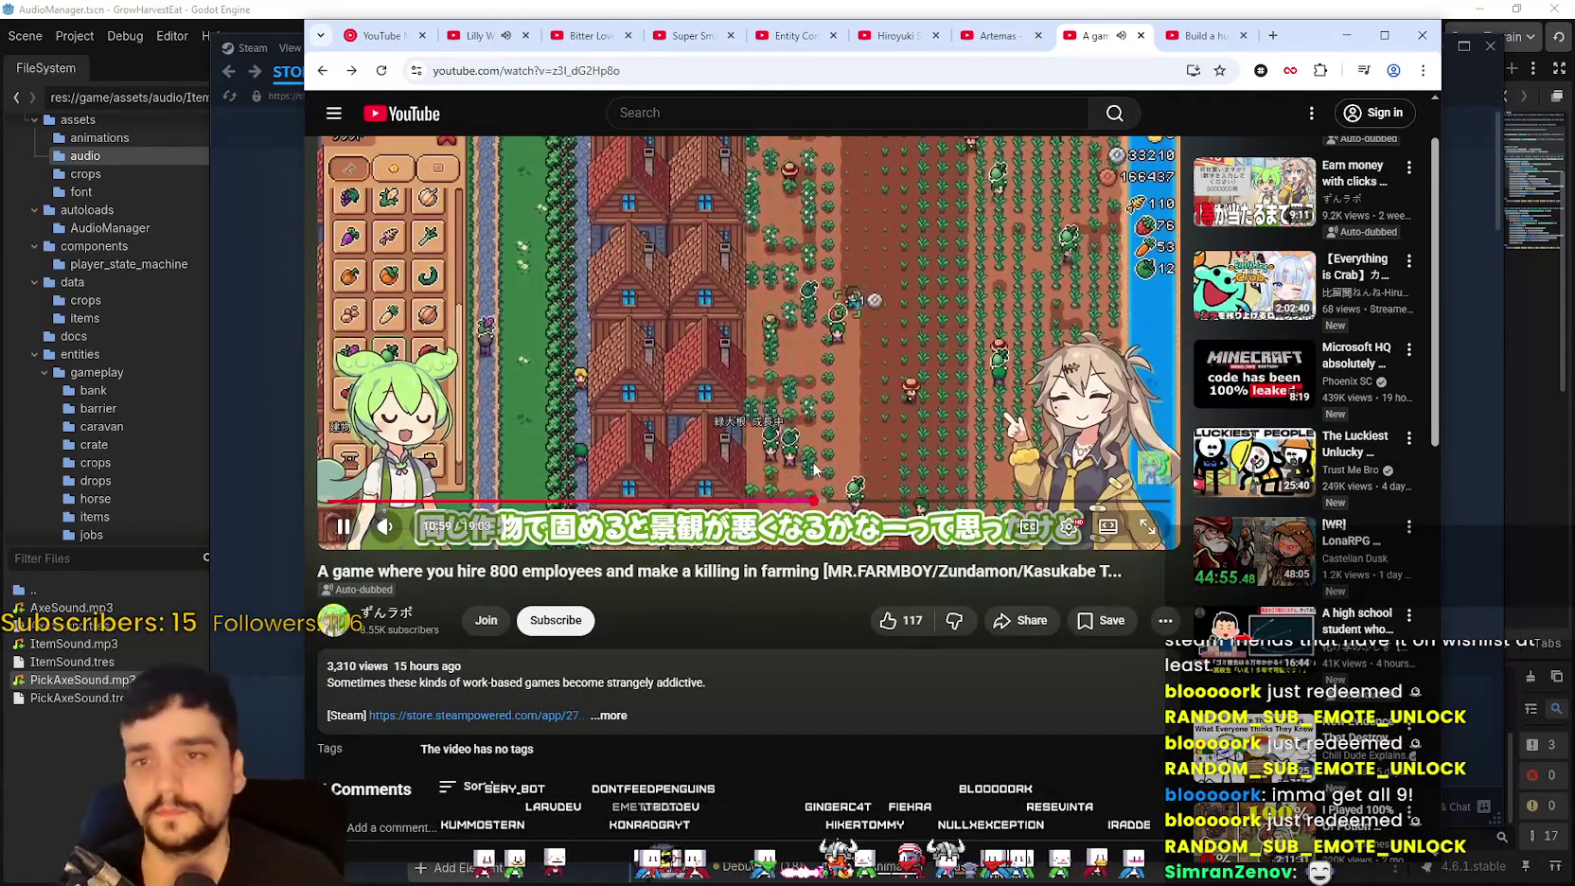
scroll(814, 468, "up", 1)
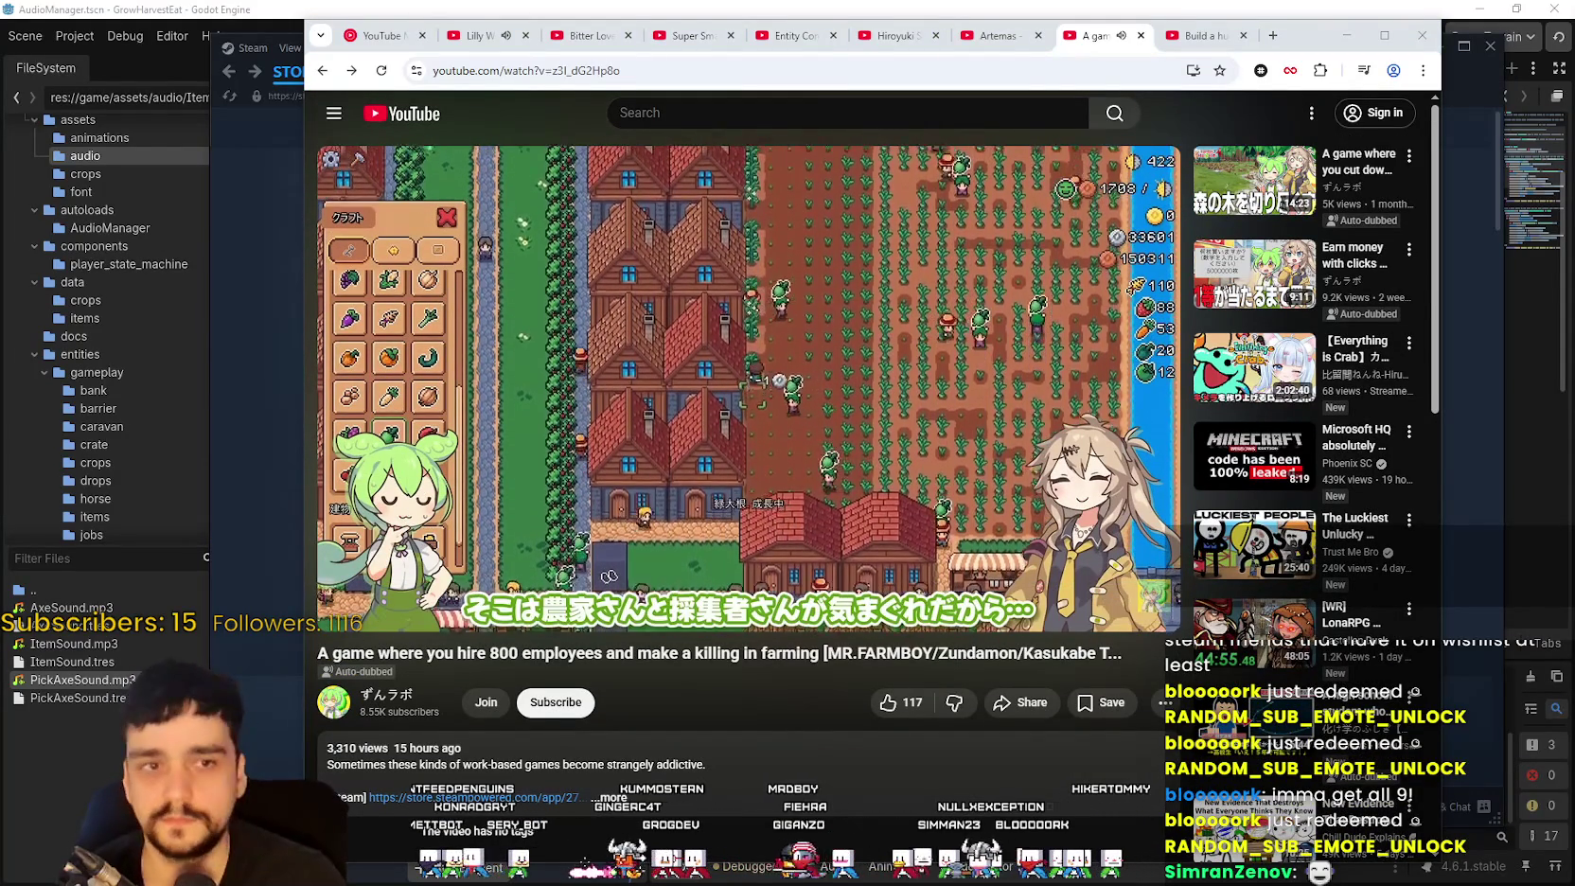
left_click(688, 114)
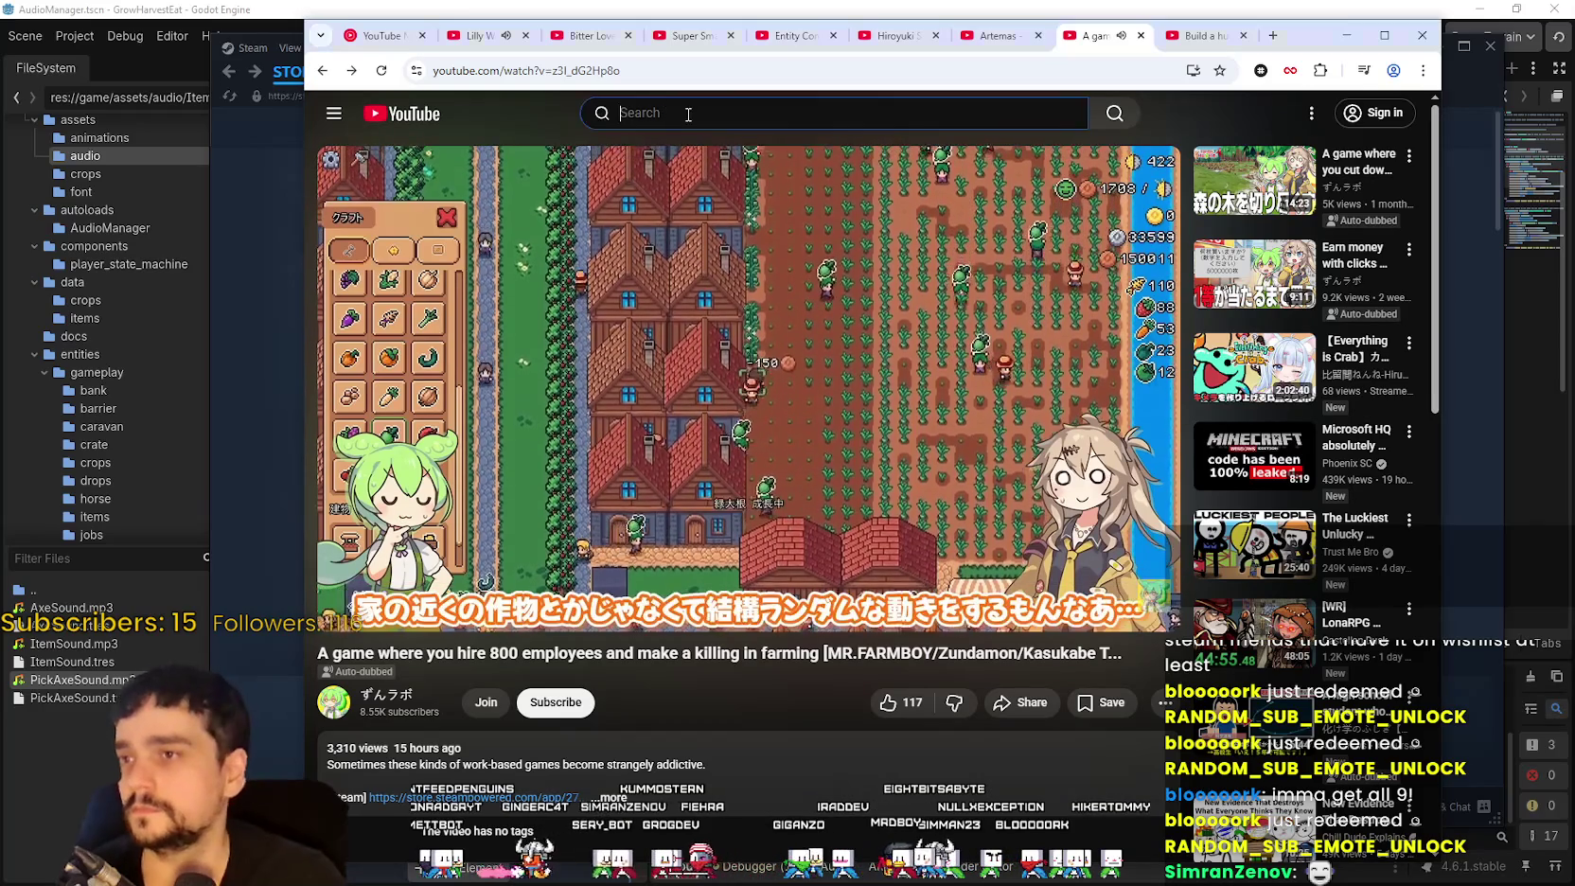
Step: Search YouTube for MR FARMBOY and filter the results to uploads from this week
type("MR FARMB")
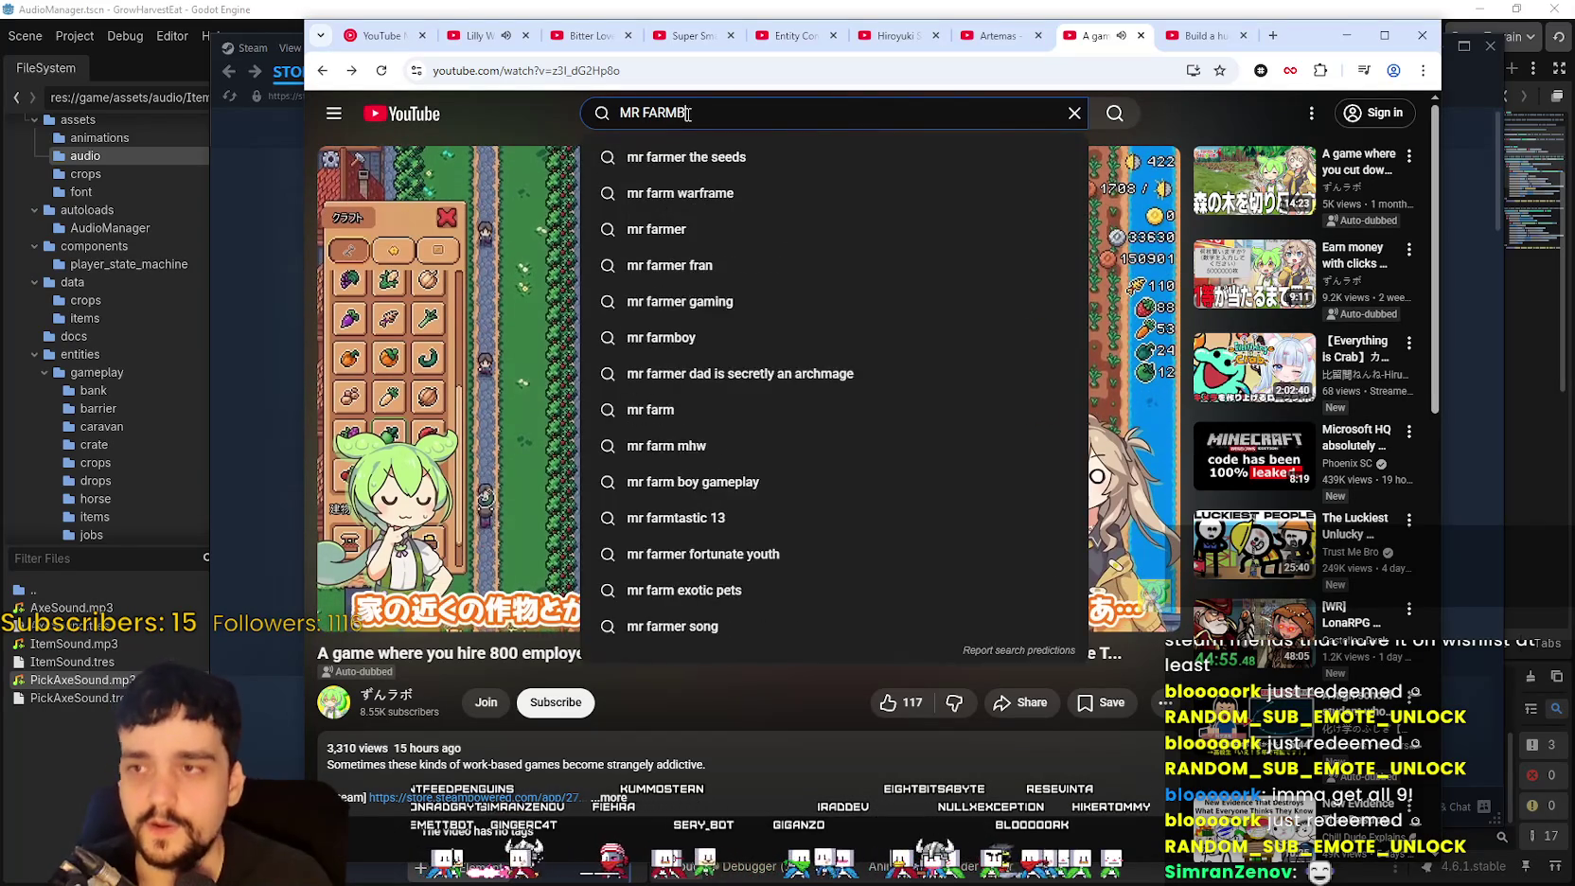
type("OY")
key("Return")
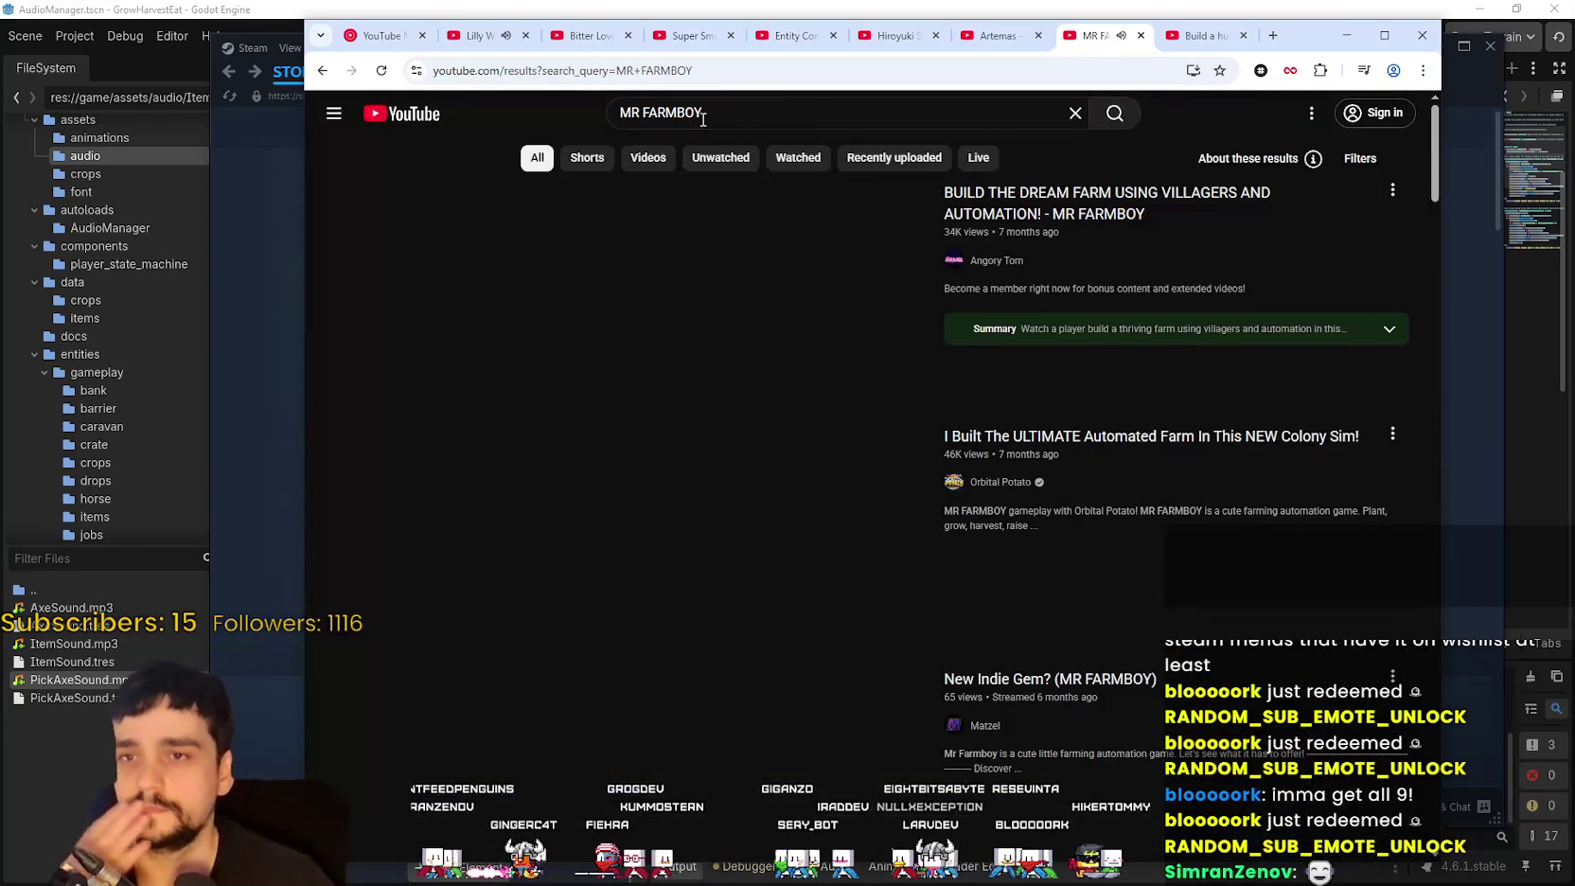
left_click(1344, 159)
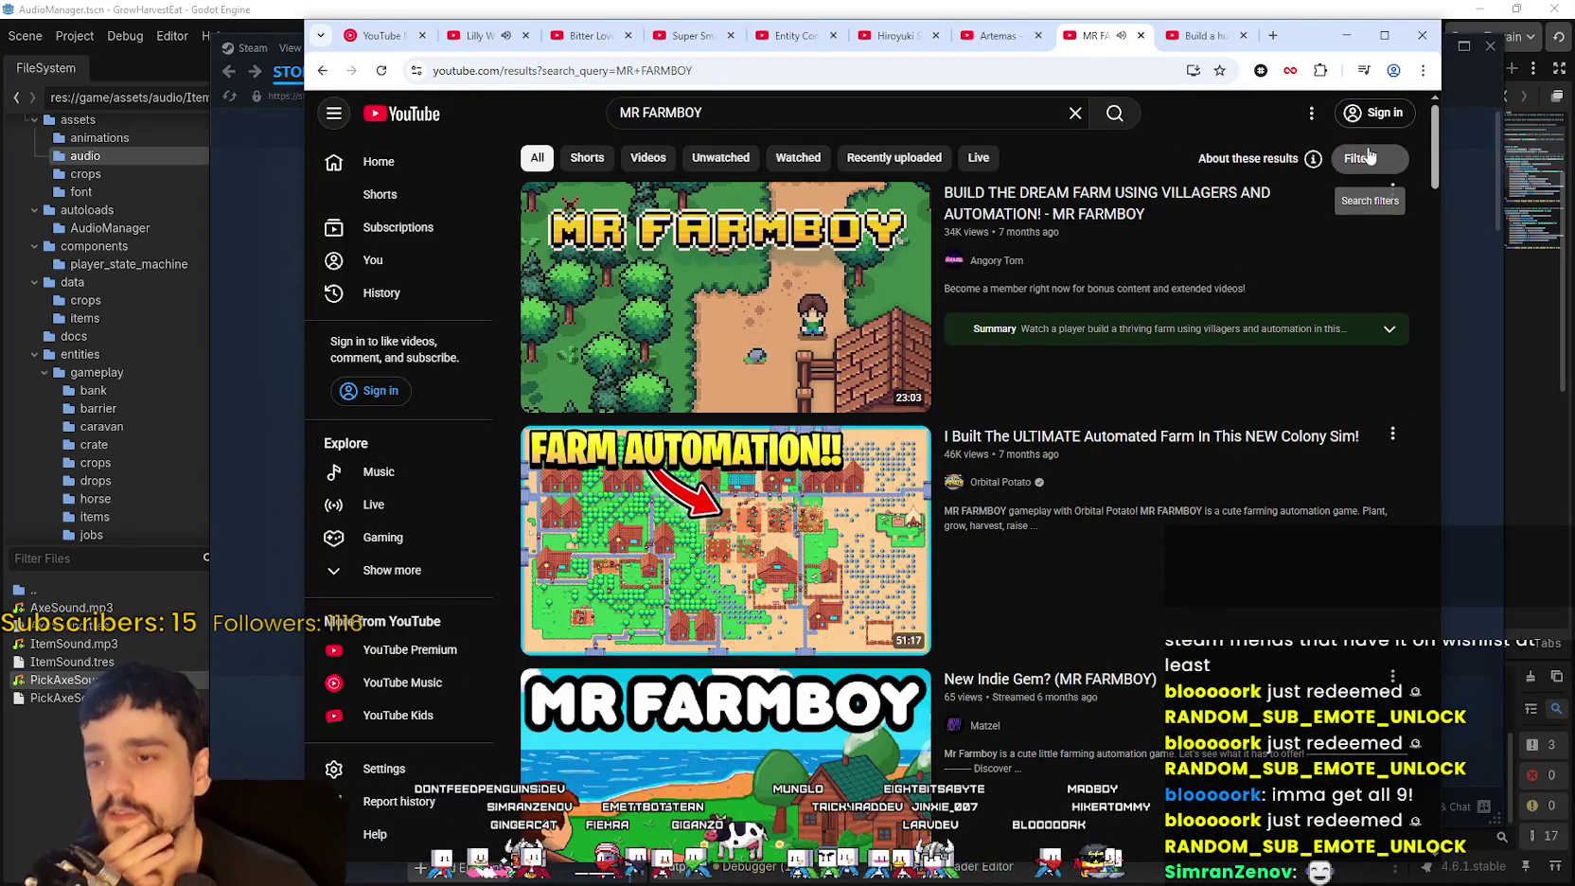
left_click(827, 404)
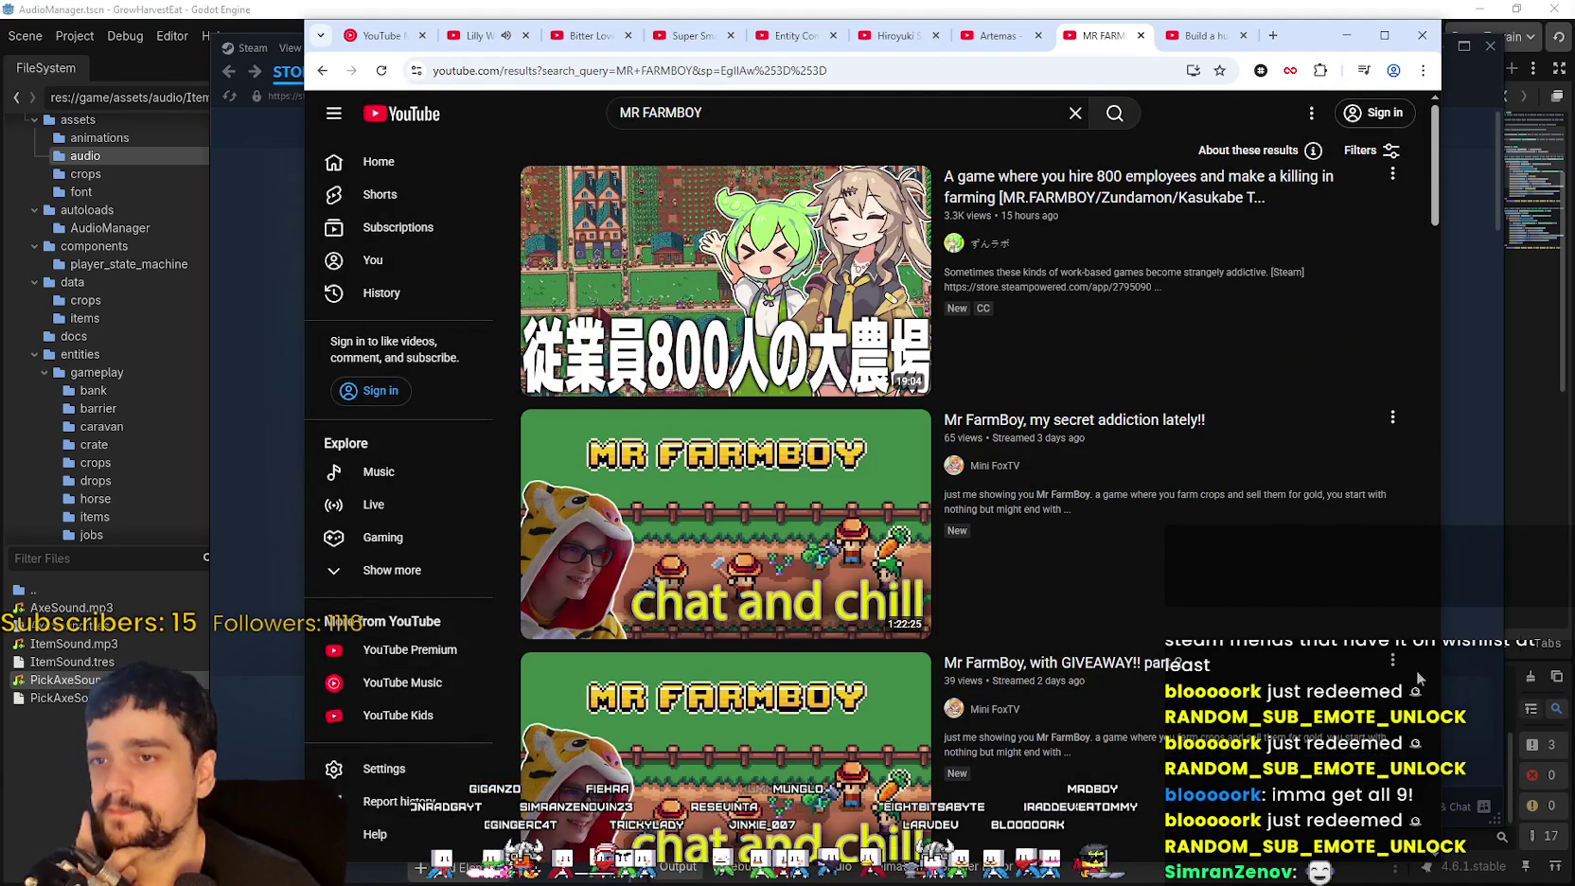
scroll(1298, 627, "down", 4)
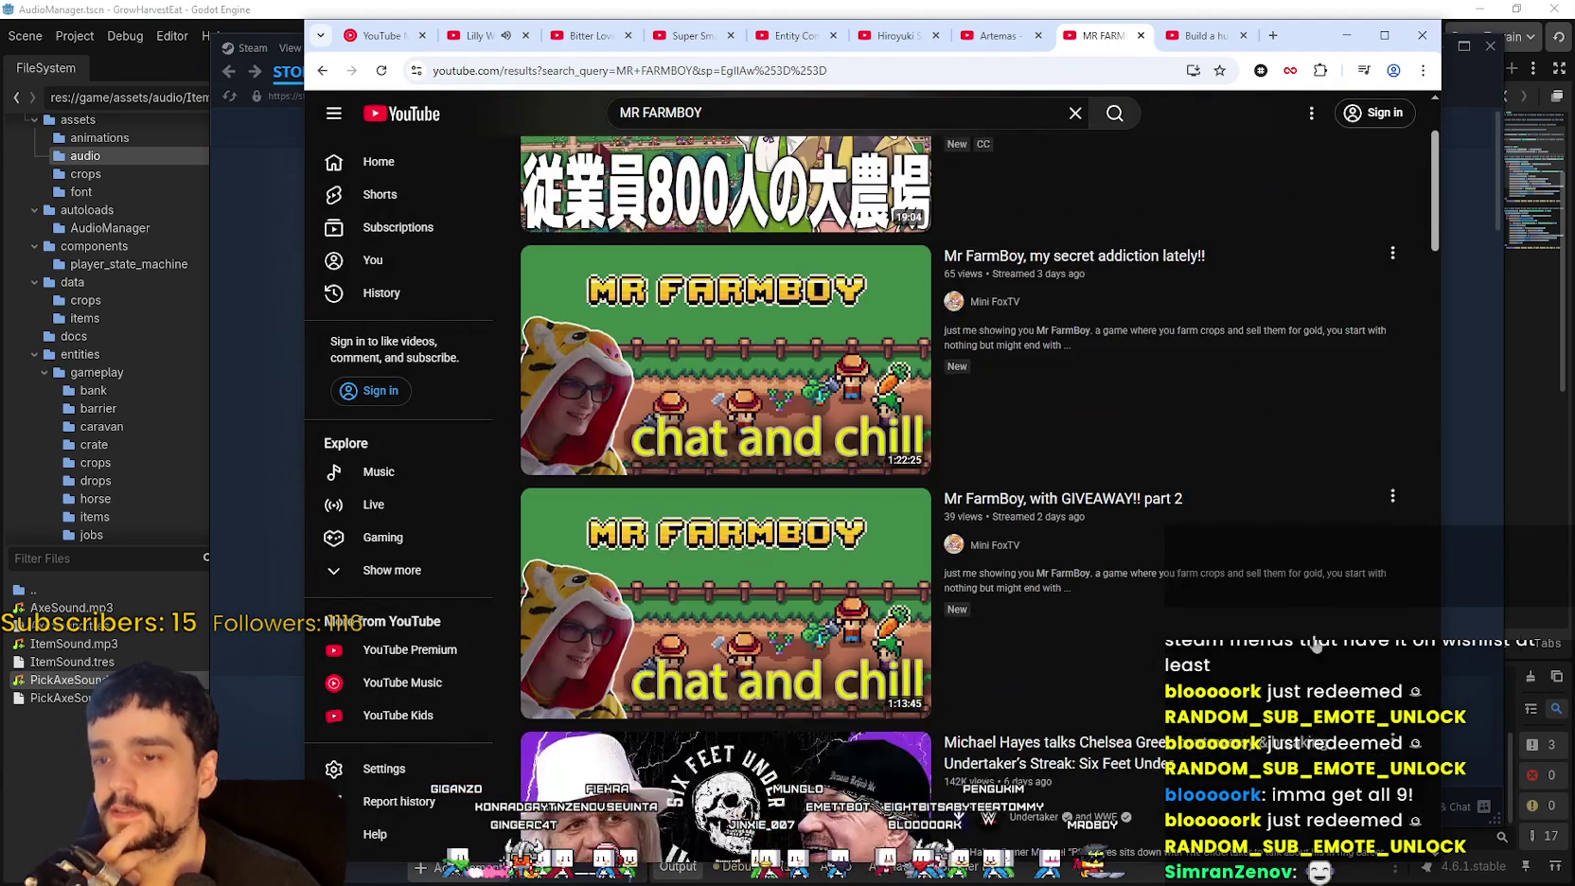
scroll(1299, 626, "up", 2)
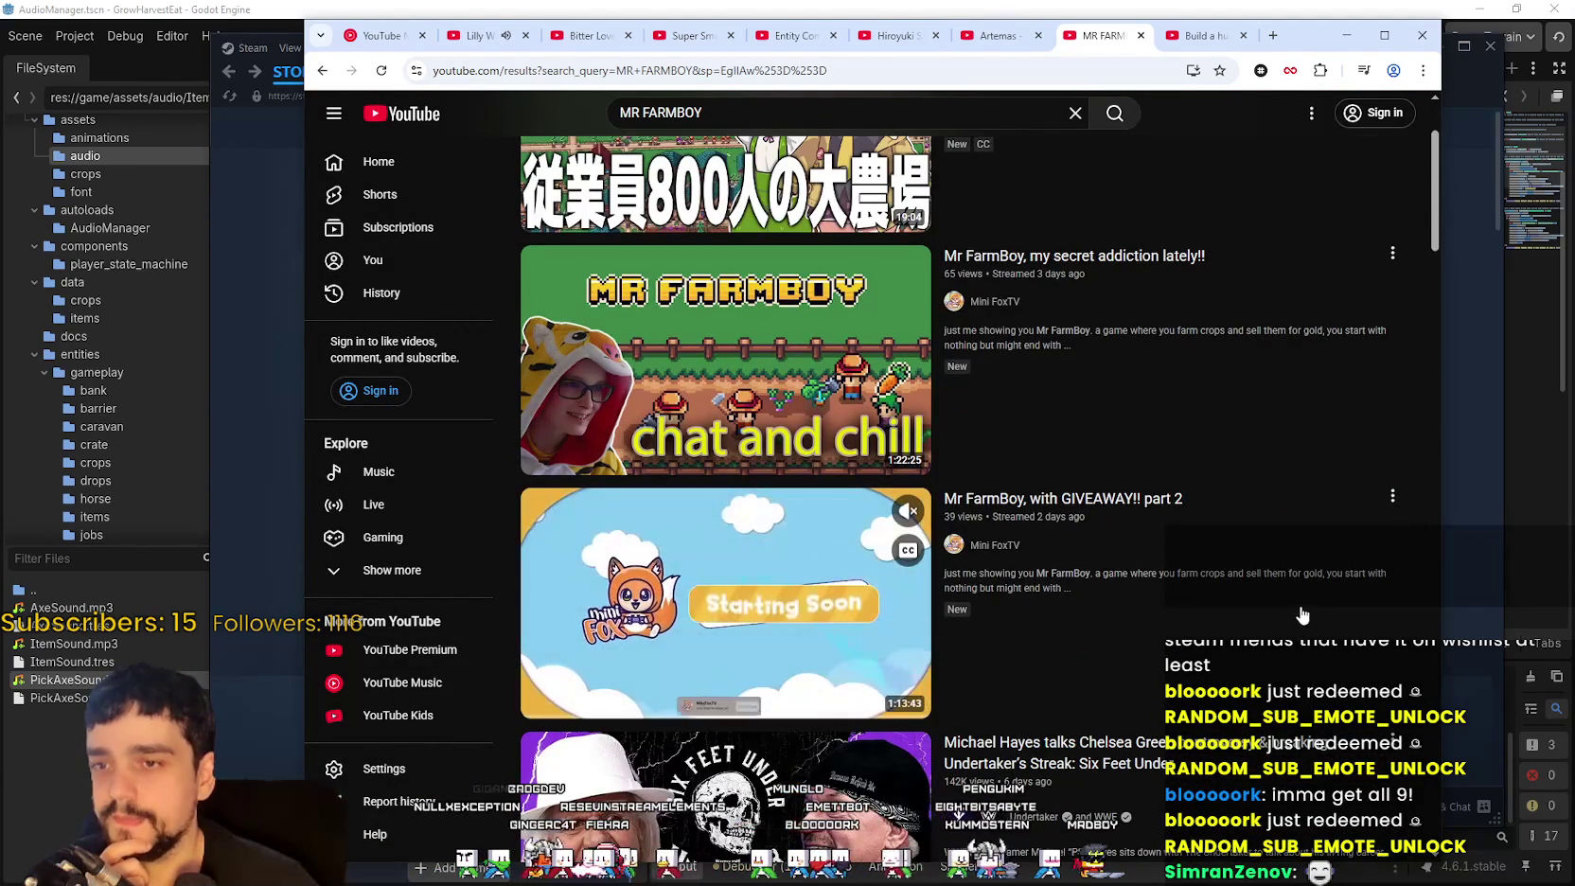
mouse_move(1433, 192)
left_mouse_down()
mouse_move(1449, 207)
mouse_move(1422, 415)
mouse_move(1440, 574)
mouse_move(1412, 649)
mouse_move(1404, 819)
mouse_move(1399, 202)
left_mouse_up()
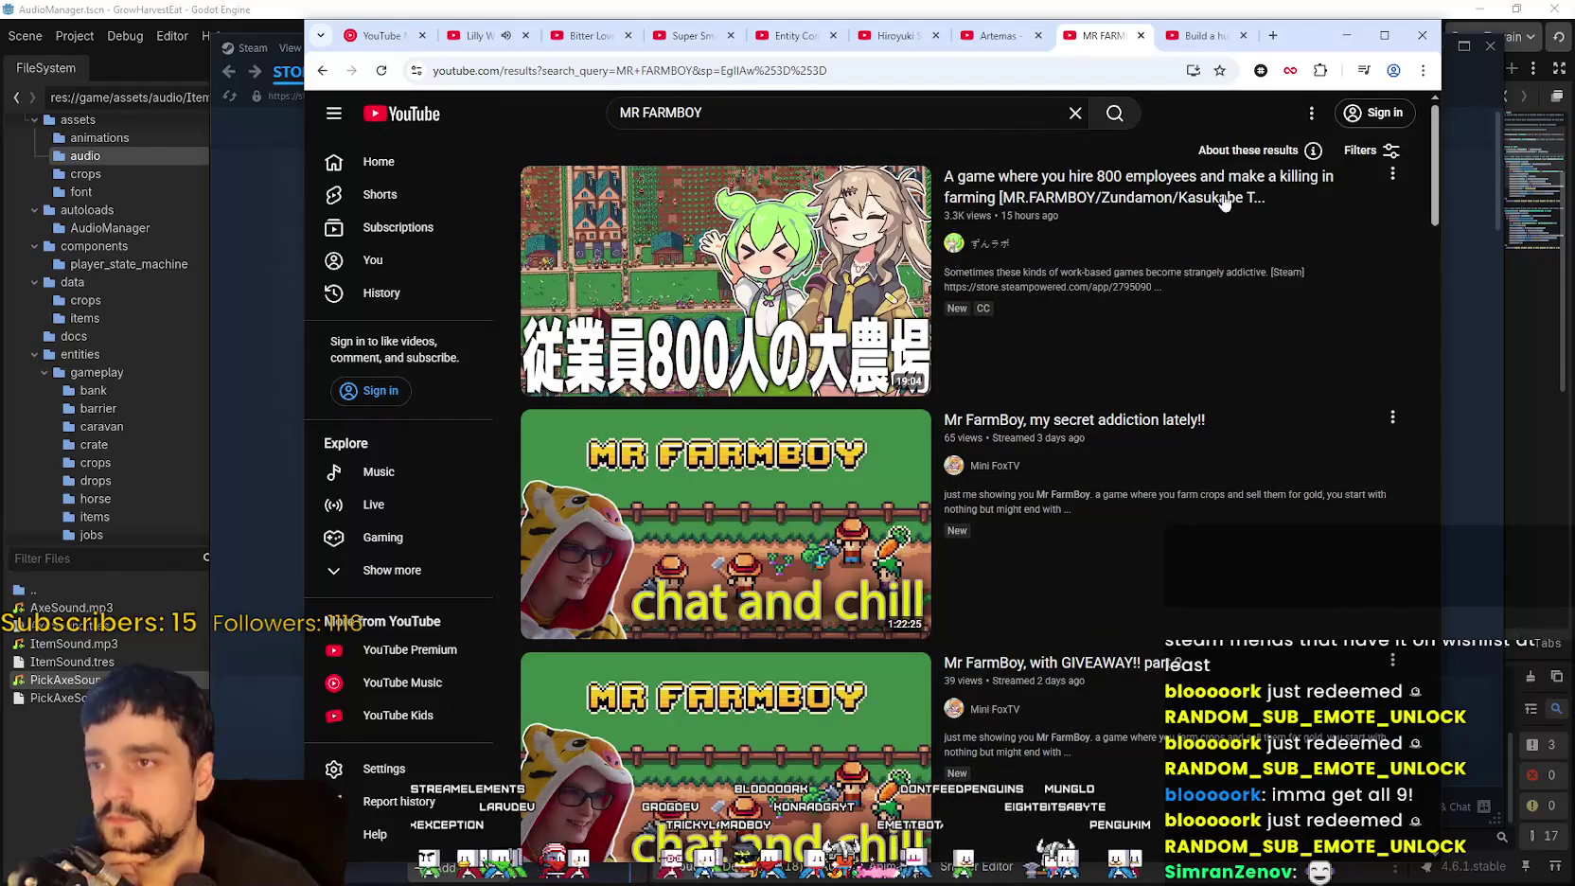
left_click(1367, 152)
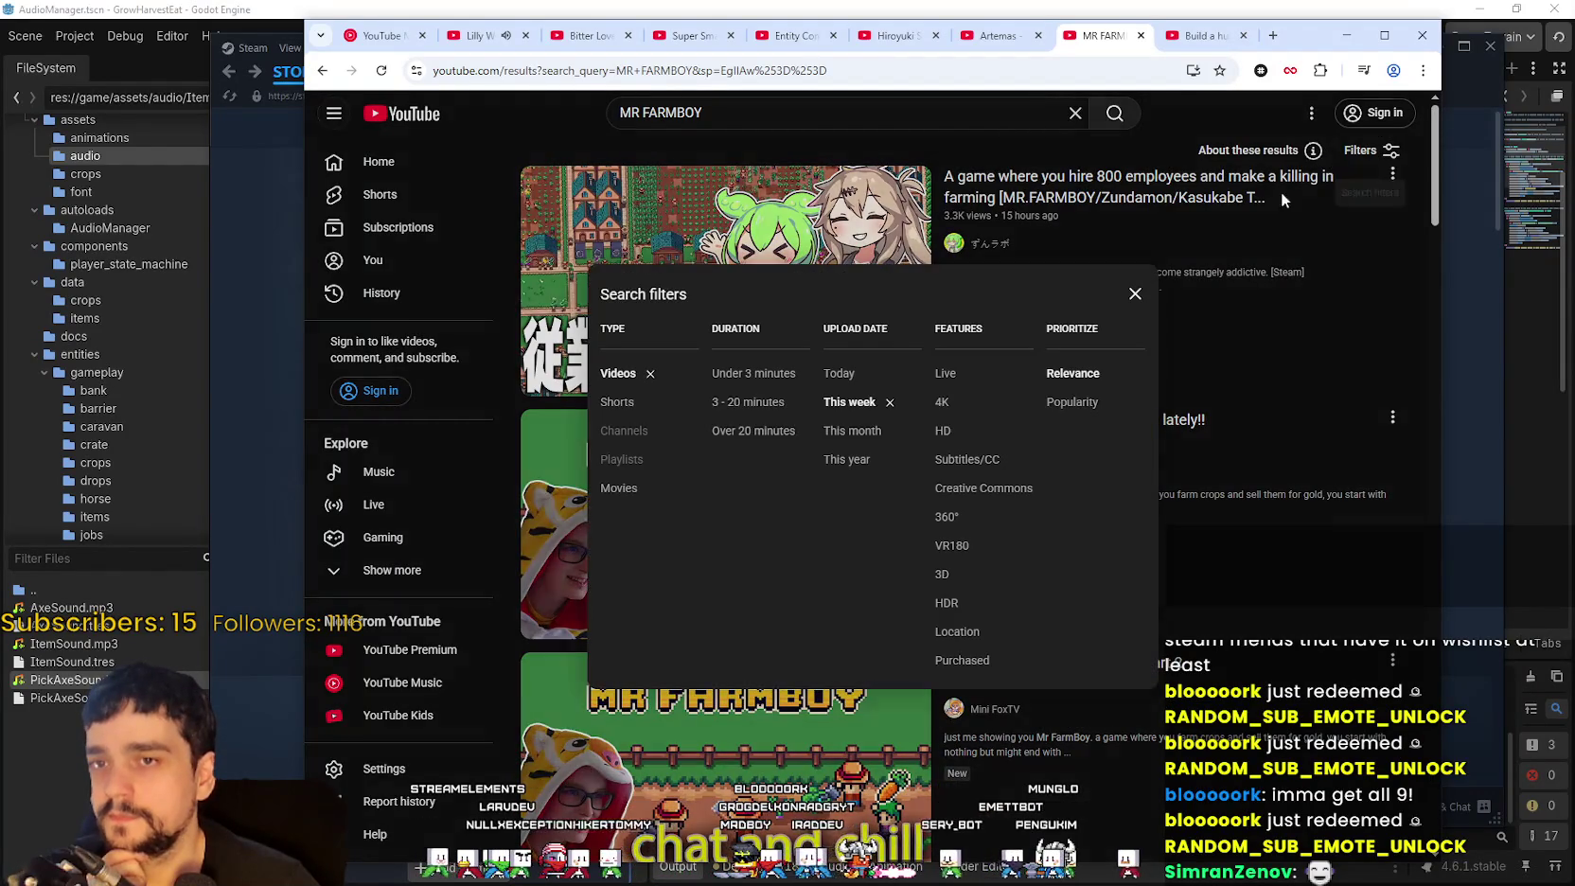
Step: Widen the MR FARMBOY results to this month and turn off captions on the inline preview
left_click(830, 433)
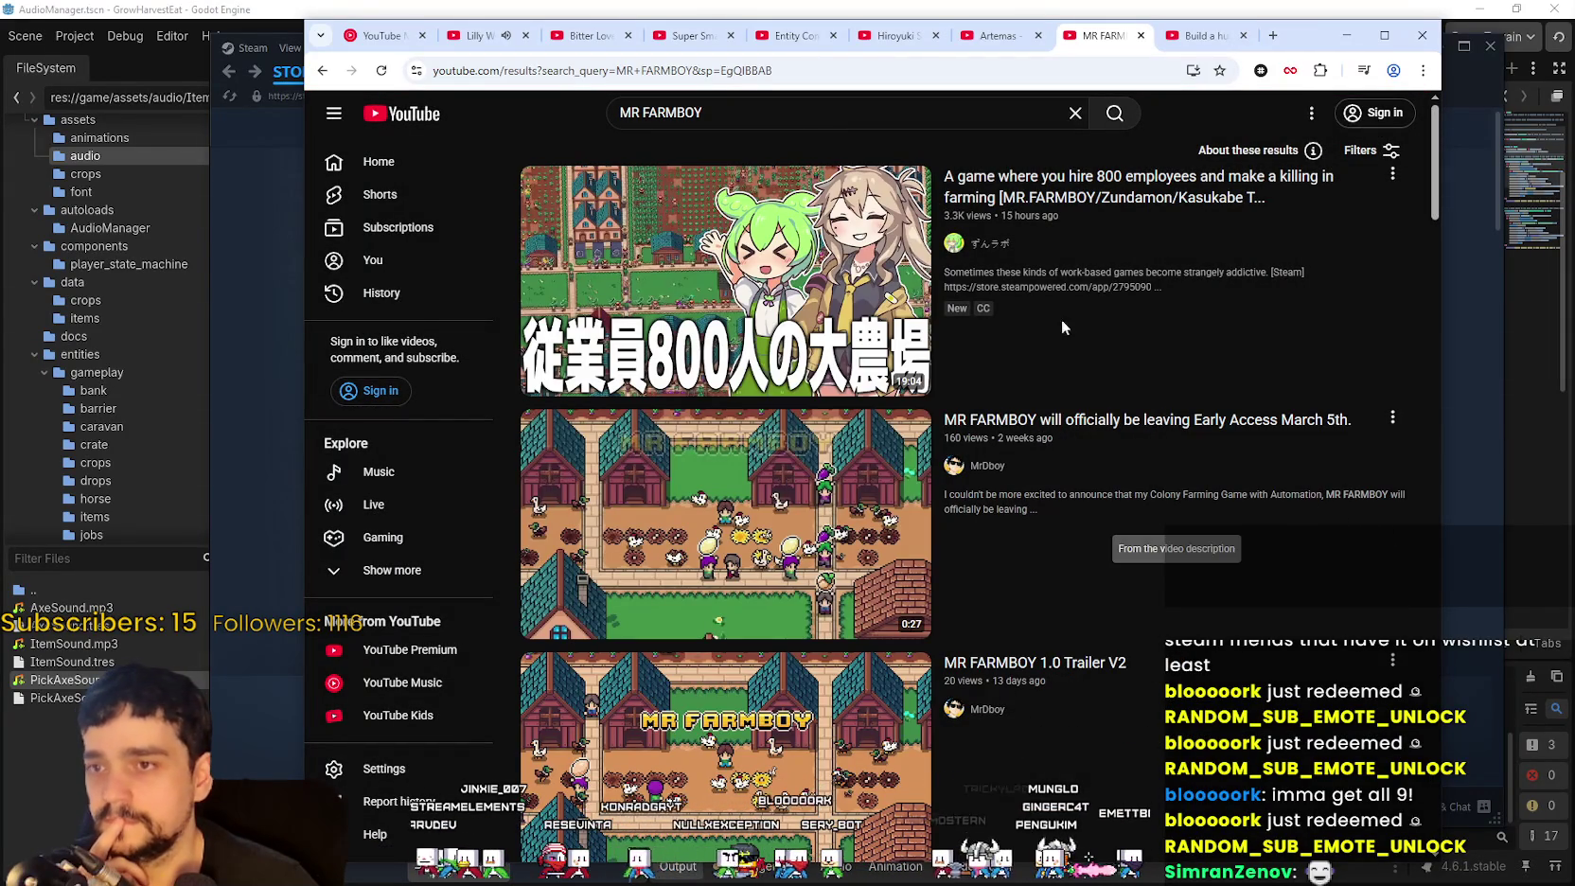
scroll(795, 400, "down", 7)
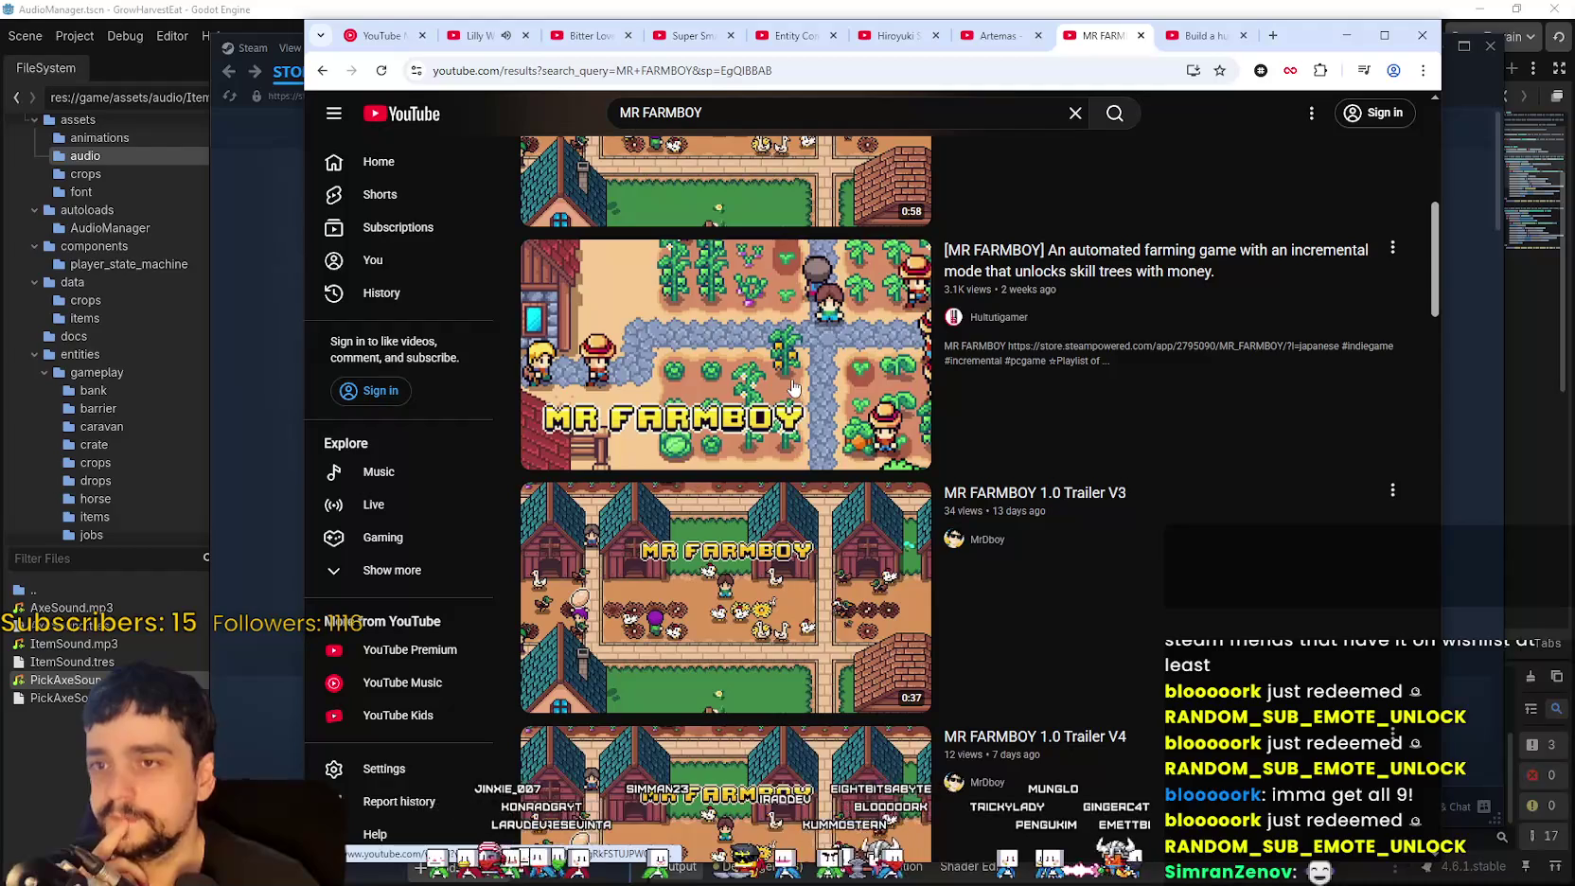
mouse_move(795, 386)
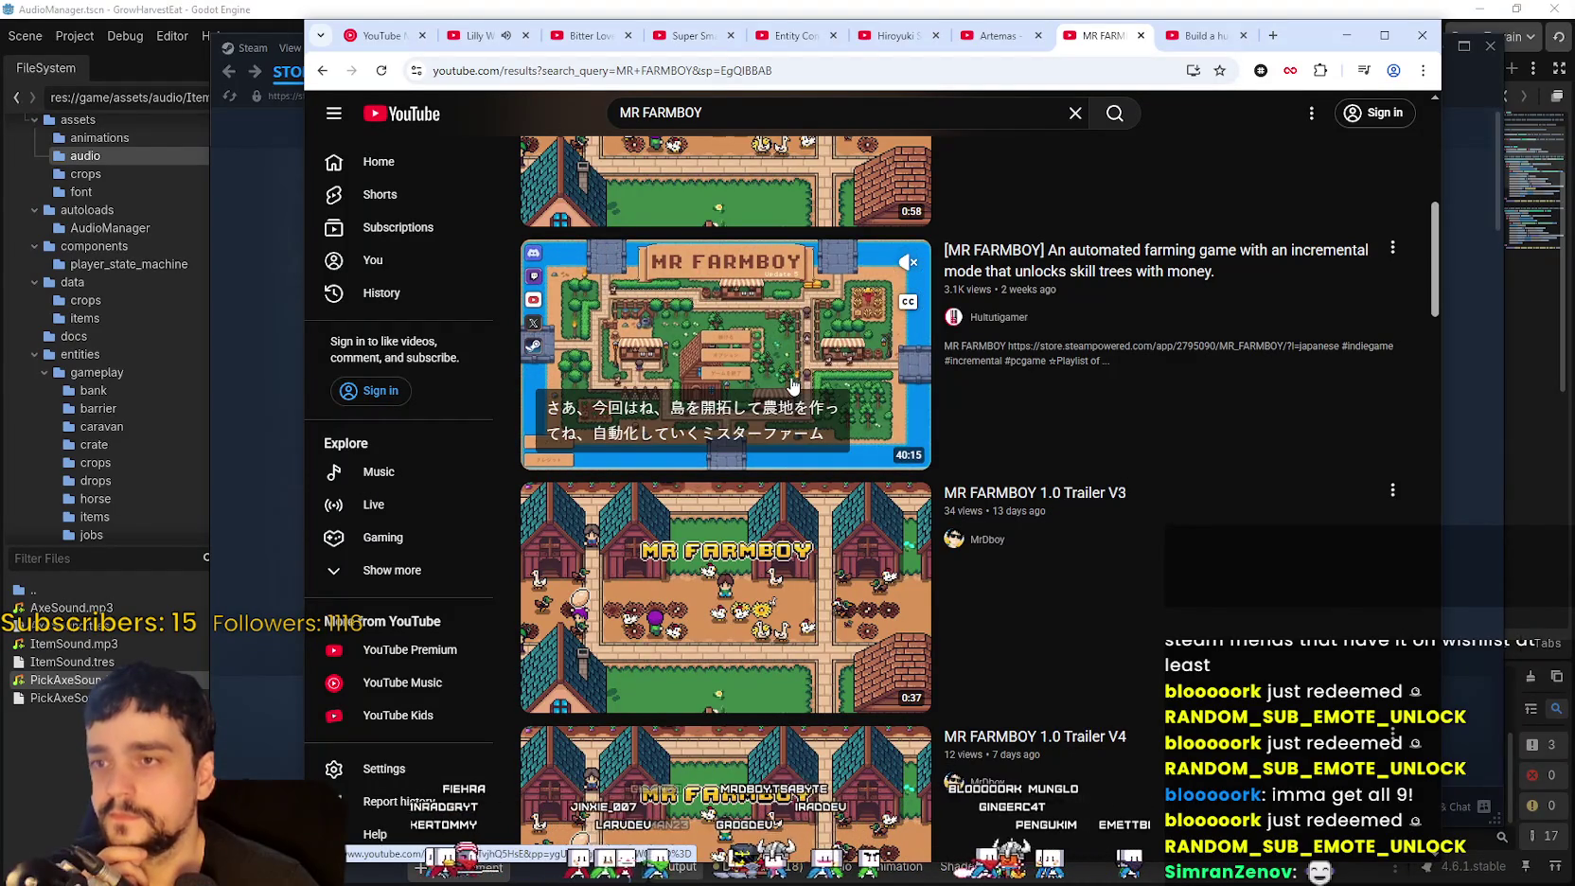
left_click(906, 303)
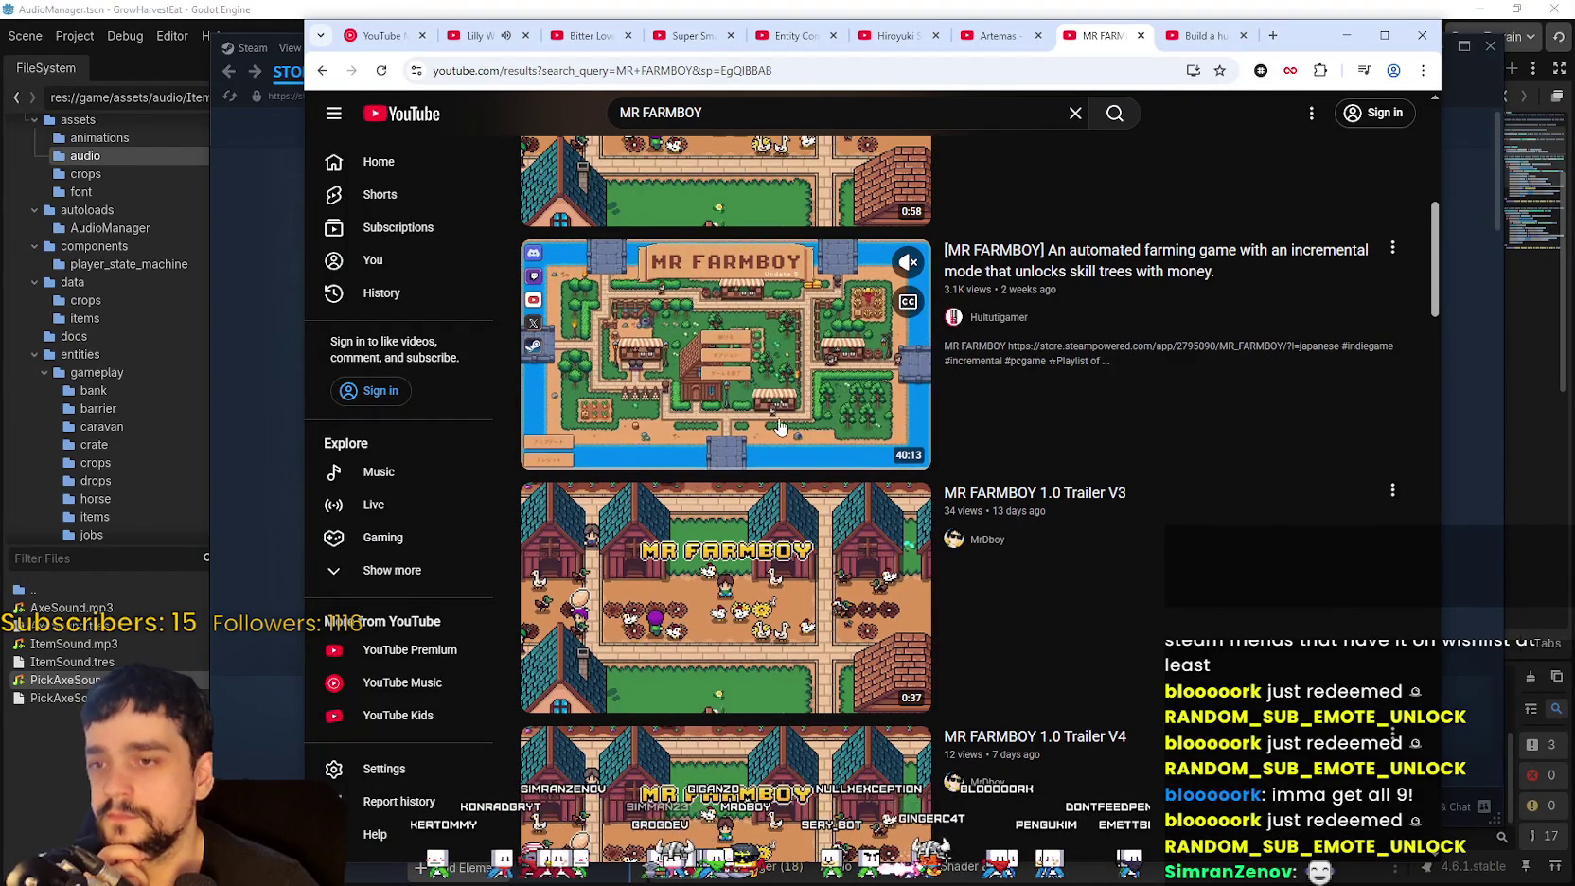
scroll(804, 426, "down", 3)
scroll(701, 568, "up", 5)
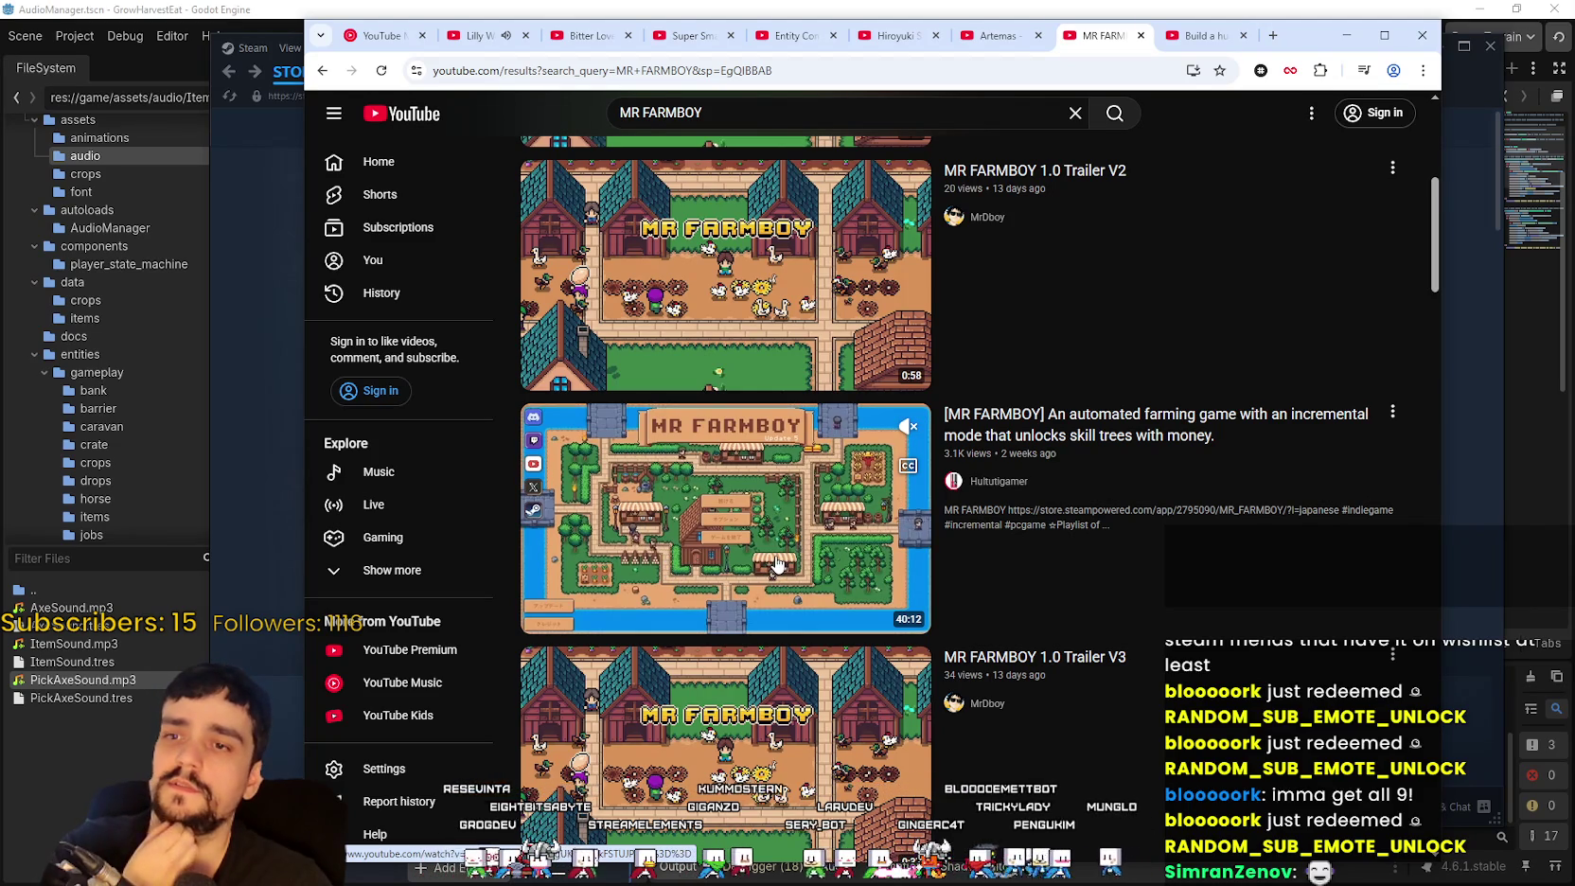
Step: Browse down through the month's MR FARMBOY results and back toward the top
scroll(798, 593, "down", 7)
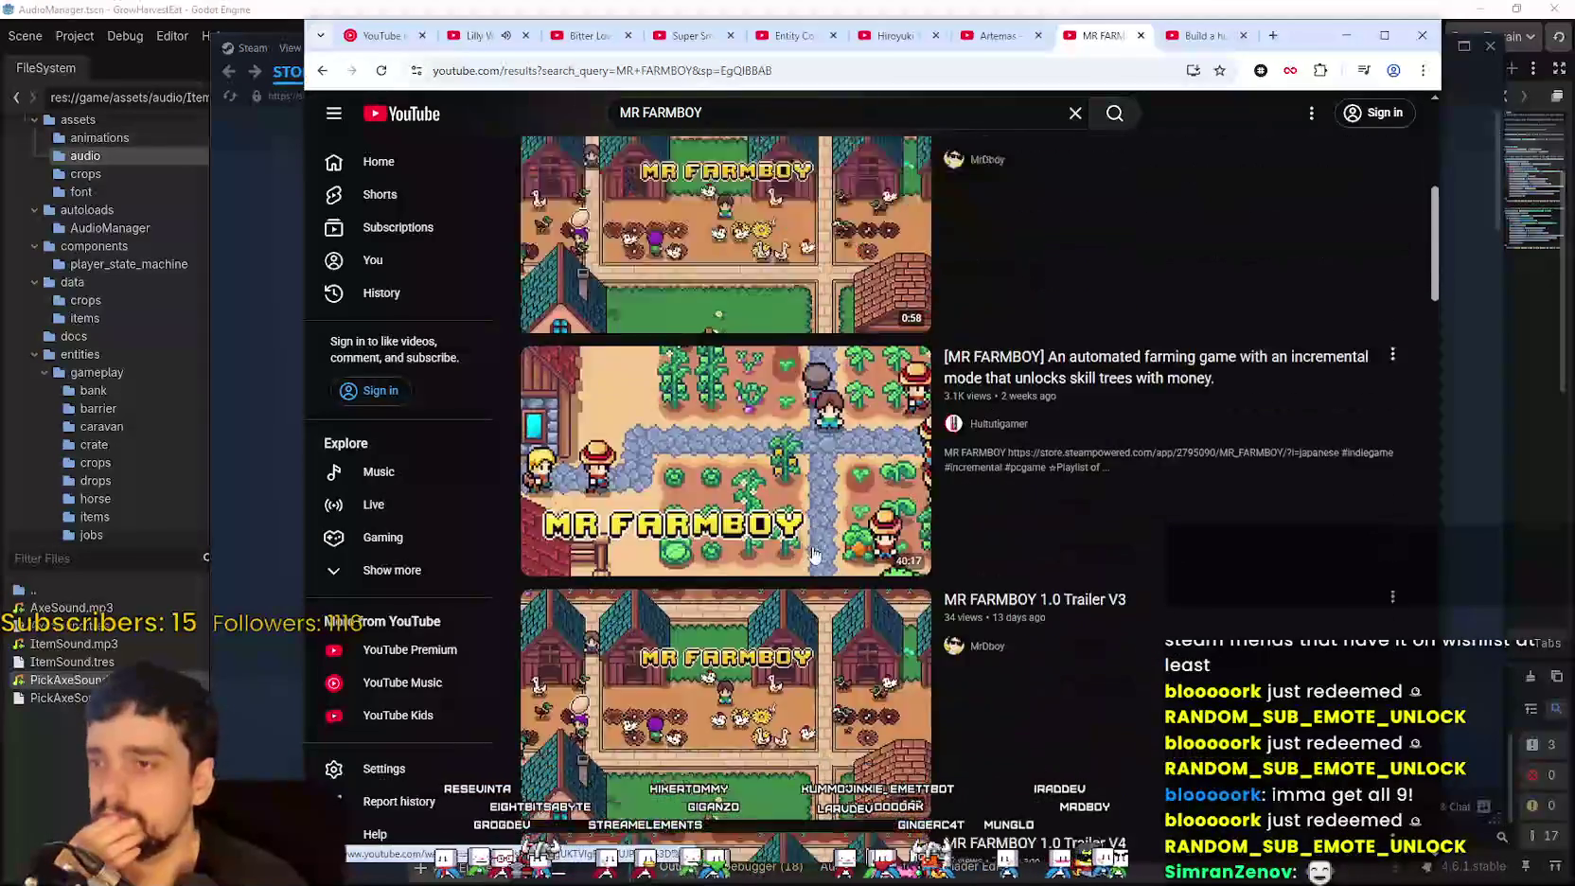
mouse_move(1436, 334)
left_mouse_down()
mouse_move(1449, 405)
mouse_move(1434, 493)
mouse_move(1427, 407)
mouse_move(1424, 753)
mouse_move(1423, 699)
left_mouse_up()
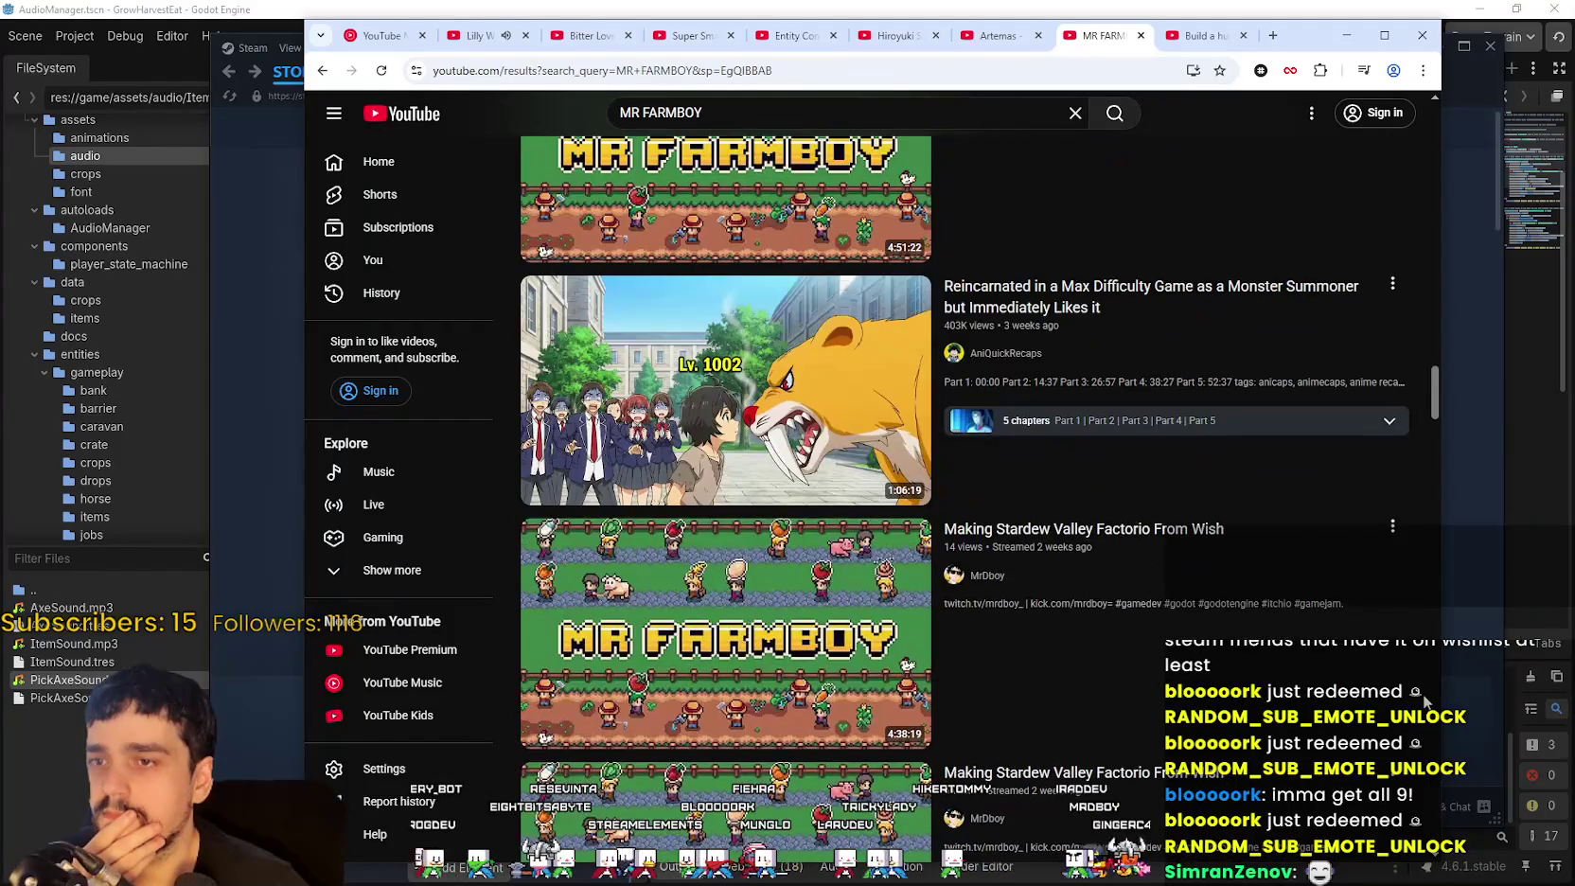
scroll(1337, 608, "down", 3)
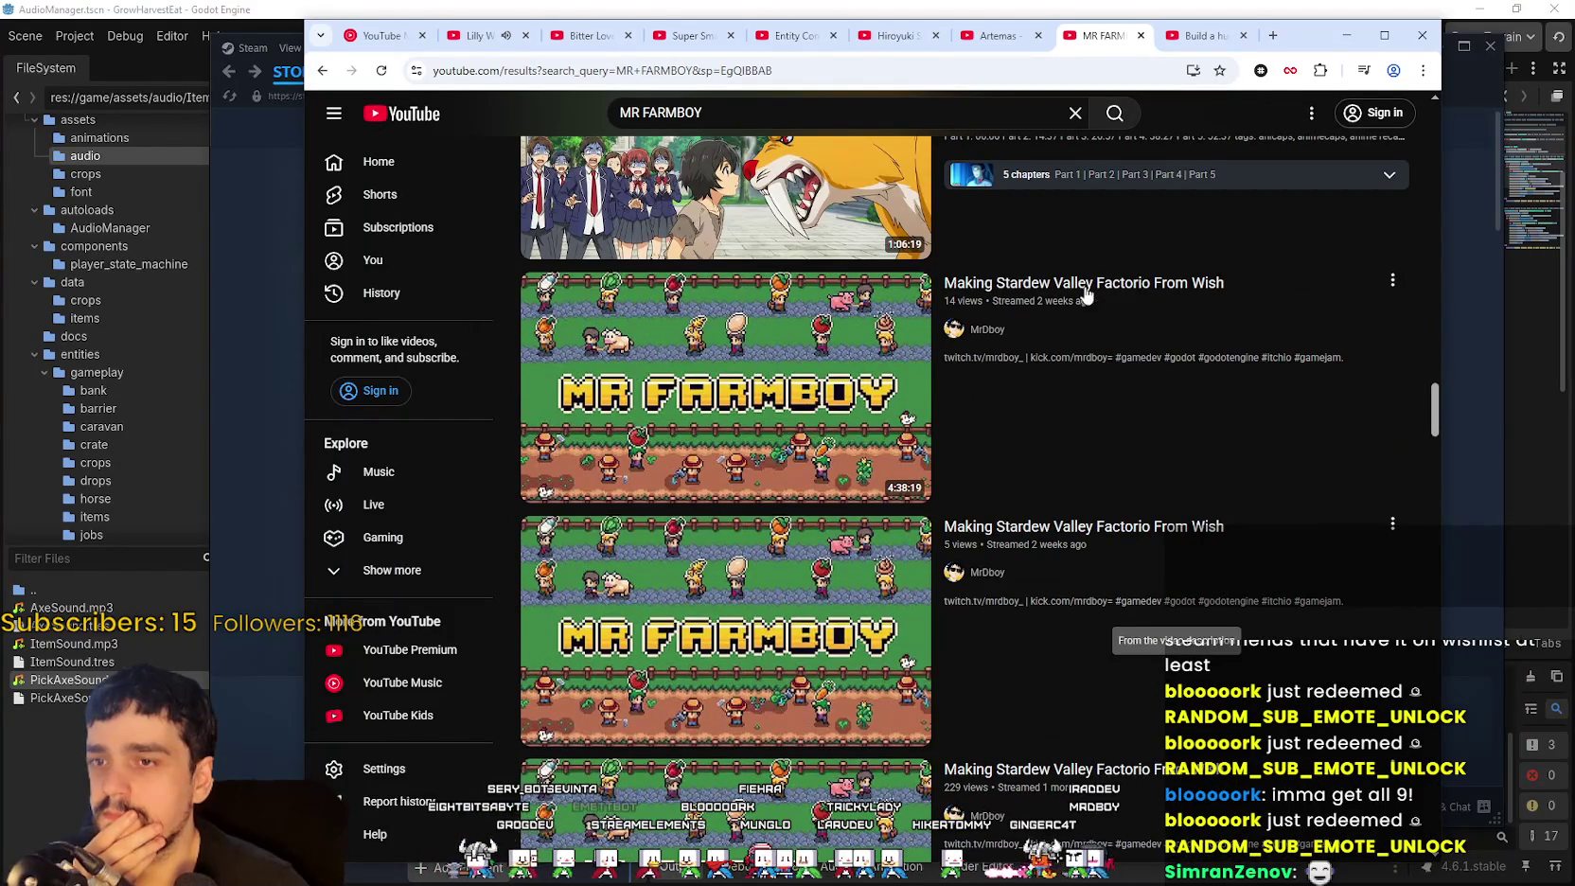
mouse_move(1081, 382)
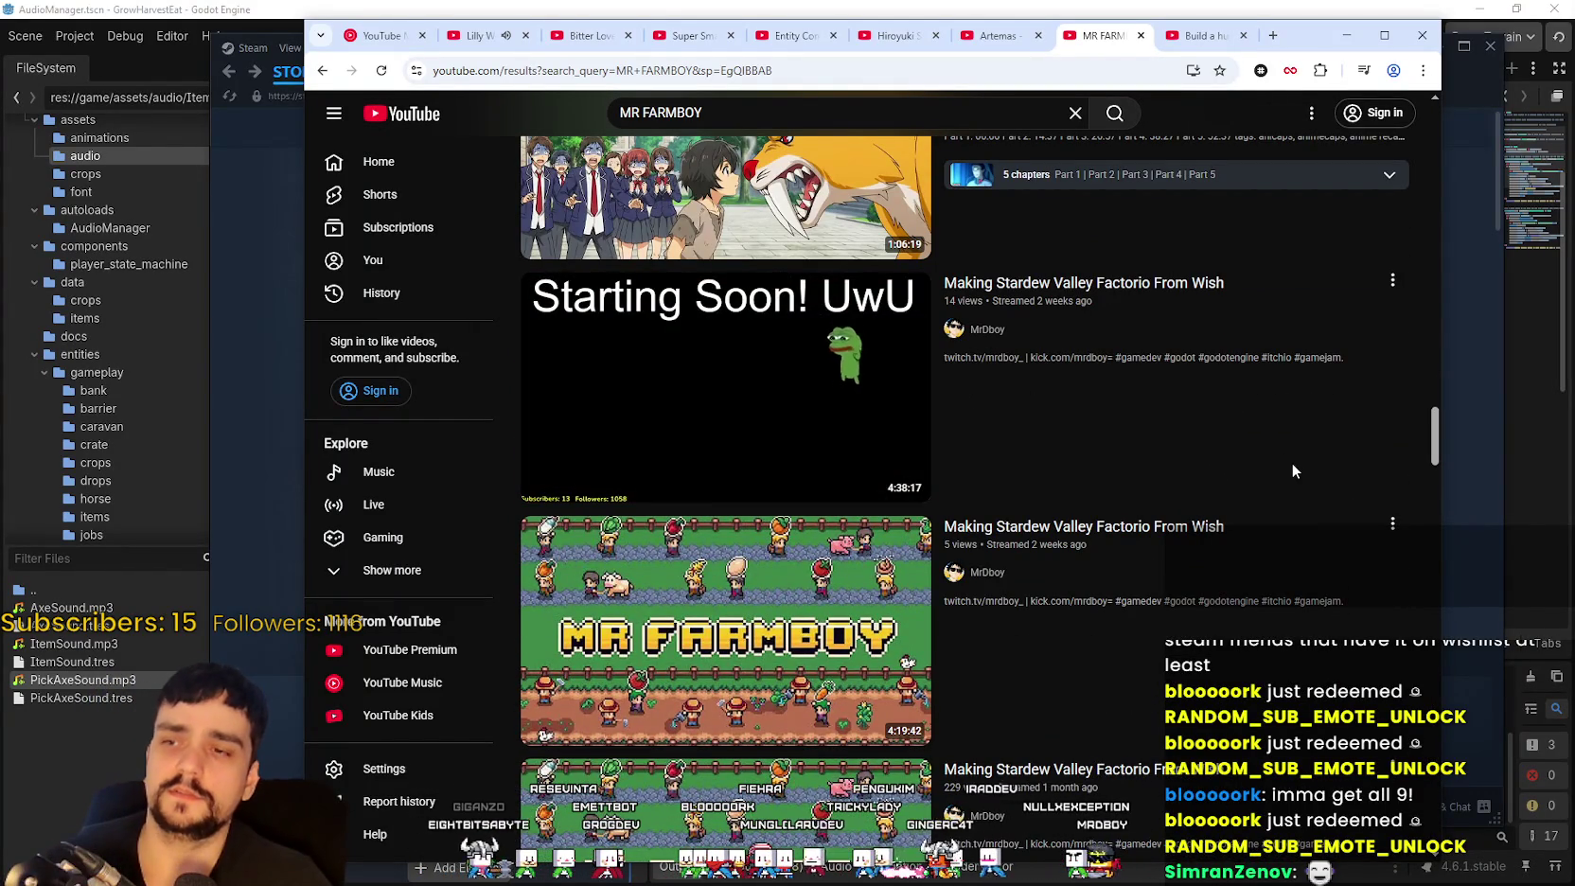
scroll(1295, 473, "down", 6)
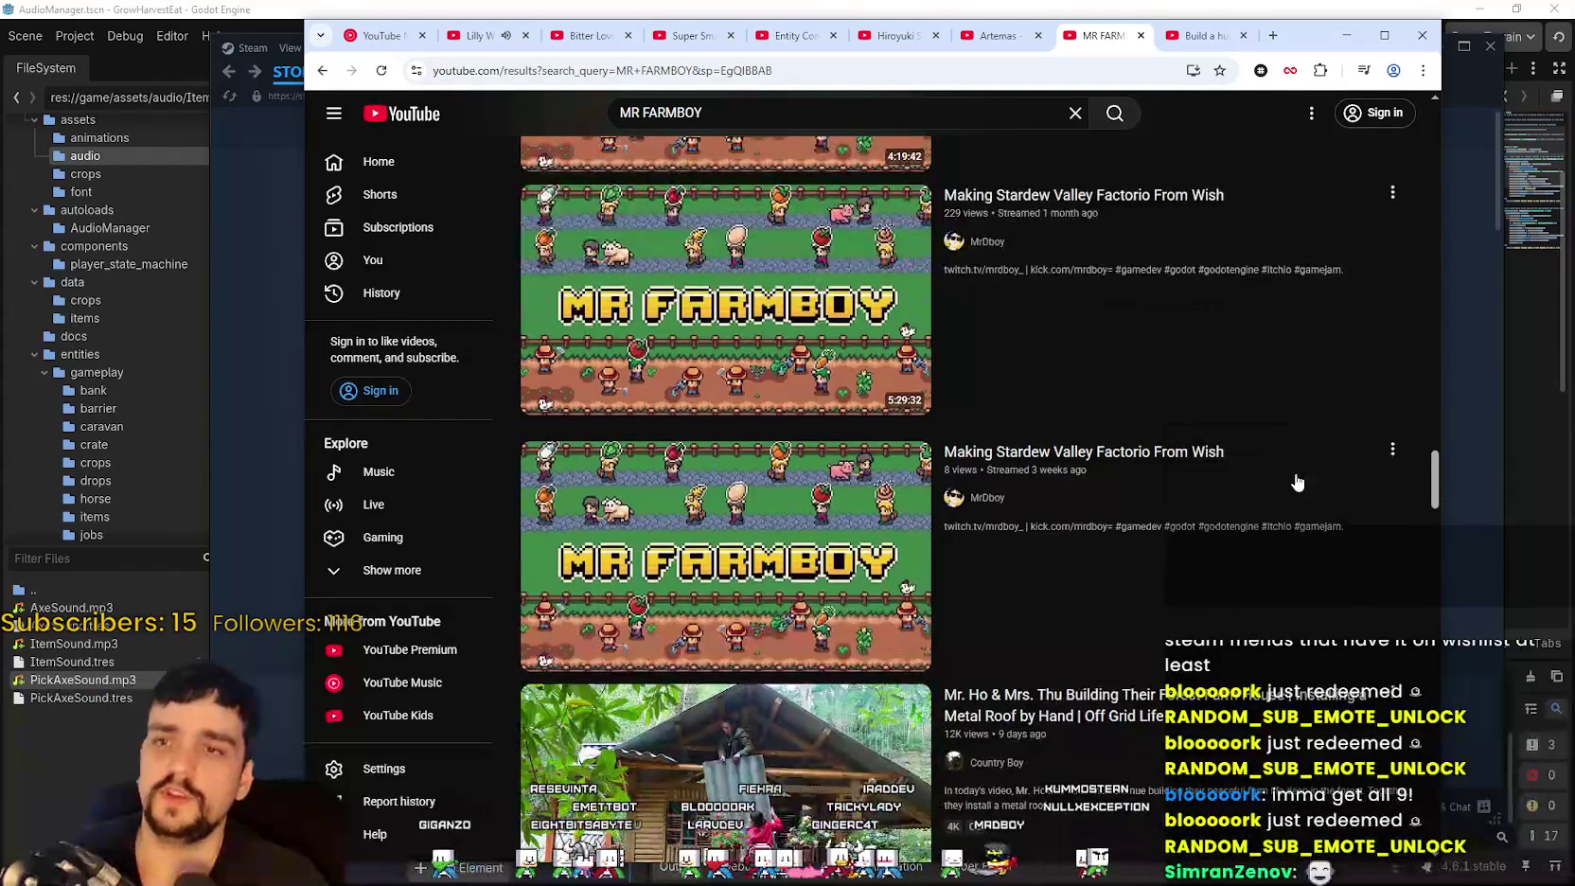
scroll(1297, 482, "down", 3)
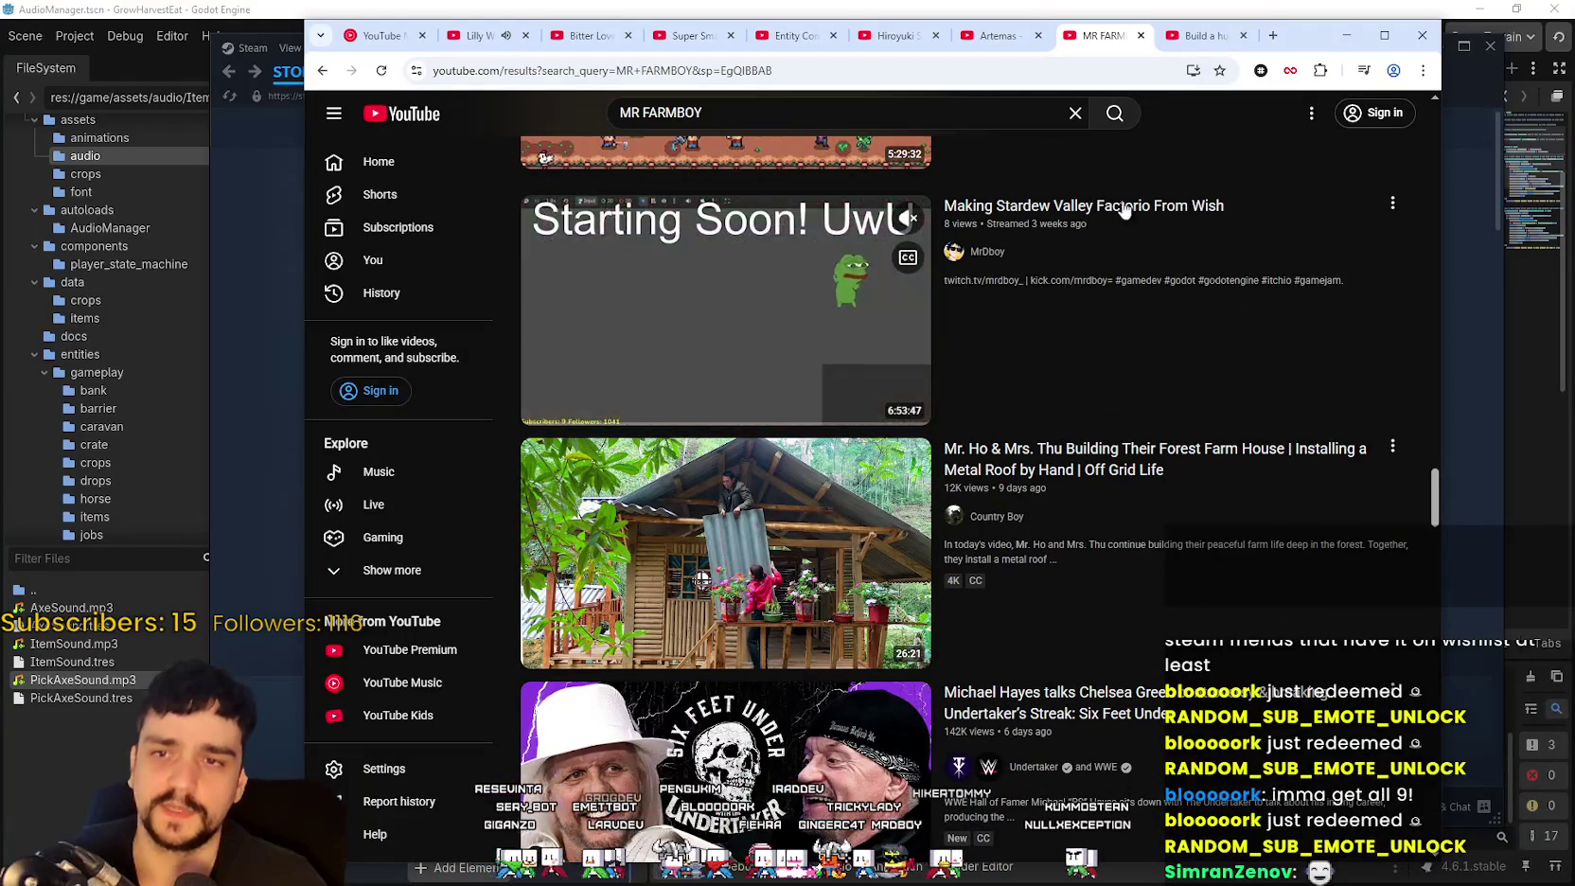
scroll(653, 379, "down", 1)
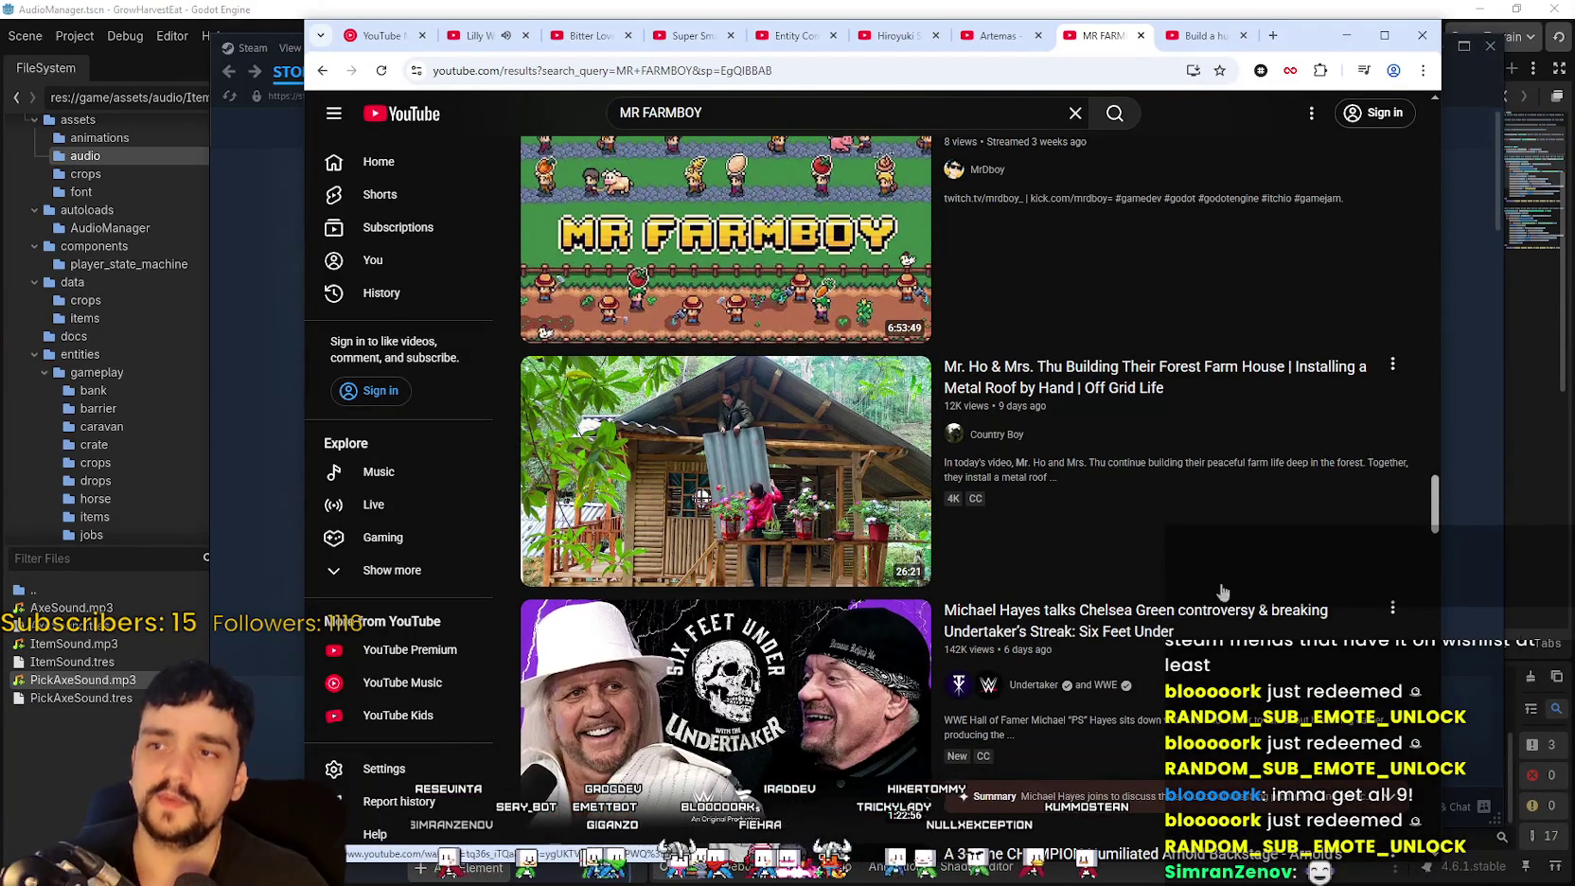
scroll(1135, 530, "up", 3)
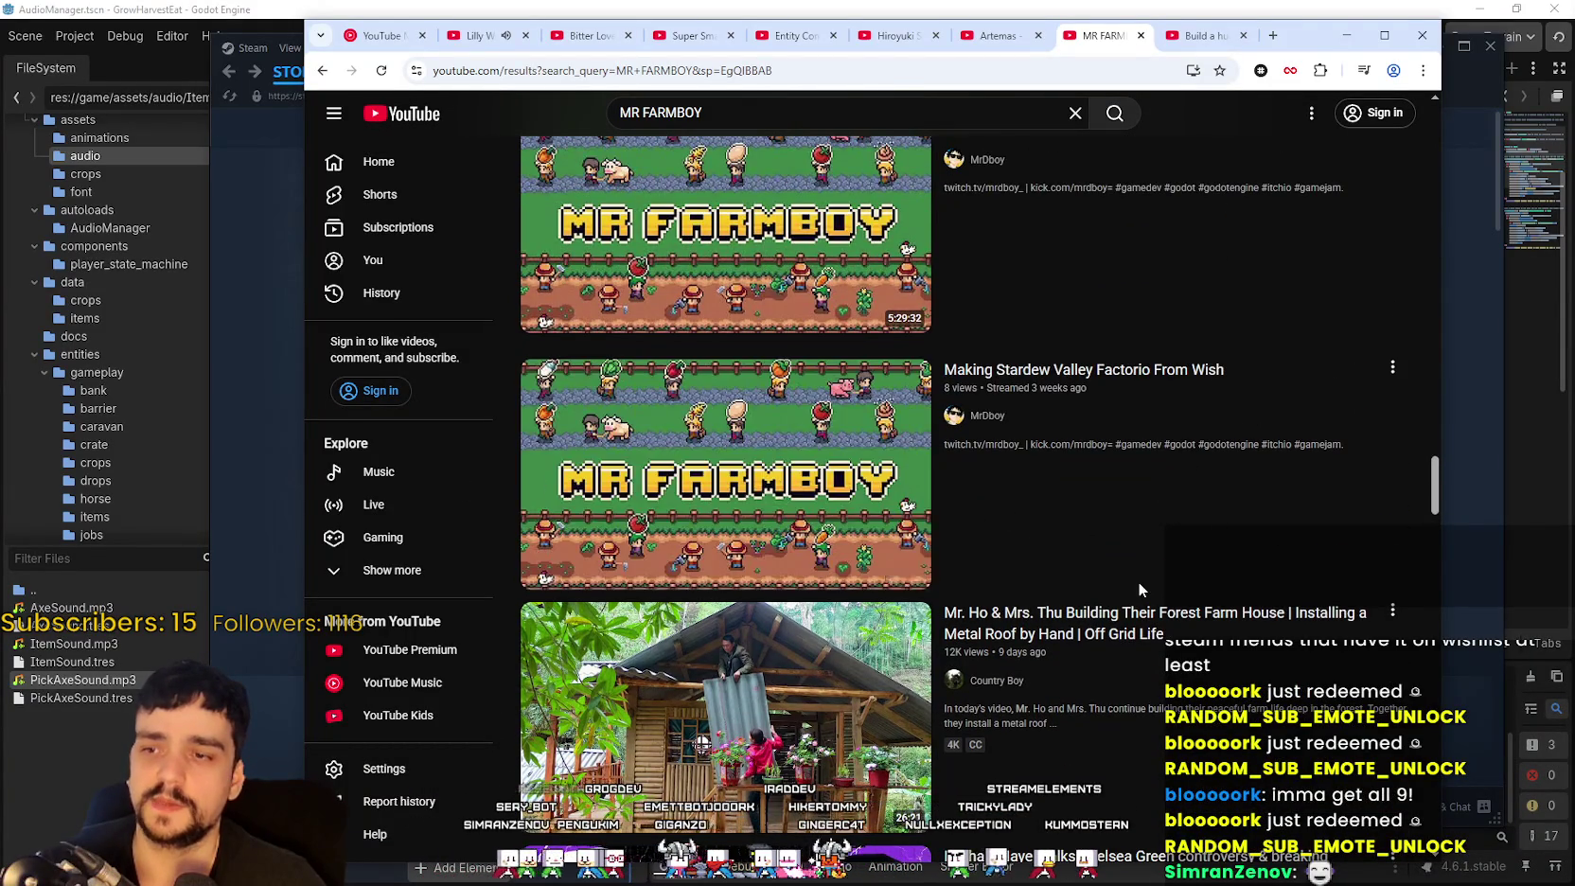
scroll(1131, 582, "down", 12)
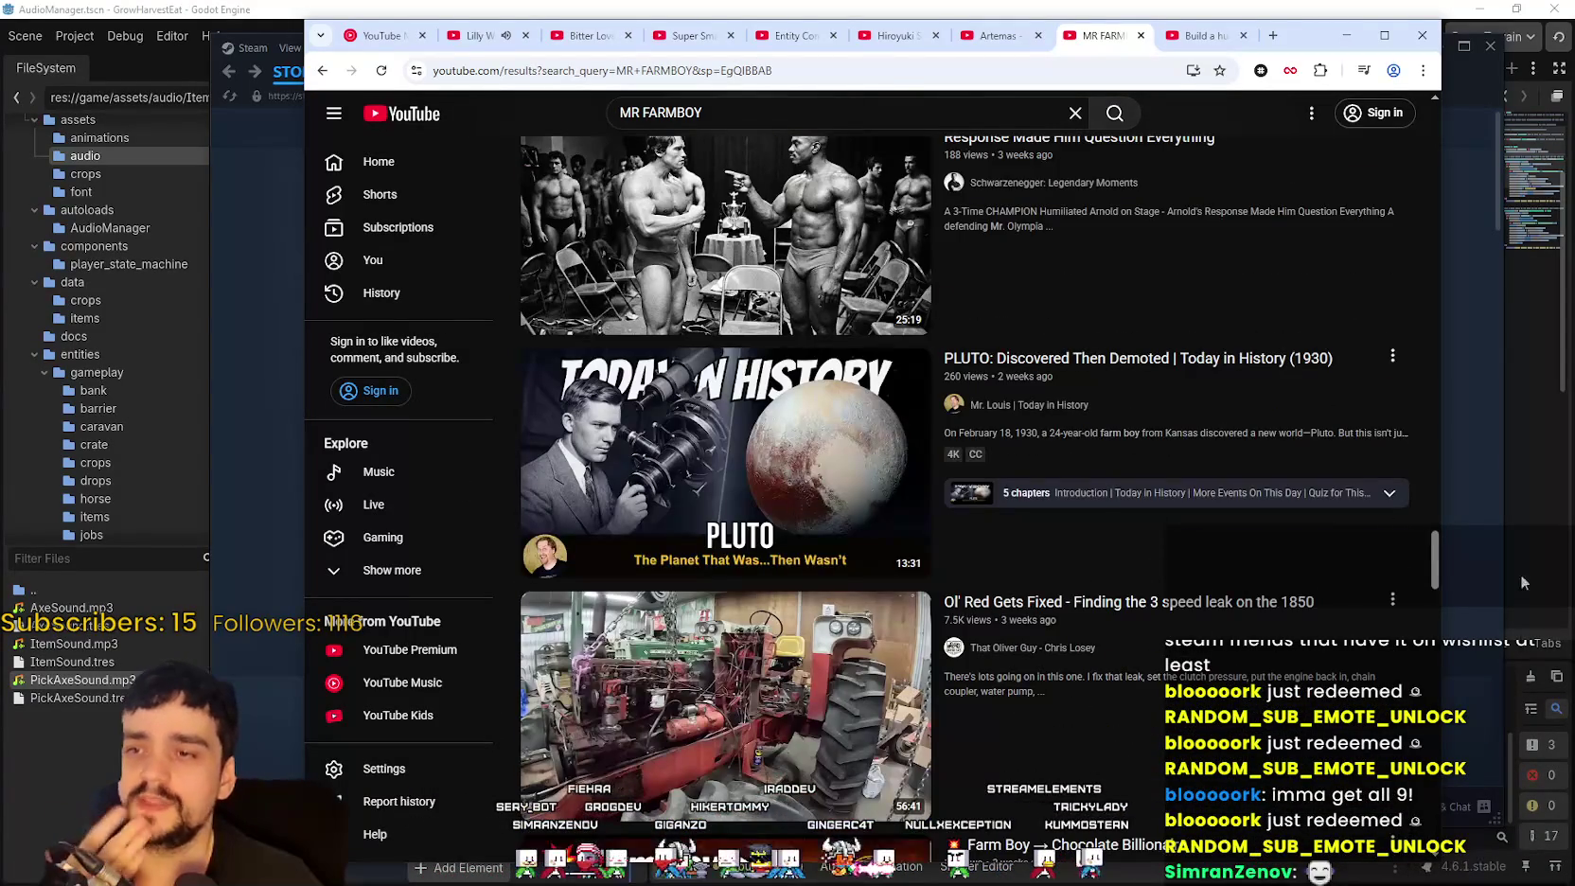
mouse_move(1441, 550)
left_mouse_down()
mouse_move(1445, 765)
mouse_move(1420, 821)
mouse_move(1422, 378)
left_mouse_up()
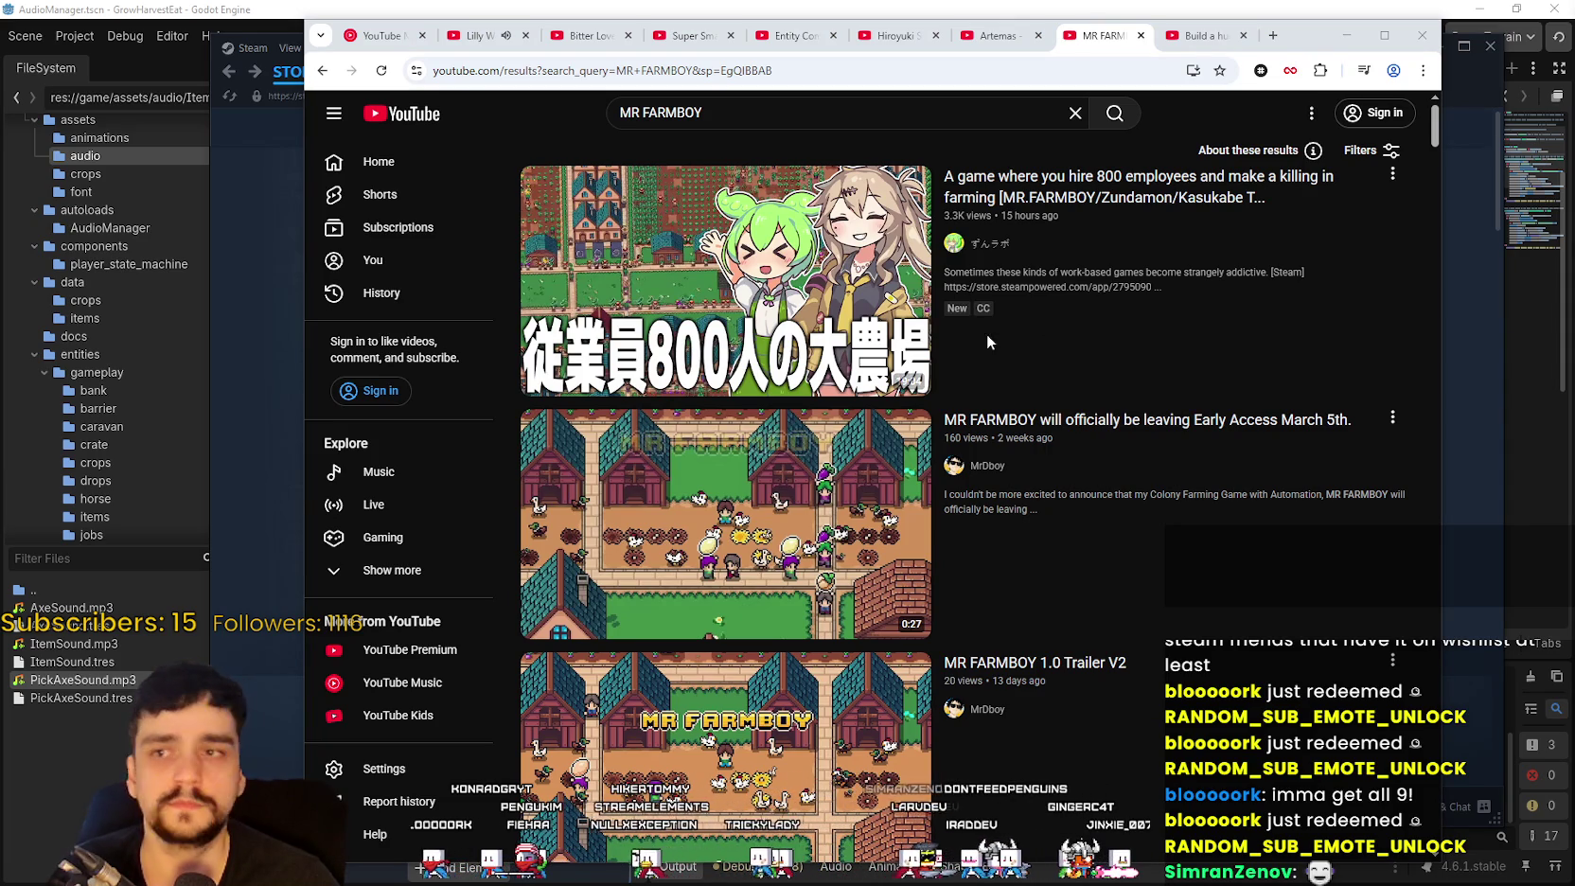
Step: Clear the YouTube search query and minimize the browser to reveal Steam's MR FARMBOY page
left_click(1070, 113)
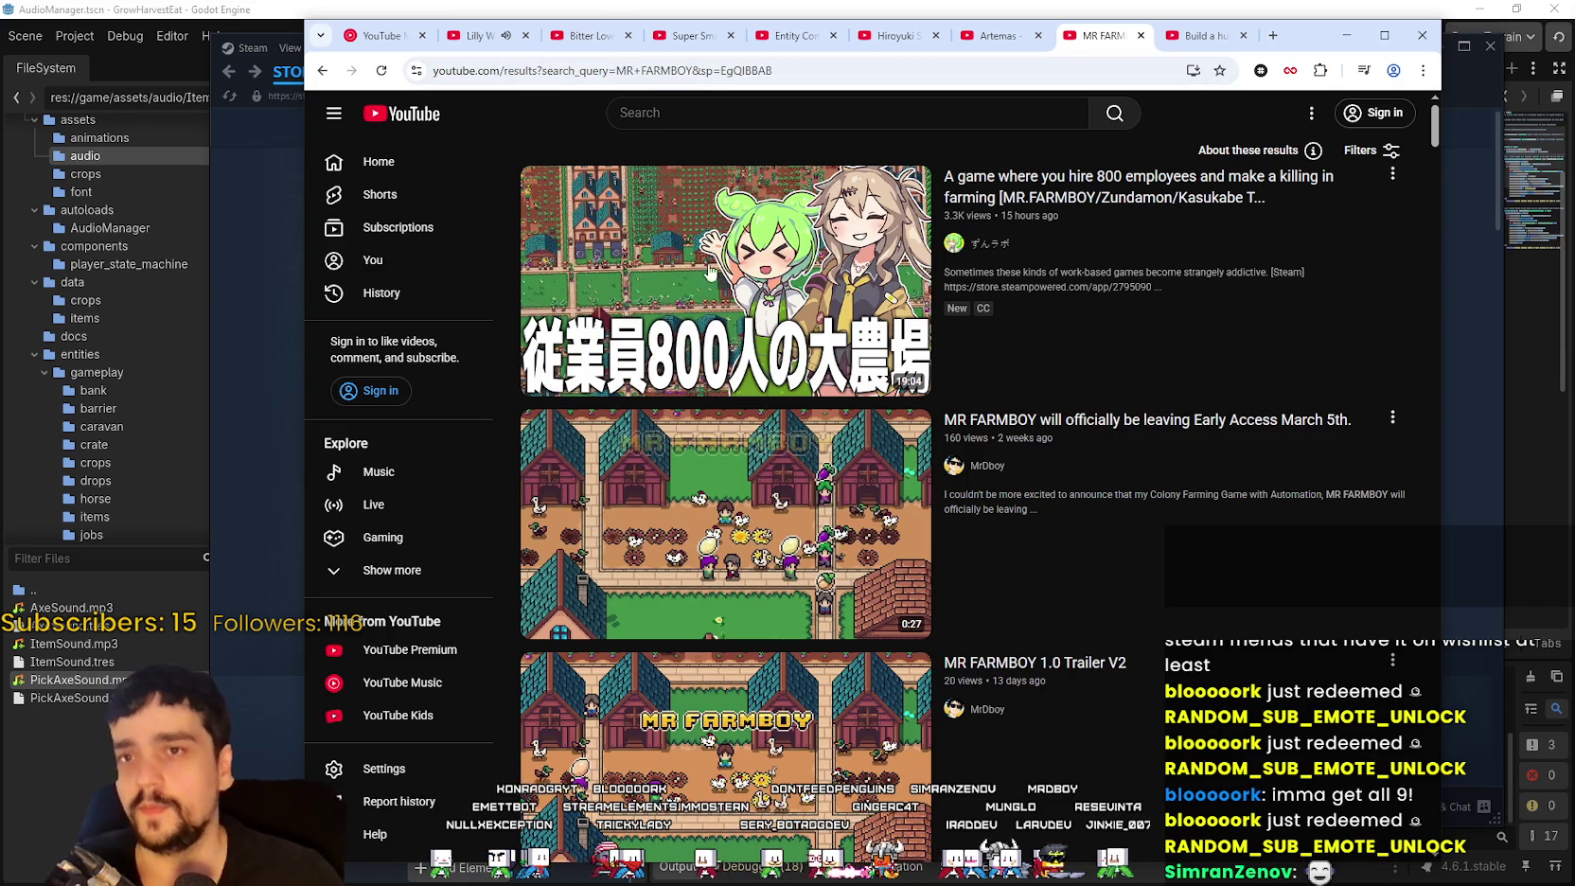
left_click(1346, 36)
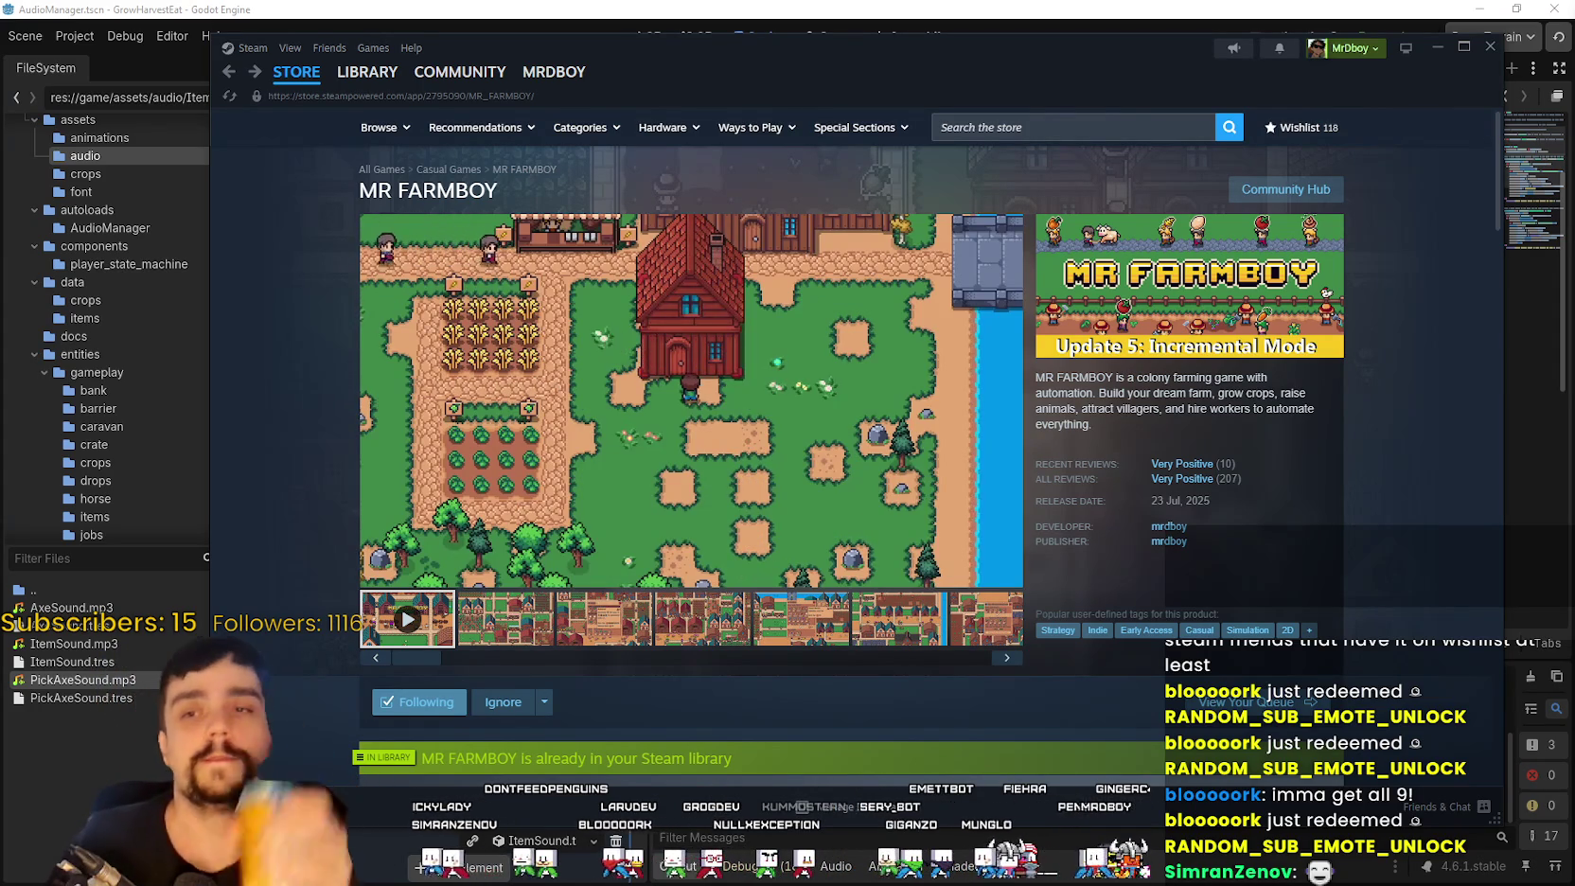
left_click(1052, 129)
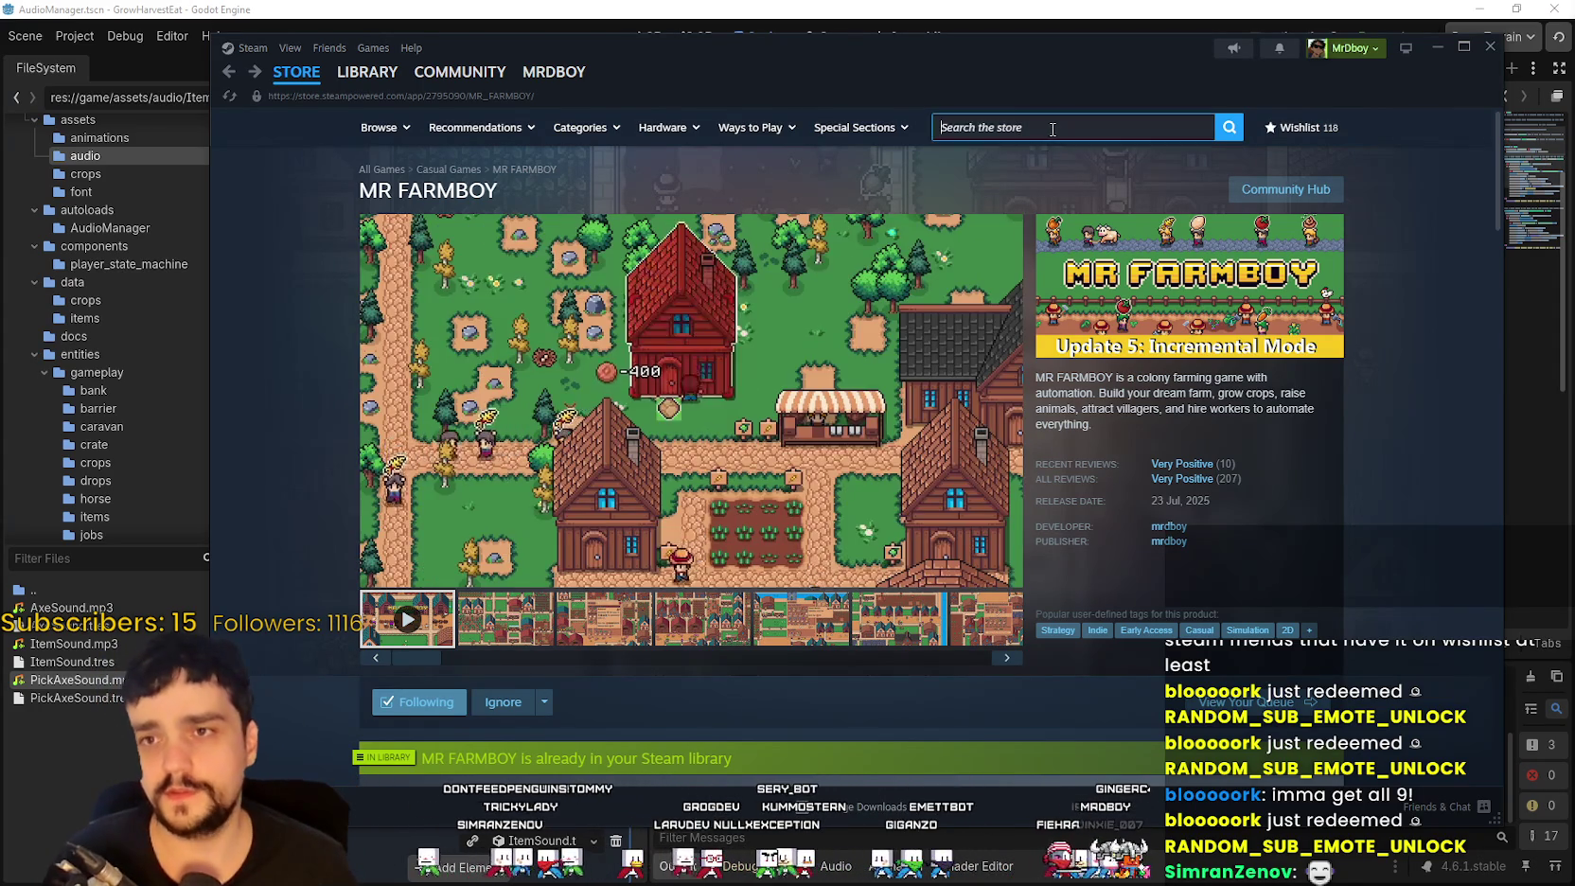
type("poll")
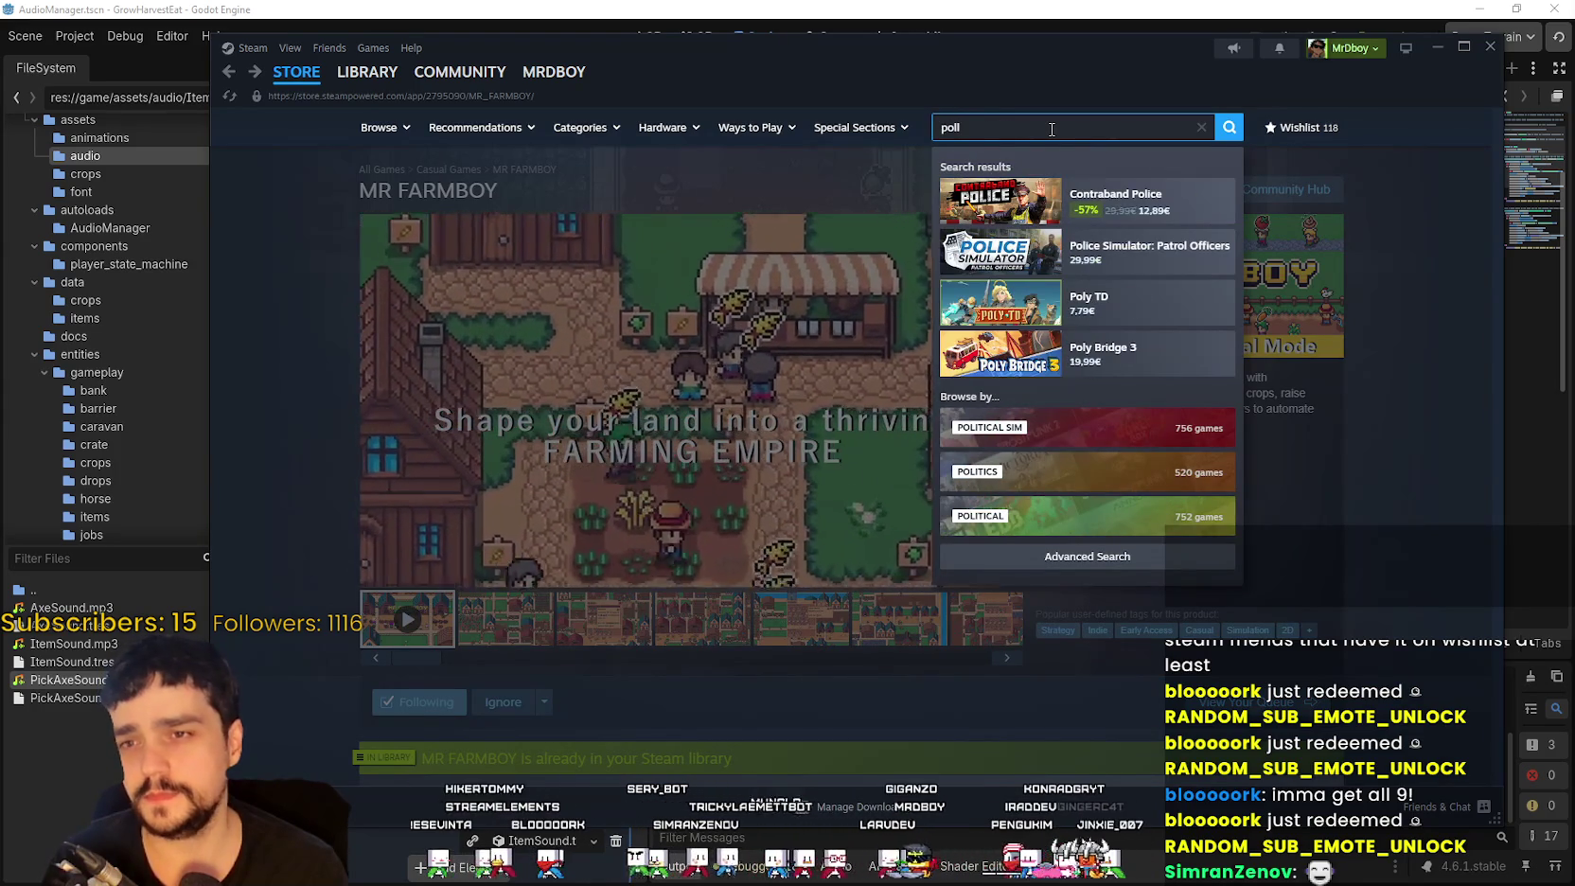
key("BackSpace")
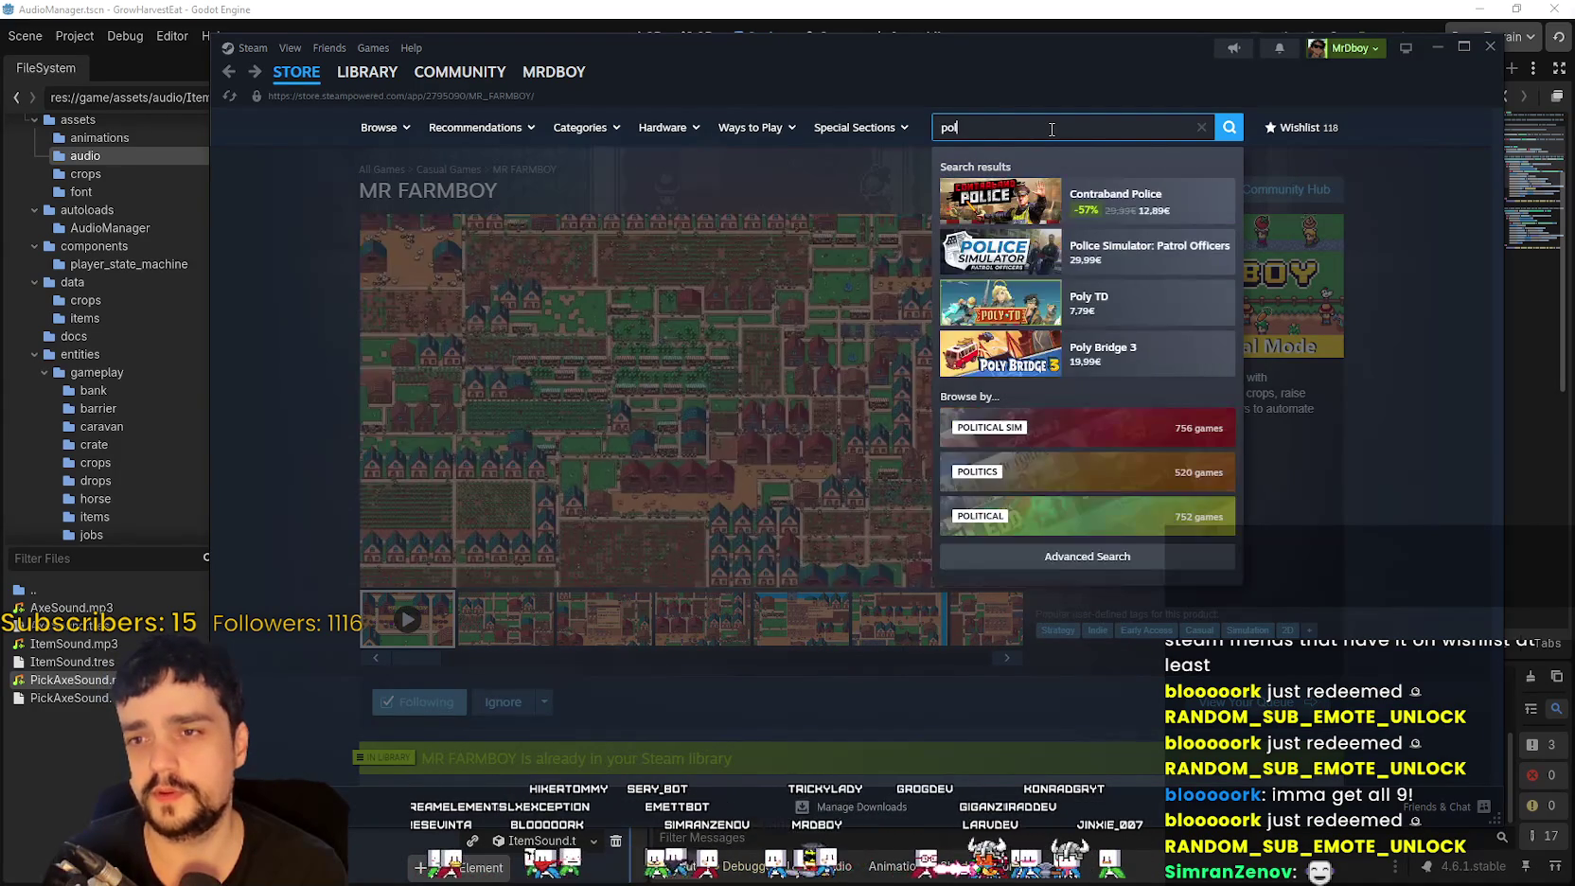
type("la")
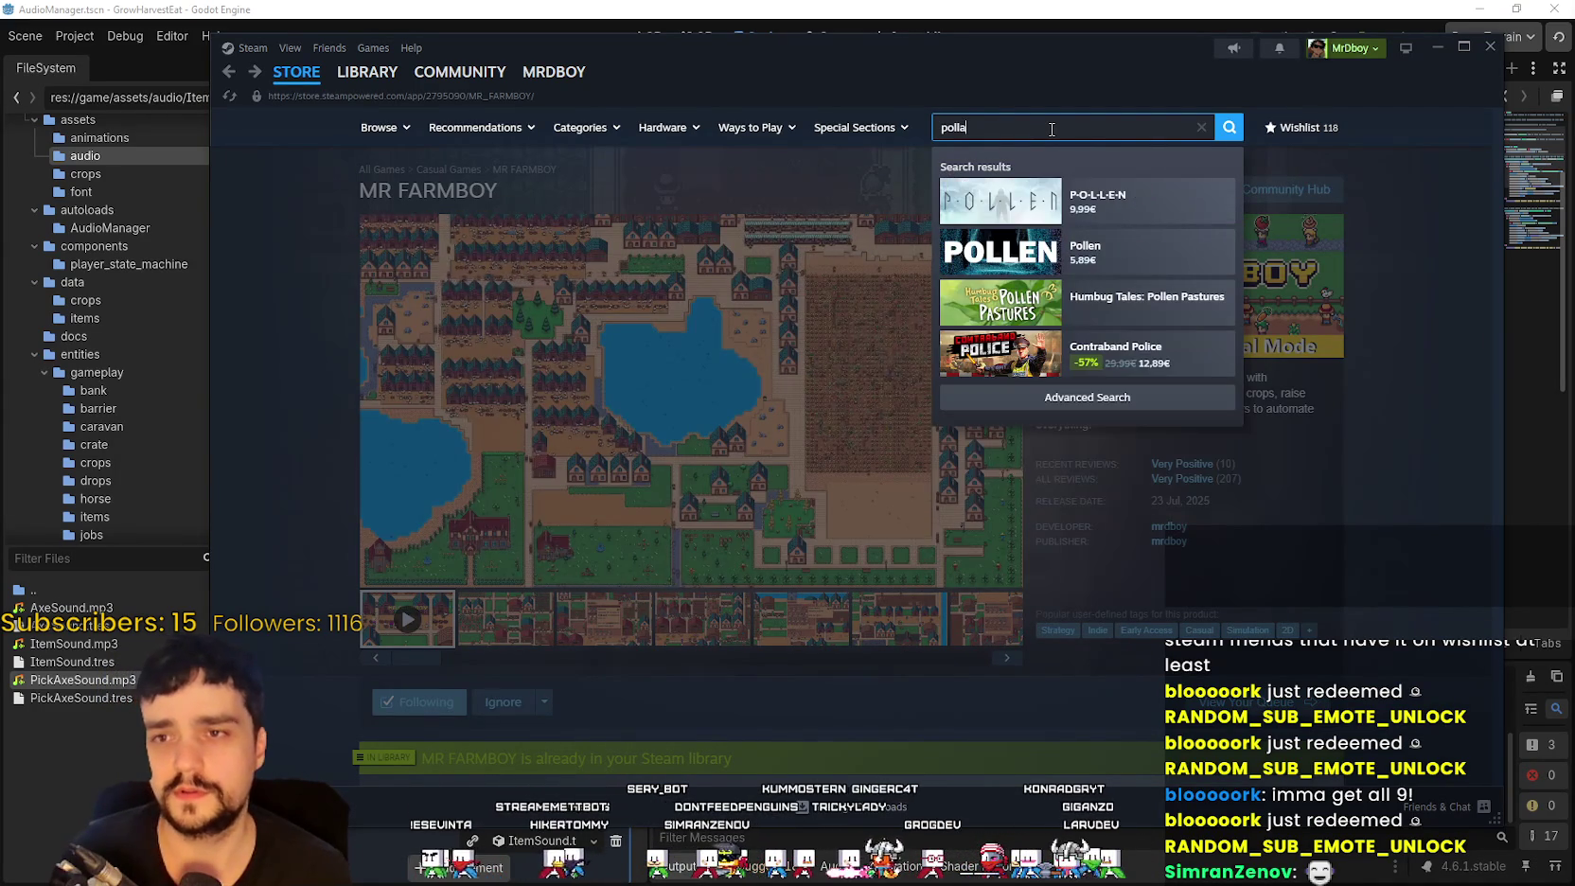
type("n")
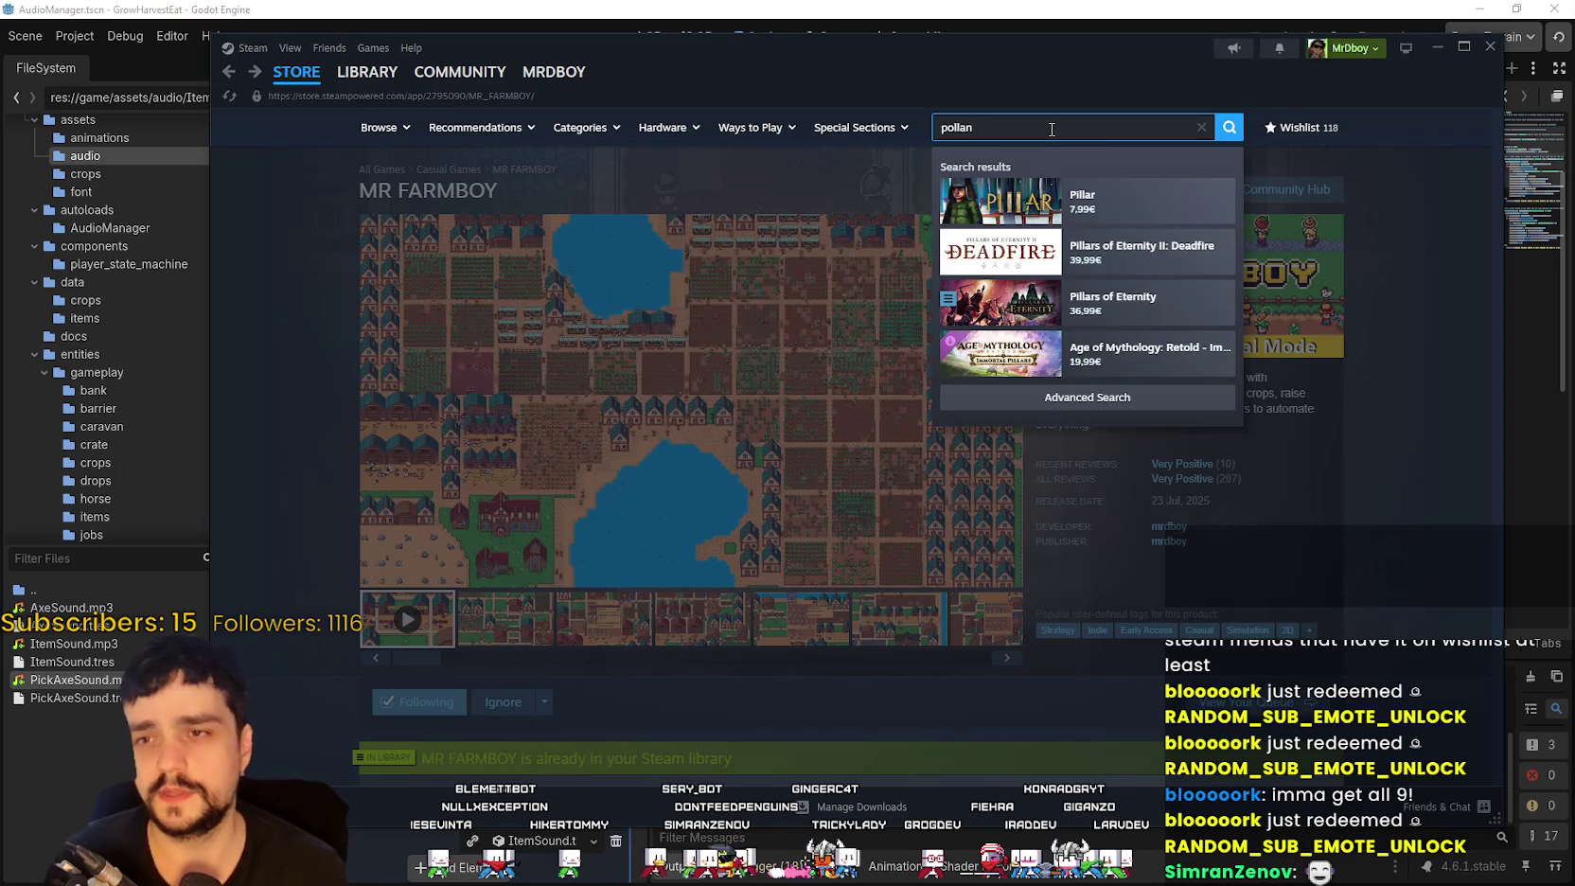
key("BackSpace")
key("BackSpace")
key("BackSpace")
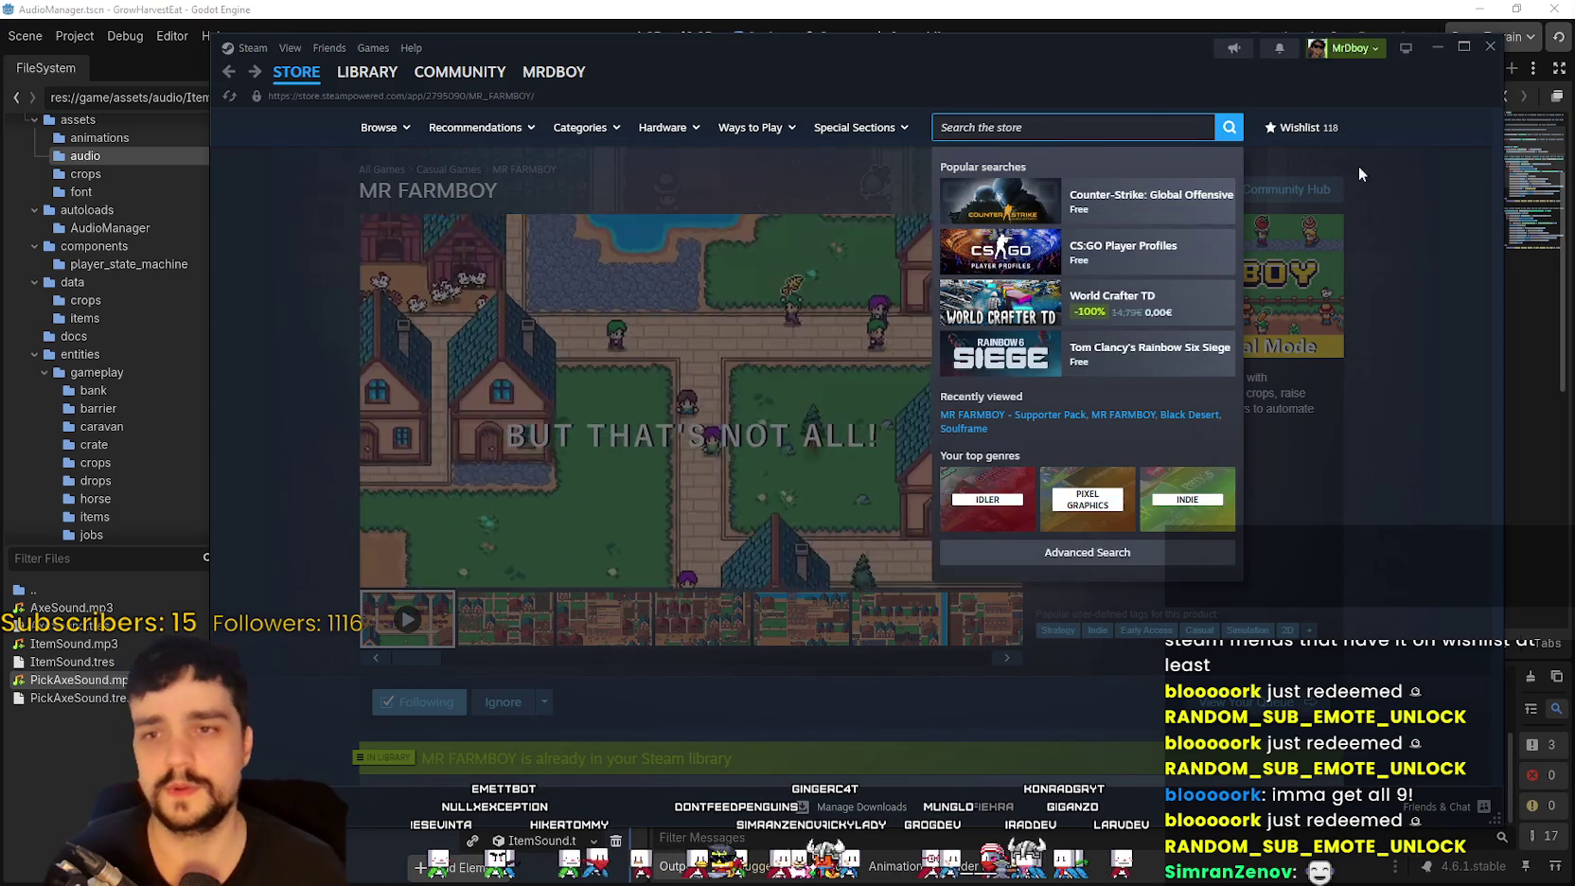
left_click(1348, 176)
left_click(1302, 127)
Step: Scroll through the Steam wishlist entries
scroll(678, 449, "down", 3)
scroll(677, 449, "up", 3)
scroll(606, 568, "down", 3)
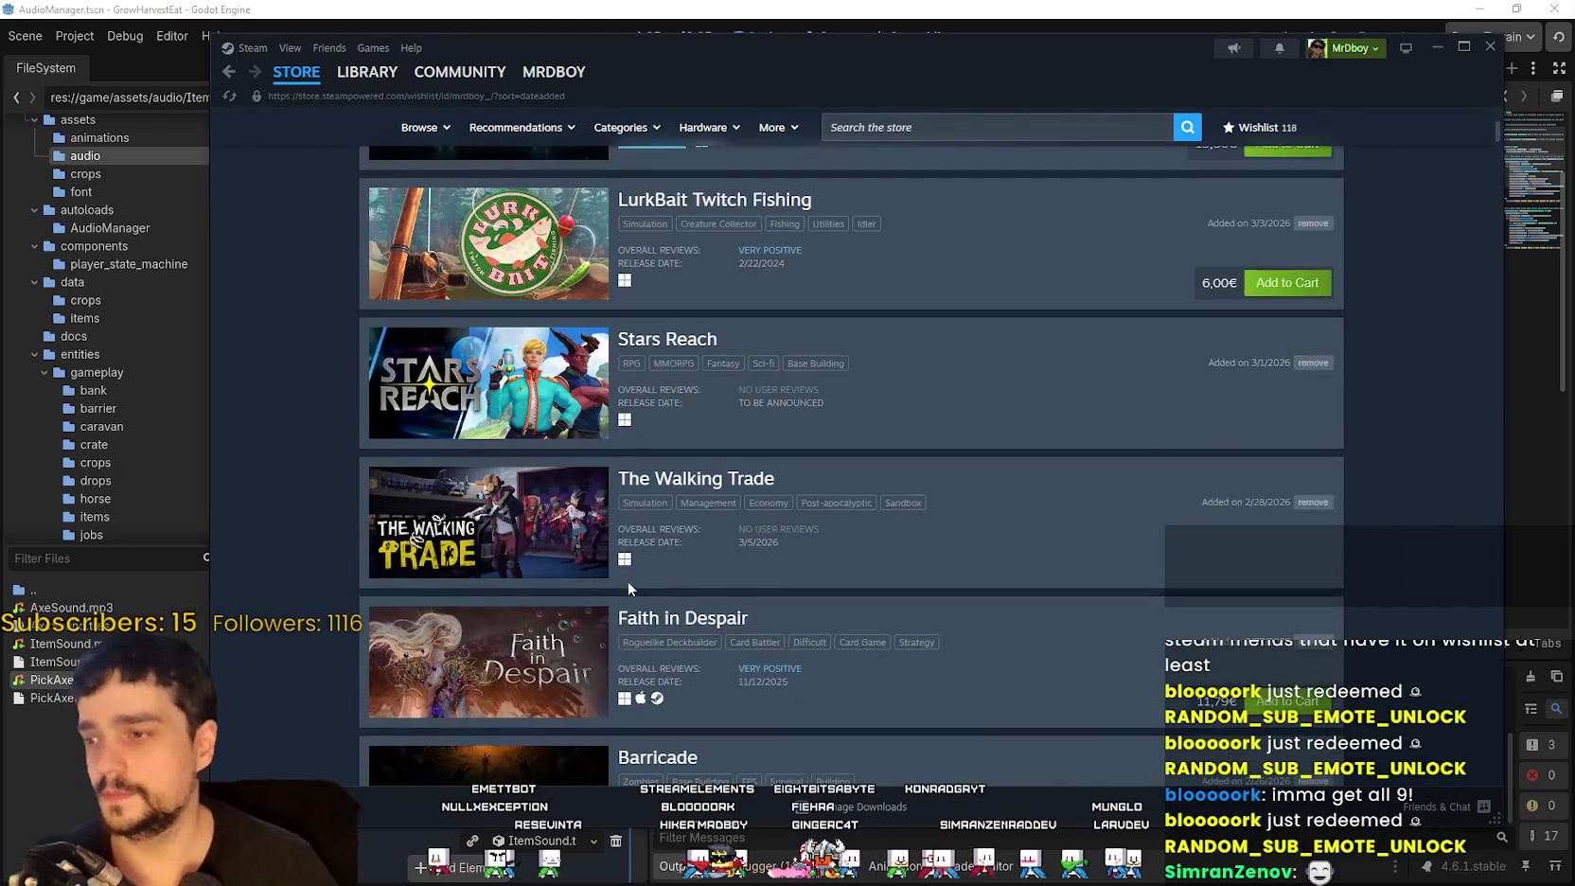
scroll(566, 539, "down", 3)
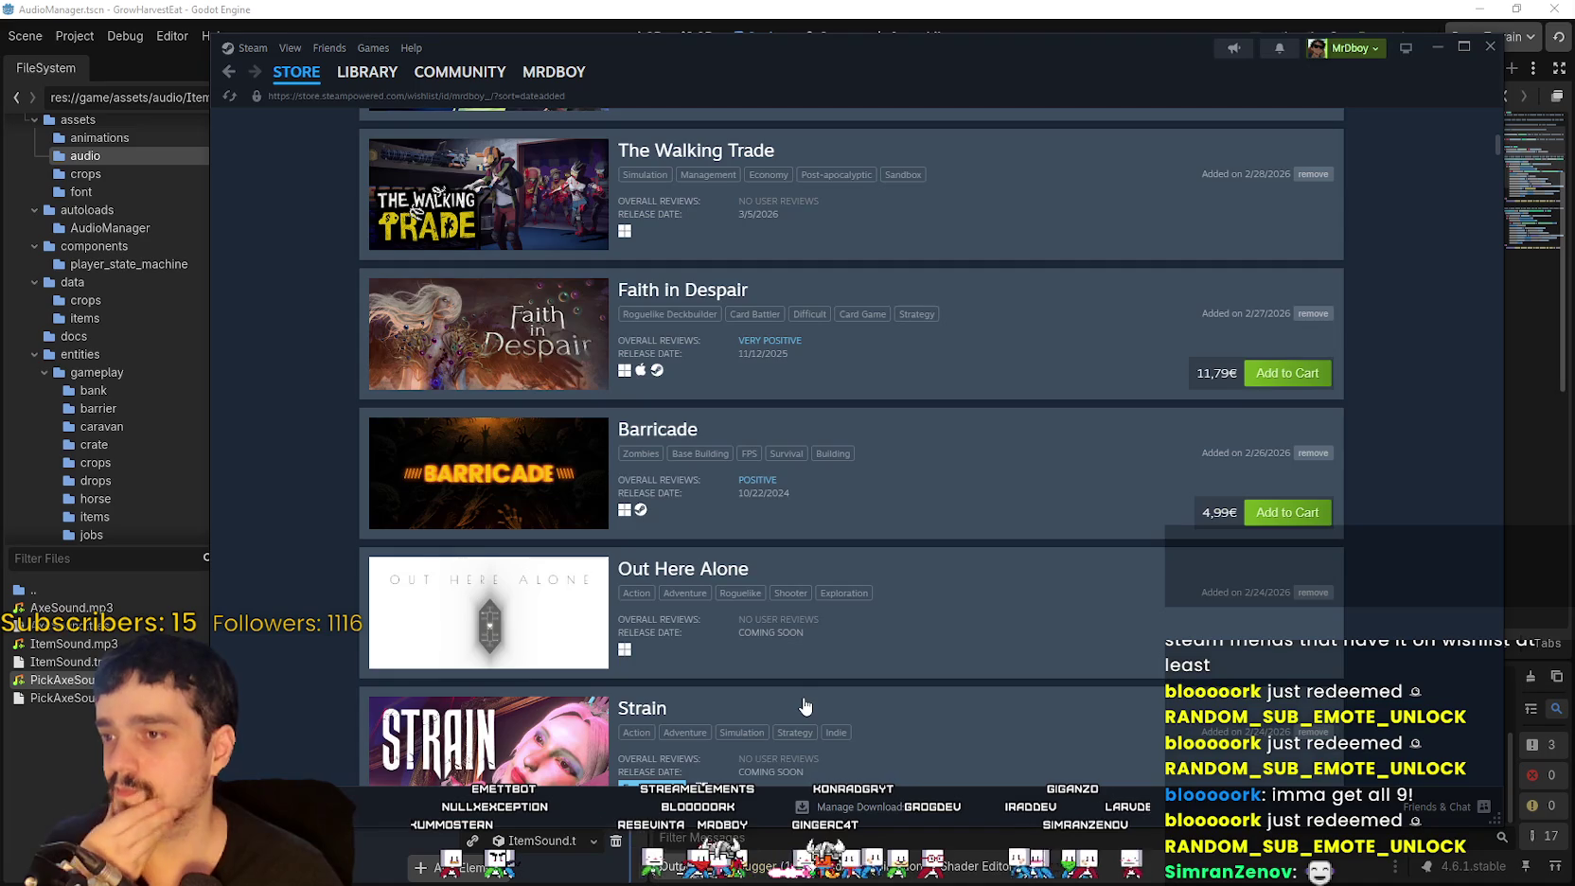
scroll(800, 701, "down", 3)
scroll(793, 693, "down", 3)
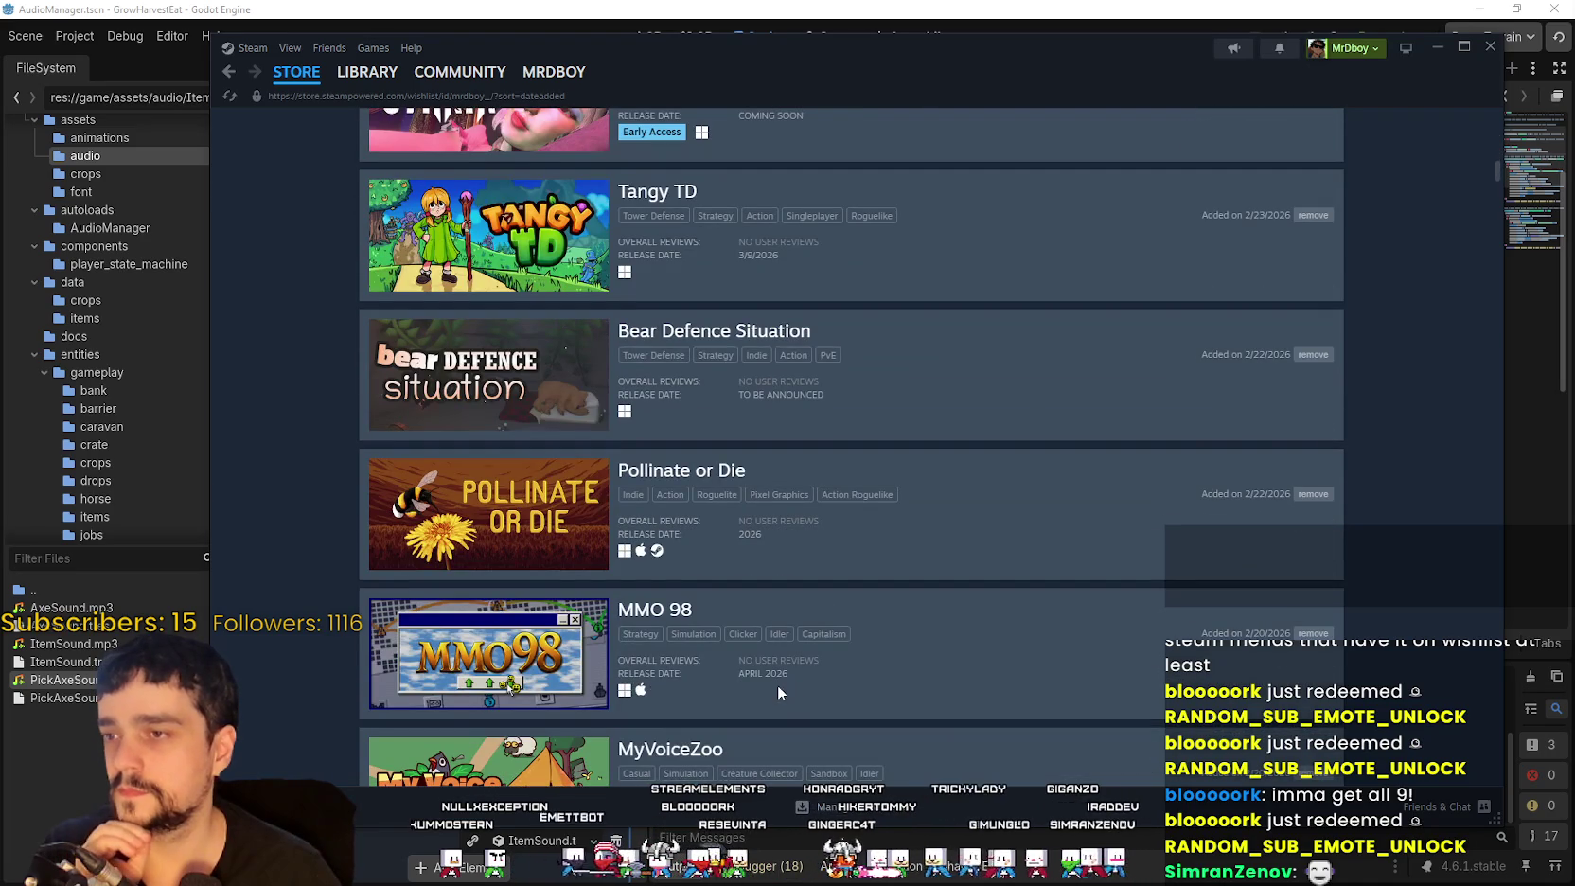
scroll(778, 692, "up", 2)
scroll(778, 692, "down", 3)
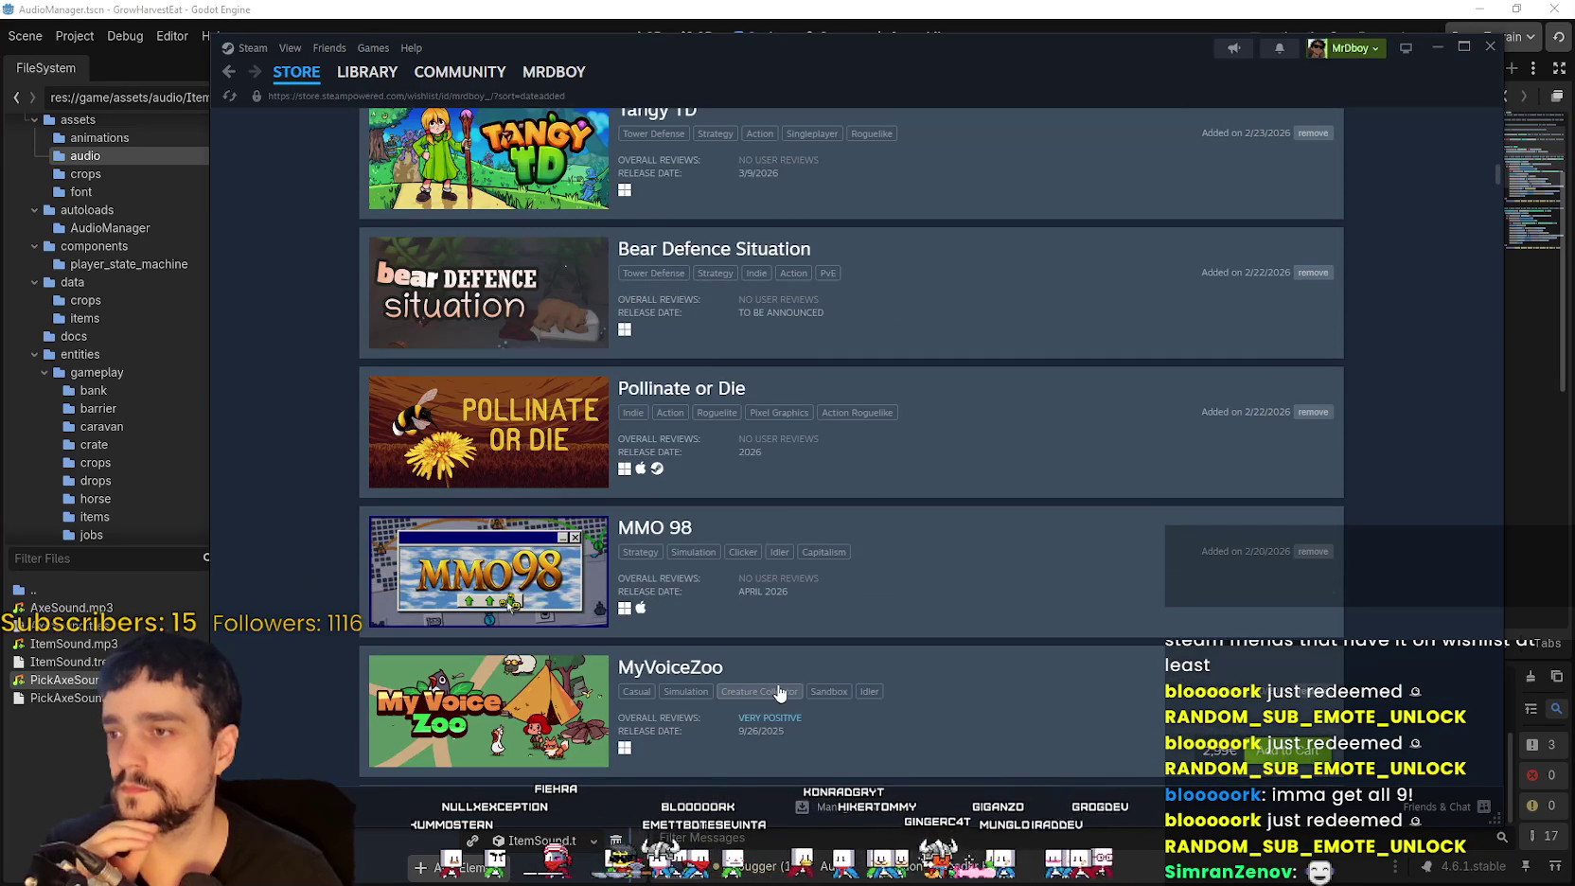
scroll(776, 686, "down", 2)
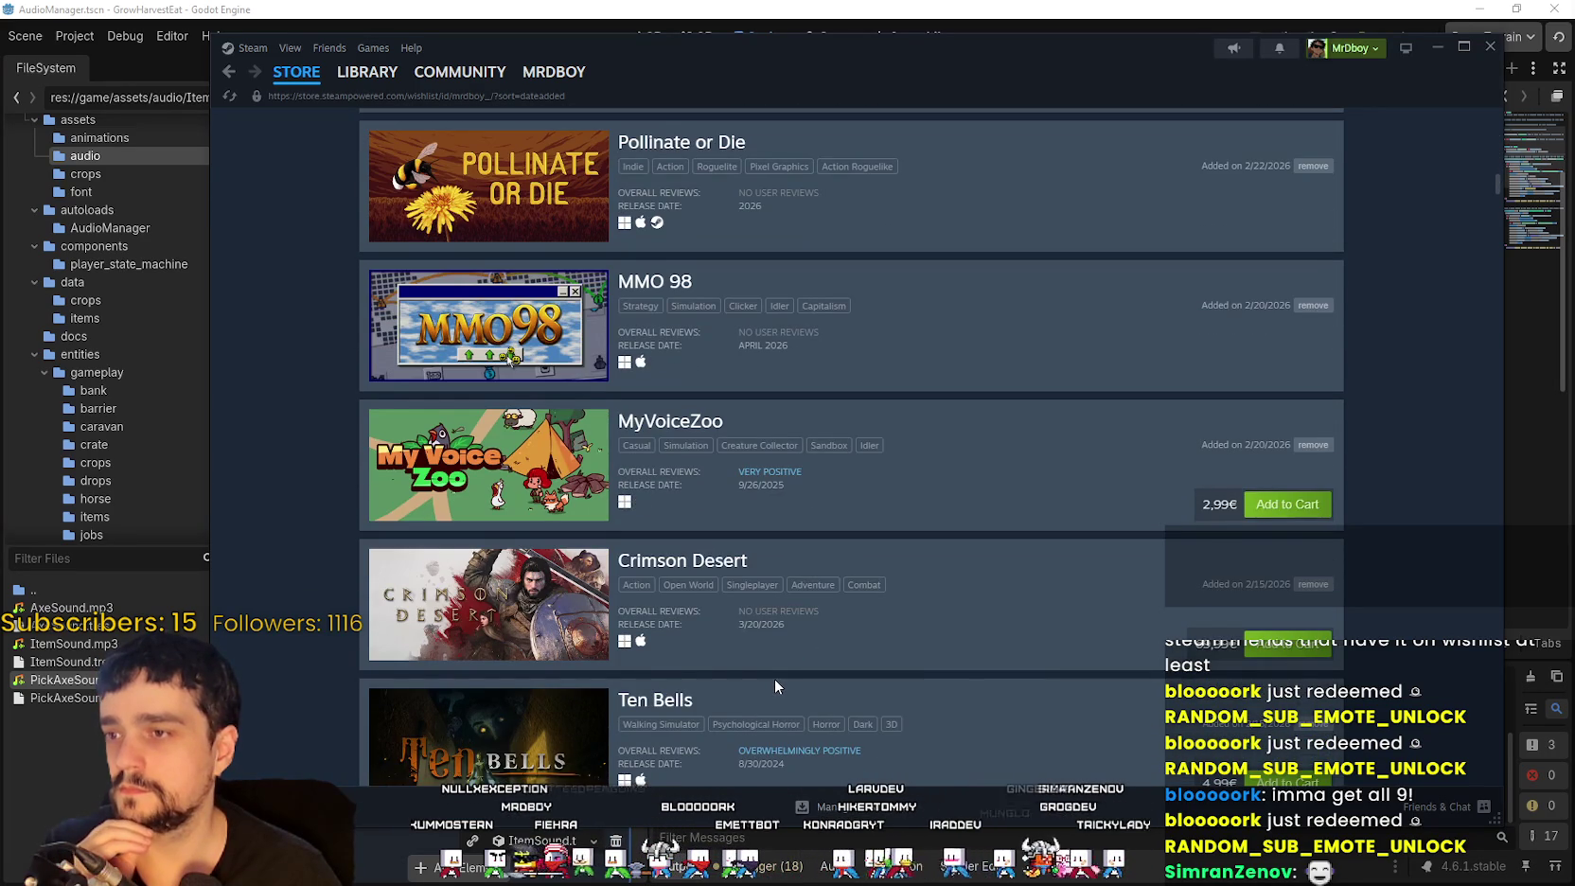
scroll(774, 680, "down", 2)
scroll(775, 680, "up", 3)
Step: Visit the Pollinate or Die store page, then return to the wishlist
left_click(680, 228)
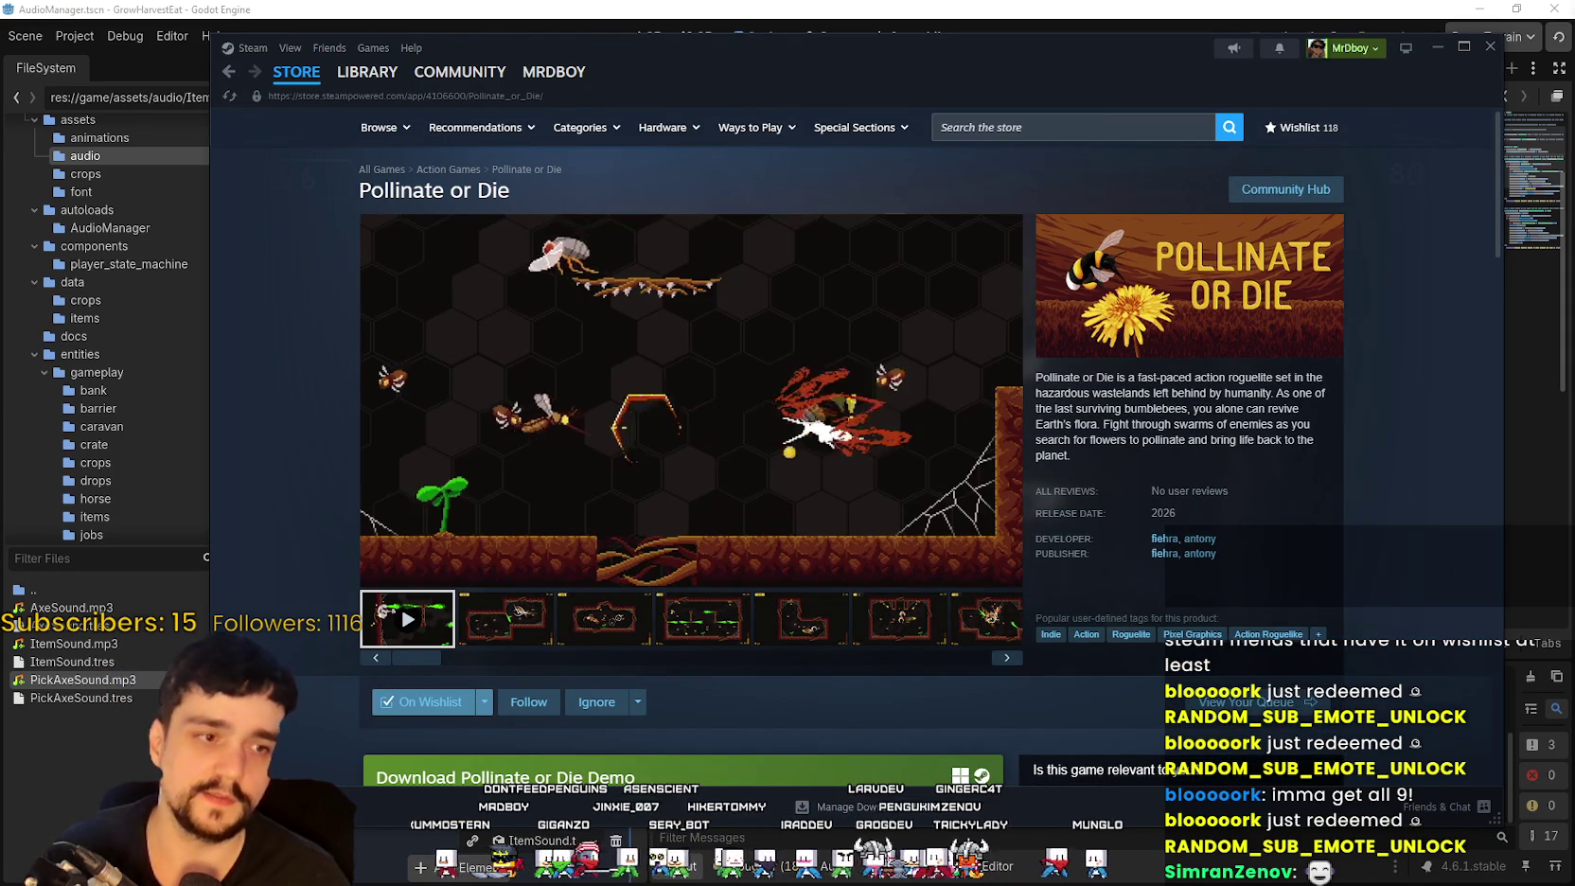
left_click(1058, 133)
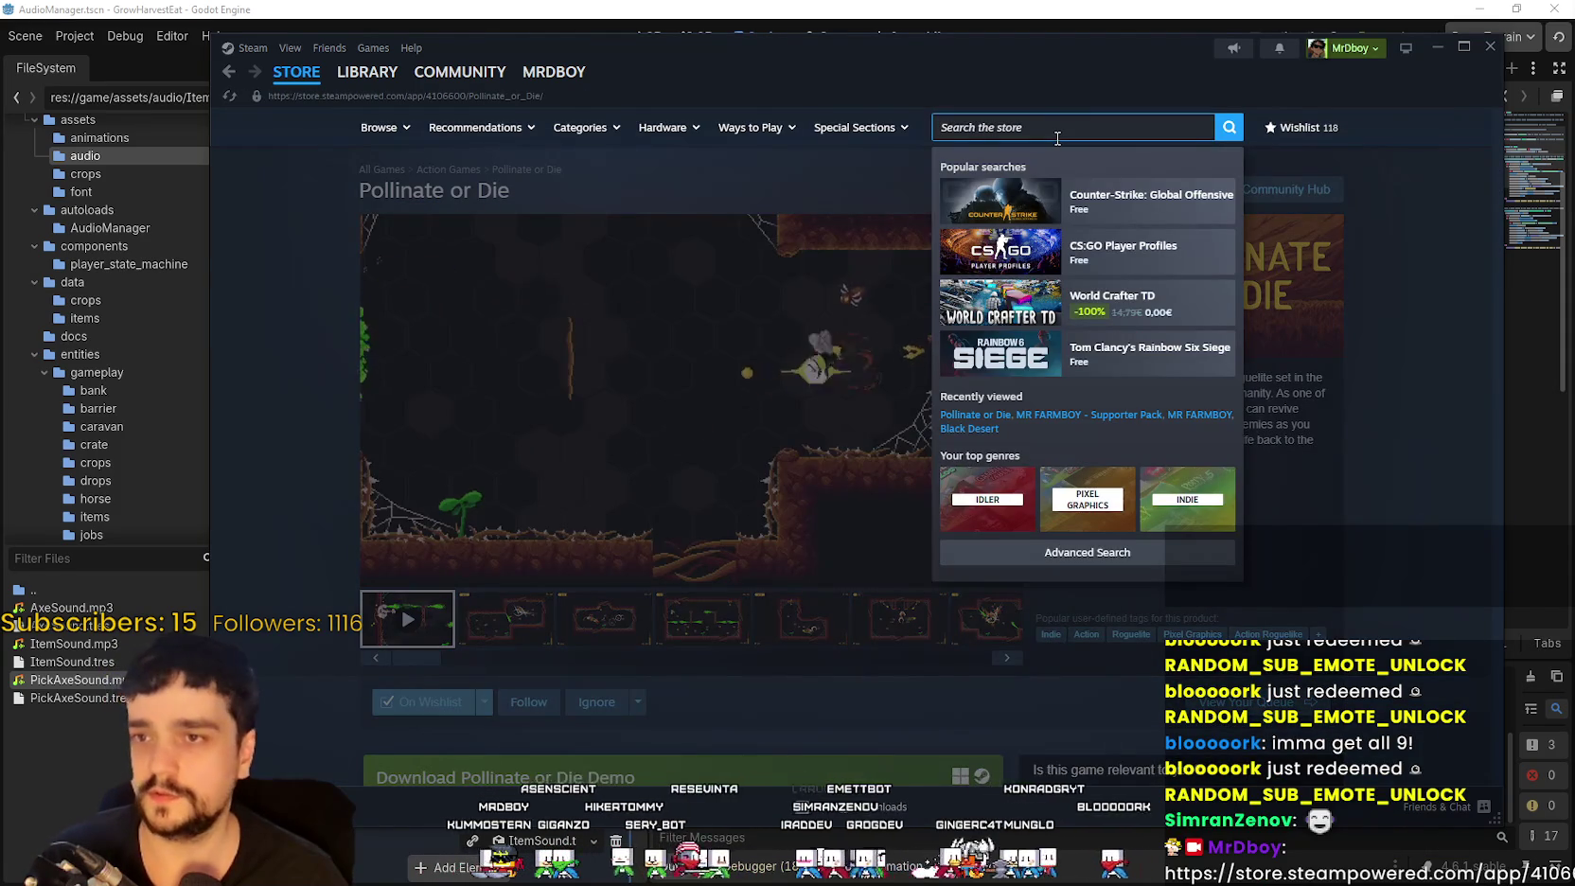
left_click(1305, 127)
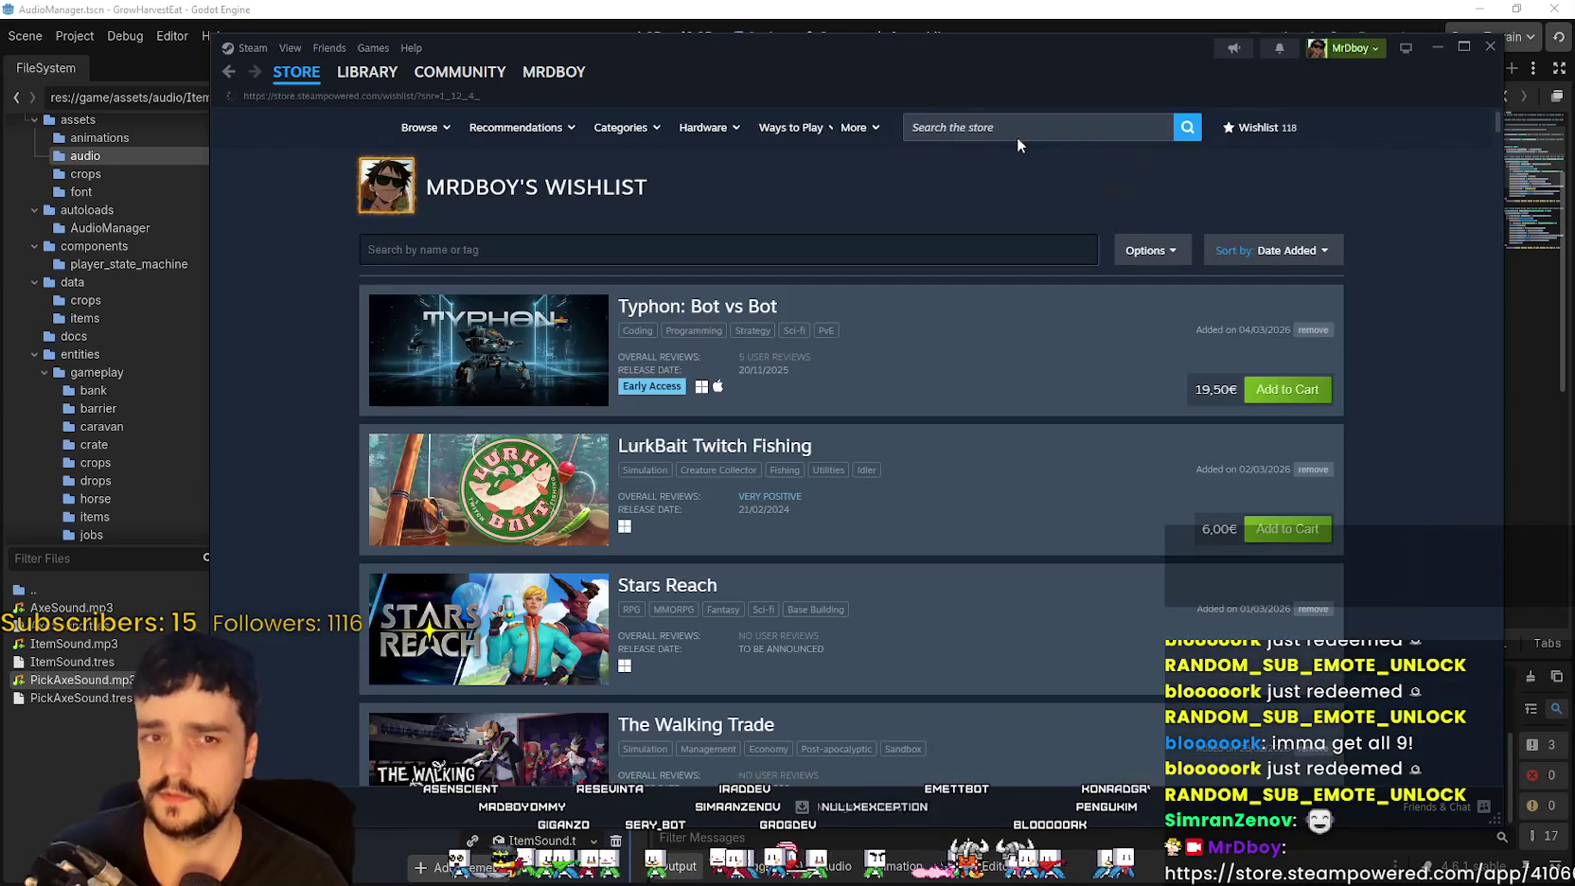
Step: Type 'h' into the wishlist's name-or-tag search box
scroll(1083, 465, "down", 2)
scroll(1034, 746, "up", 2)
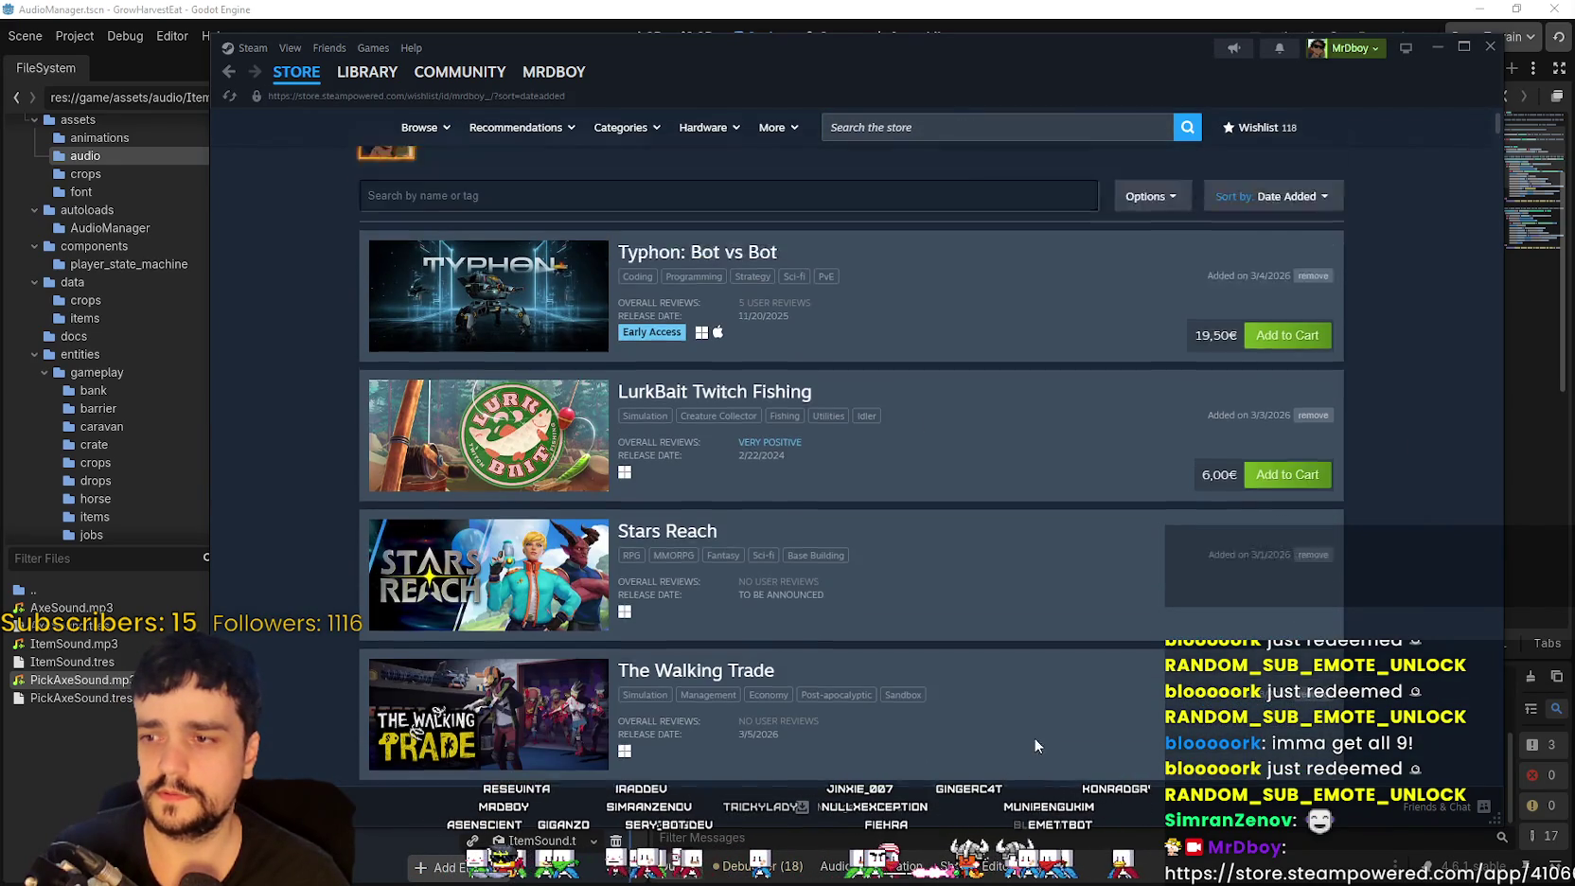
left_click(880, 249)
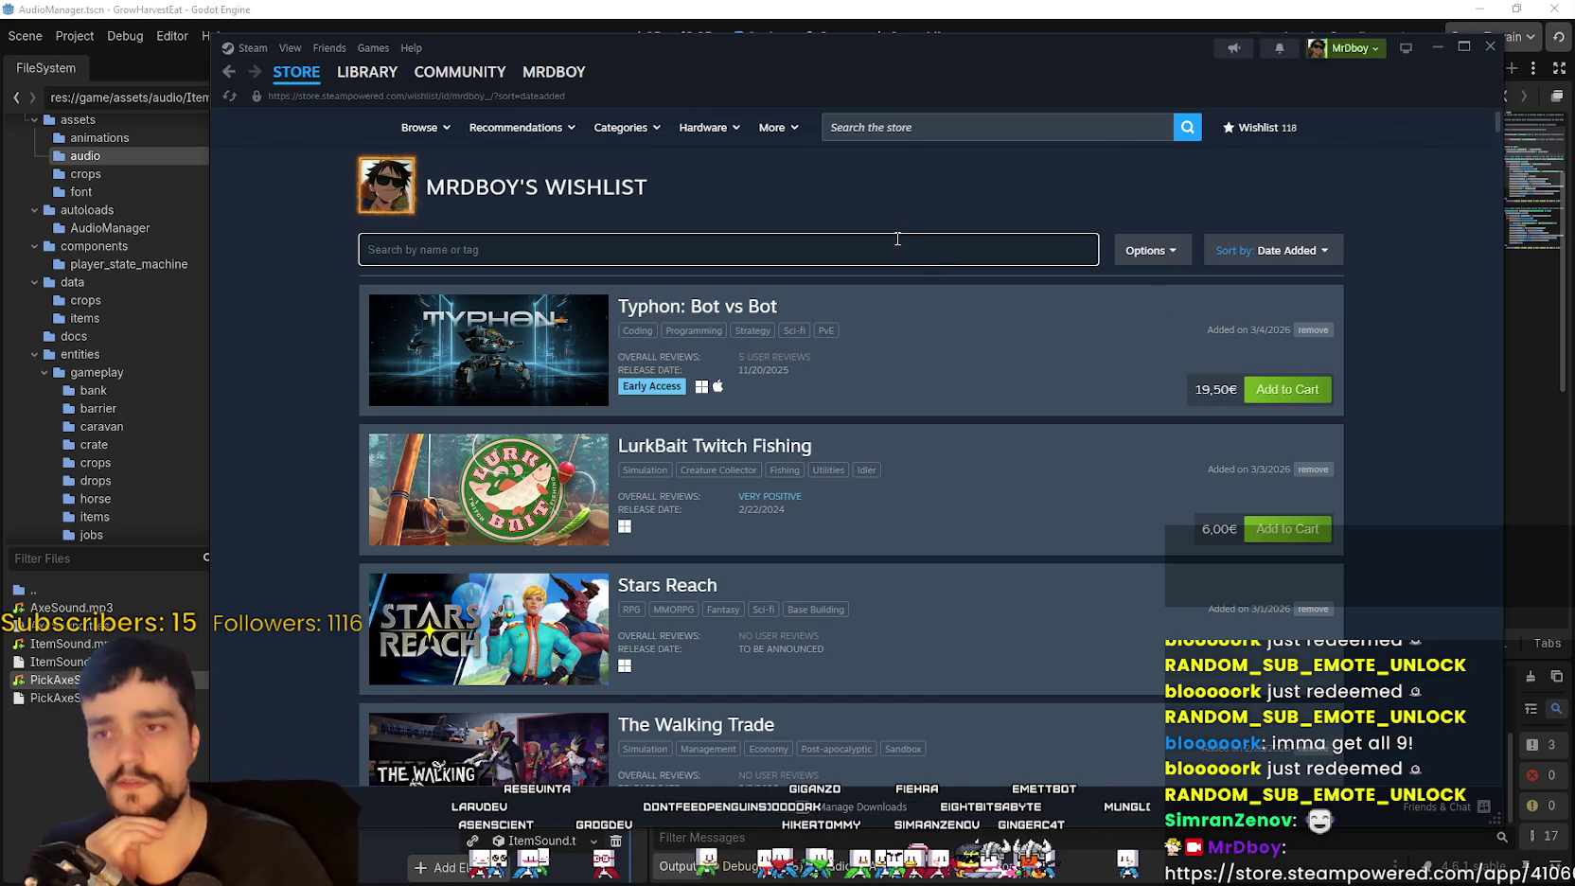
type("h")
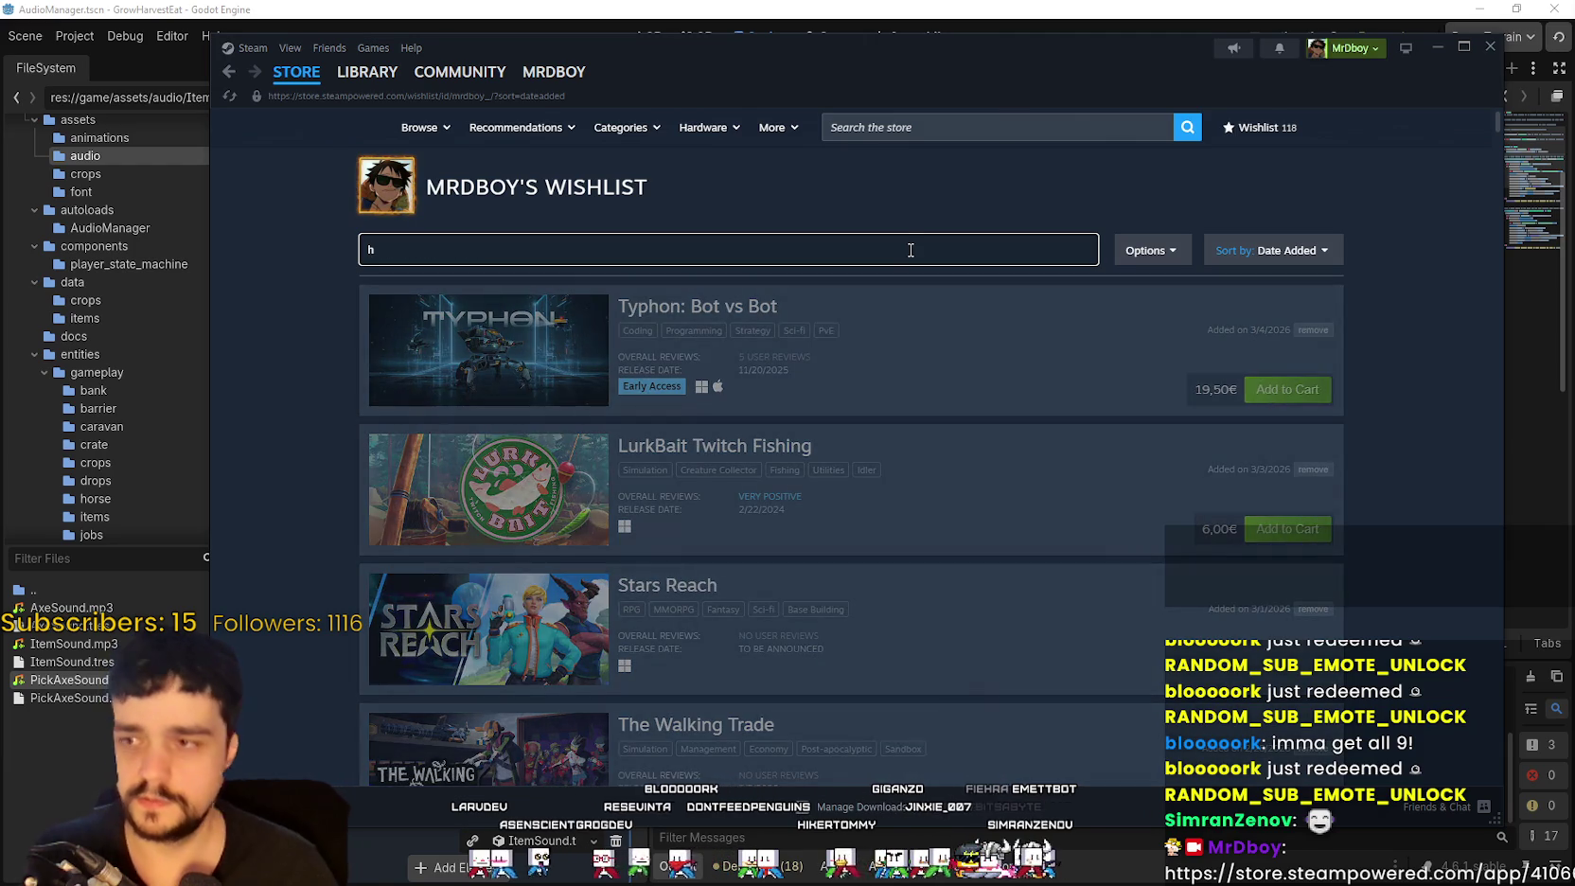
Step: Scroll to the end of the 118-game wishlist, then back up to open Hemomancer
scroll(1012, 561, "down", 10)
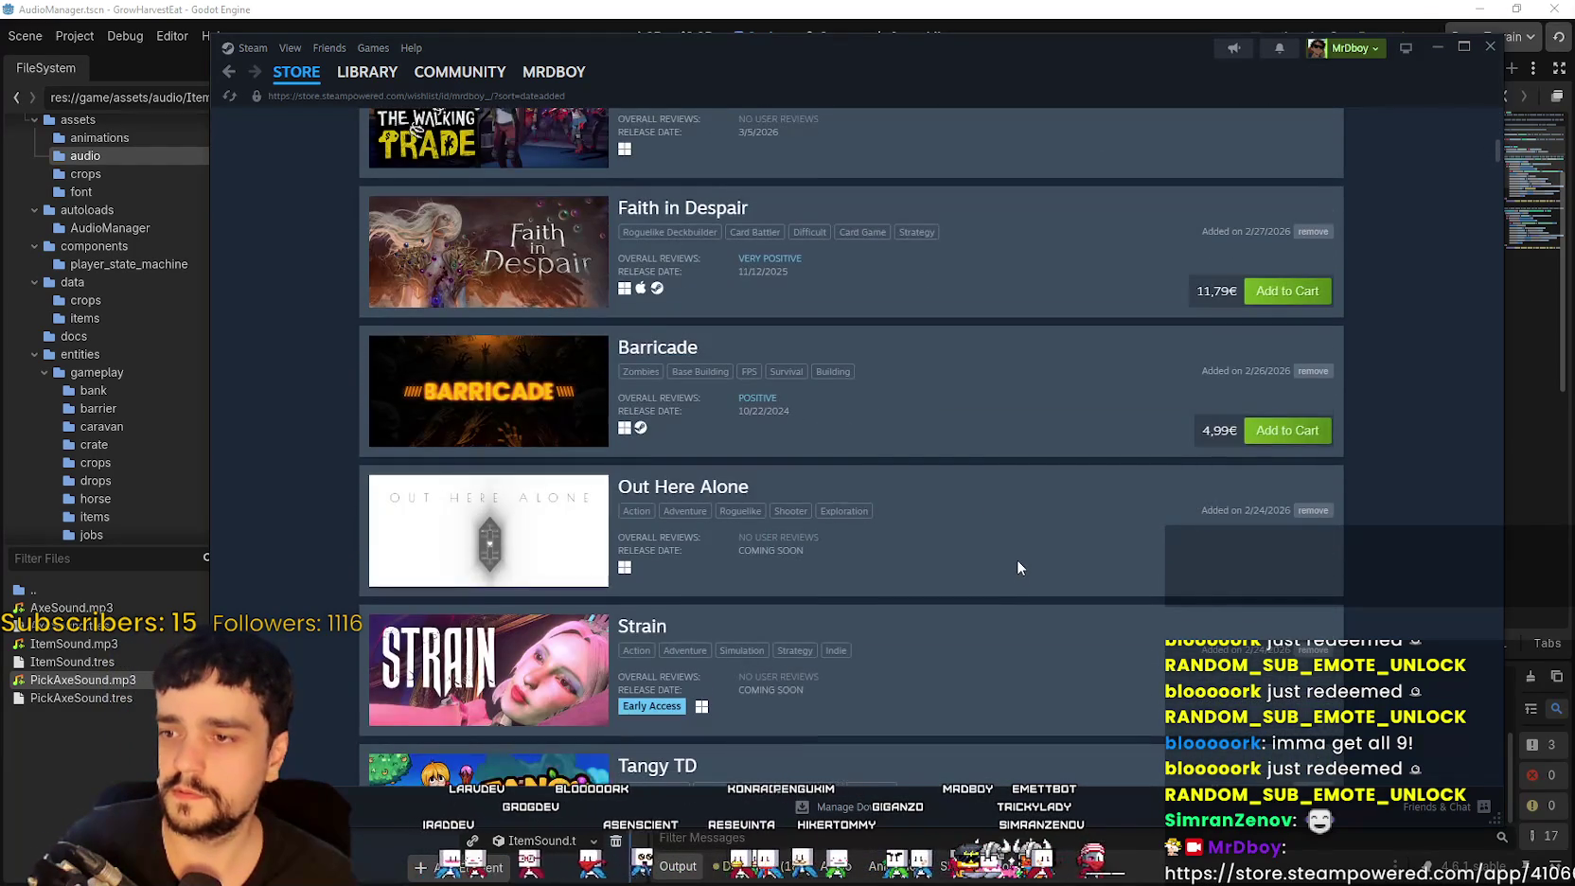
scroll(1017, 558, "down", 15)
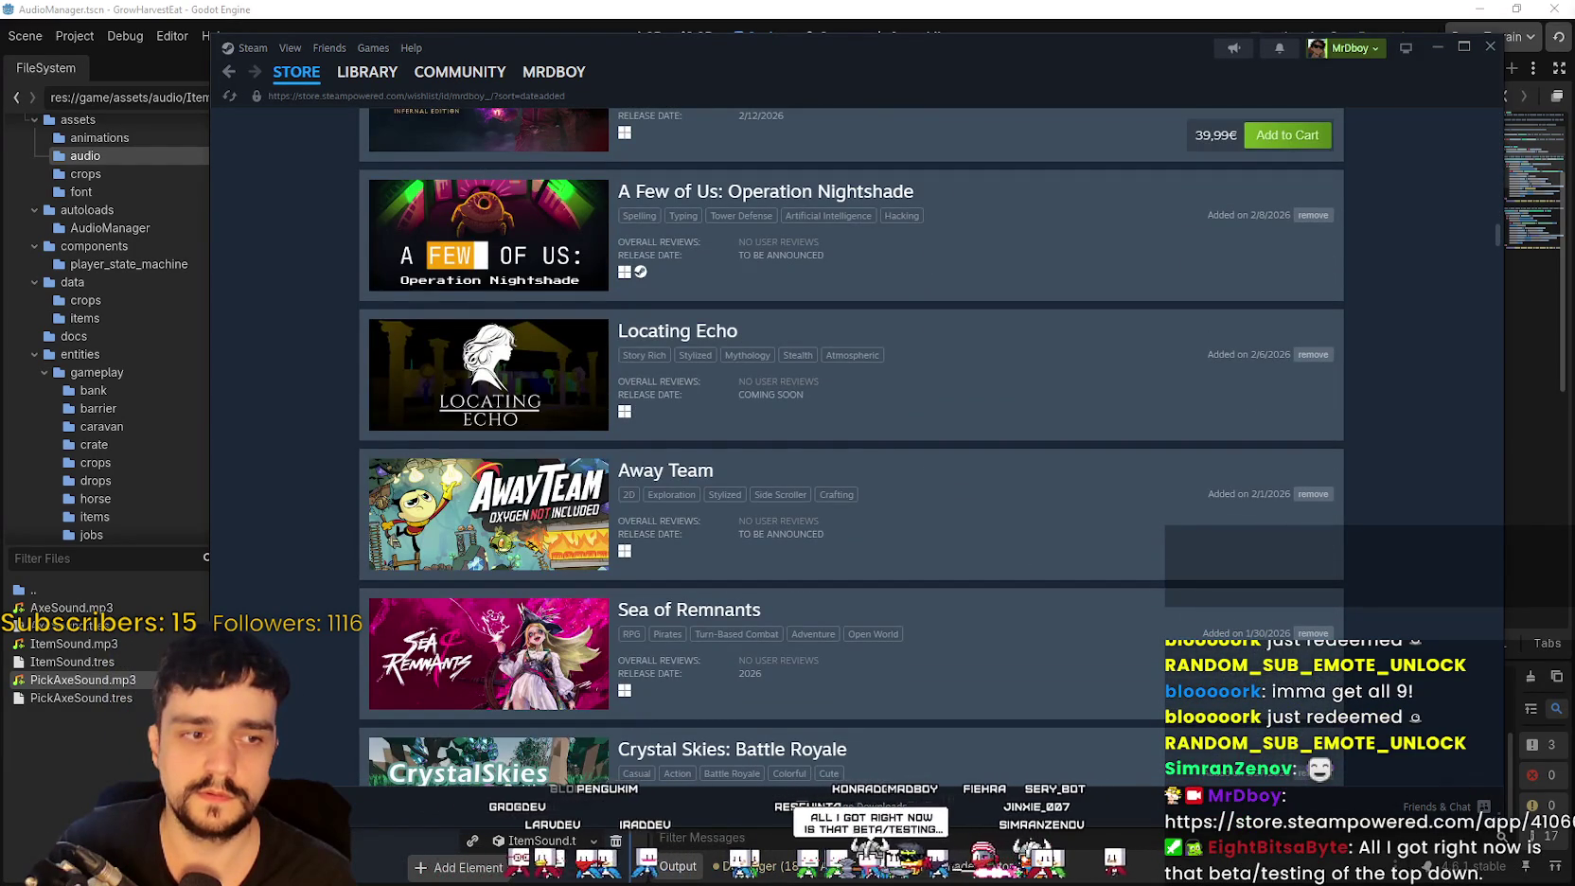
scroll(783, 662, "down", 12)
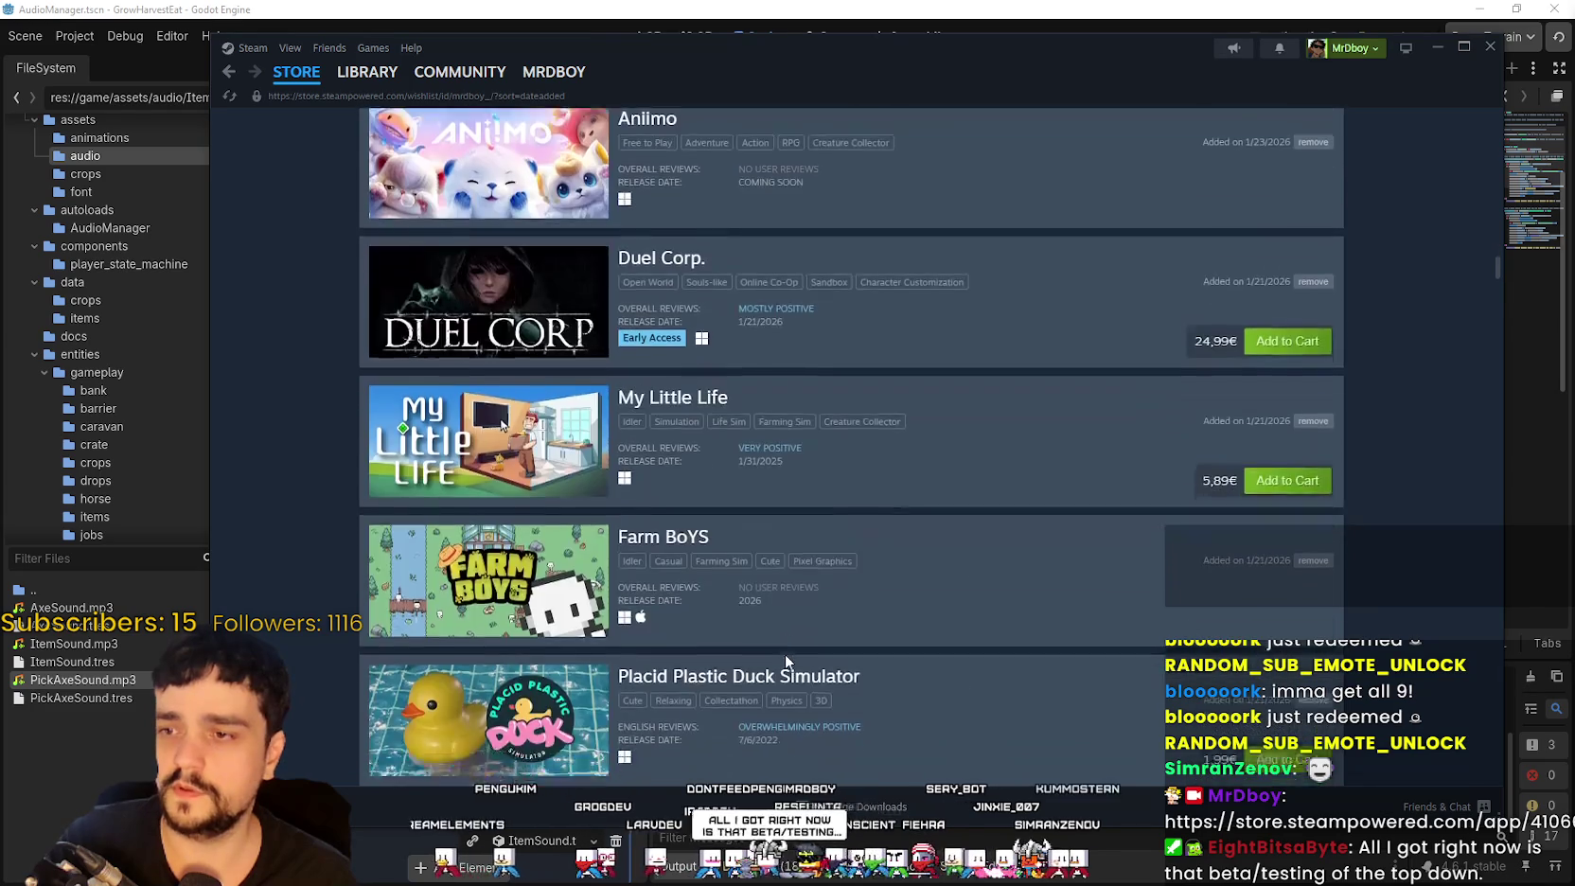
scroll(782, 647, "down", 5)
scroll(782, 645, "up", 2)
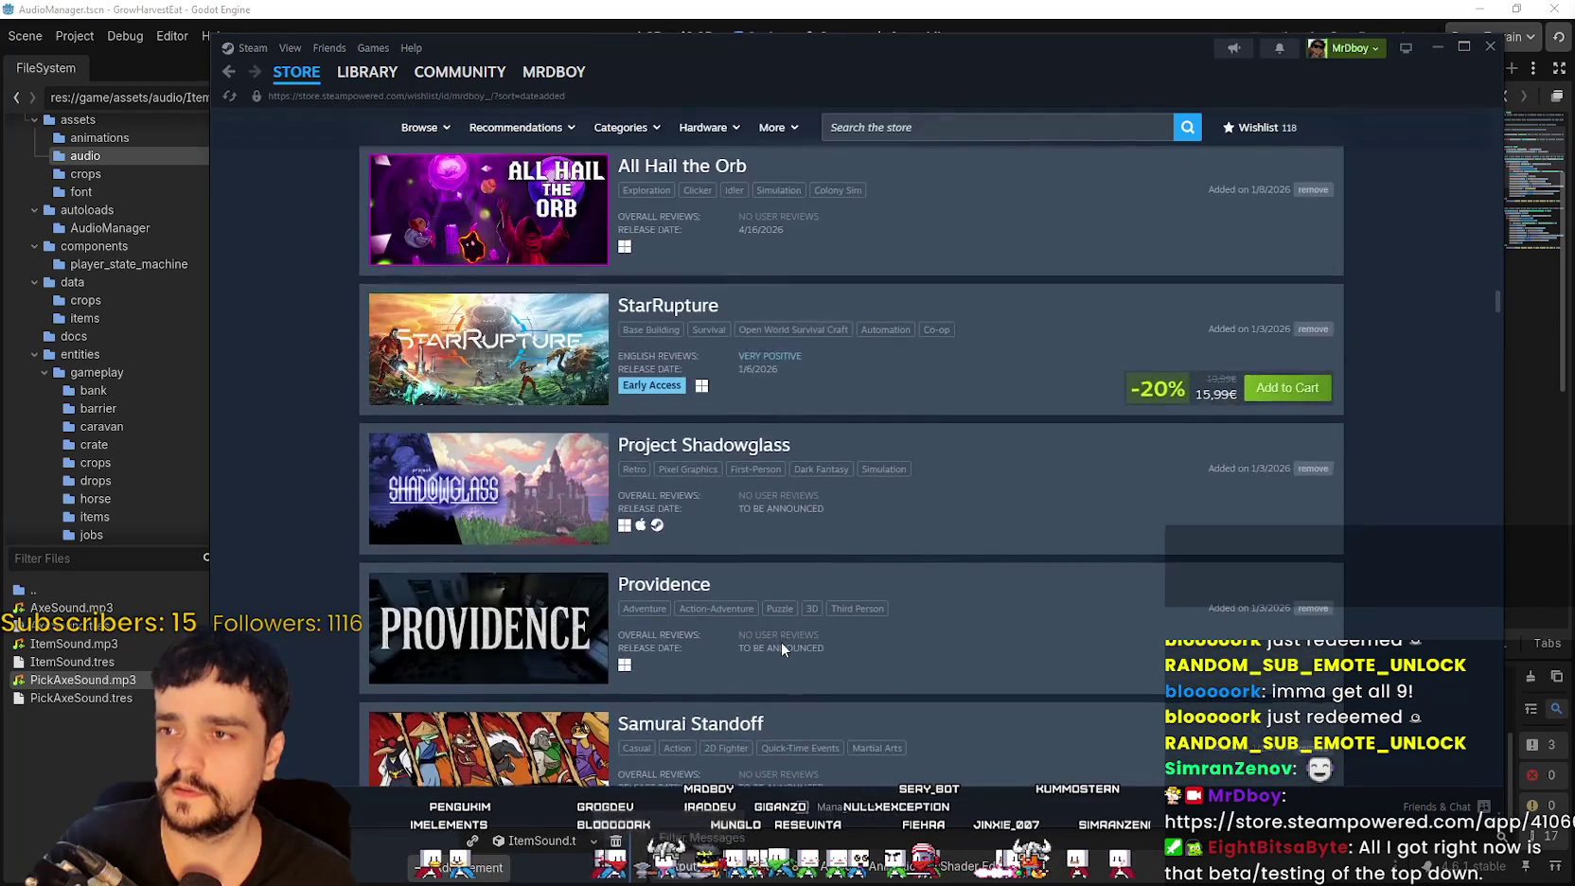
scroll(782, 648, "down", 10)
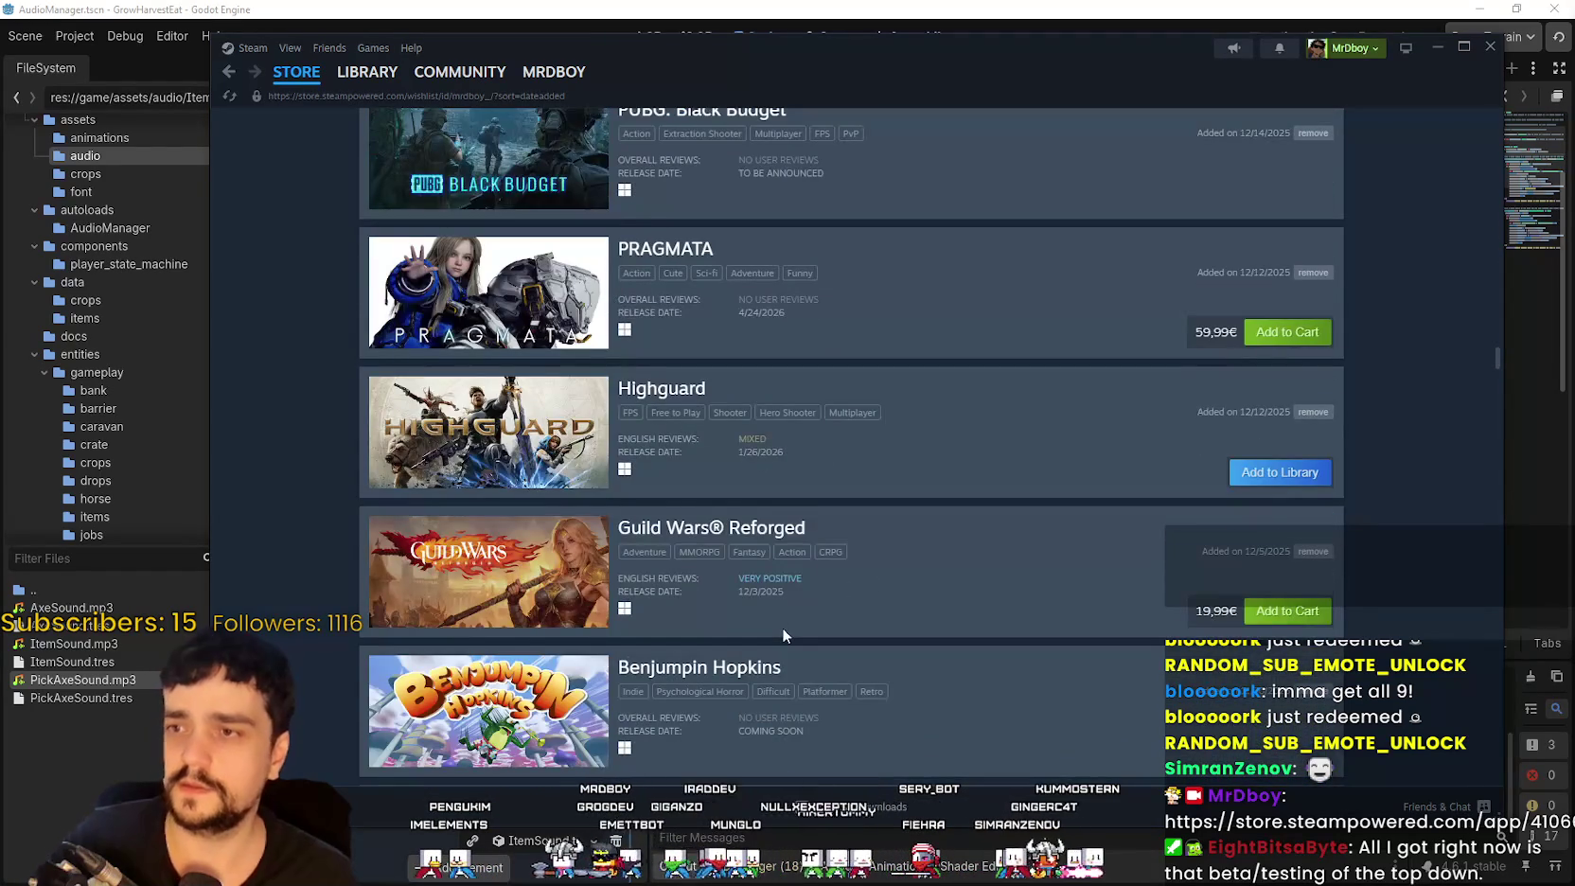
scroll(783, 585, "down", 8)
scroll(780, 582, "up", 4)
scroll(776, 585, "down", 10)
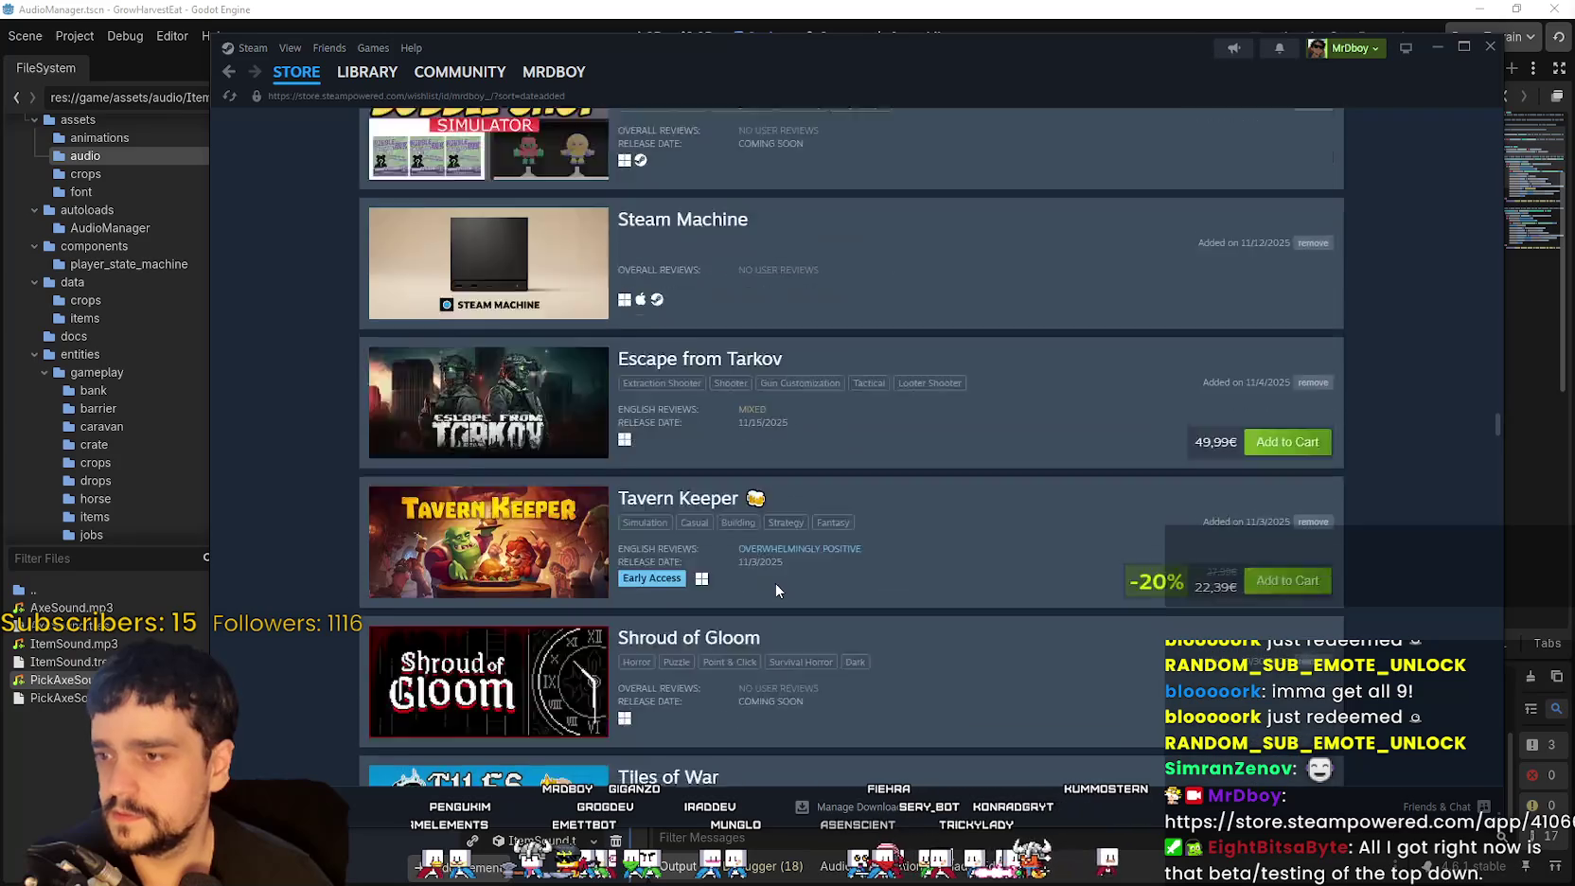
scroll(776, 584, "down", 10)
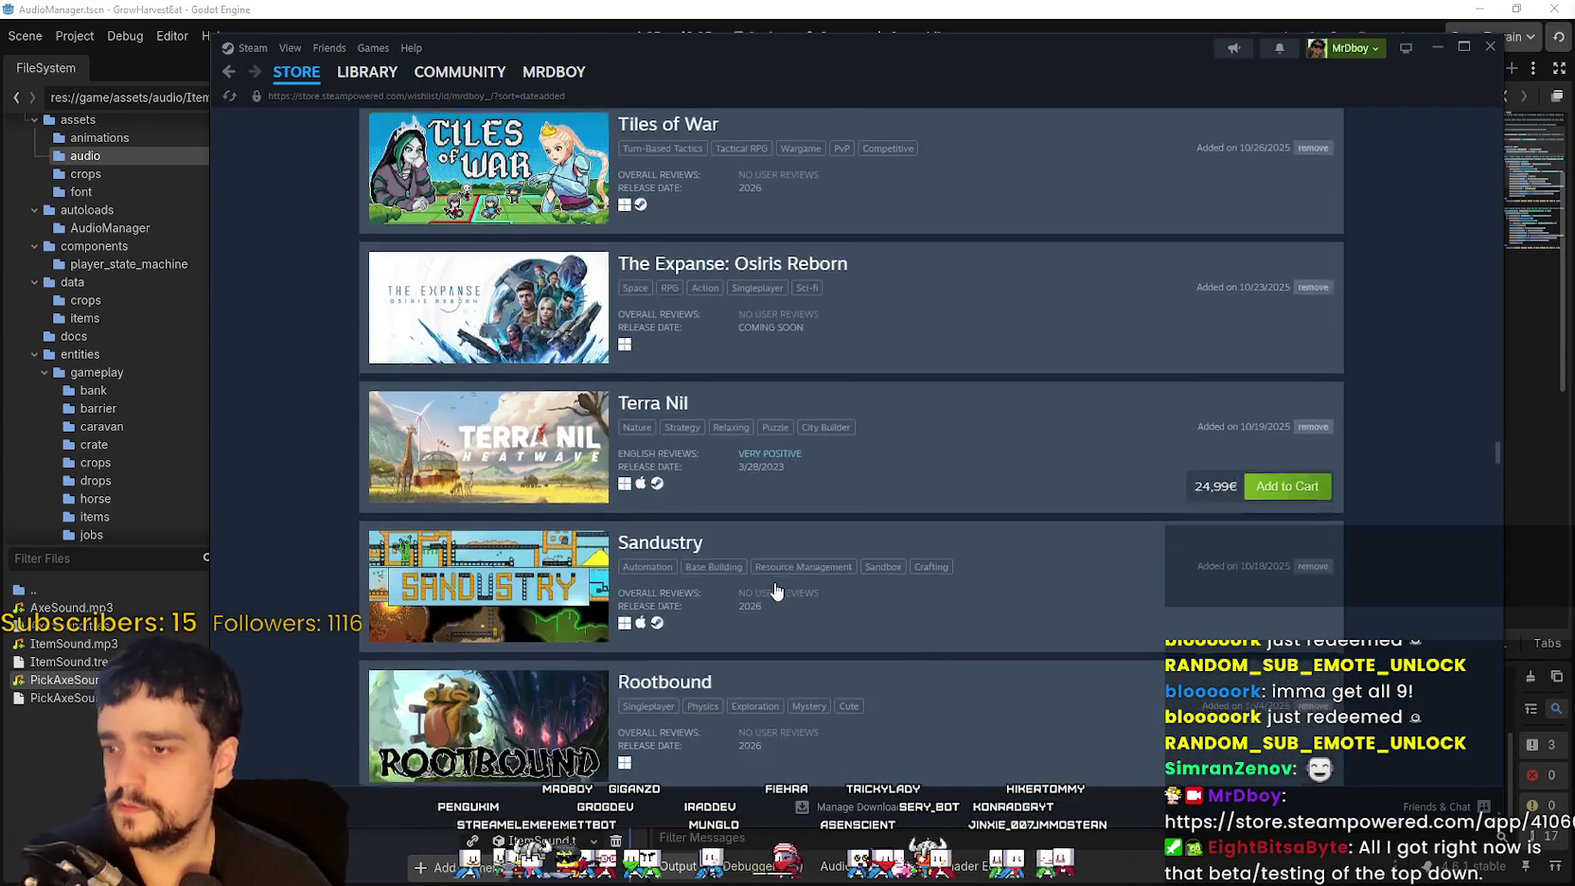
scroll(775, 587, "down", 10)
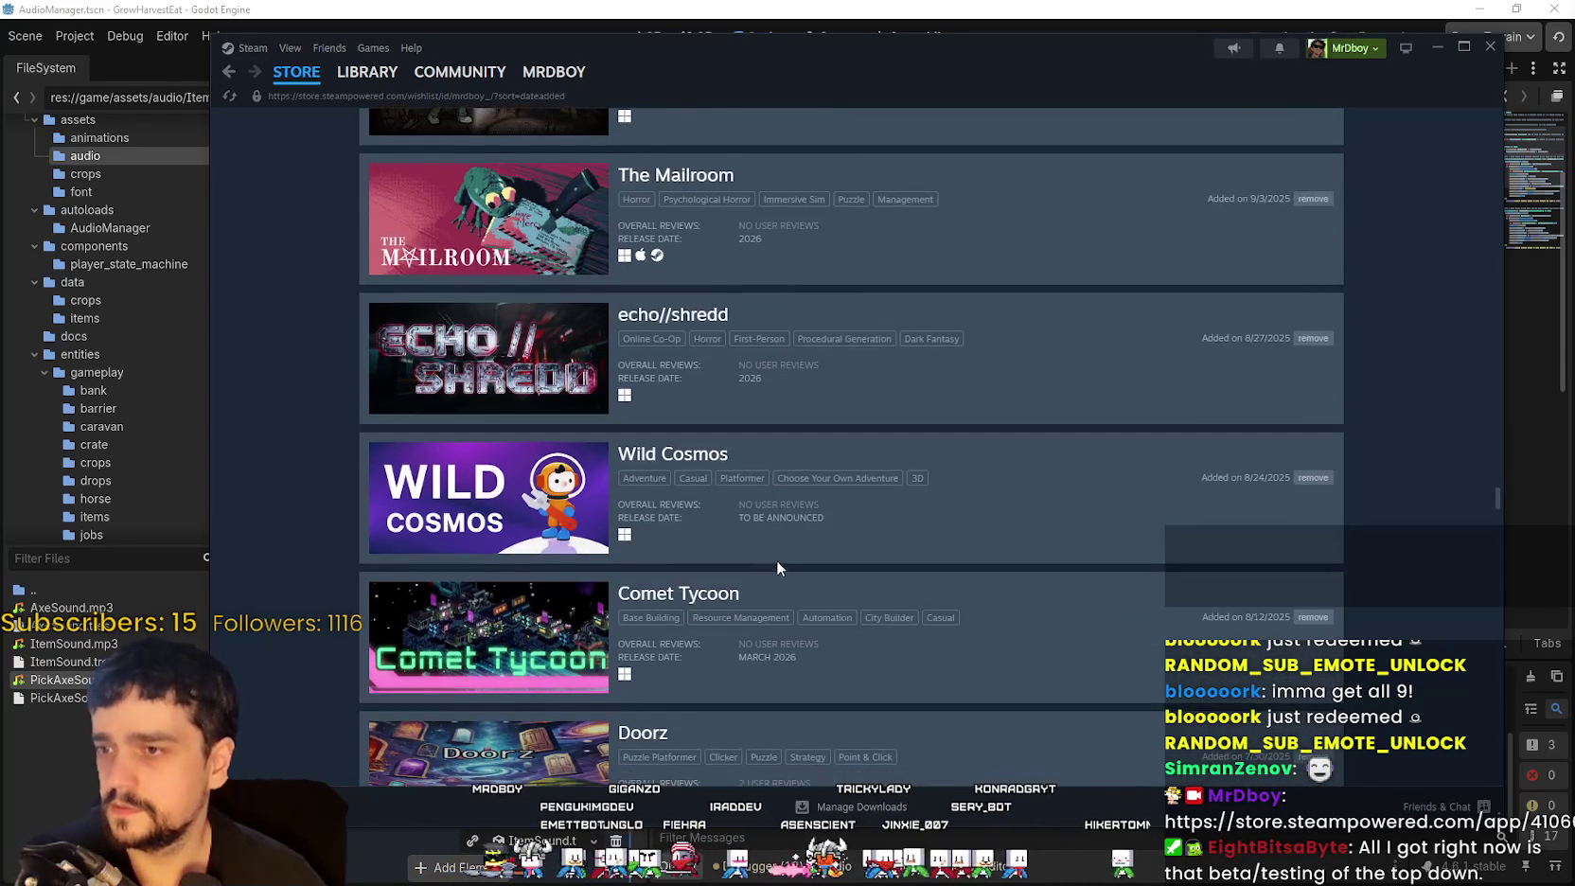
scroll(782, 562, "down", 10)
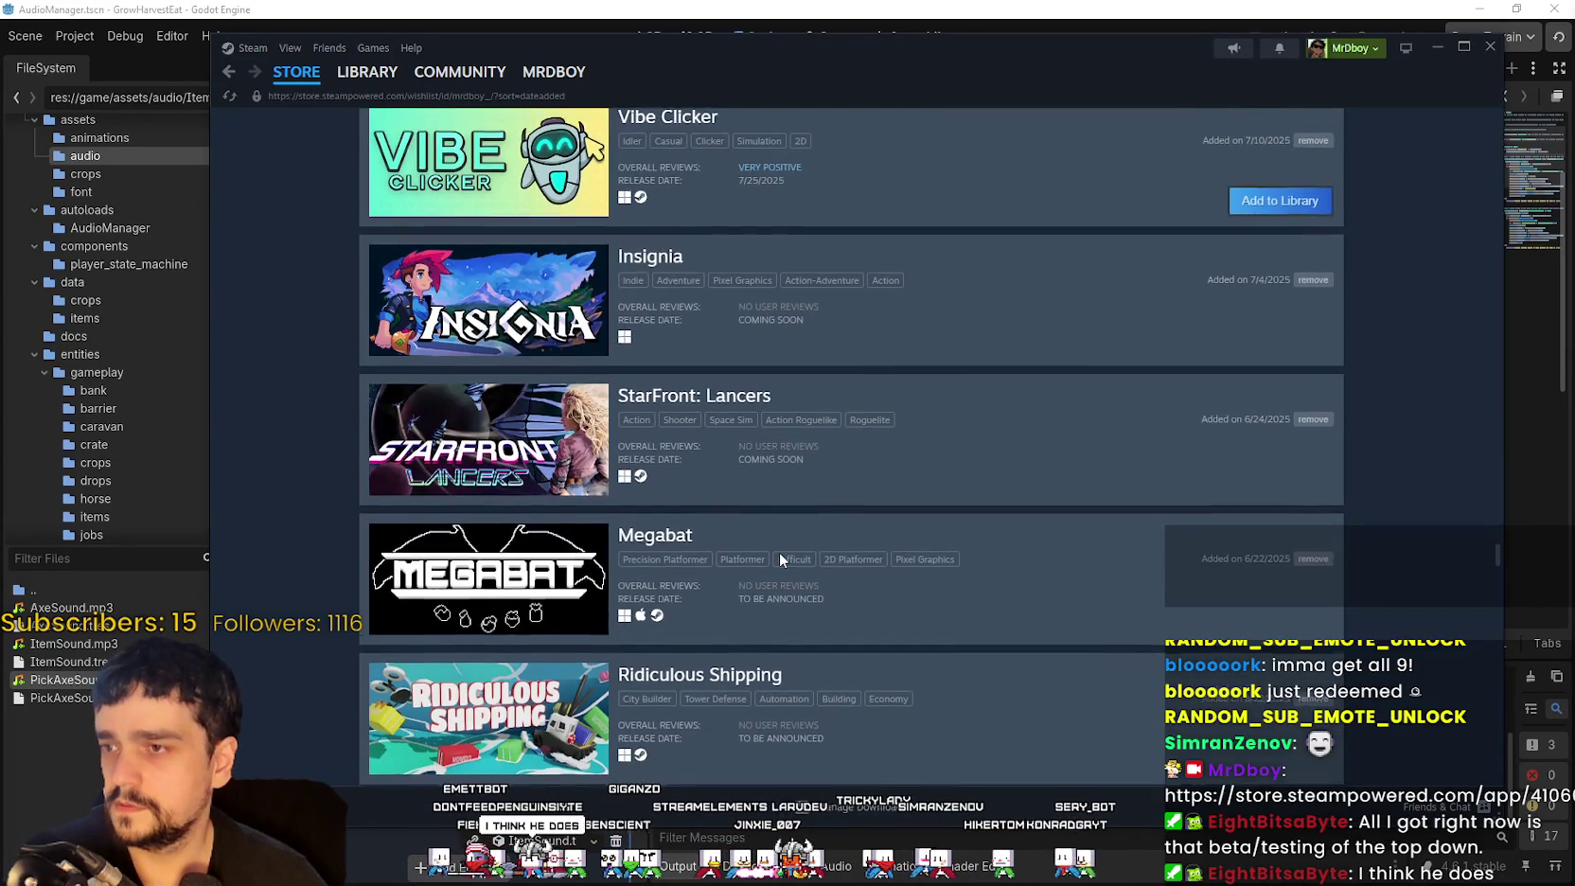
scroll(779, 551, "down", 10)
scroll(777, 563, "down", 10)
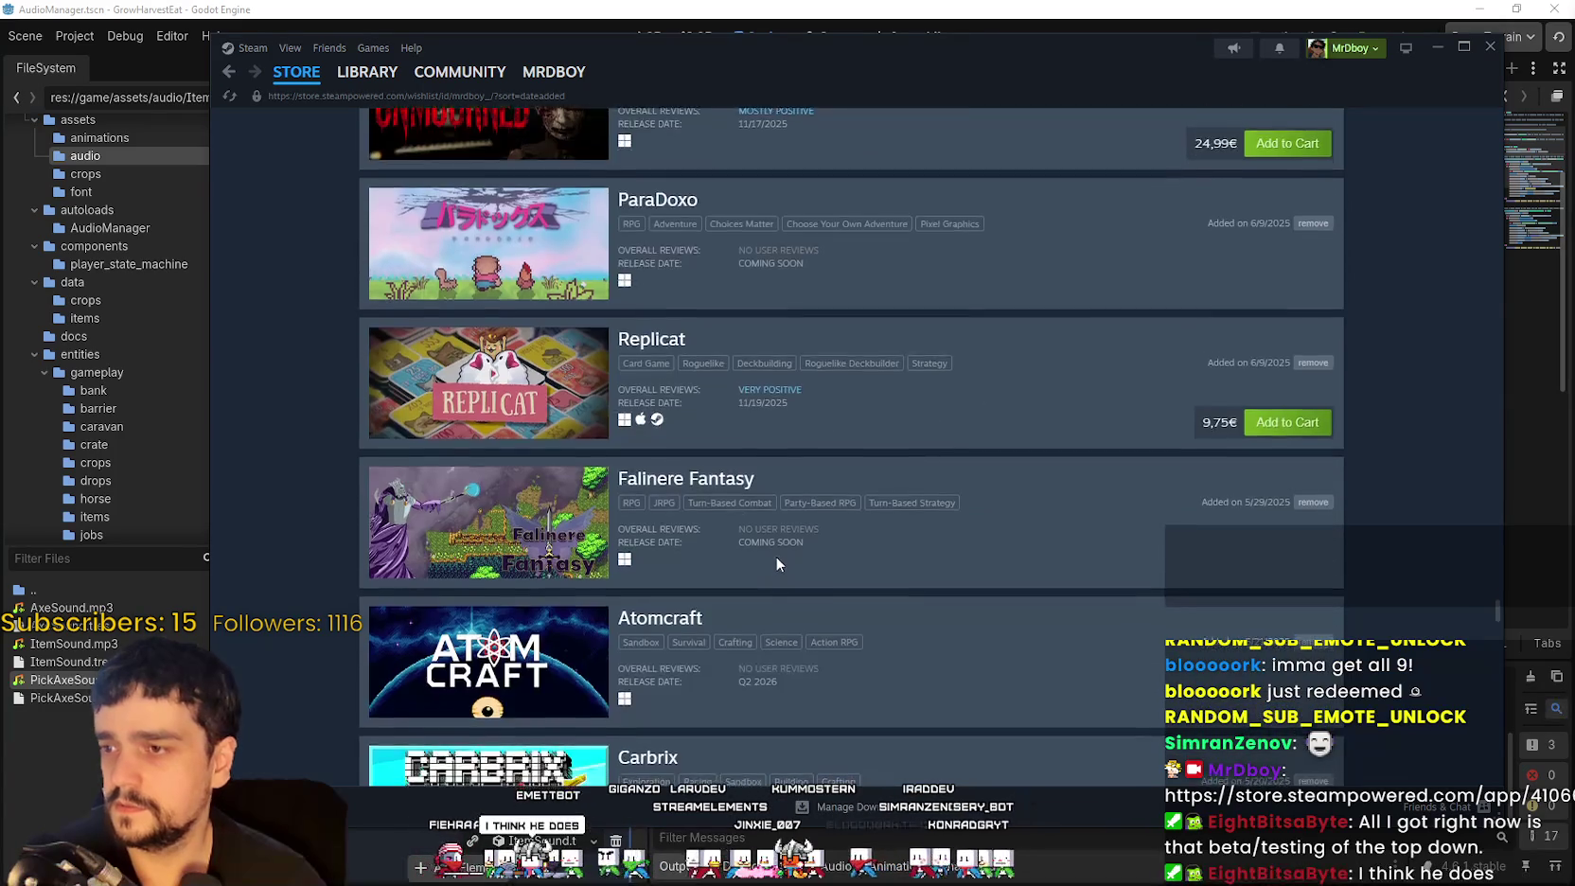
scroll(776, 565, "down", 4)
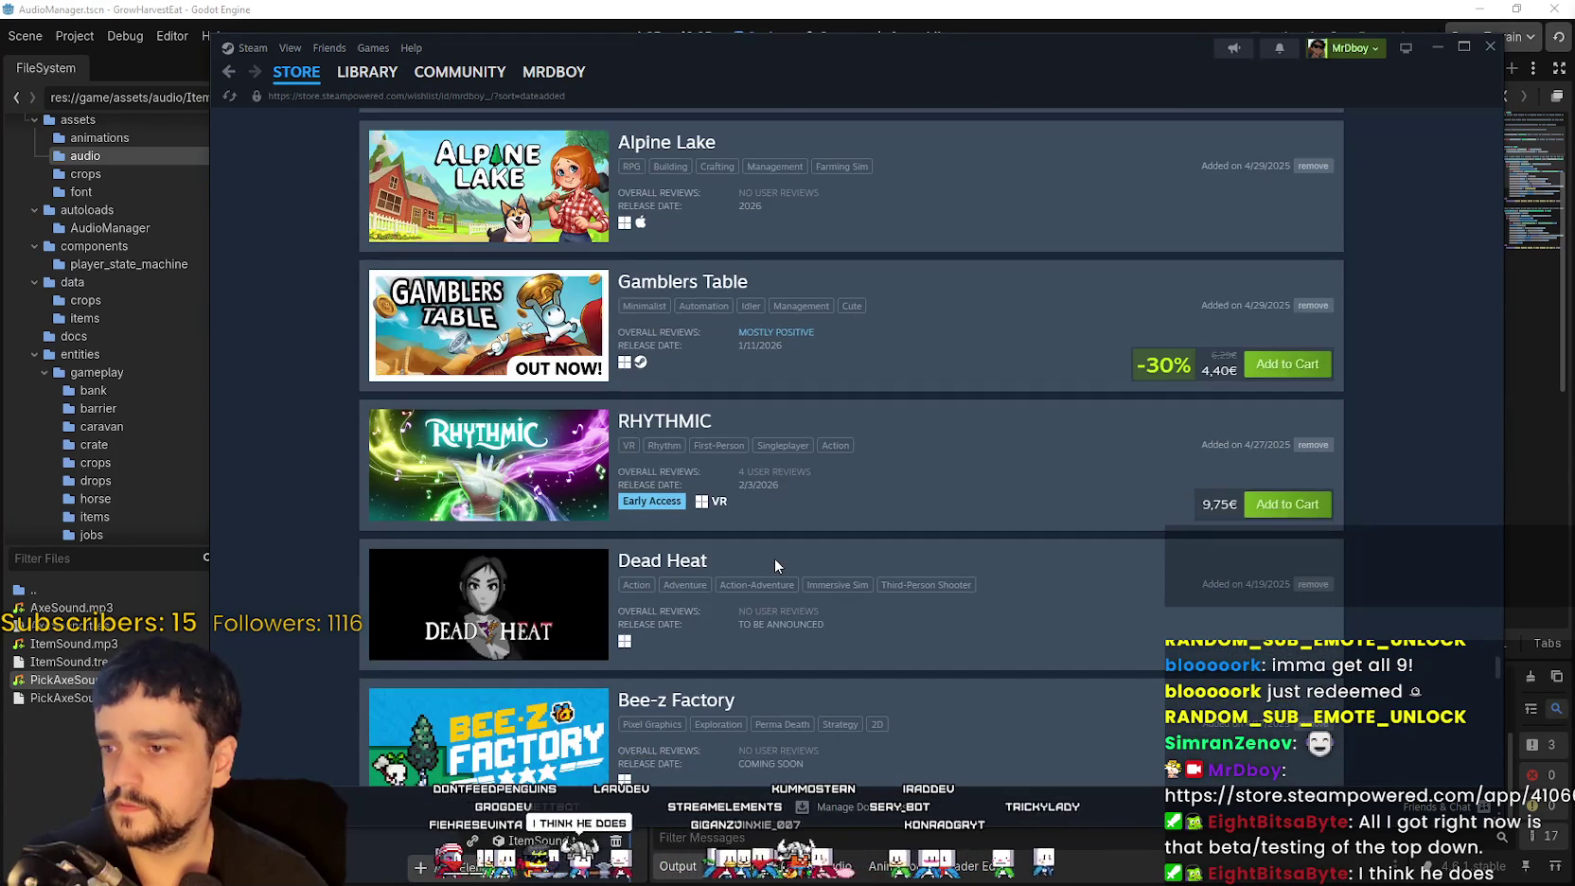
scroll(774, 557, "down", 9)
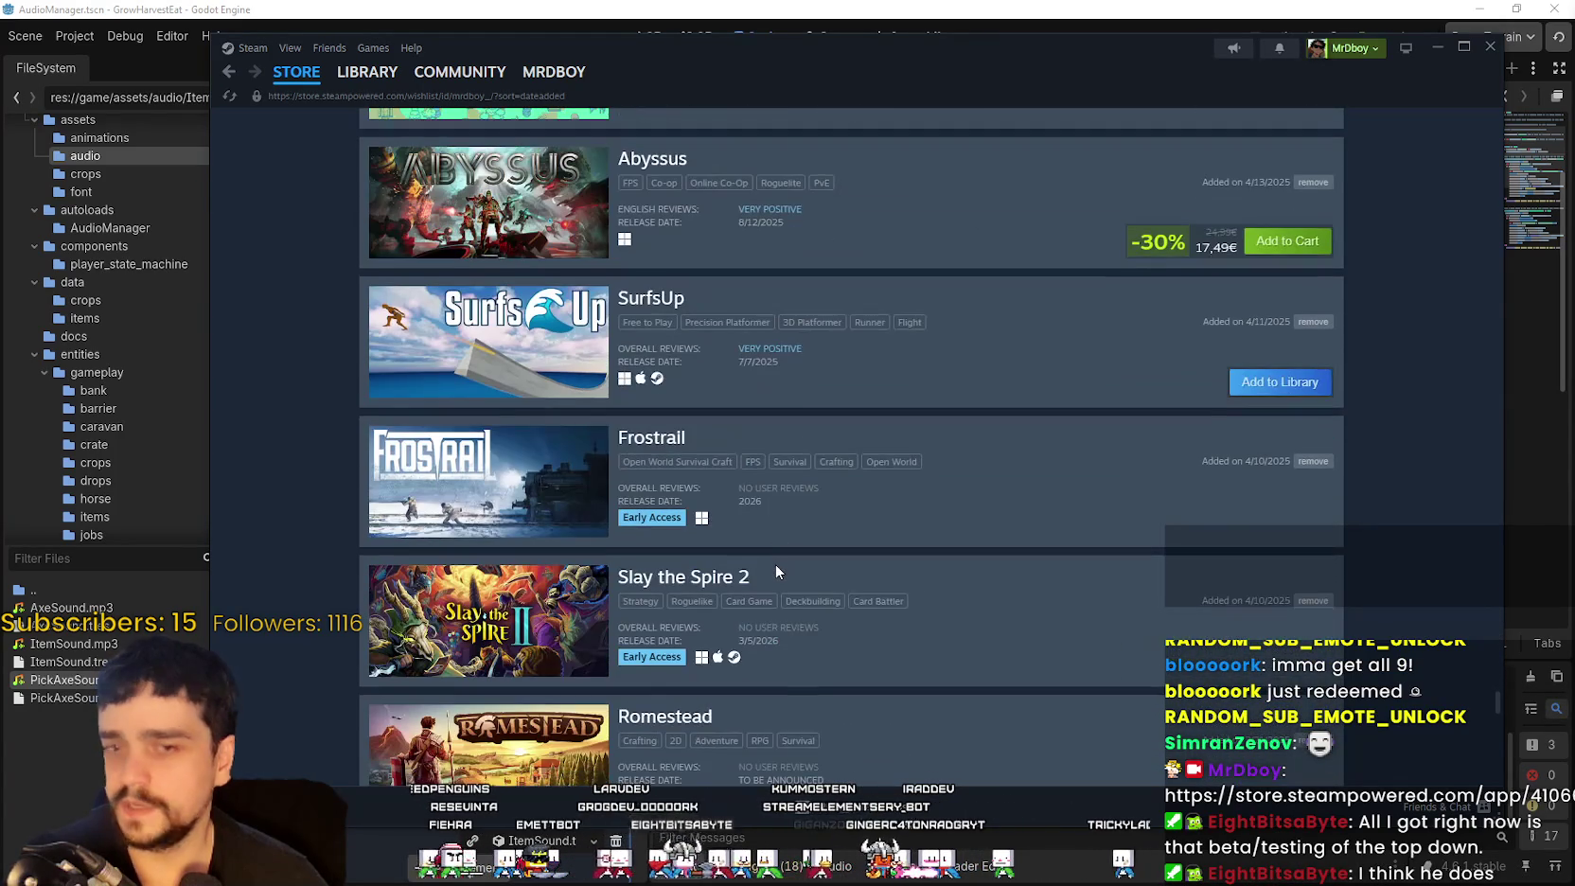
scroll(775, 563, "down", 10)
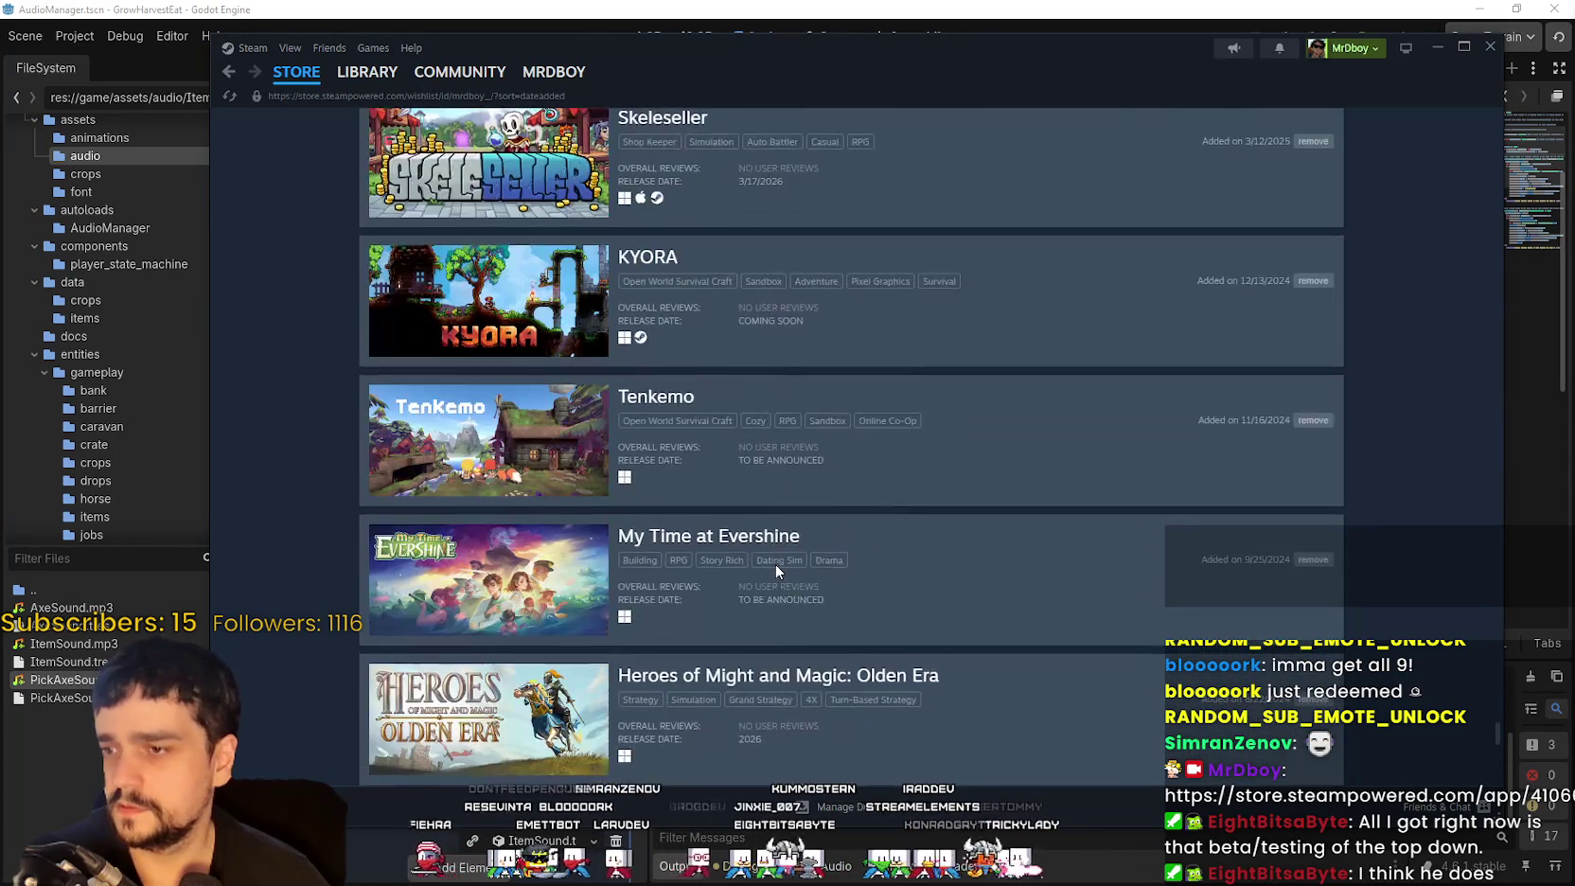
scroll(776, 563, "down", 7)
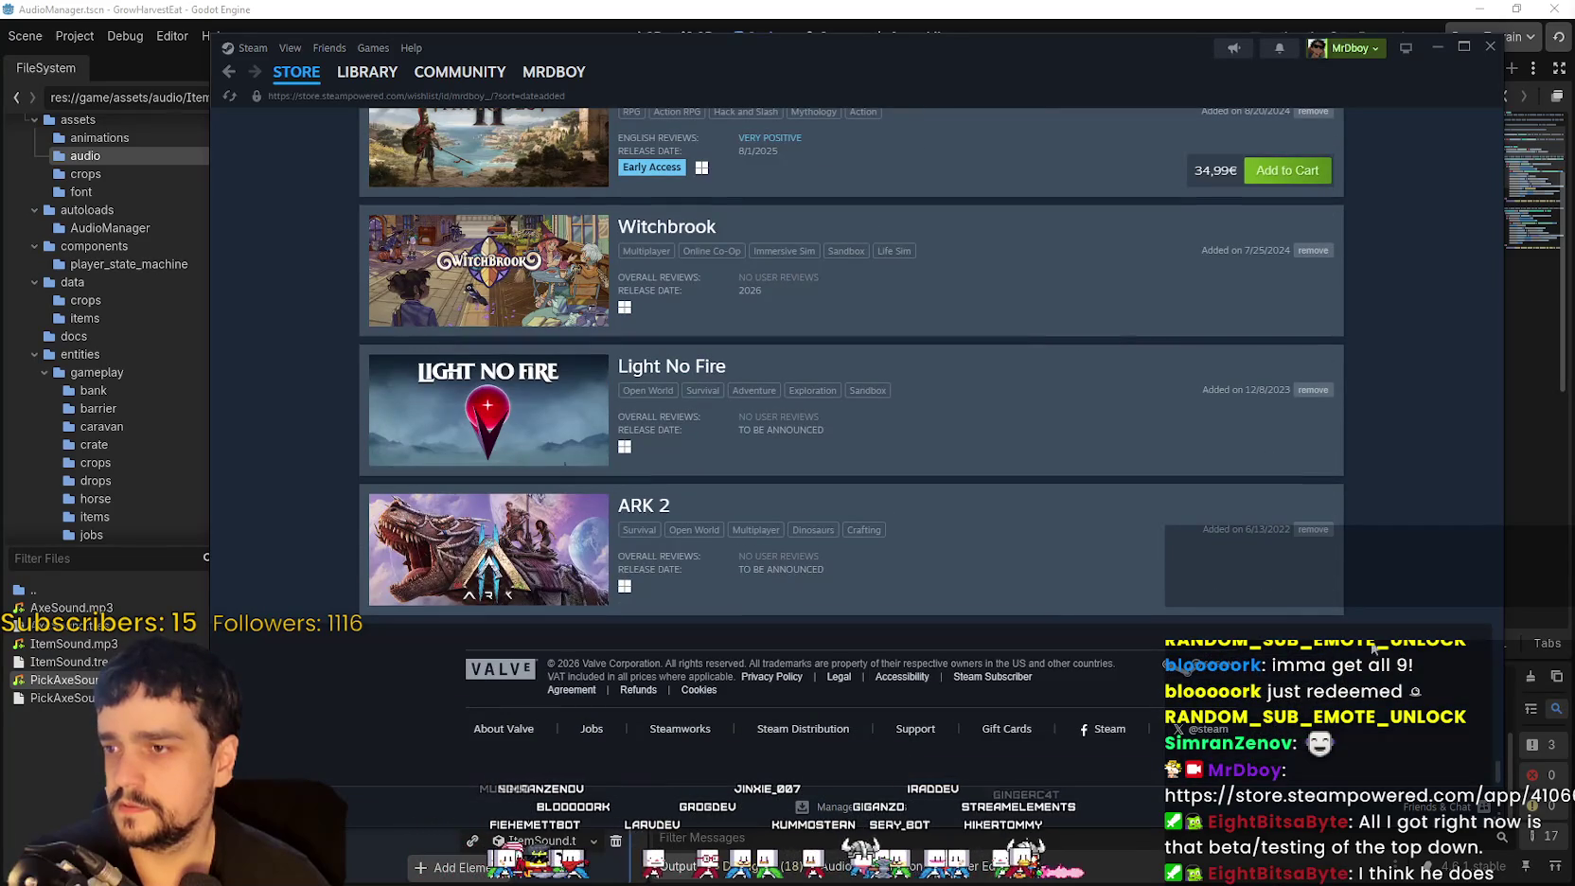
mouse_move(1490, 763)
left_mouse_down()
mouse_move(1489, 628)
mouse_move(1495, 649)
left_mouse_up()
left_click(526, 401)
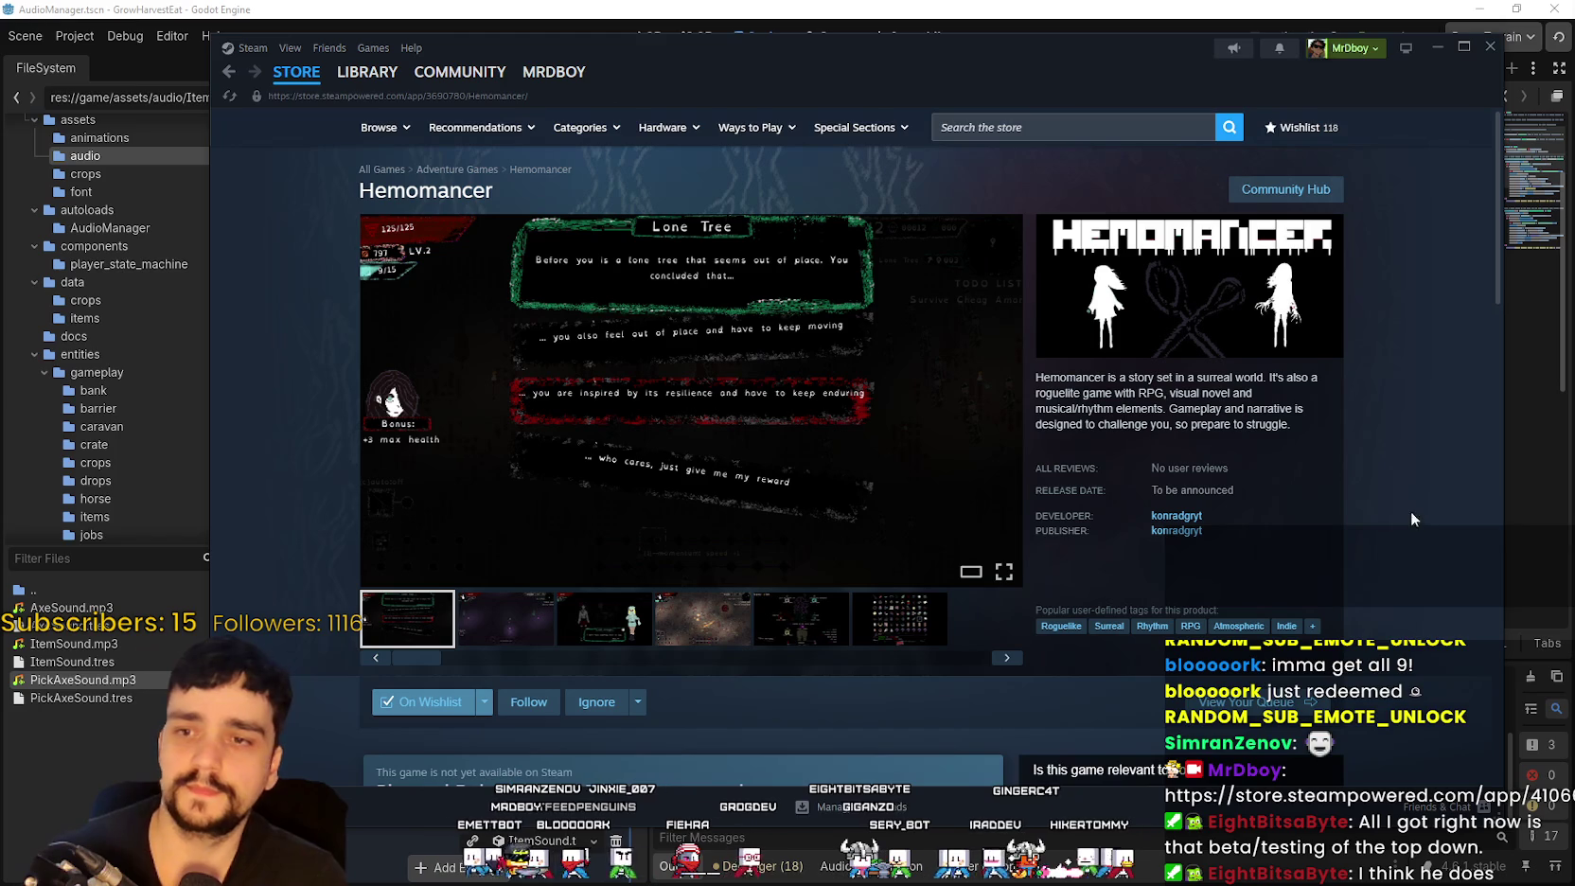
Step: Copy the Hemomancer store page URL, then go back to the wishlist
right_click(1410, 518)
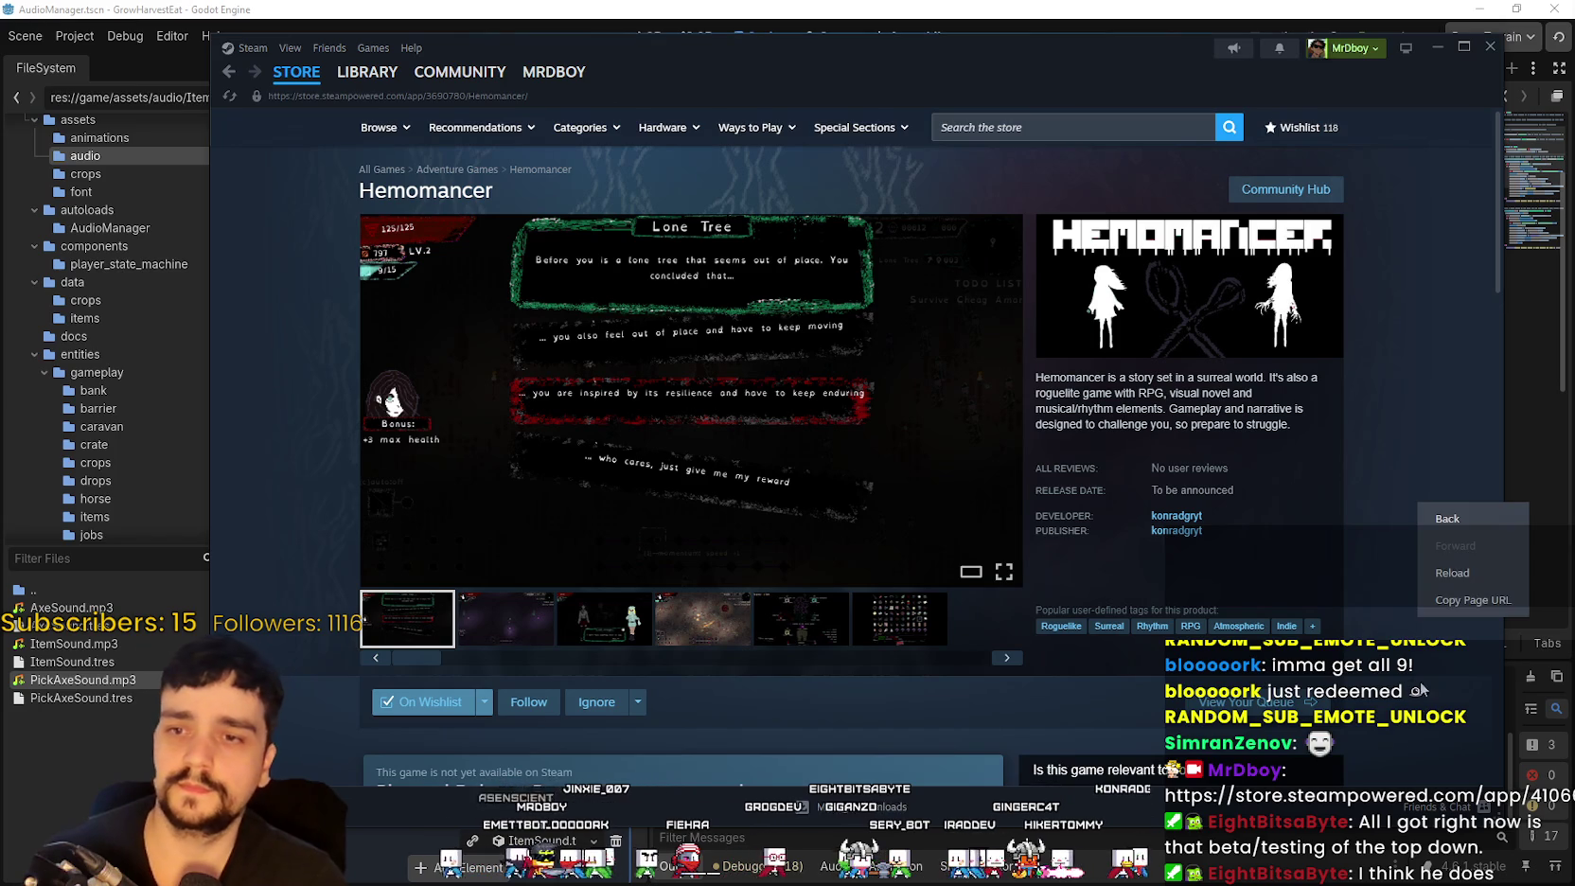
left_click(1438, 567)
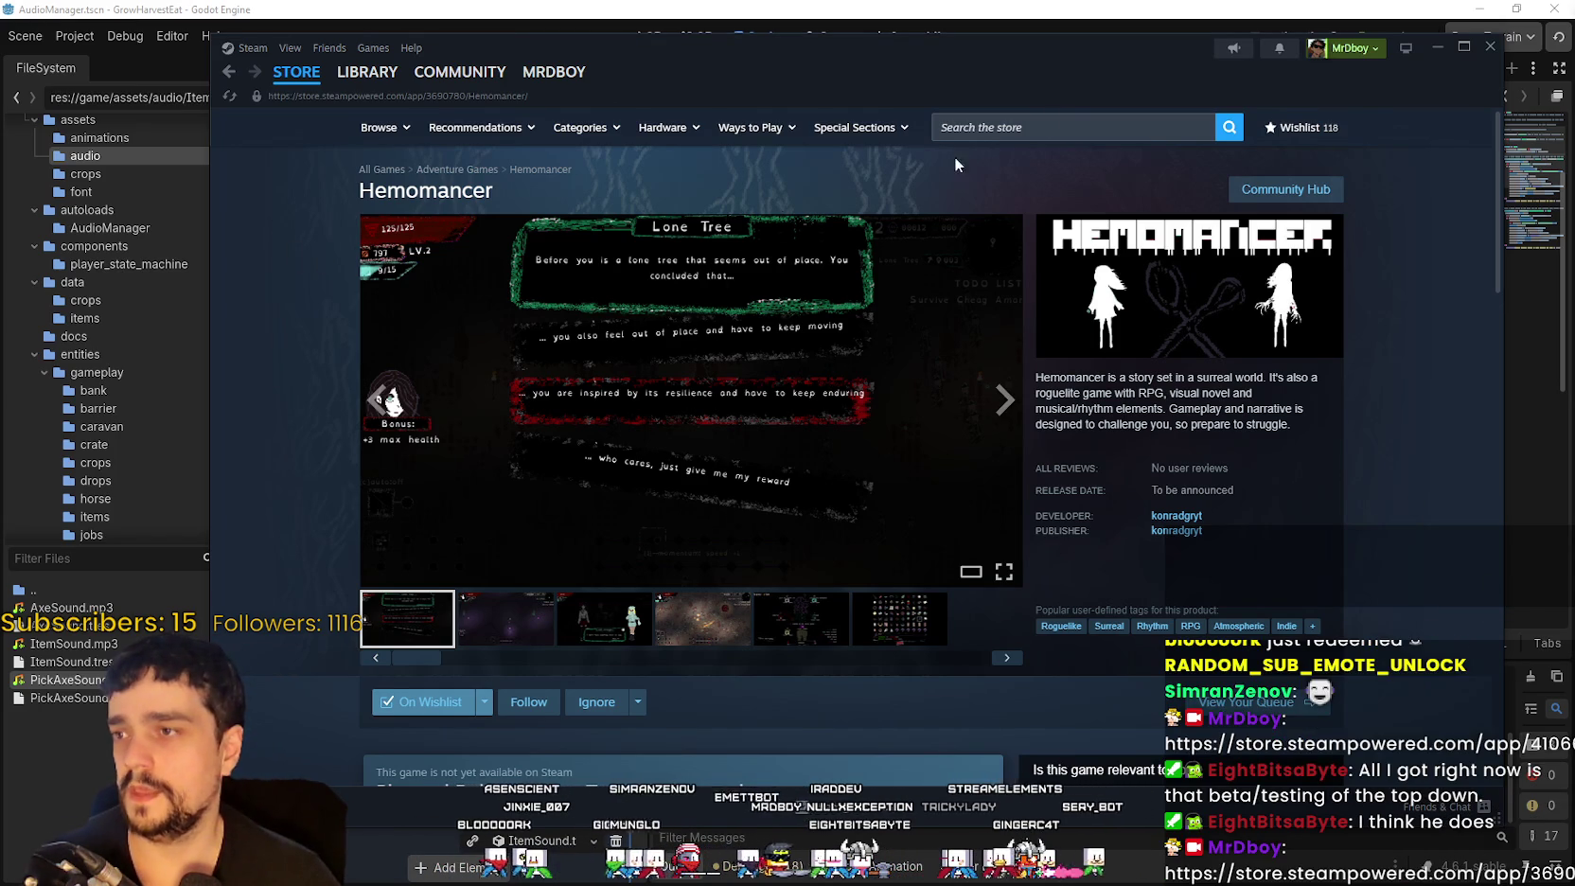
left_click(1058, 125)
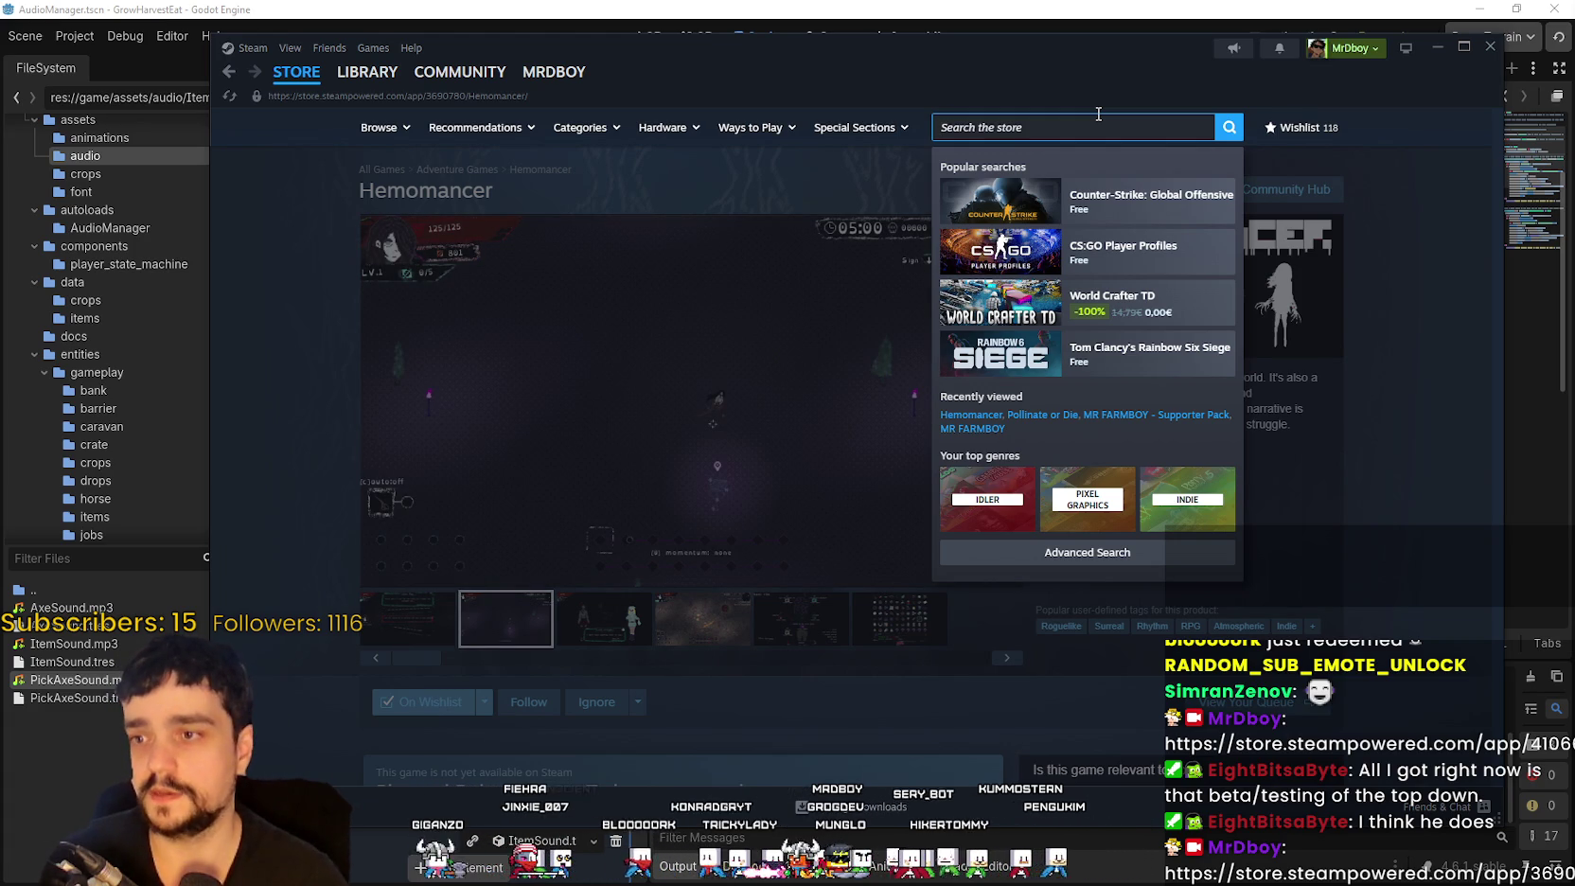
left_click(757, 284)
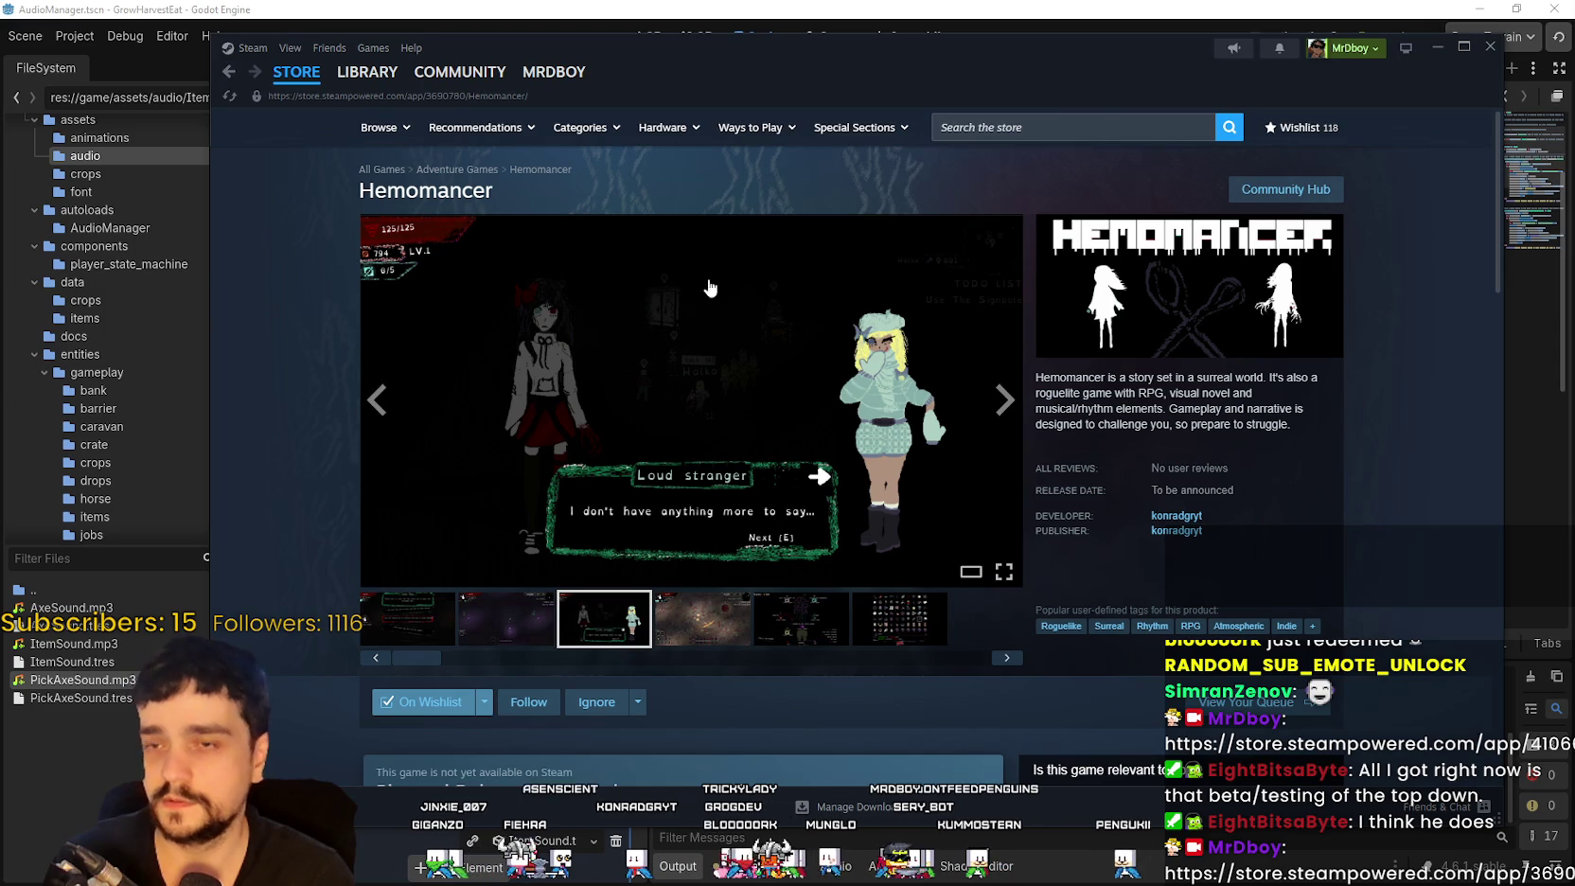
left_click(1062, 137)
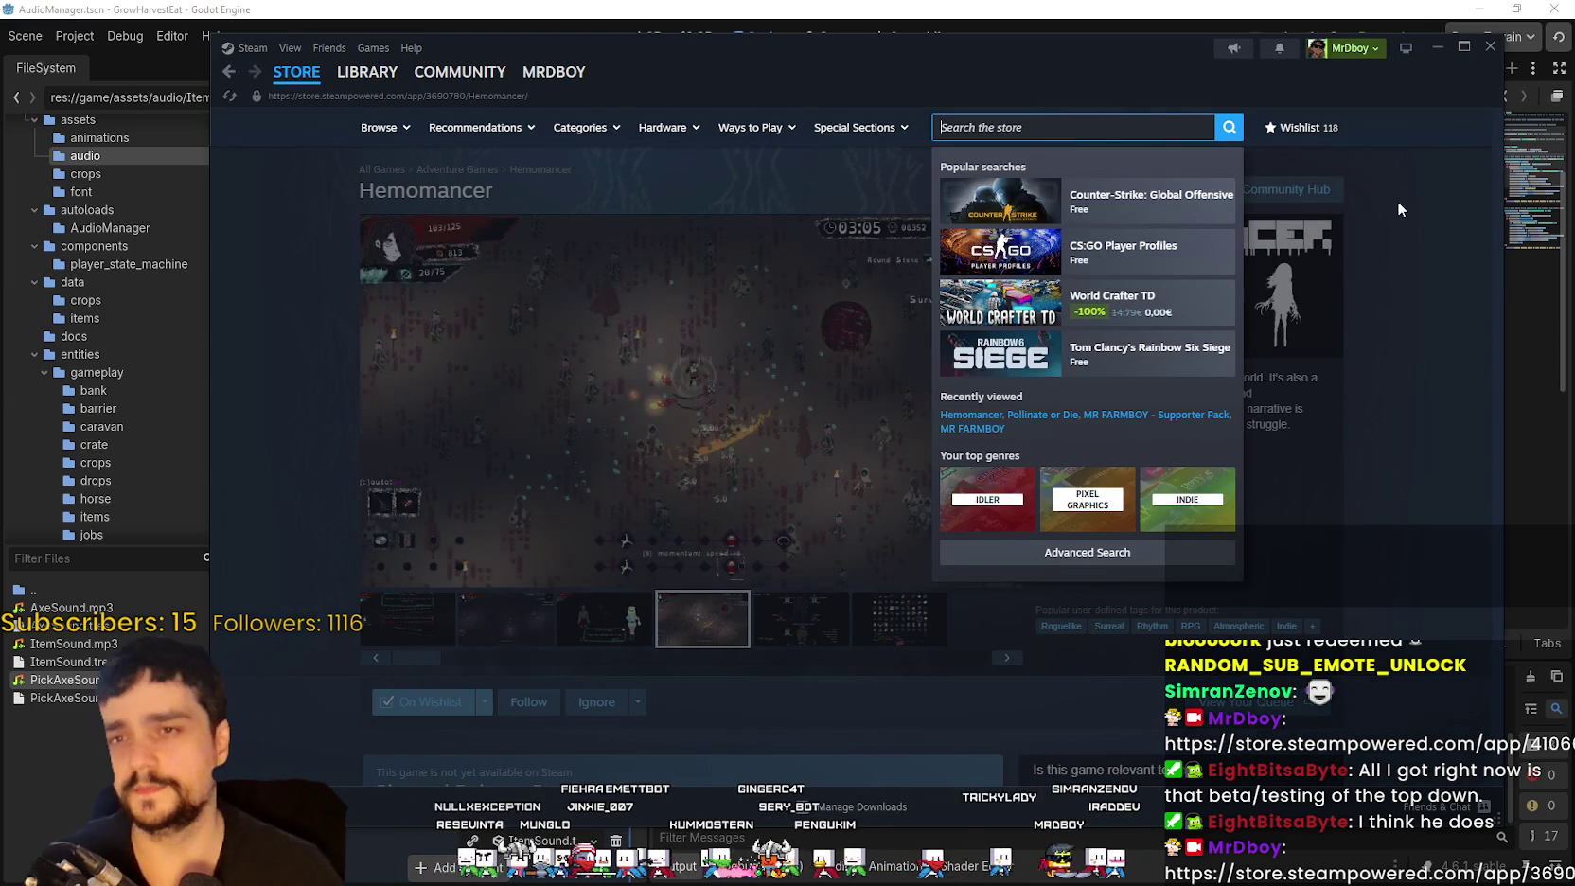
left_click(1348, 159)
left_click(1293, 142)
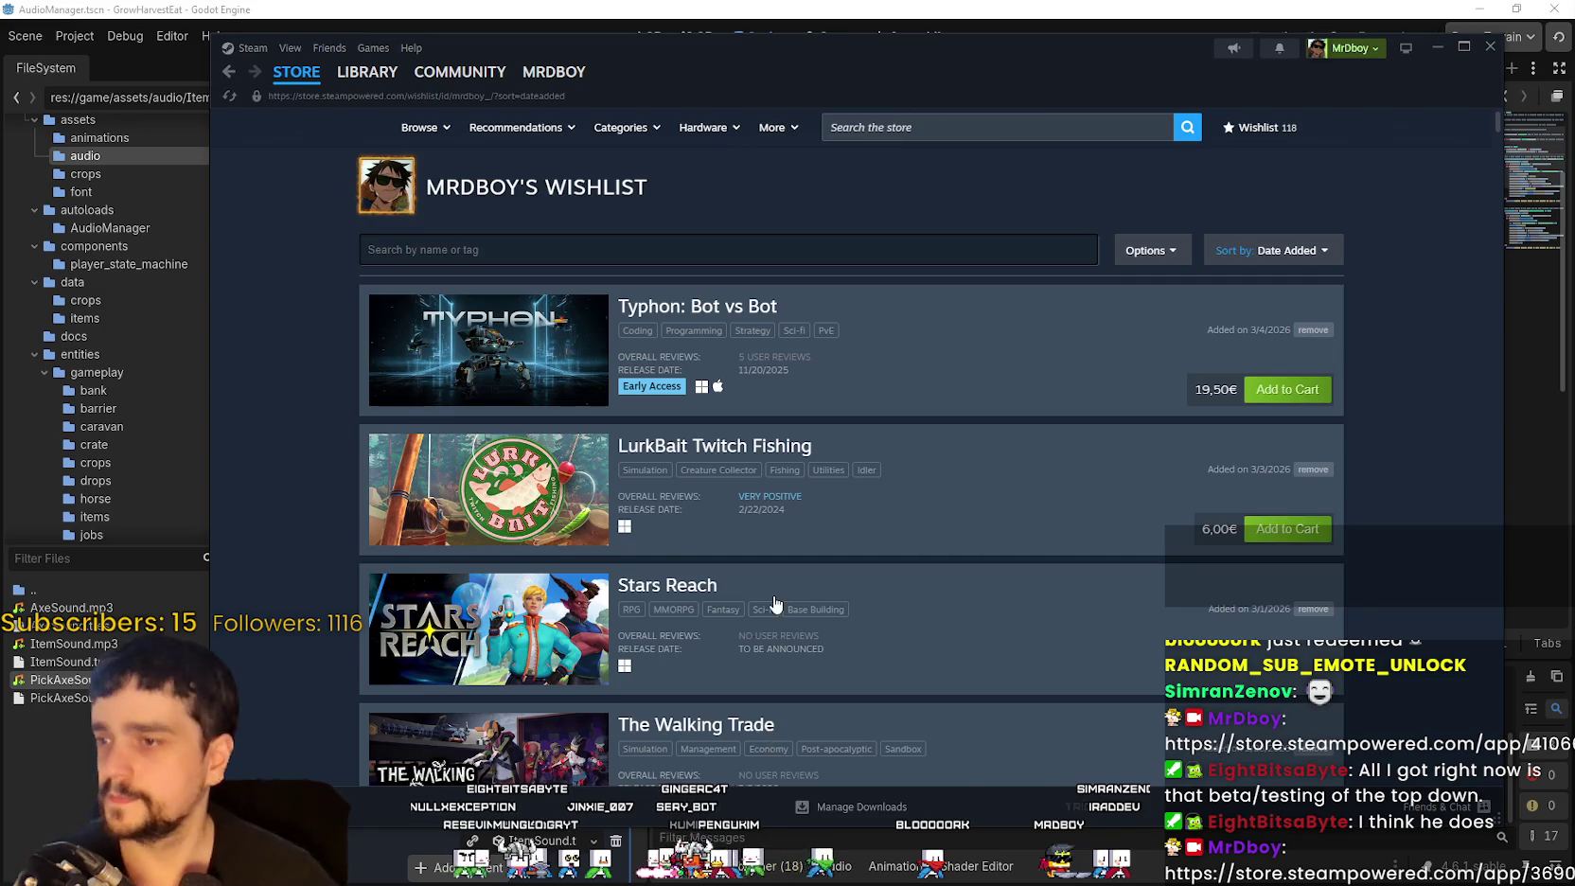
Step: Copy the store page URL for A Few of Us: Operation Nightshade
scroll(775, 587, "down", 5)
scroll(450, 225, "down", 13)
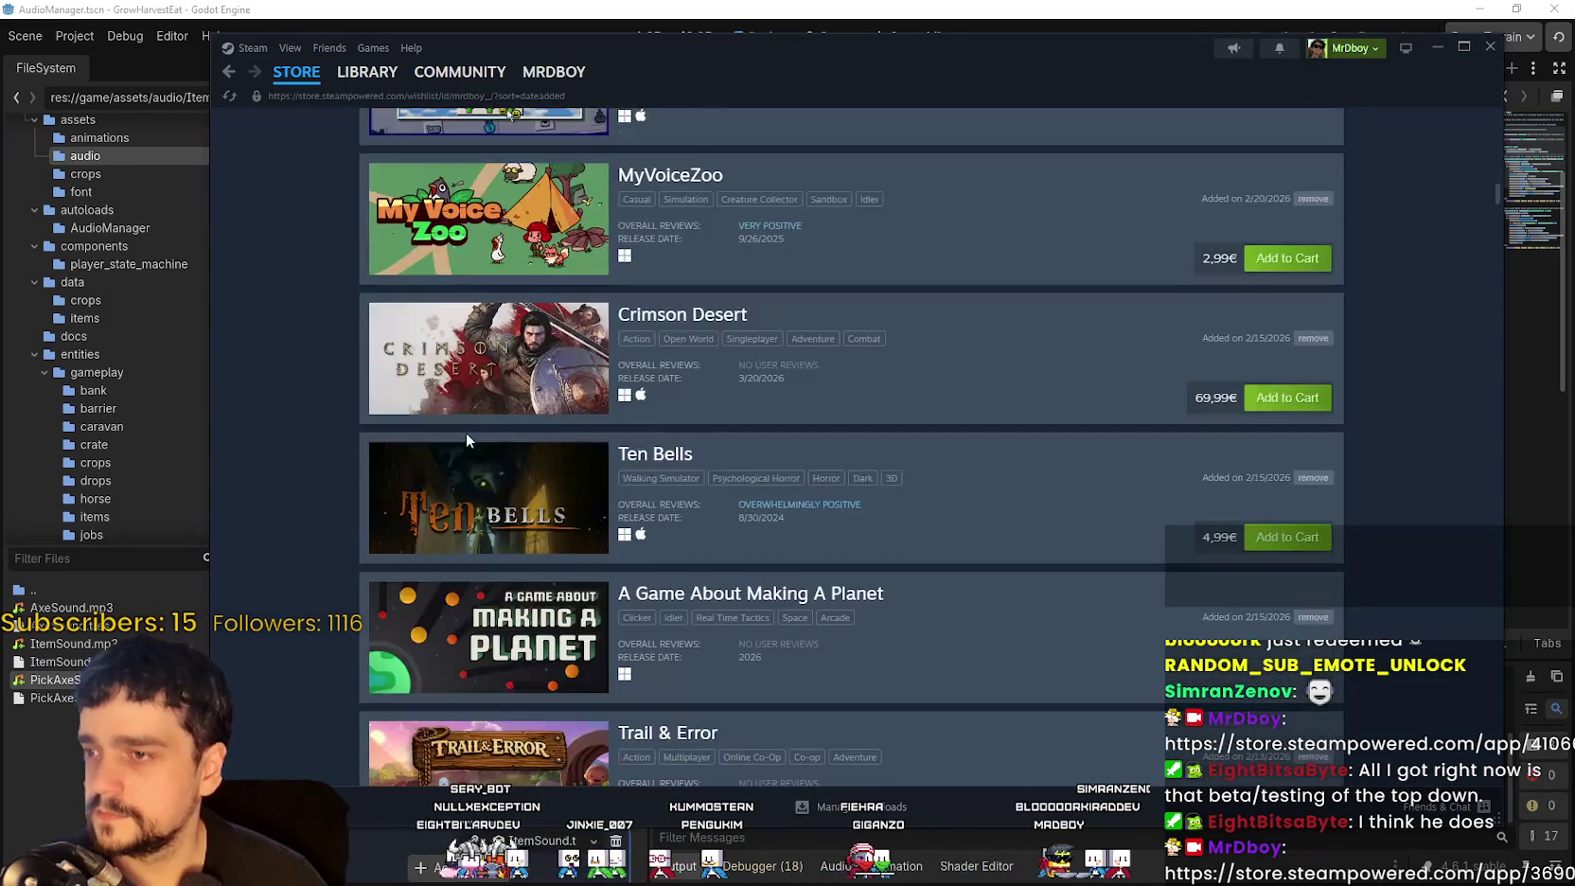
scroll(467, 438, "down", 3)
scroll(453, 752, "down", 4)
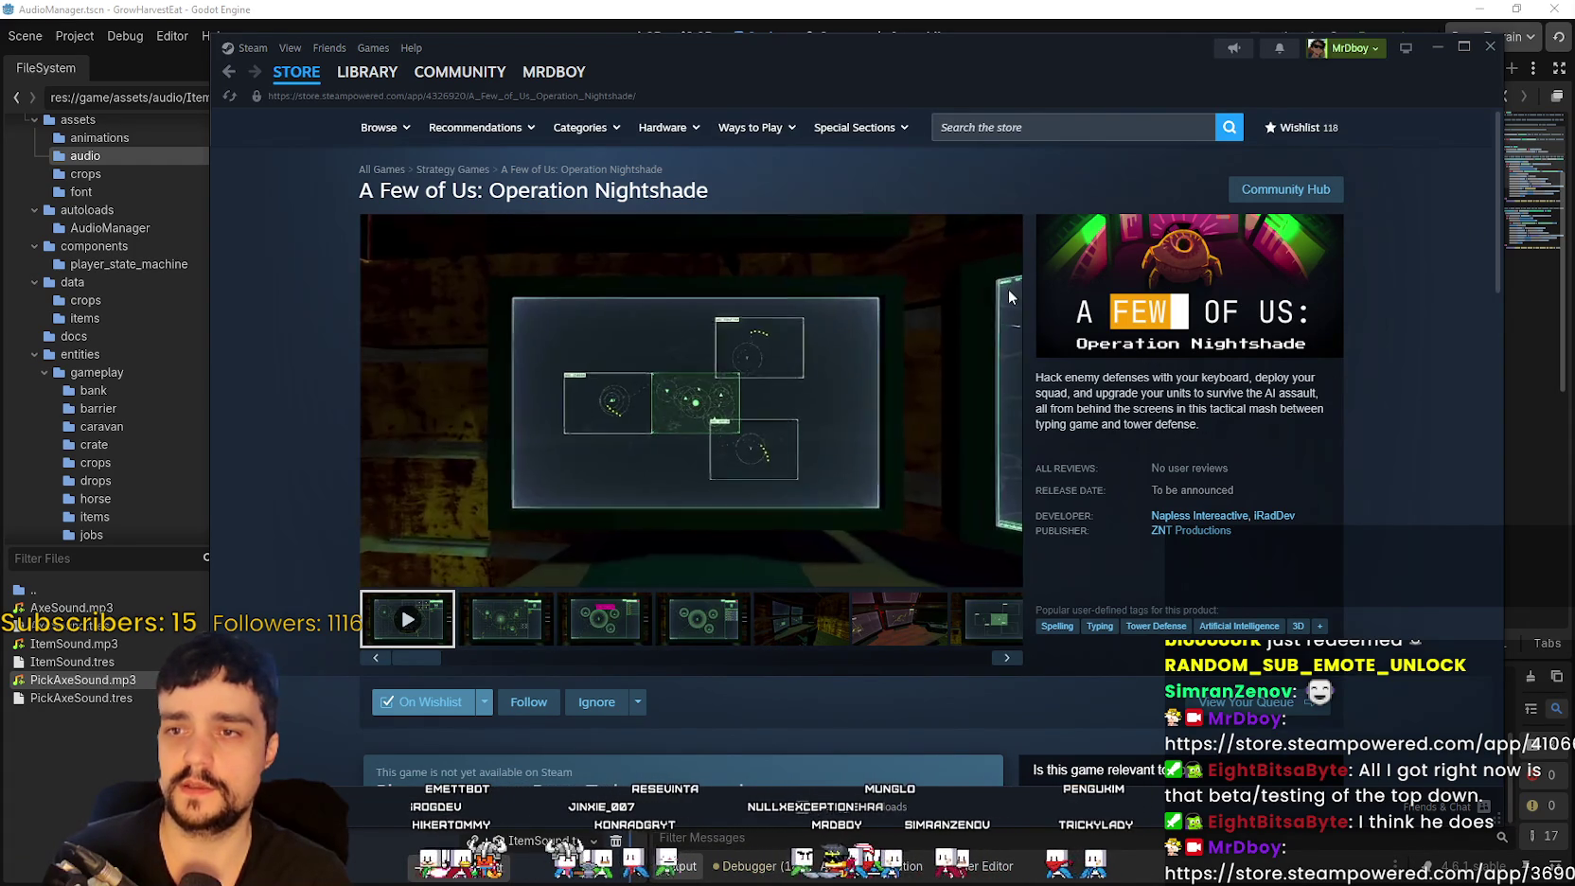
right_click(771, 192)
left_click(863, 305)
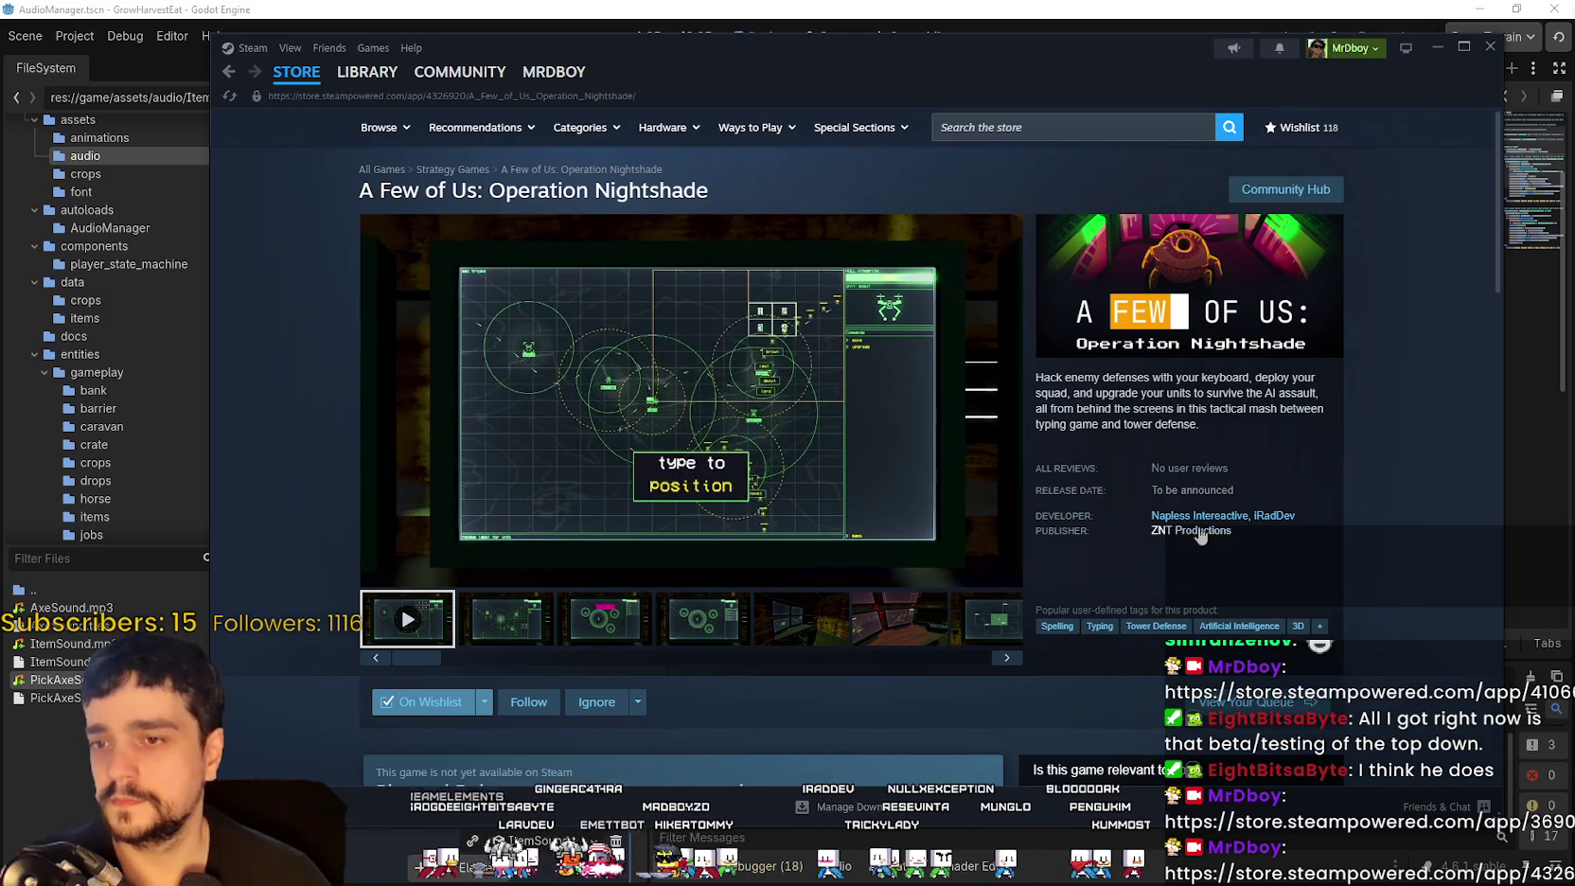
Step: Scroll the Operation Nightshade page, return to the store front, then bring Godot forward
scroll(801, 700, "down", 3)
scroll(801, 701, "down", 10)
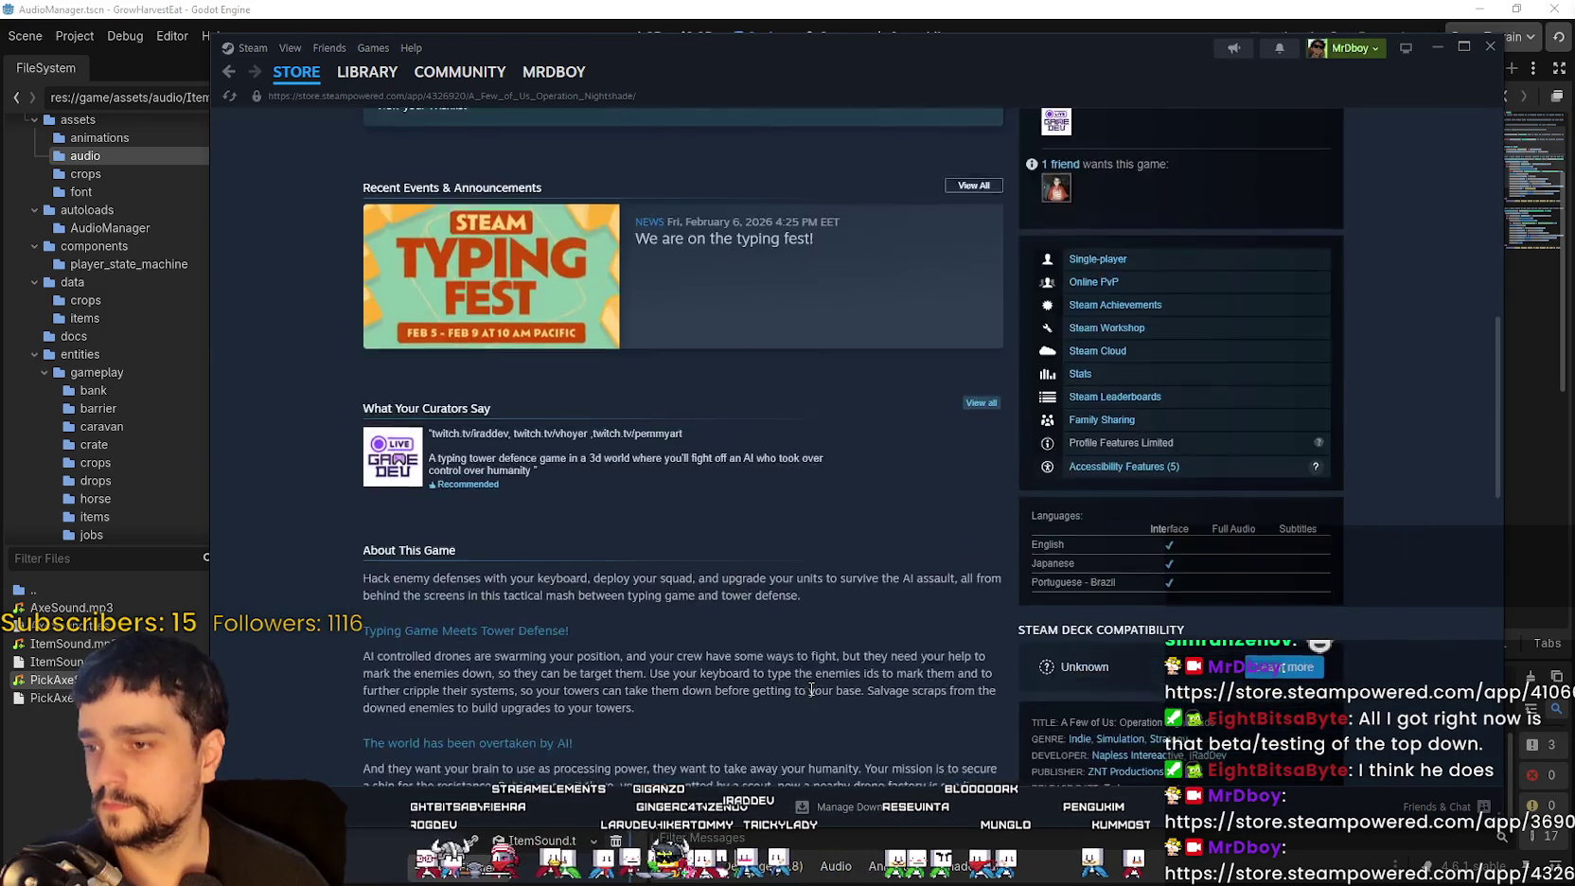
scroll(809, 683, "up", 7)
scroll(665, 502, "up", 6)
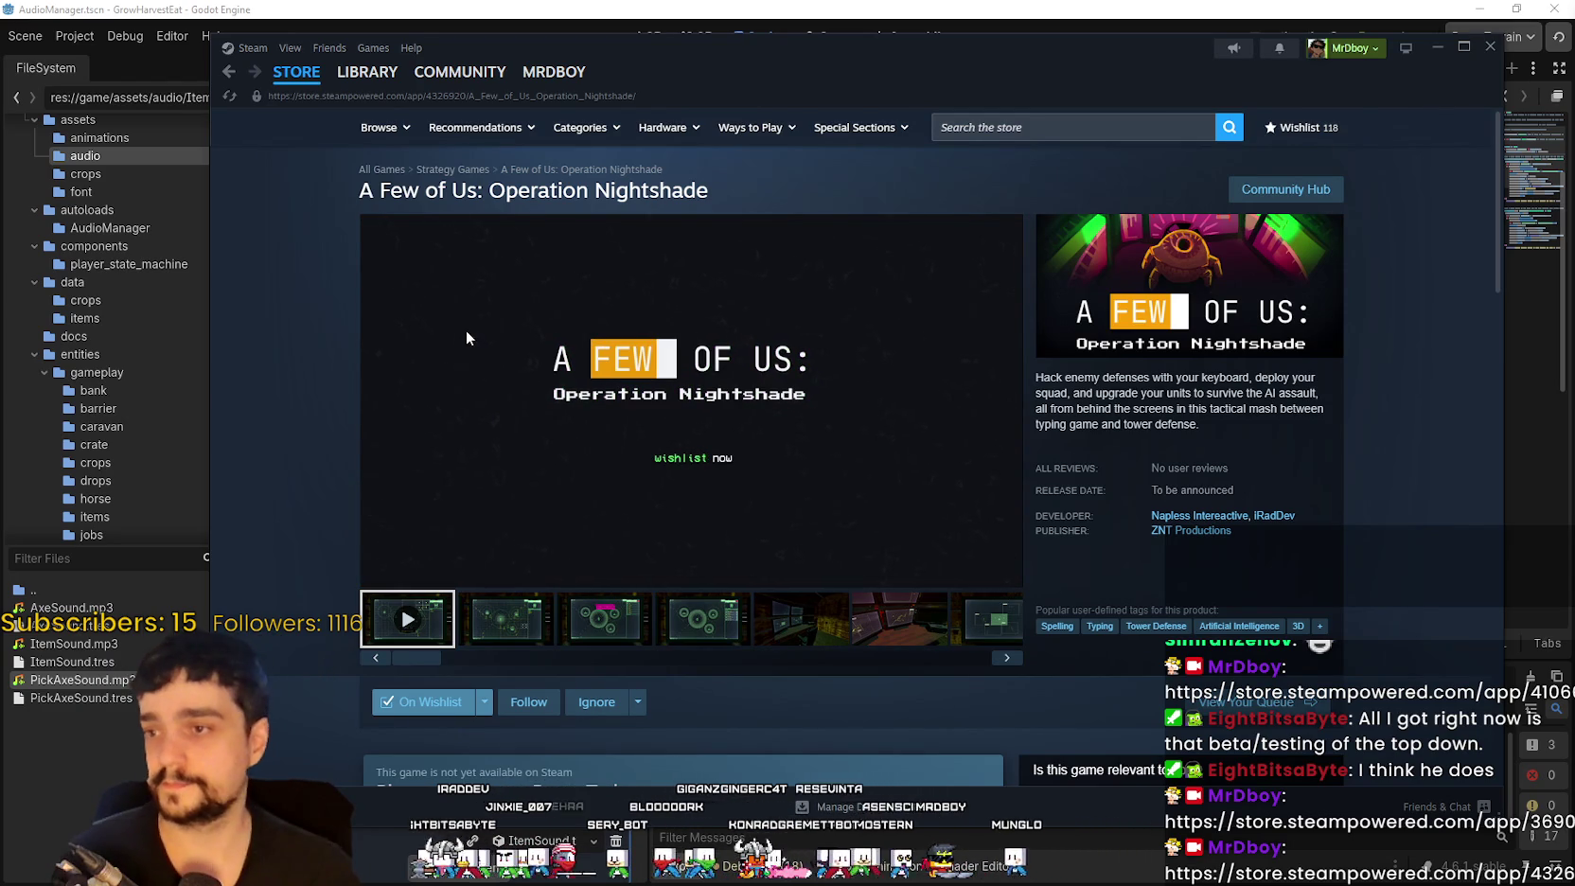
left_click(296, 72)
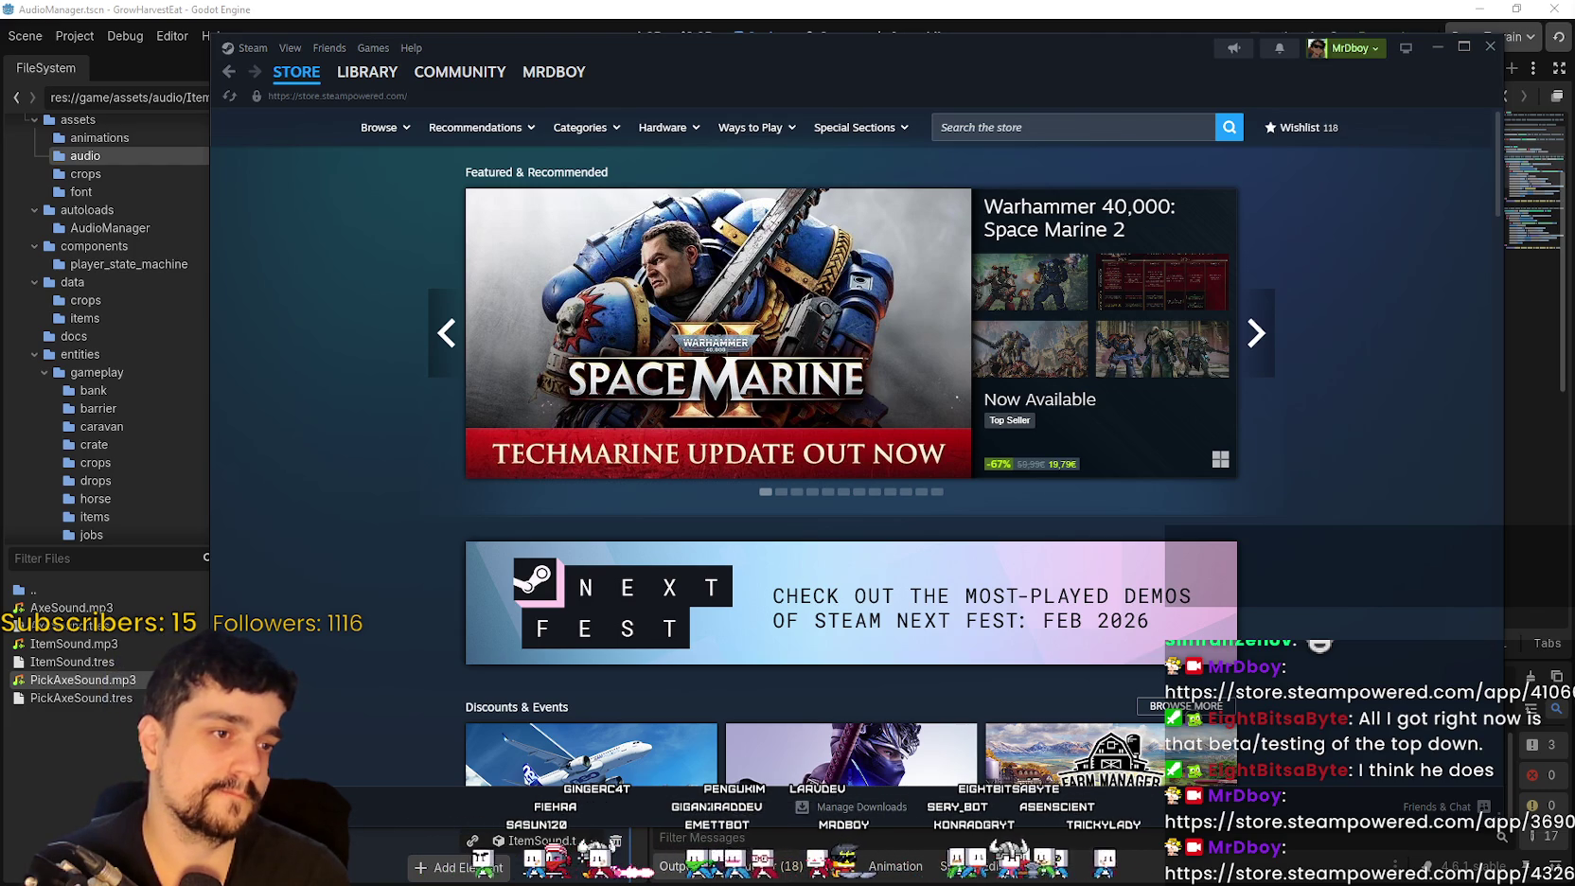
left_click(1152, 7)
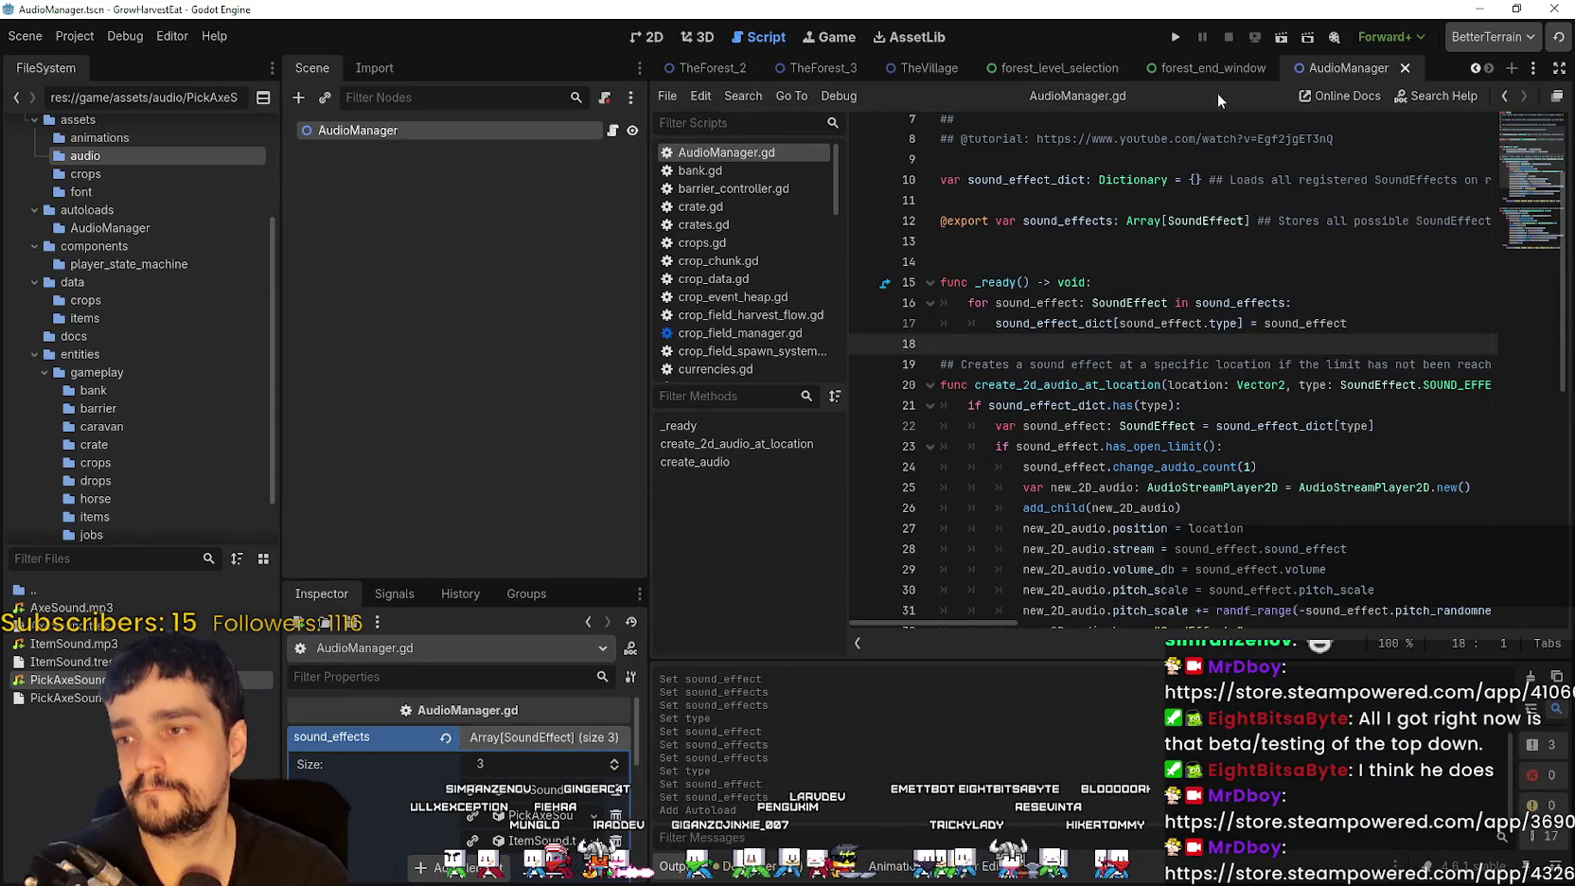
Step: Run GrowHarvestEat from Godot, start the game, and walk the player to the horse
left_click(1172, 37)
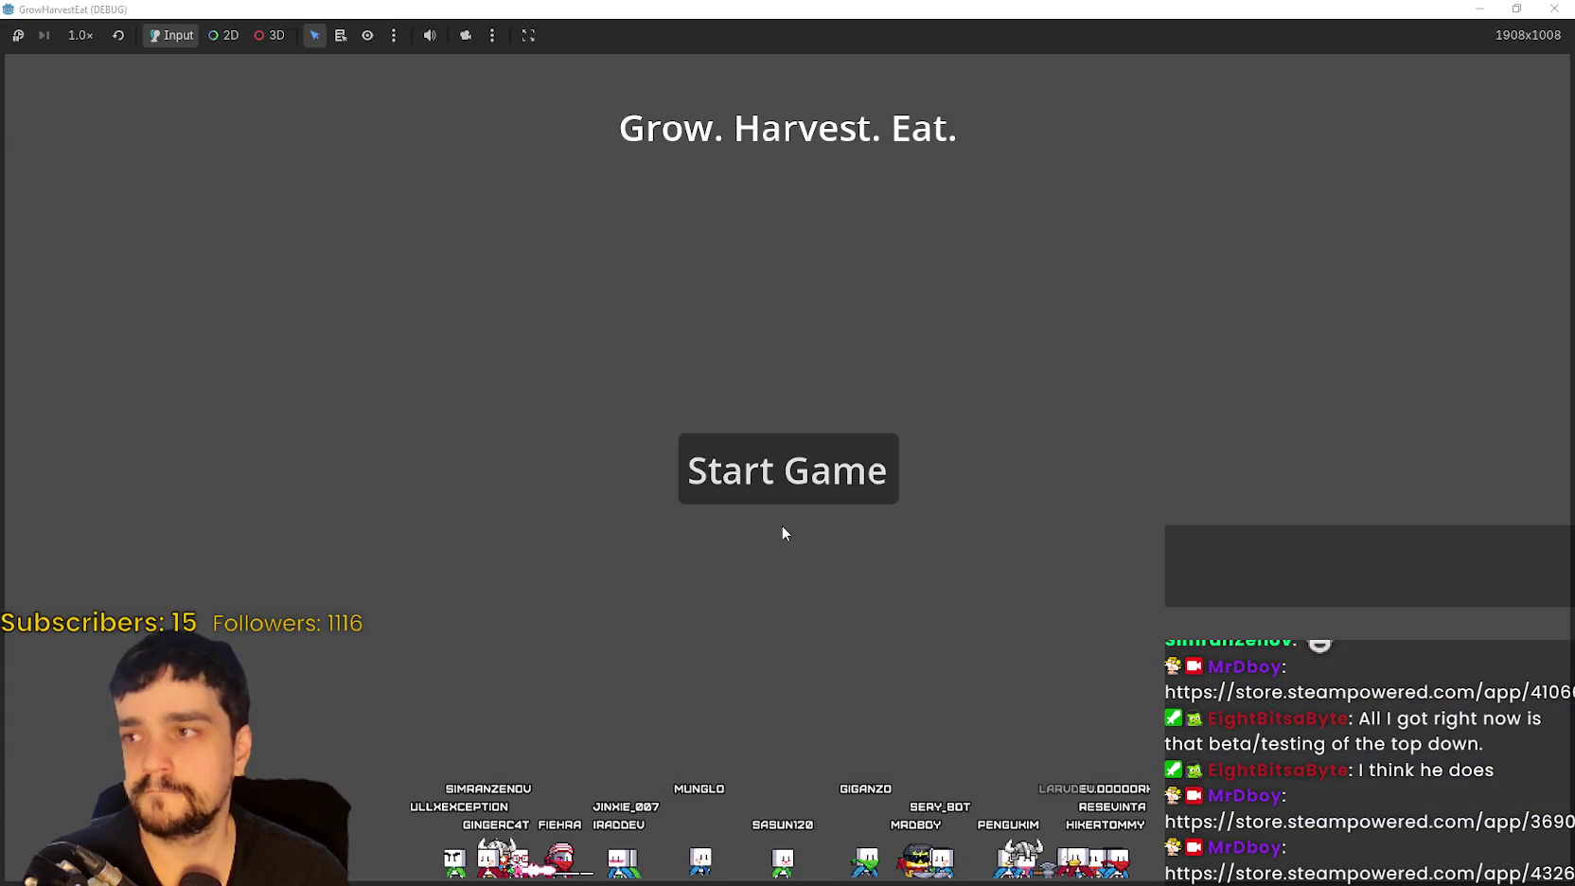
left_click(833, 487)
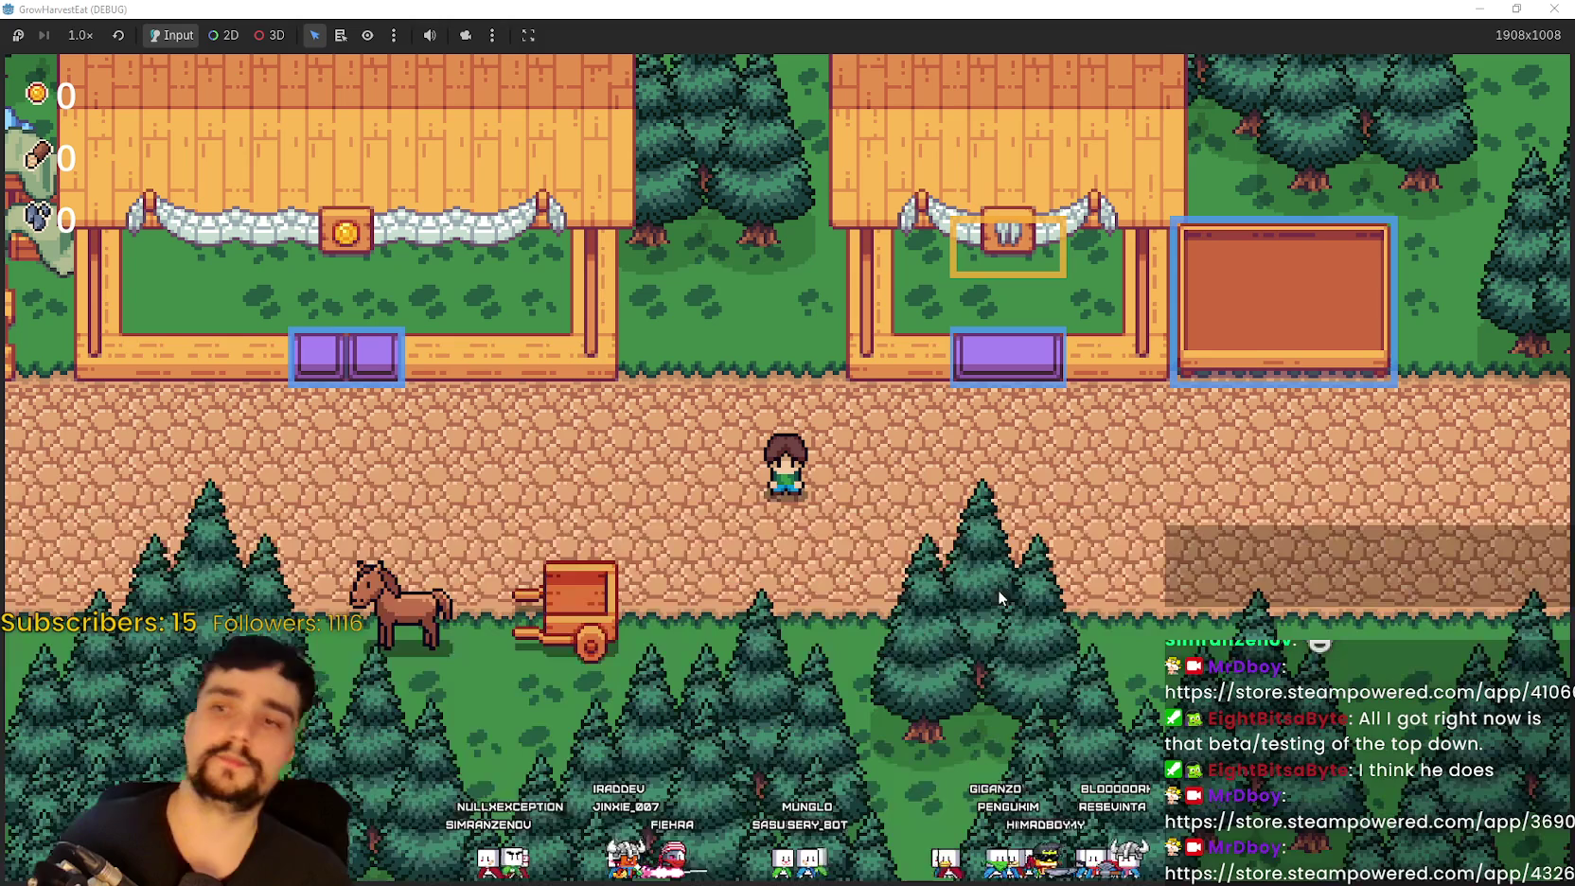
key("Left")
key("Down")
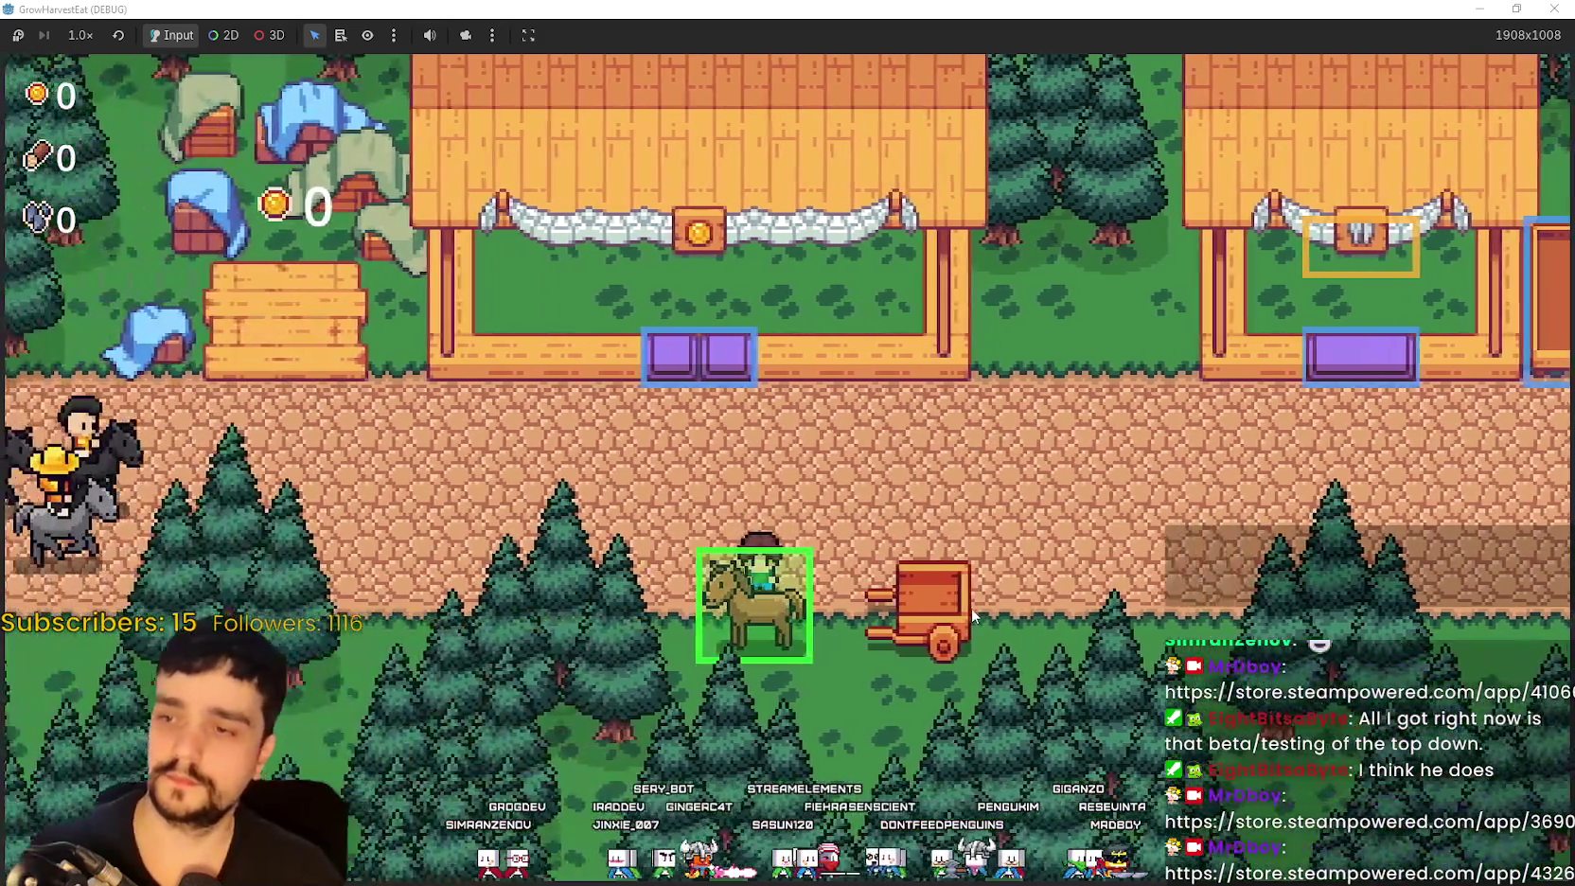
Step: Open stage selection with E, compare stages, and travel to the forest stage
key("e")
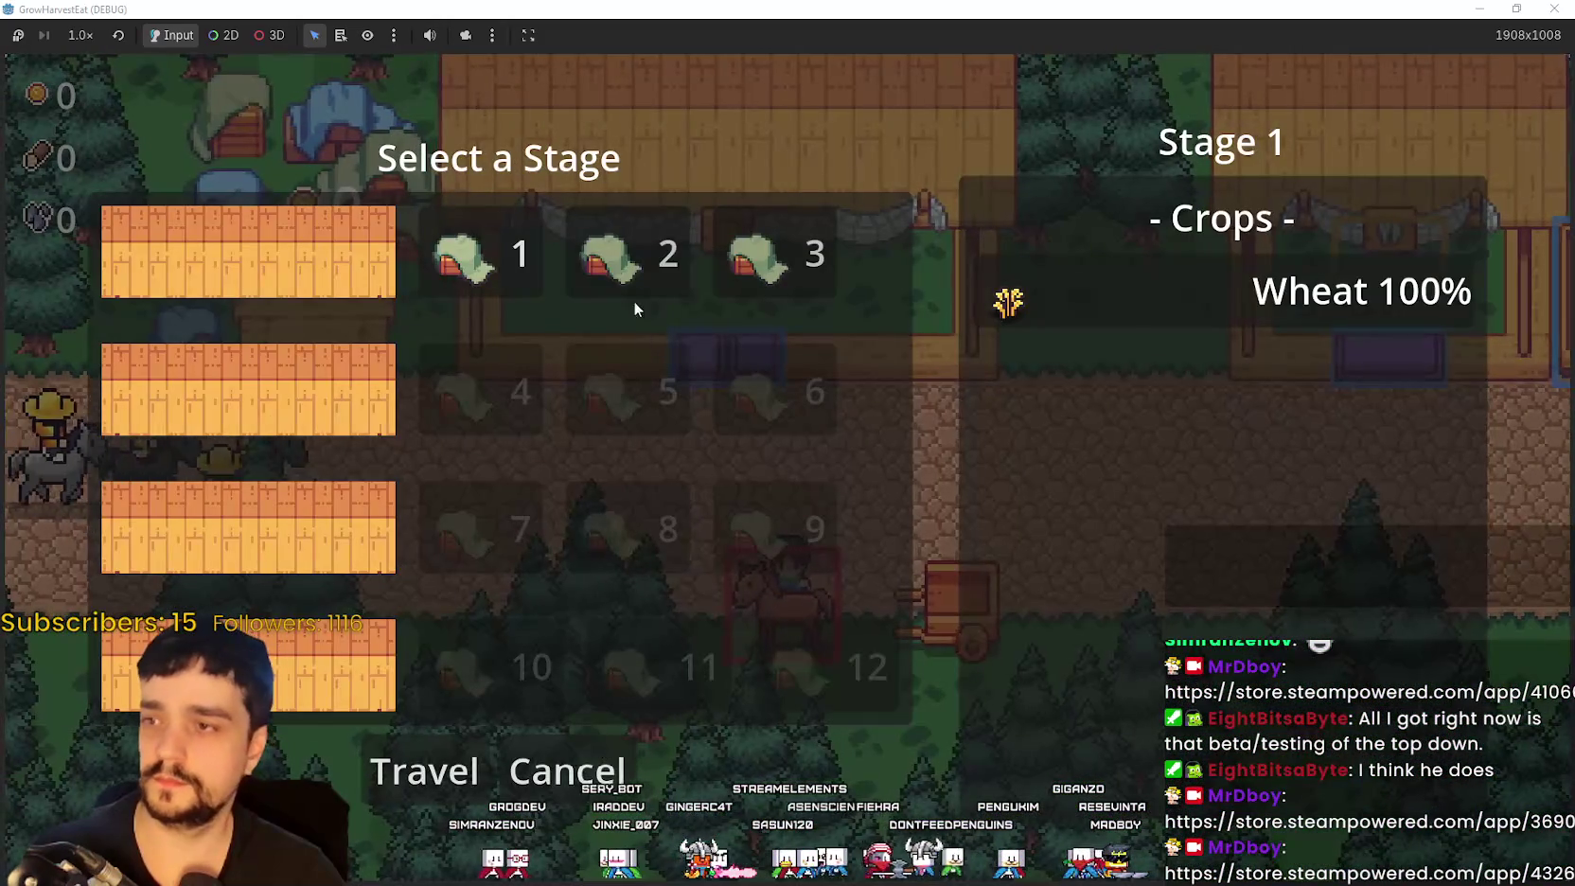
left_click(653, 275)
left_click(769, 274)
left_click(424, 772)
Step: Walk through the forest chopping trees and collecting wood and stone
key("Up")
key("Right")
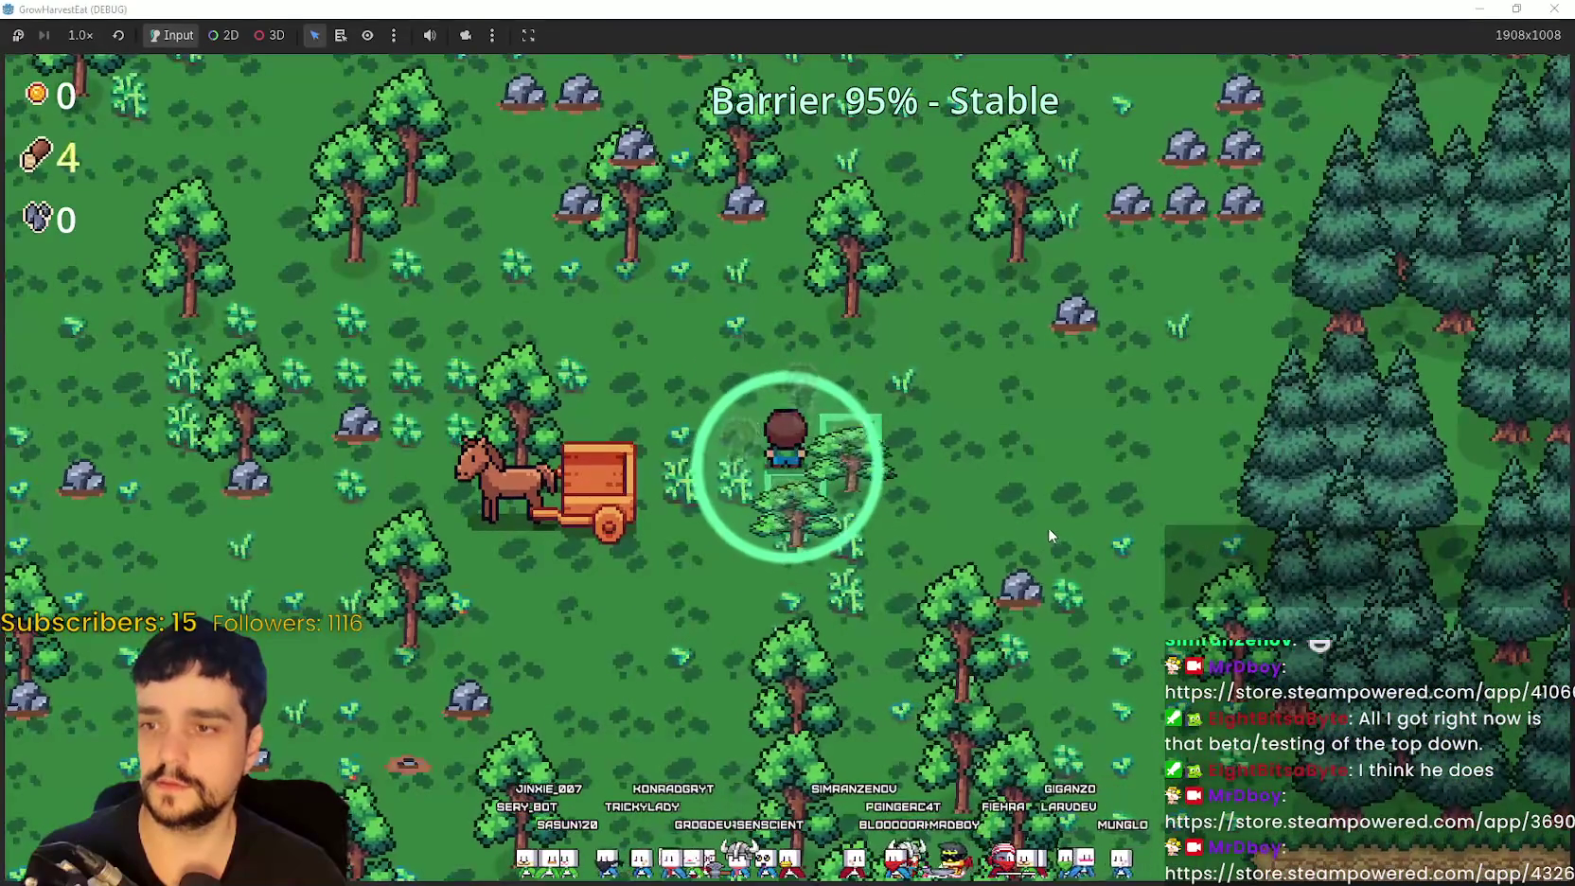
key("Right")
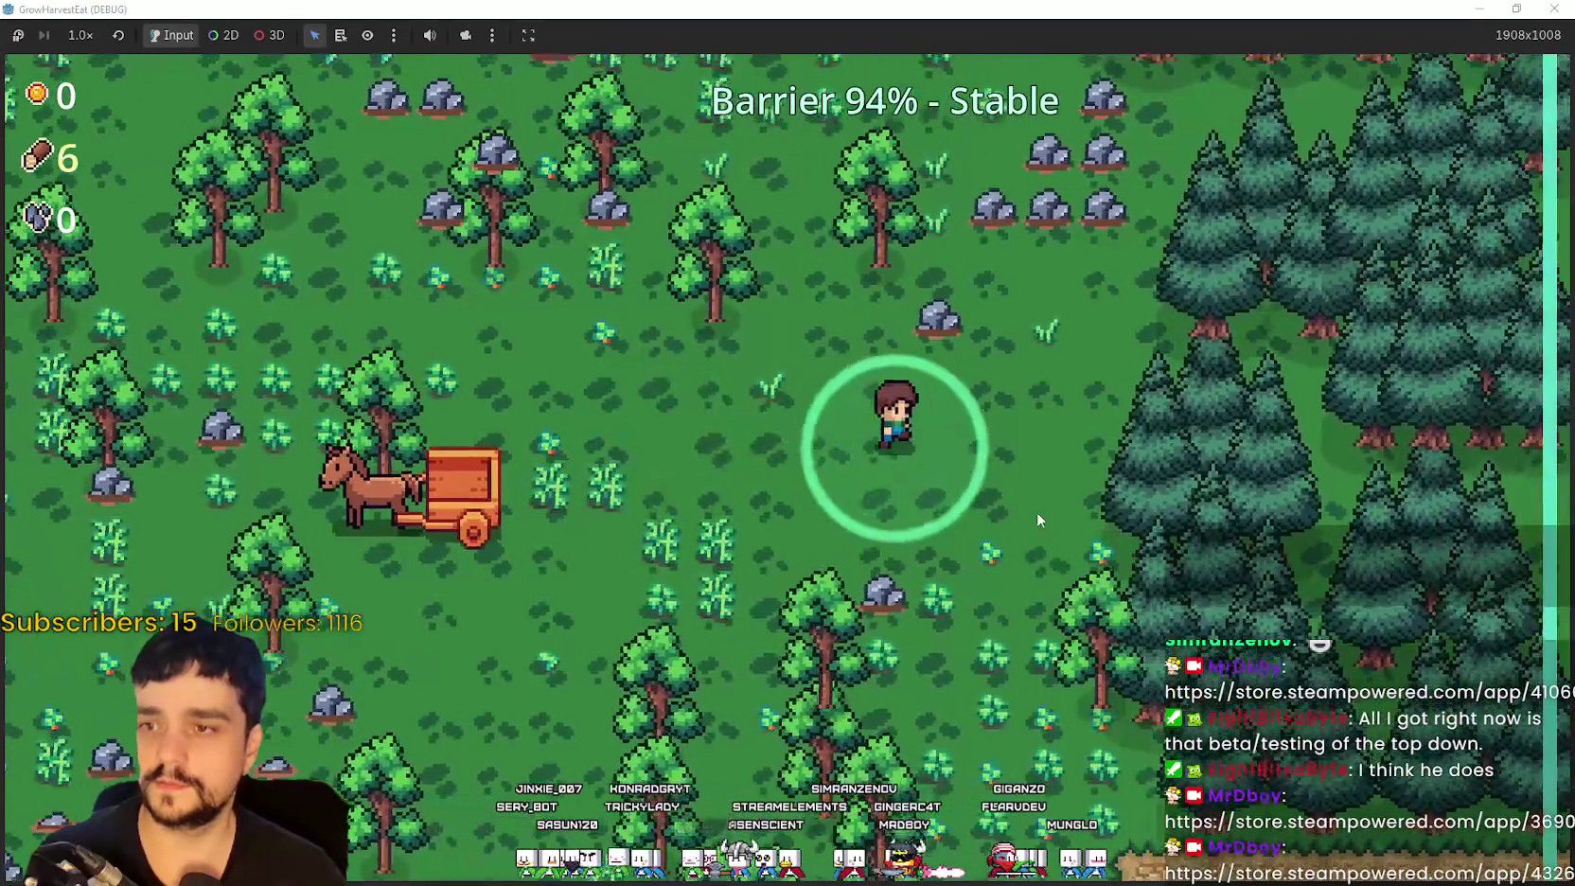
key("Up")
key("Left")
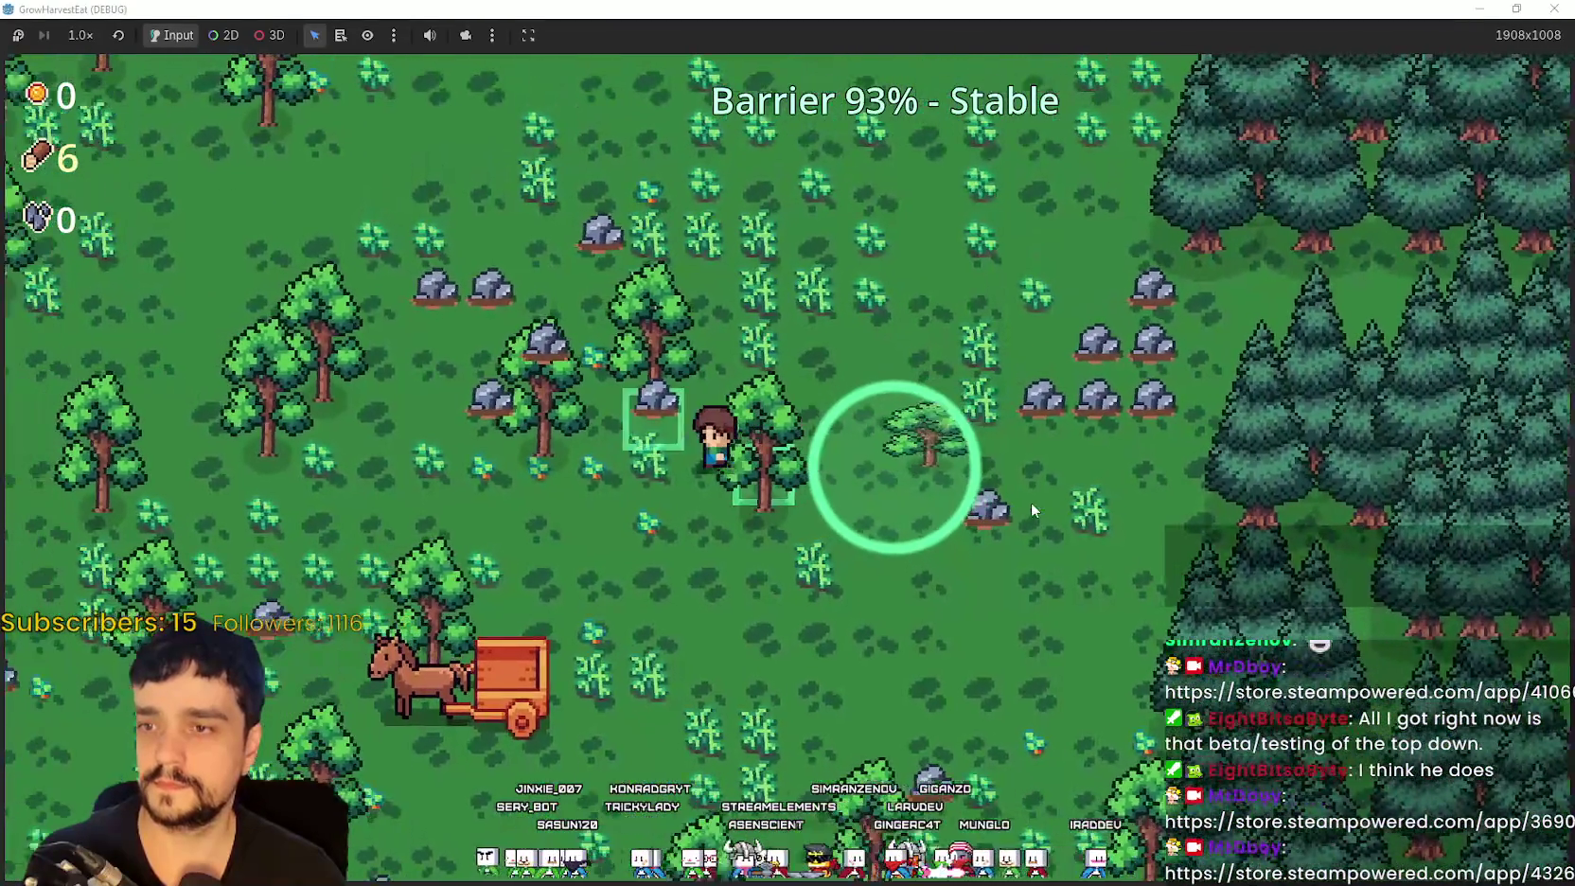
key("Left")
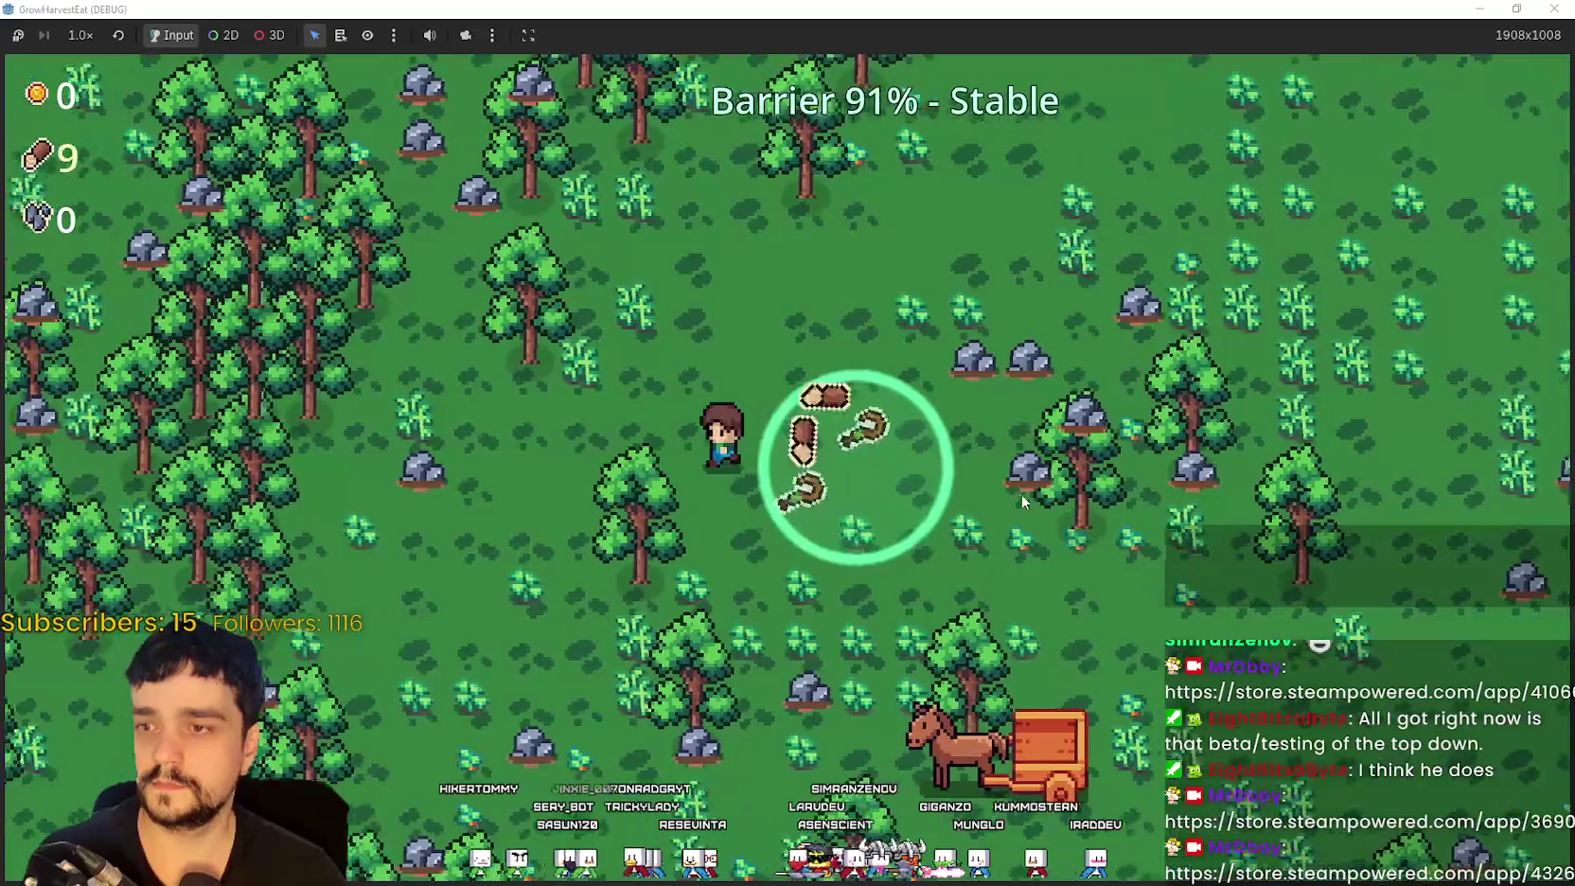
key("Down")
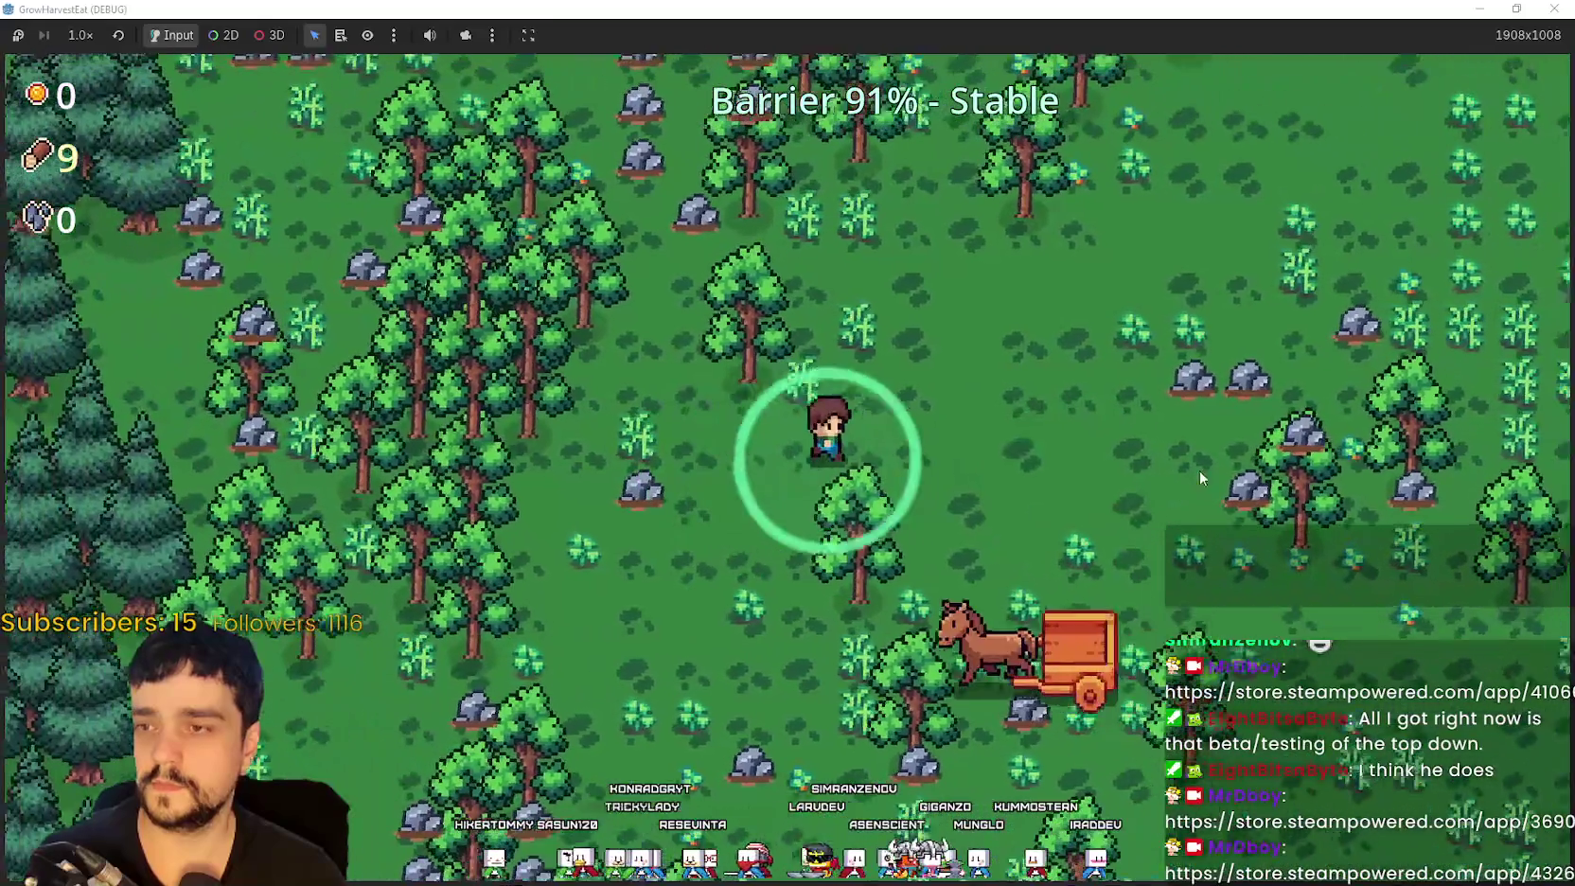
key("Right")
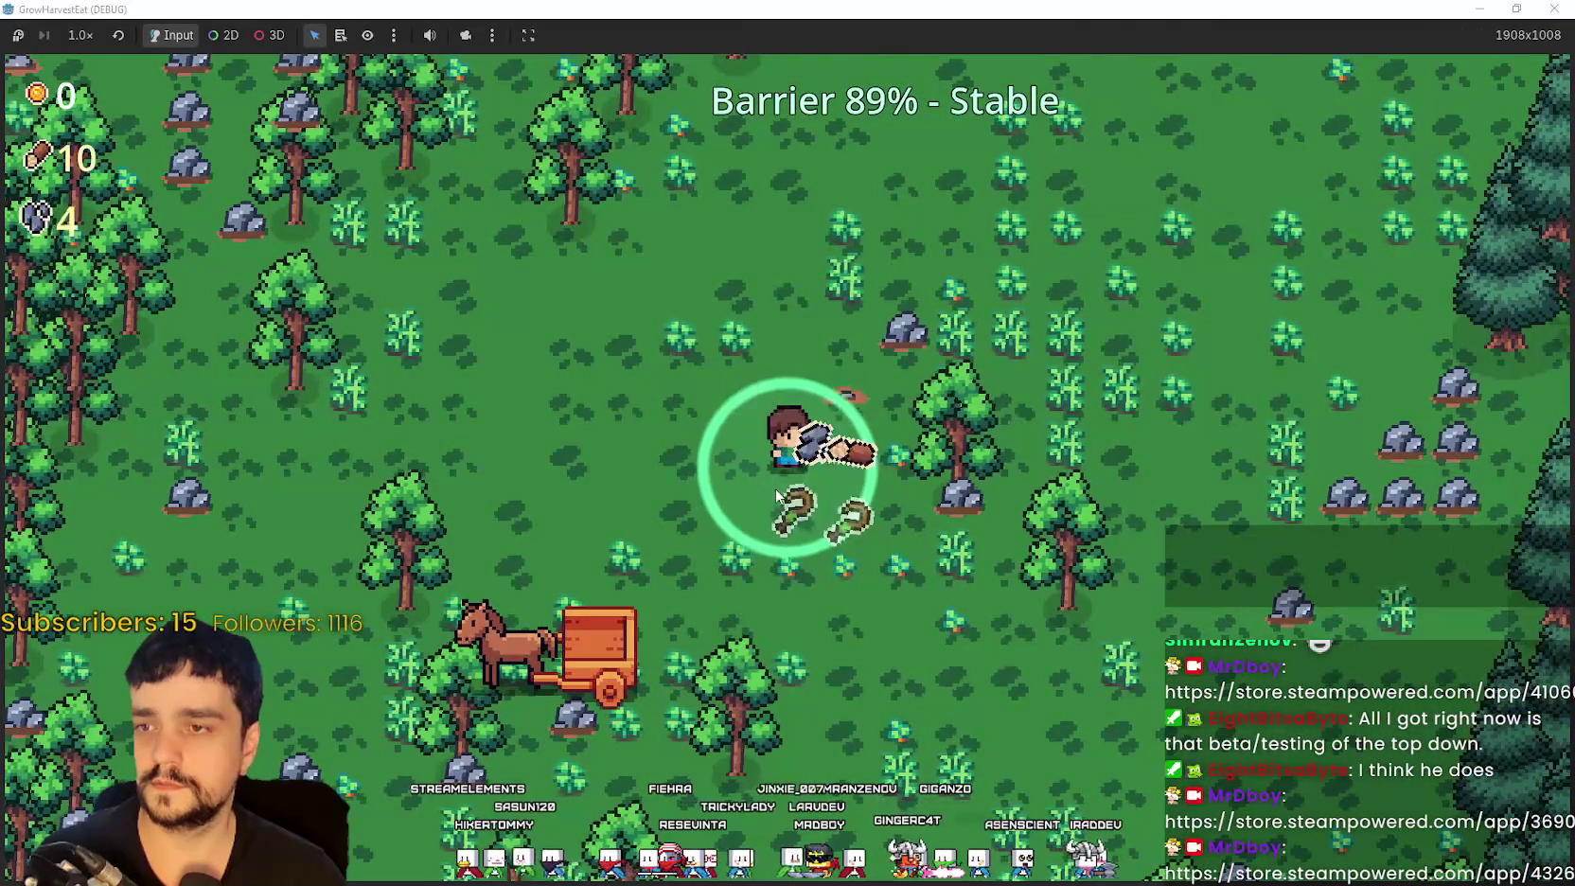
key("Left")
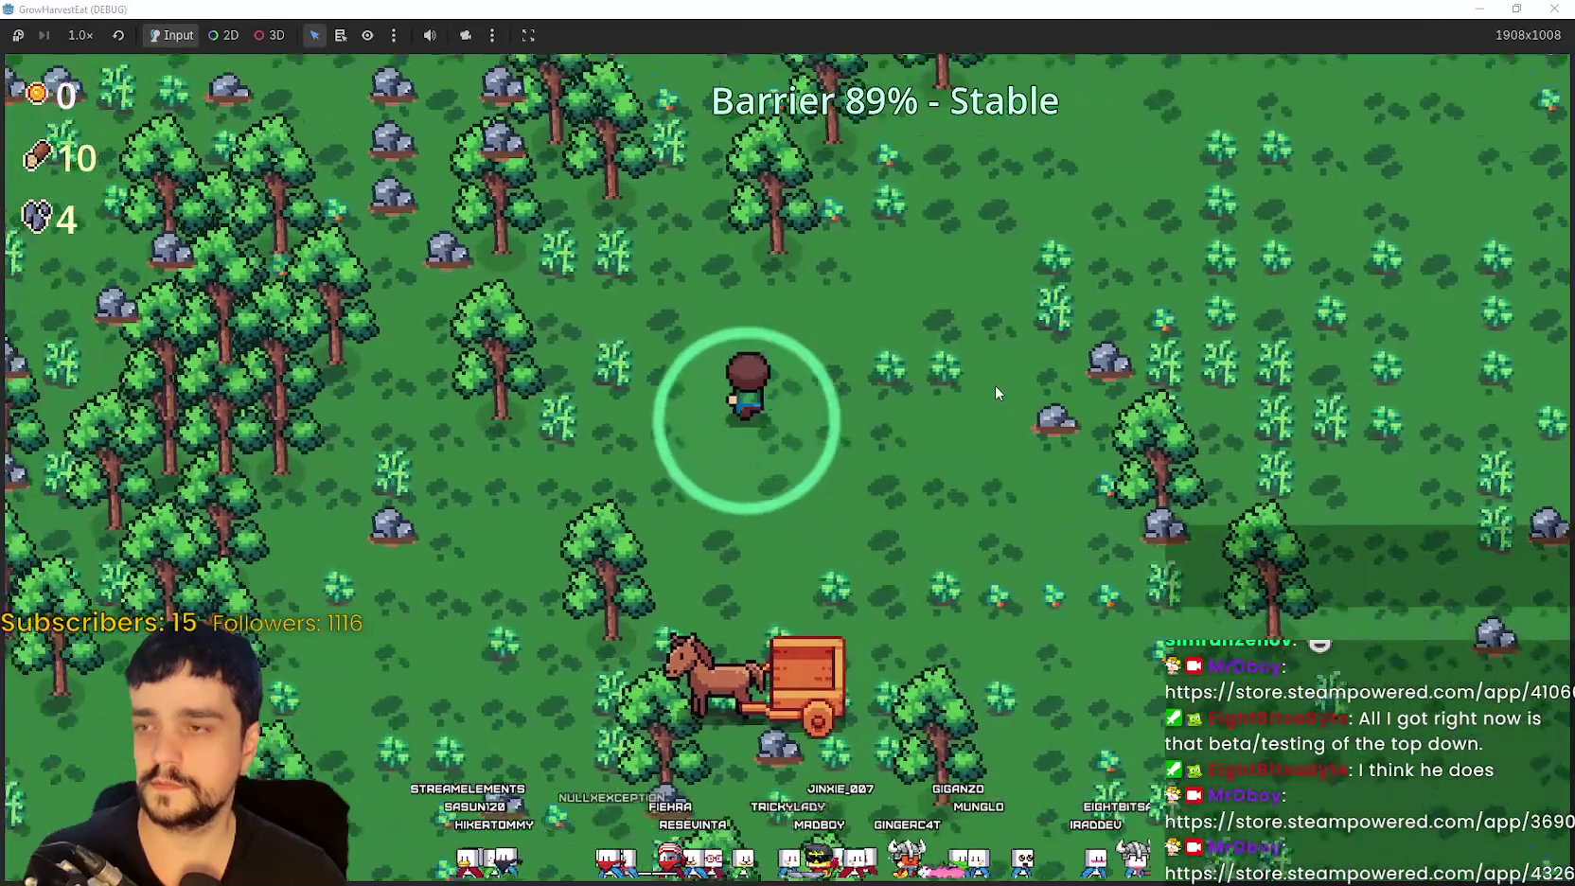
key("Up")
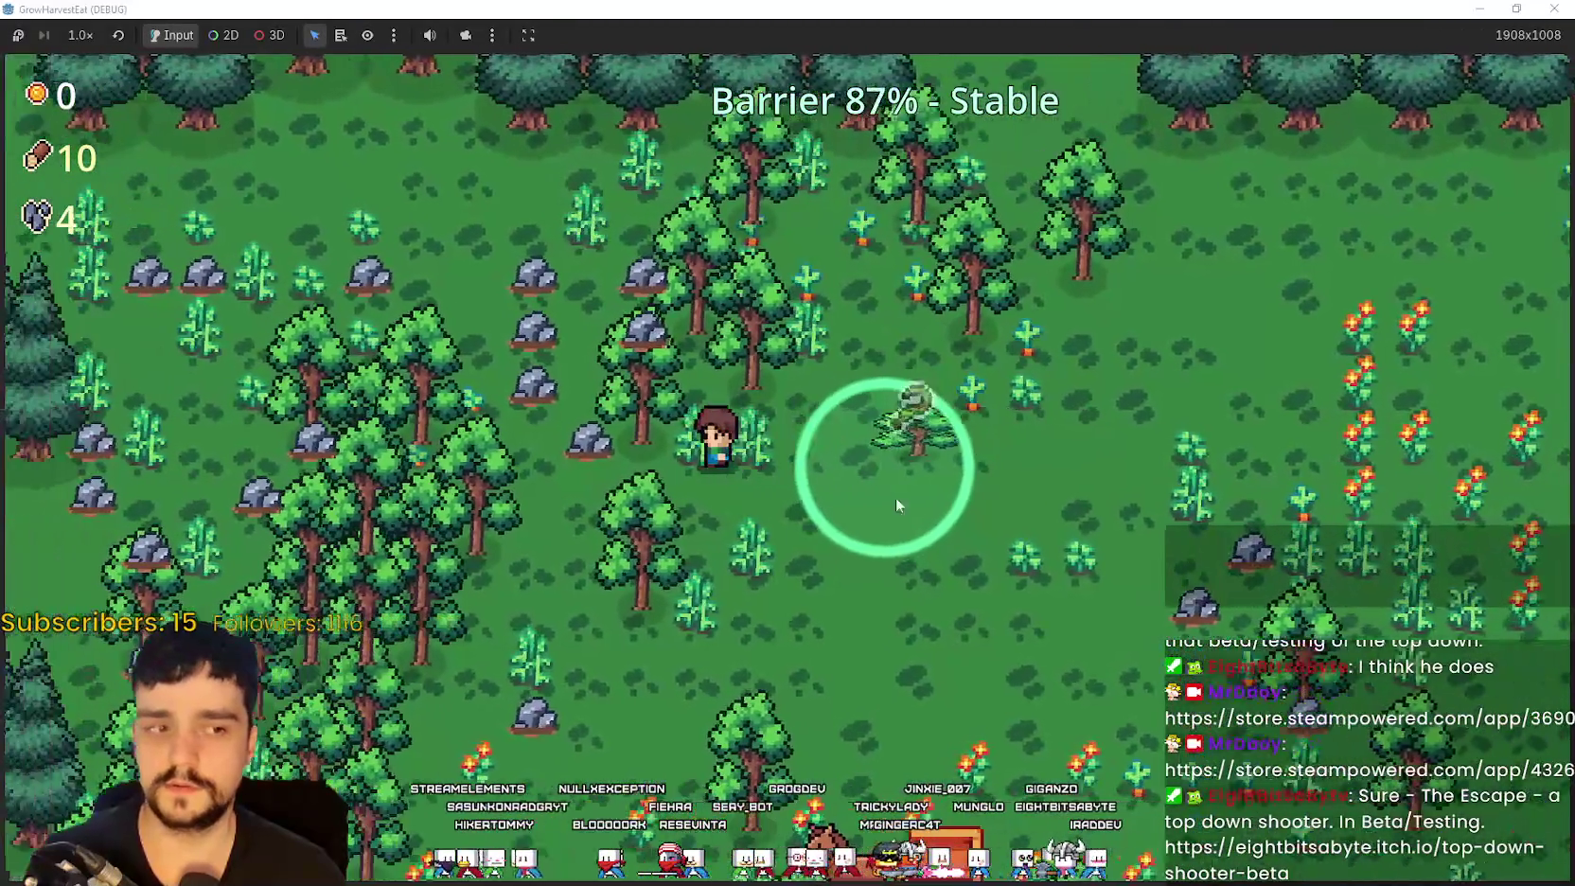
key("Left")
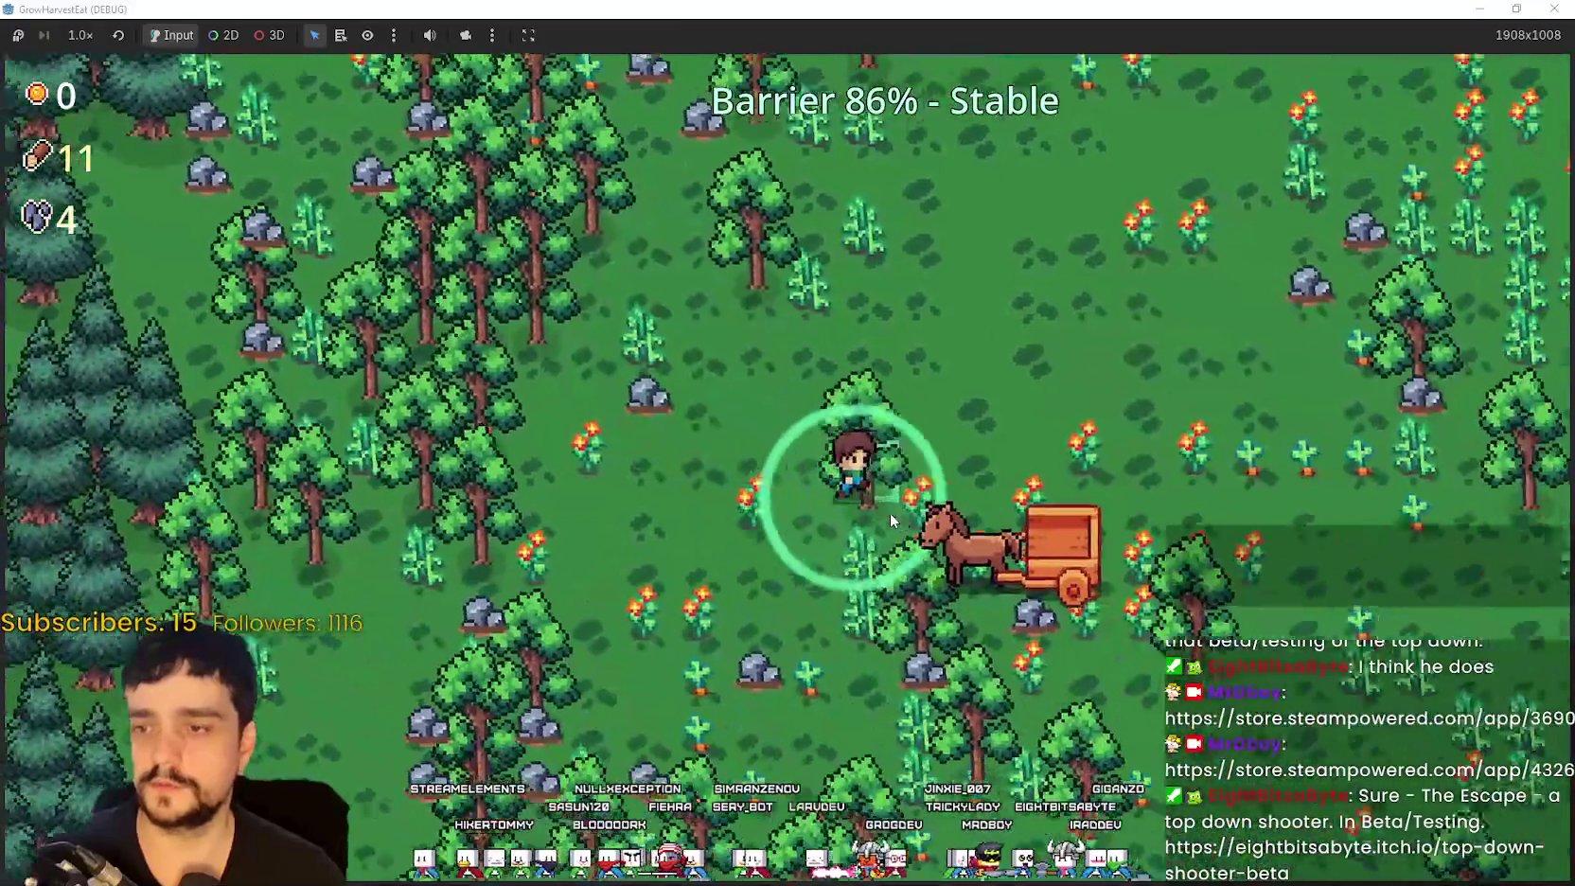
key("Right")
key("Up")
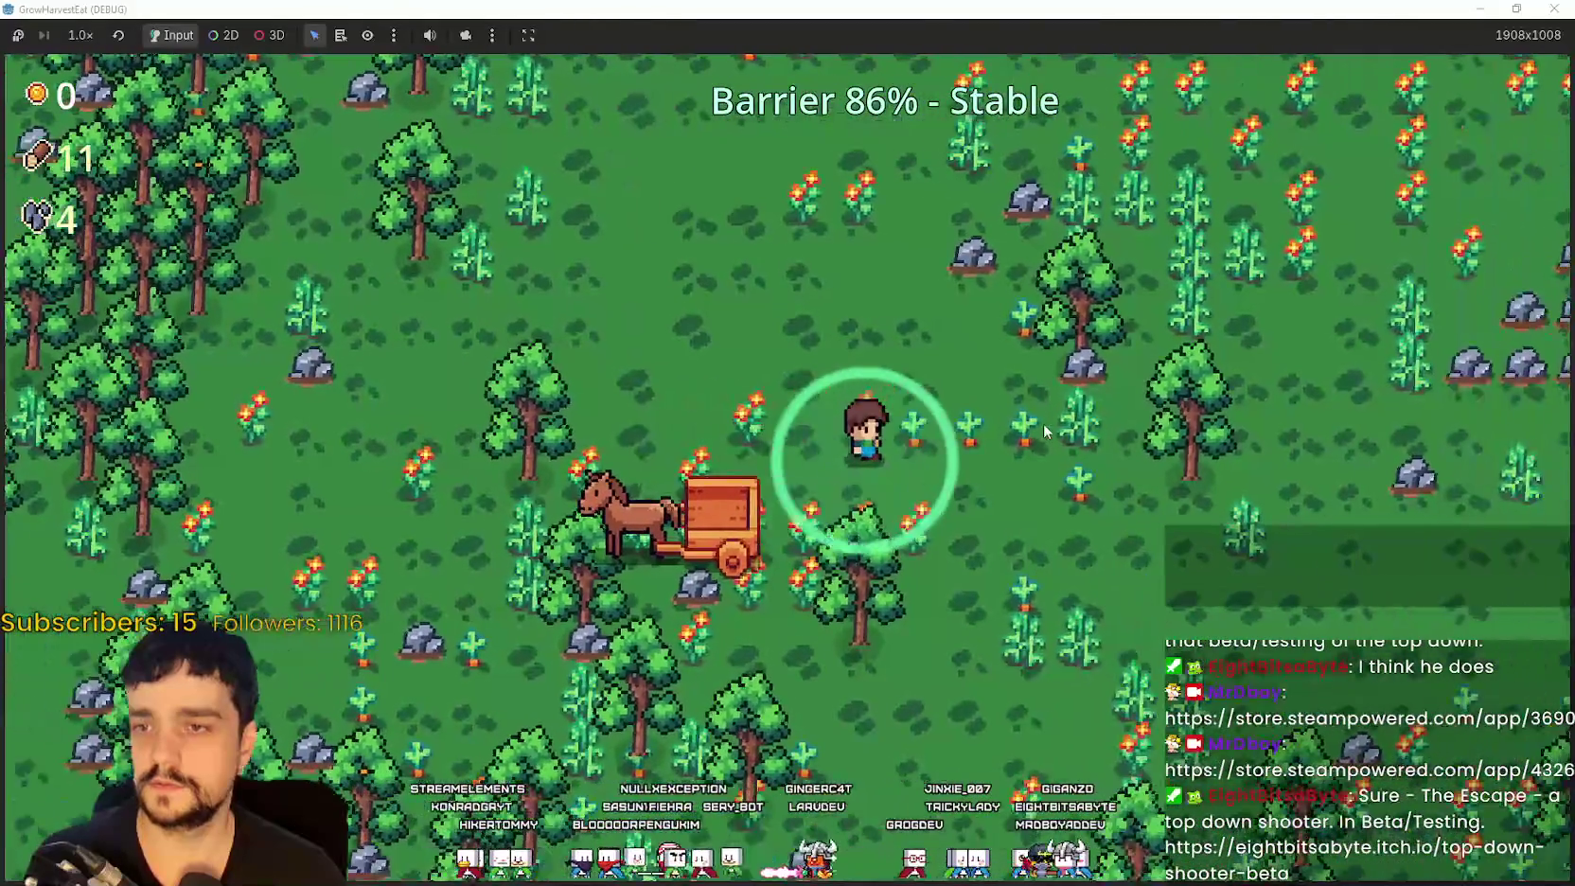
key("Right")
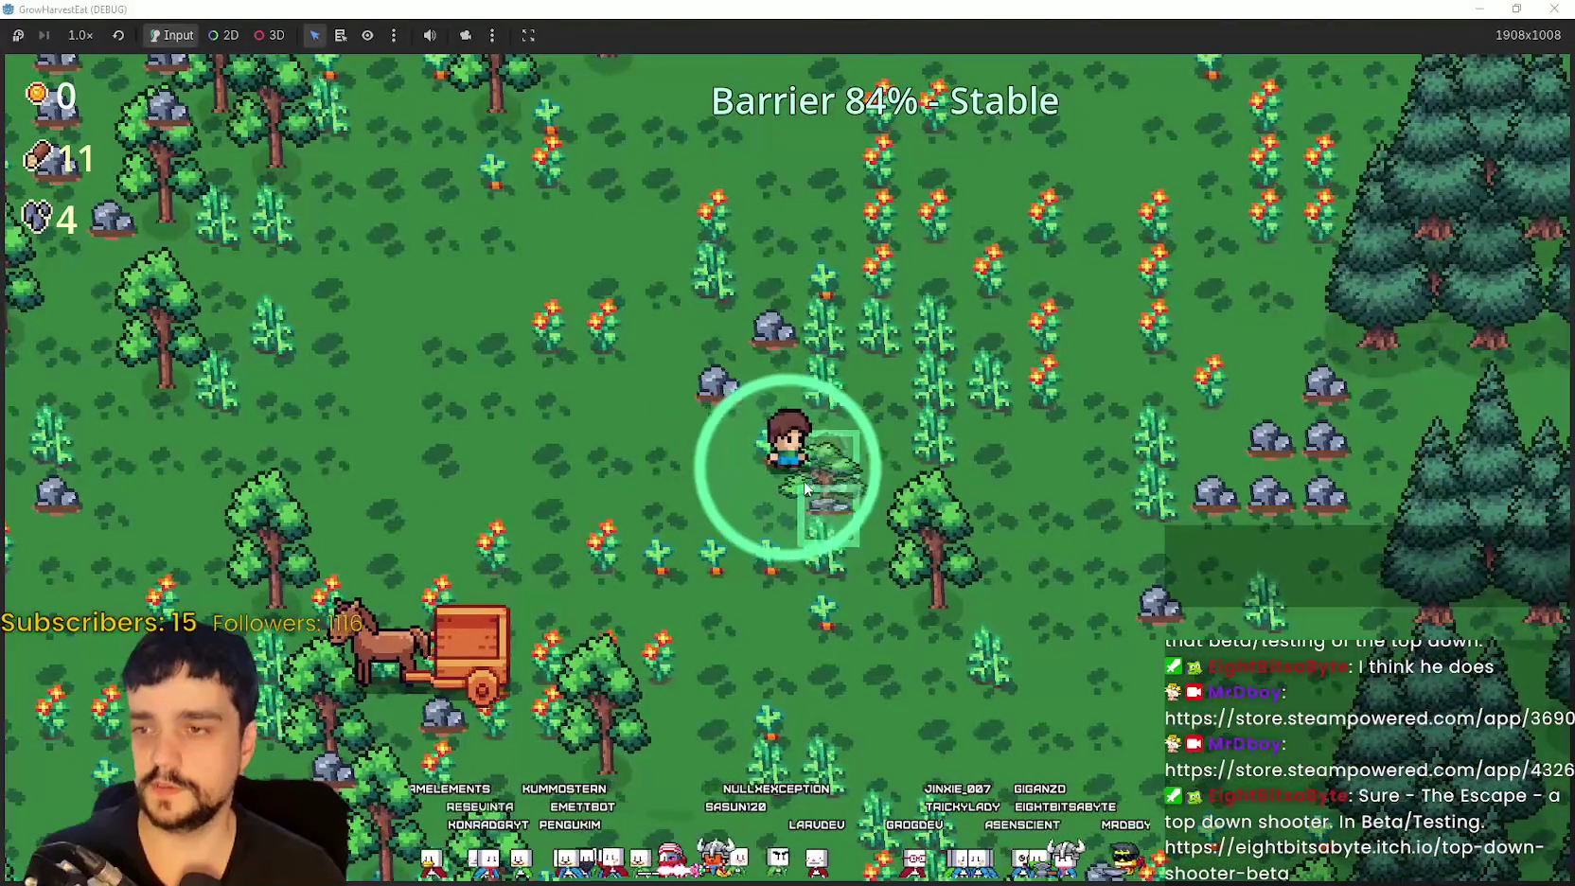
key("Right")
key("Down")
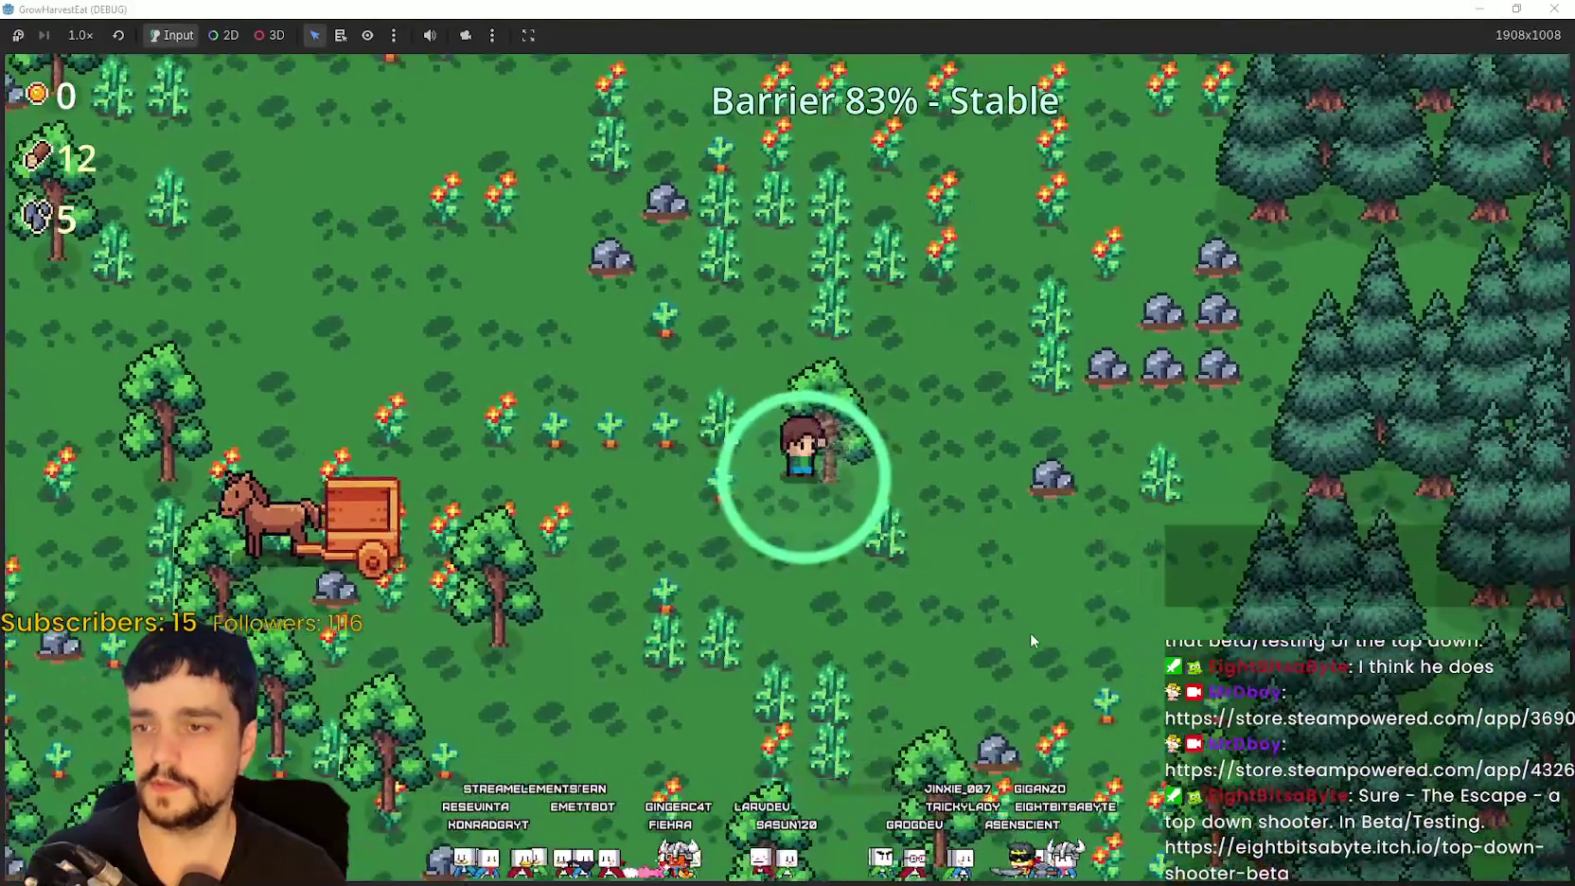
key("Down")
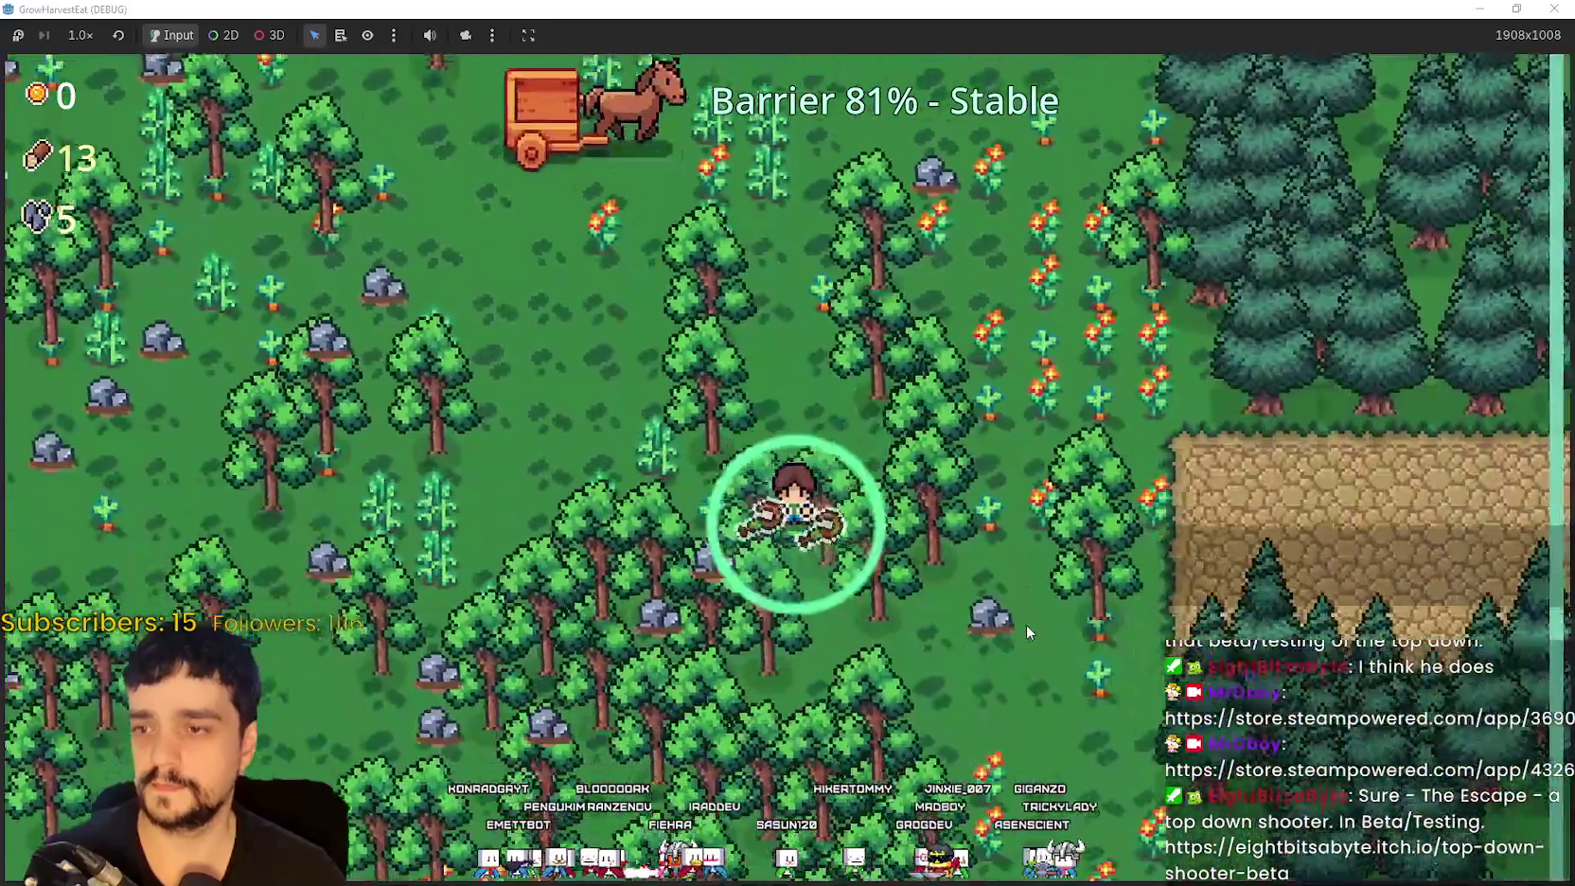
Step: Keep gathering wood and crops until the stage ends with 14 crops and 18 wood, then return home
key("Down")
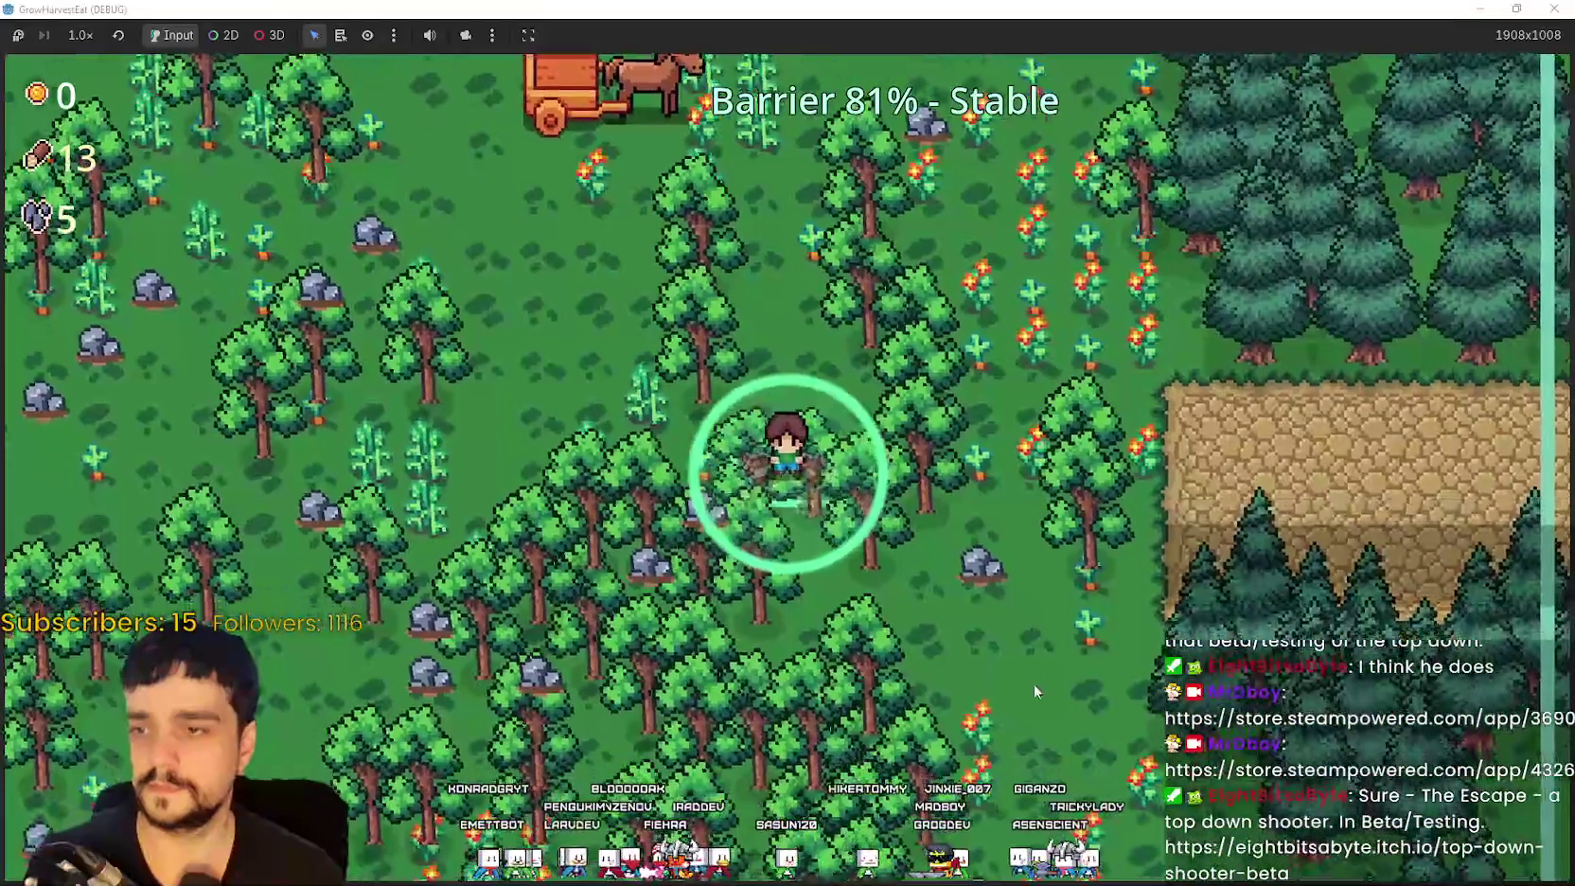
key("Left")
key("Down")
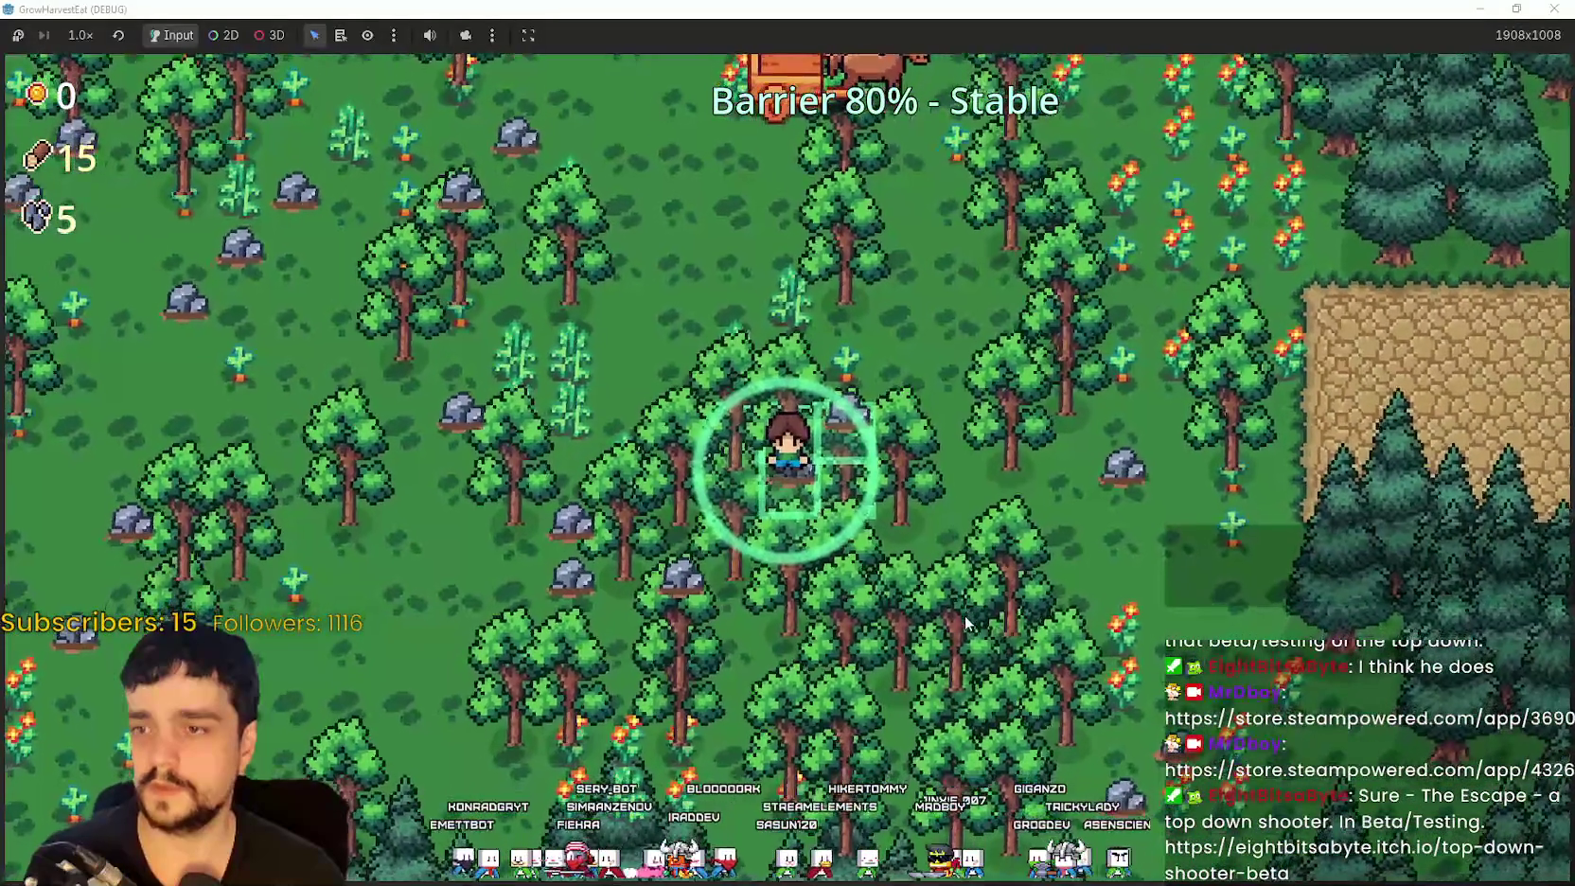
key("Left")
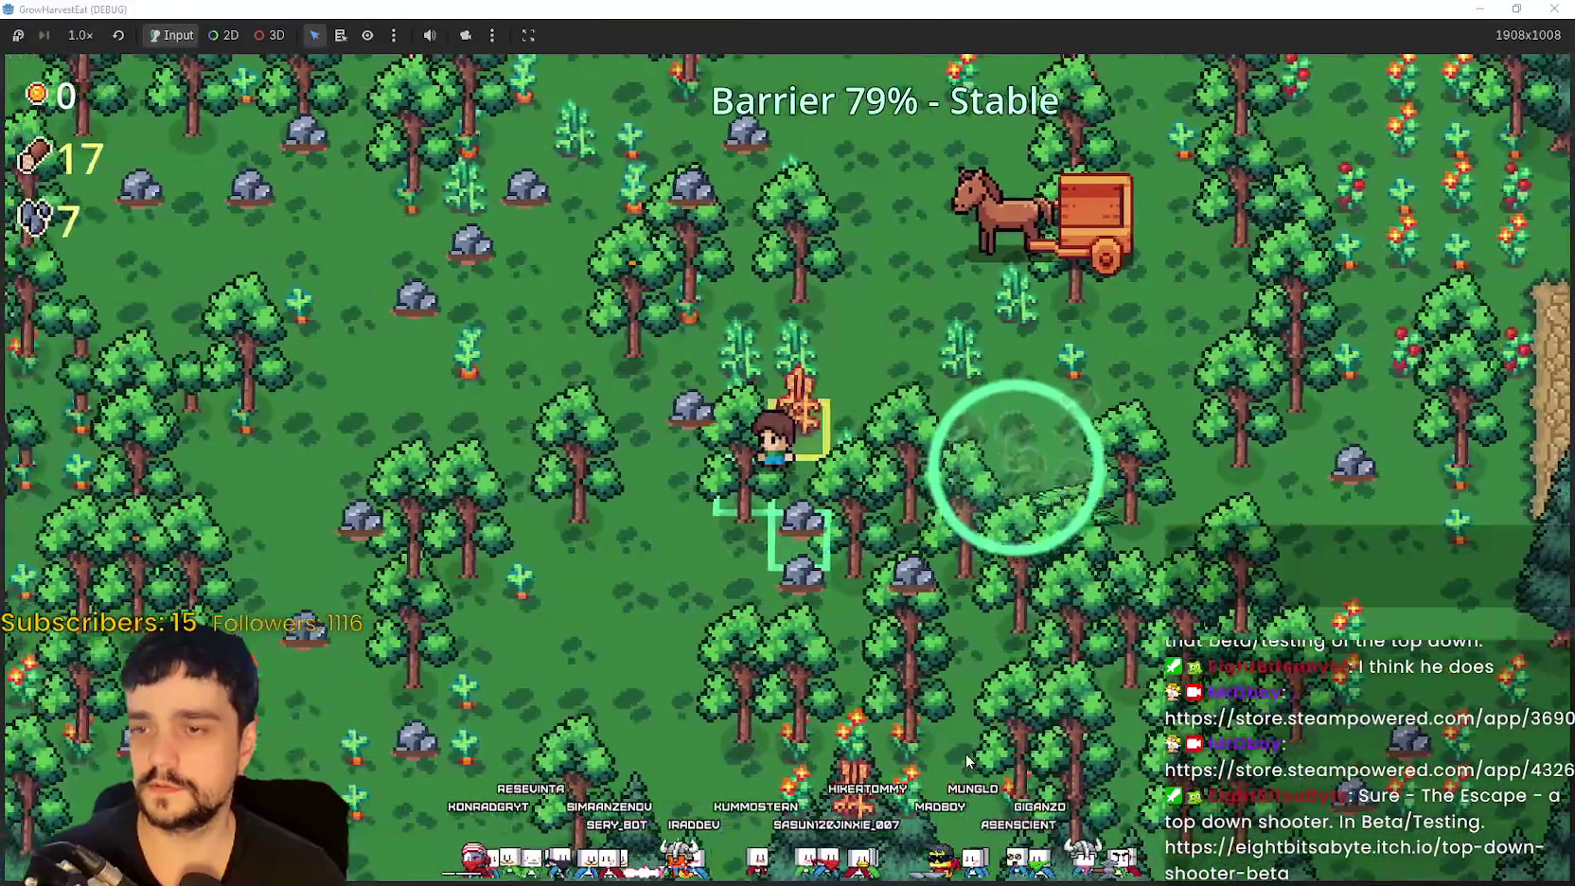
key("Down")
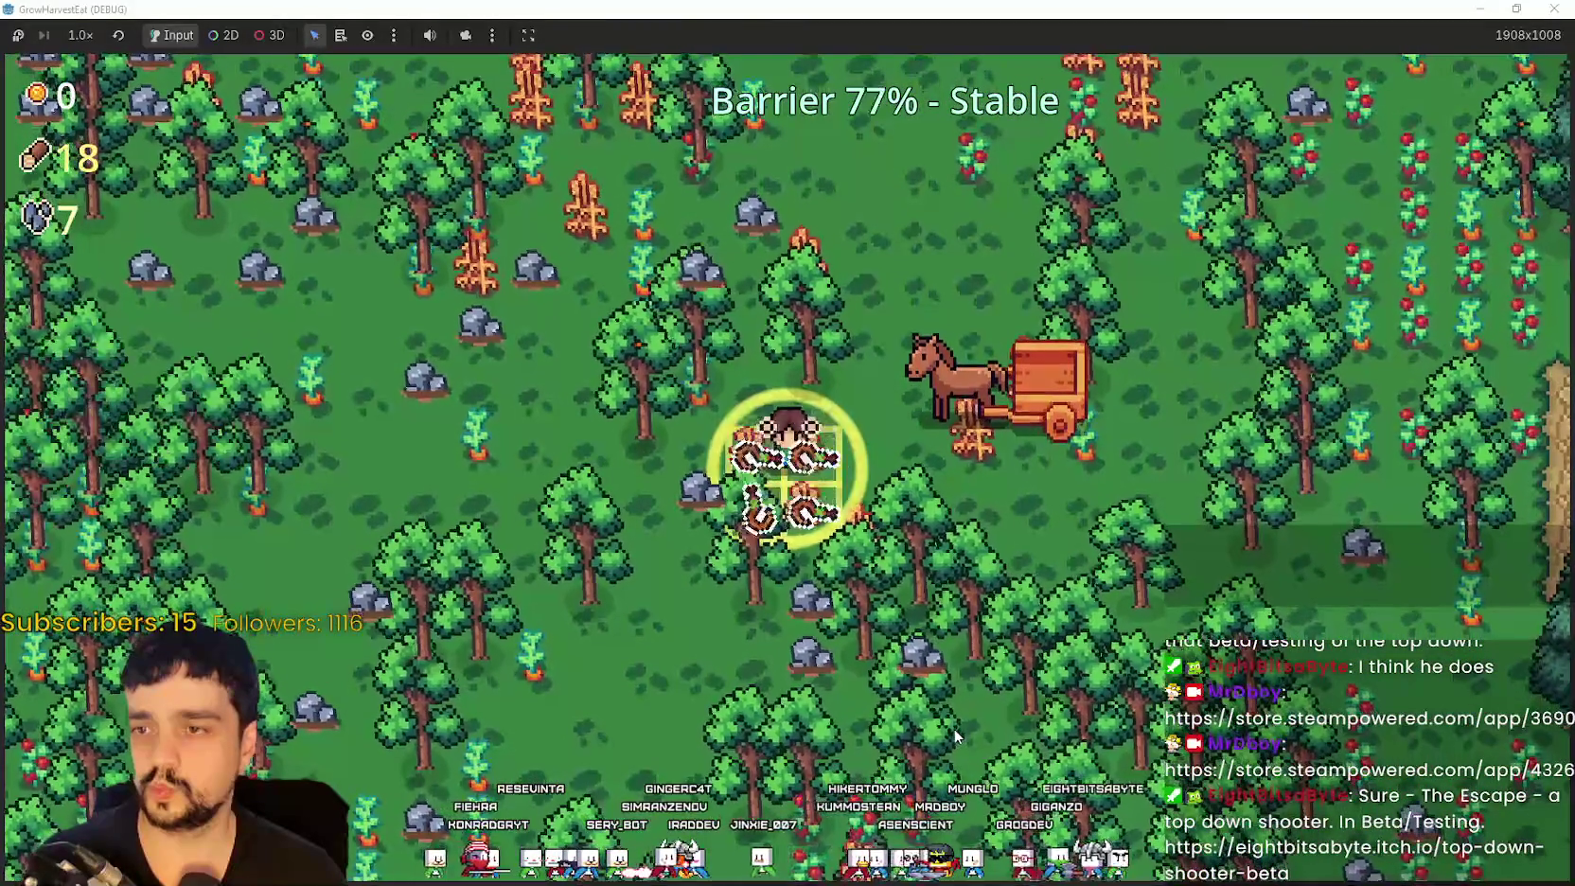
key("Up")
key("Right")
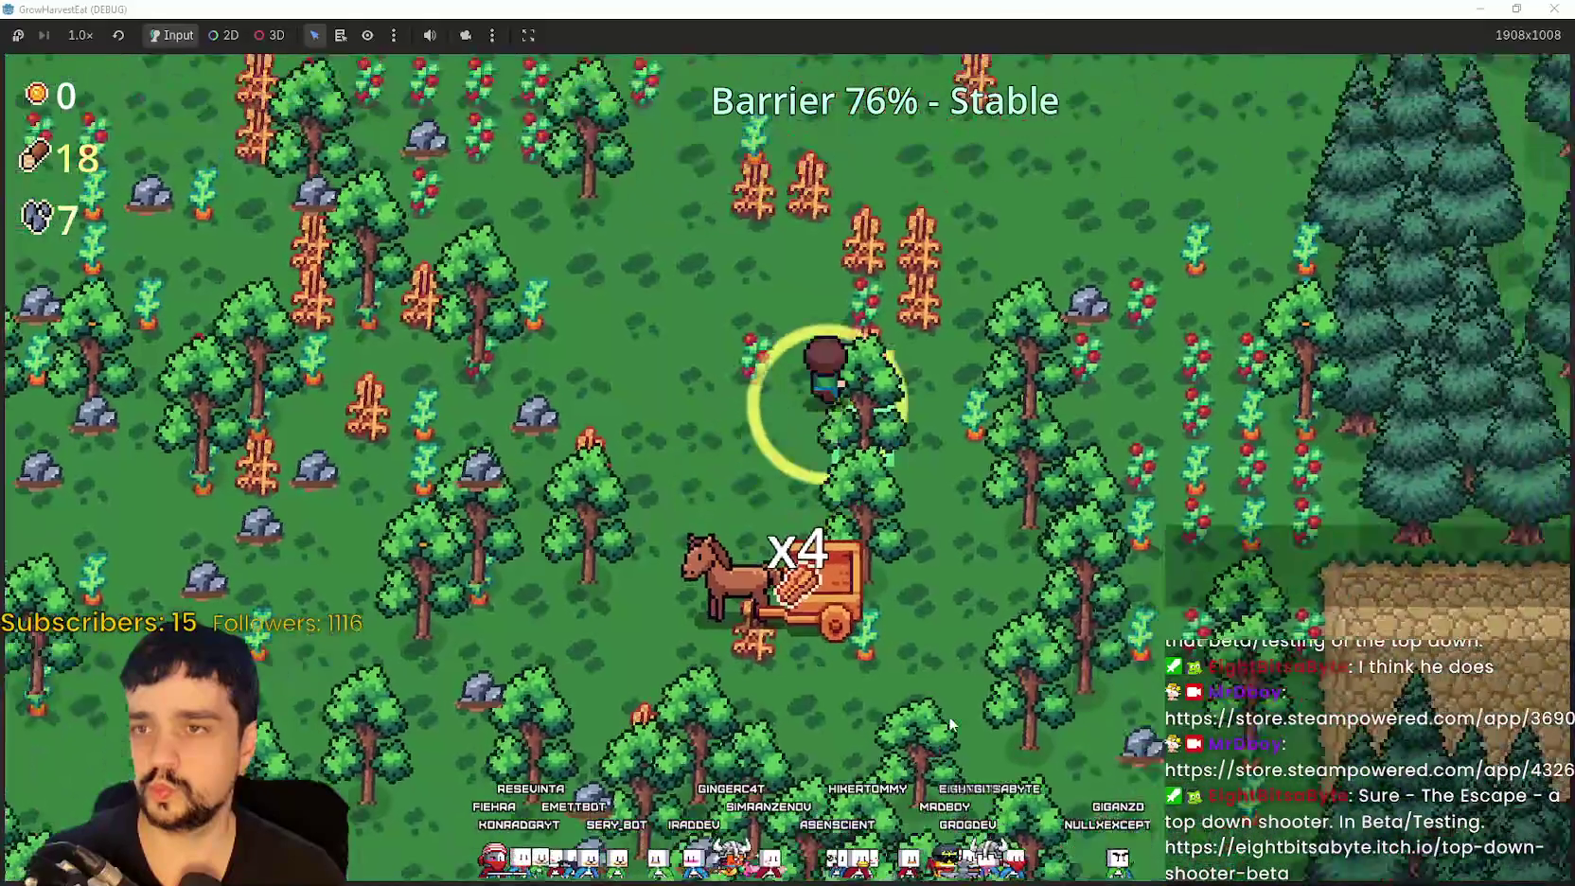
key("Left")
key("Up")
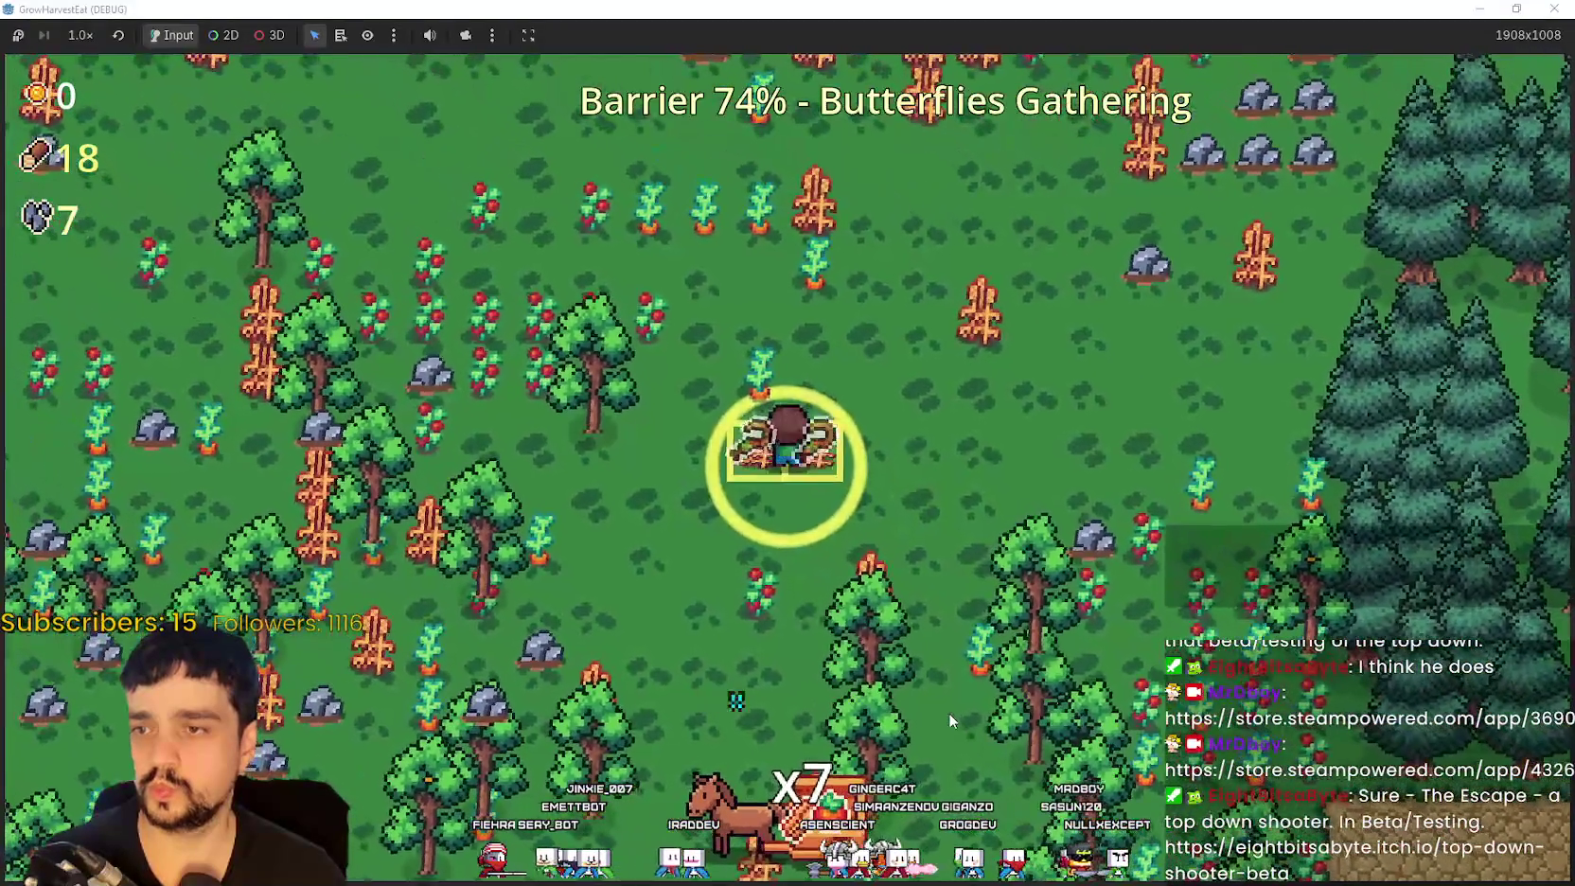
key("Left")
key("Up")
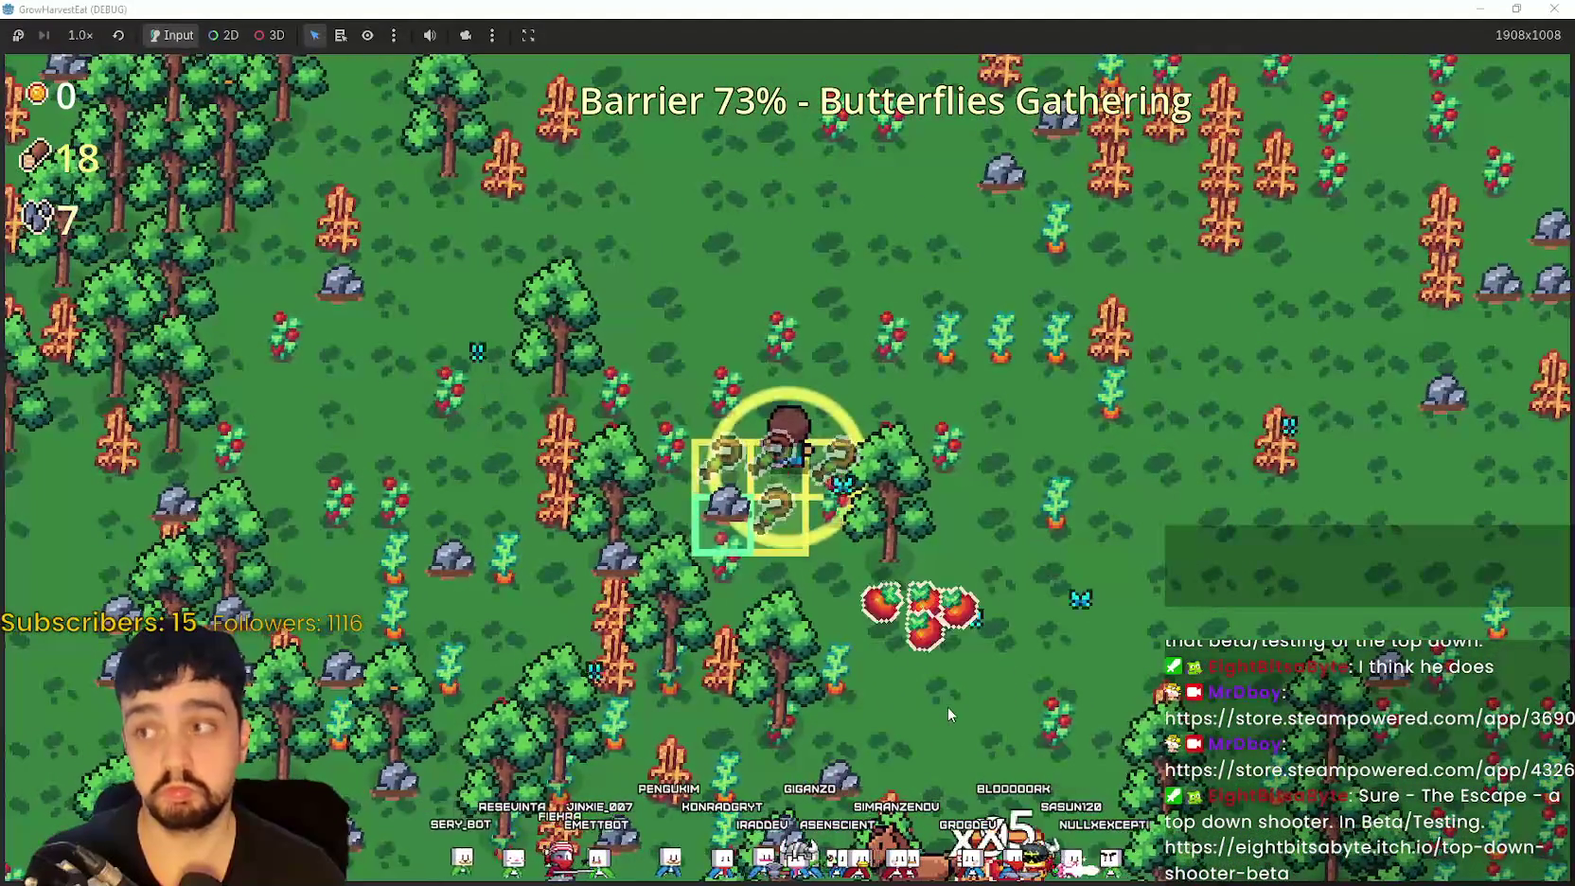
key("Right")
key("Down")
key("Right")
key("Down")
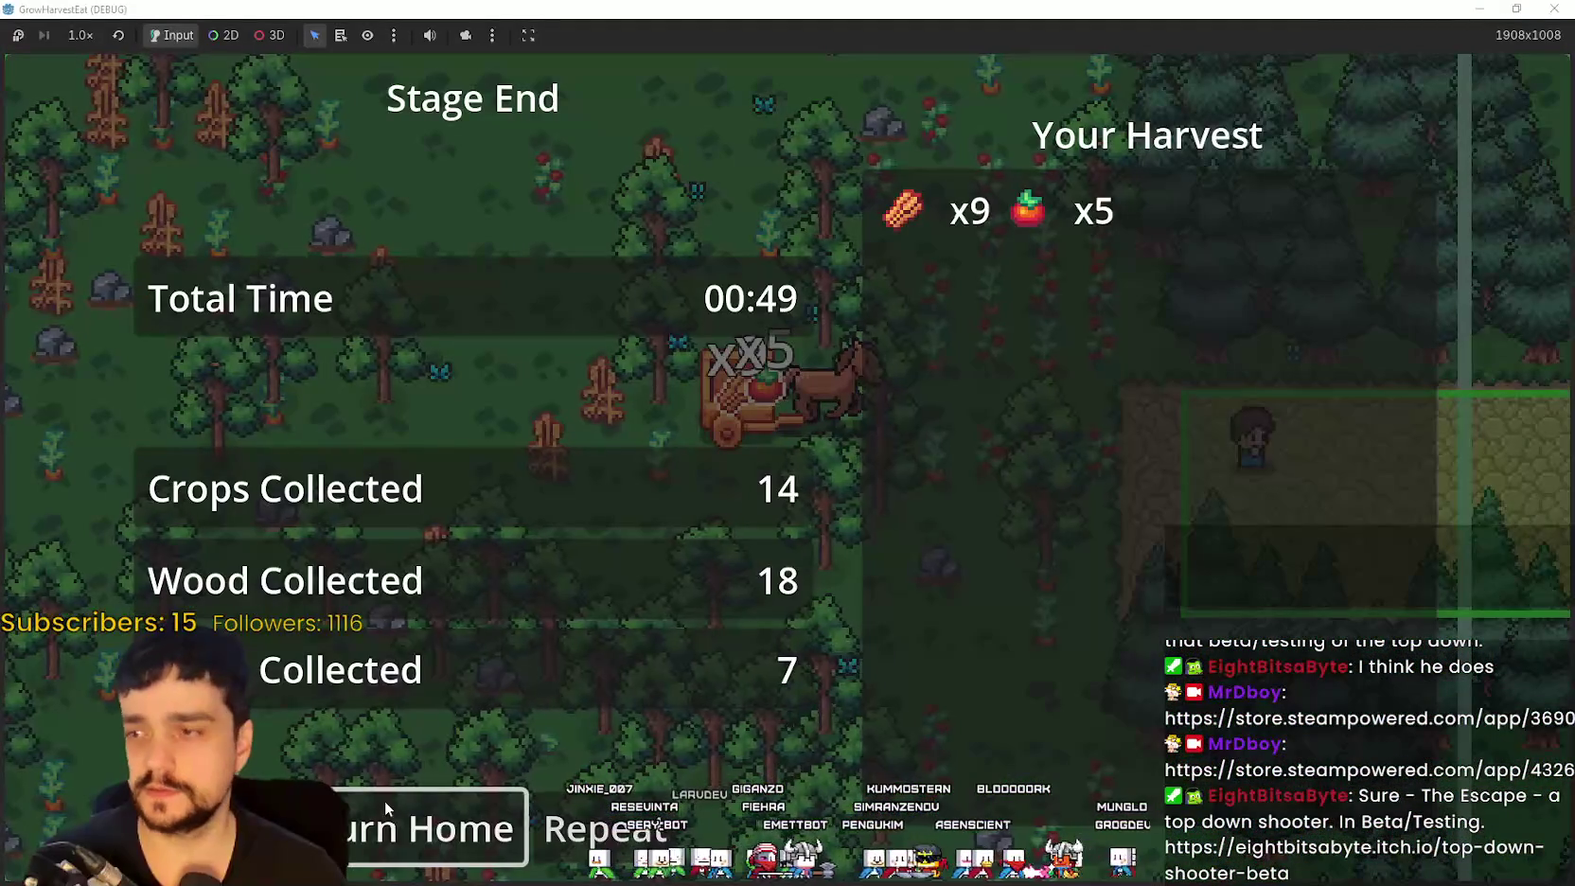
left_click(393, 816)
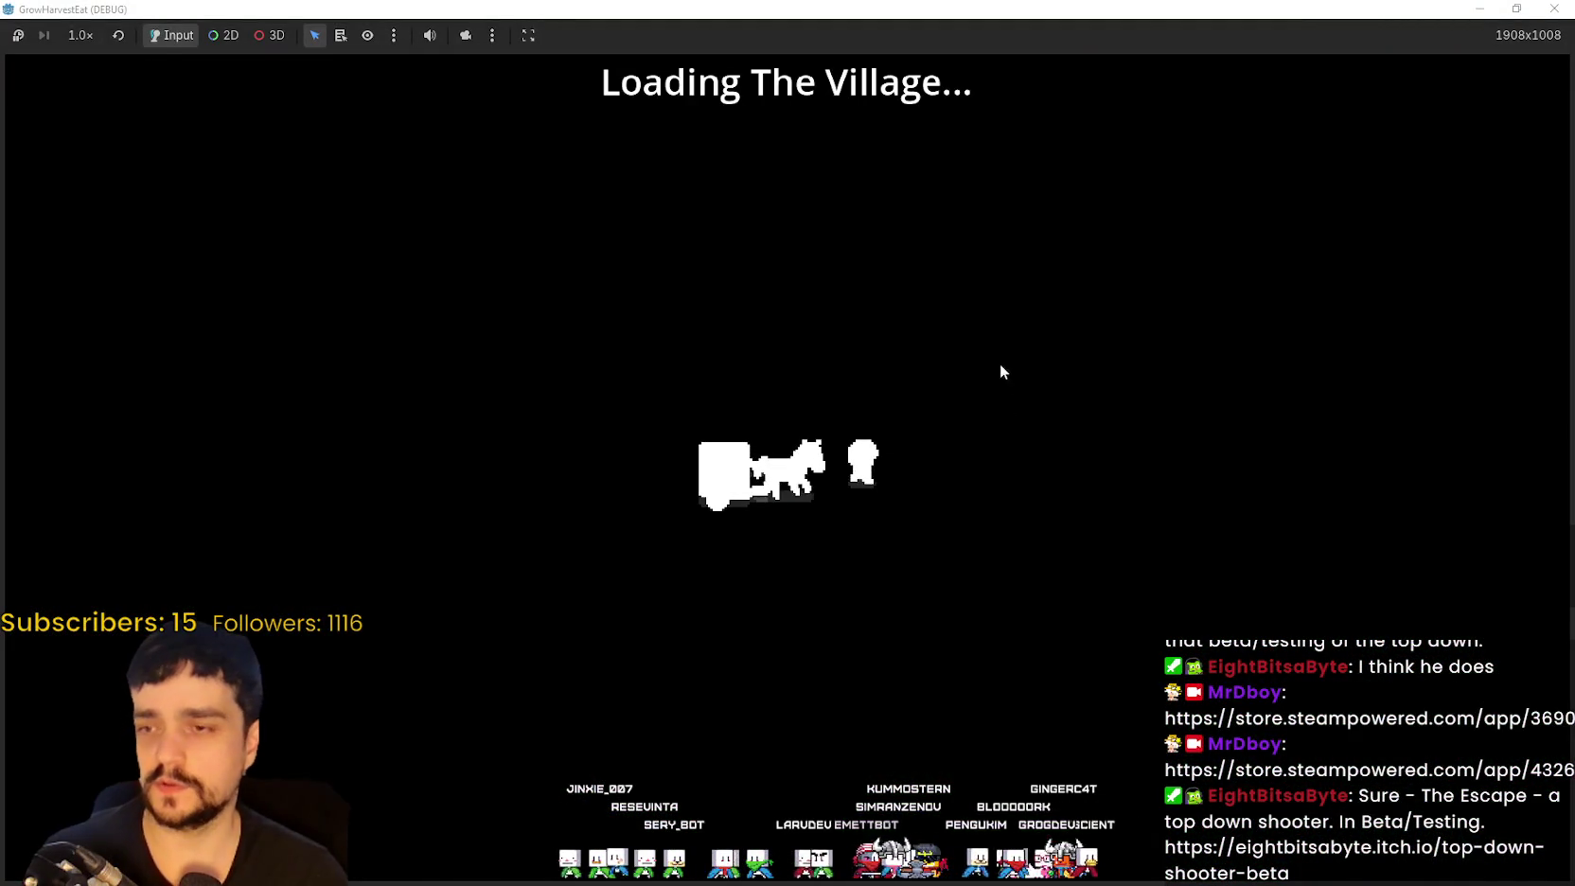
Step: Deliver produce and bread to the village stalls to earn 24 coins
key("Right")
key("Left")
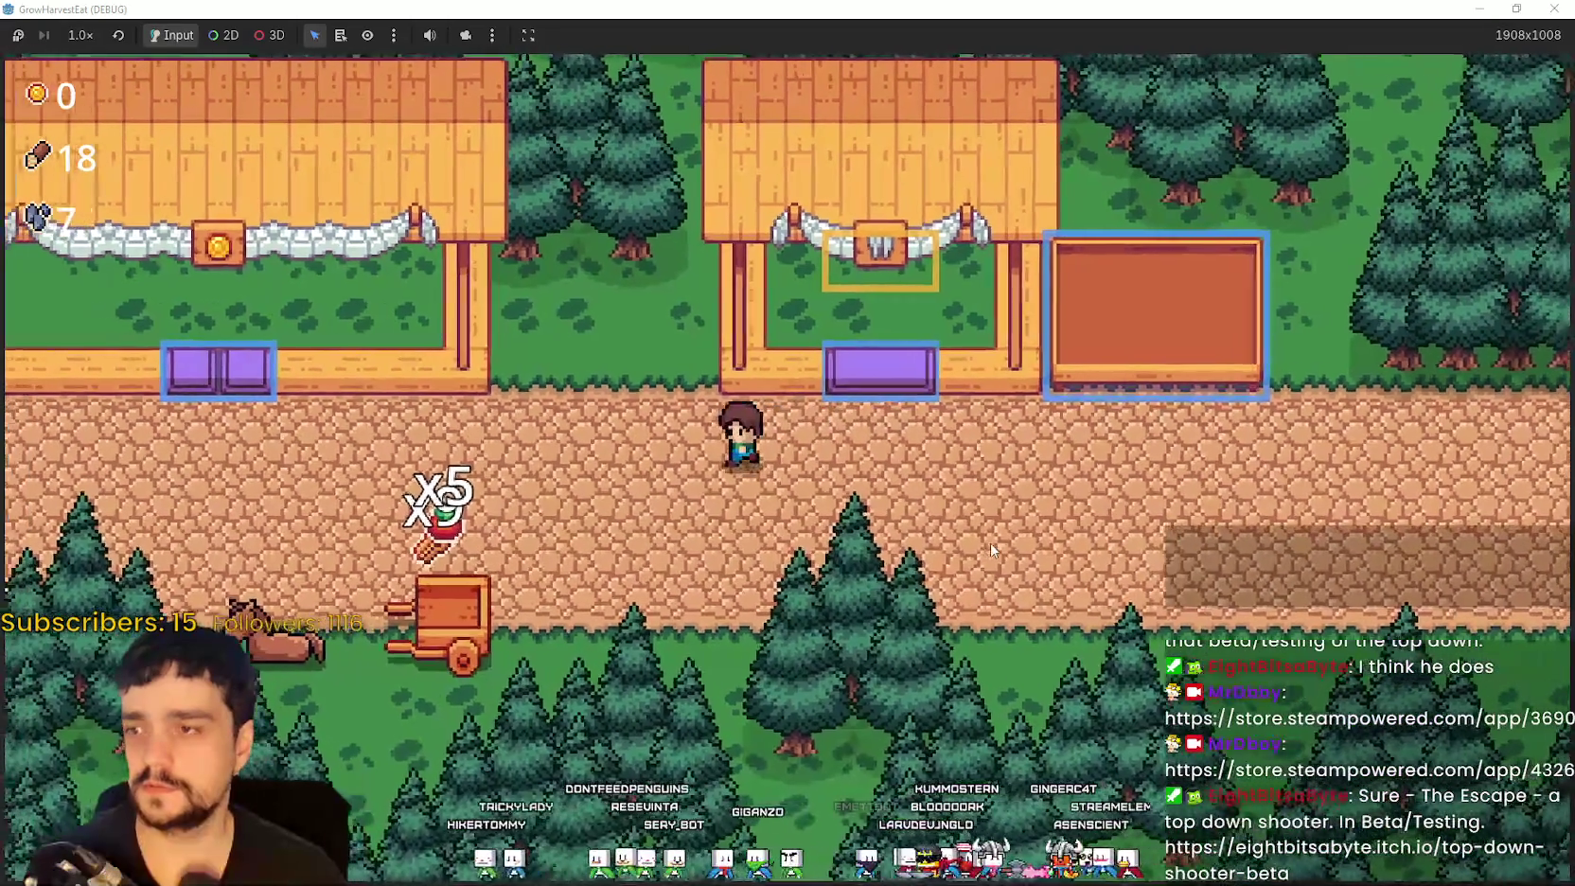
key("Down")
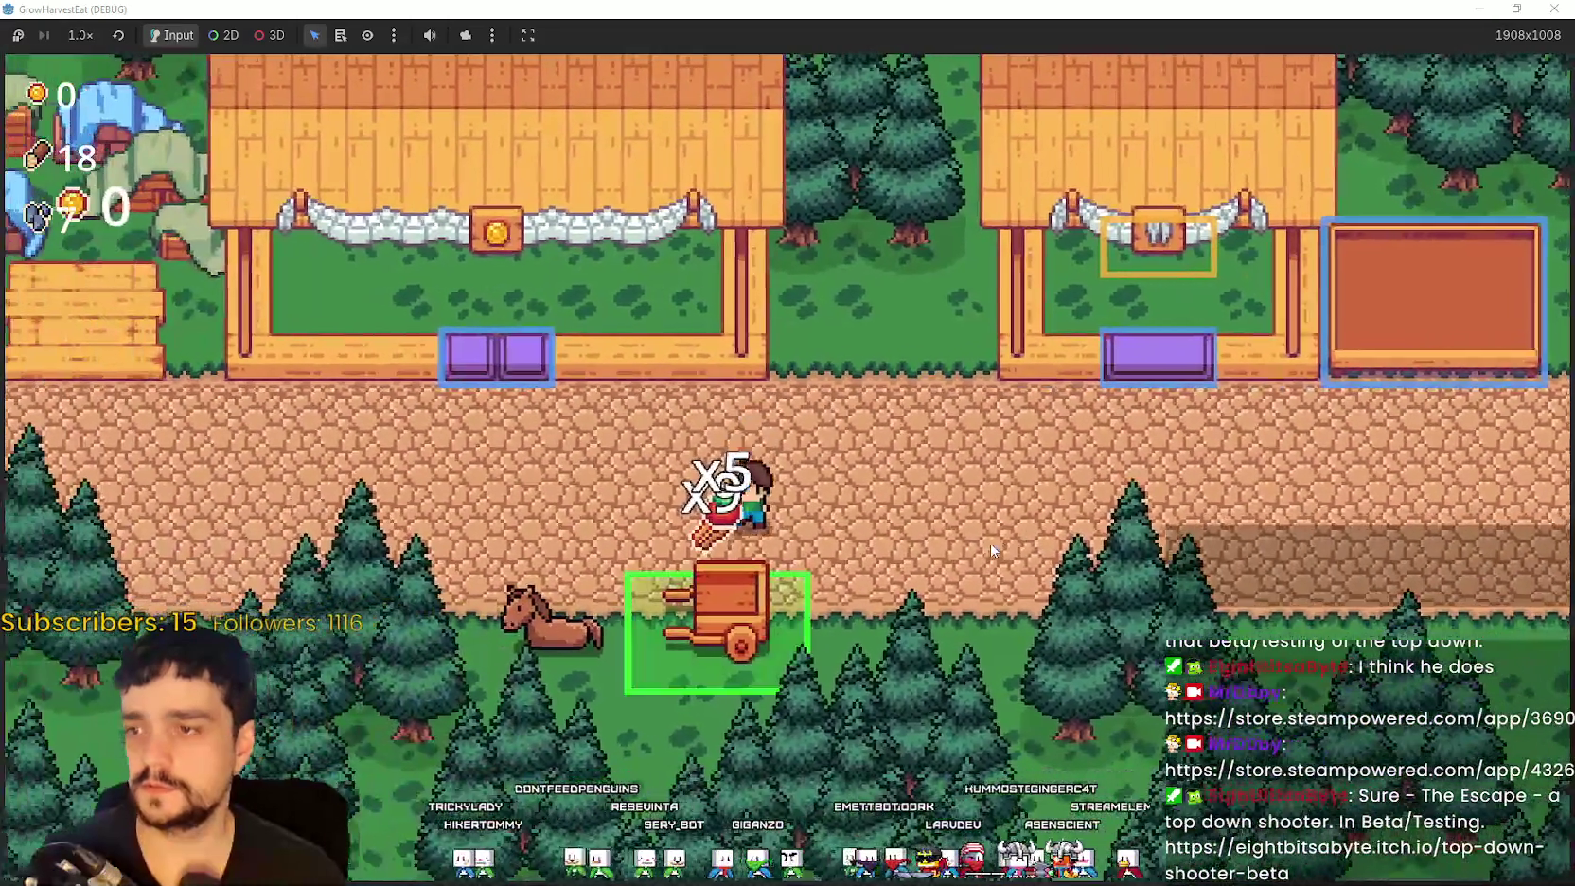
key("Right")
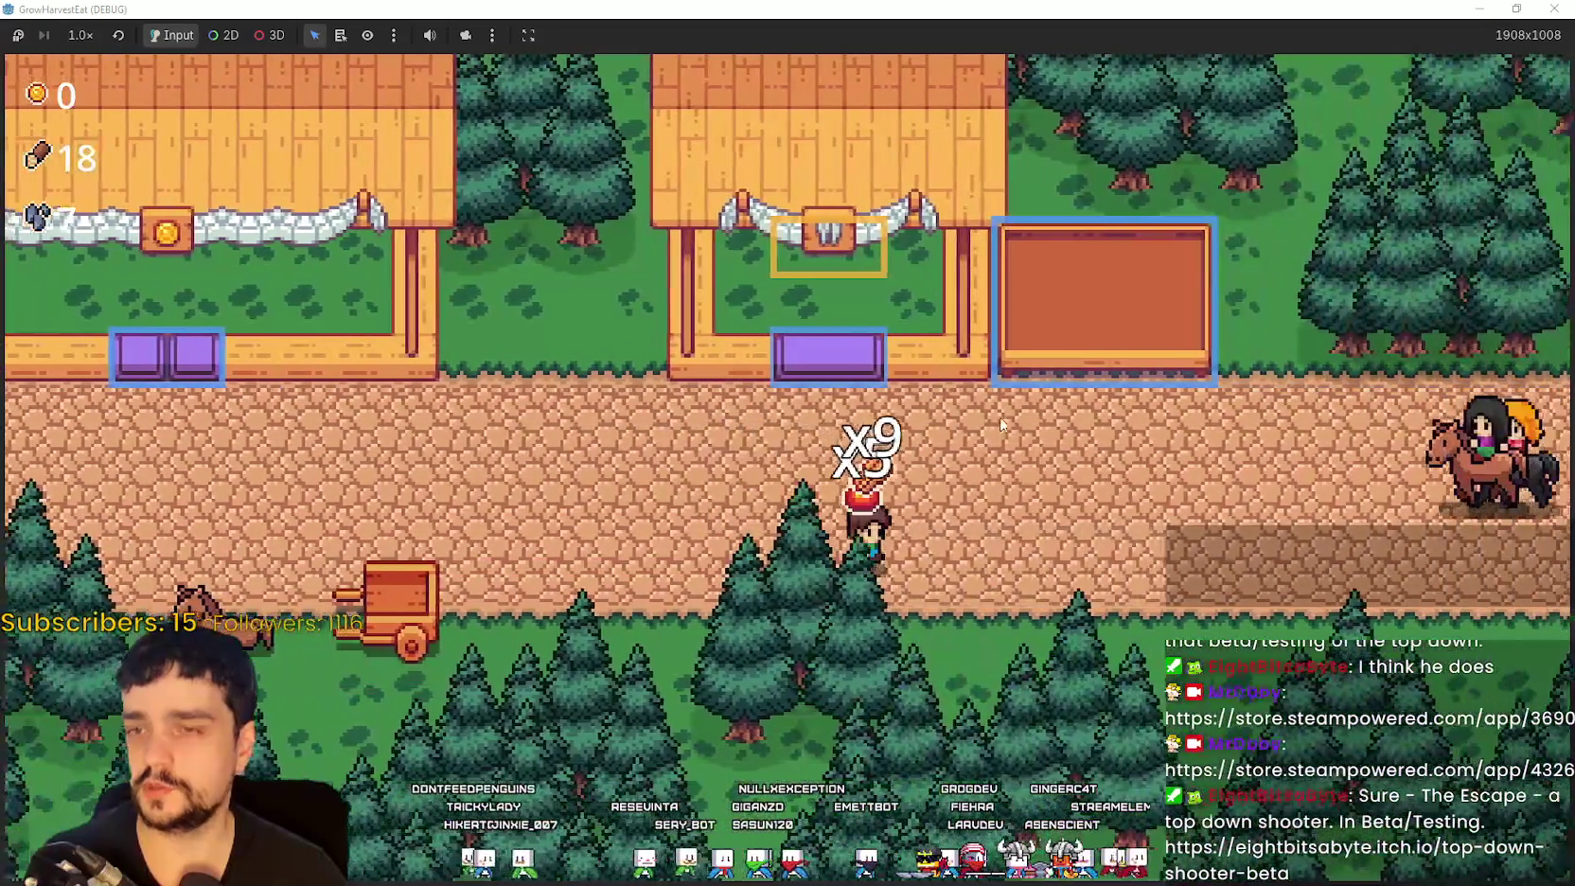
key("Right")
key("Up")
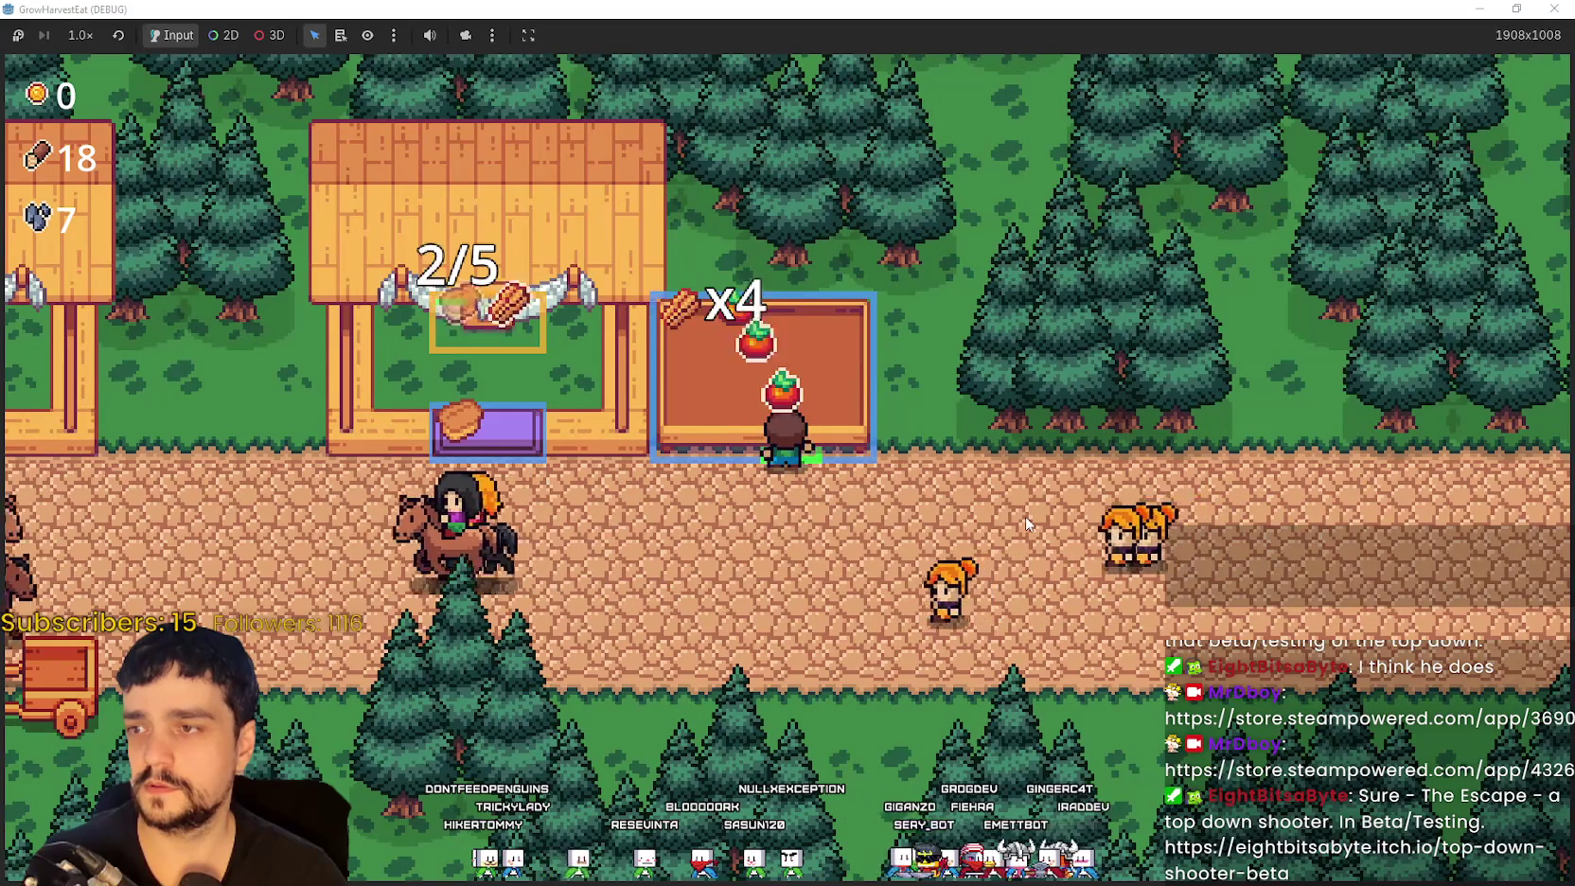
key("Left")
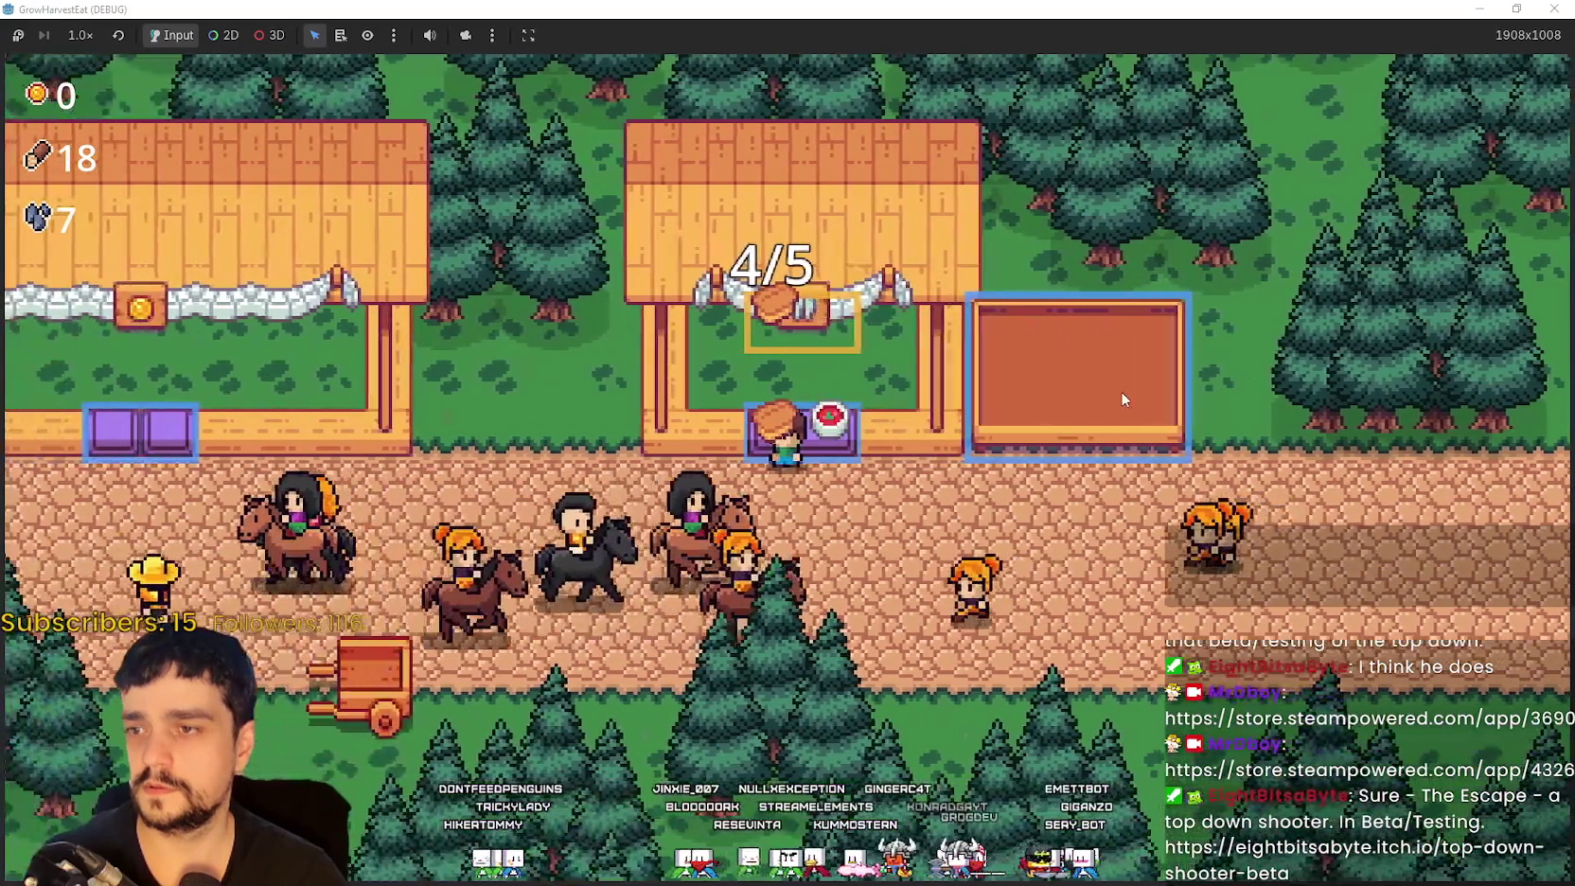
key("Left")
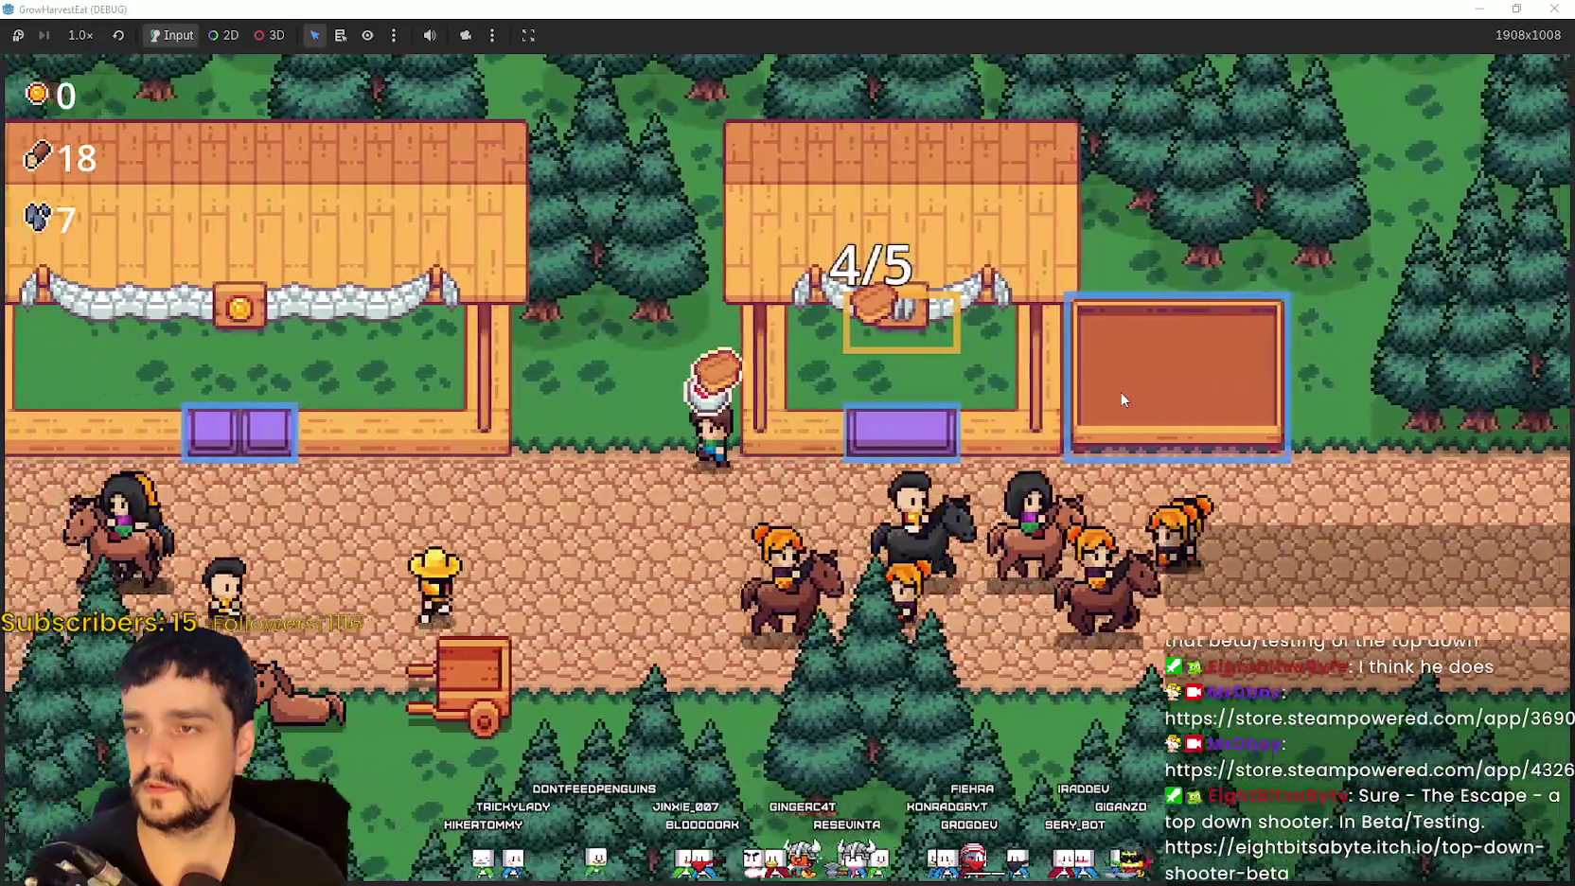
key("Left")
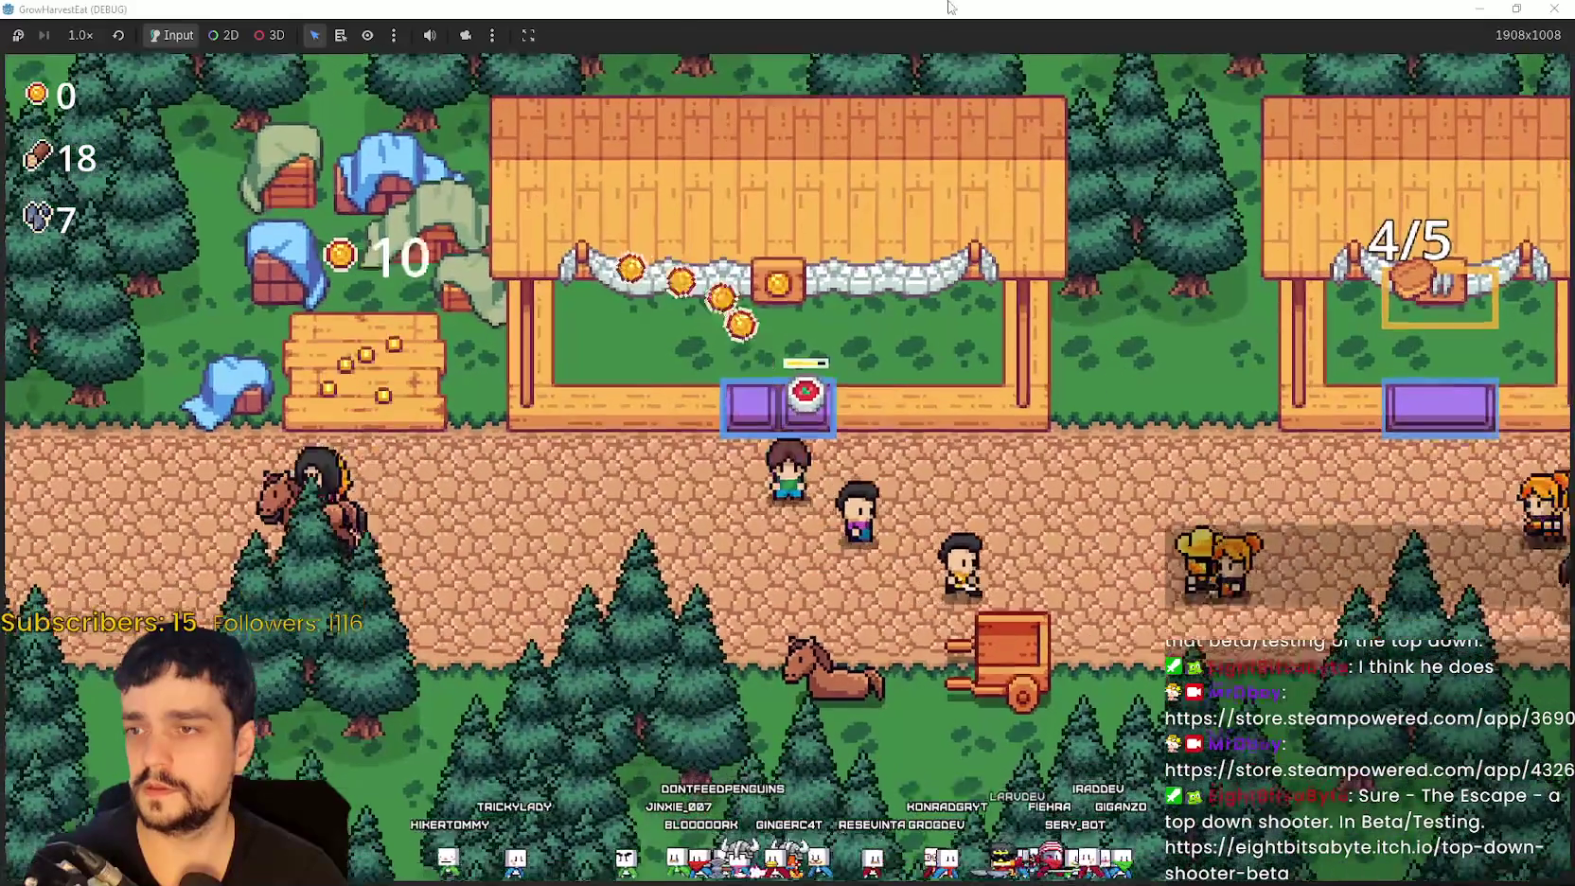
Step: Shrink the game window and stop the running project with F8
key("super+Down")
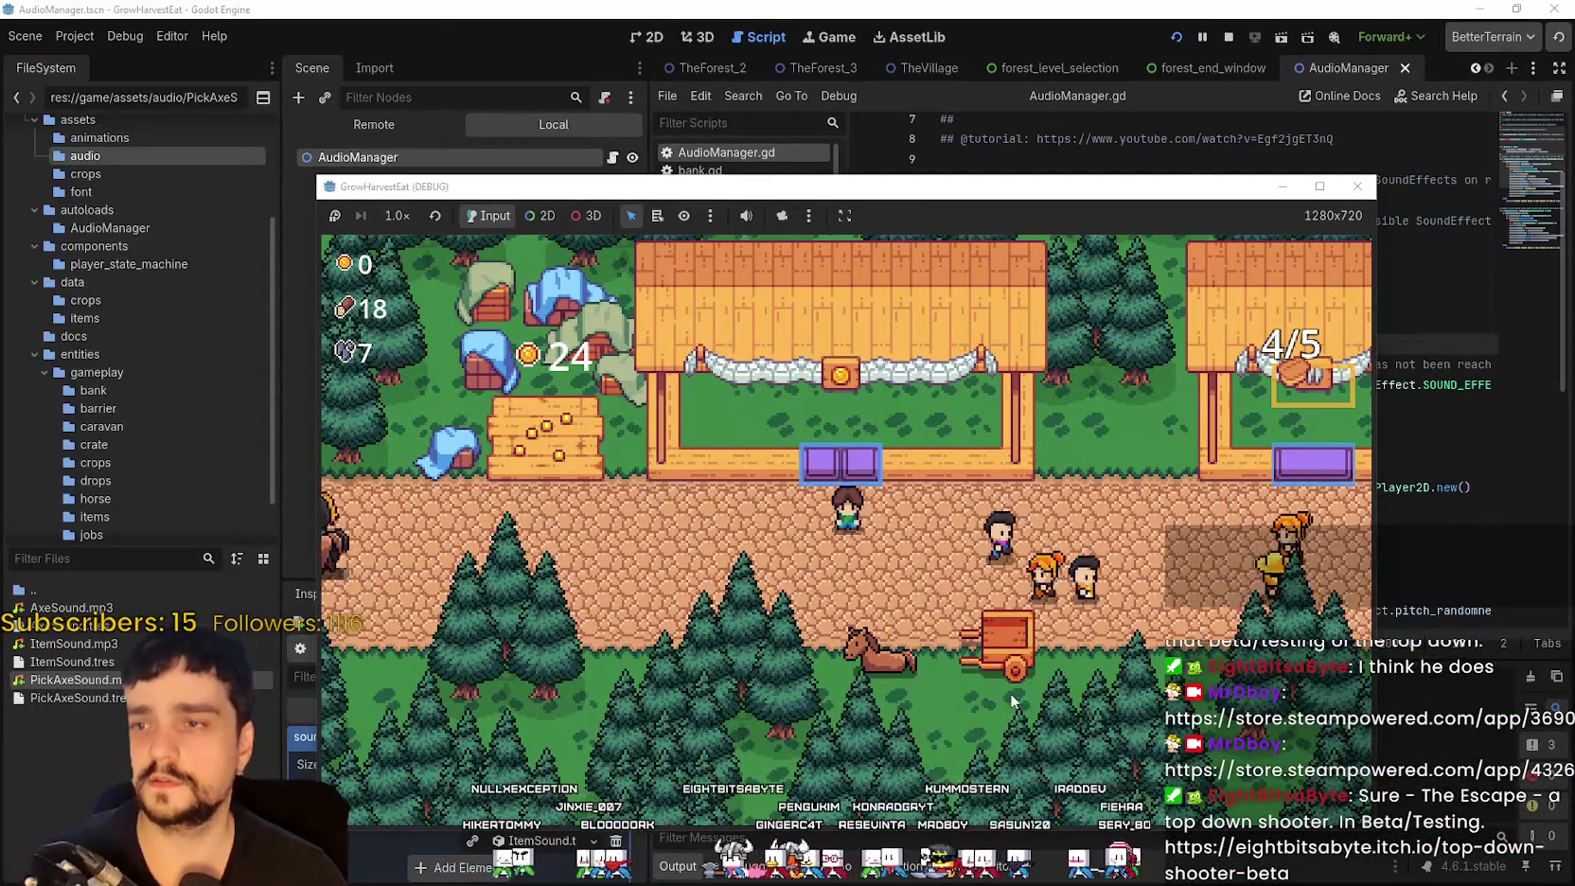
key("Left")
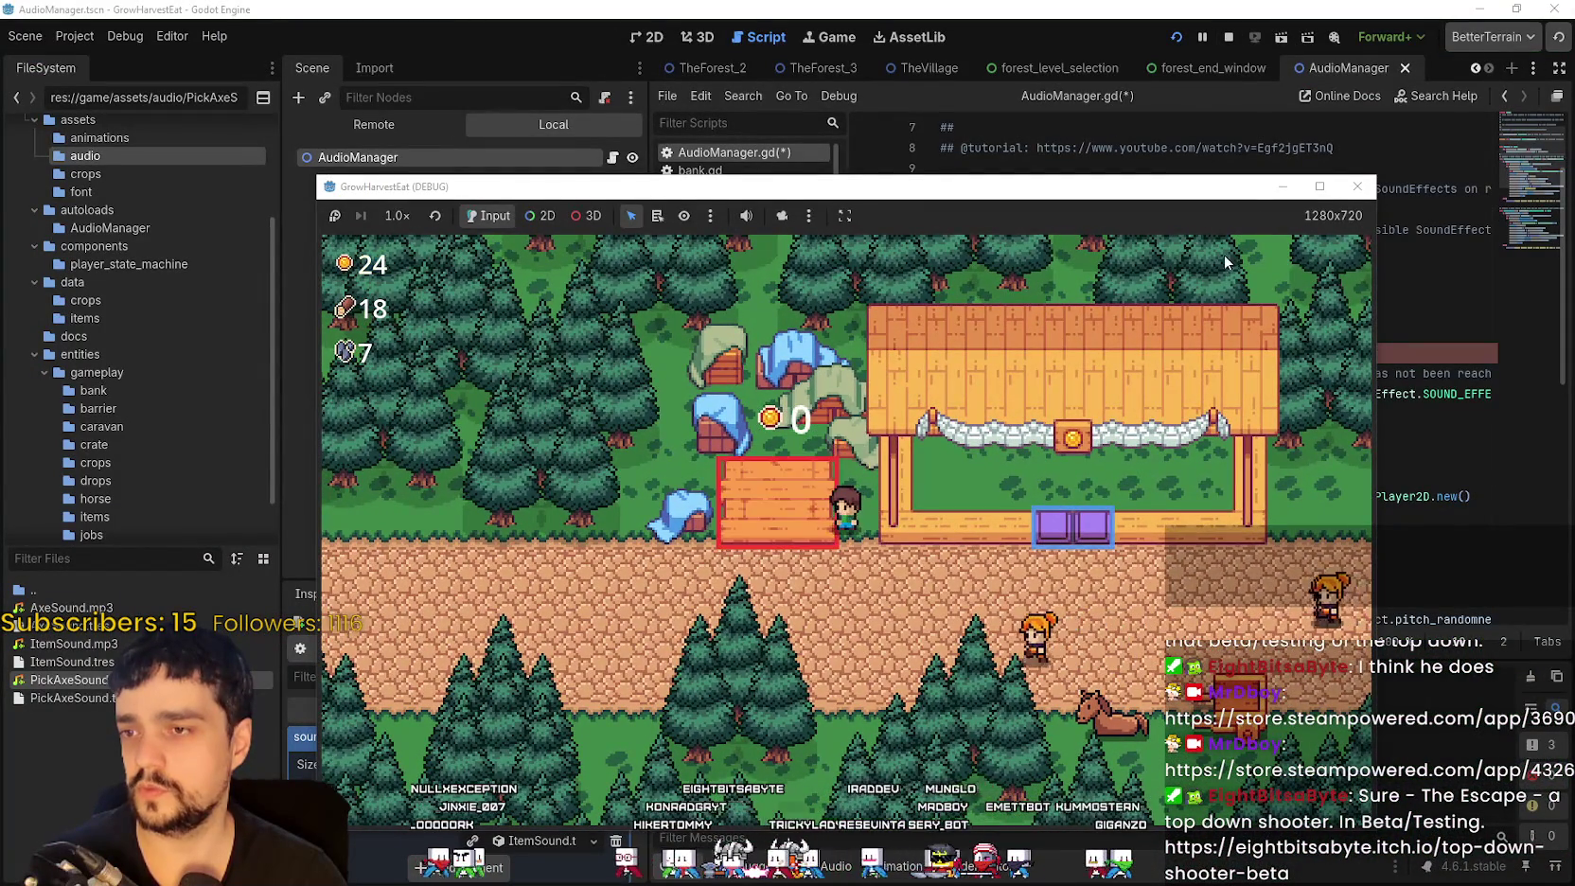
key("F8")
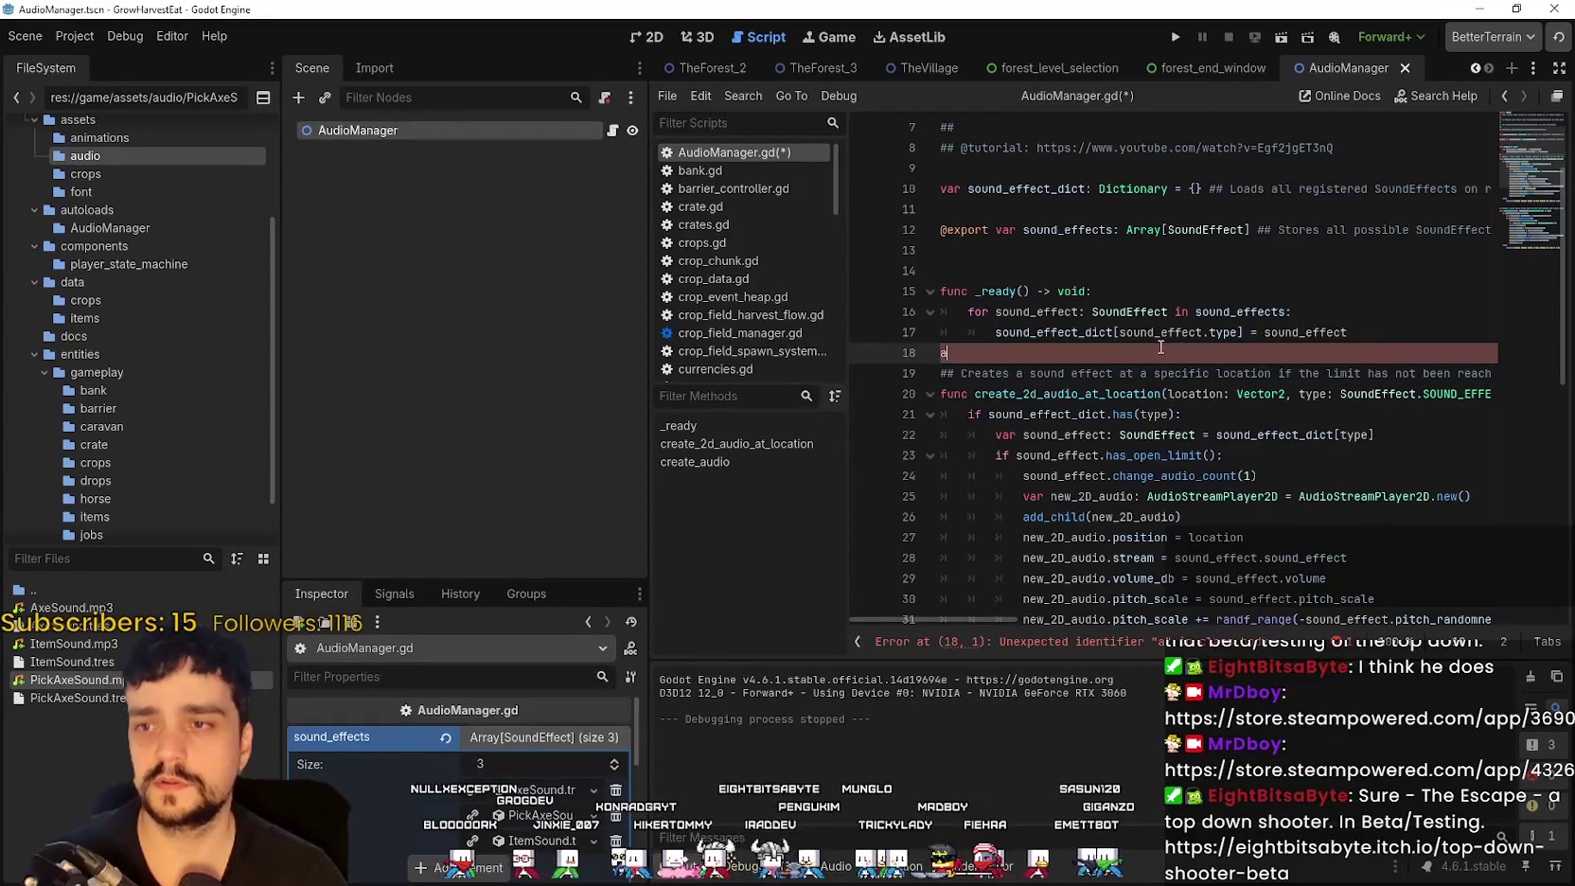
Step: Collapse the sound_effects array and switch to the TheForest_2 scene
left_click(501, 744)
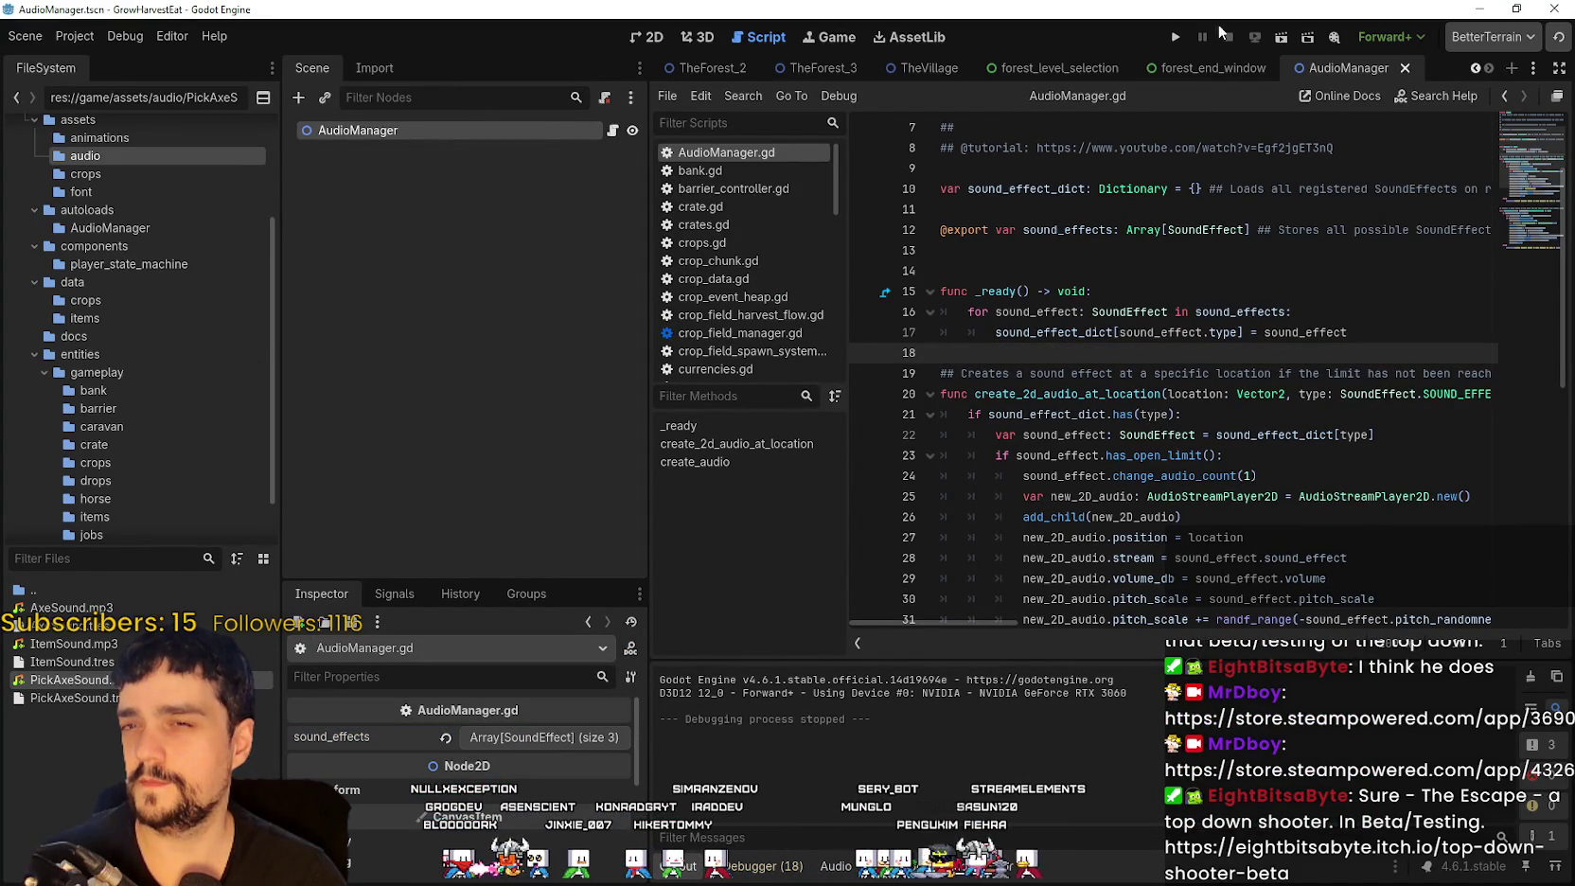
left_click(1473, 64)
left_click(1472, 65)
left_click(1092, 76)
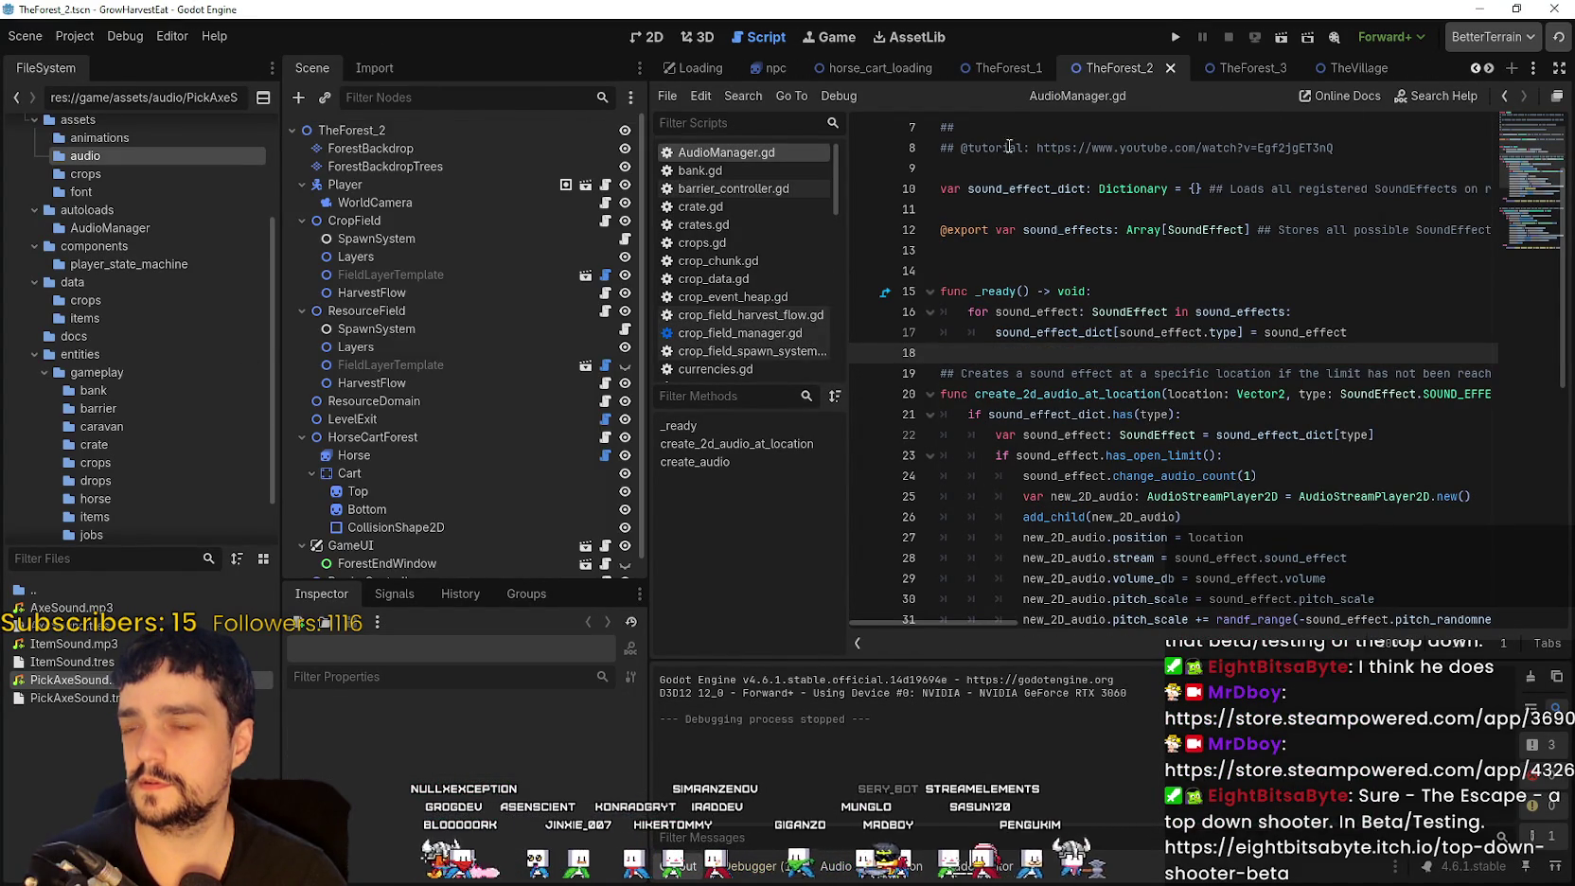
scroll(431, 468, "down", 1)
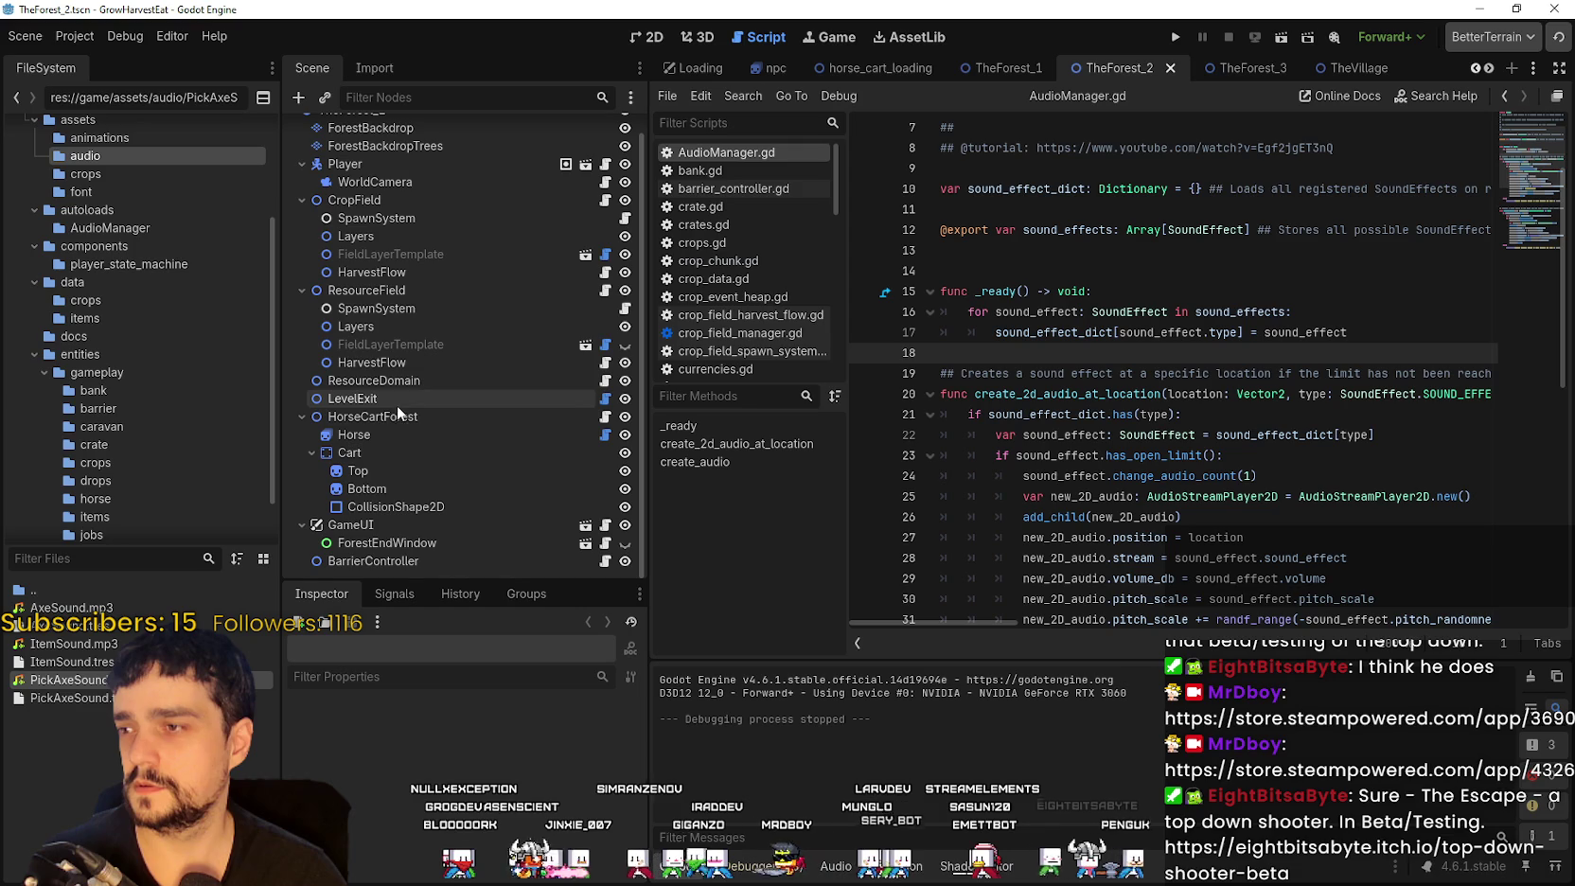
Step: Inspect ResourceDomain, then ResourceField's harvest textures in a taller Inspector, and move to TheForest_3
left_click(384, 382)
scroll(455, 757, "down", 8)
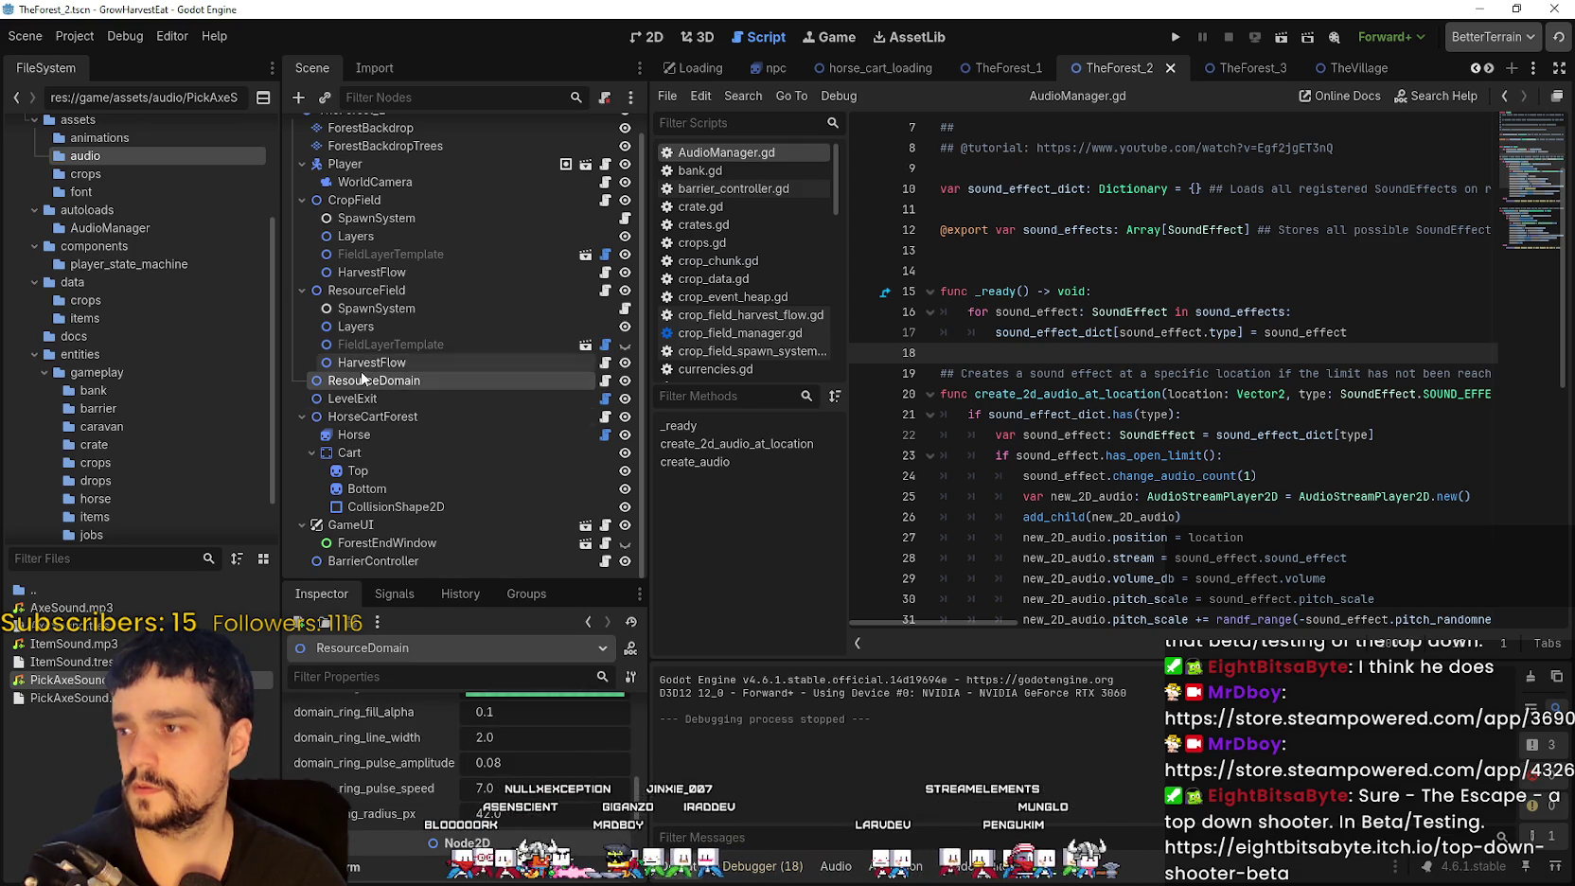
left_click(371, 290)
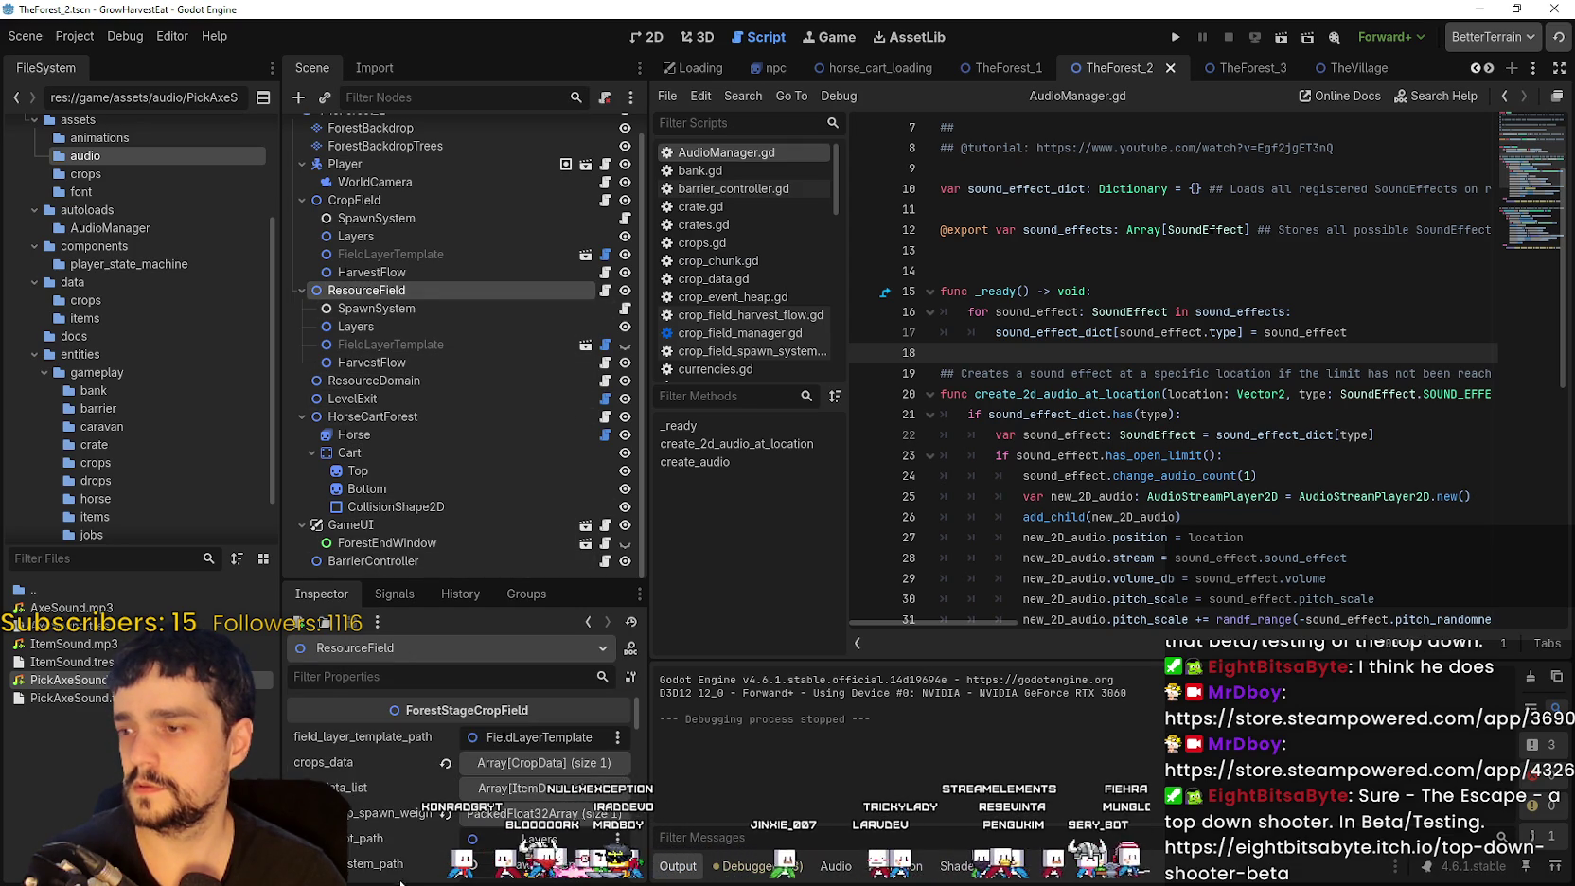
scroll(402, 866, "down", 3)
scroll(401, 865, "down", 5)
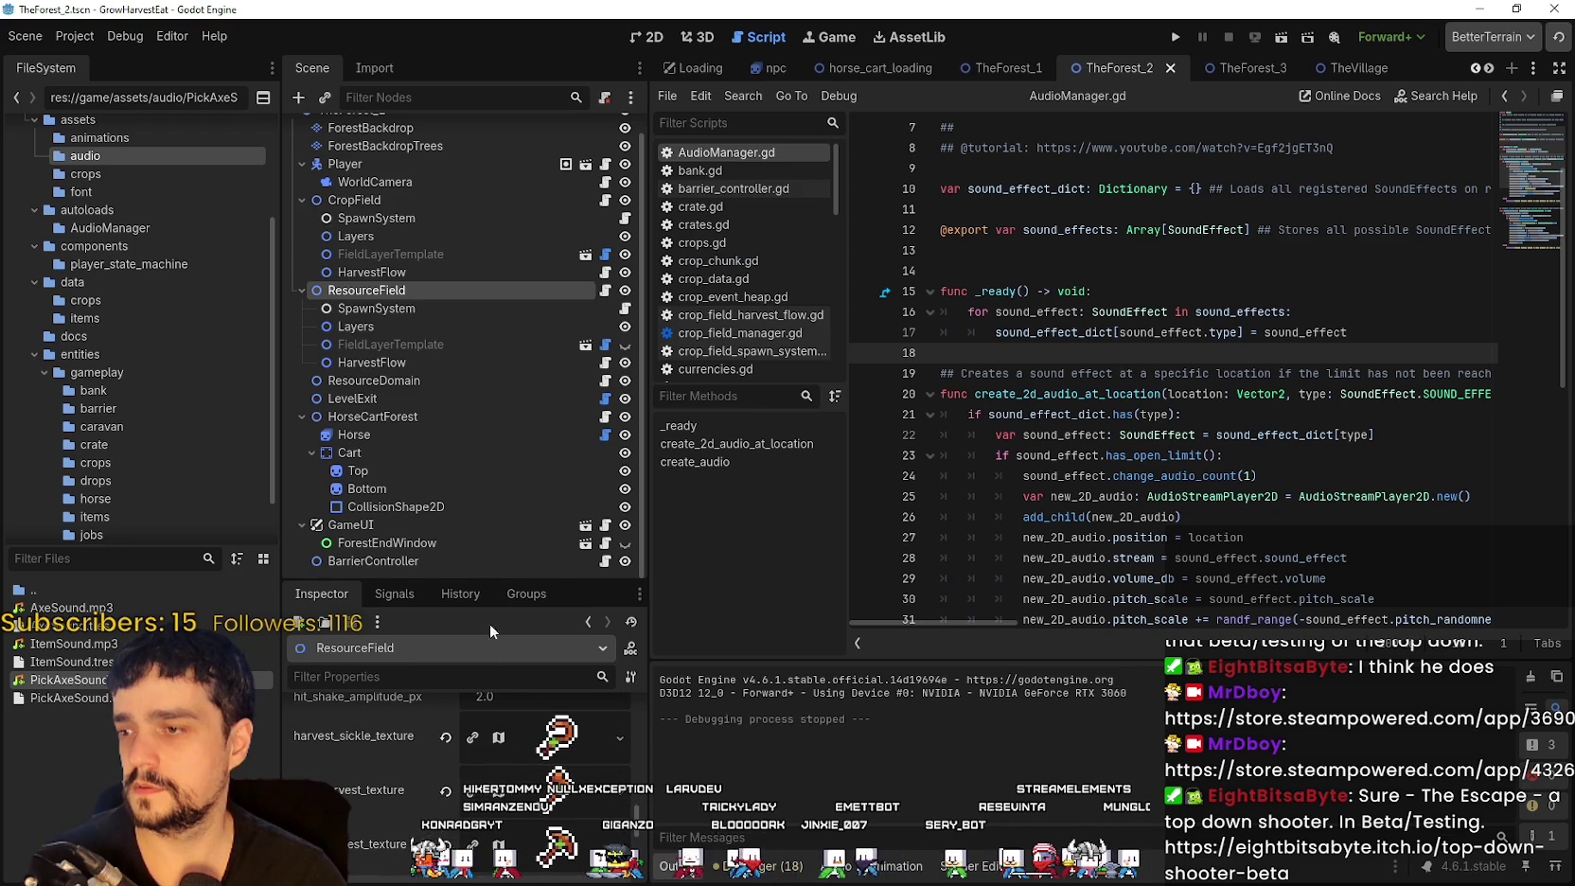
left_click_drag(501, 581, 500, 357)
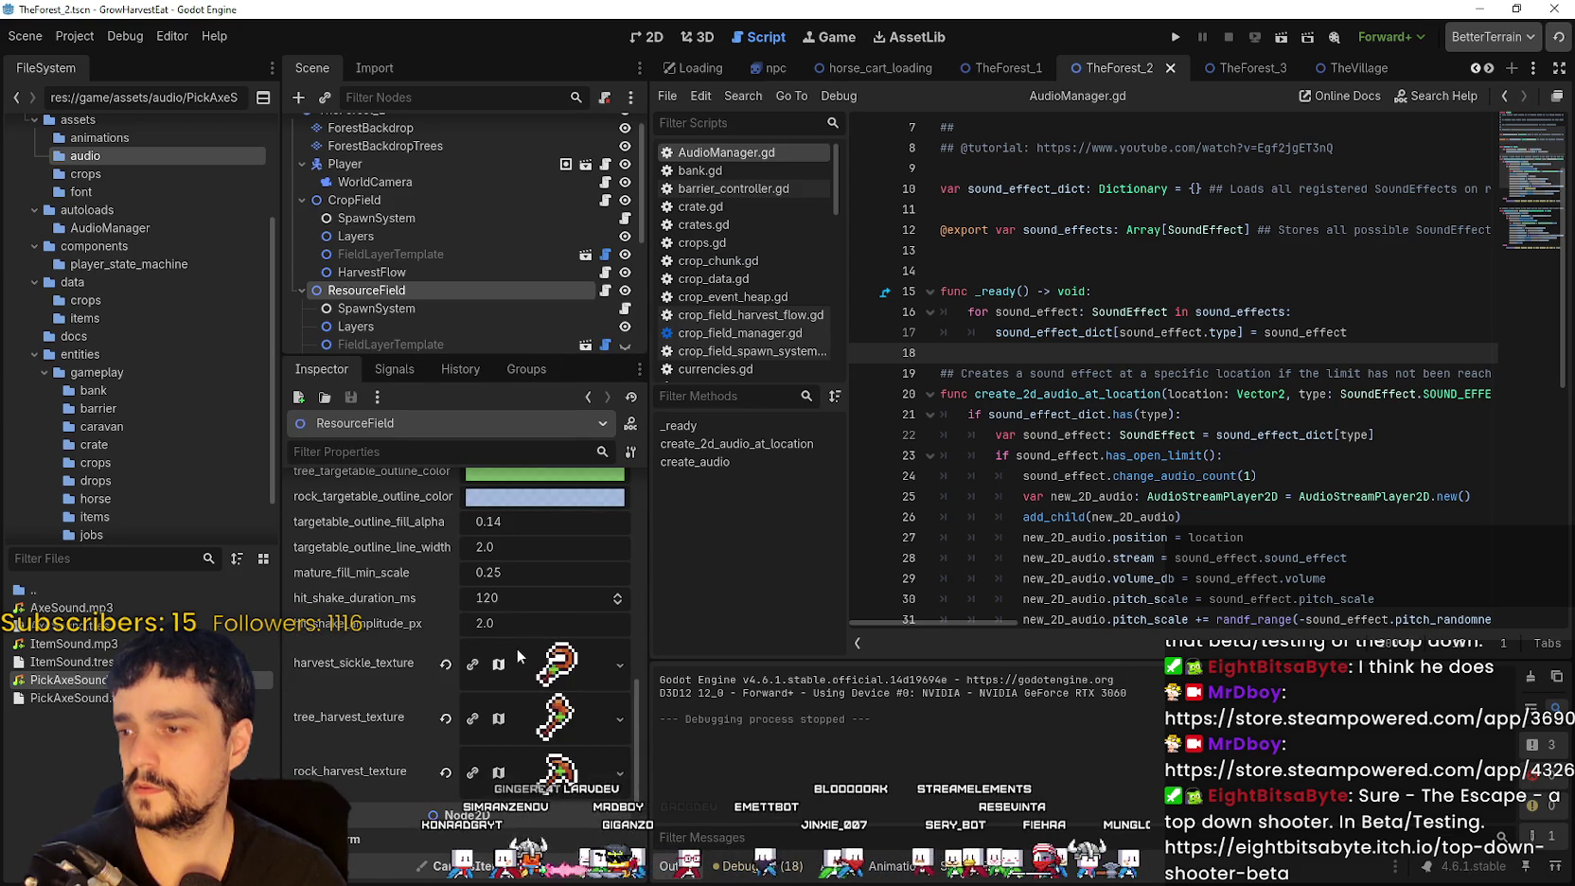
right_click(531, 736)
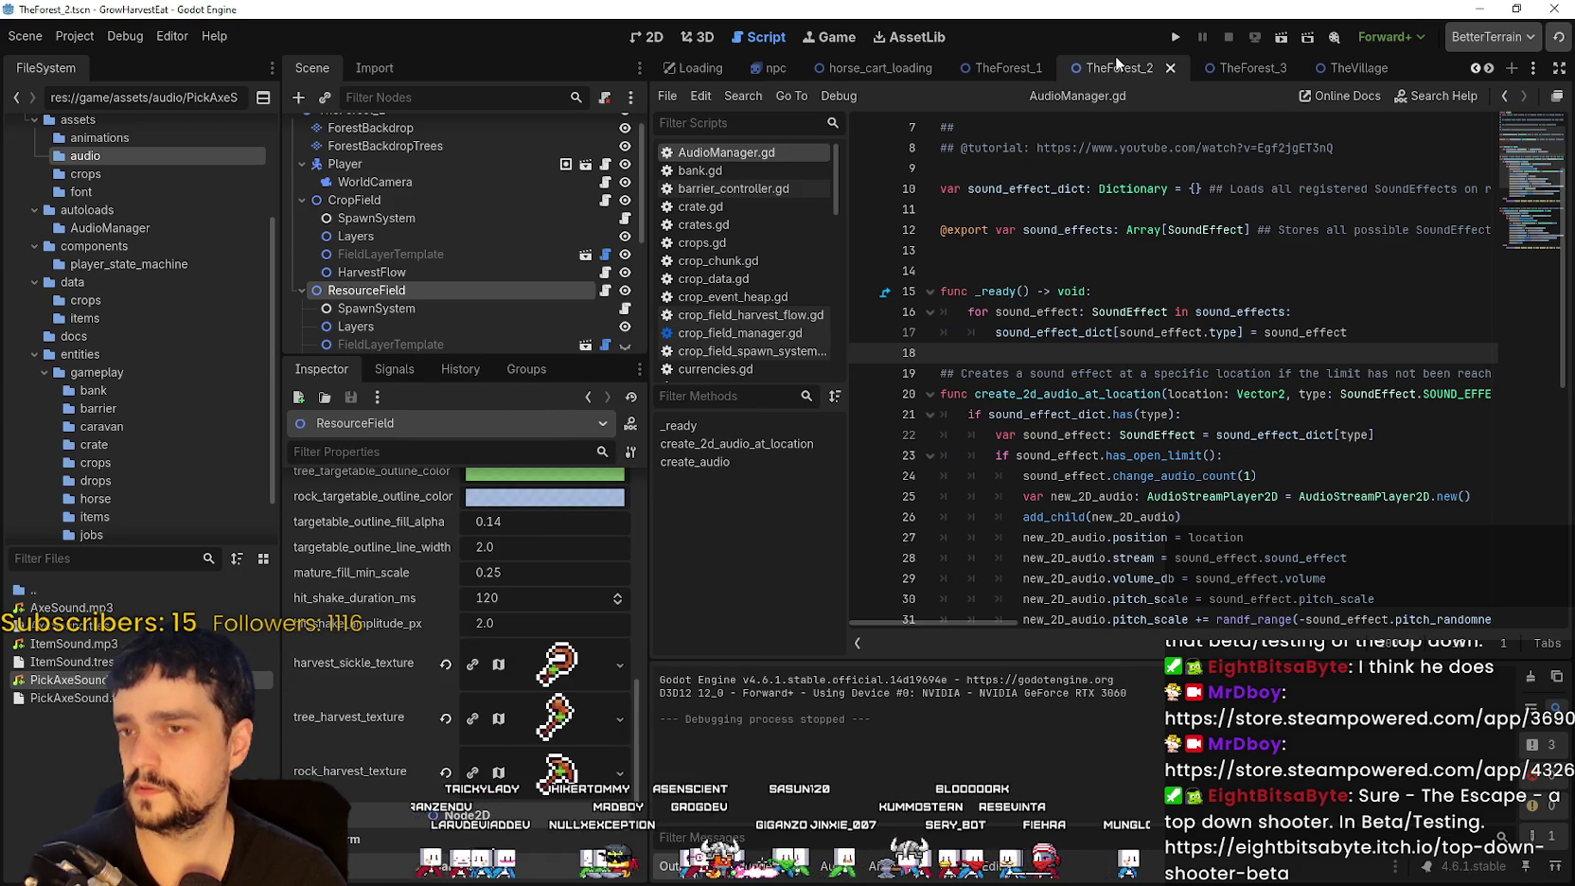
left_click(1230, 68)
scroll(394, 230, "down", 2)
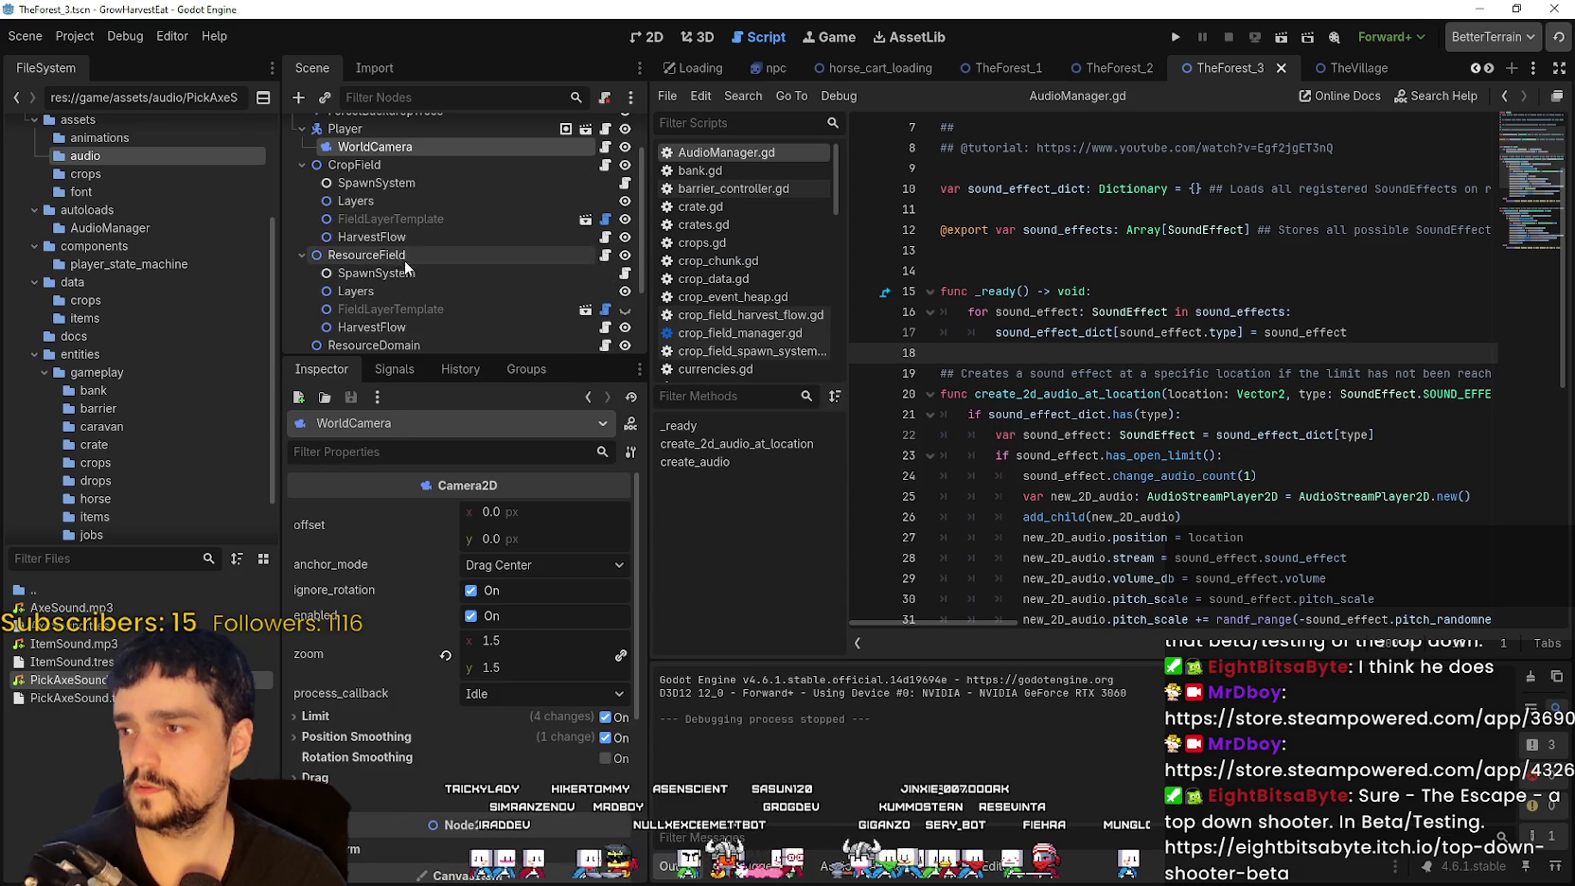
Step: In TheForest_3's ResourceField, paste textures into tree_harvest_texture and the empty harvest_sickle_texture
left_click(398, 256)
scroll(462, 690, "down", 10)
scroll(461, 690, "down", 3)
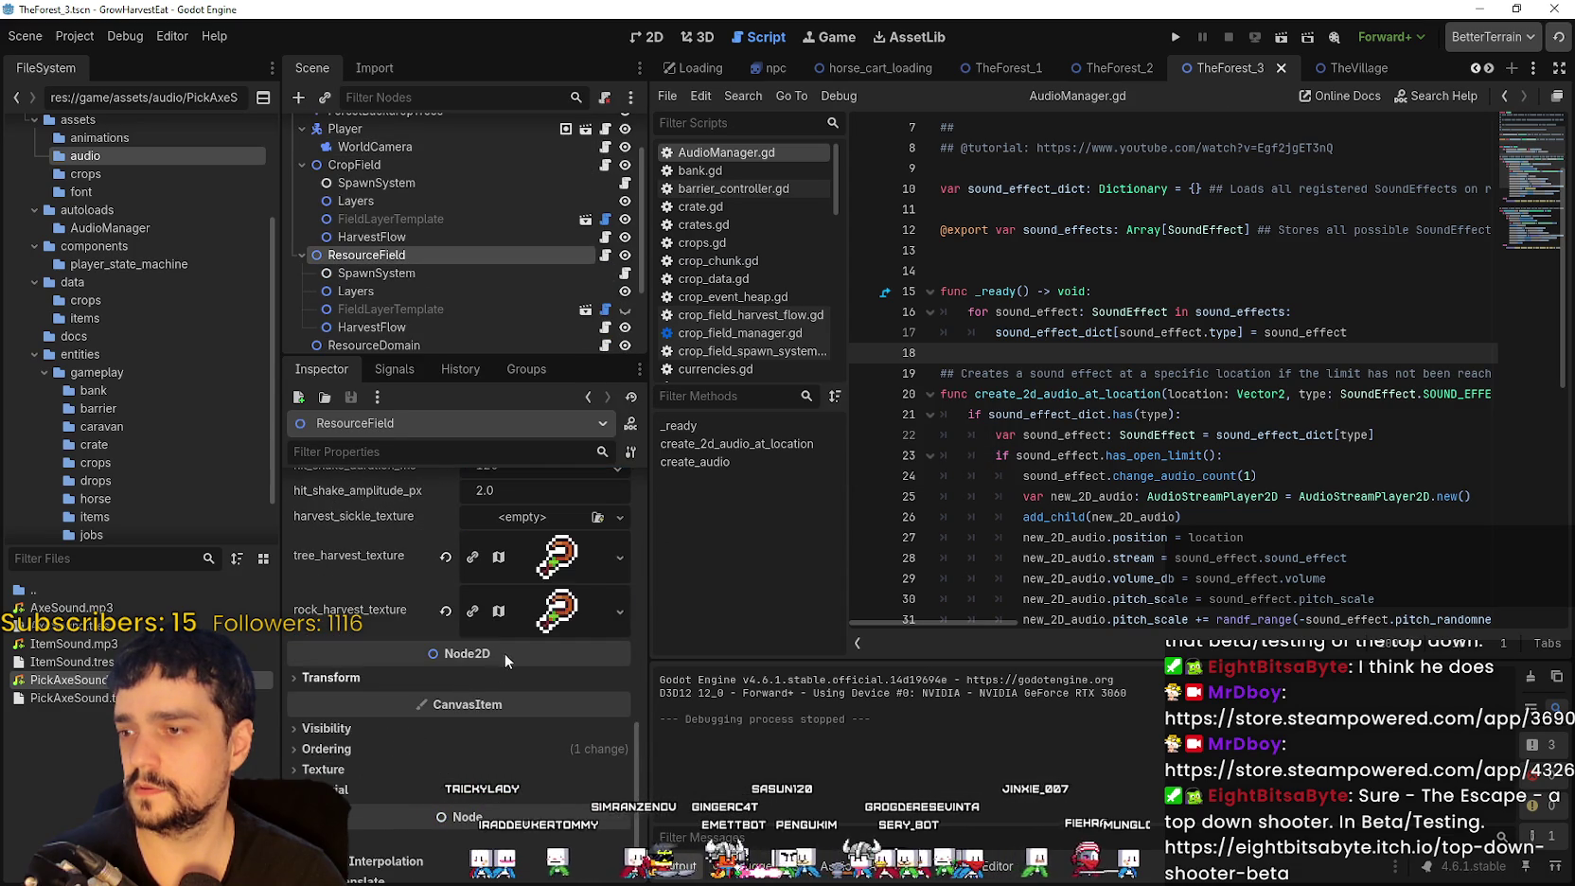
right_click(540, 565)
left_click(400, 557)
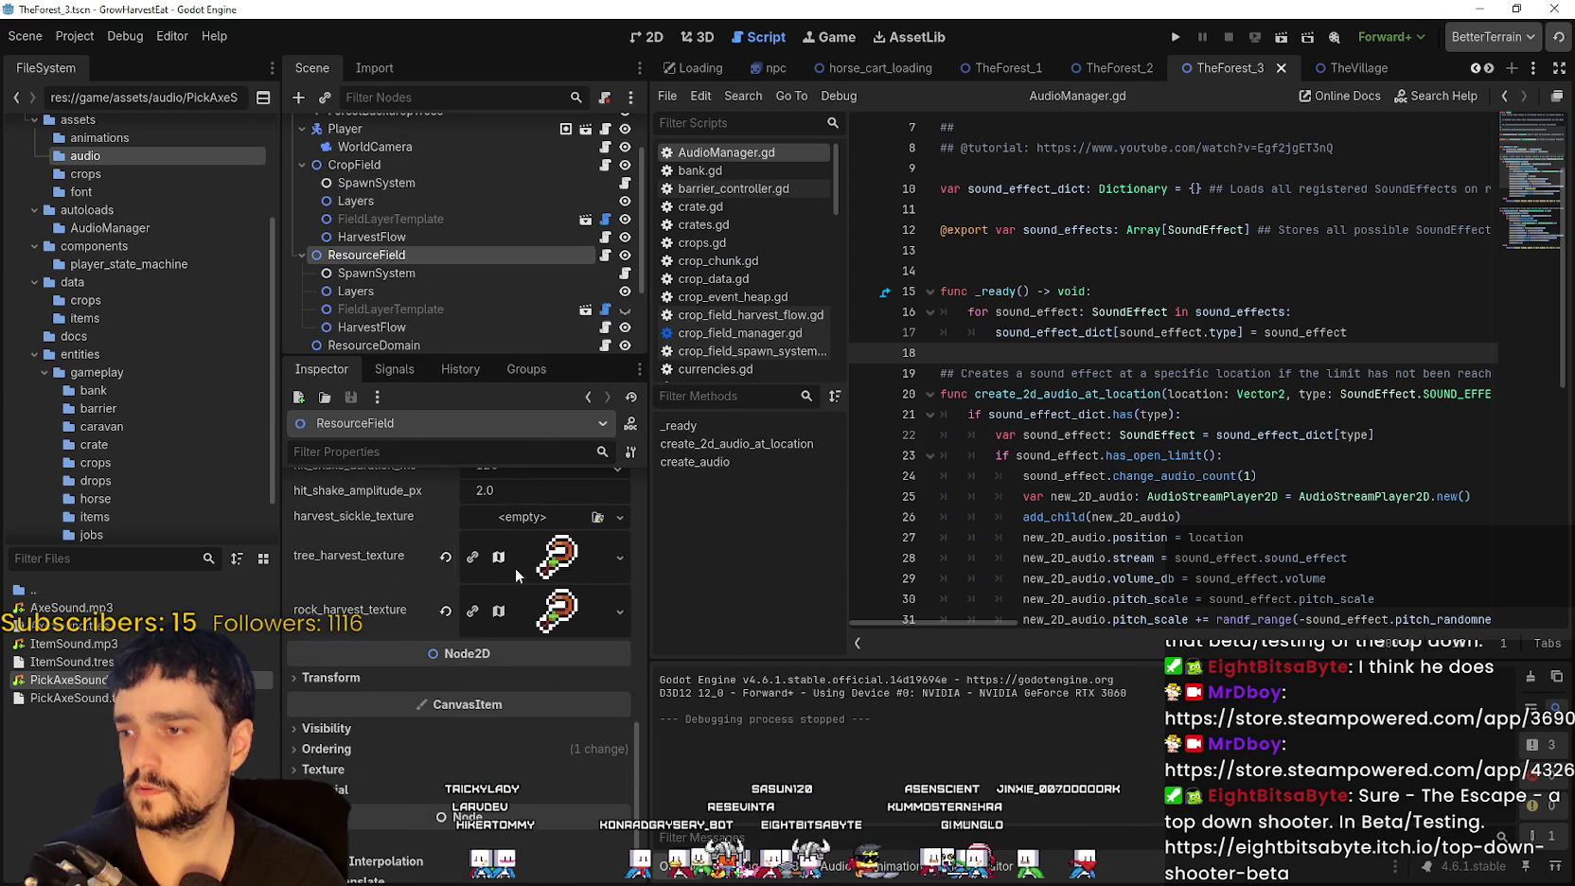
right_click(511, 569)
left_click(557, 851)
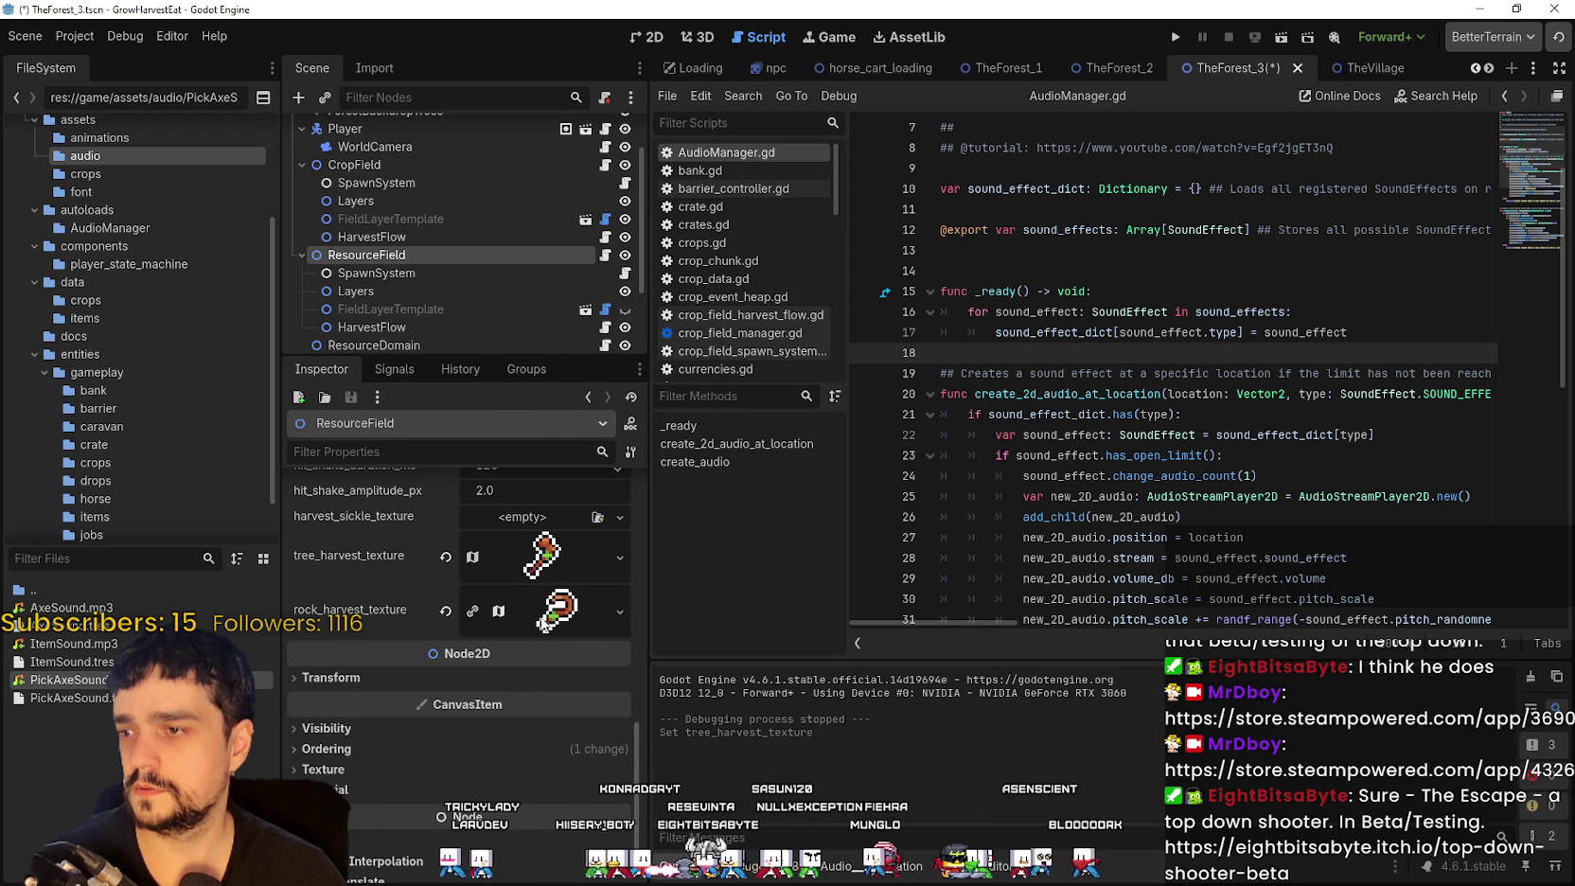
right_click(544, 623)
left_click(543, 614)
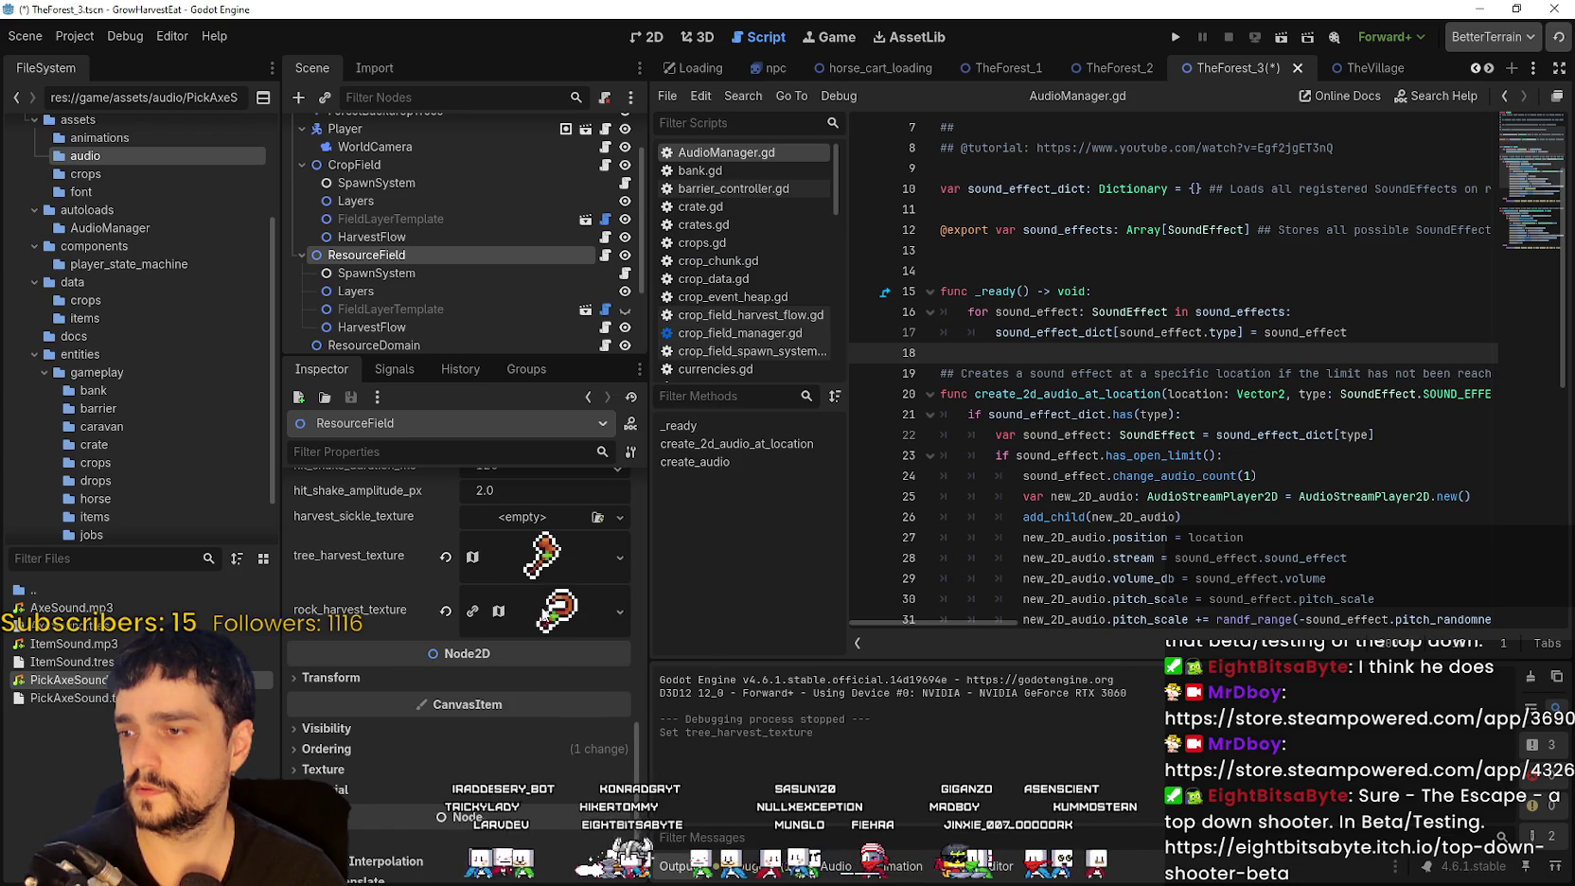
right_click(527, 528)
left_click(574, 849)
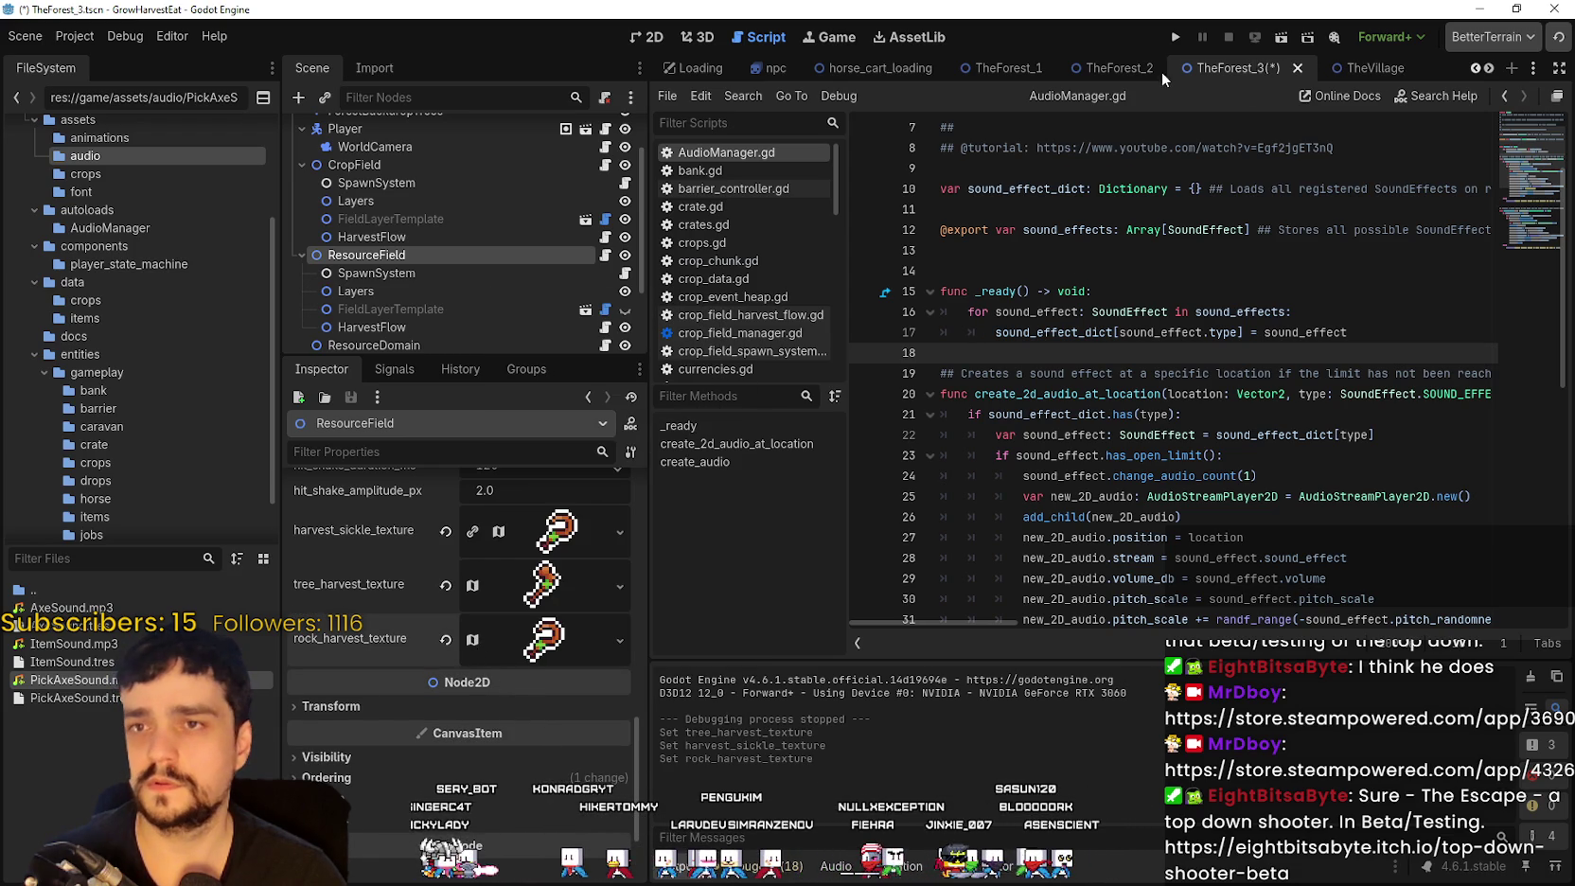
Step: Paste the pickaxe texture into rock_harvest_texture in TheForest_2 and TheForest_3, save, and run the game
left_click(1126, 71)
right_click(530, 775)
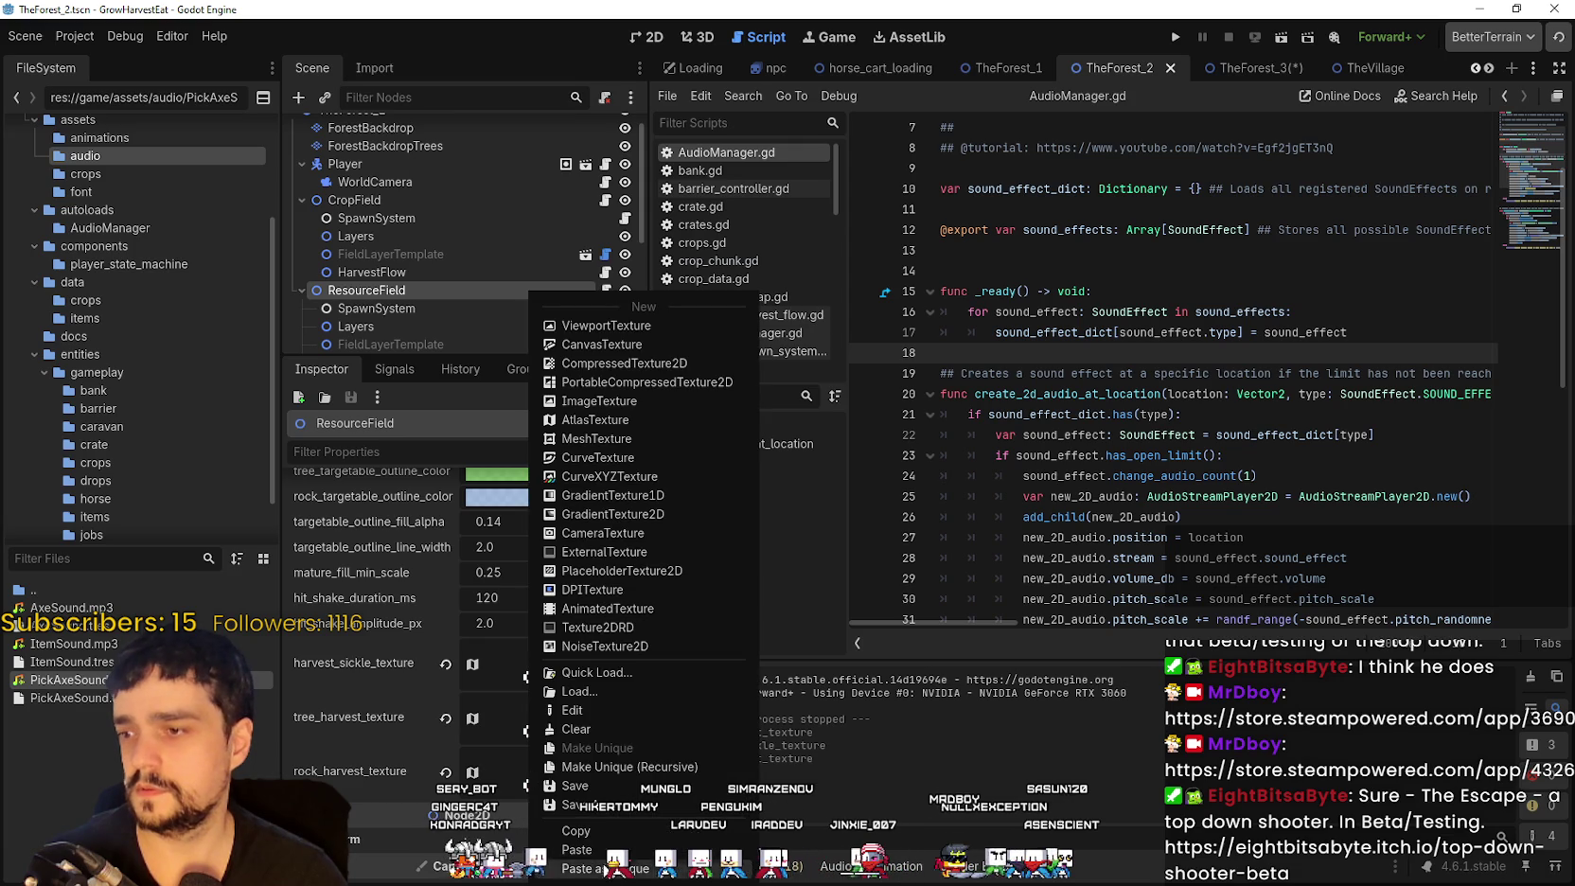
left_click(615, 849)
left_click(1238, 71)
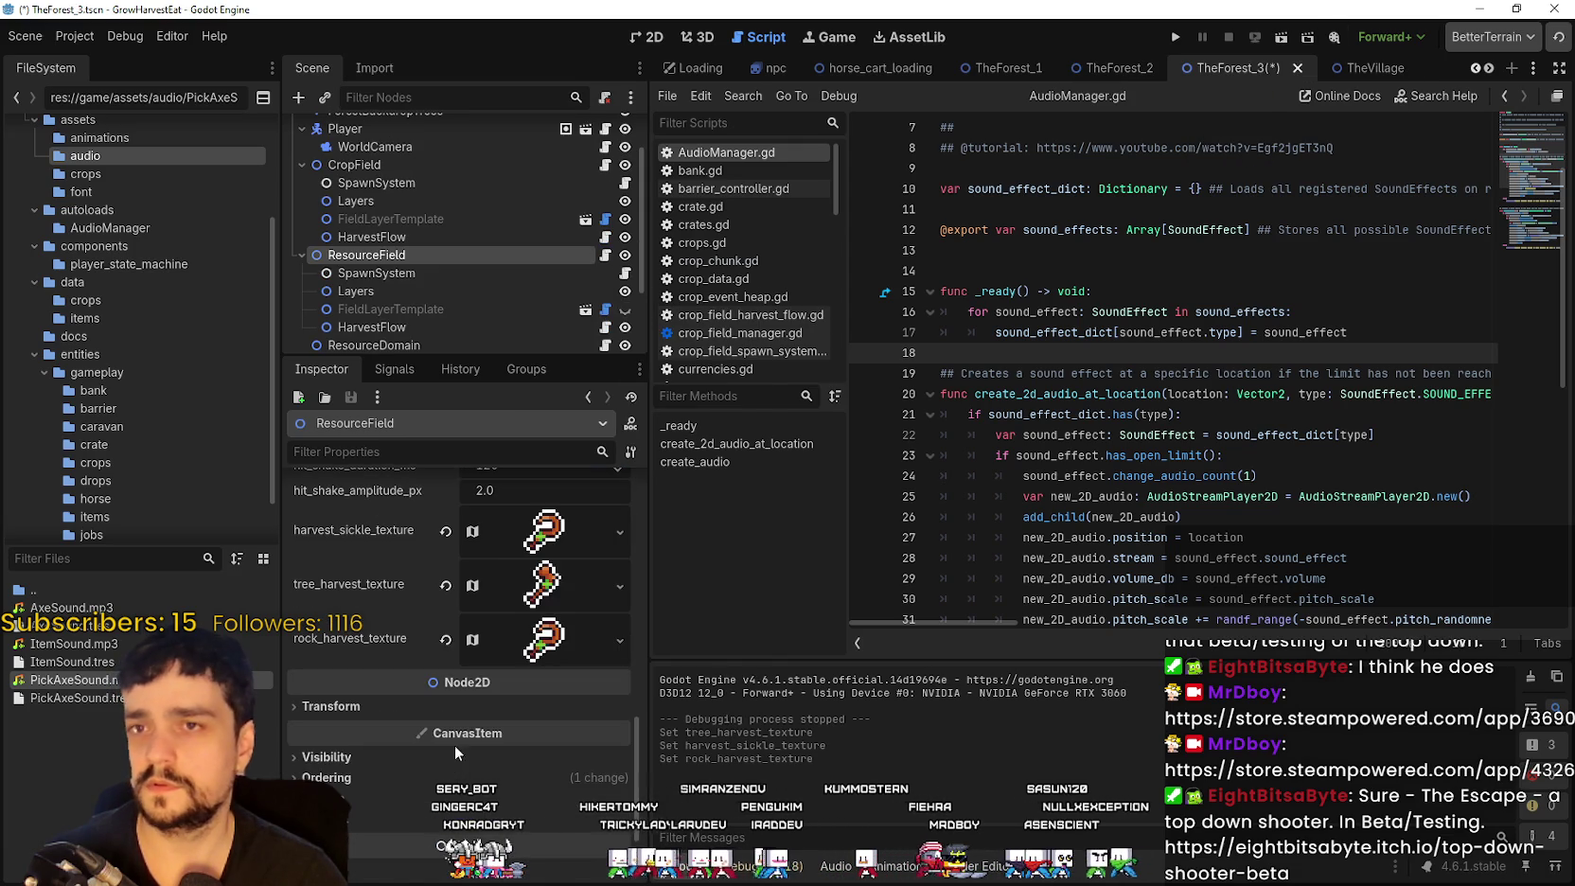
right_click(524, 643)
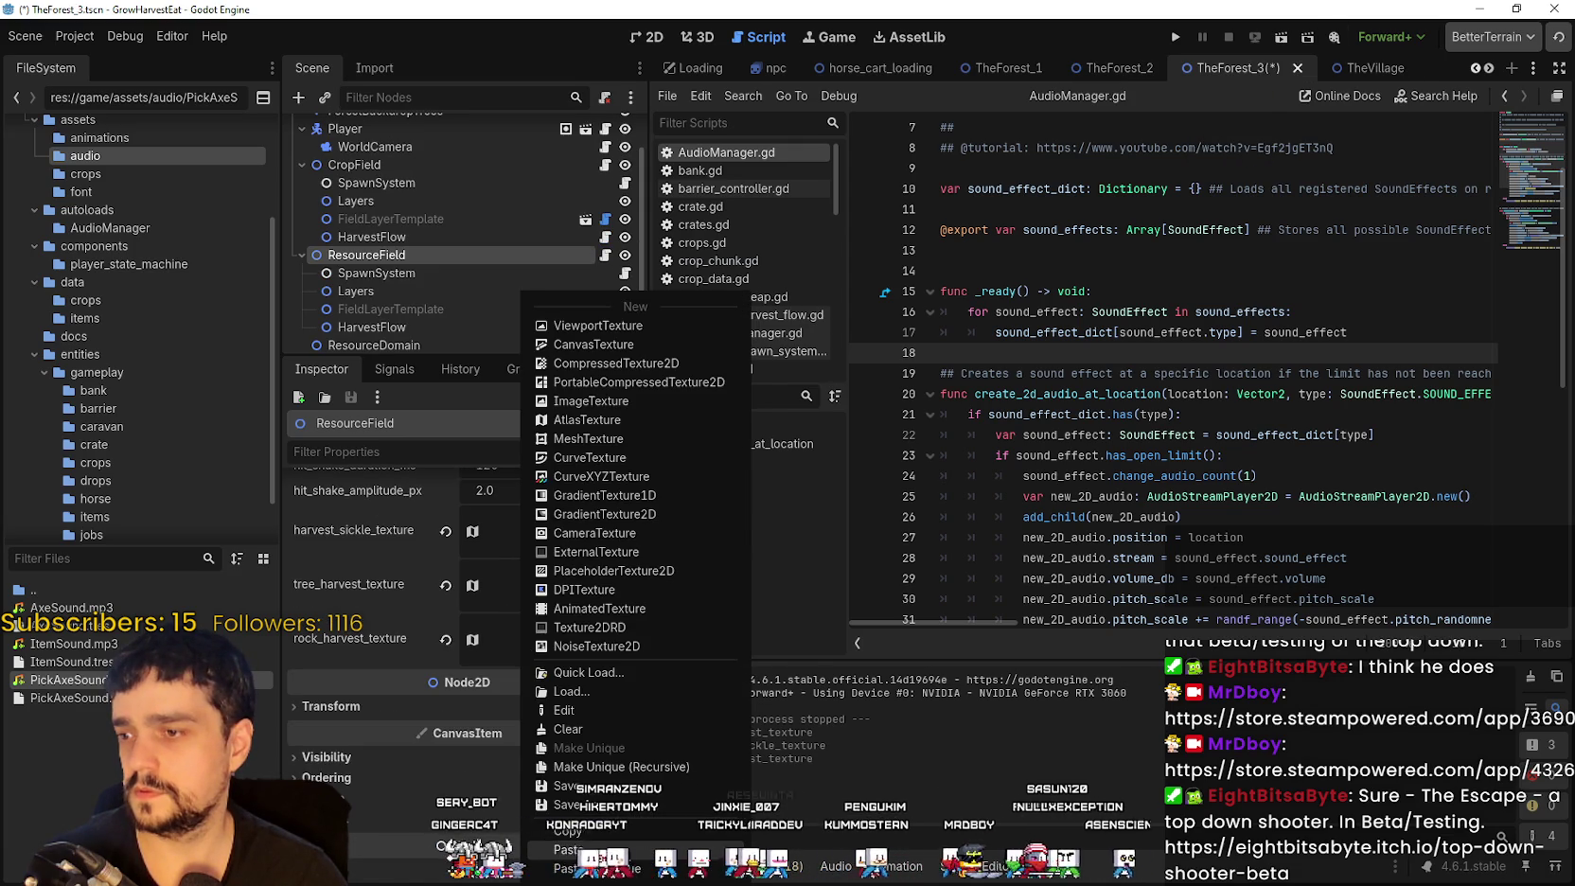
left_click(618, 849)
key("ctrl+s")
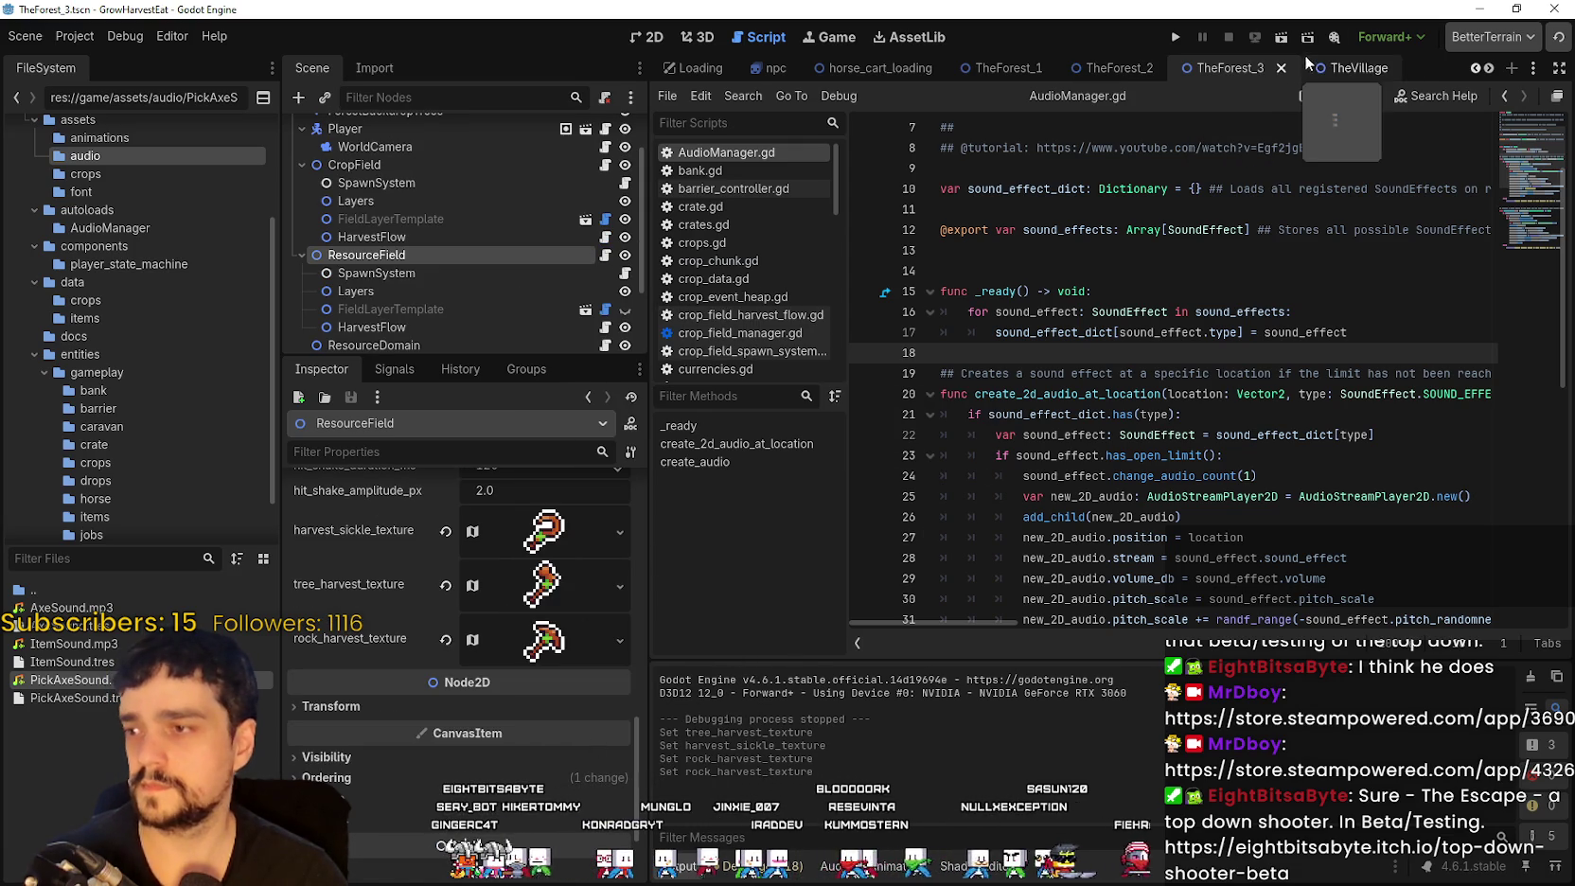
left_click(1178, 38)
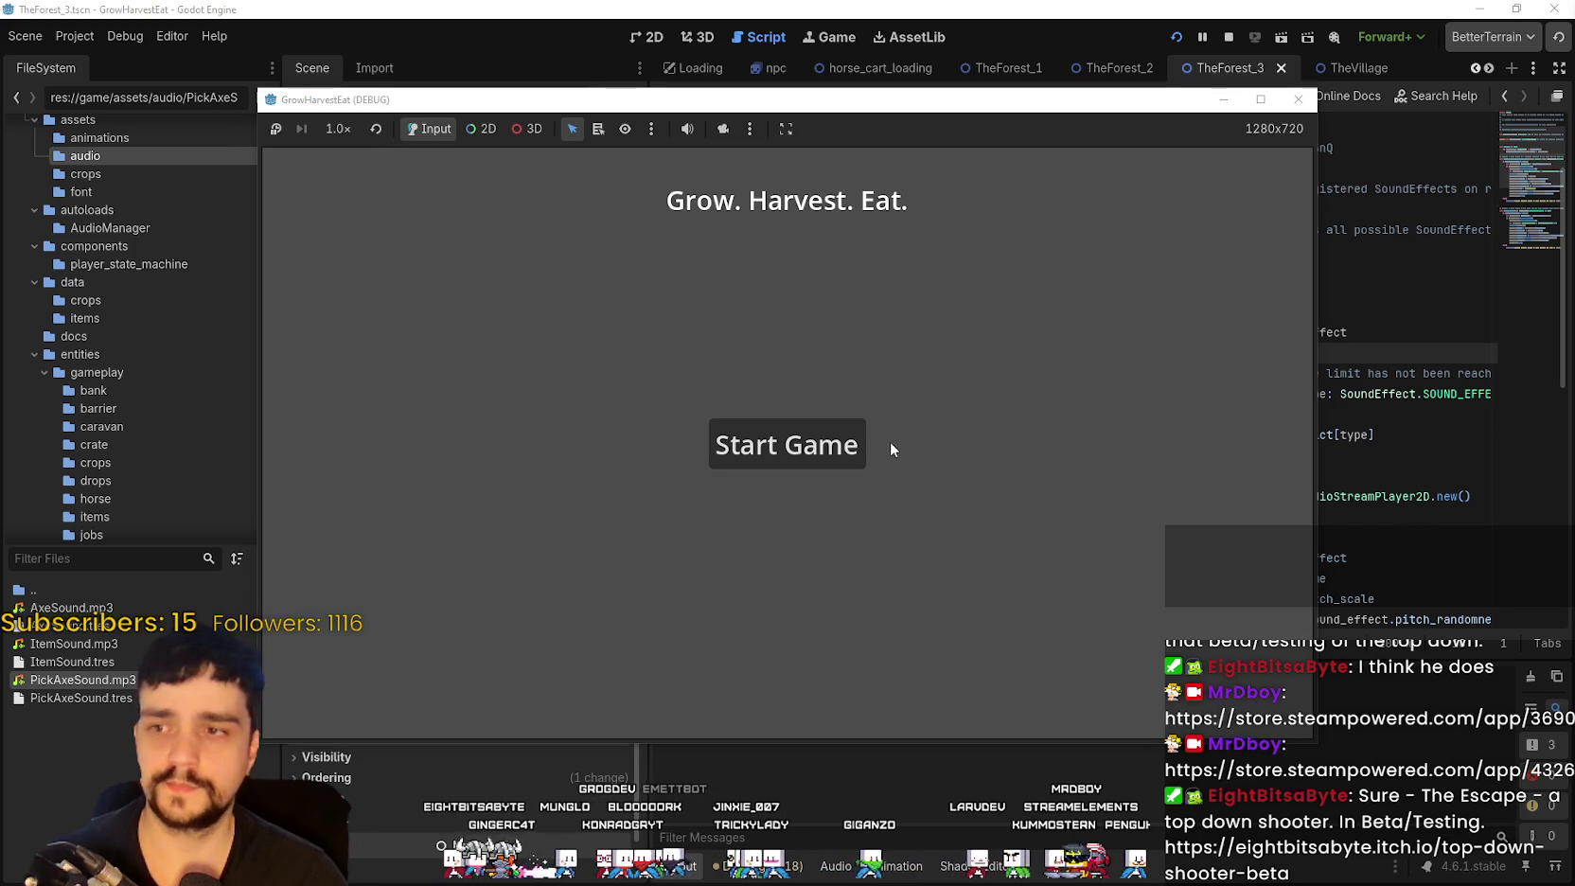
Step: Start the game and travel from the cart to The Forest Stage 3
left_click(858, 445)
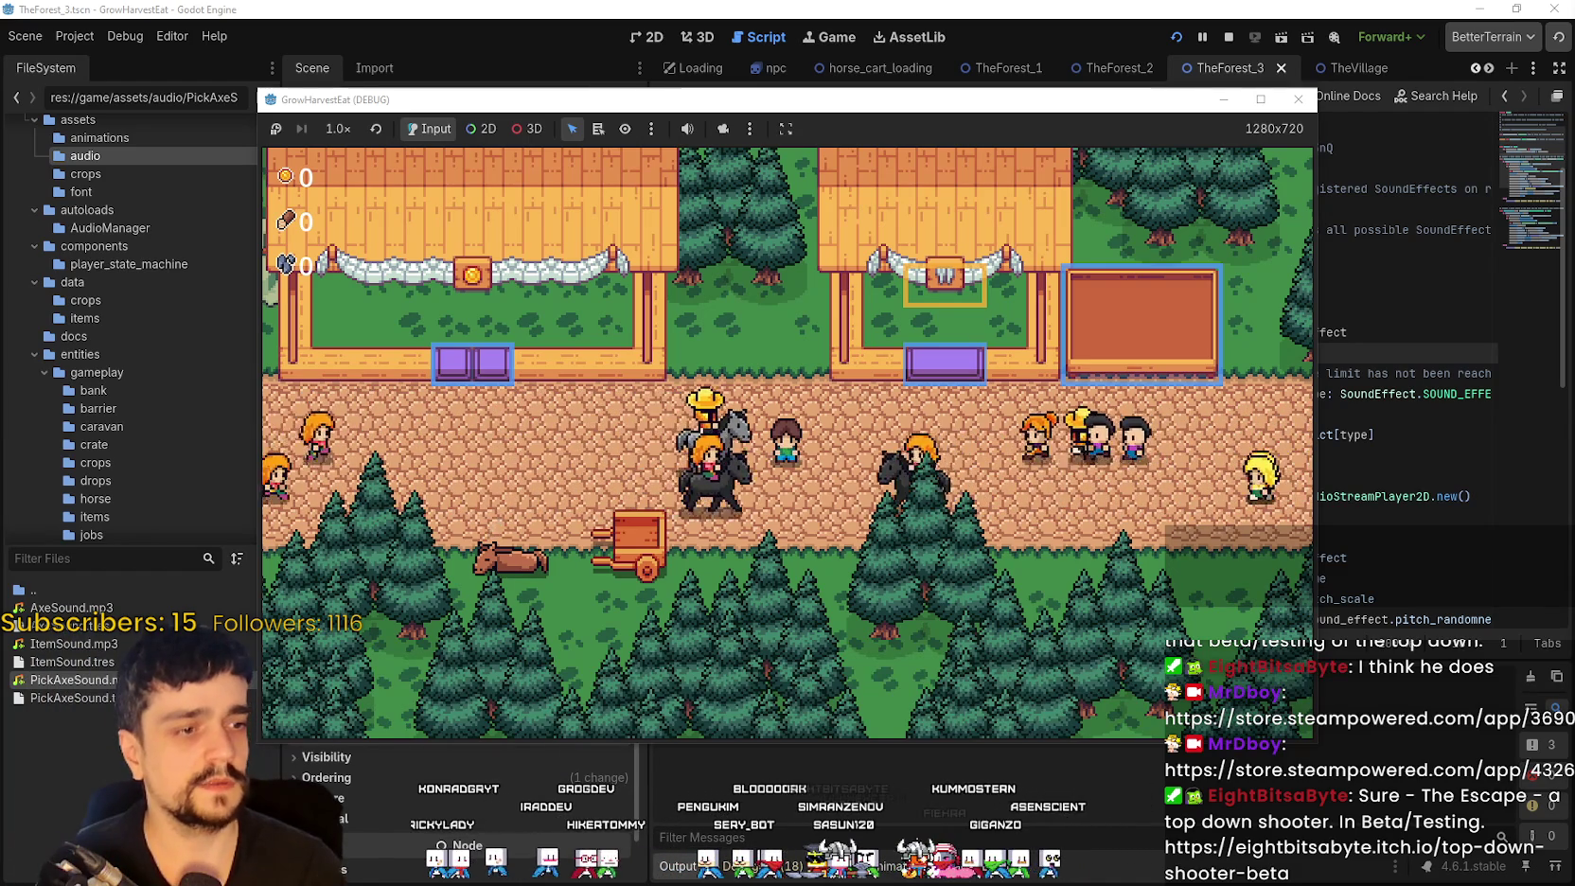
key("Left")
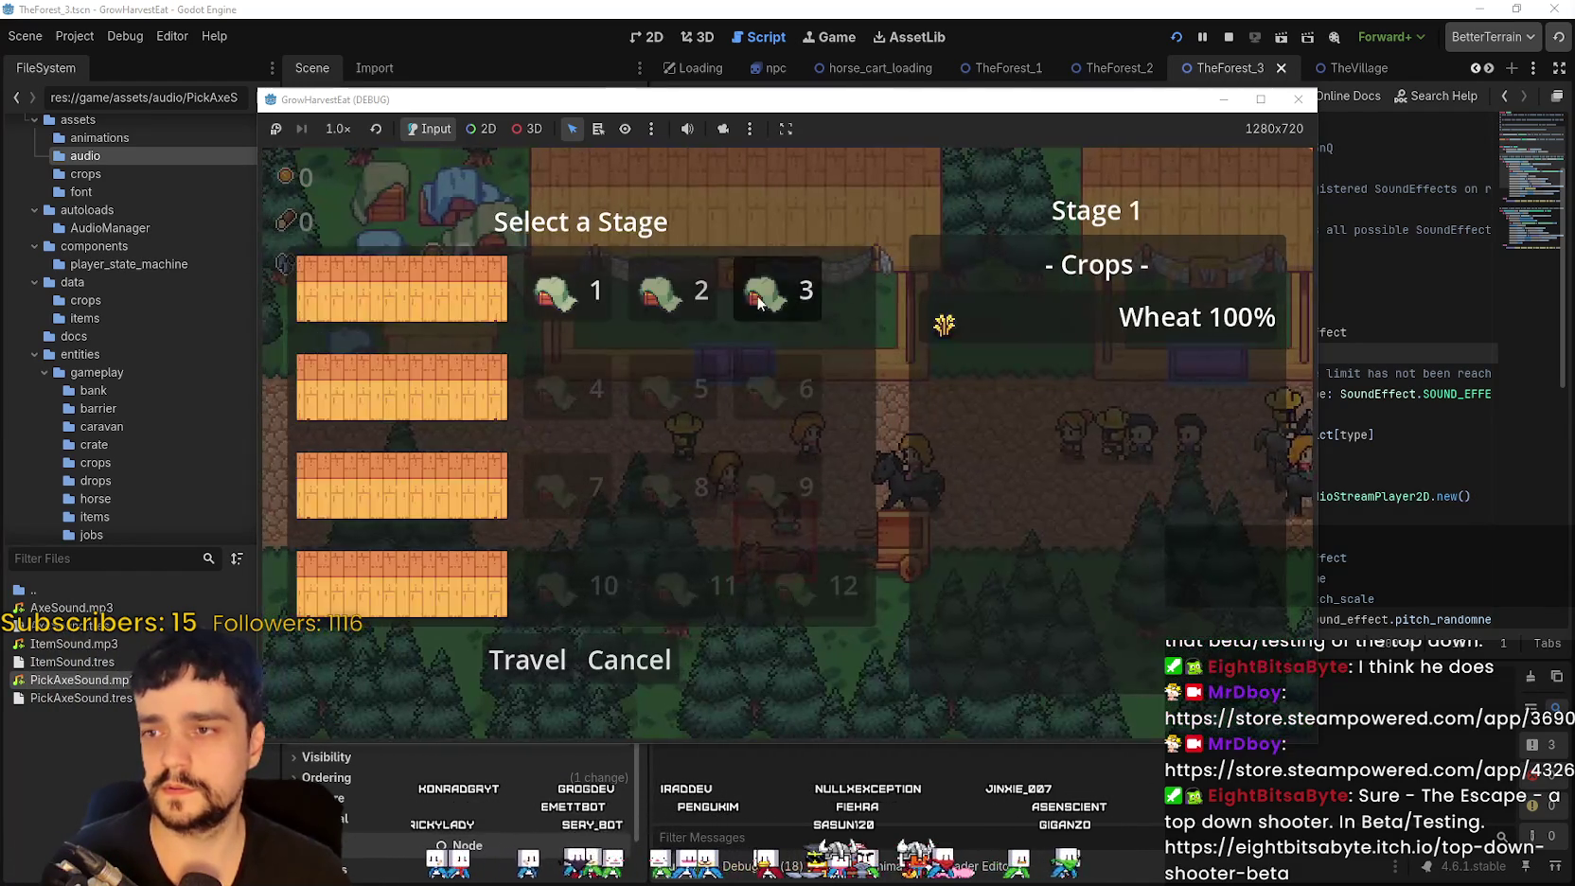
key("Right")
key("Right")
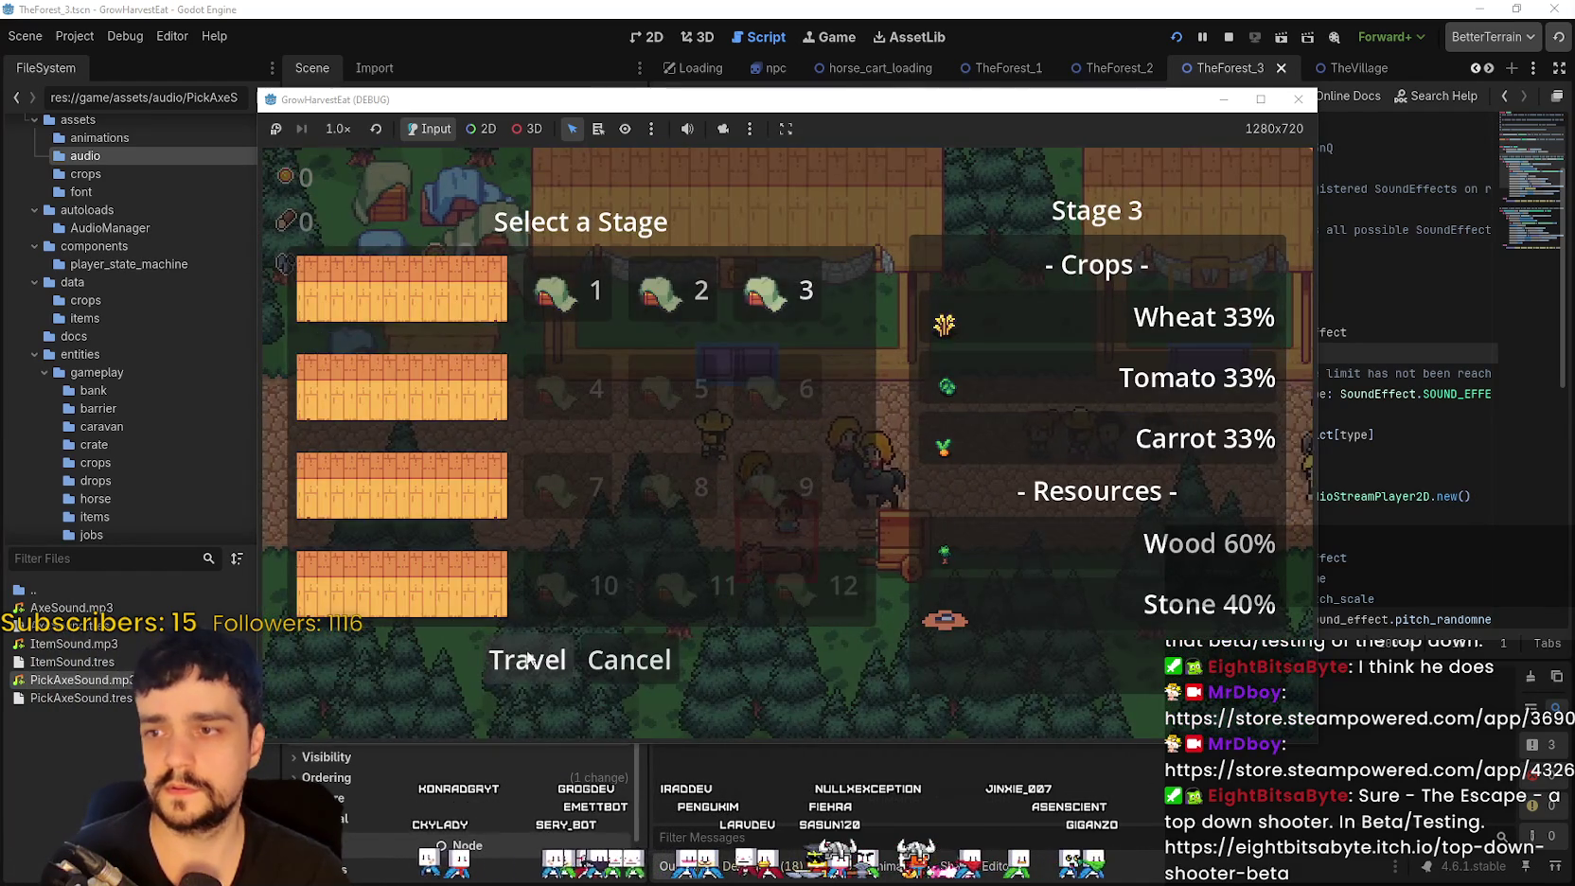
key("Return")
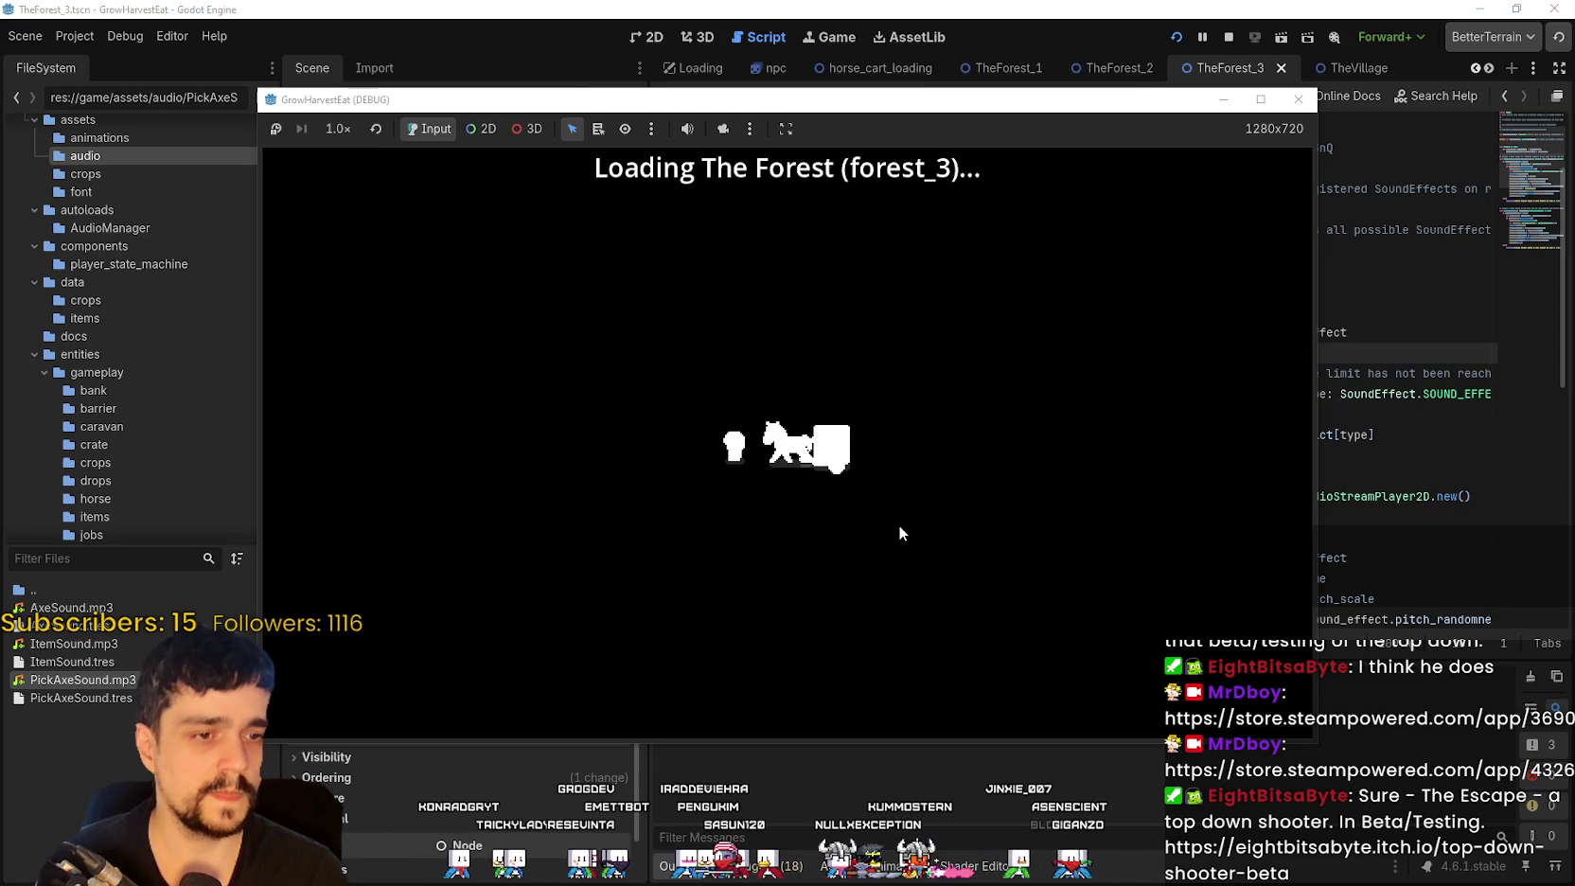
Step: Walk into the forest chopping trees for wood, with the game window maximized
key("Right")
key("Down")
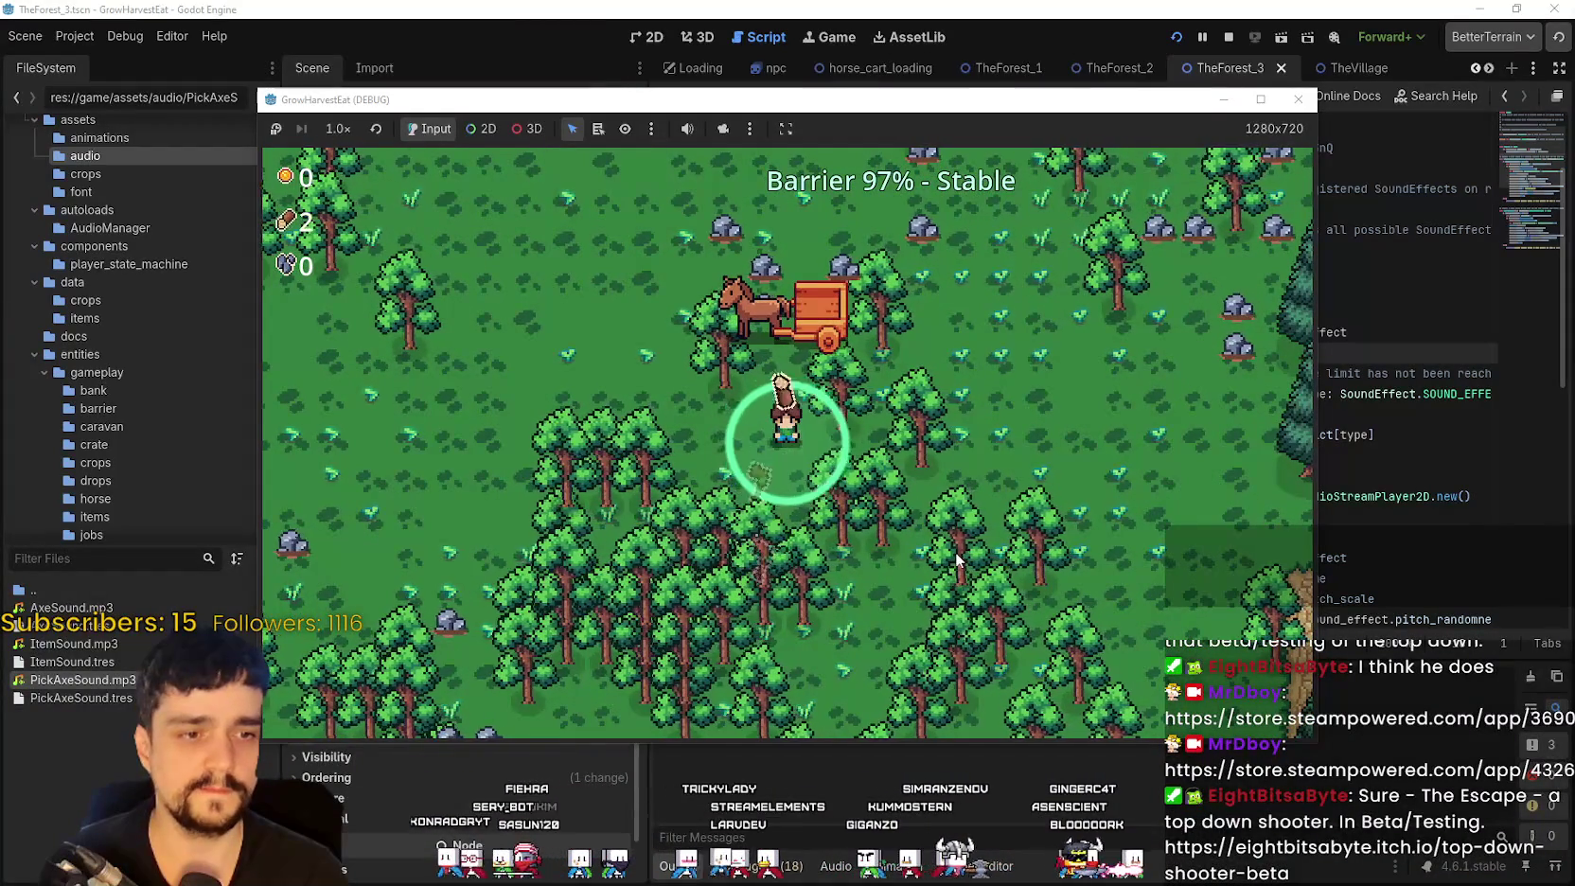
key("Down")
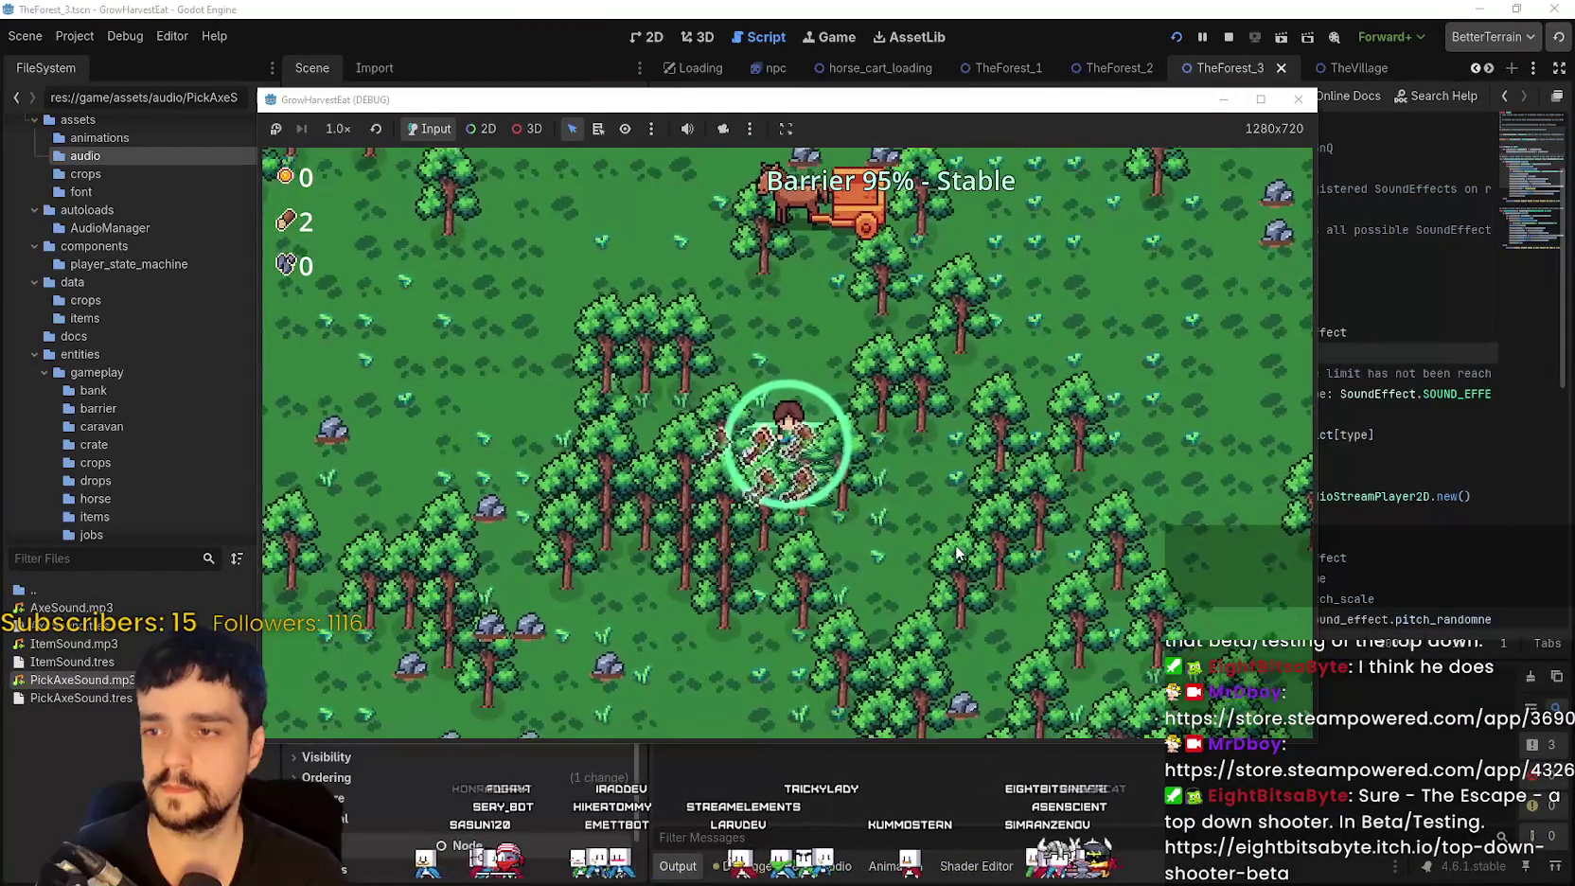
key("Right")
key("Right")
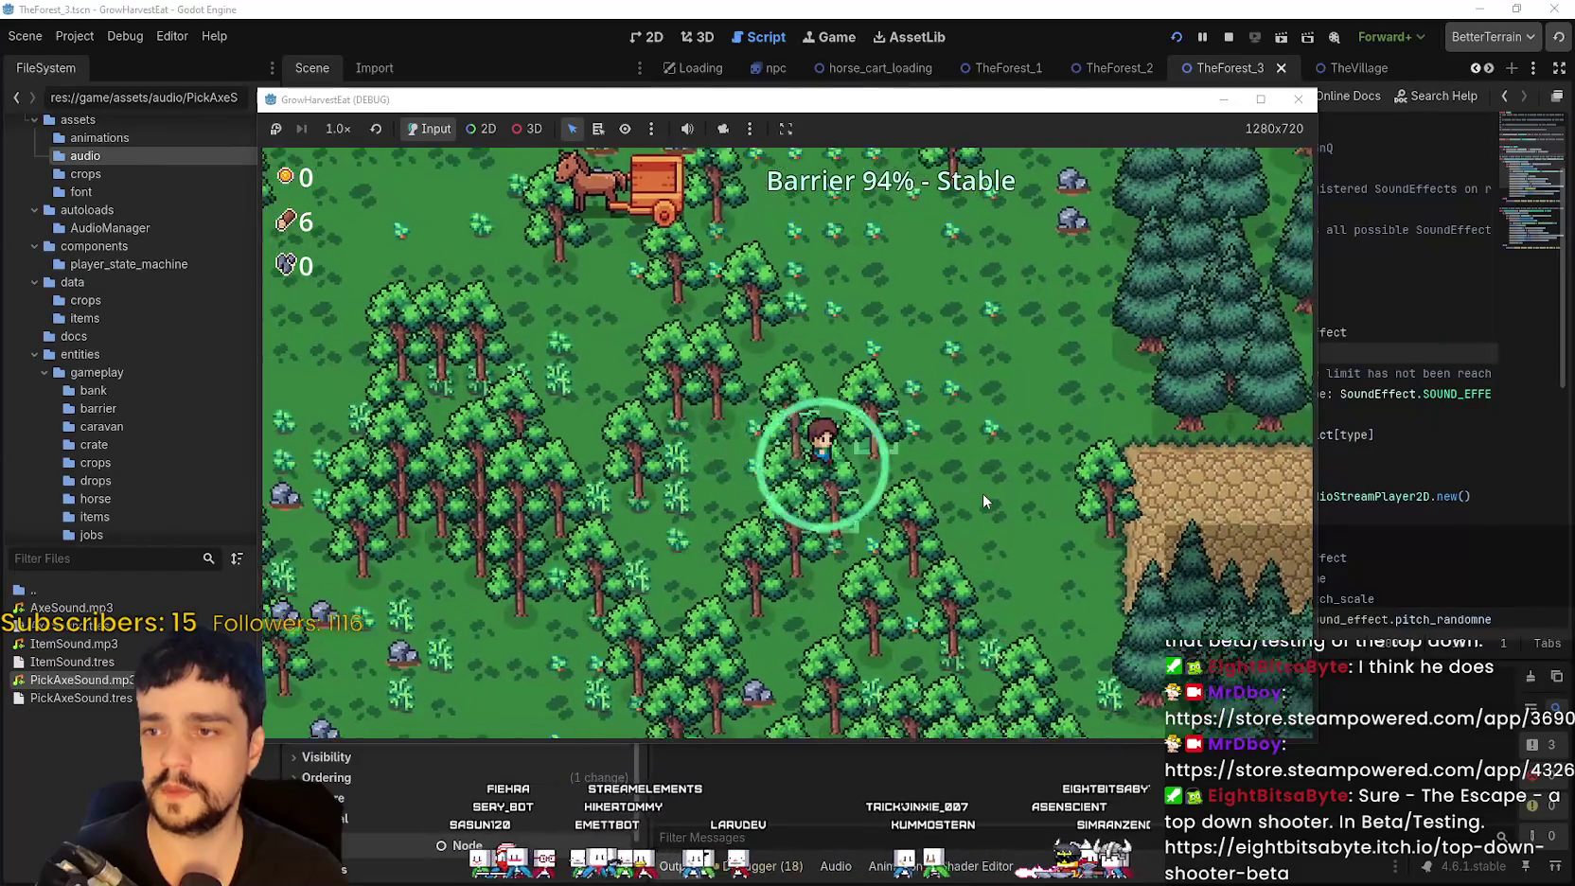
key("Down")
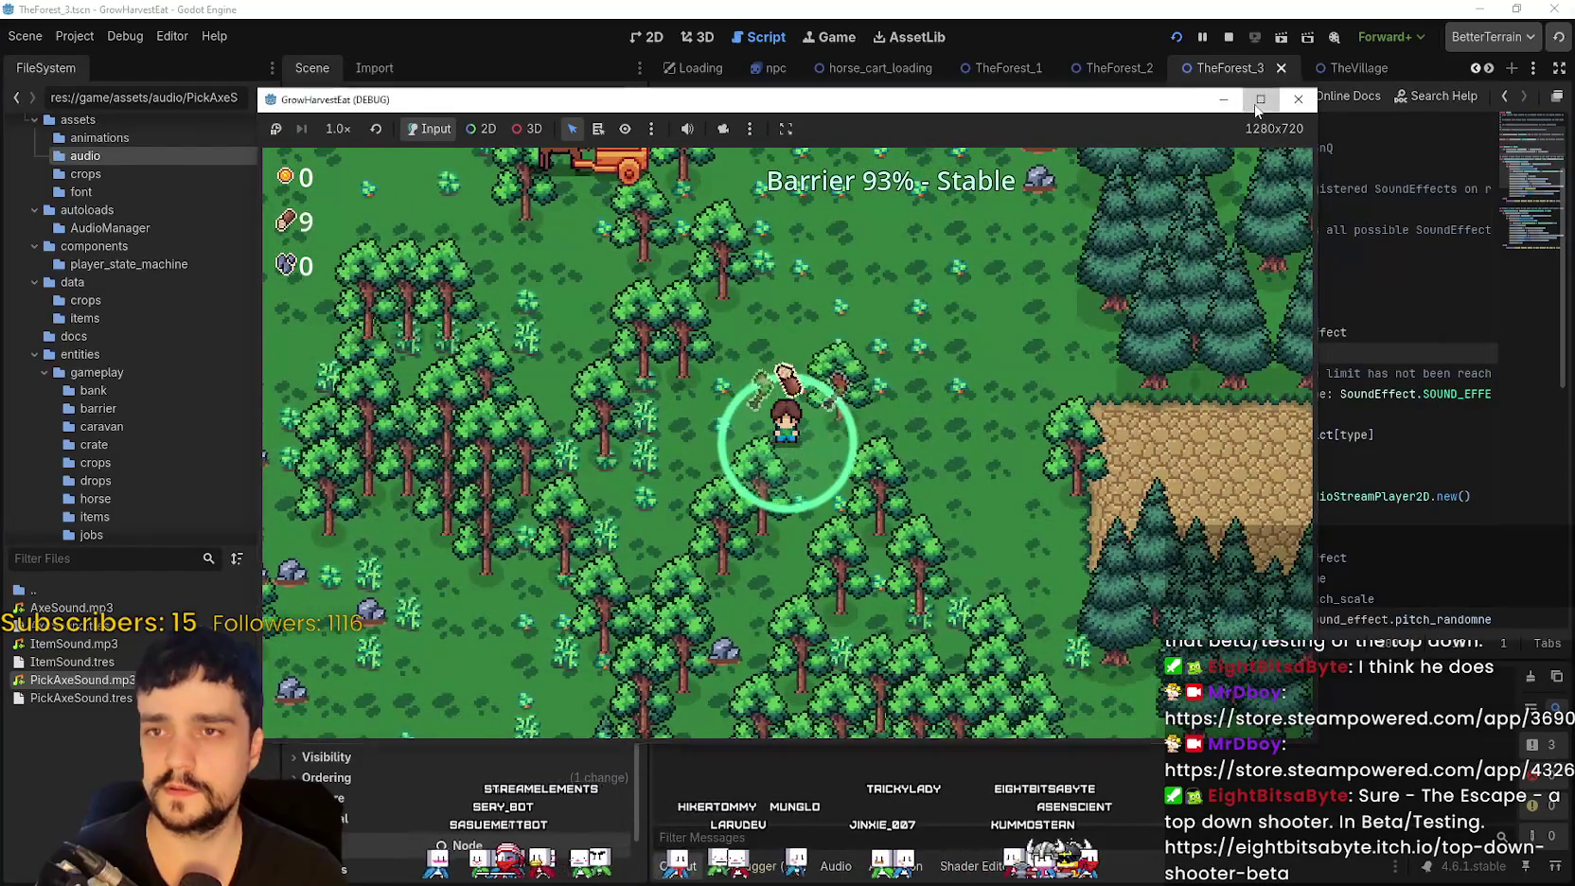
key("super+Up")
key("Up")
key("Left")
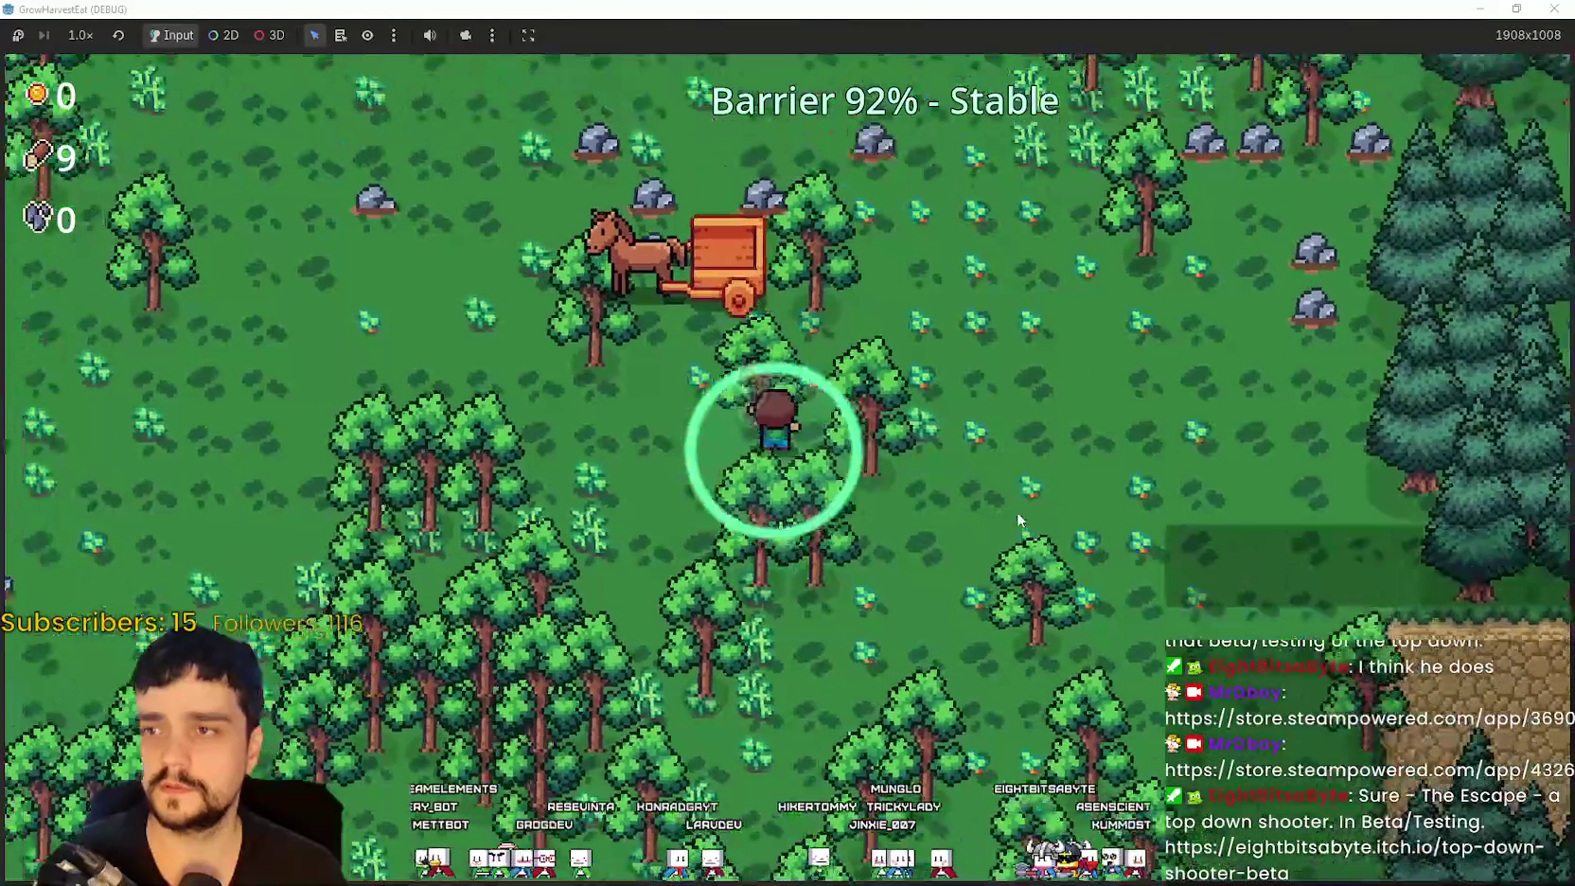
key("Up")
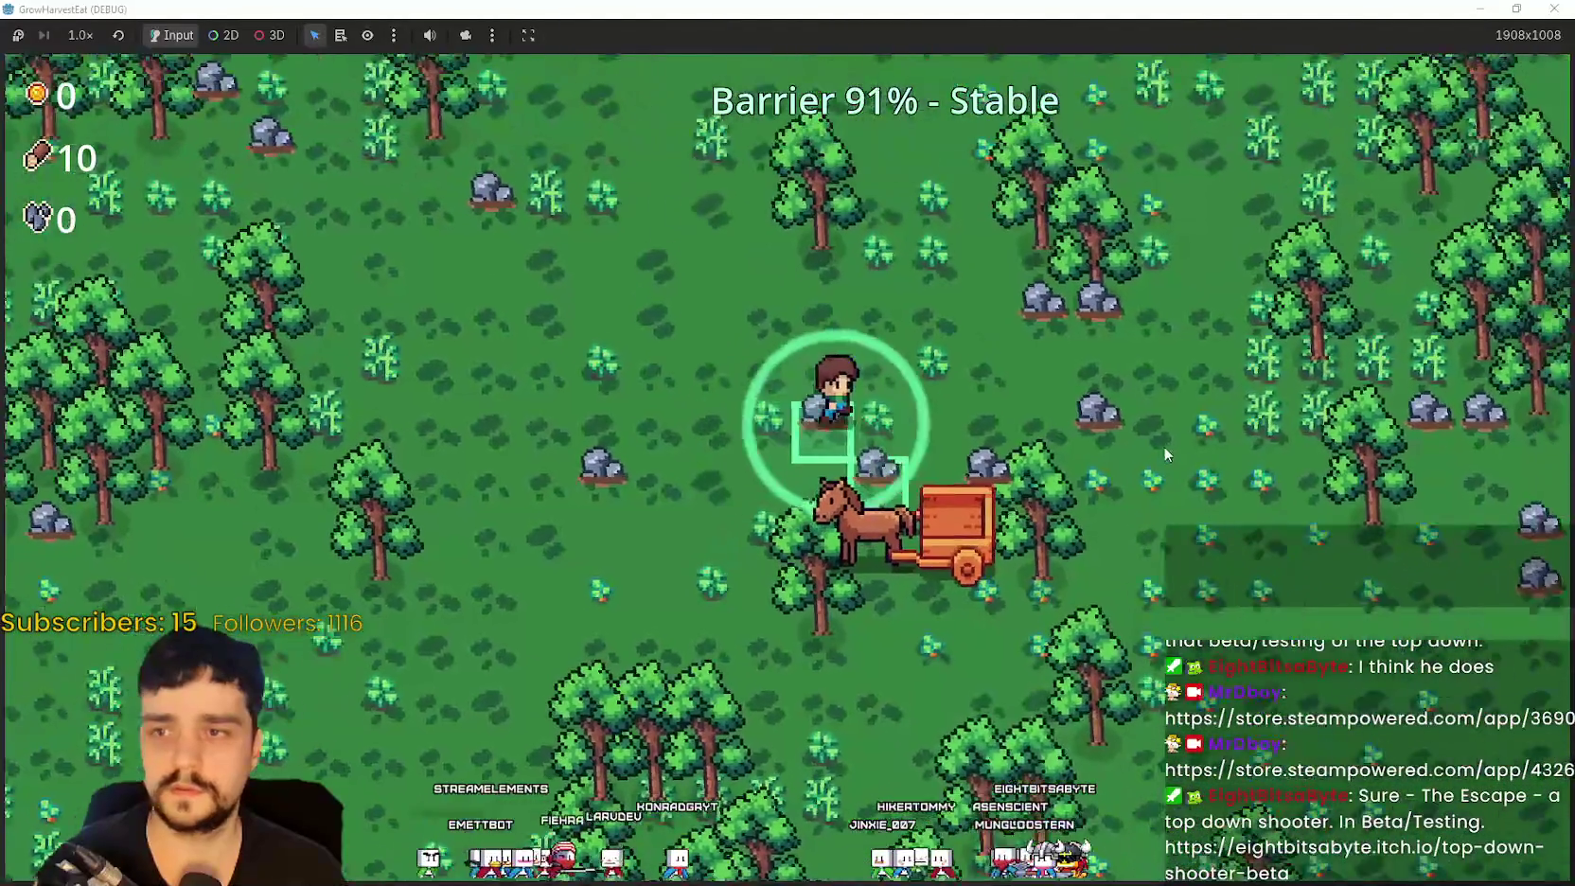
Step: Roam the forest mining rocks for stone and felling more trees for wood
key("Right")
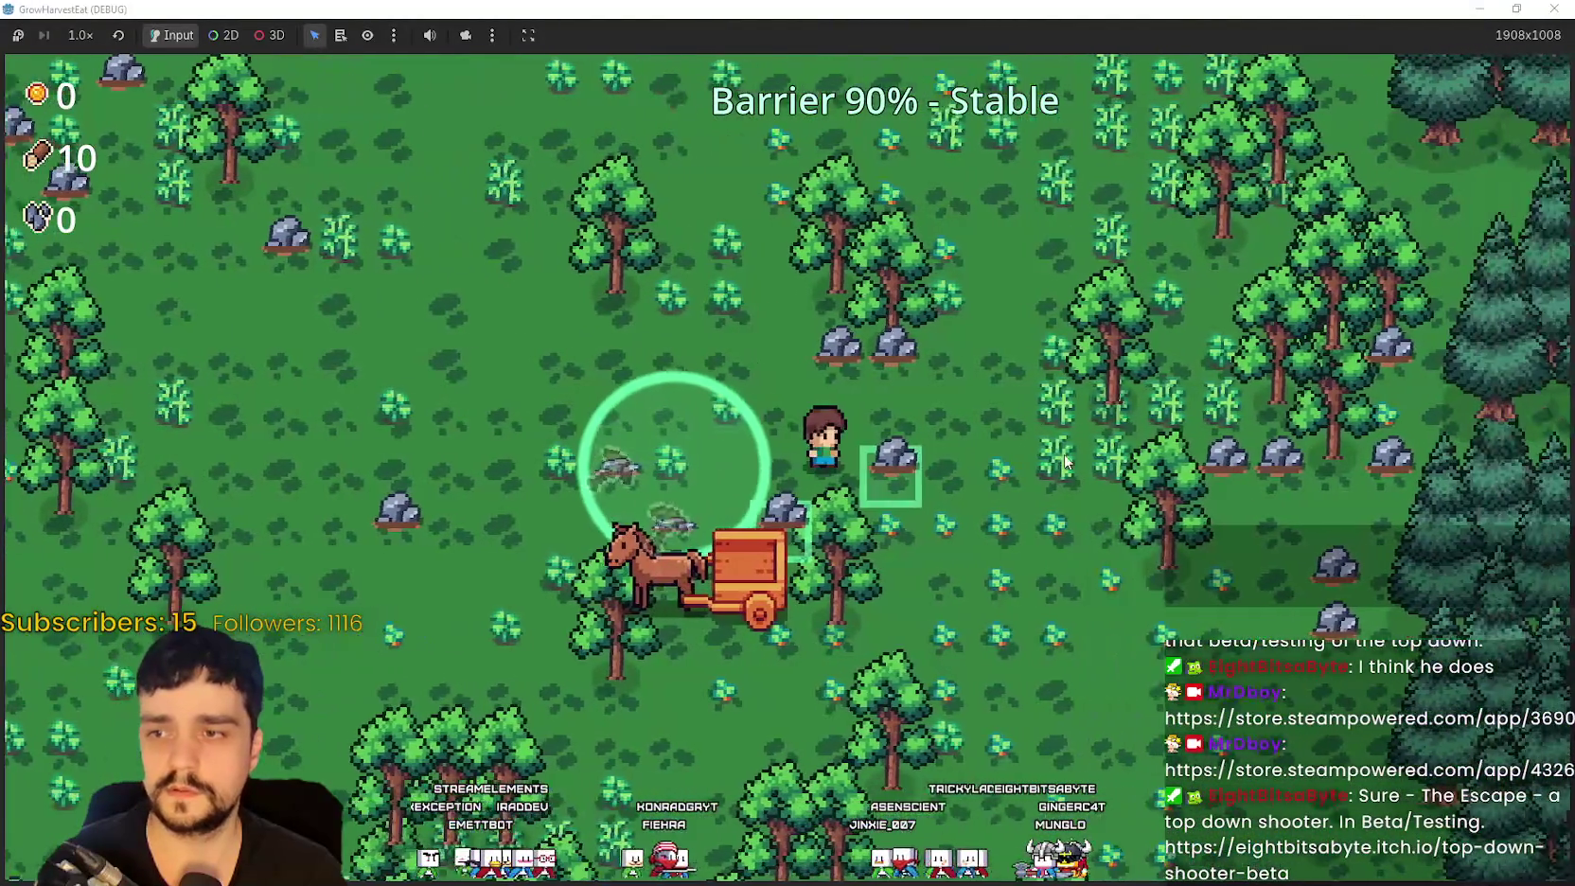
key("Up")
key("w")
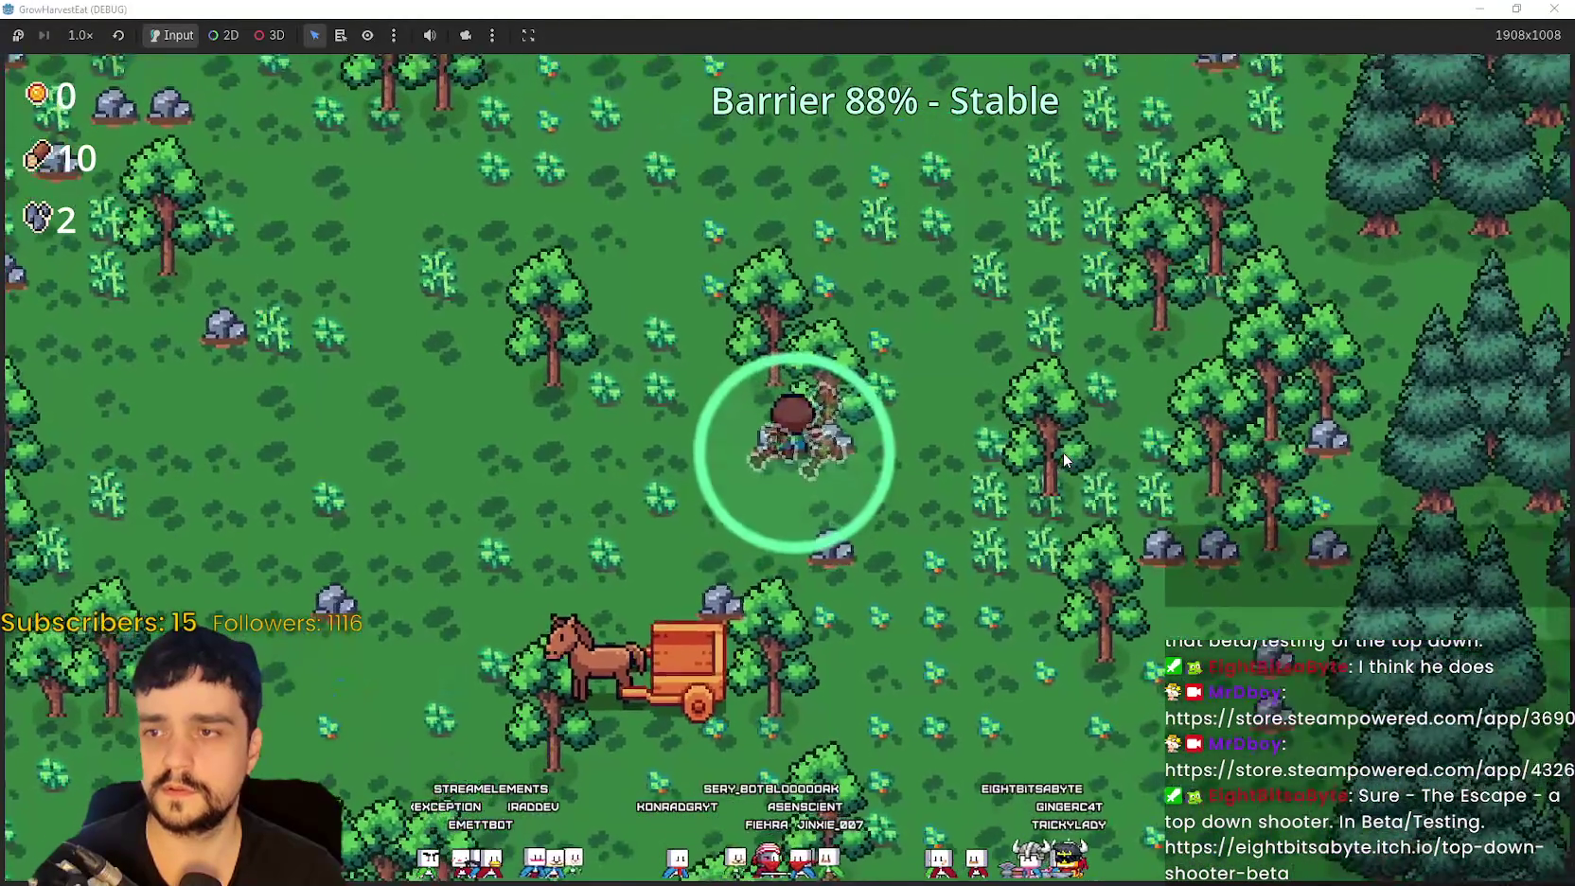
key("a")
key("a")
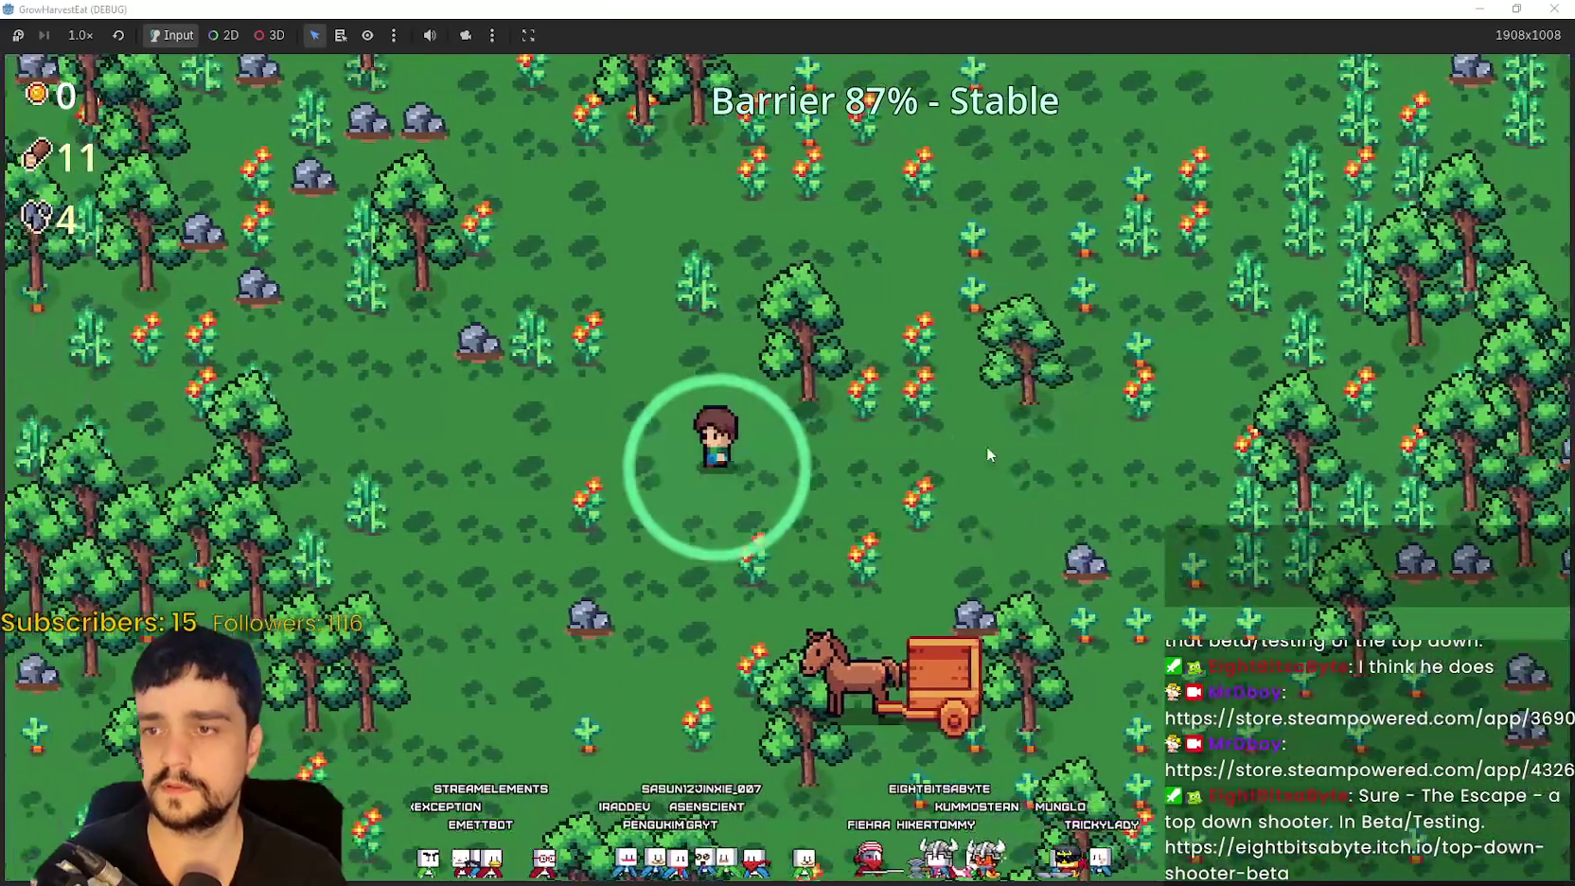
key("w")
key("a")
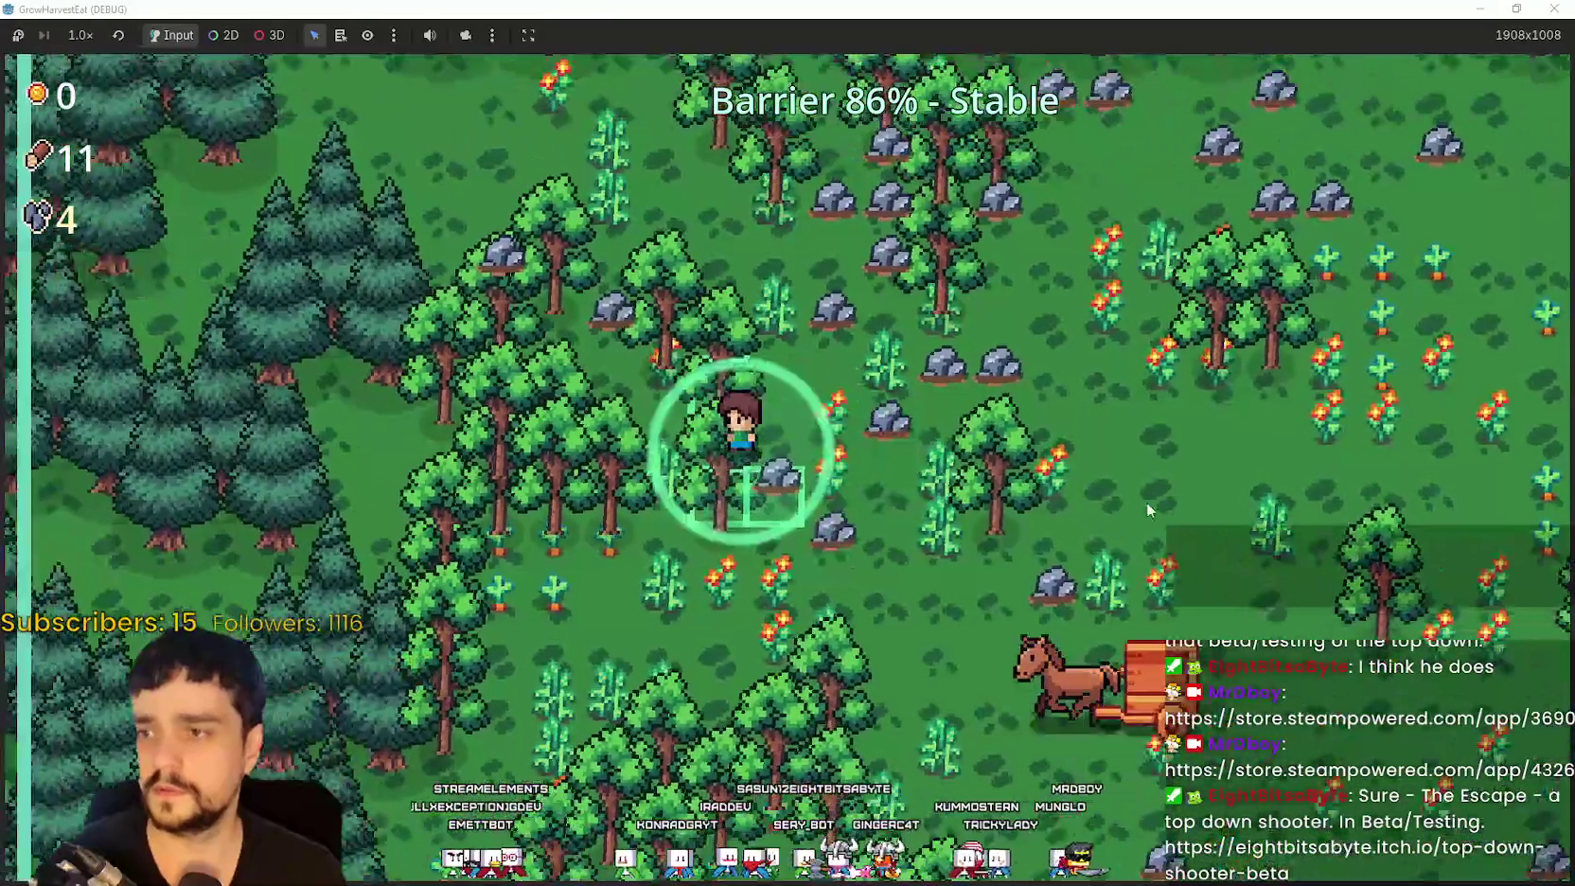
key("d")
key("w")
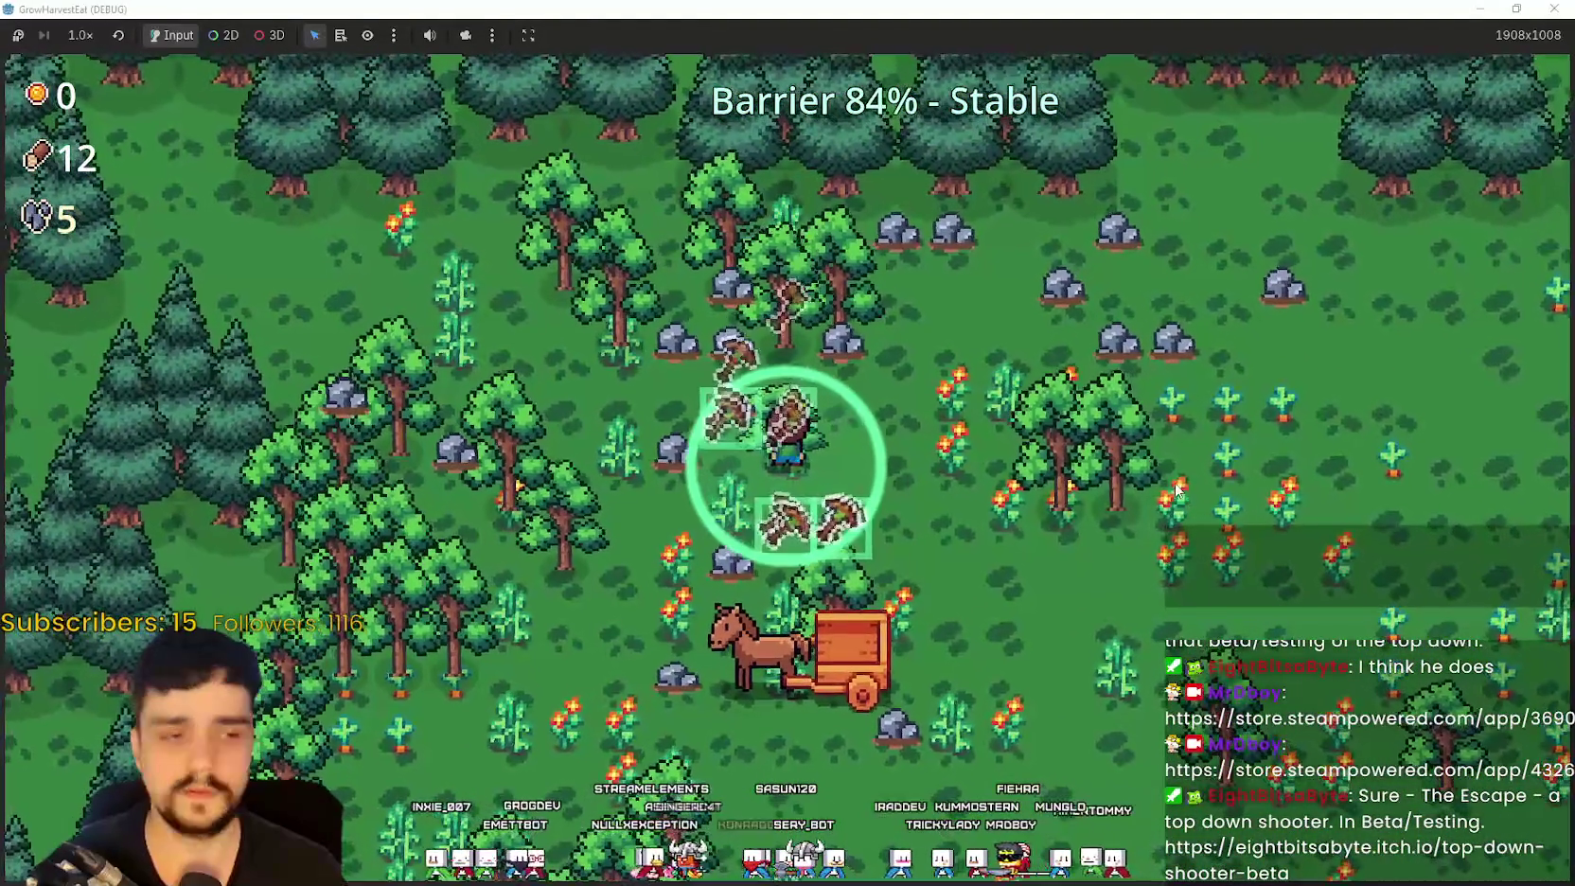
key("d")
key("s")
key("w")
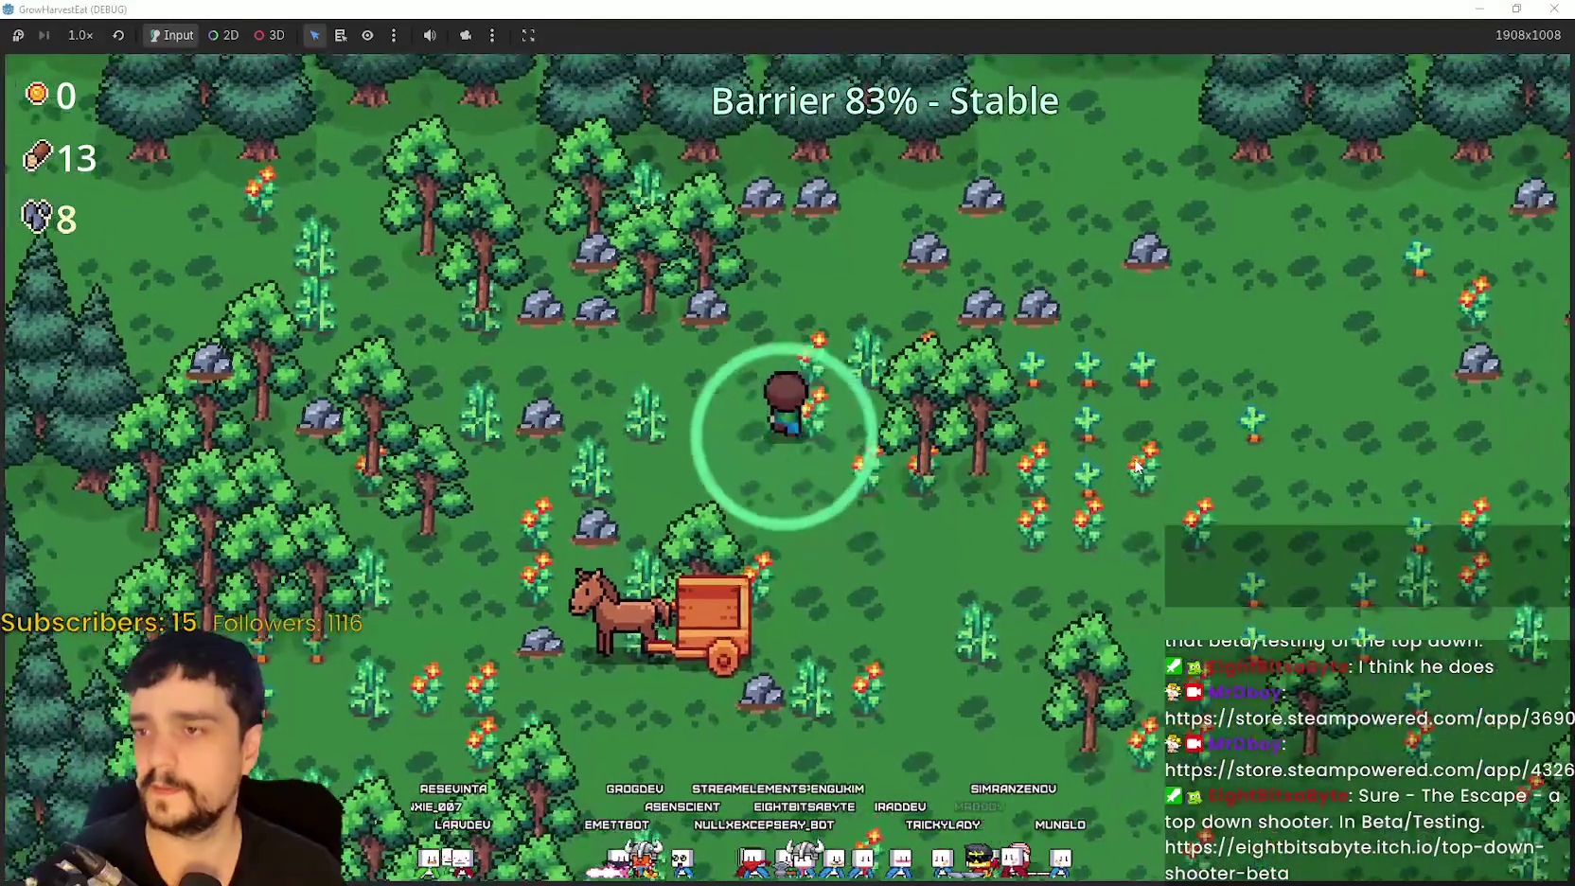
key("d")
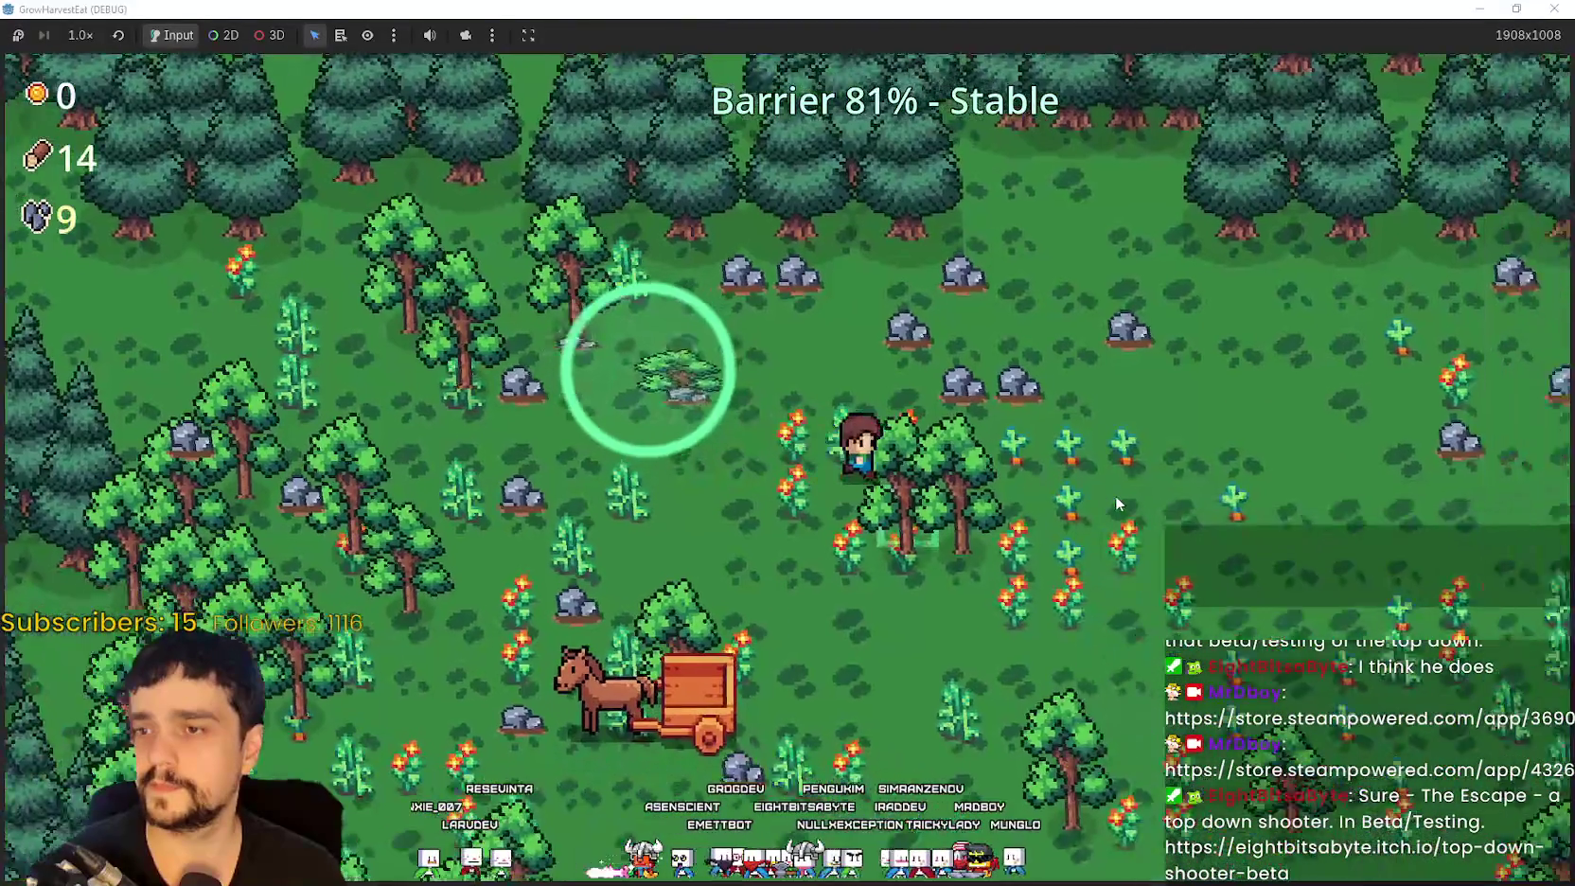
key("w")
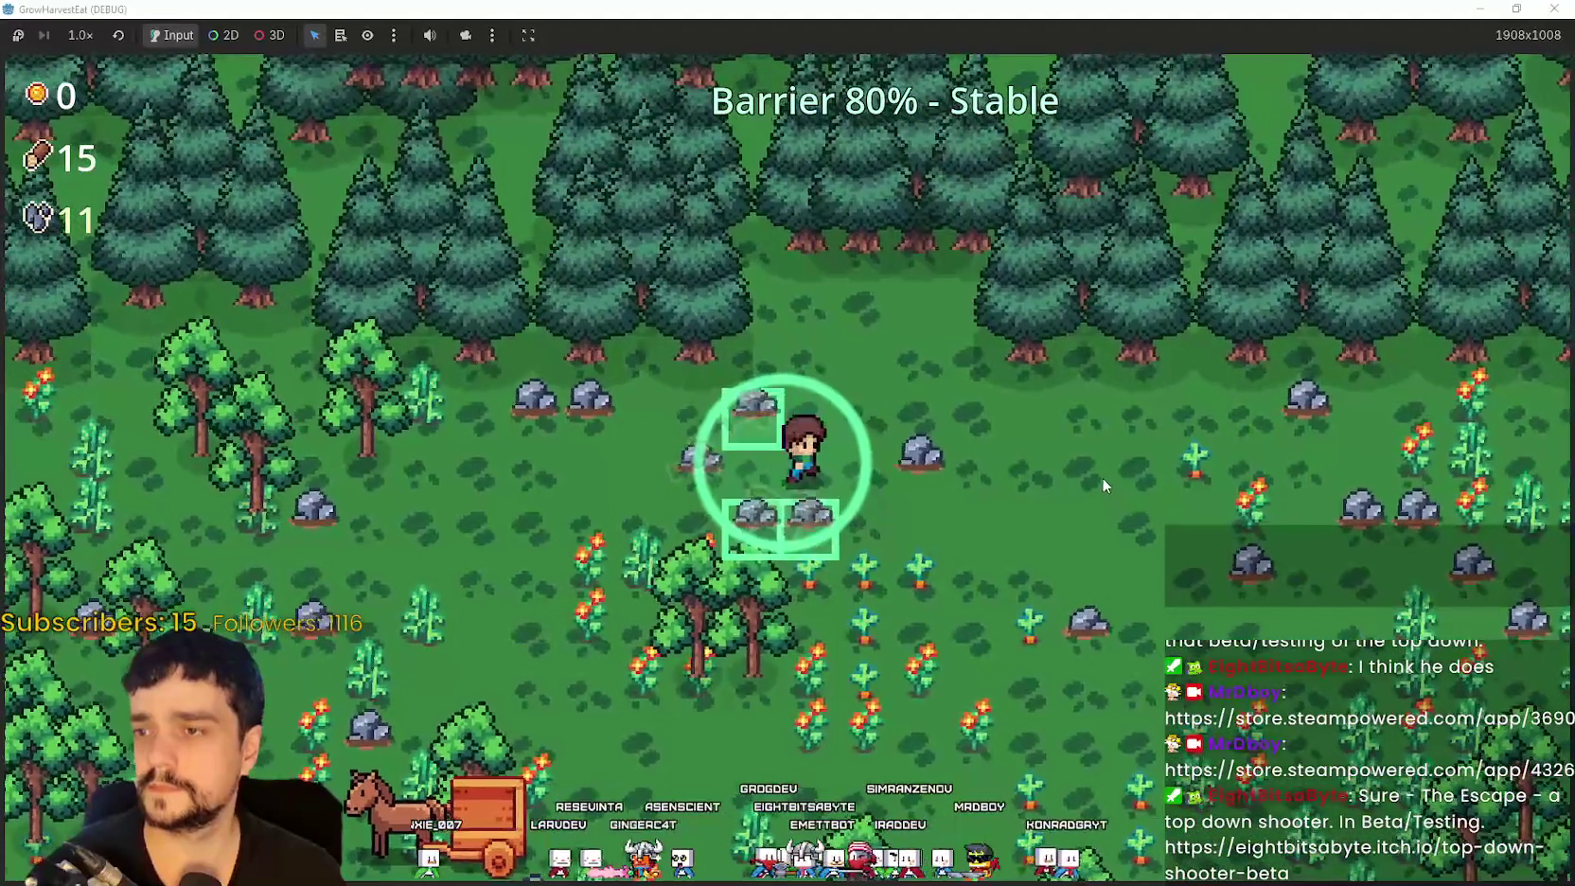
Step: Mine a few more rocks to reach 15 wood and 18 stone, then head back toward the cart
key("s")
key("d")
key("w")
key("a")
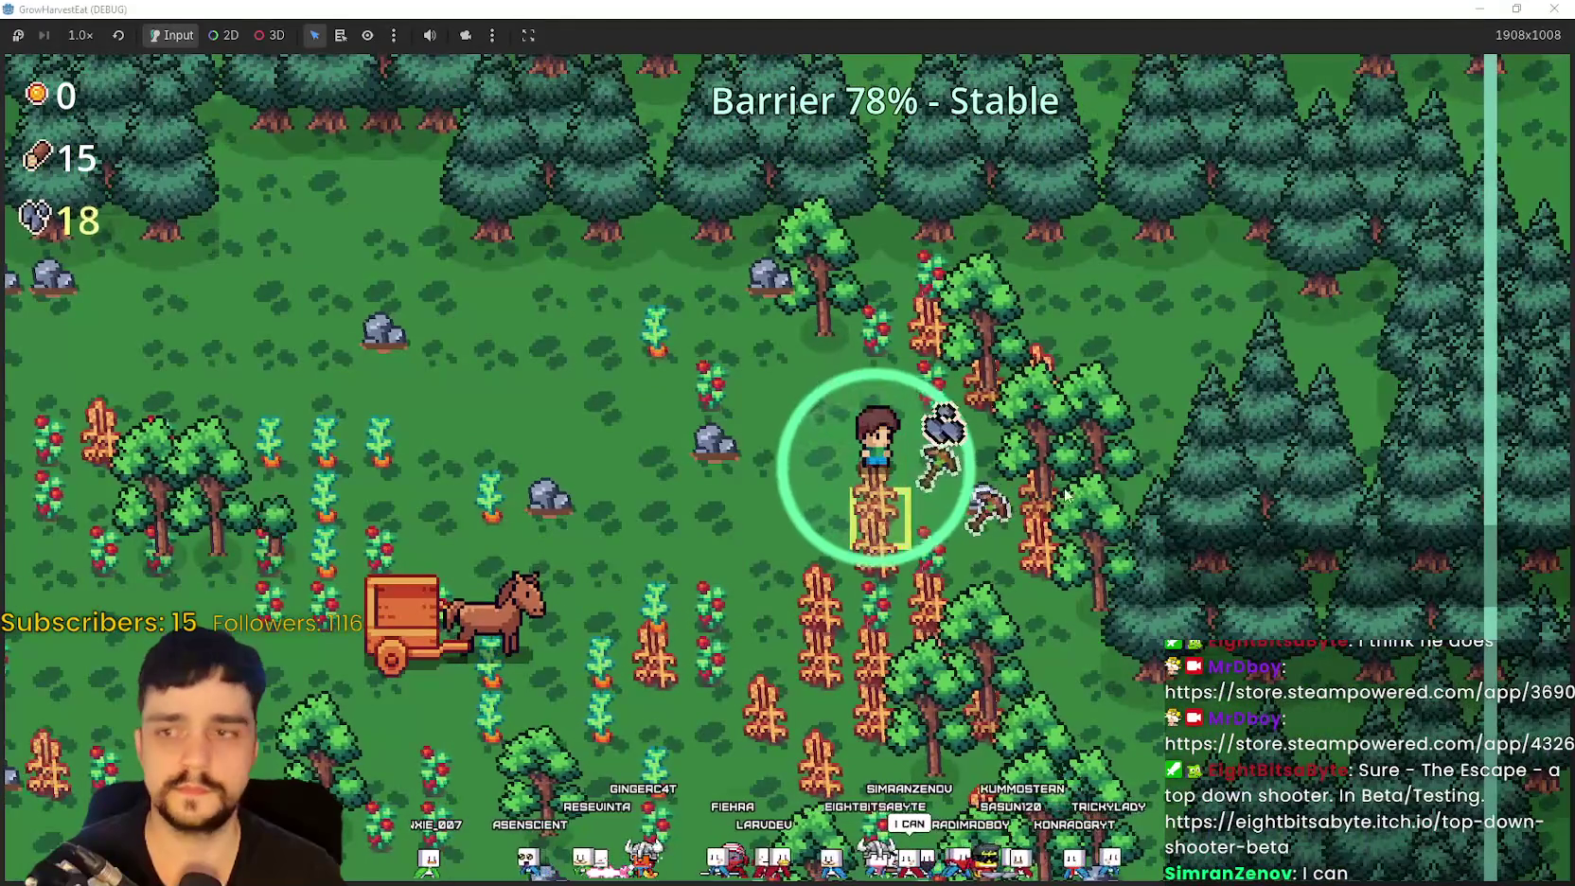
key("s")
key("a")
key("s")
key("a")
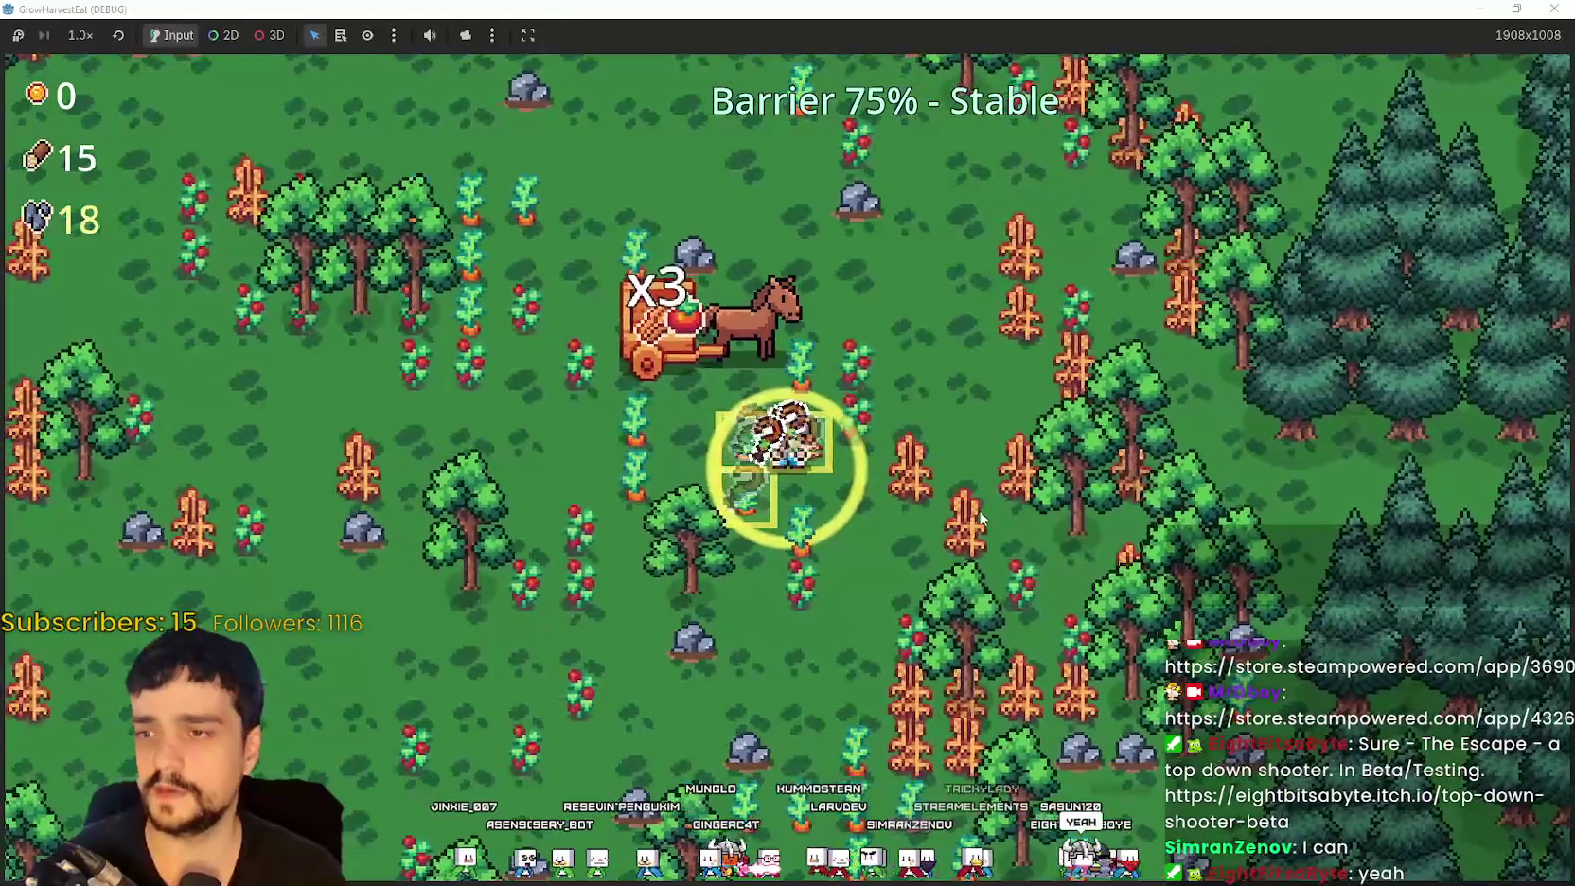
Step: Harvest the crops around the cart while walking back and forth
key("d")
key("s")
key("s")
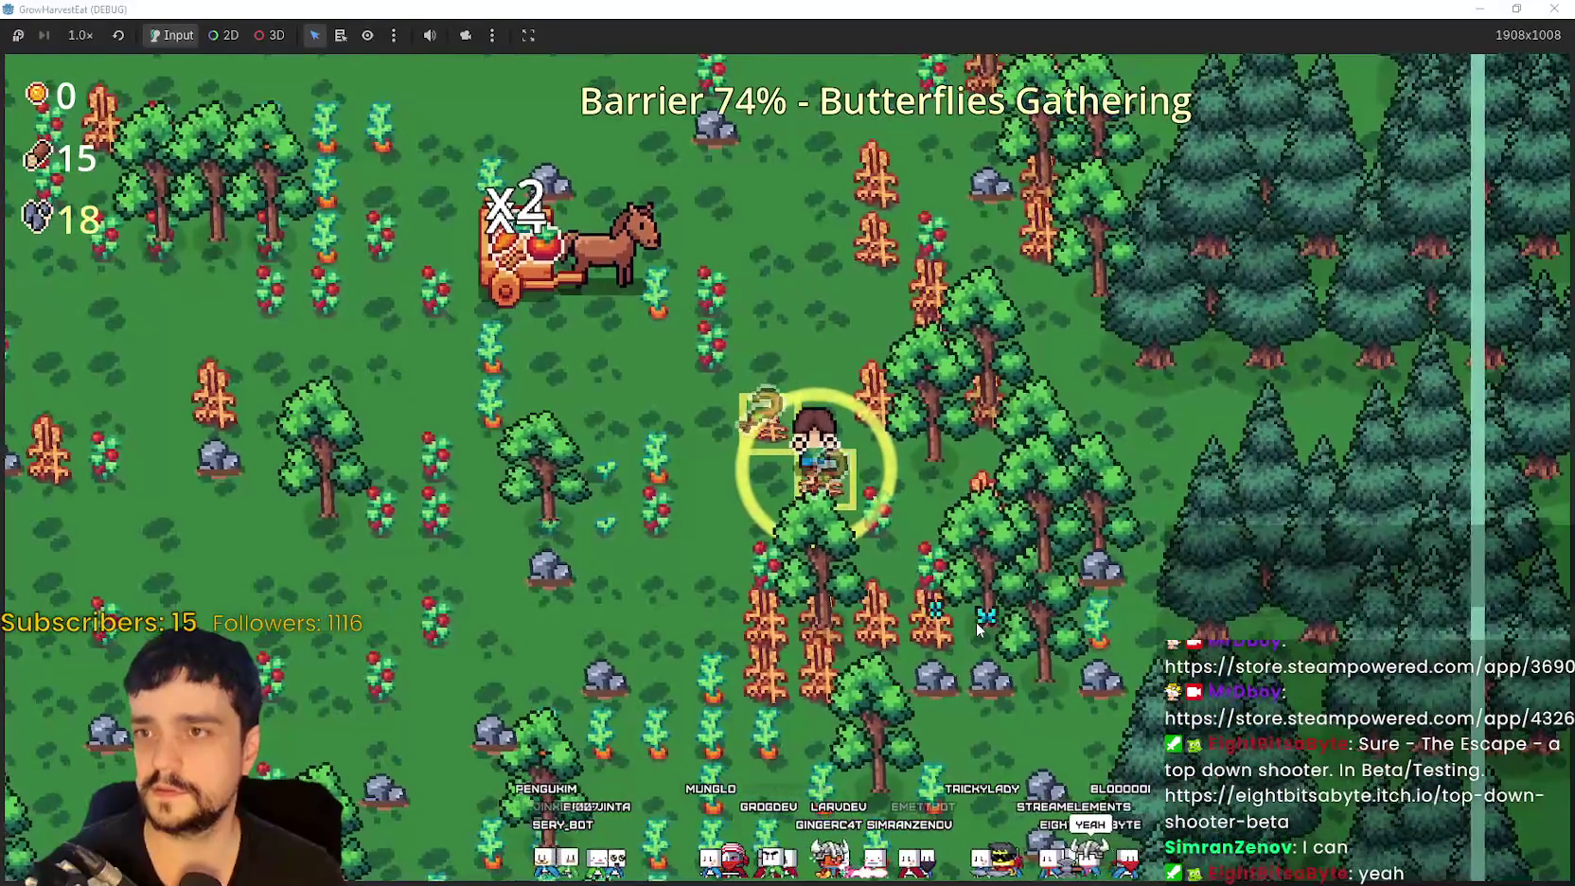
key("a")
key("d")
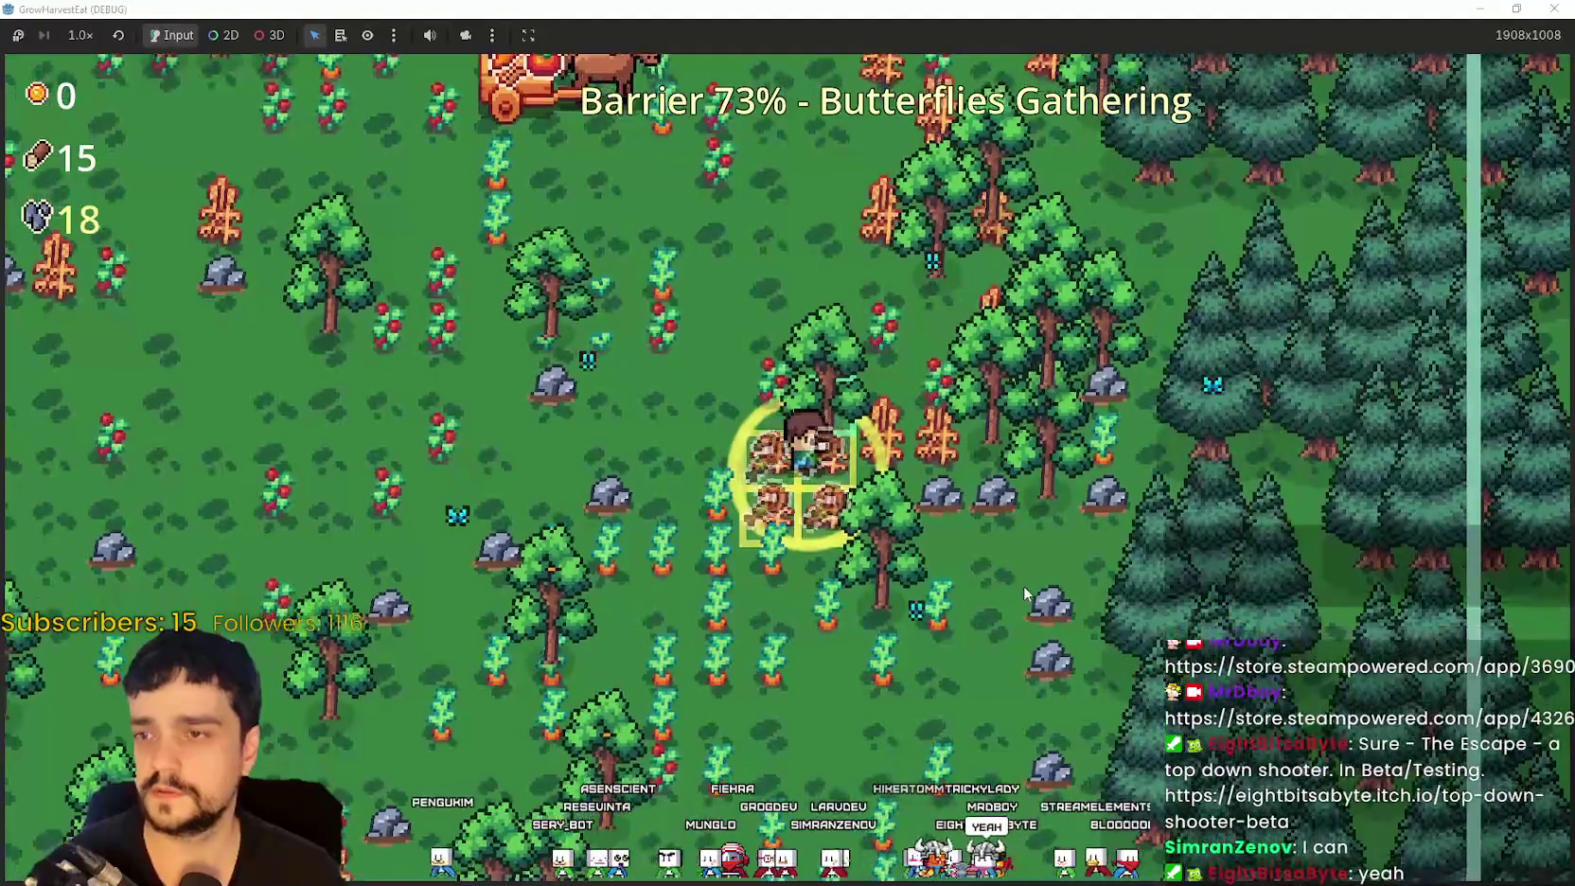
key("a")
key("s")
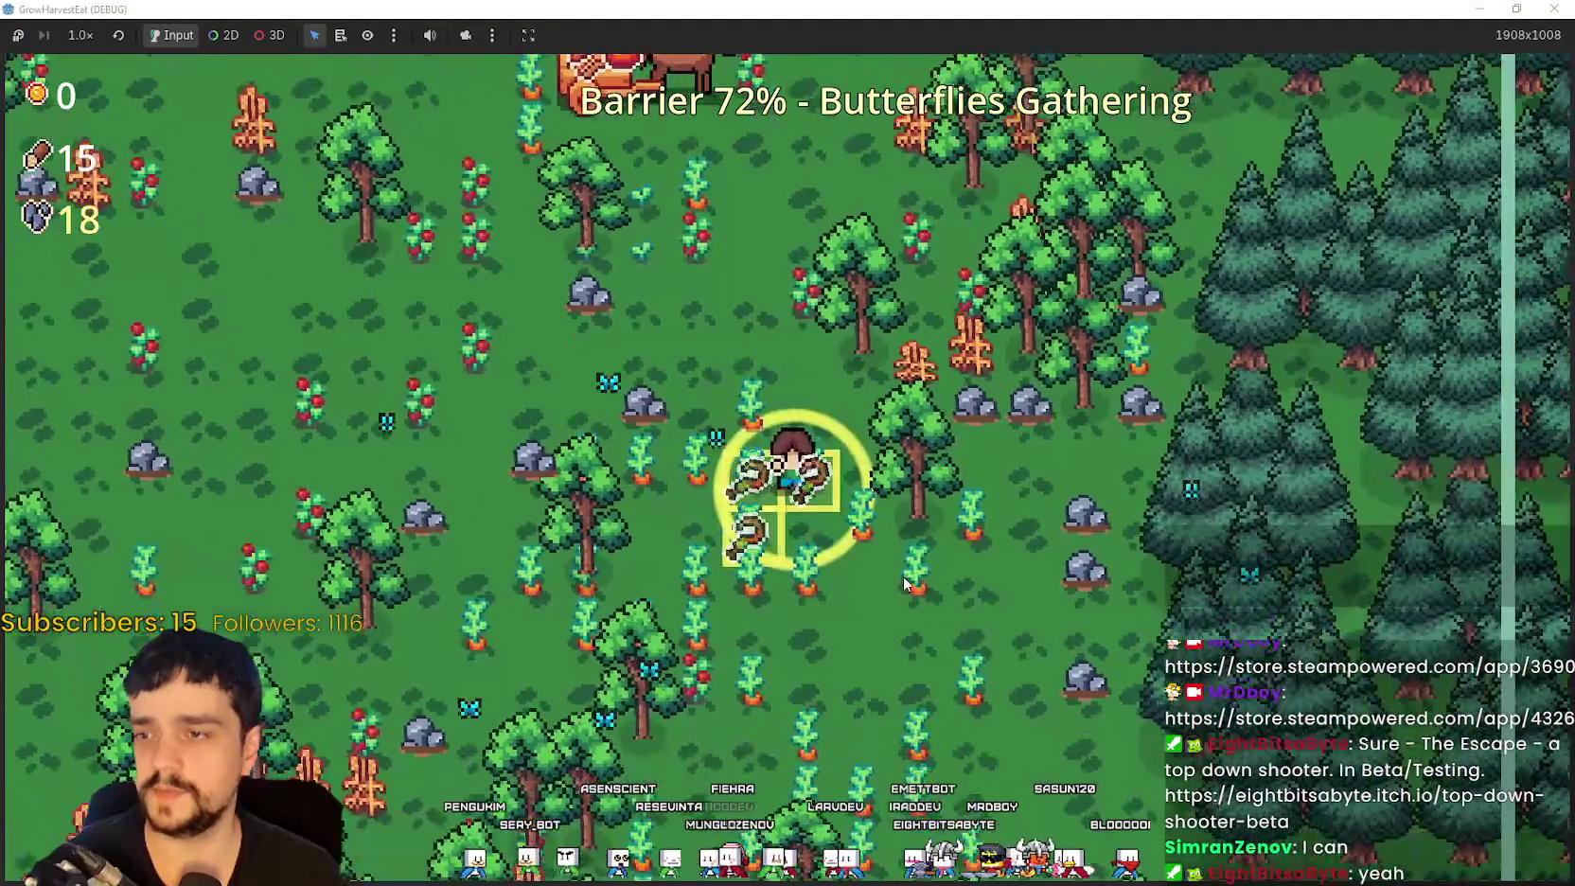
key("w")
key("d")
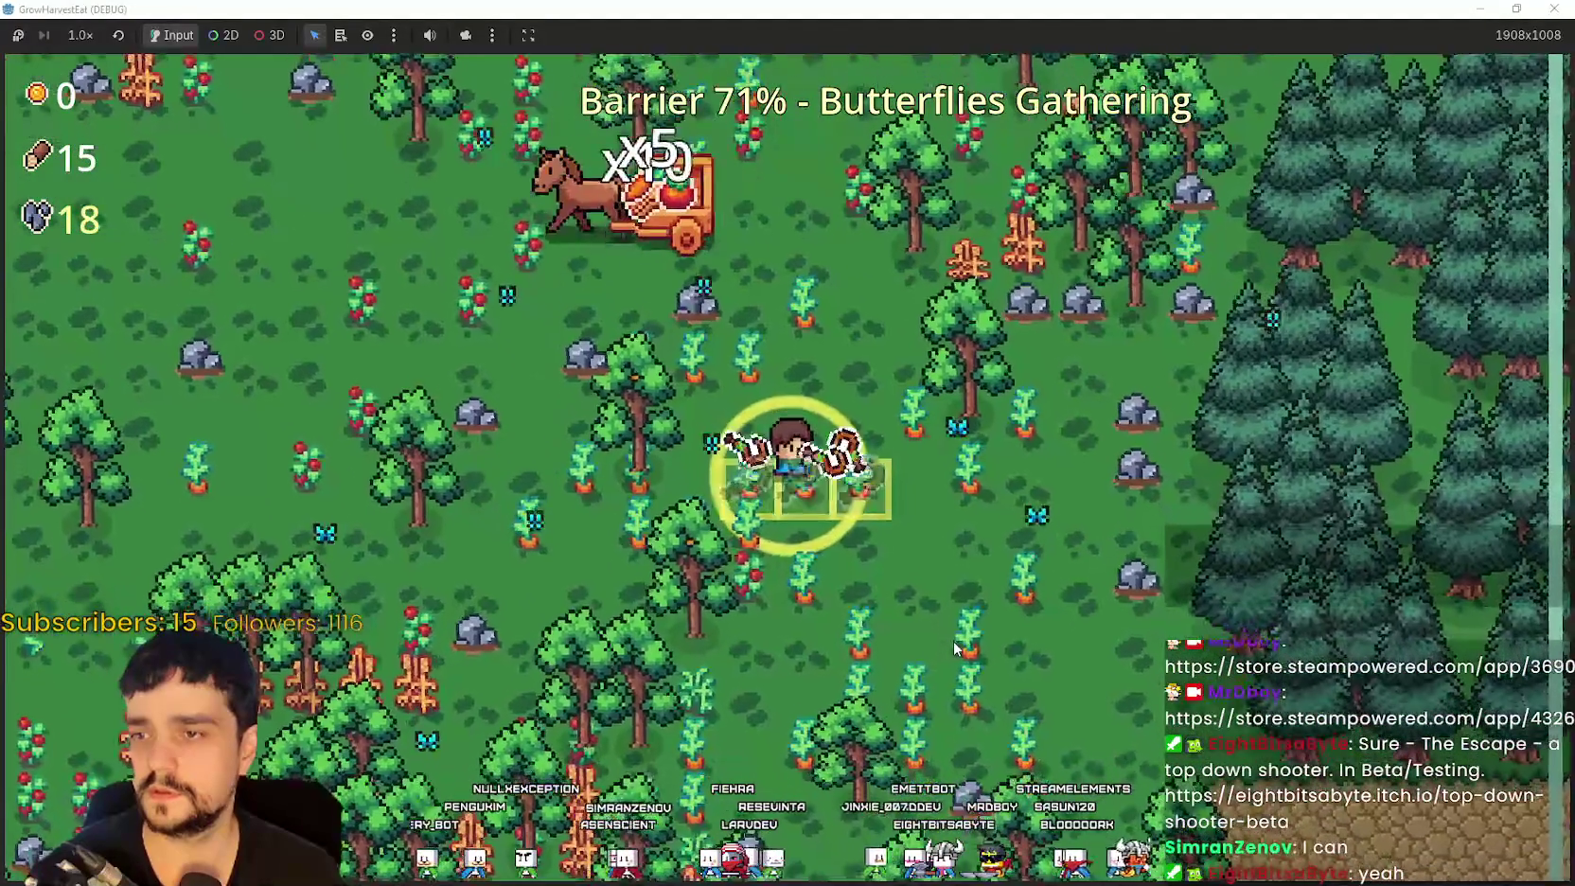
Step: Walk through the field gathering crops, rocks and seeds, then exit at the cliff to end the stage
key("d")
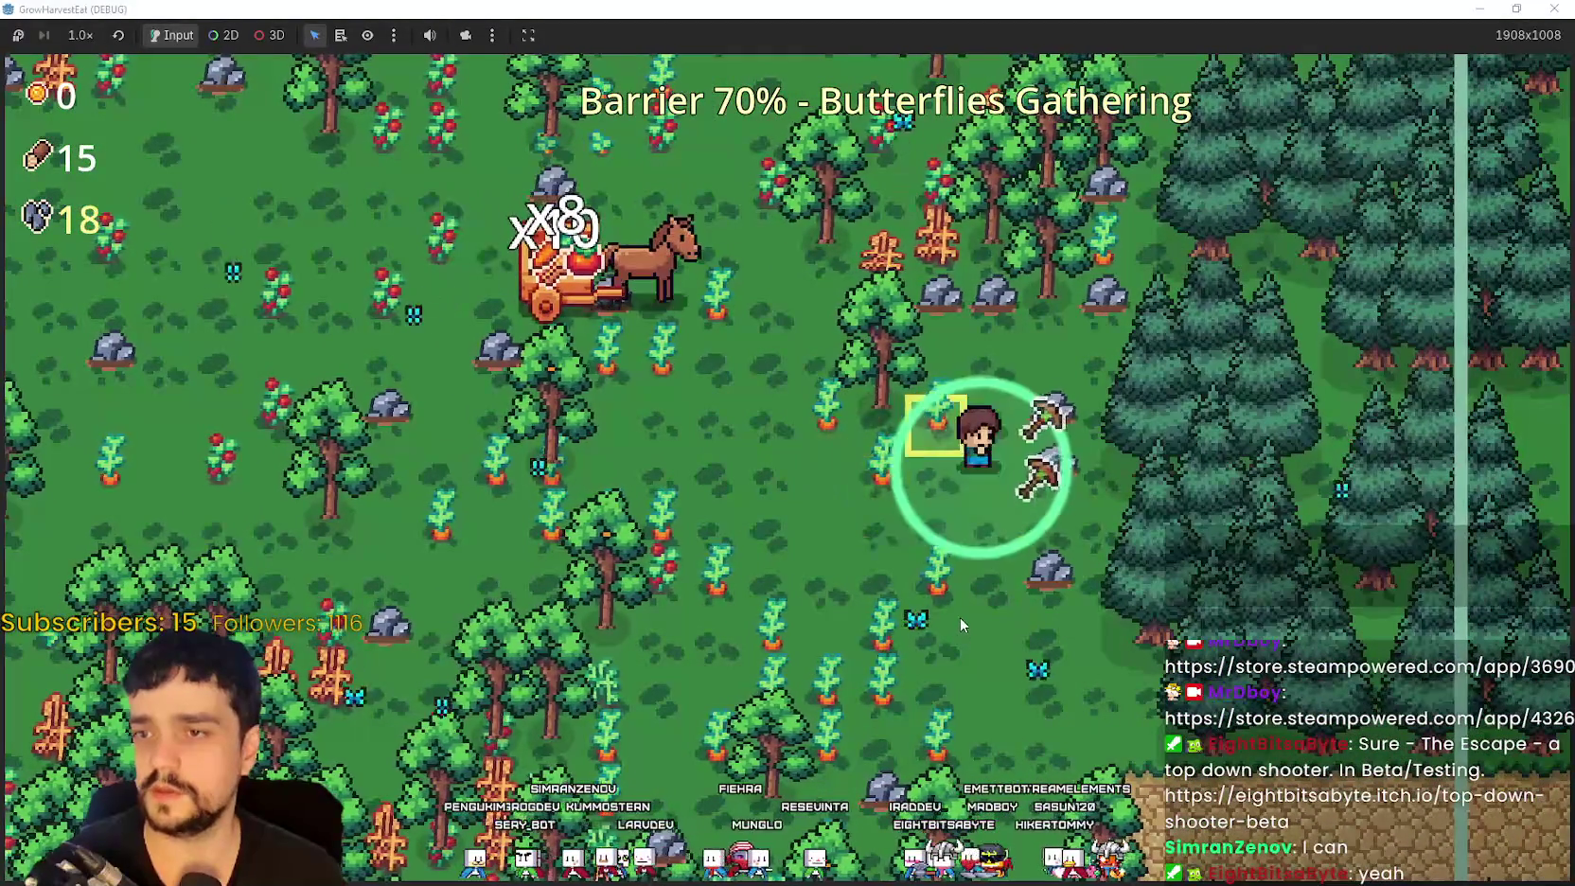
key("w")
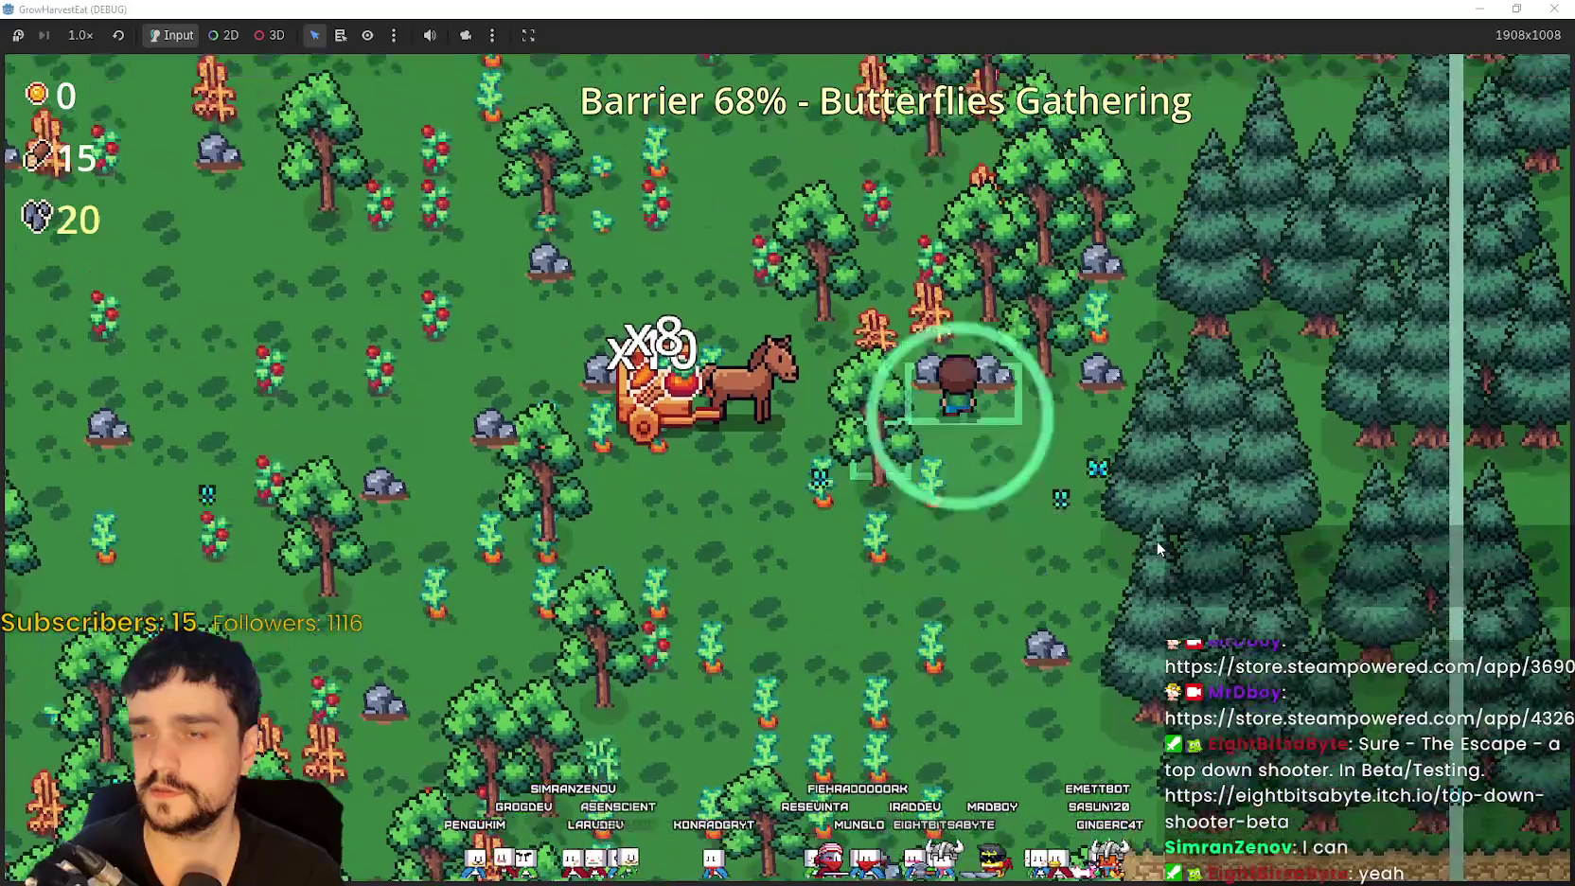
key("a")
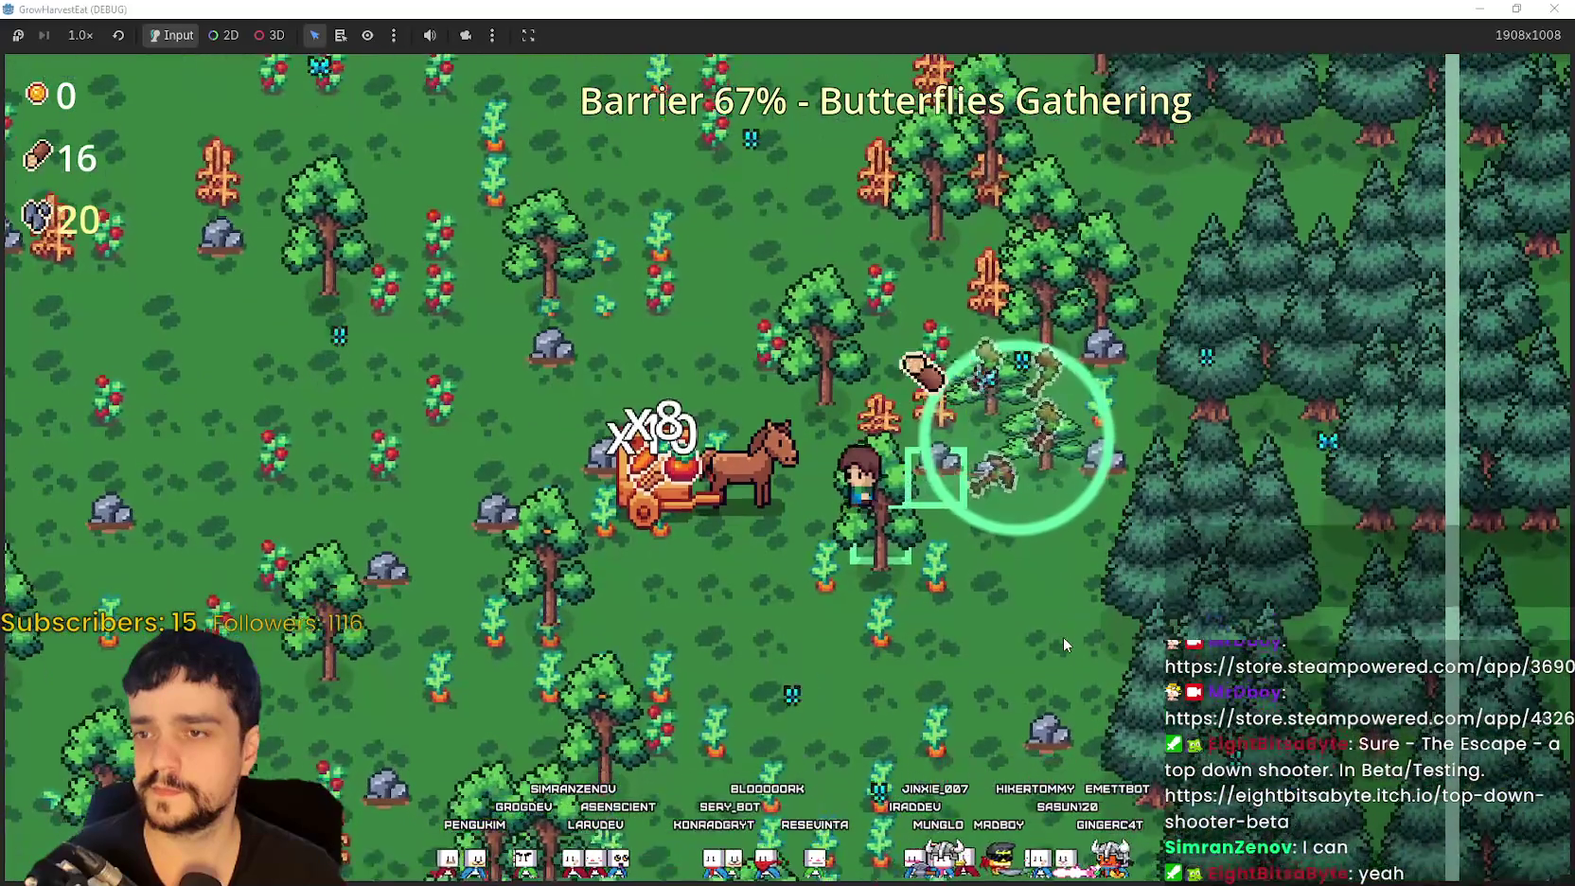
key("s")
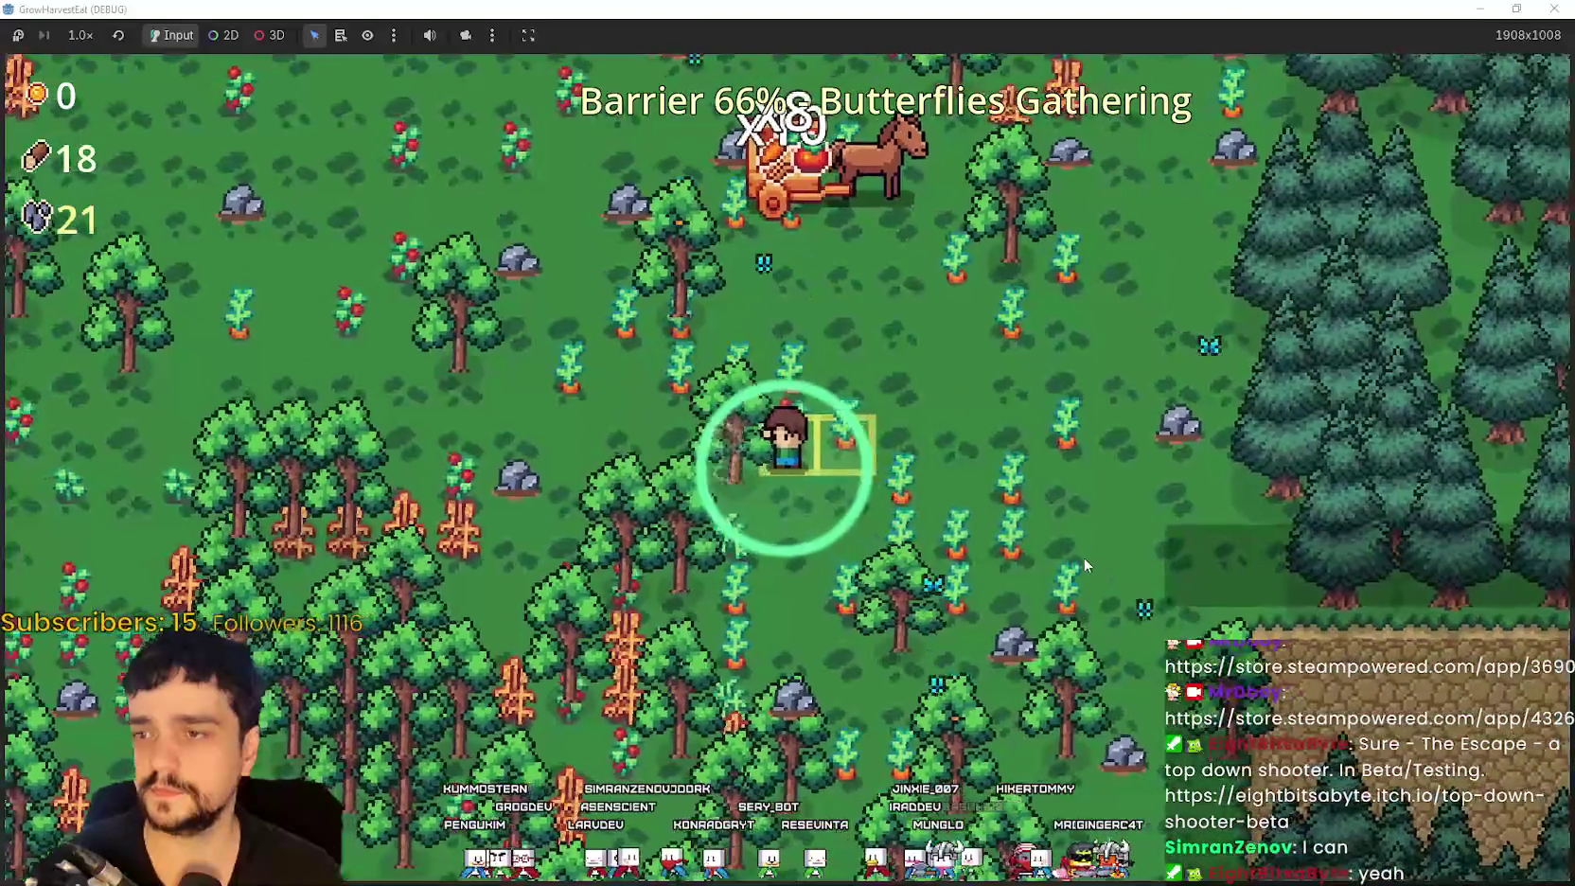
key("d")
key("s")
key("a")
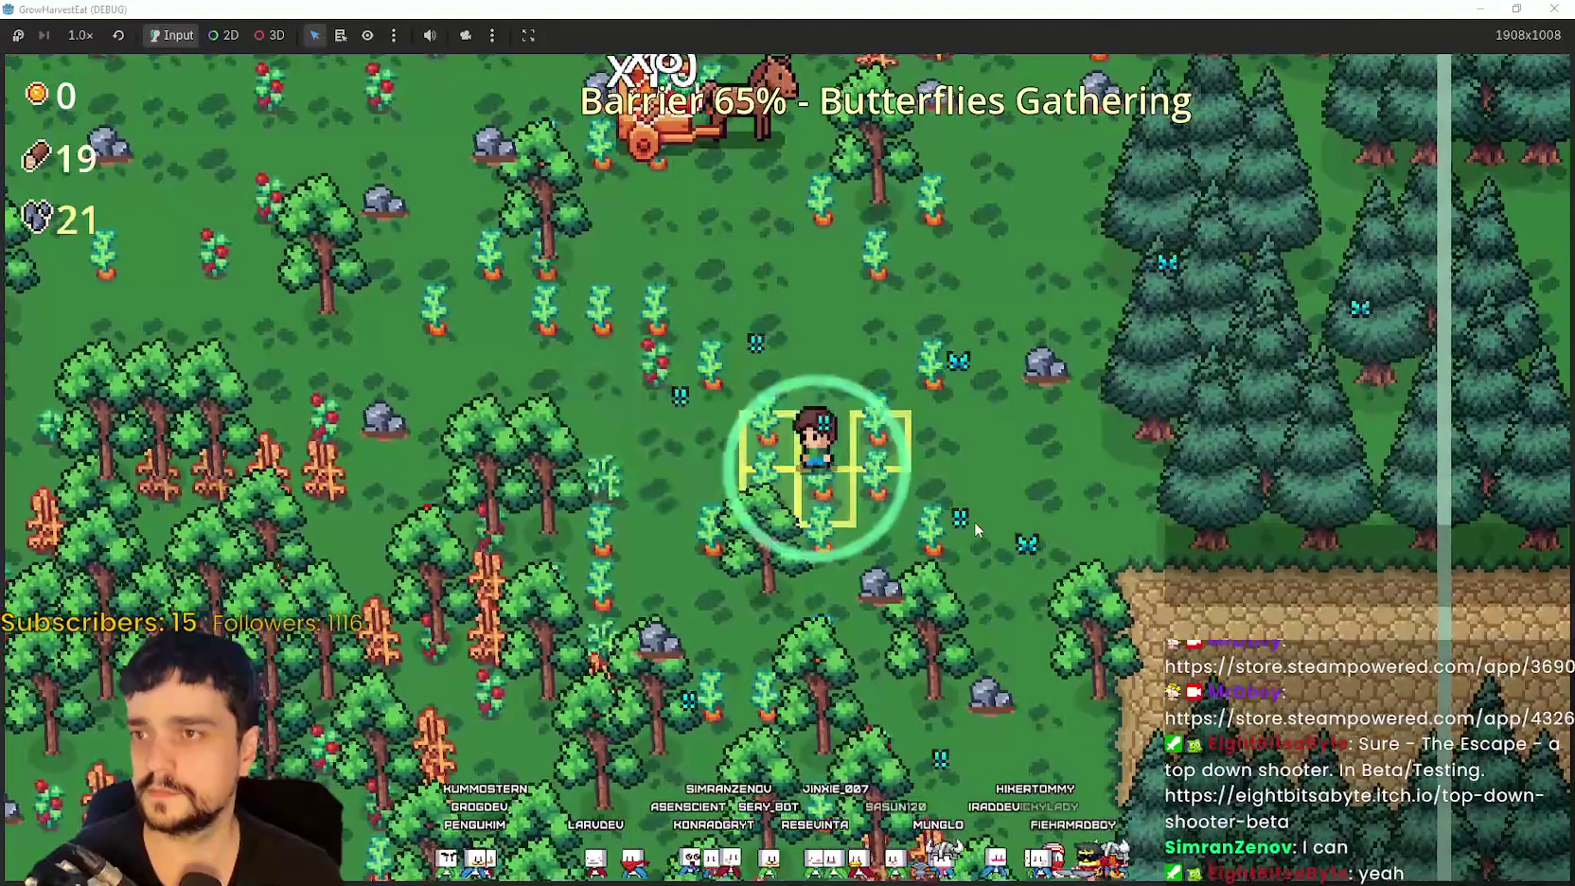
key("w")
key("a")
key("a")
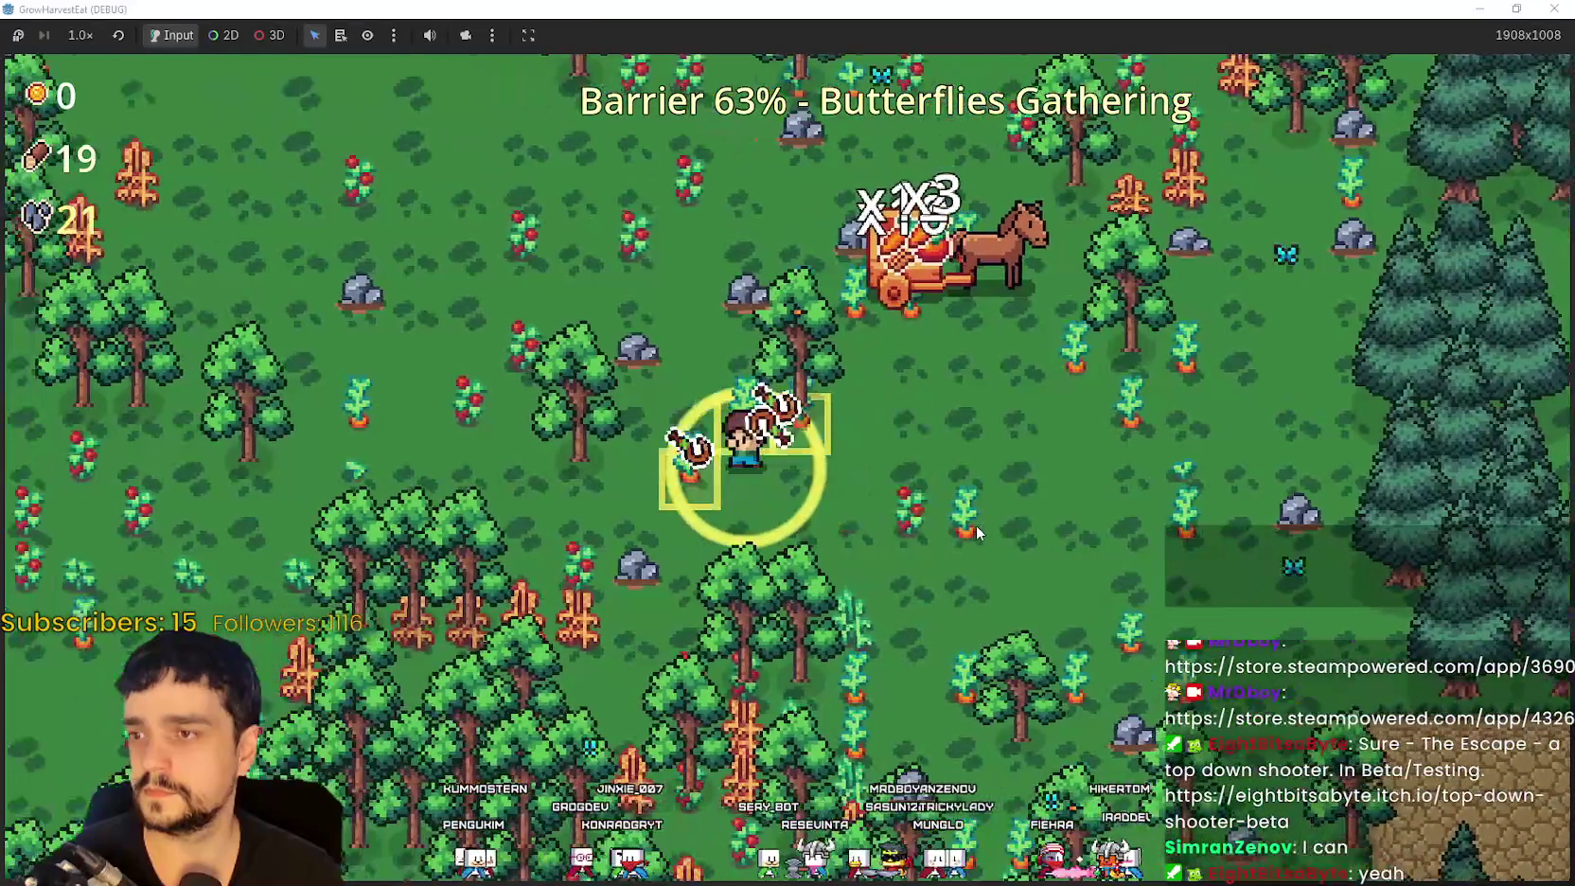
key("d")
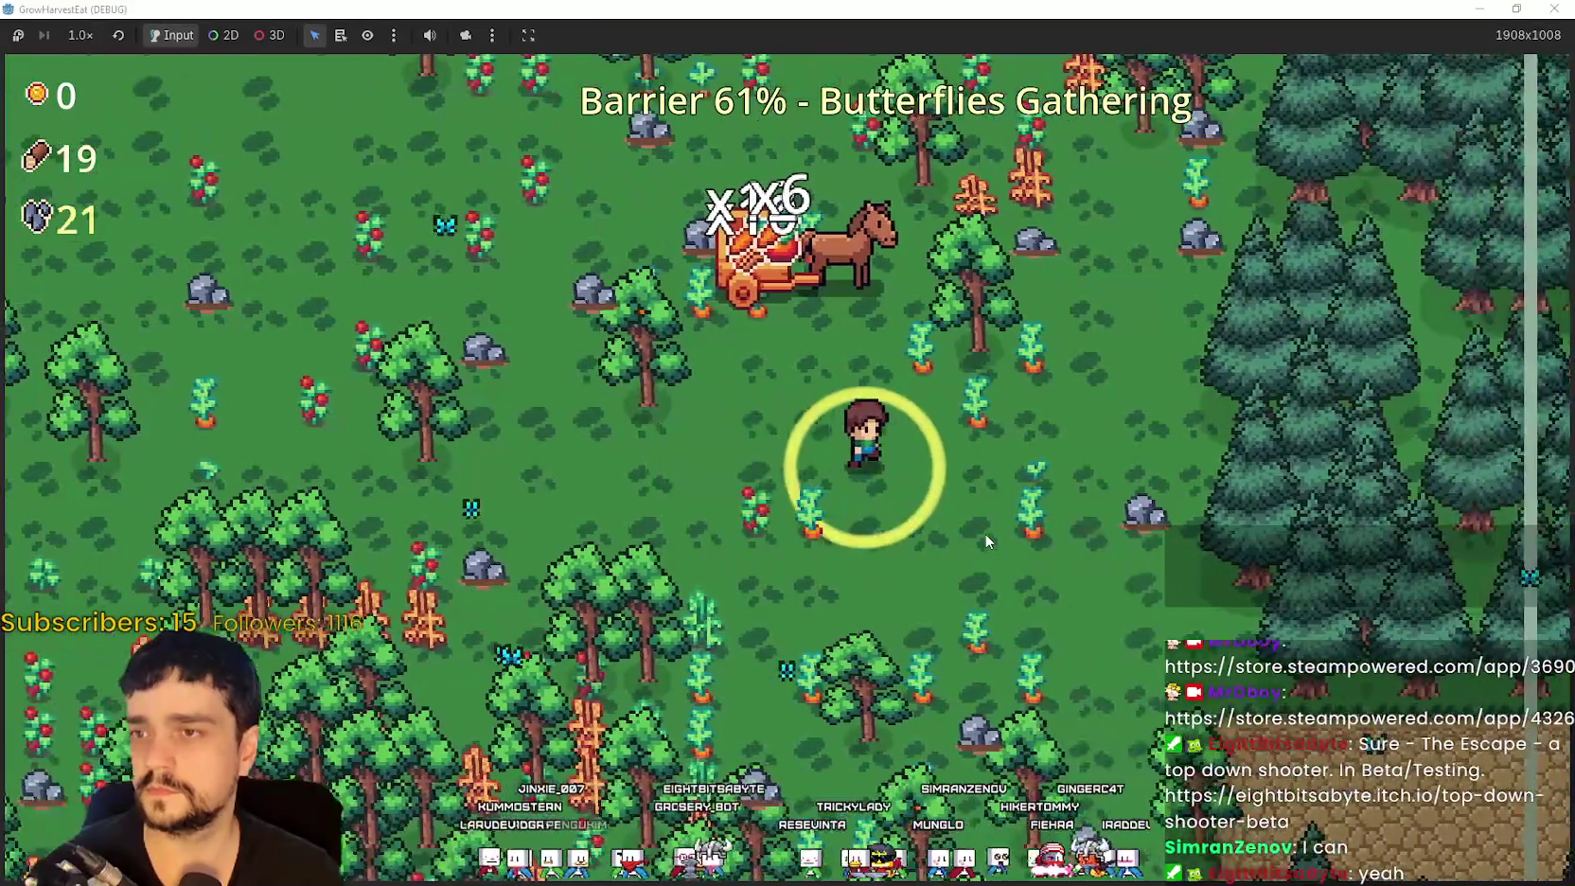
key("s")
key("d")
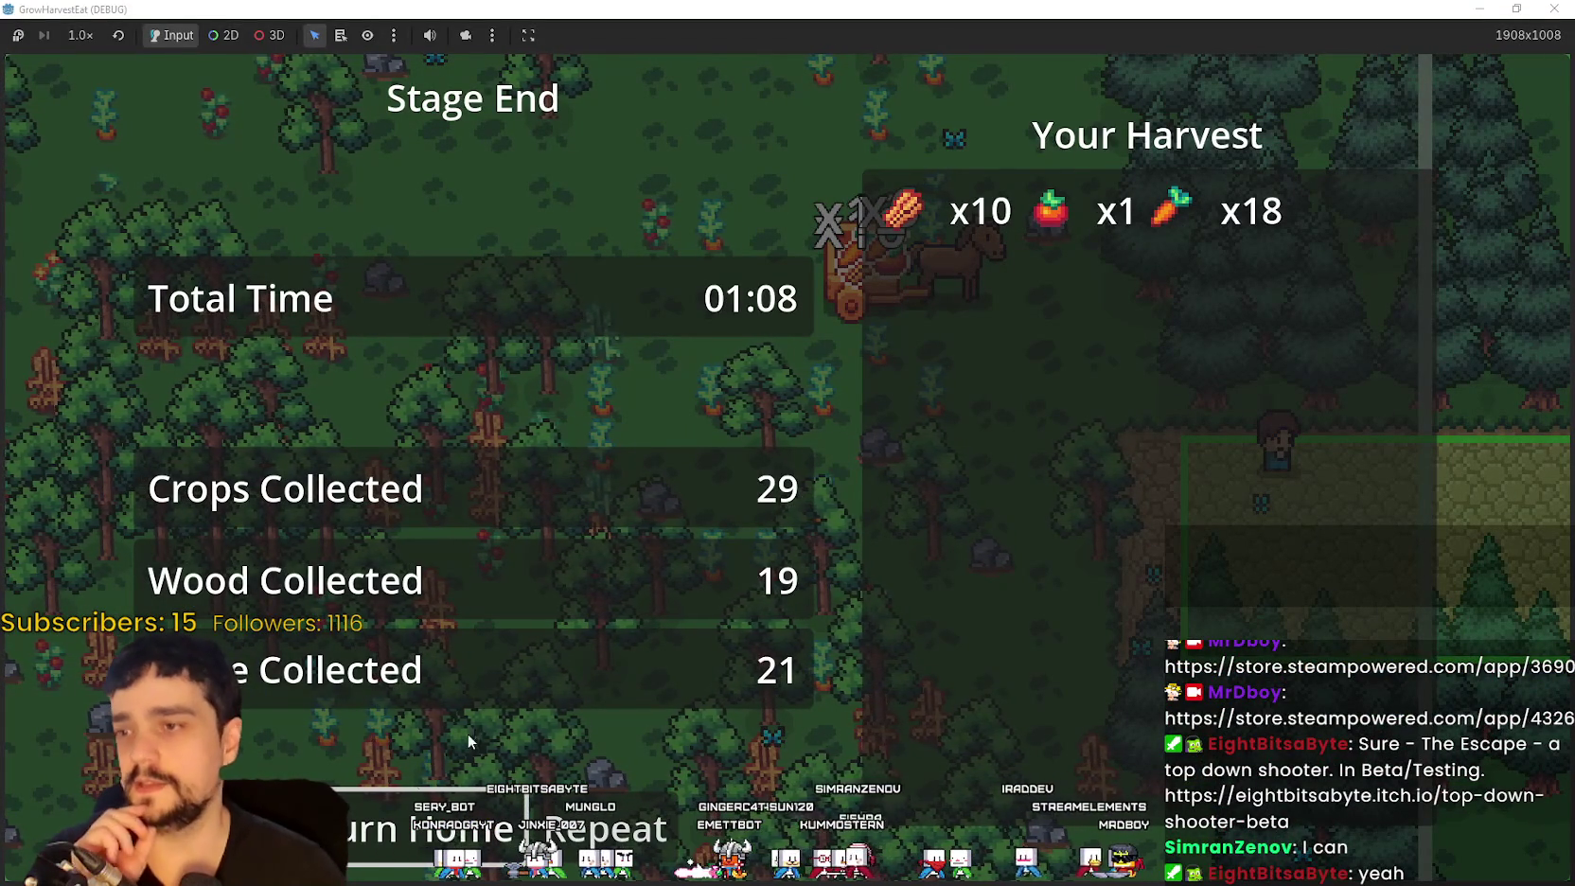
Step: Return Home from the Stage End summary and walk the player along the village path to the orange plot
left_click(395, 842)
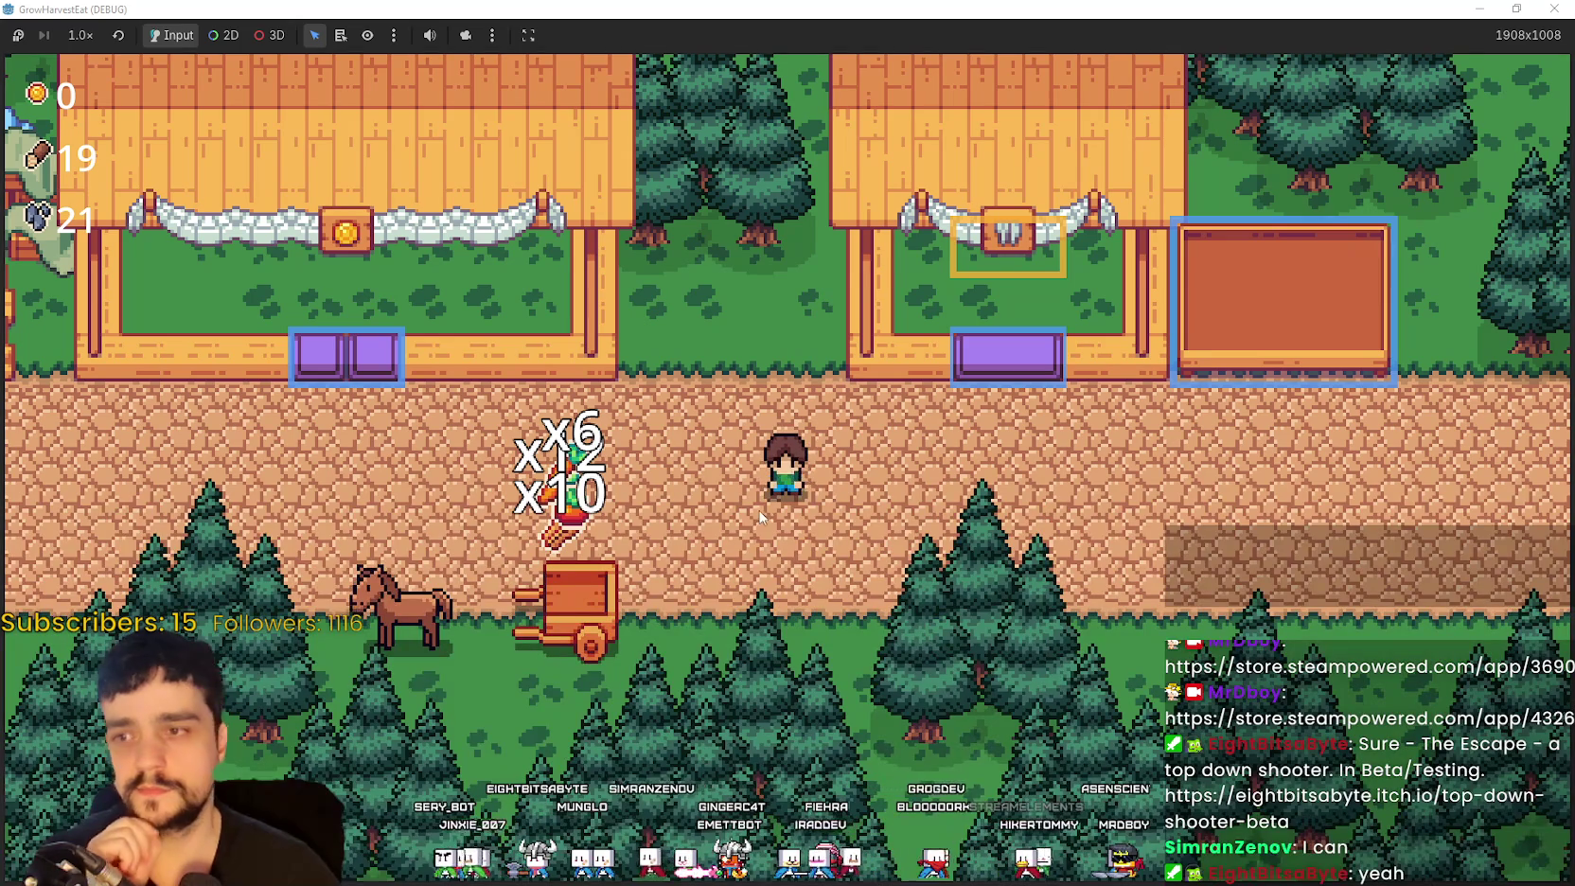
key("a")
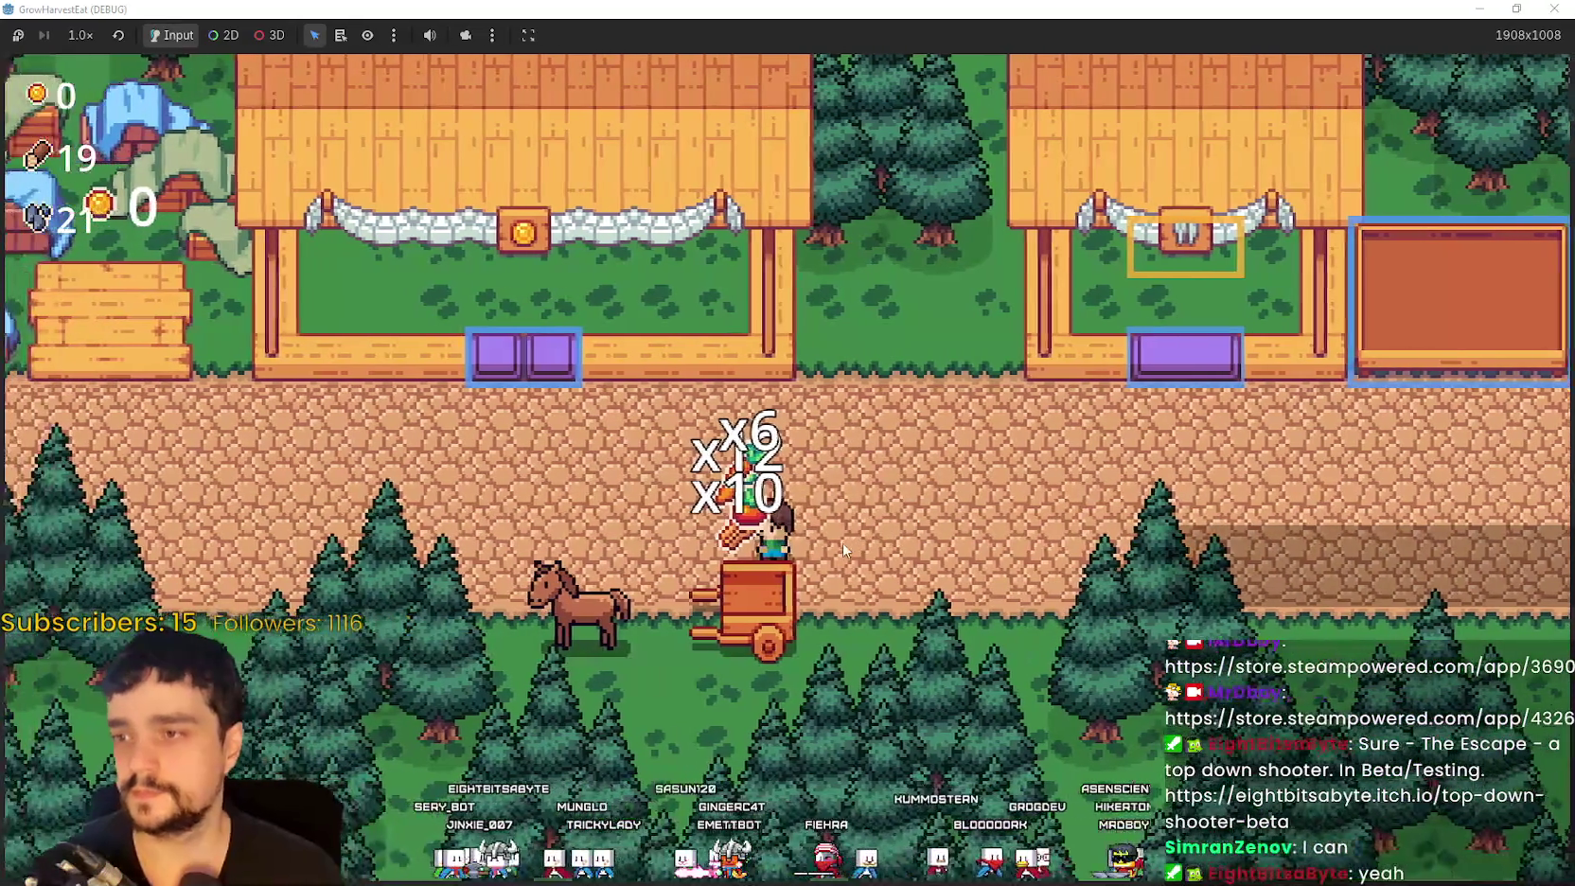
key("d")
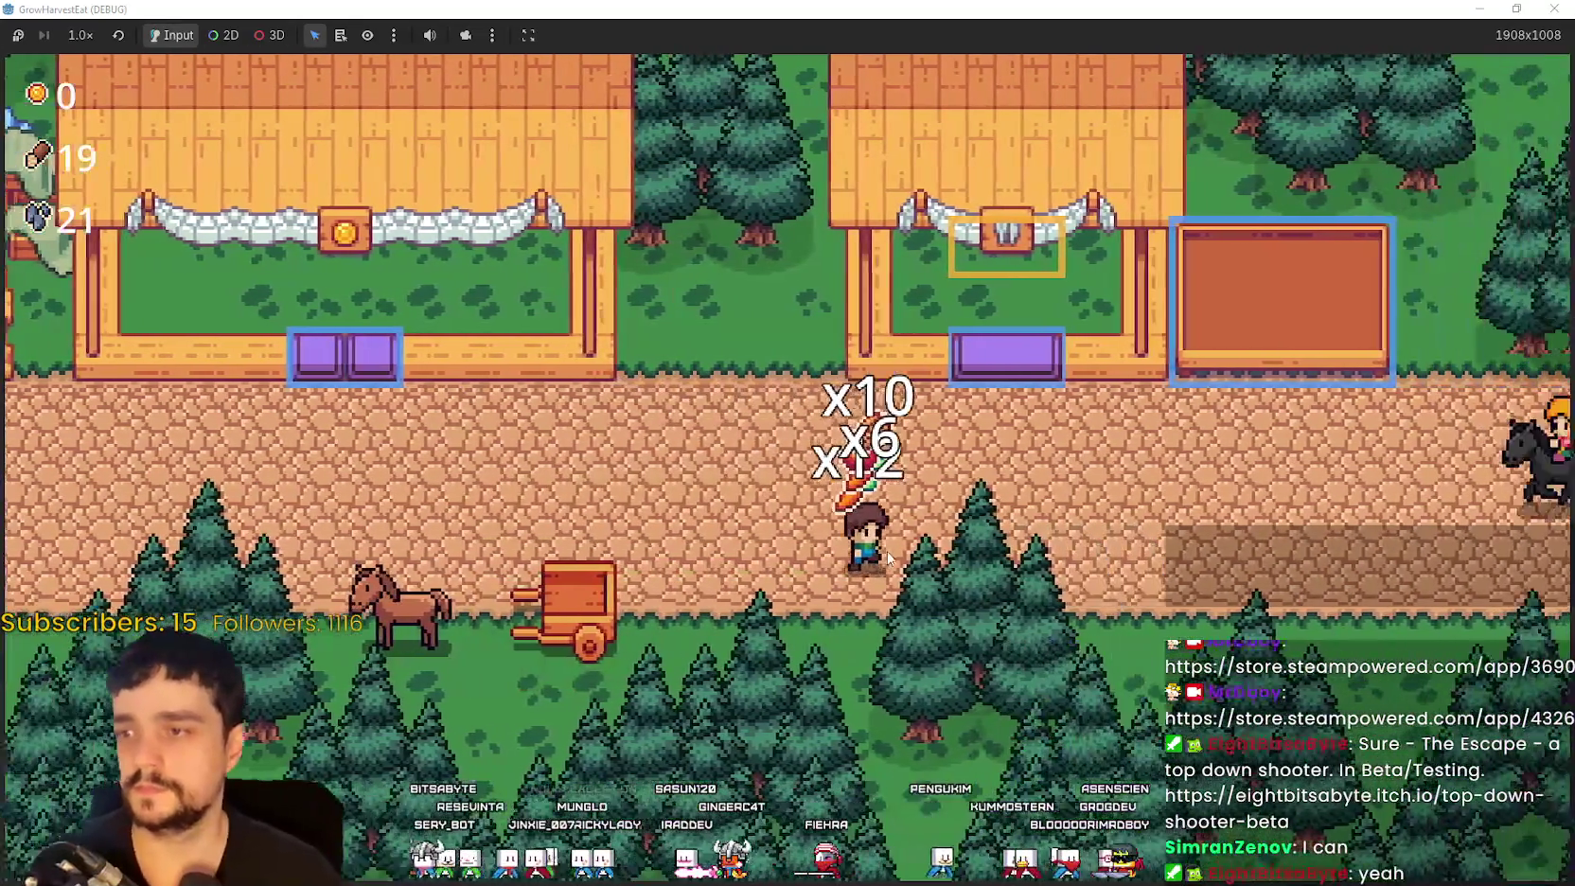
key("d")
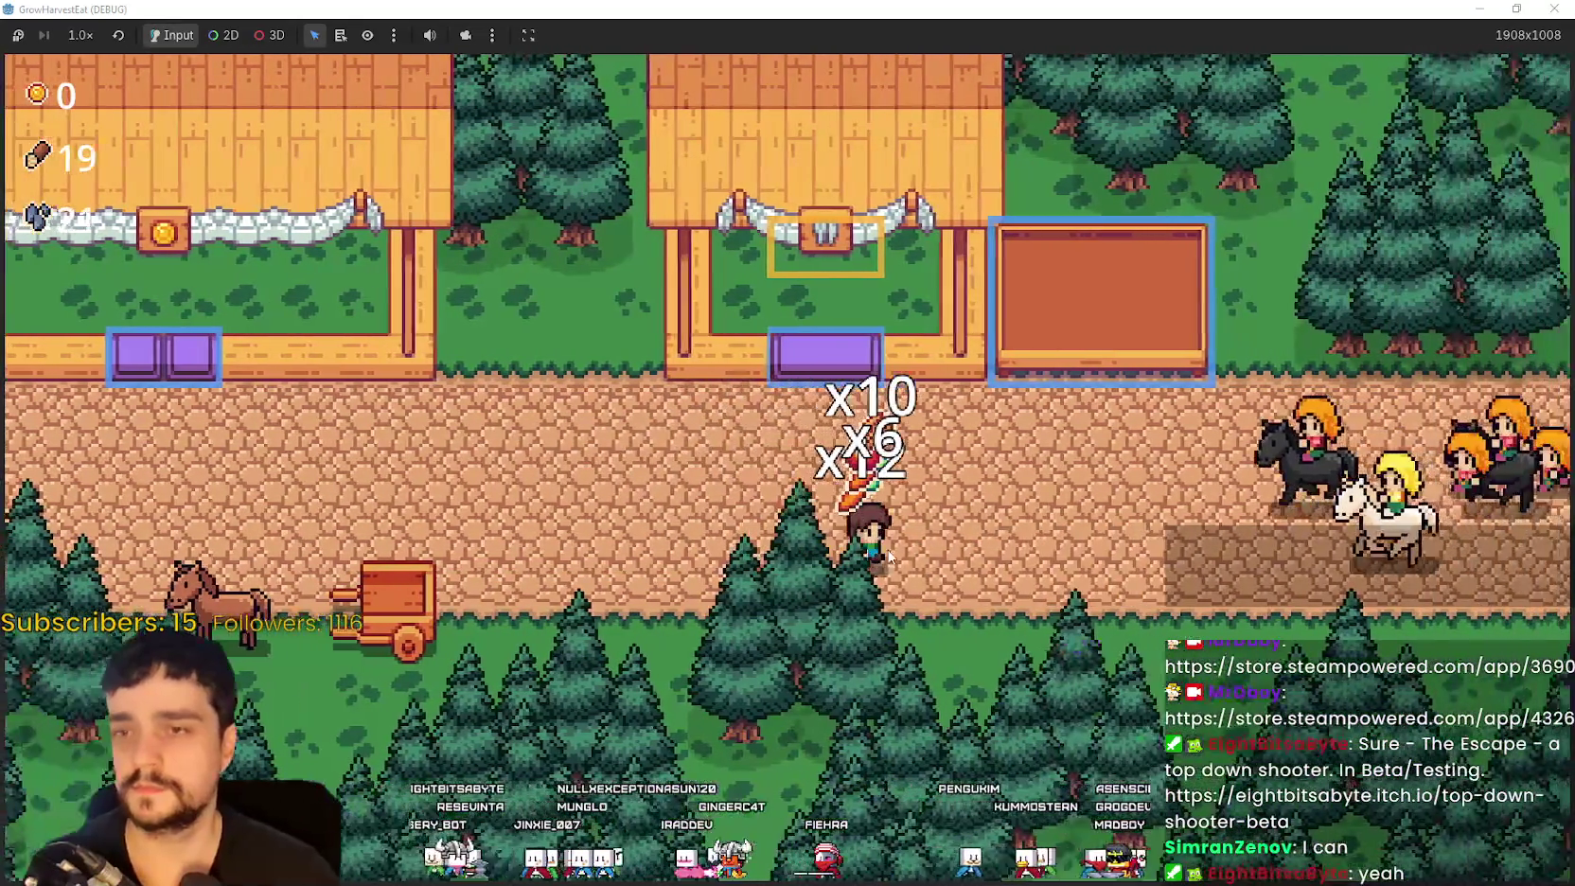
key("w")
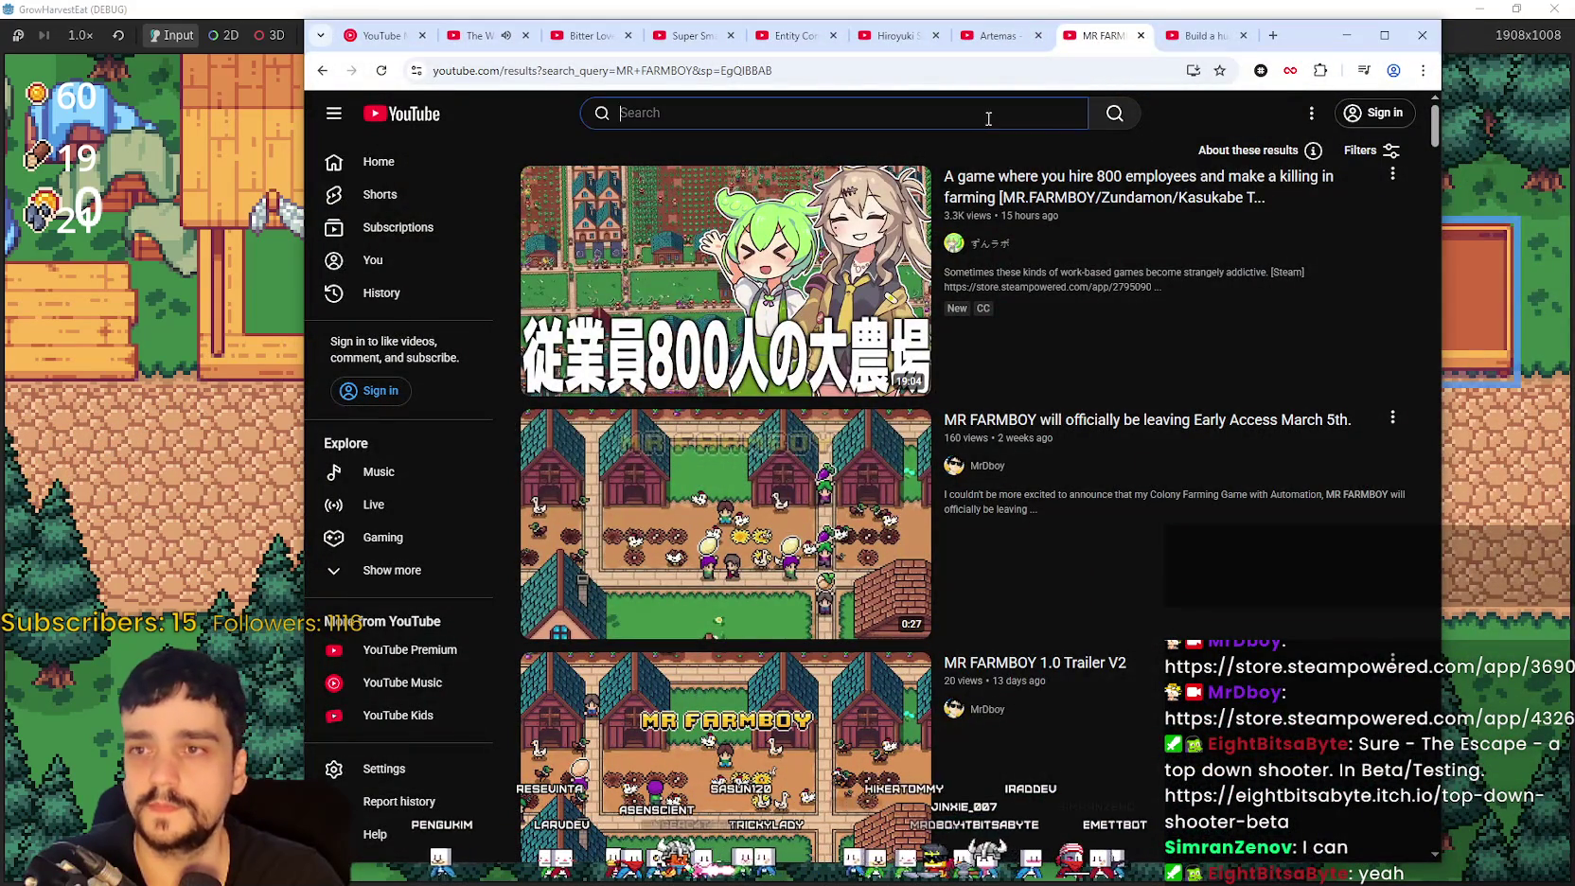
Step: Switch to the 'Build a huge farm' Mr. Farmboy video, then bring the X browser forward maximized
left_click(1178, 43)
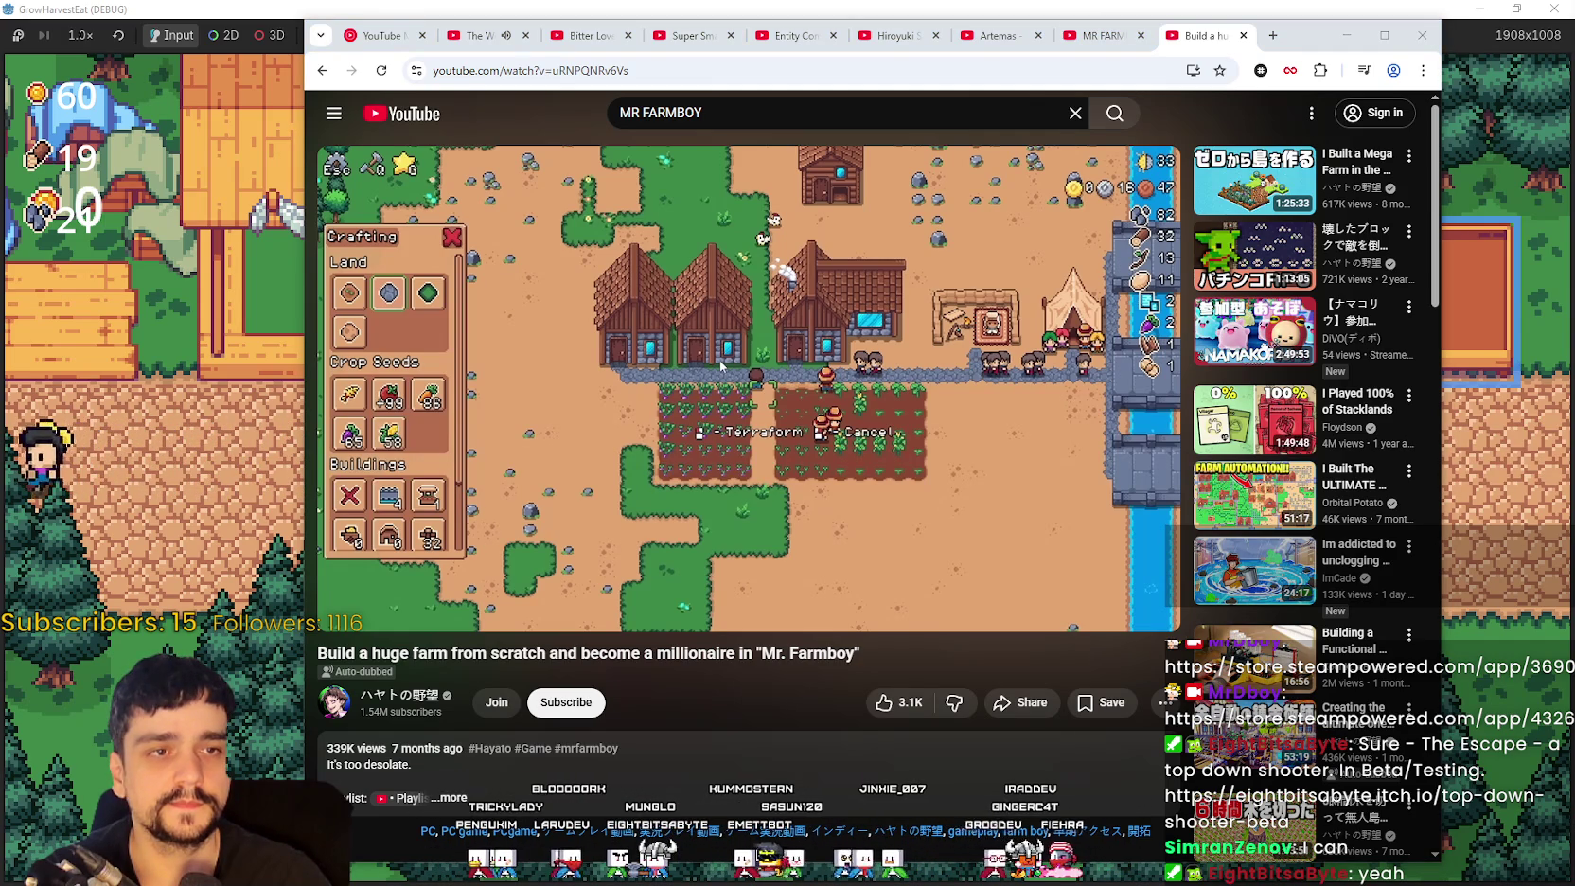
key("alt+Tab")
left_click(975, 74)
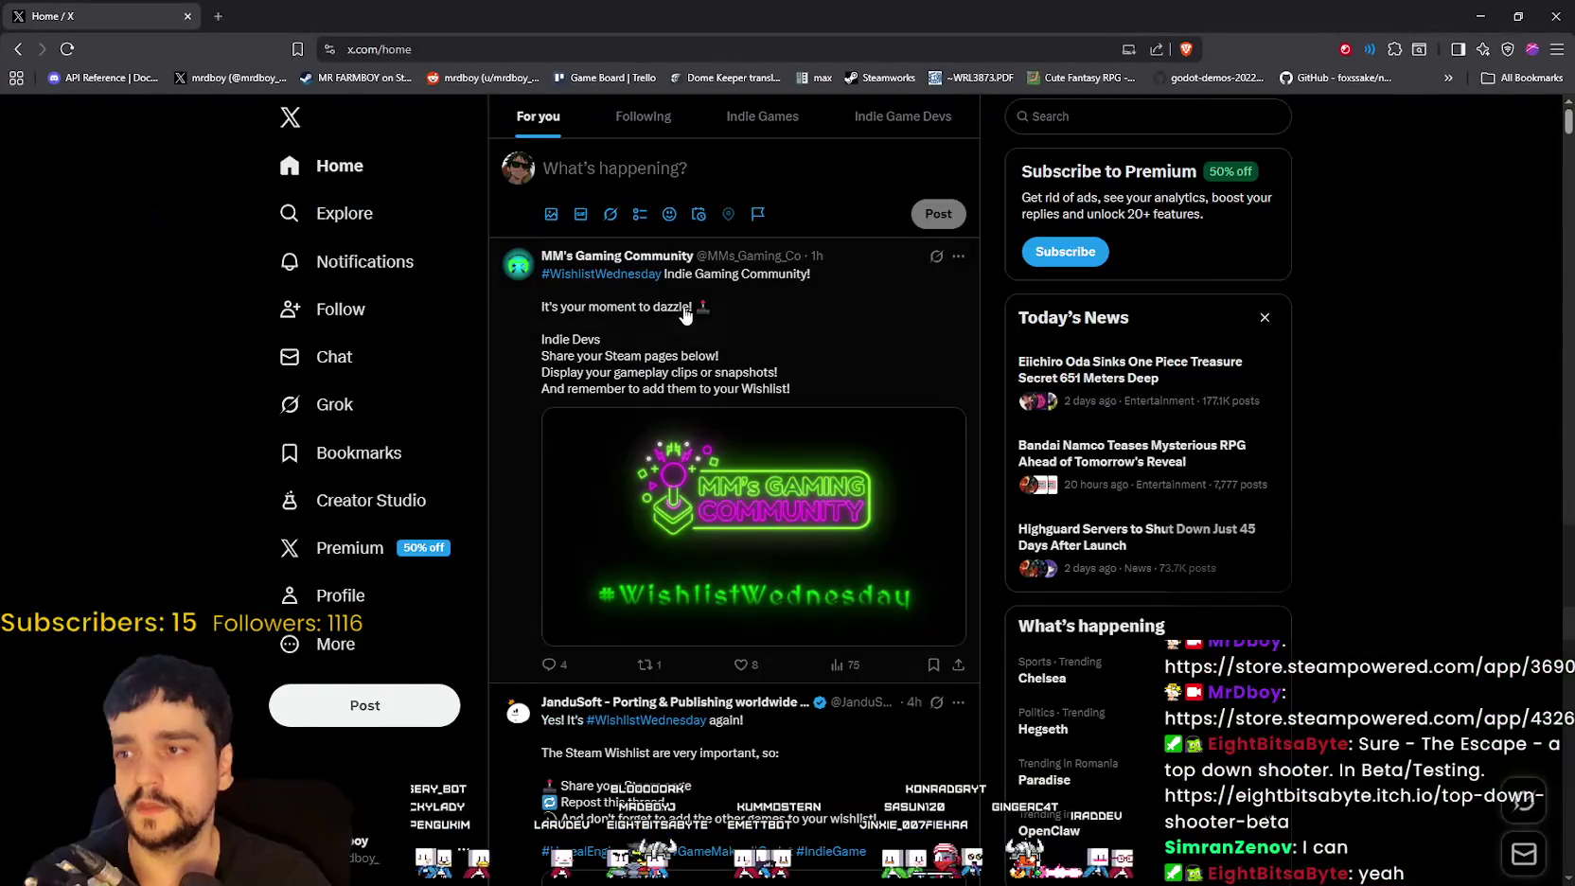
Step: Open the streamer's profile, scroll through the MR FARMBOY replies, and go back to Home
left_click(369, 592)
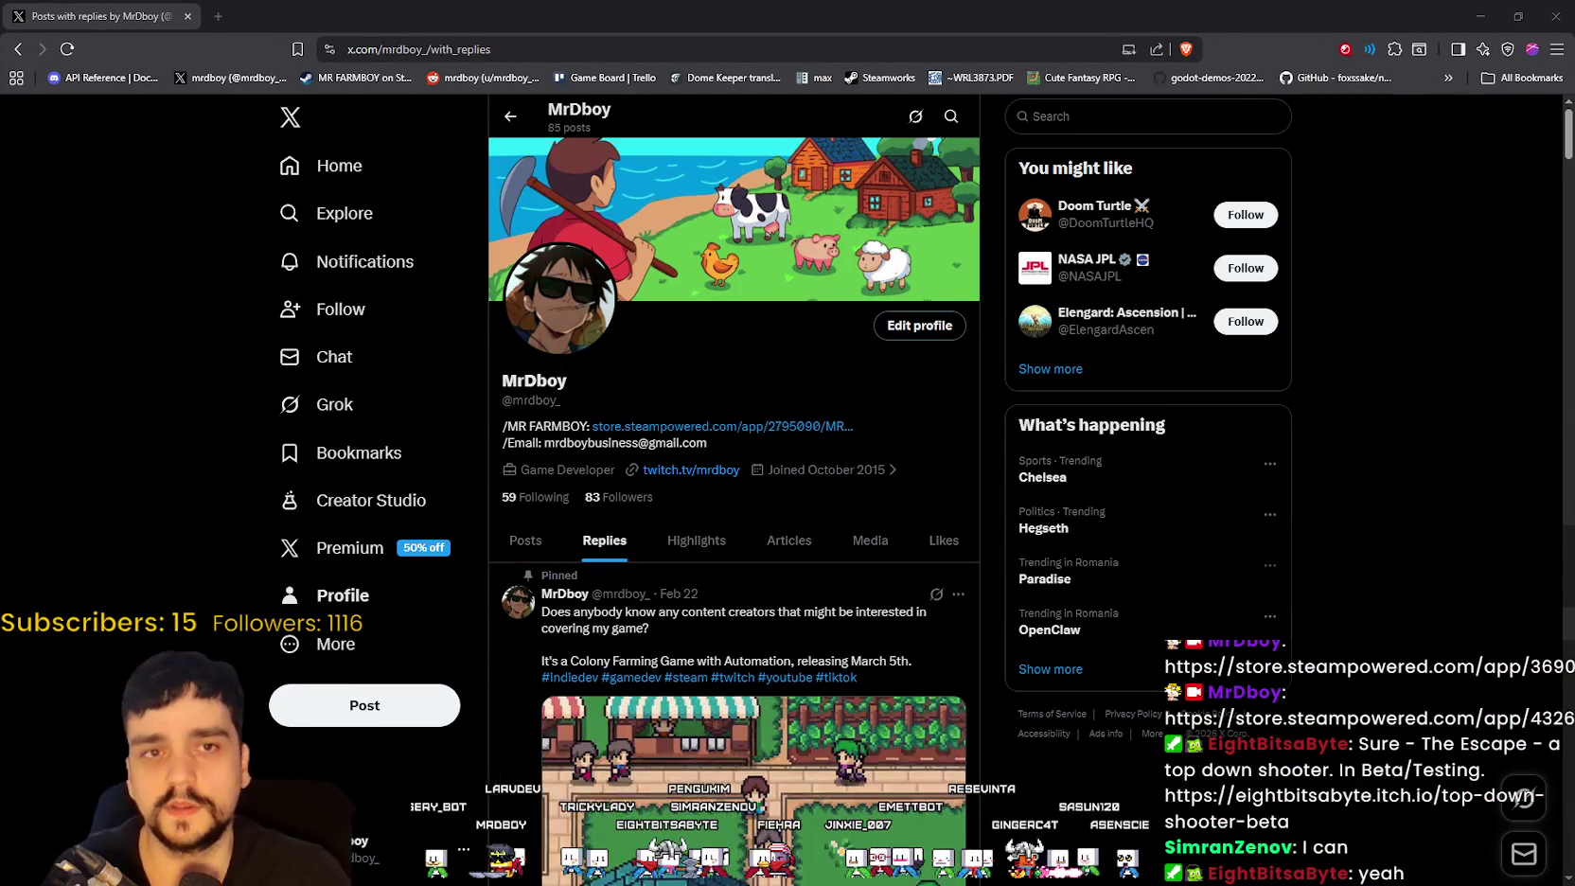
scroll(568, 705, "down", 8)
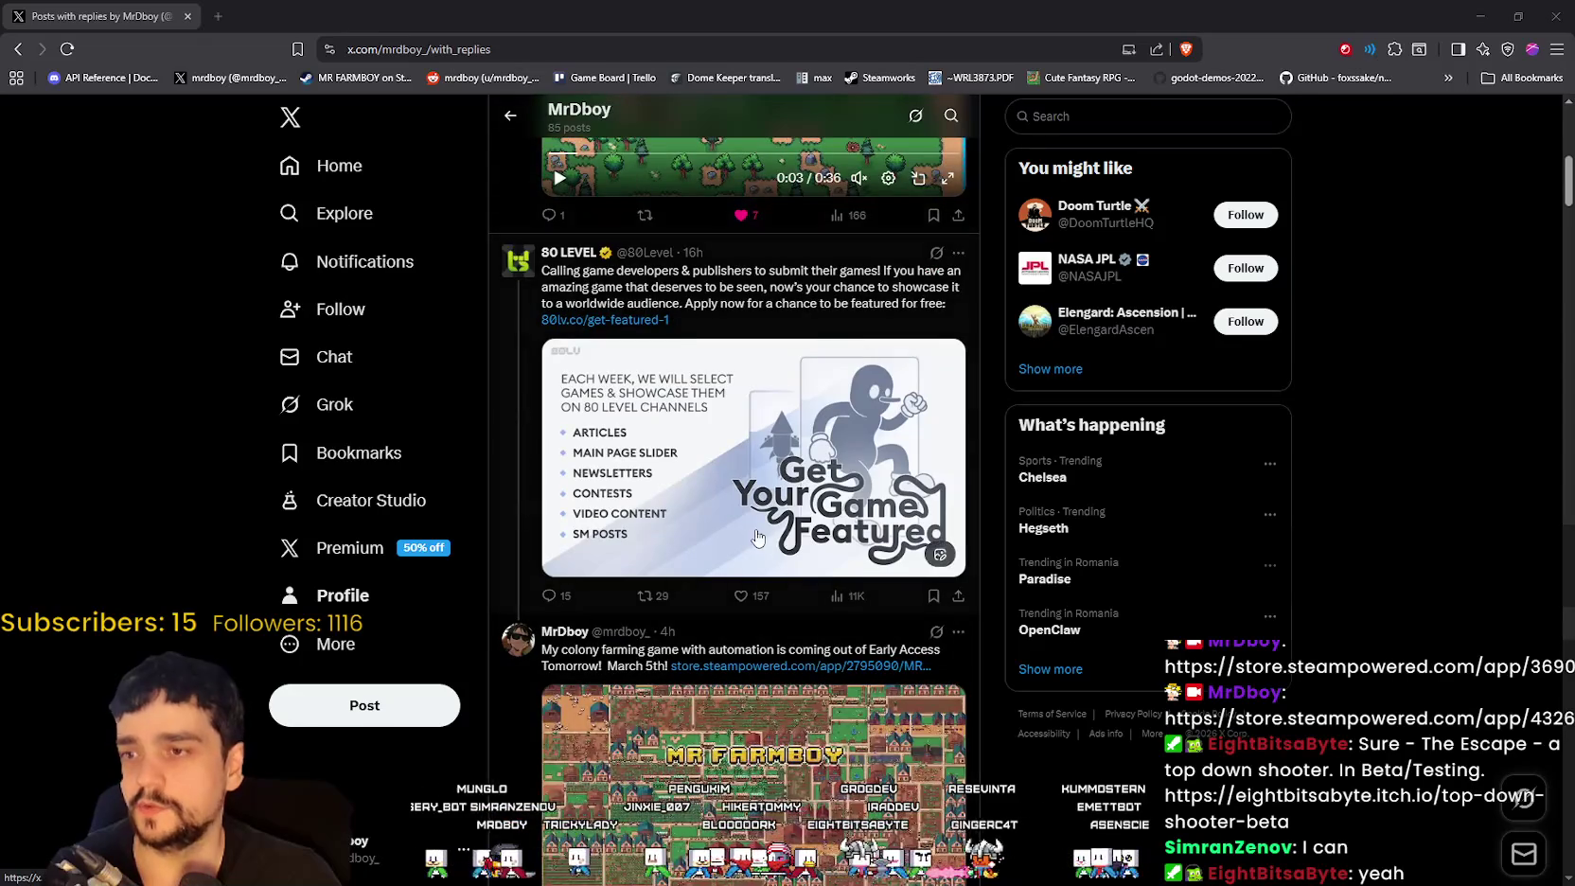
scroll(765, 540, "down", 4)
scroll(724, 560, "down", 3)
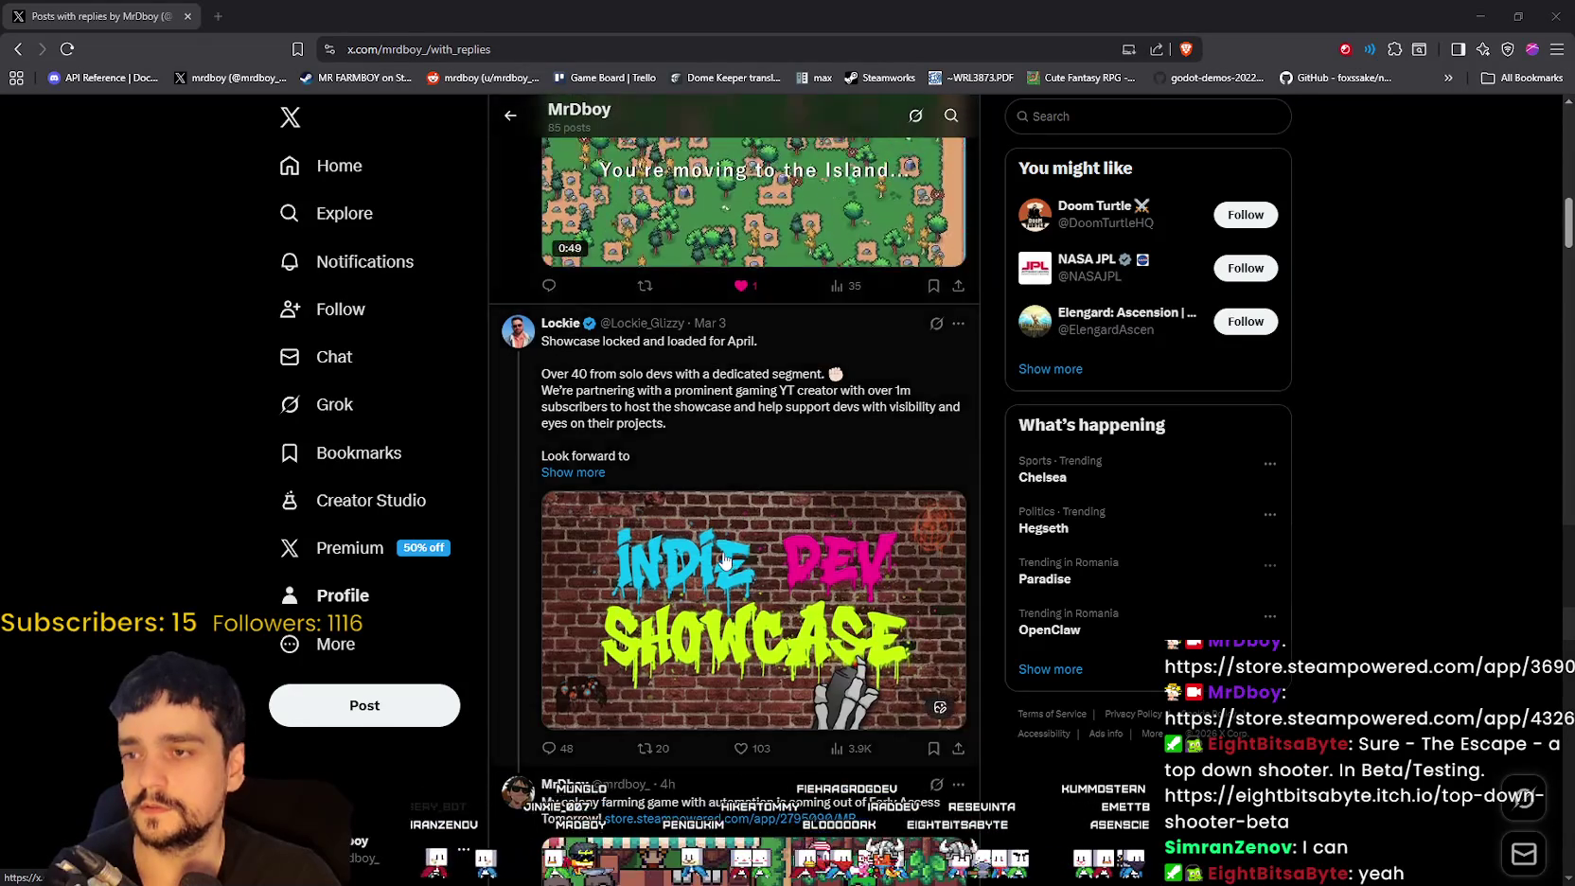
scroll(724, 561, "down", 4)
scroll(716, 473, "up", 3)
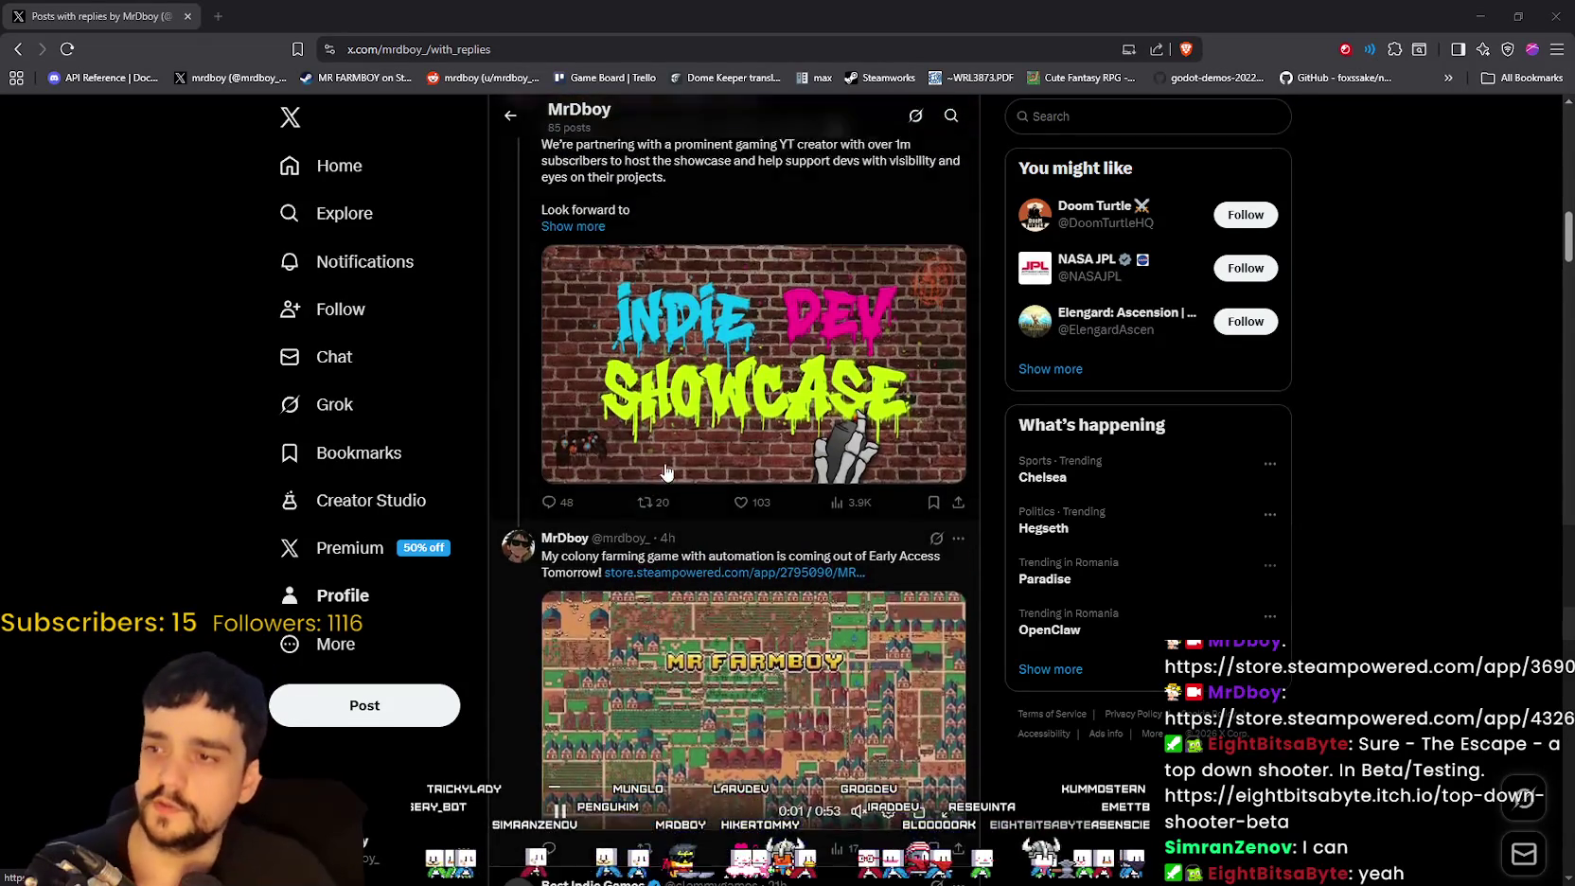
scroll(915, 621, "down", 7)
scroll(909, 633, "down", 3)
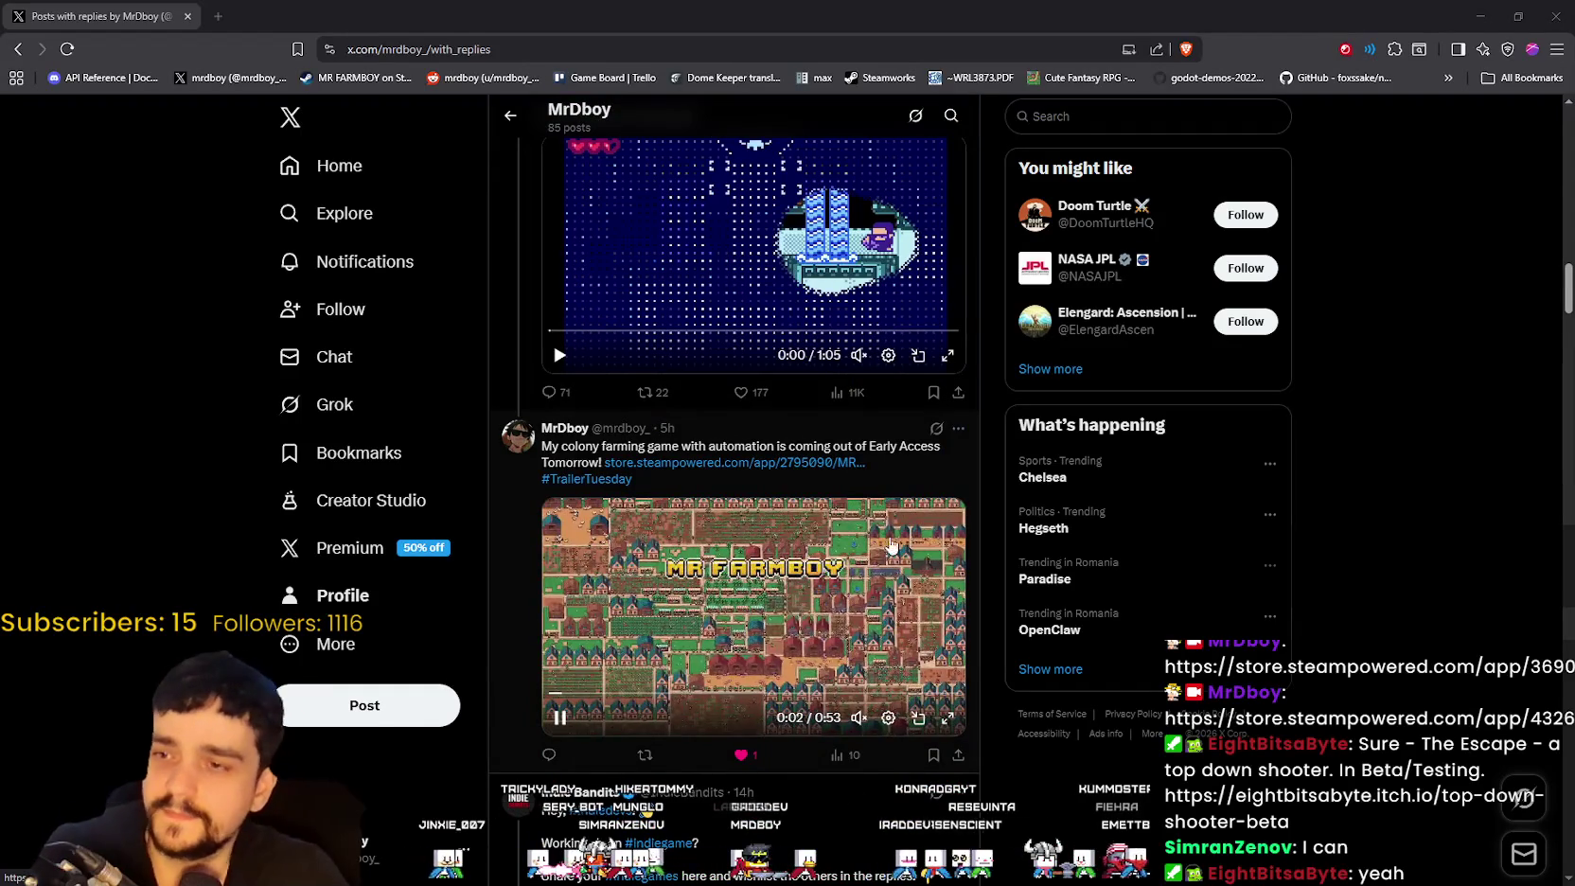
scroll(734, 667, "up", 1)
scroll(734, 667, "up", 6)
scroll(745, 617, "down", 11)
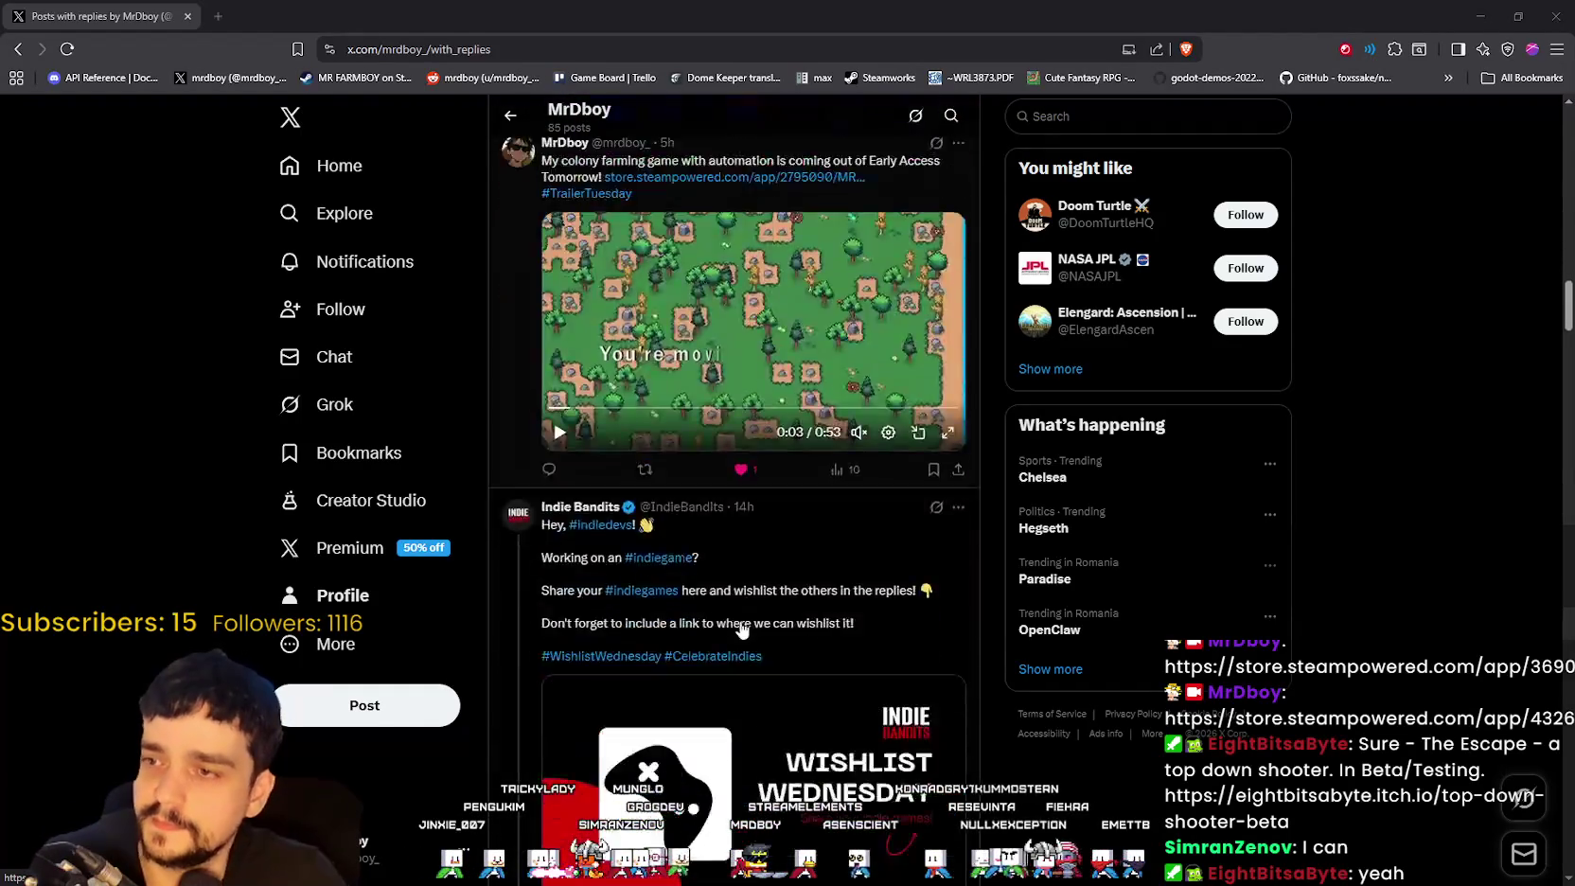
scroll(745, 618, "down", 3)
scroll(748, 617, "down", 7)
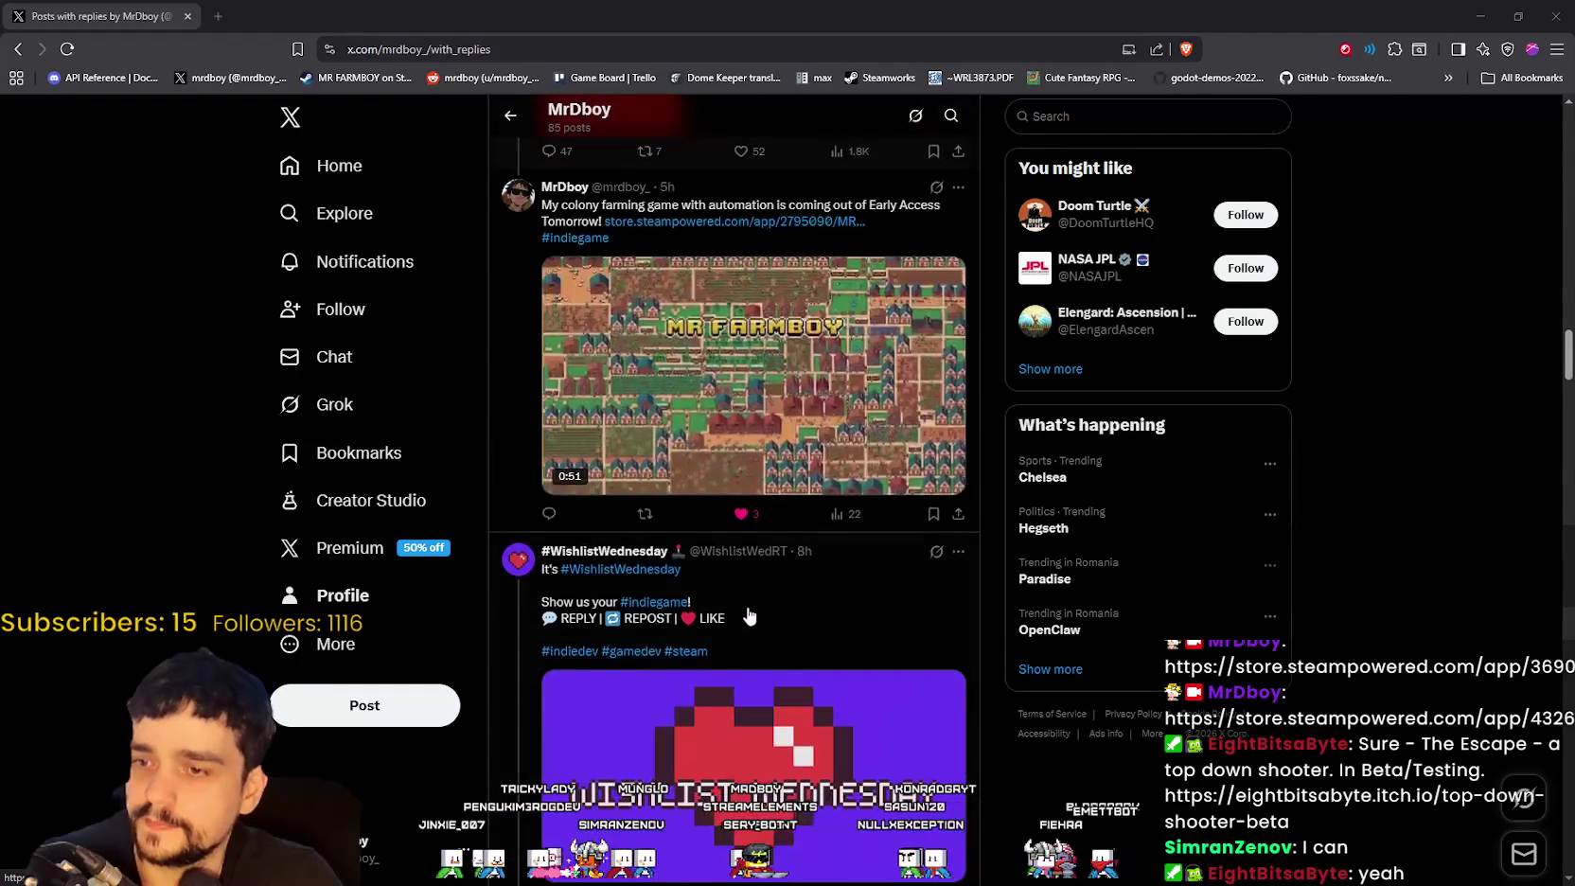
scroll(750, 617, "down", 2)
scroll(752, 616, "down", 3)
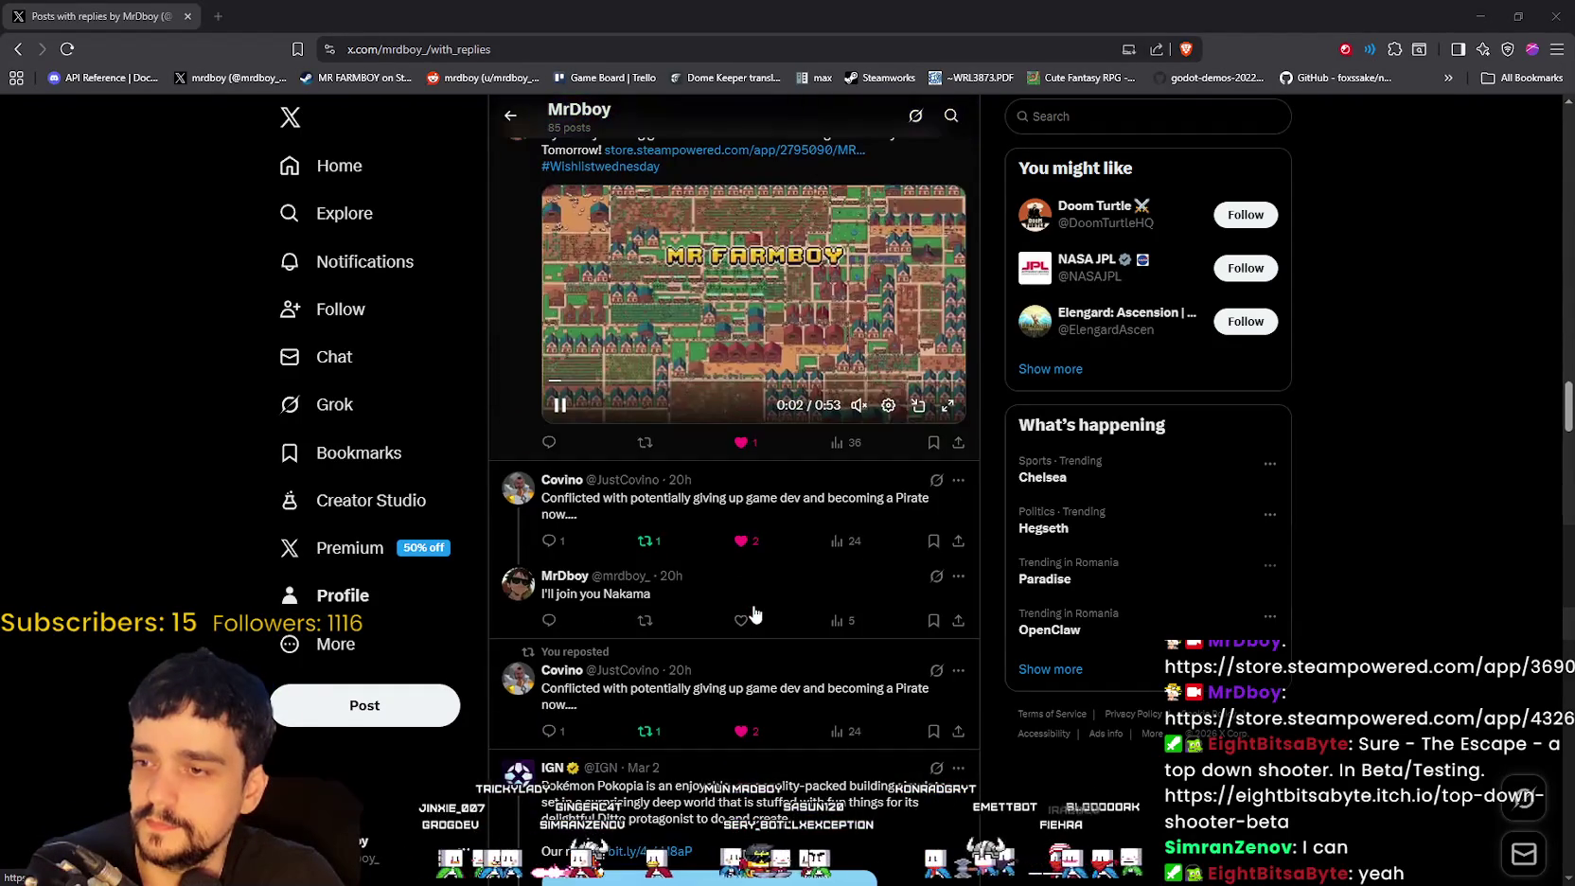
scroll(754, 614, "down", 7)
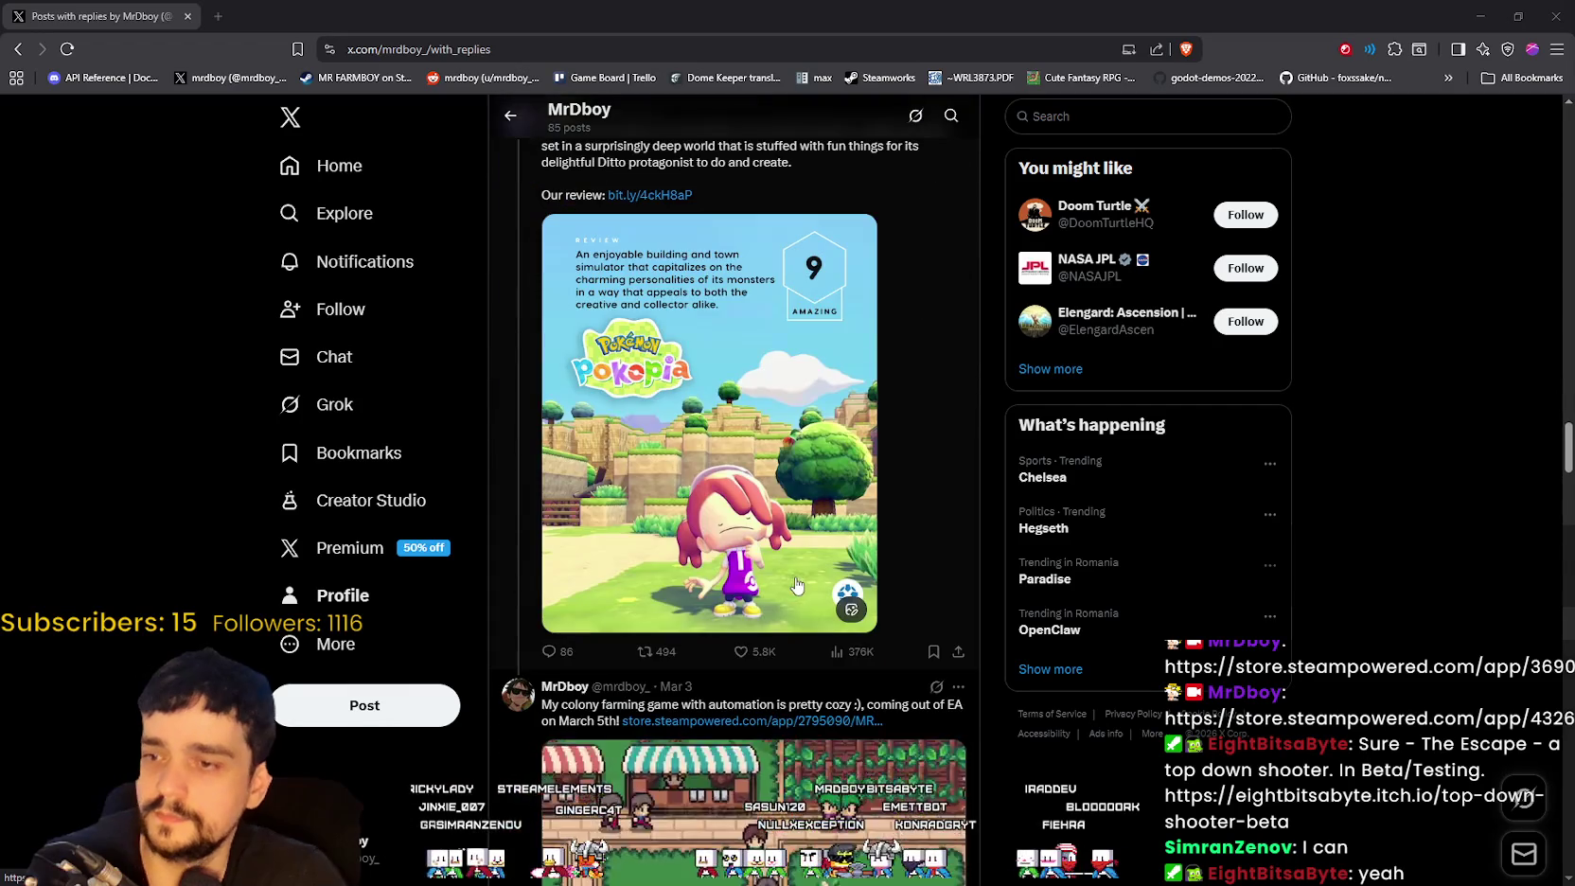
scroll(805, 604, "up", 1)
scroll(806, 604, "up", 6)
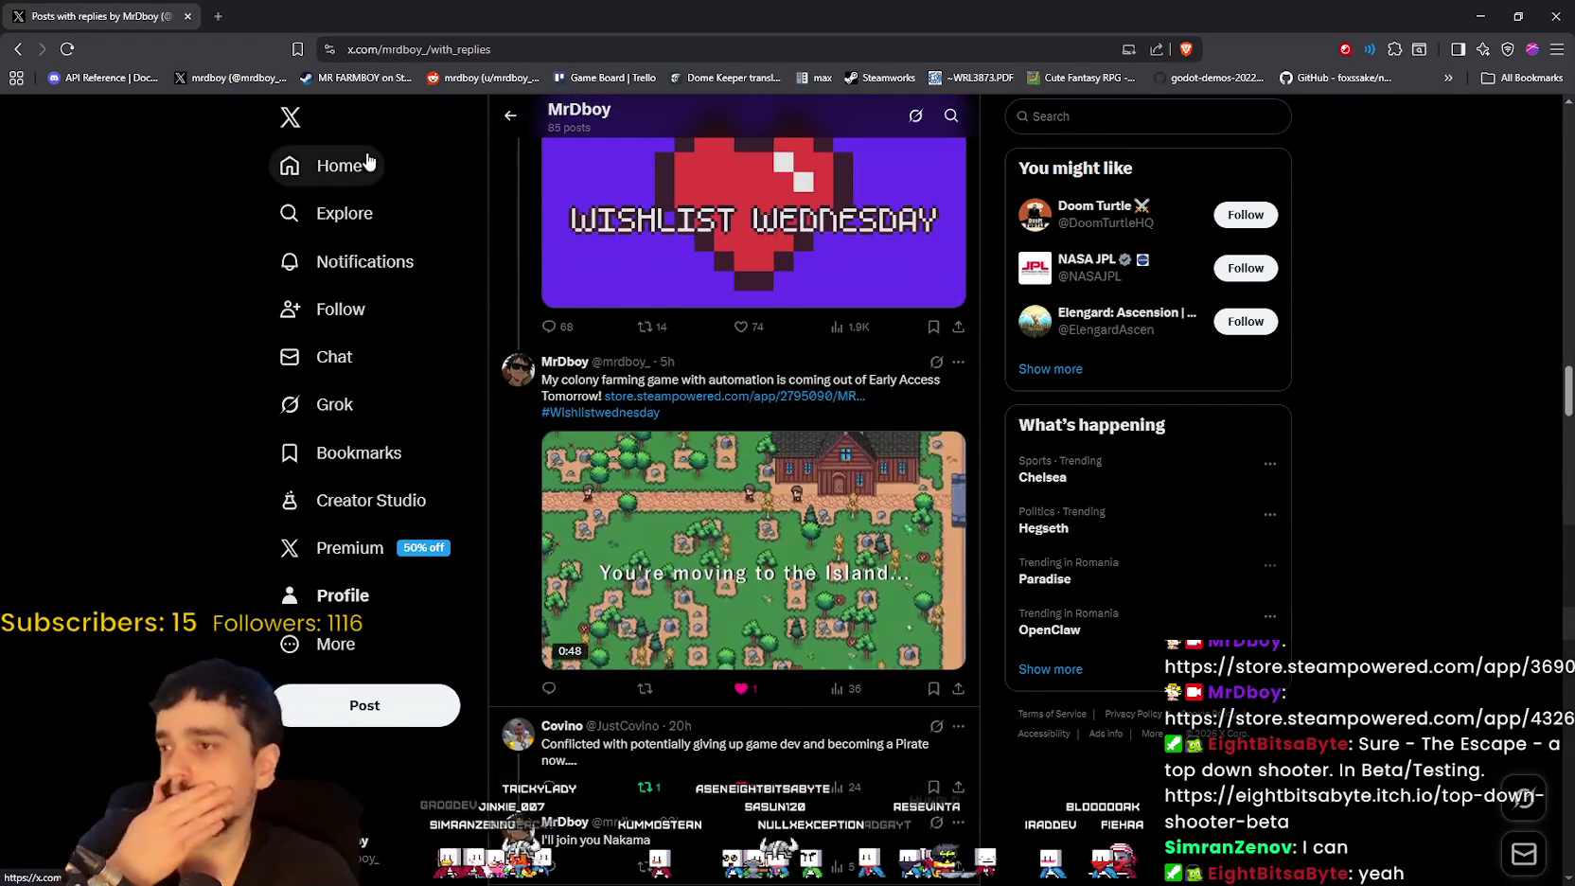
left_click(367, 163)
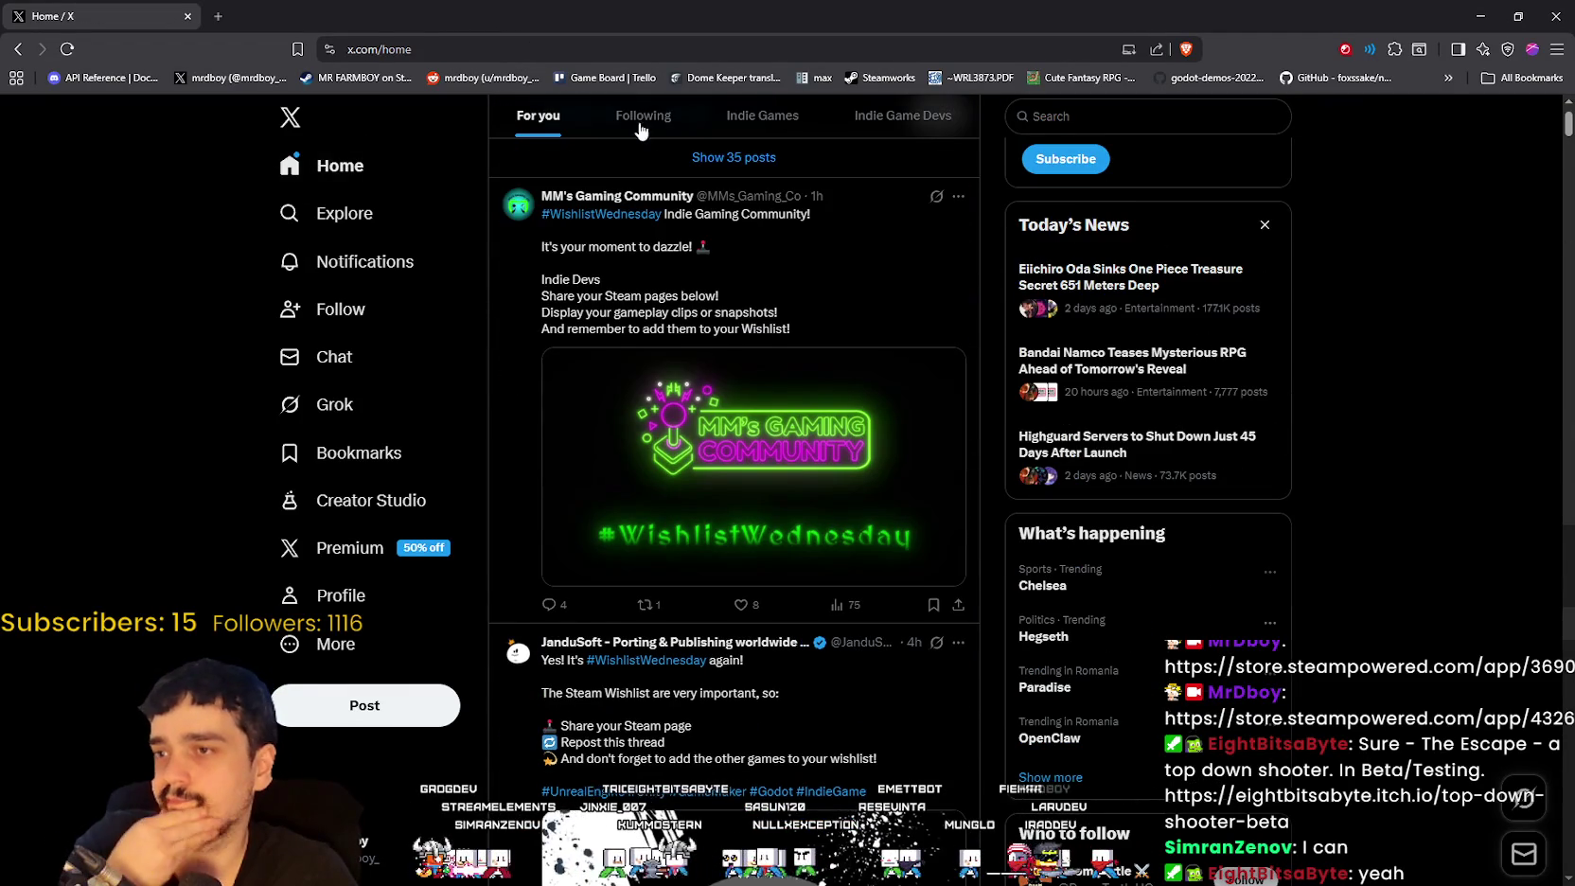
scroll(853, 381, "up", 2)
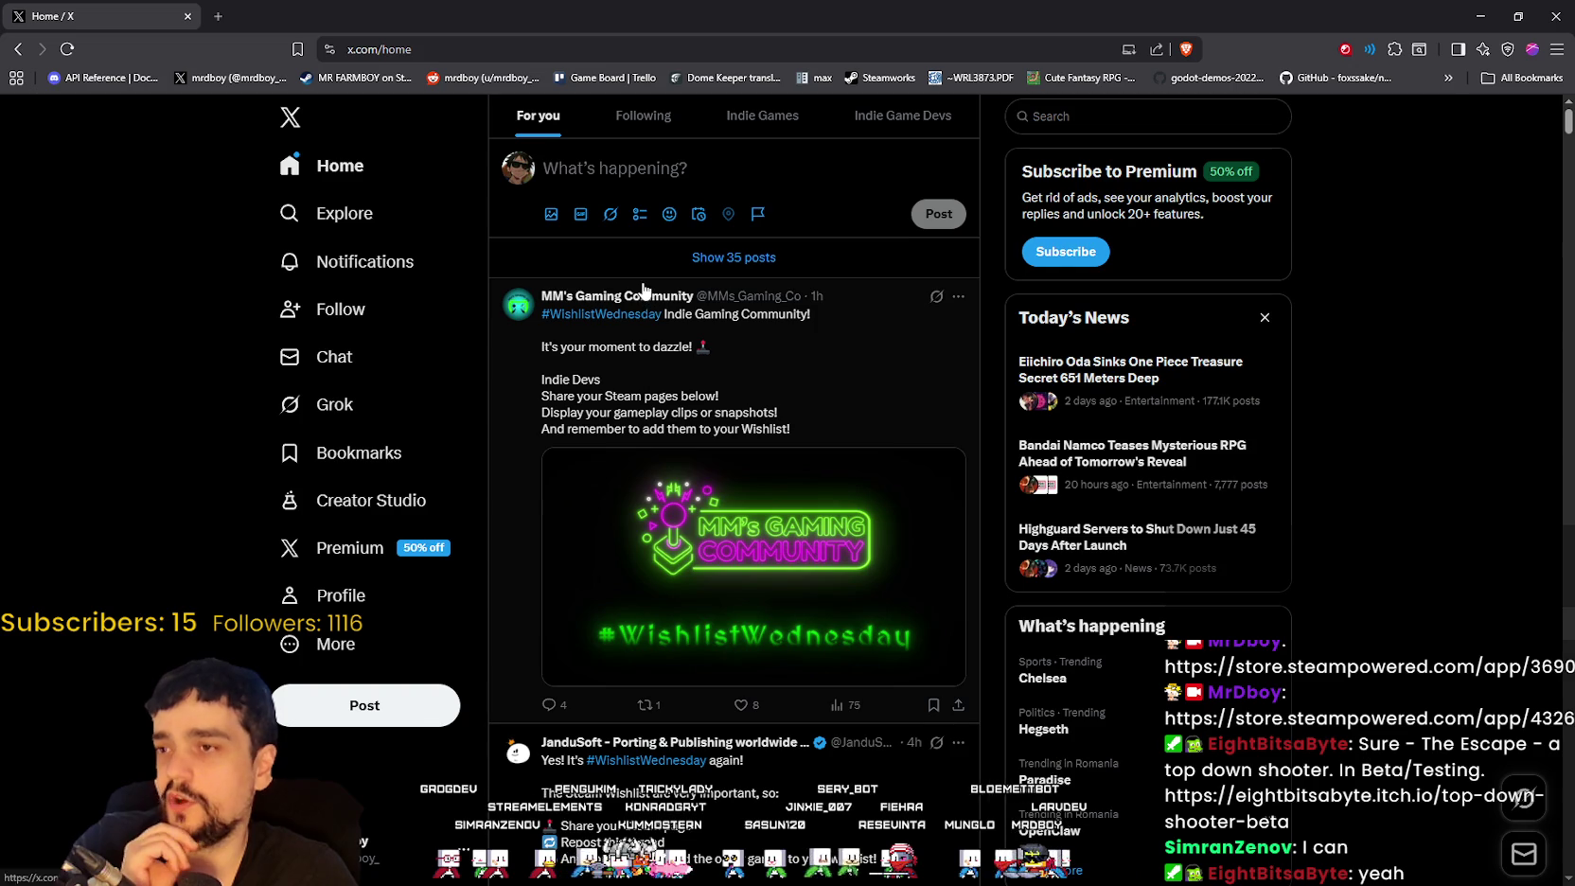
mouse_move(648, 302)
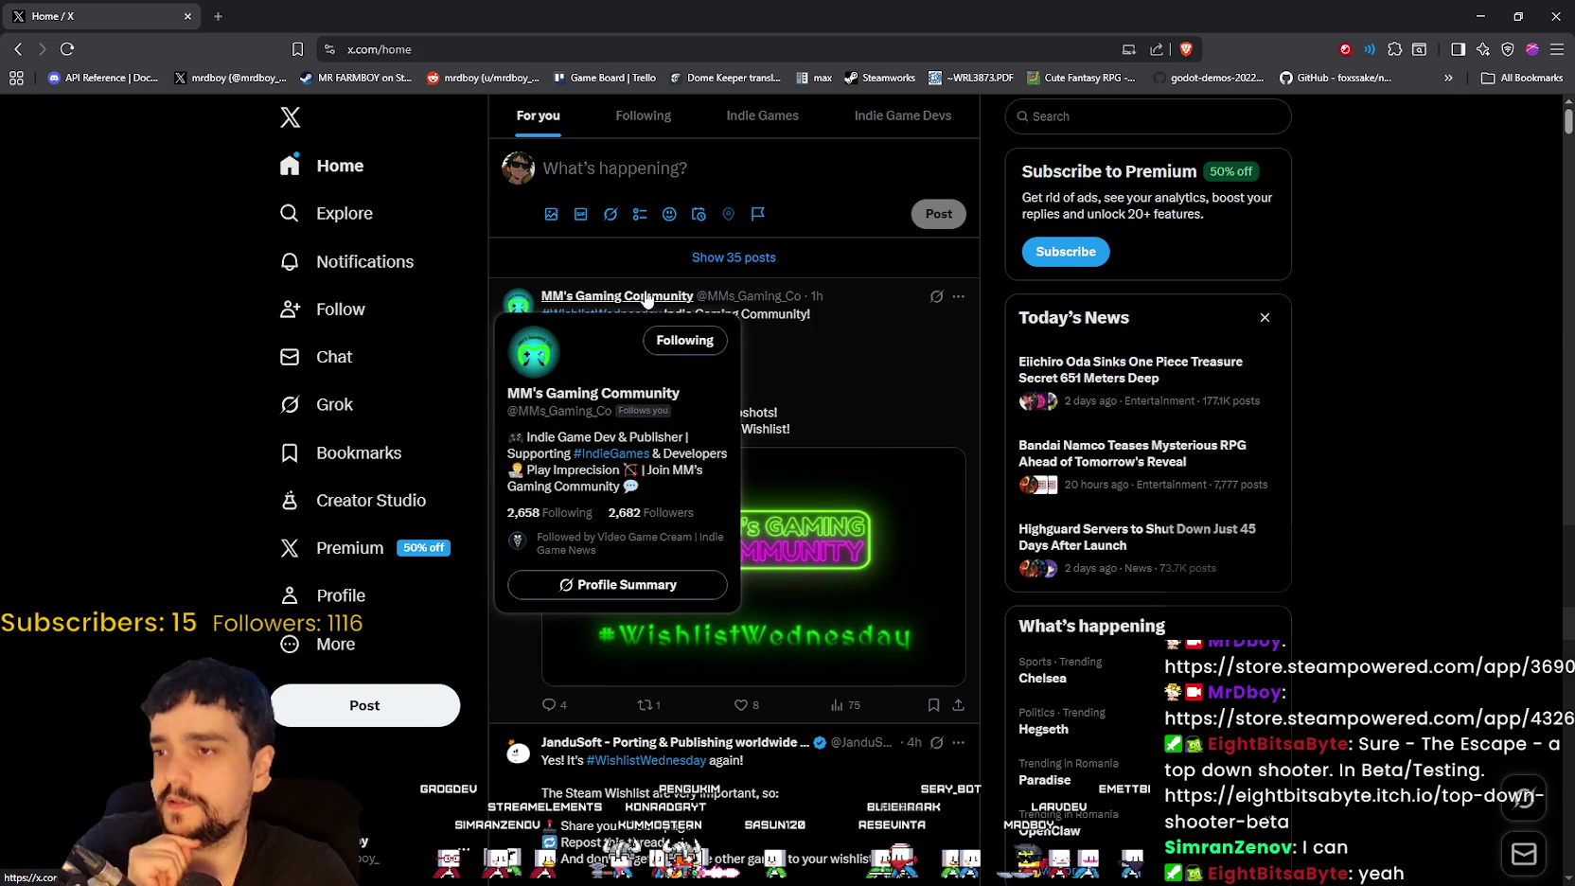
scroll(773, 529, "down", 2)
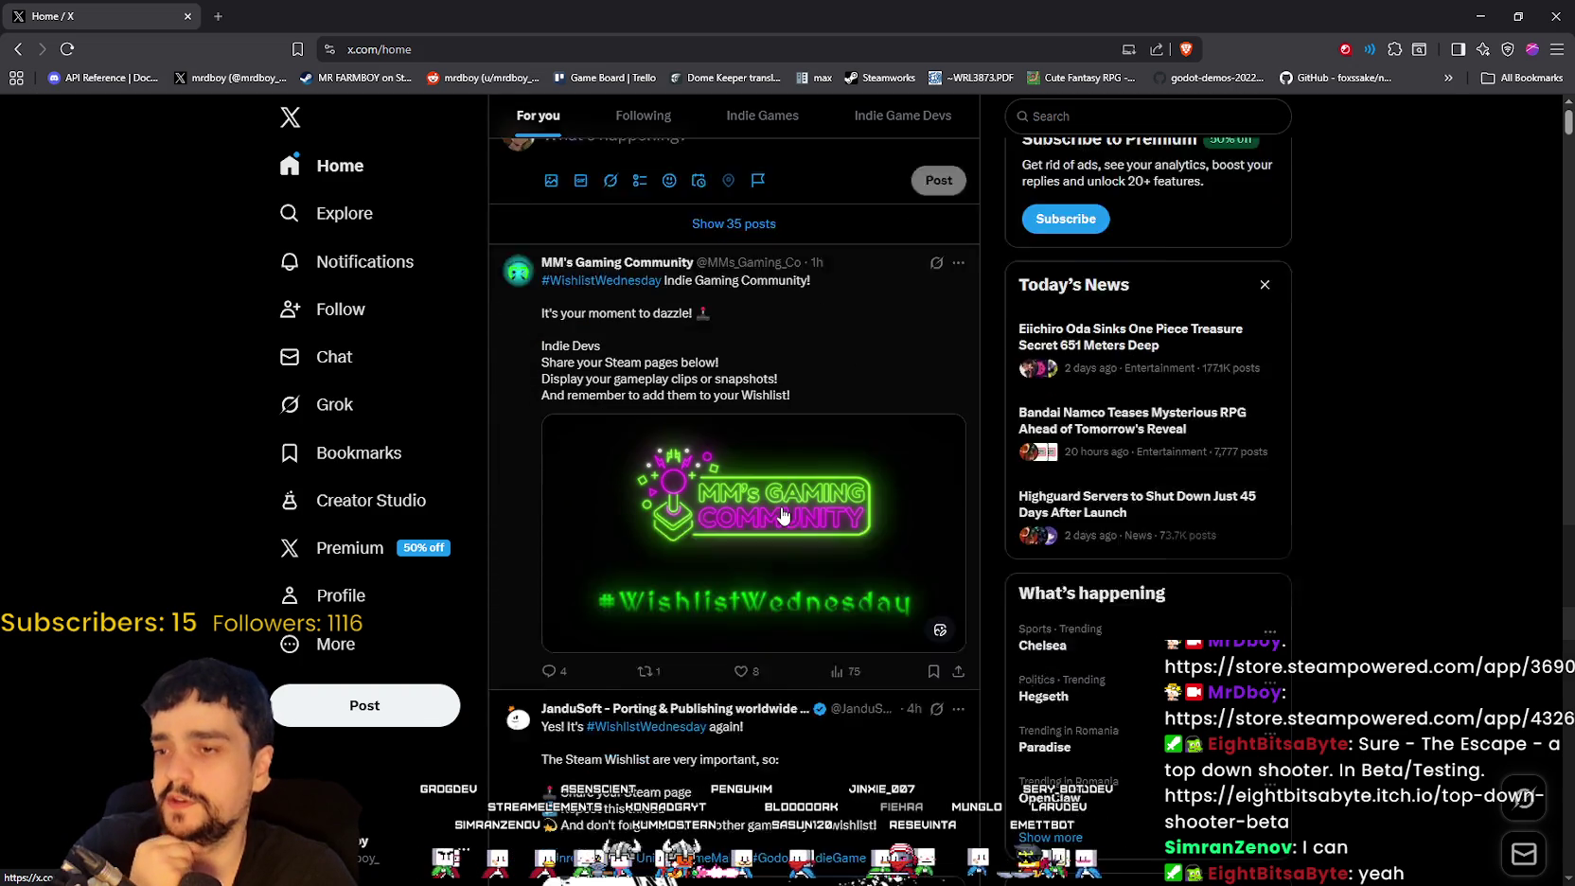
scroll(782, 504, "up", 2)
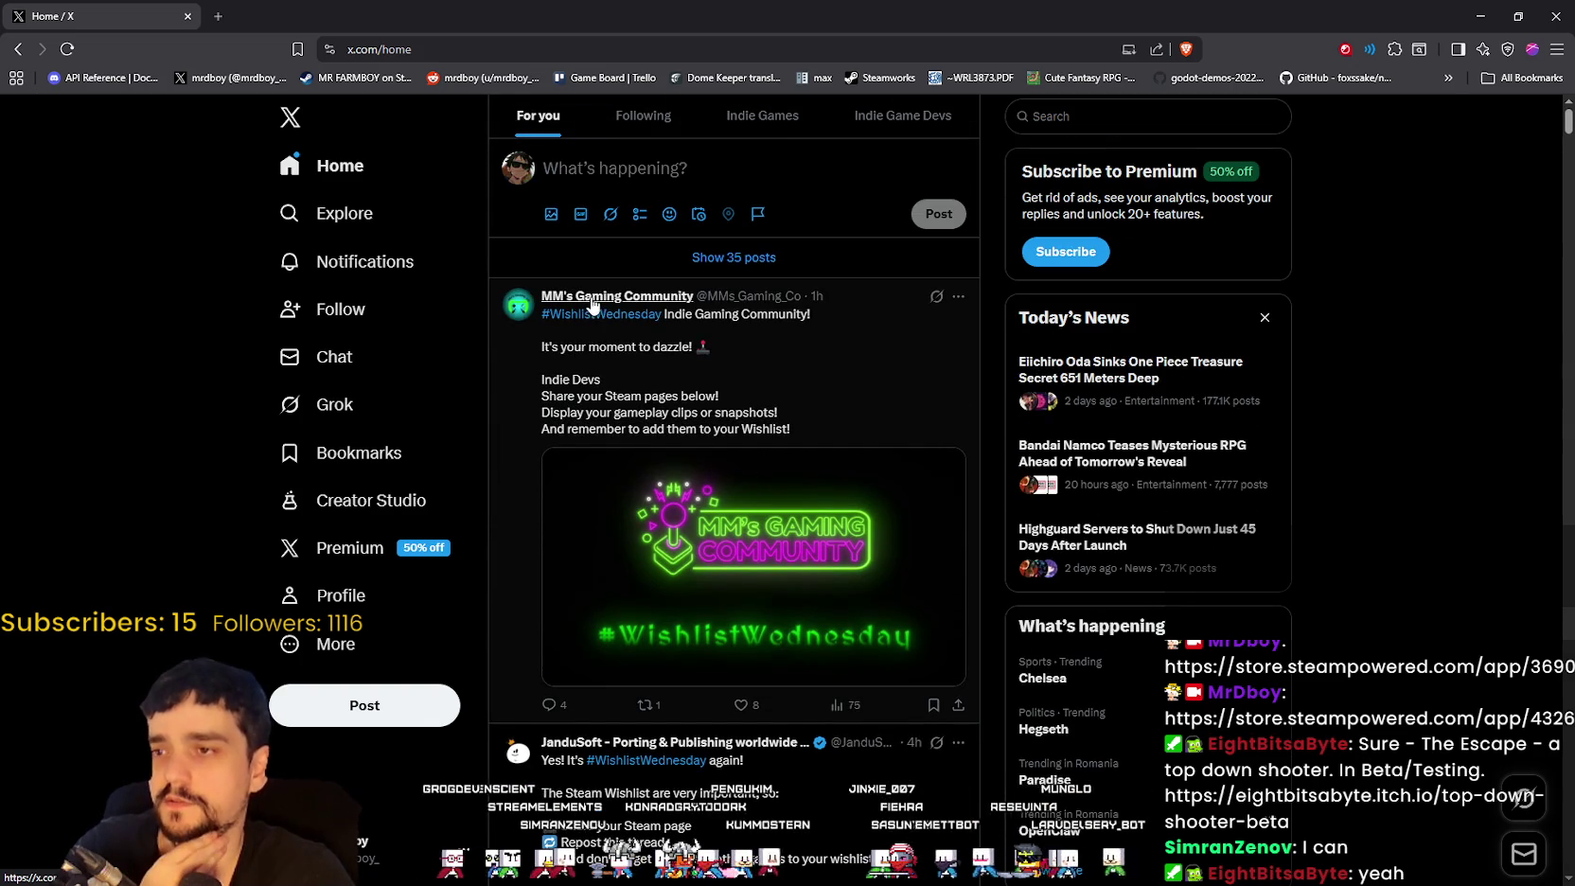
left_click(593, 301)
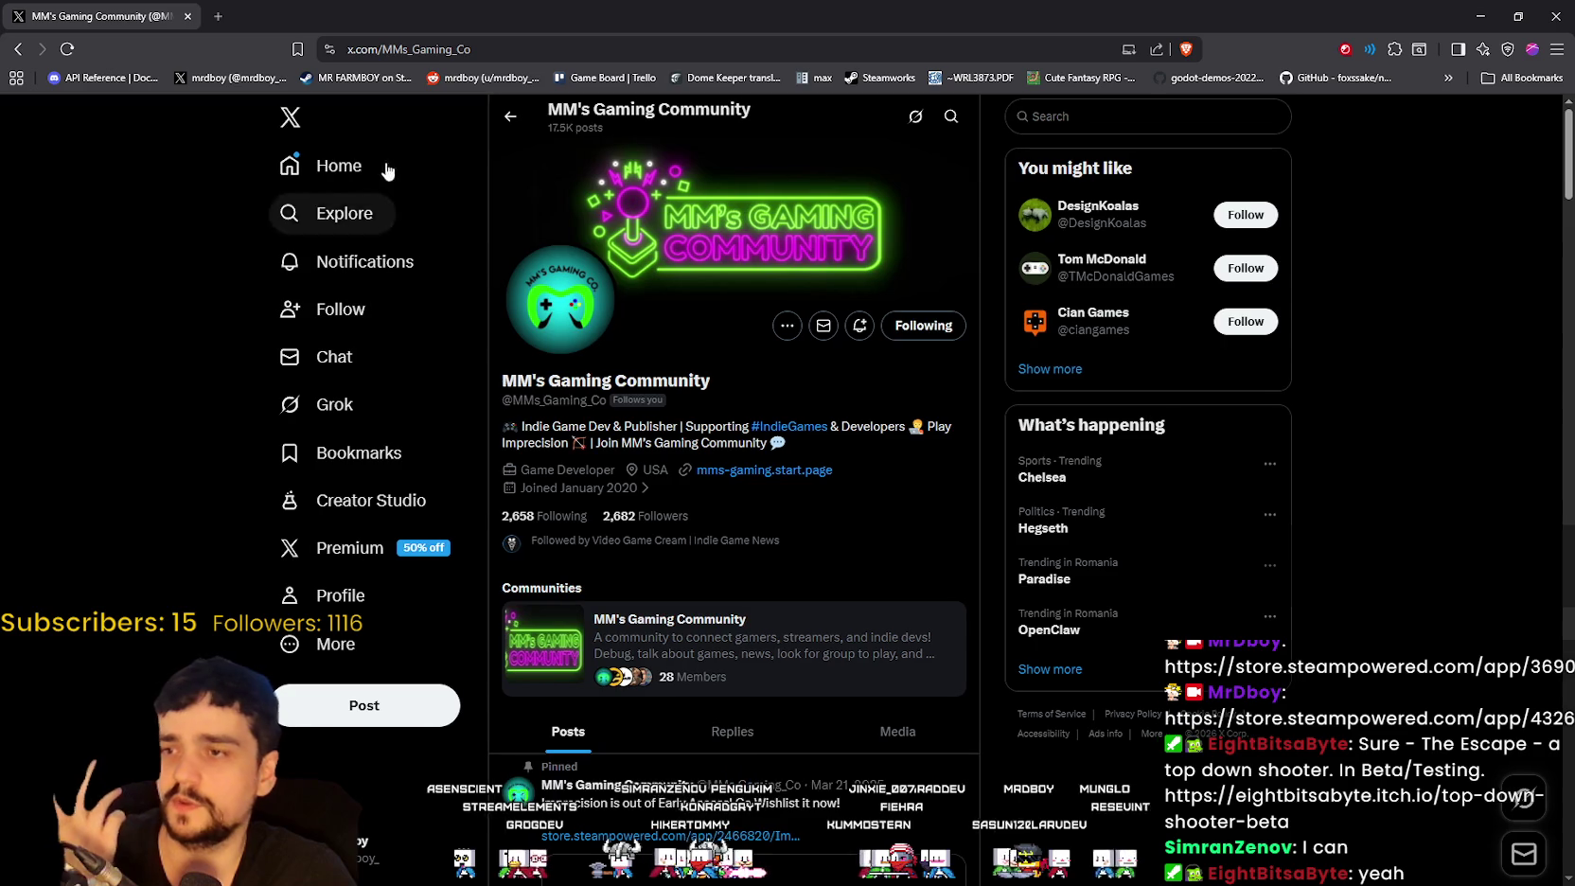
left_click(346, 176)
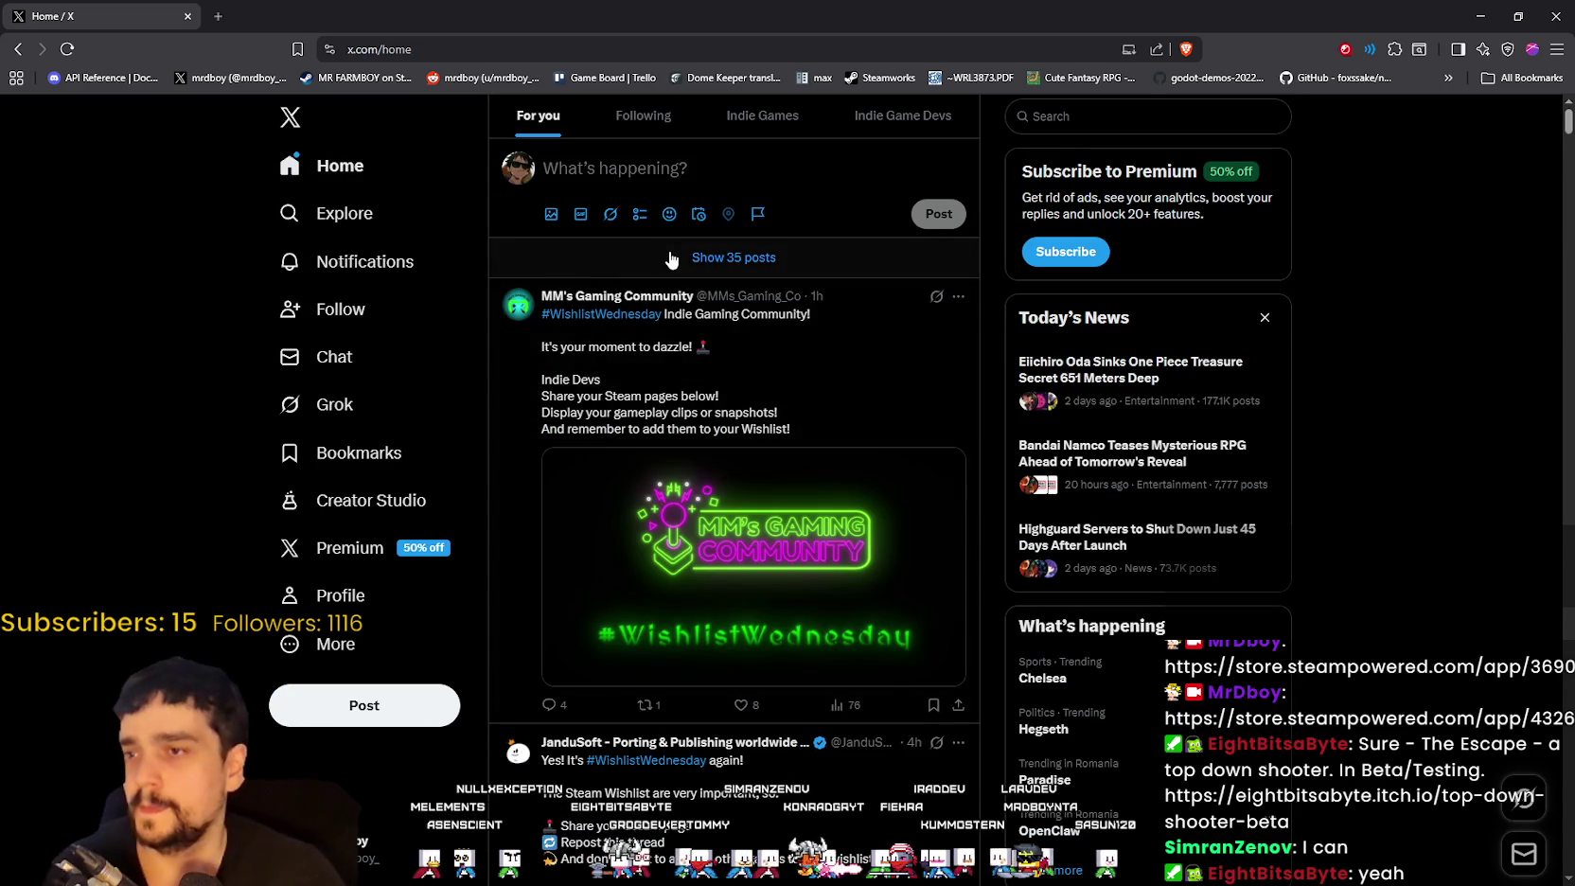
left_click(670, 260)
scroll(882, 410, "down", 3)
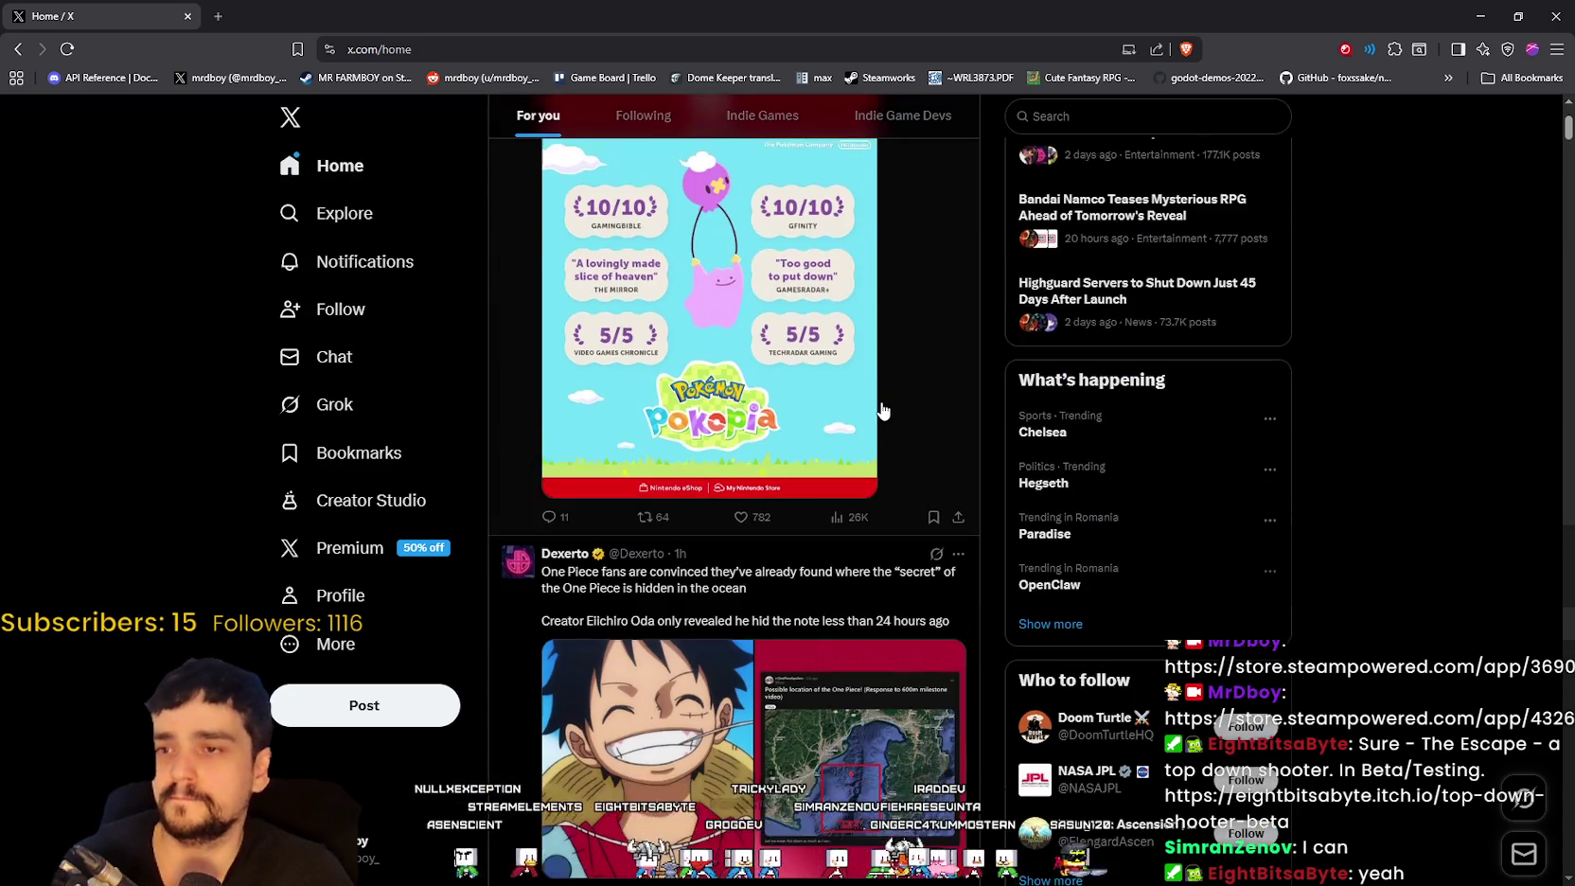
Step: Expand the Thomas Brush Wishlist Wednesday post, then play the Sushi Ben trailer full screen
scroll(882, 410, "down", 3)
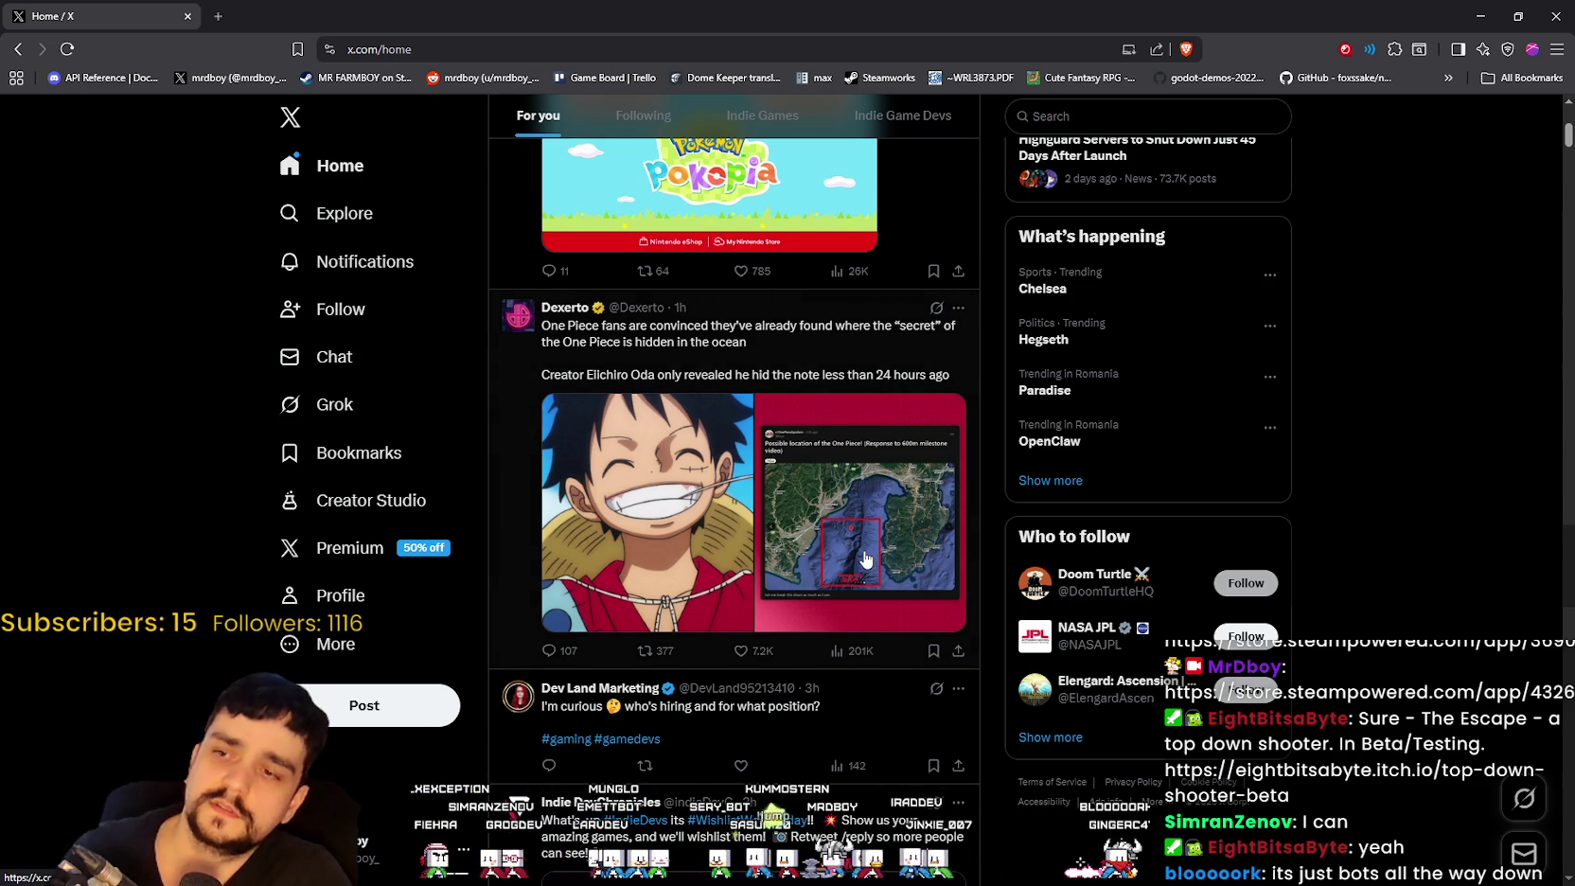
scroll(867, 537, "down", 3)
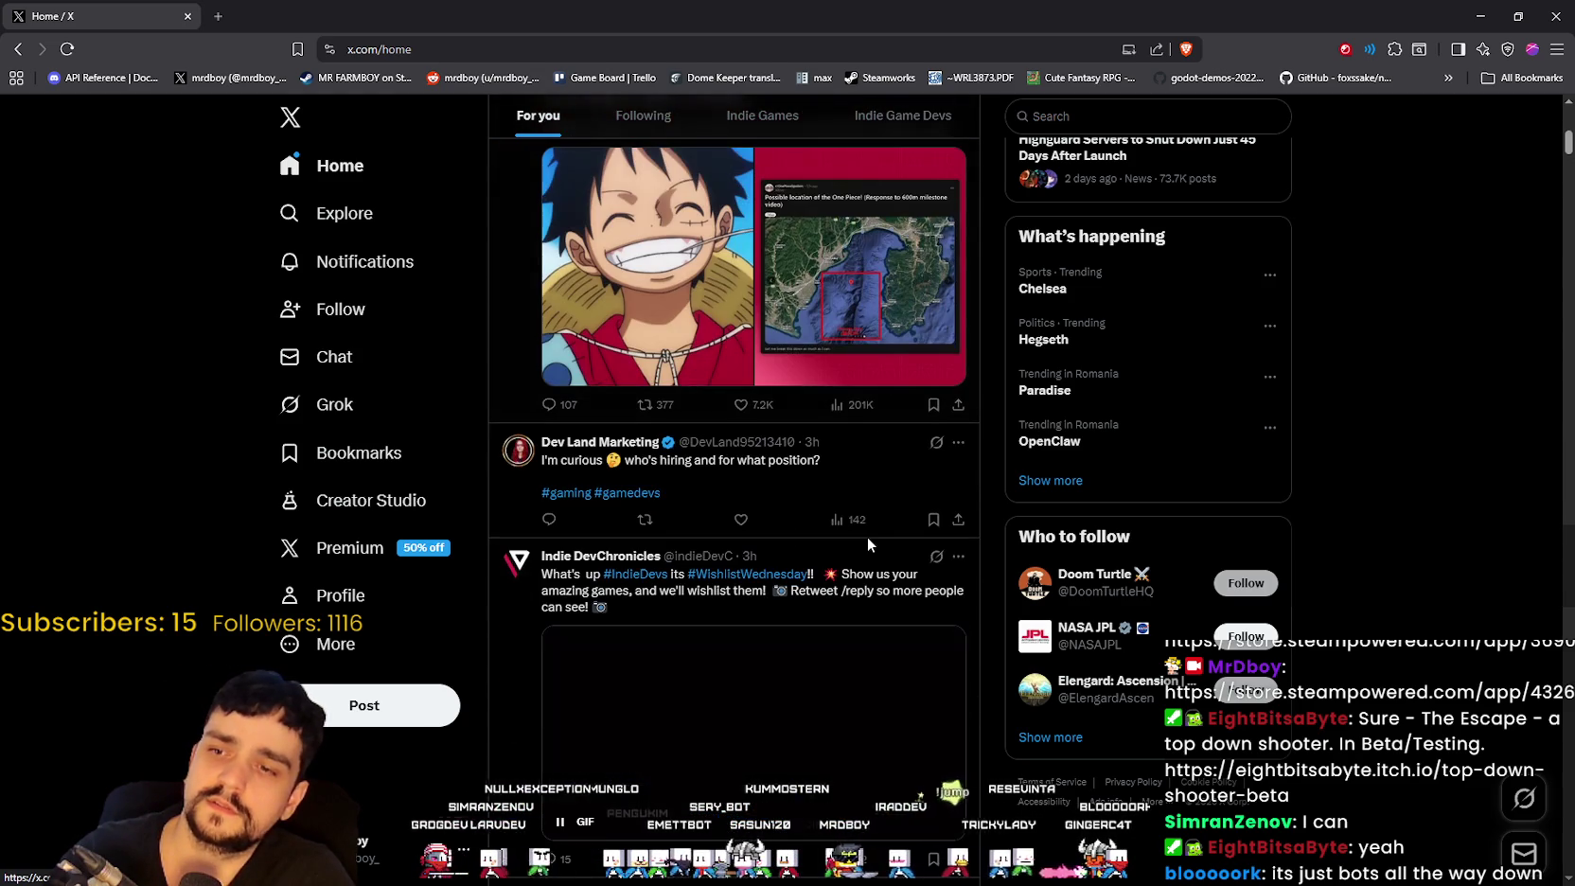
scroll(867, 530, "up", 4)
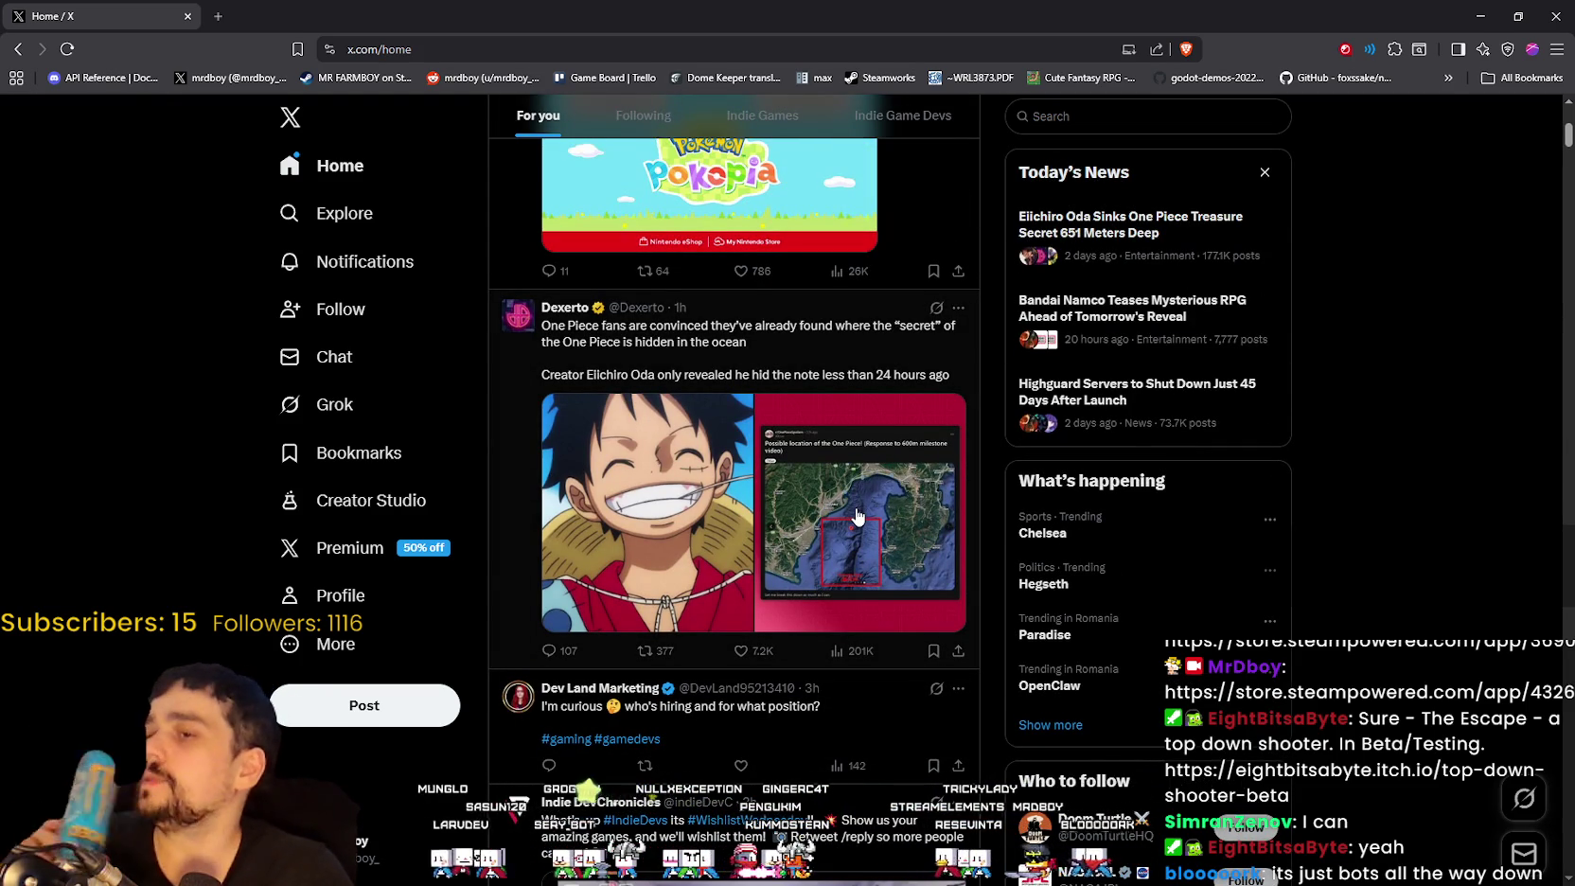
scroll(855, 520, "down", 3)
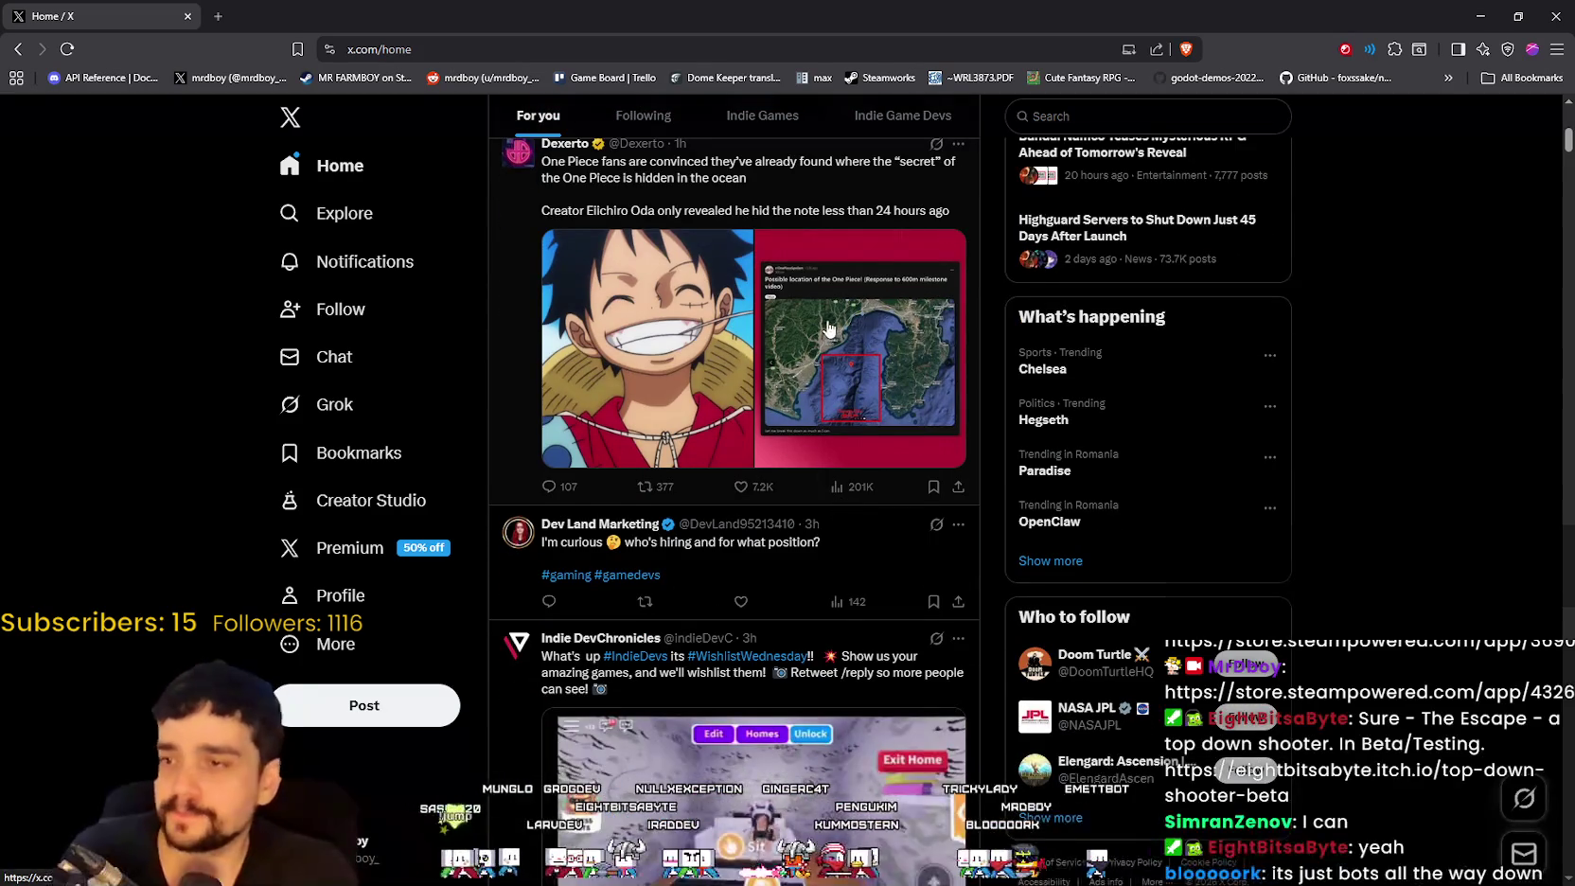
scroll(828, 531, "down", 3)
scroll(843, 591, "down", 3)
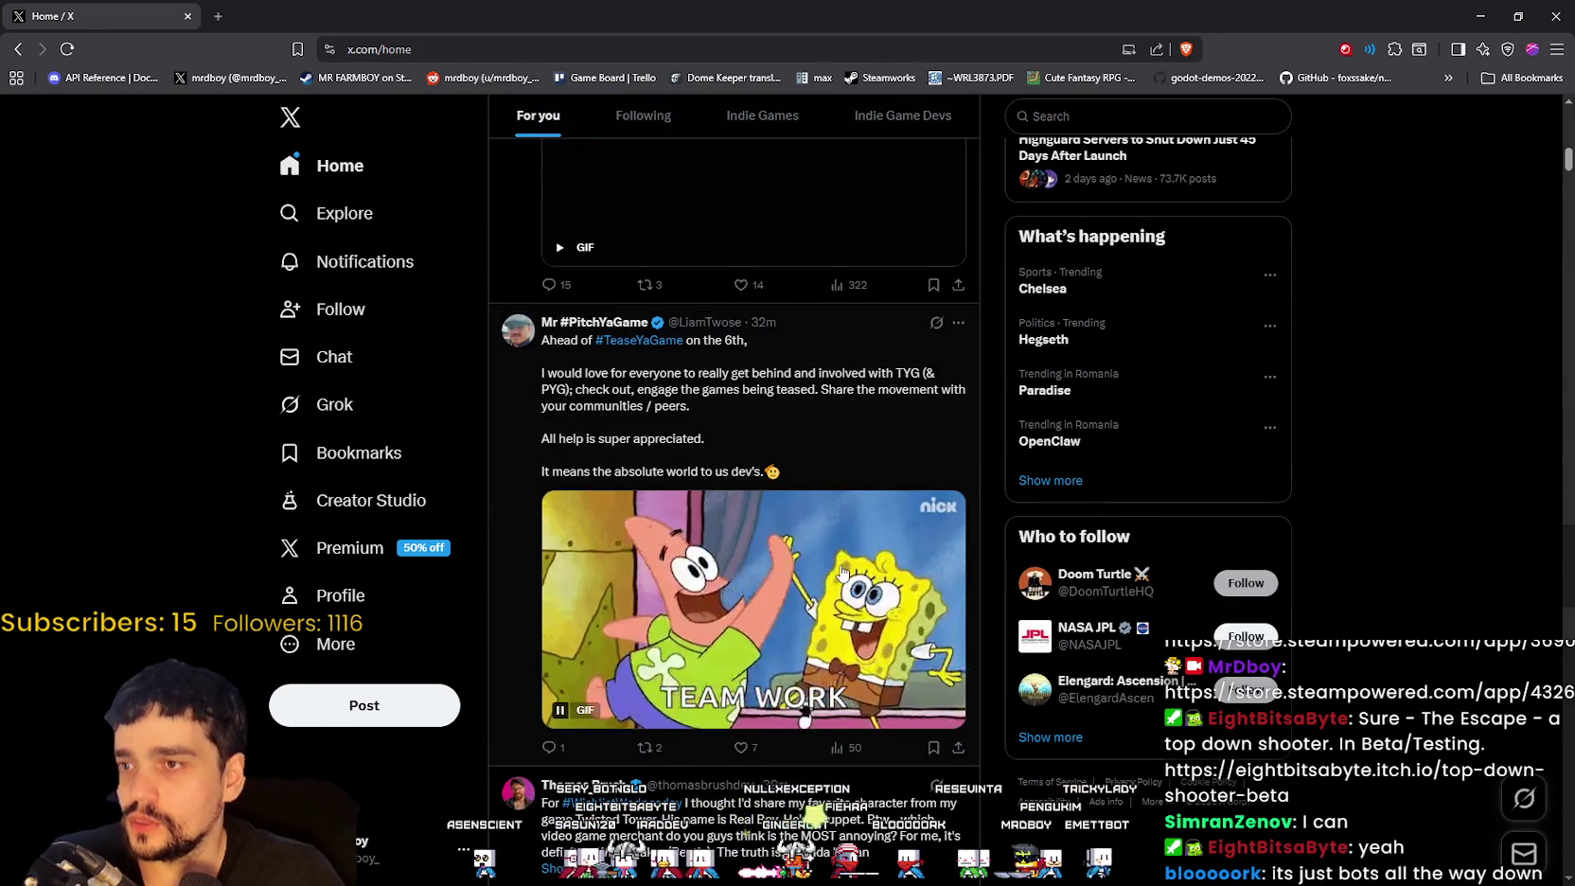
scroll(843, 577, "down", 3)
scroll(841, 573, "down", 4)
scroll(828, 558, "up", 3)
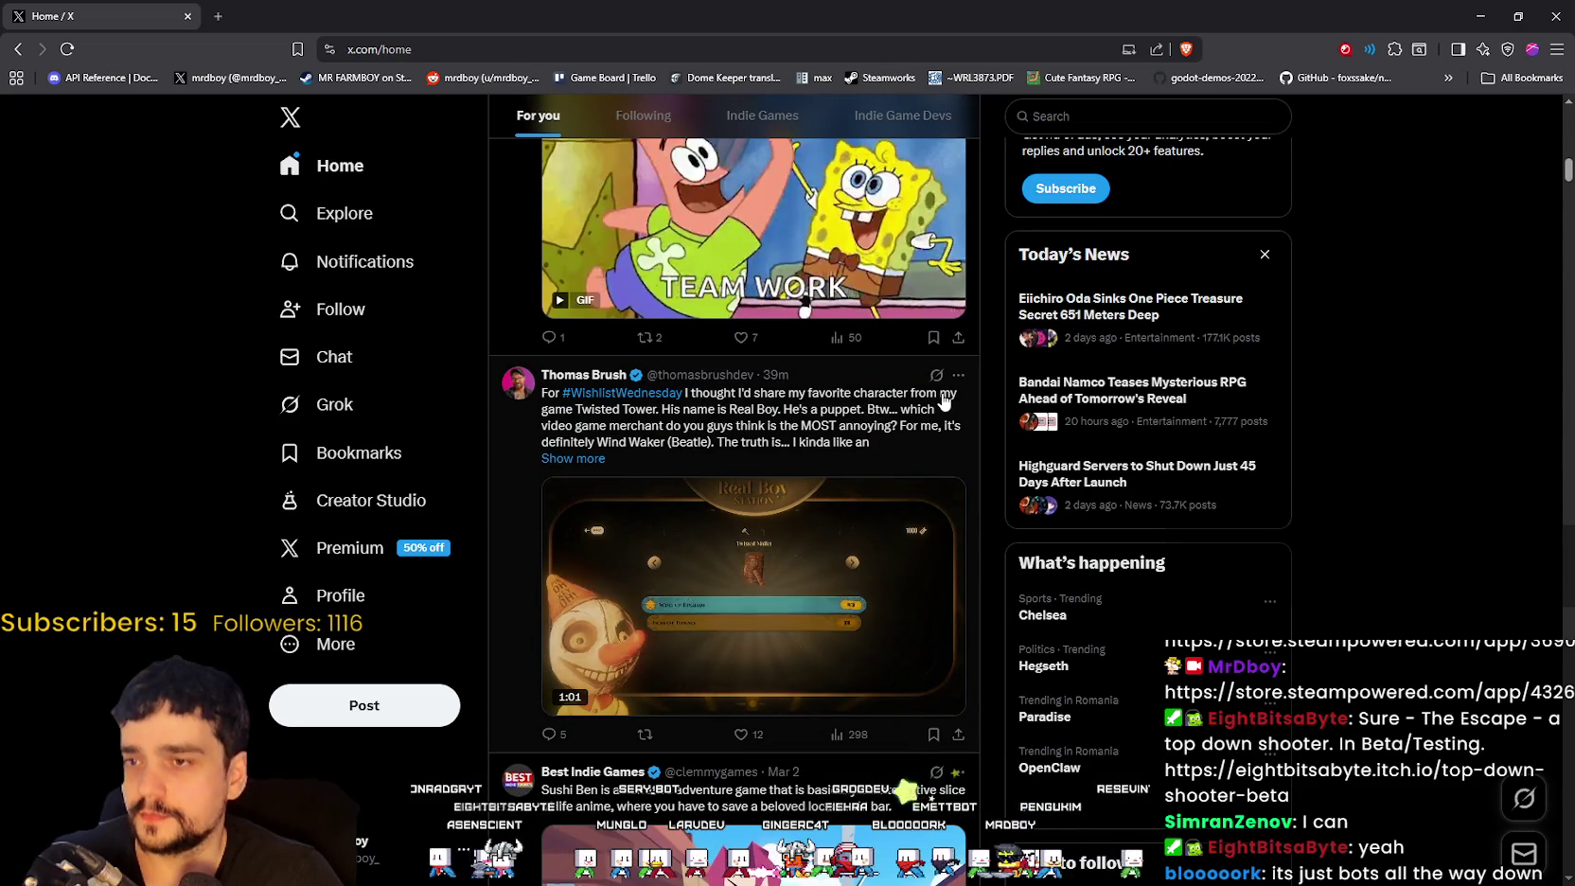
left_click(571, 459)
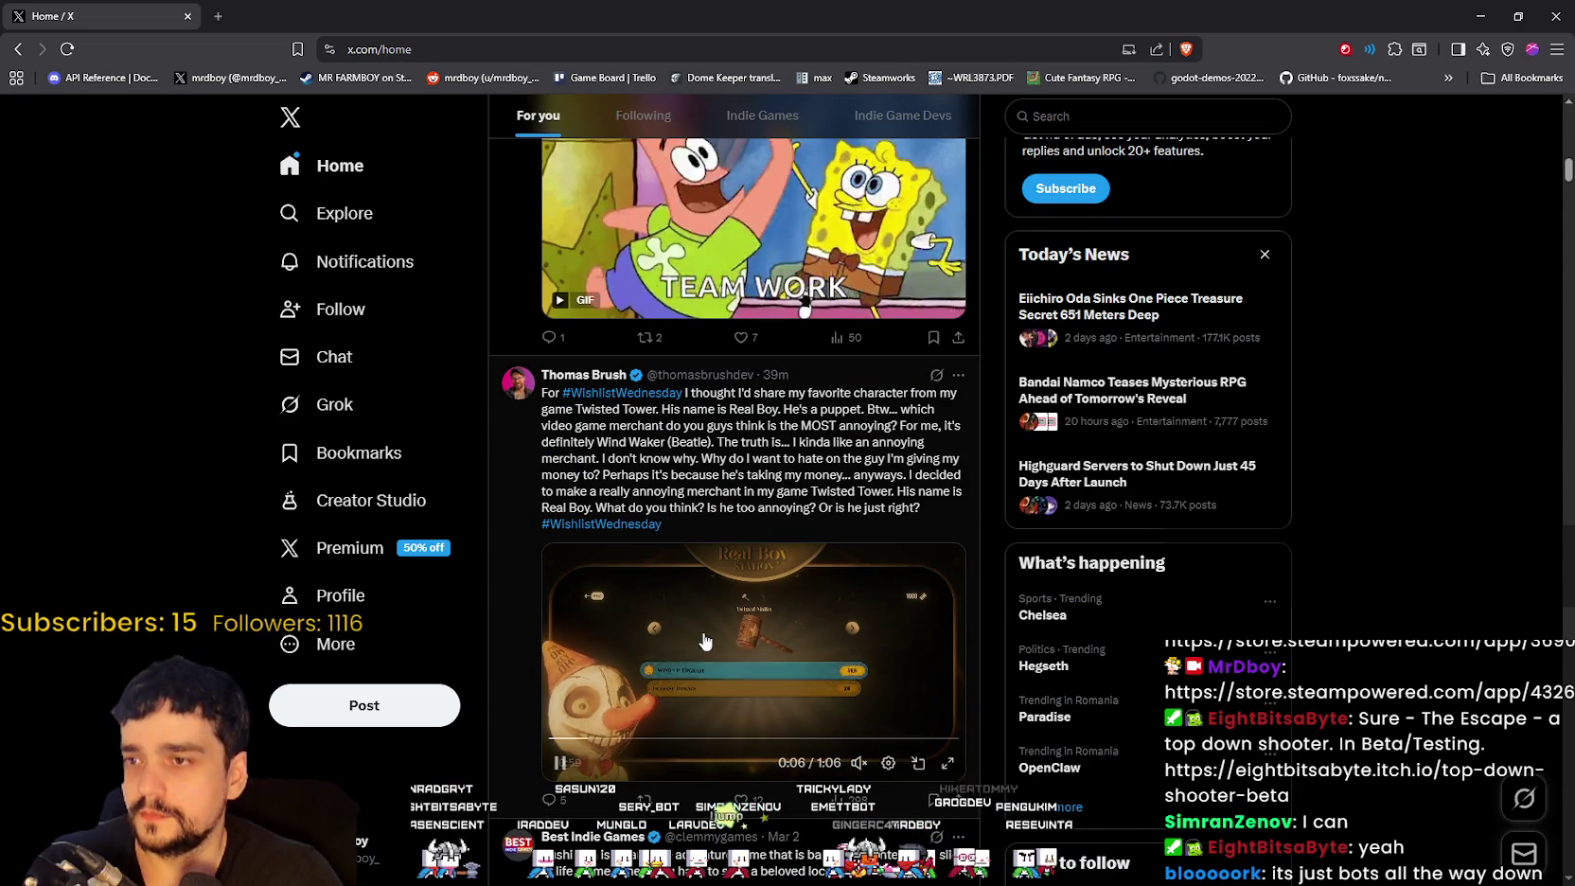
scroll(749, 650, "down", 7)
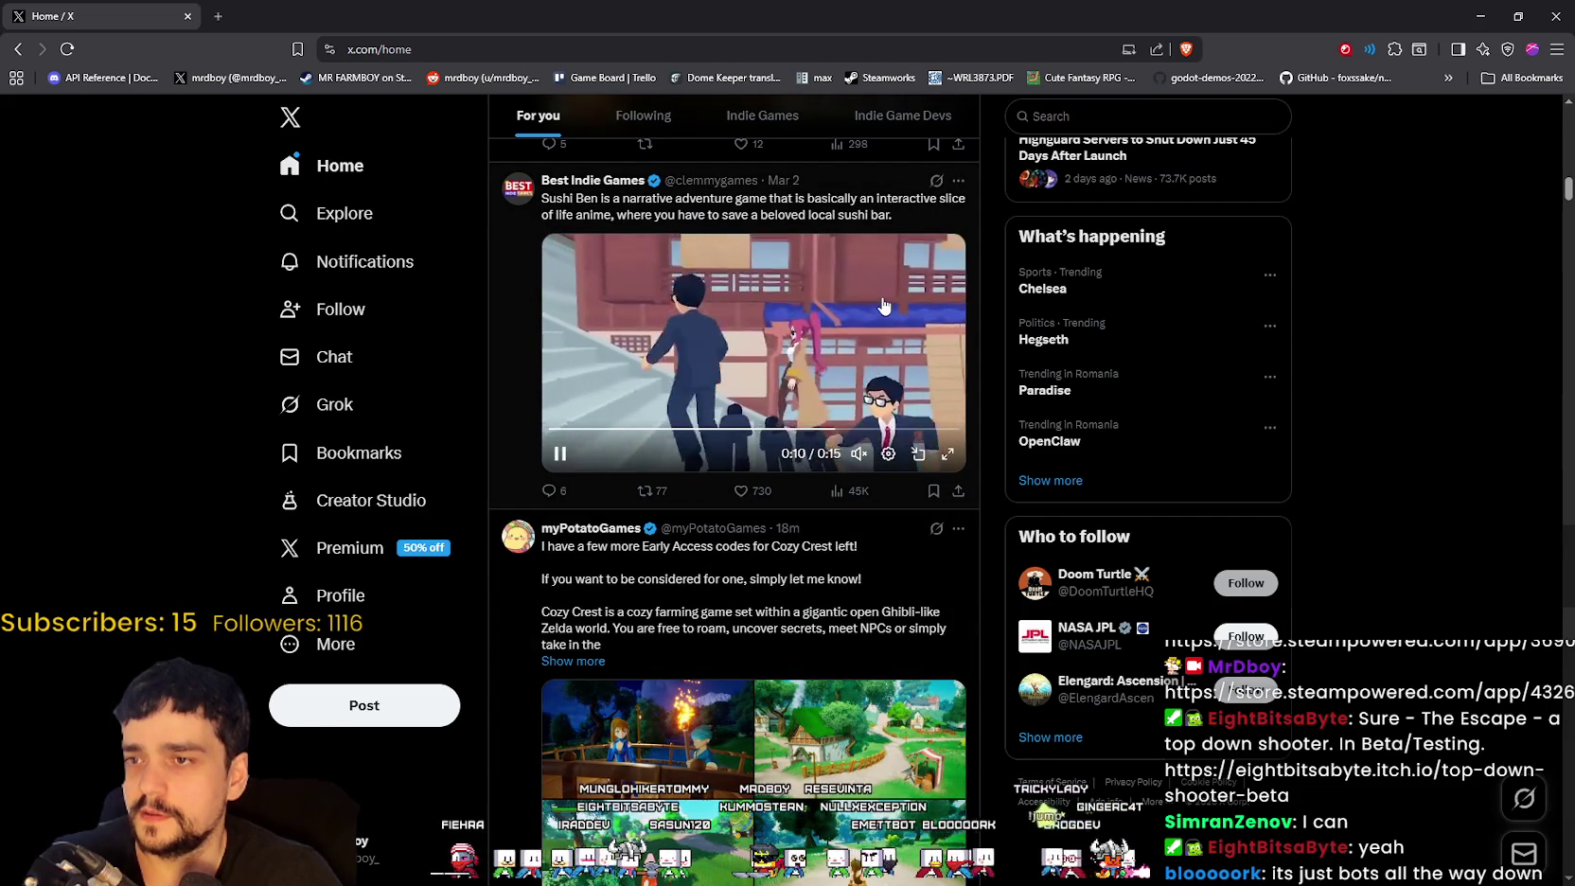
left_click(948, 455)
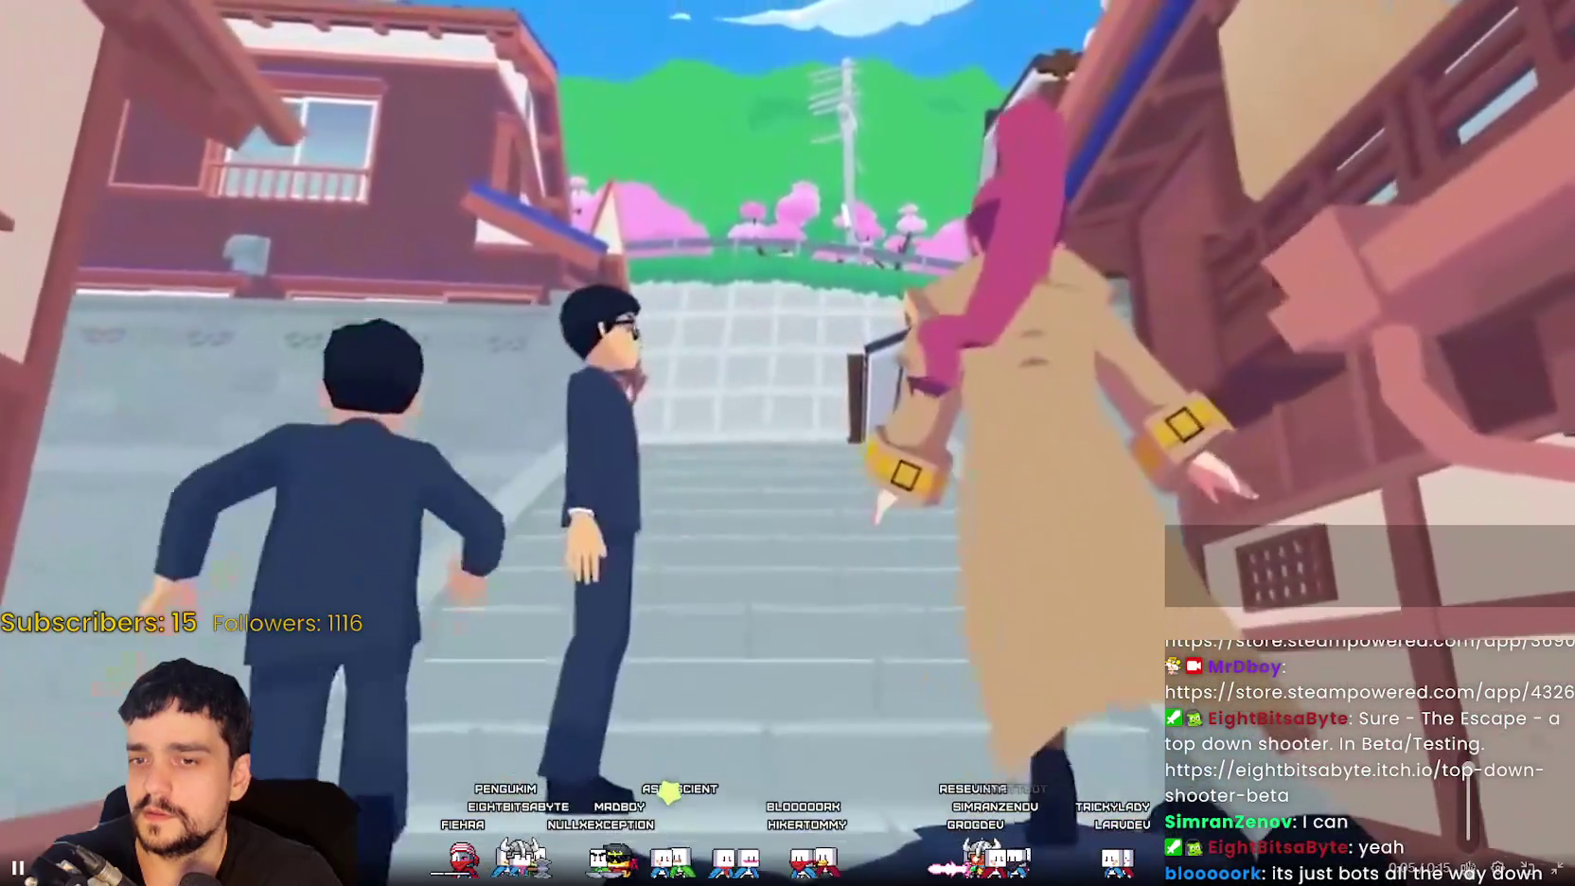
mouse_move(1467, 794)
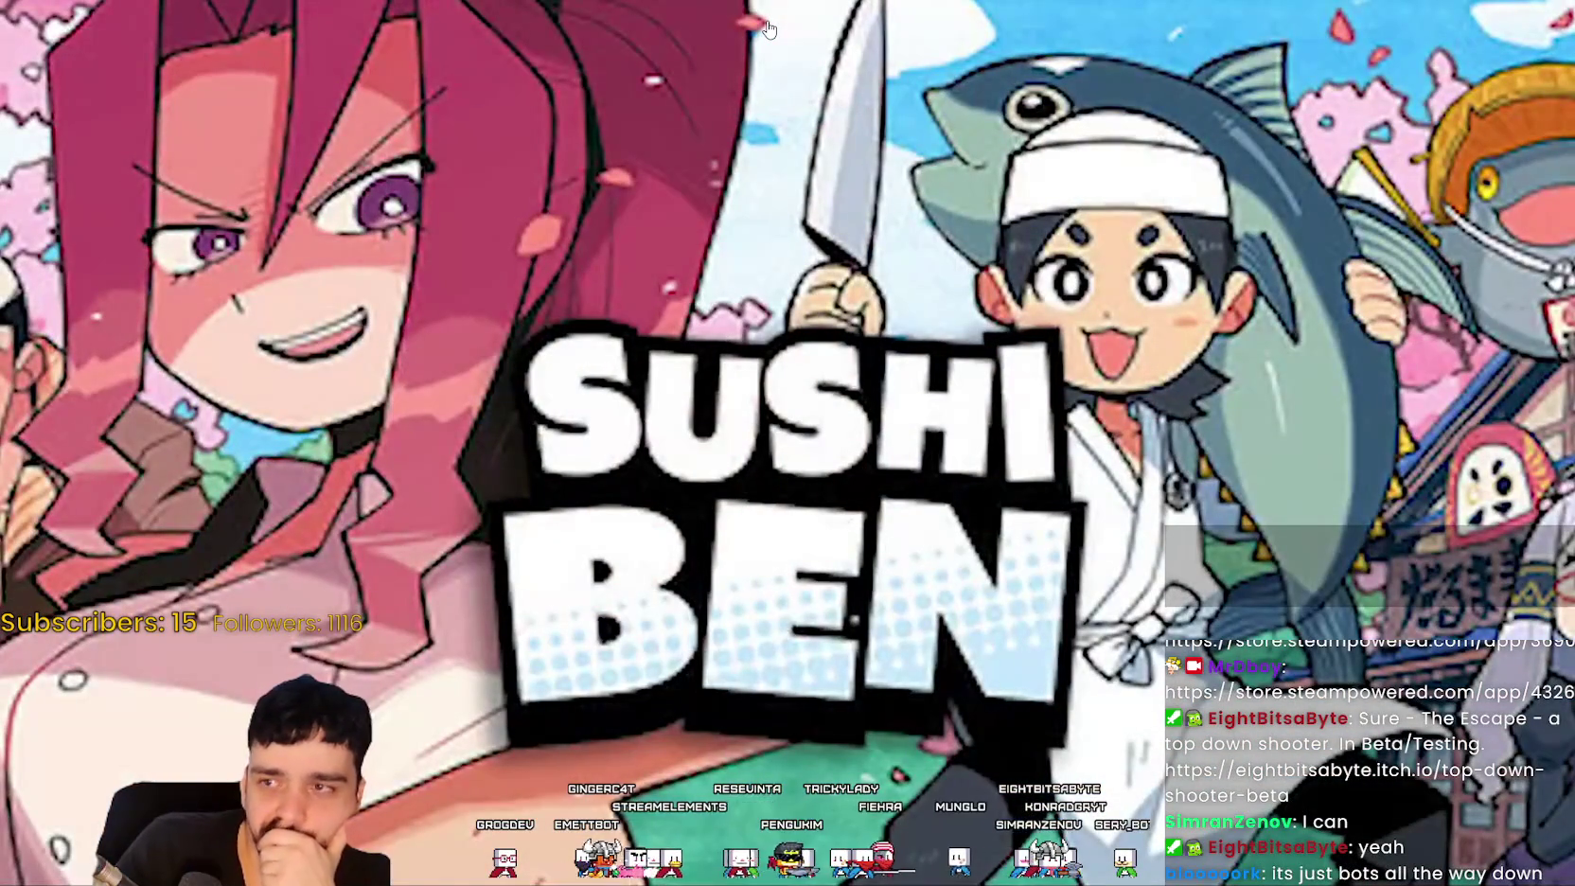
key("Escape")
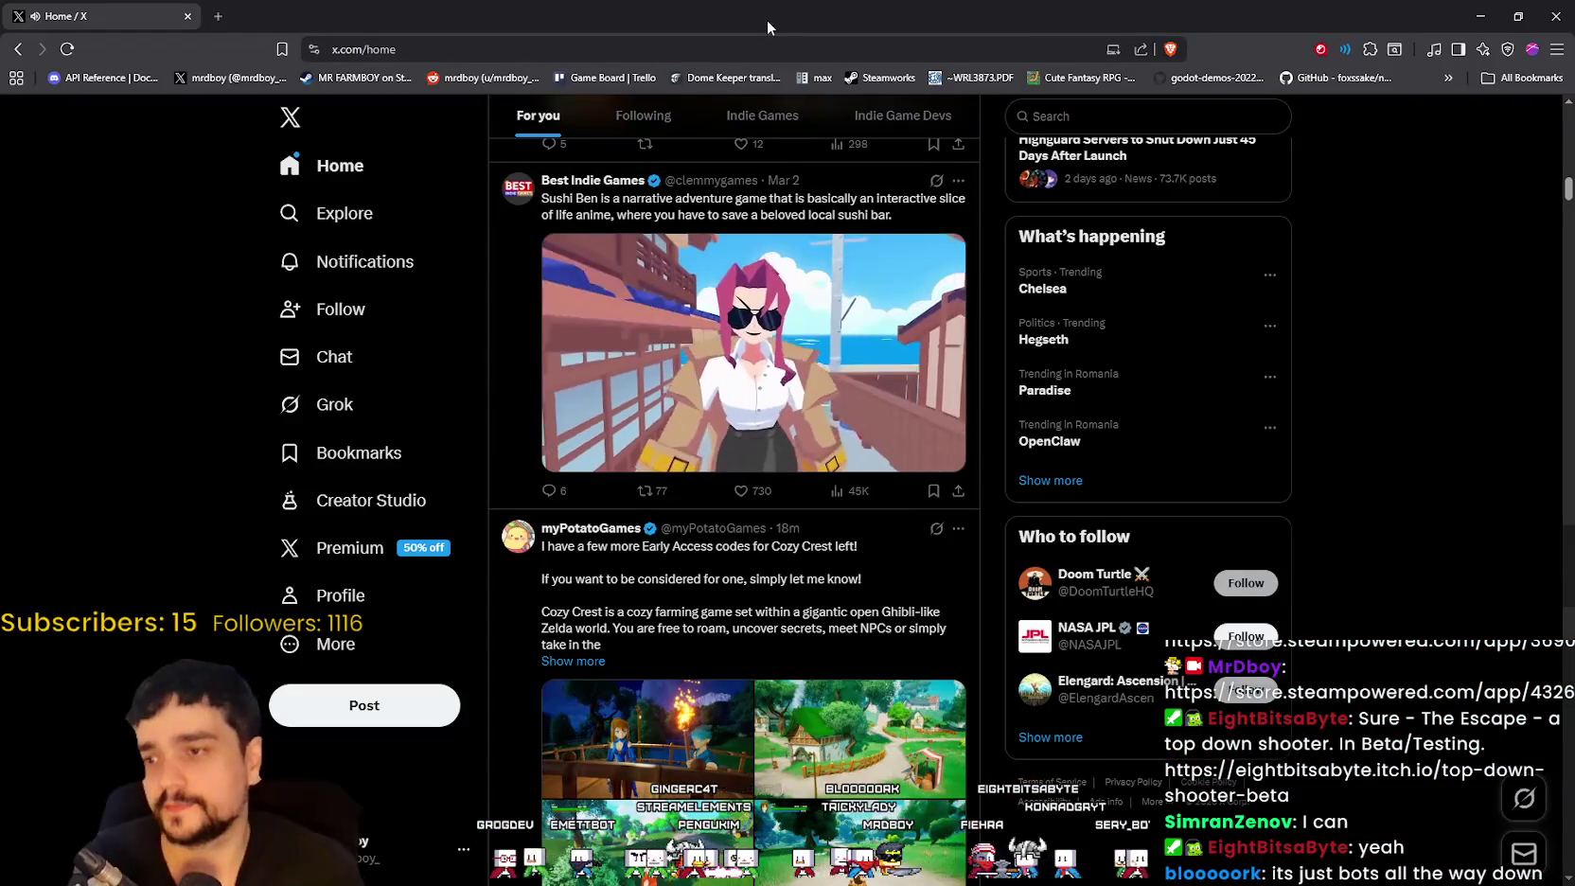
Step: Browse down through the indie game posts in the X Home feed
scroll(770, 397, "down", 4)
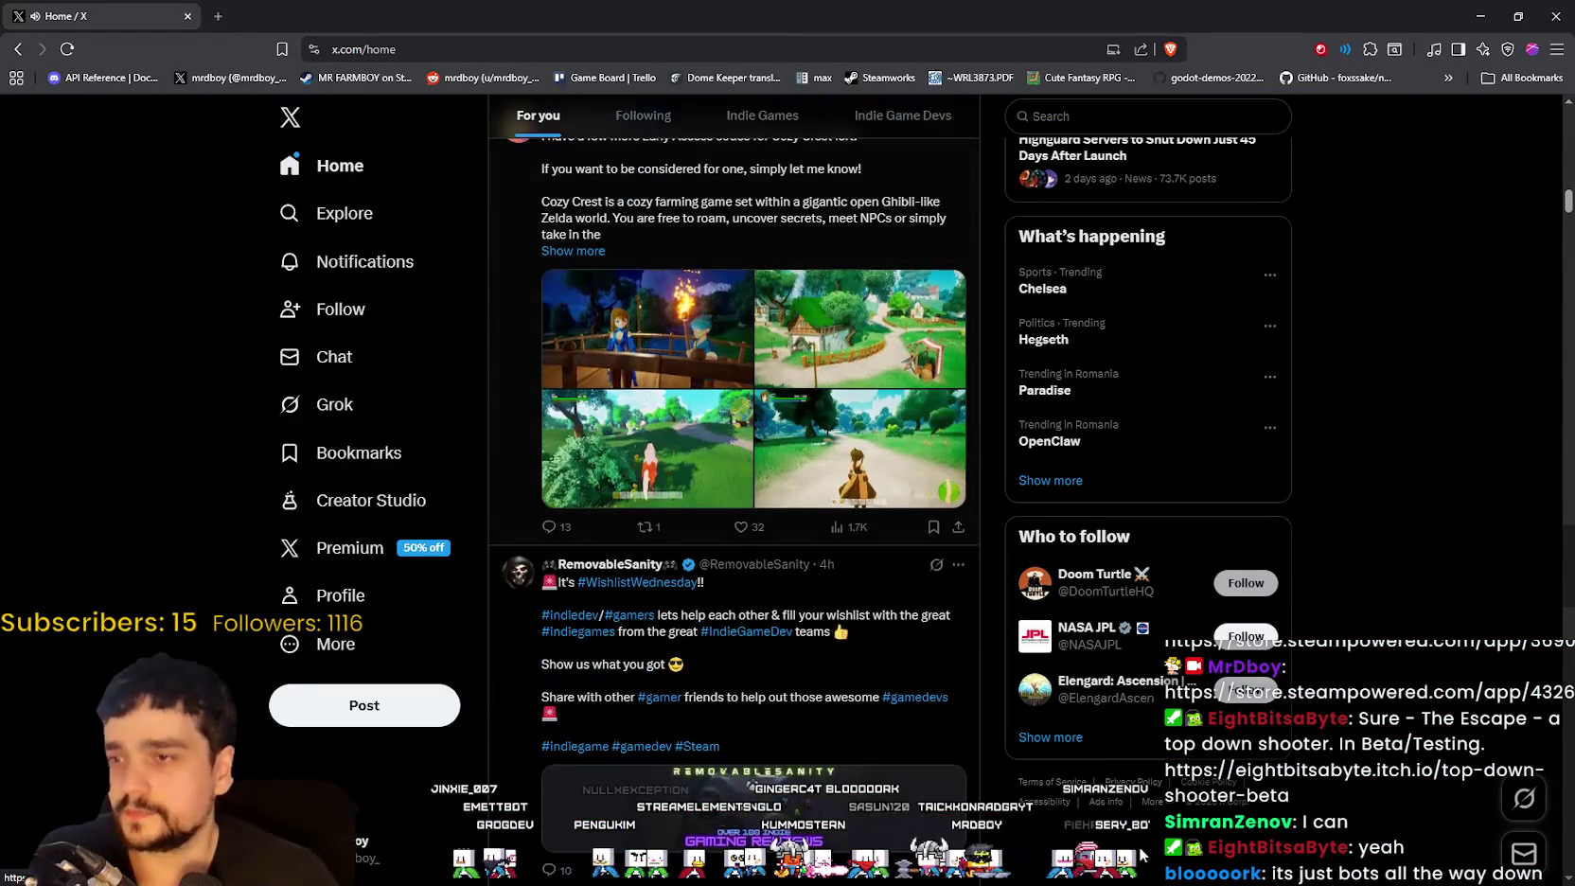
scroll(620, 593, "up", 2)
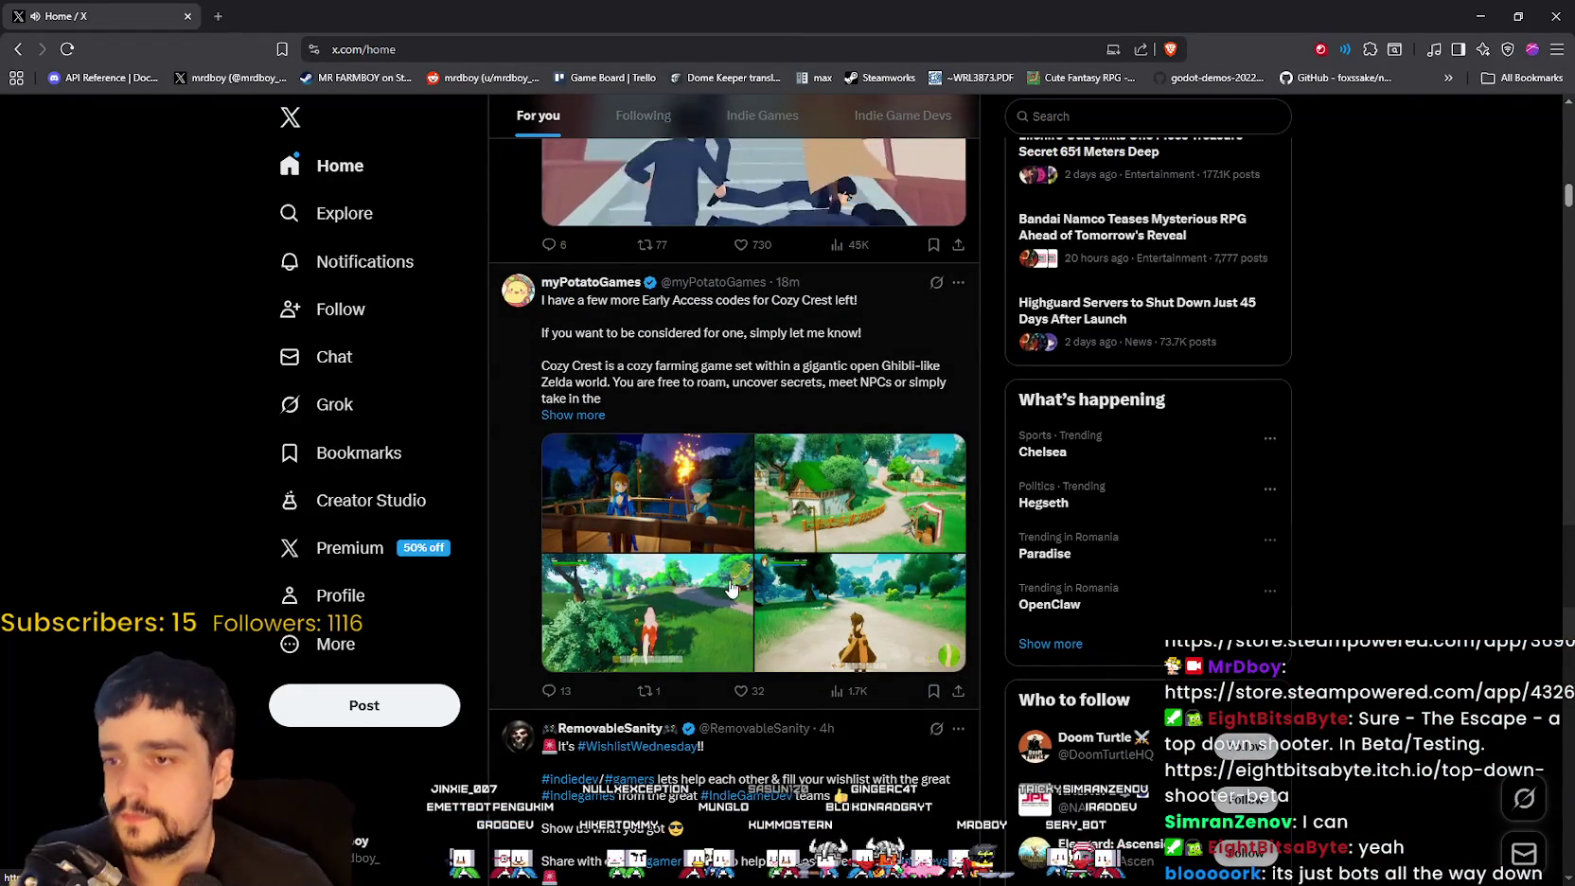
scroll(736, 593, "down", 7)
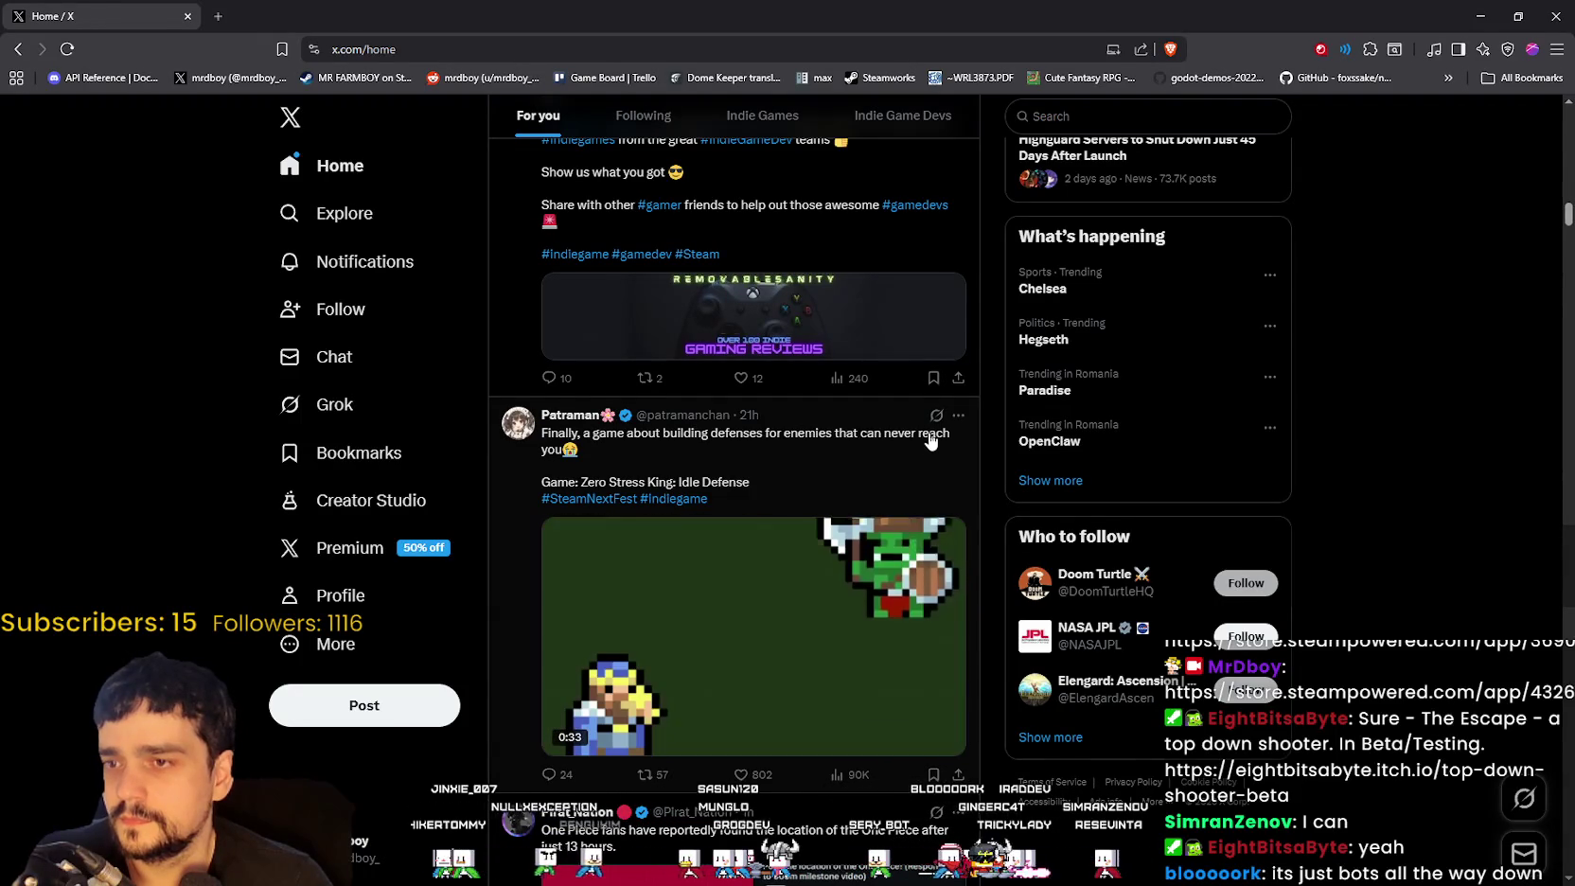
mouse_move(611, 708)
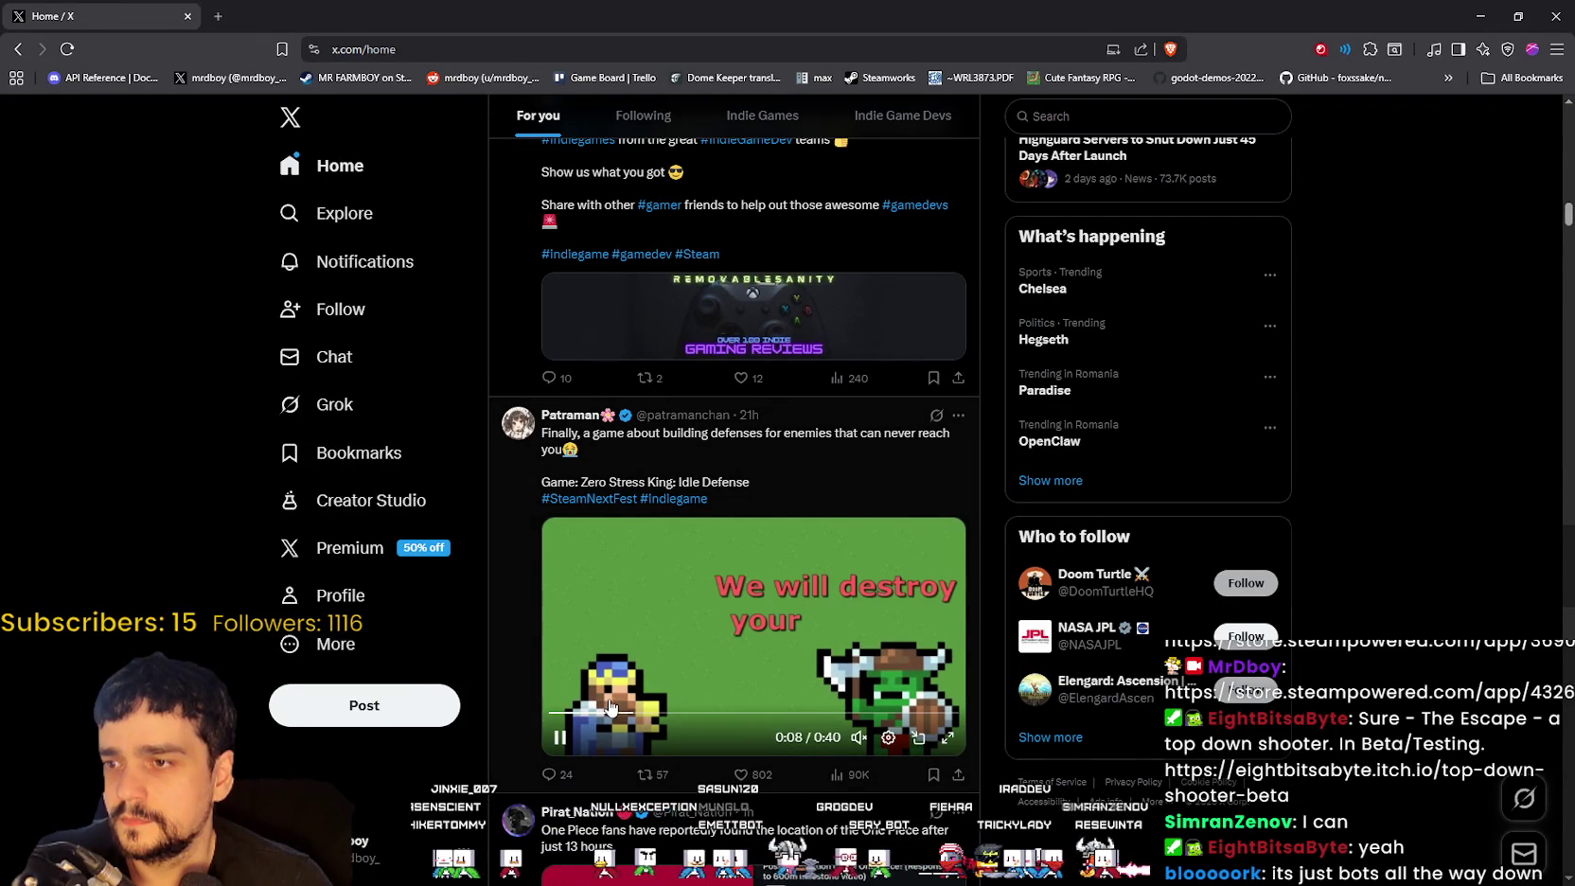
scroll(738, 473, "down", 2)
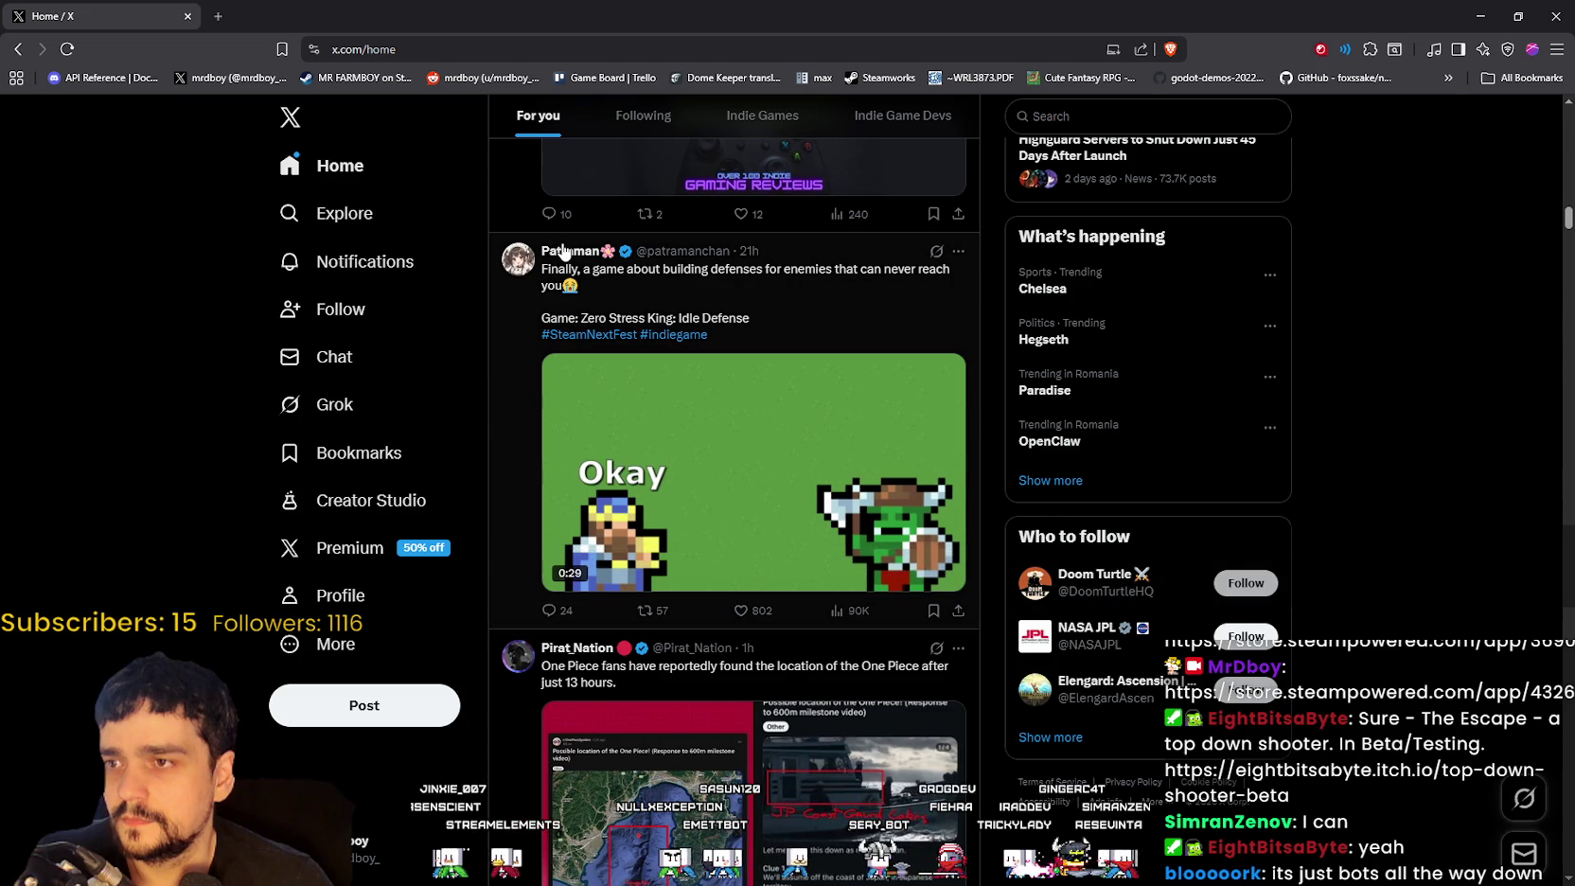
mouse_move(564, 251)
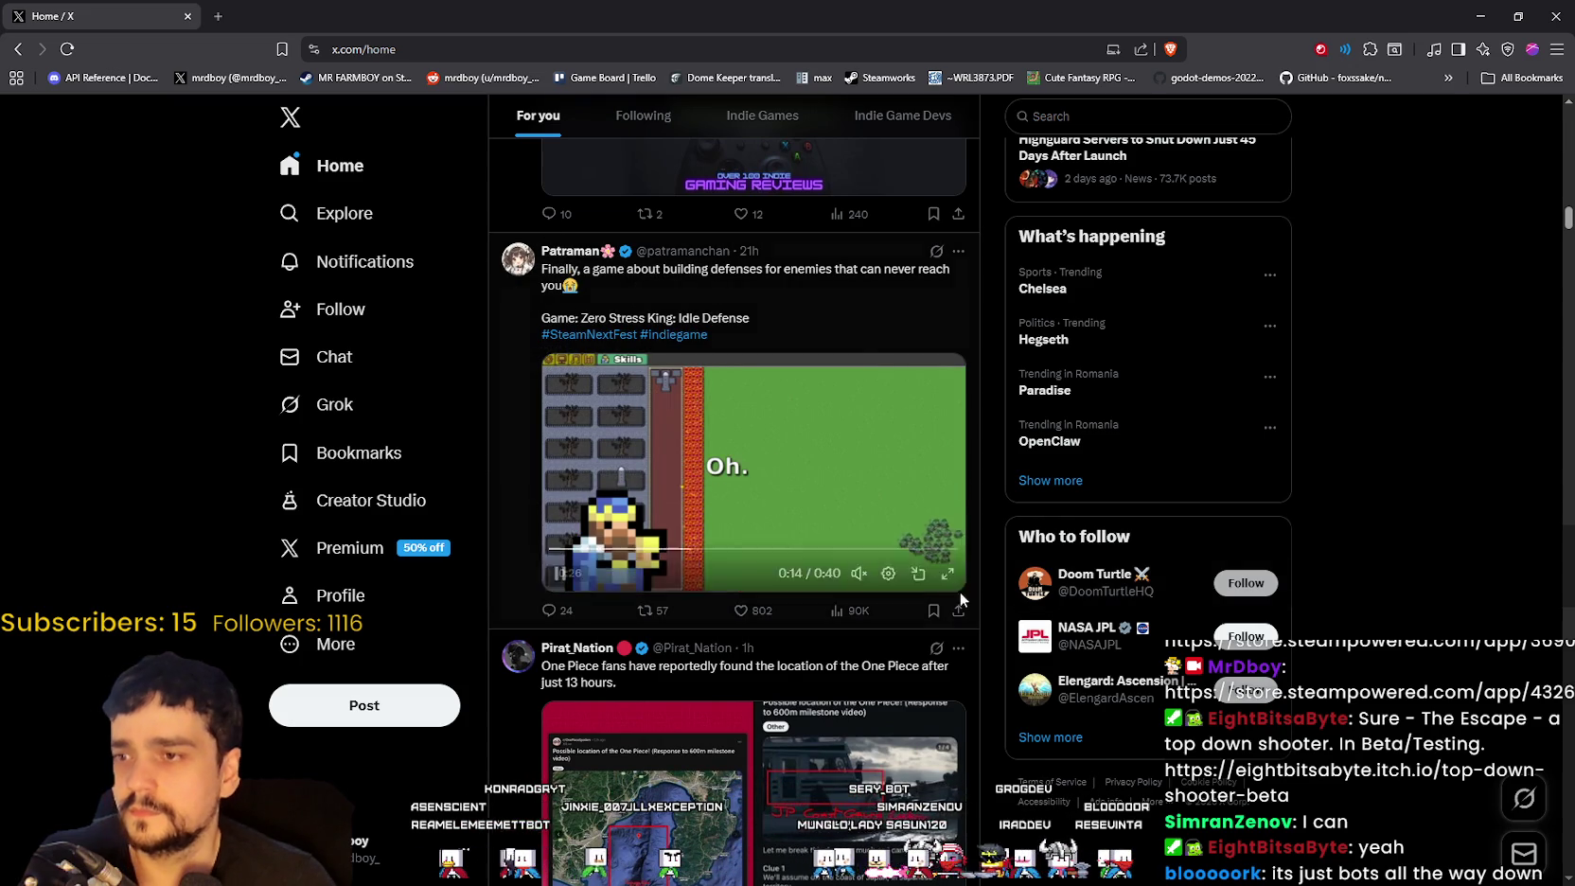
scroll(864, 494, "down", 6)
scroll(863, 494, "down", 2)
scroll(856, 489, "down", 3)
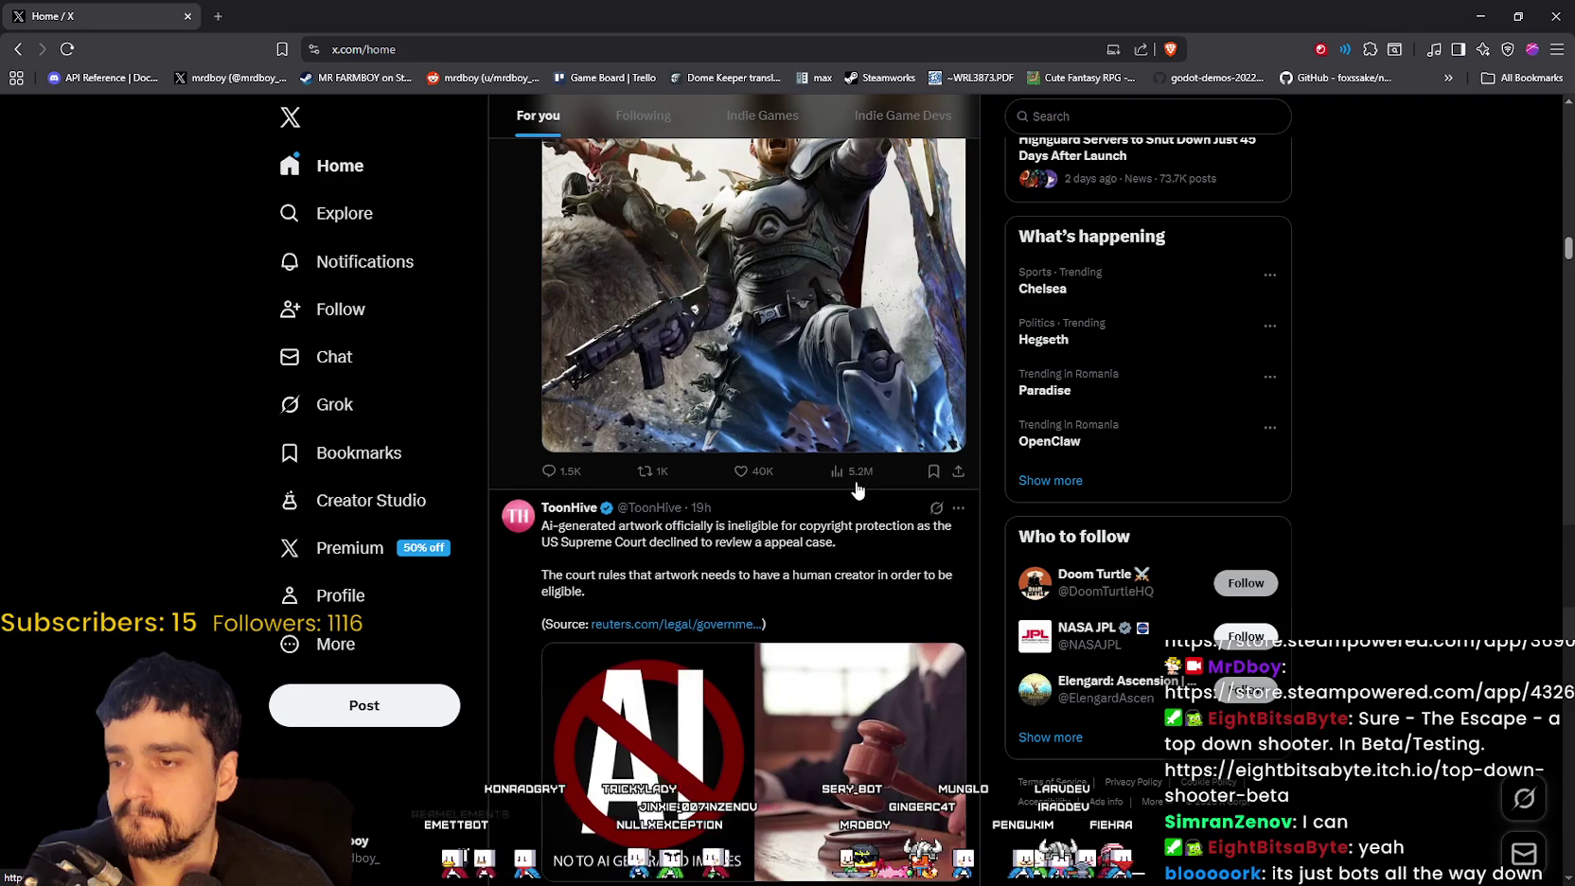
Step: Restore the browser window and bring the Mr. Farmboy YouTube video in front of the game
scroll(856, 489, "down", 2)
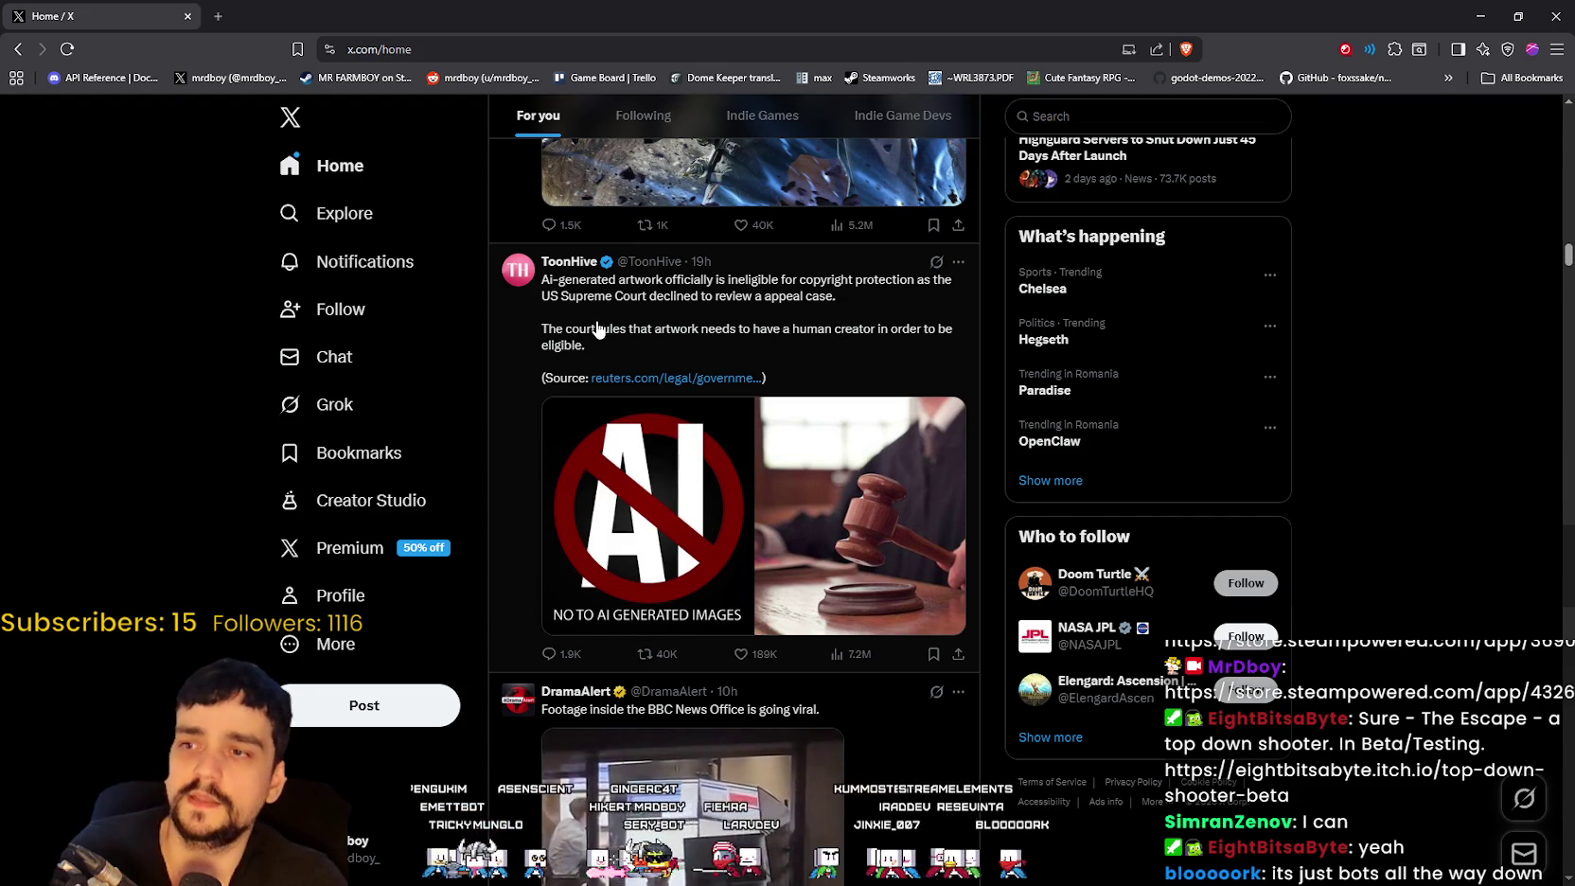
double_click(872, 9)
left_click(719, 359)
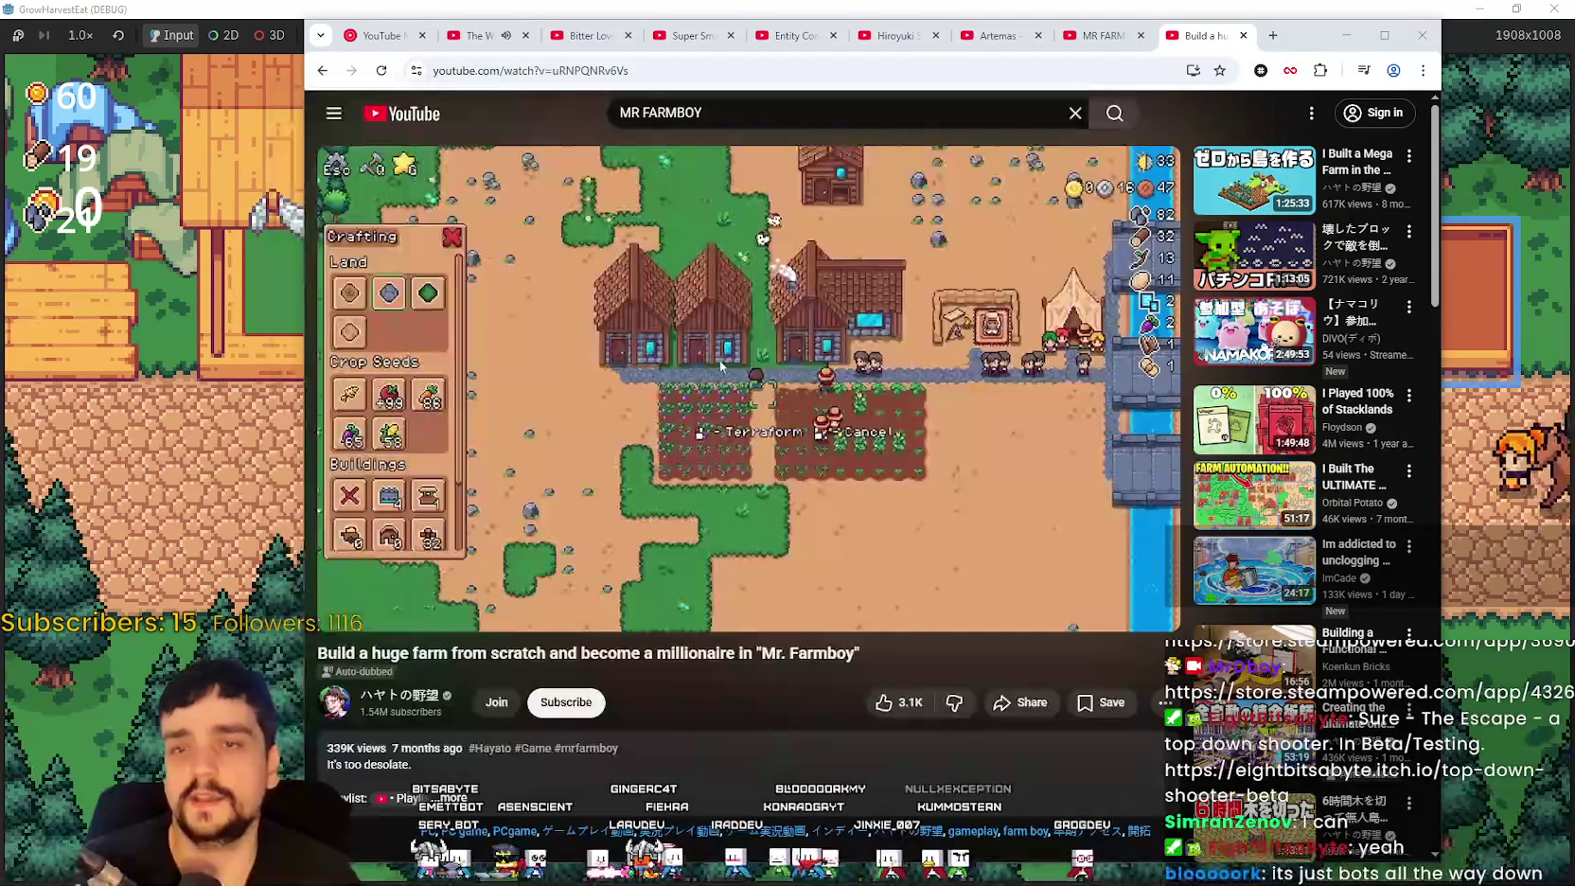
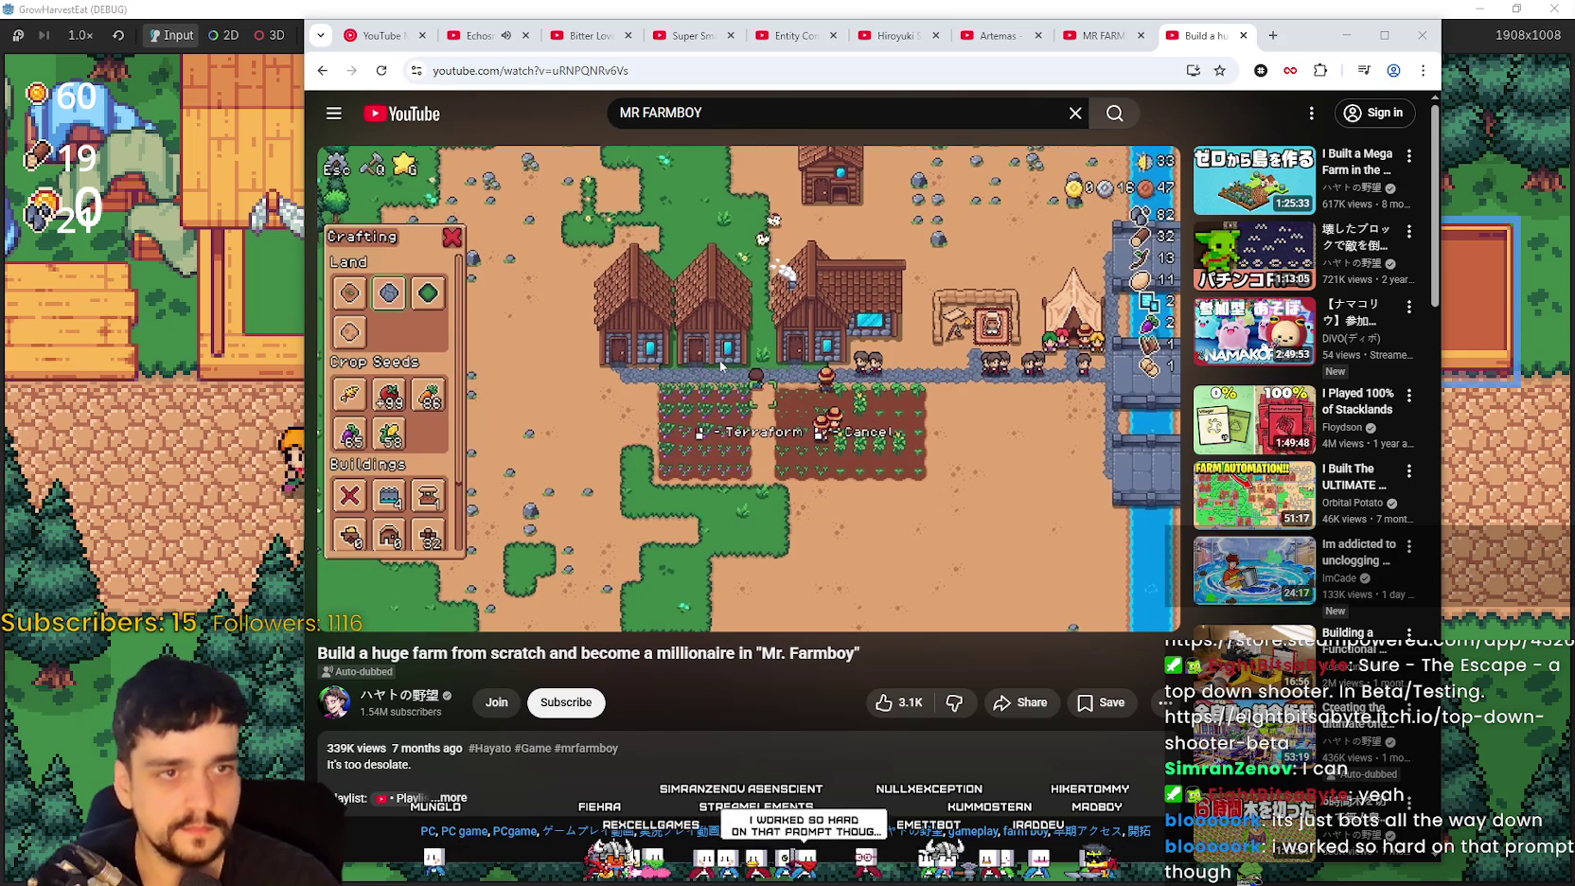
Step: Bring the GrowHarvestEat game window in front of Chrome's Mr. Farmboy YouTube video
mouse_move(454, 321)
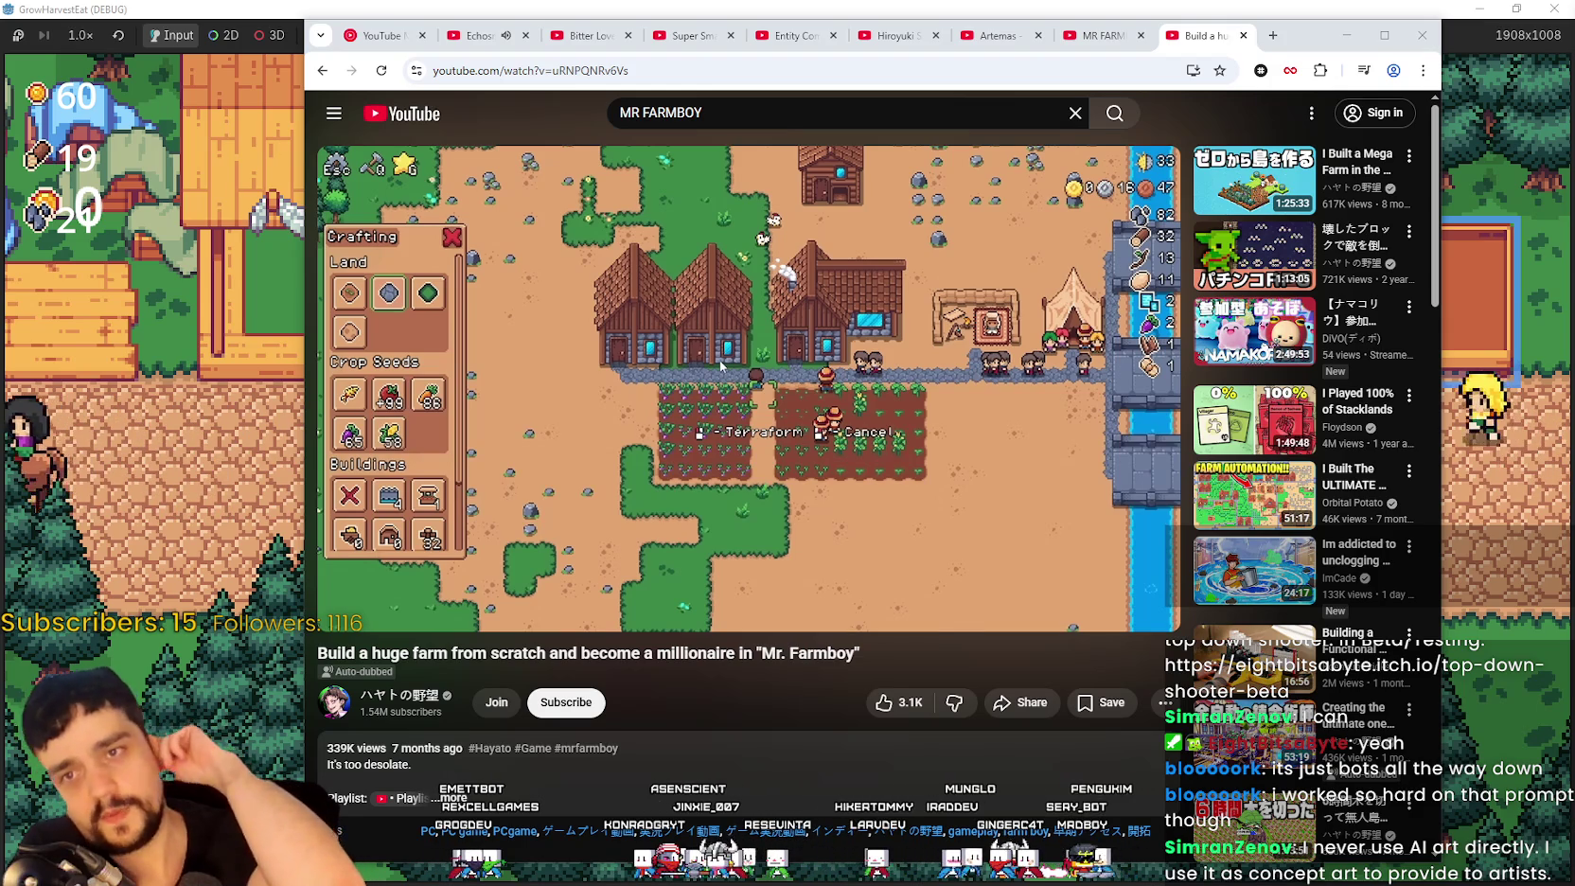
left_click(242, 388)
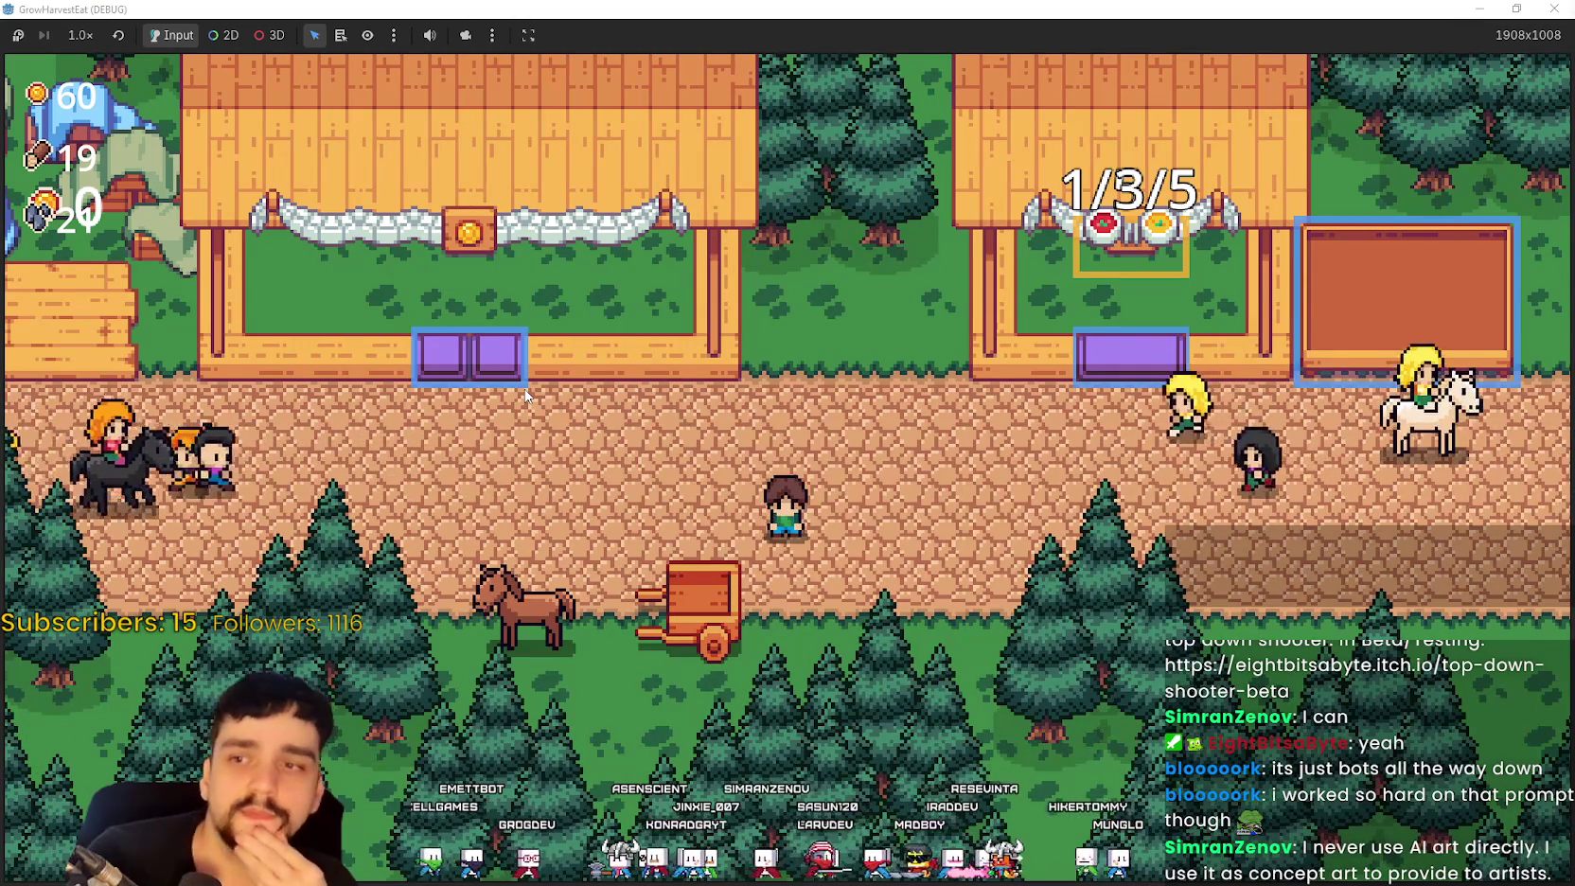
key("a")
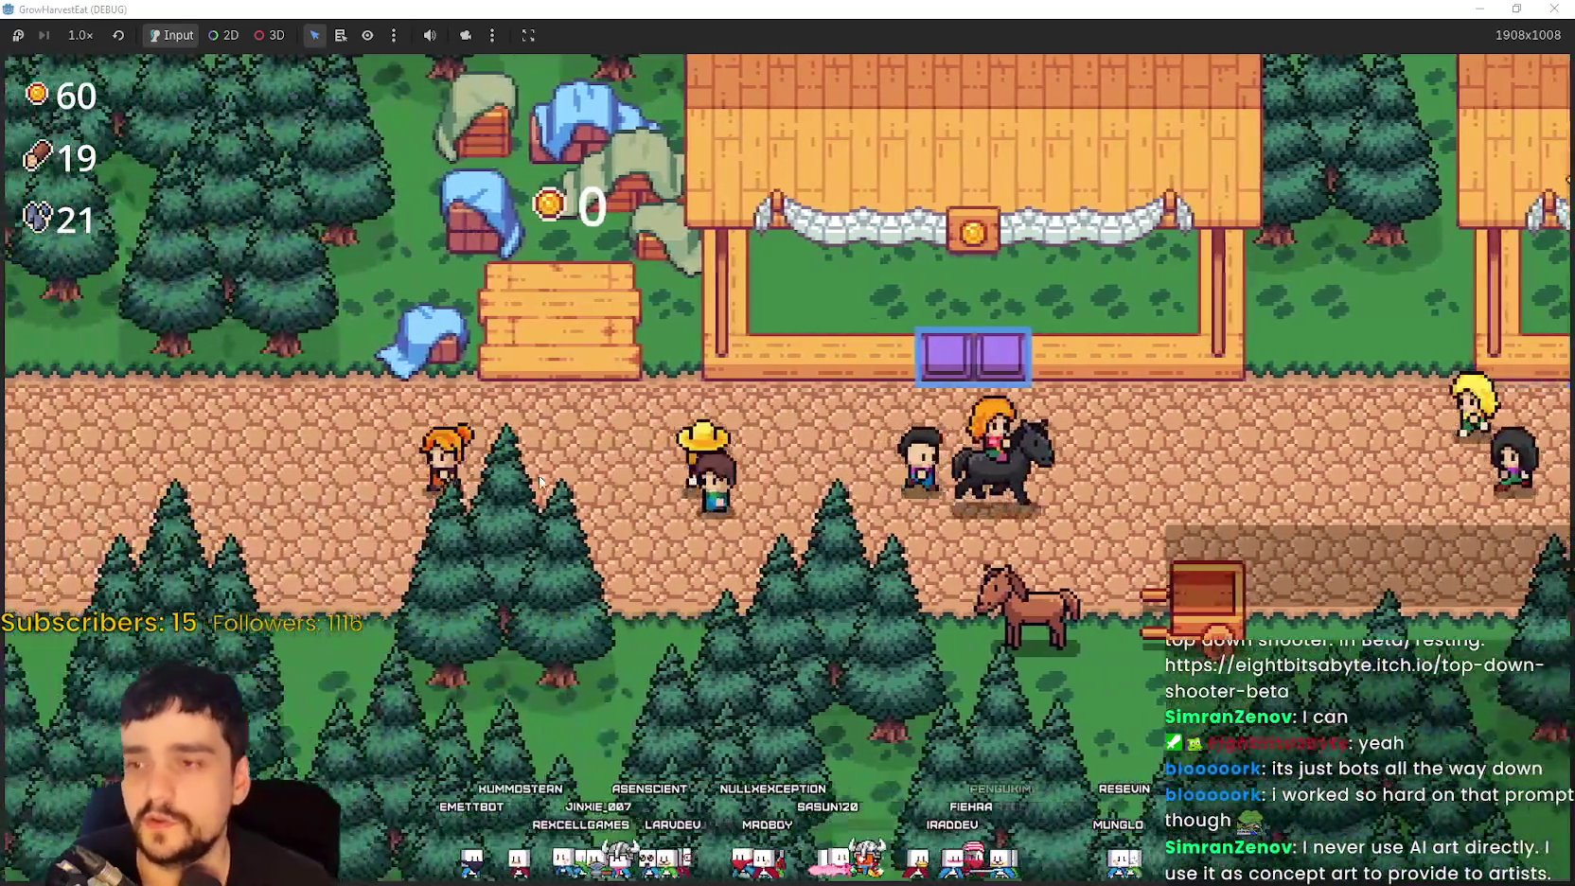
key("w")
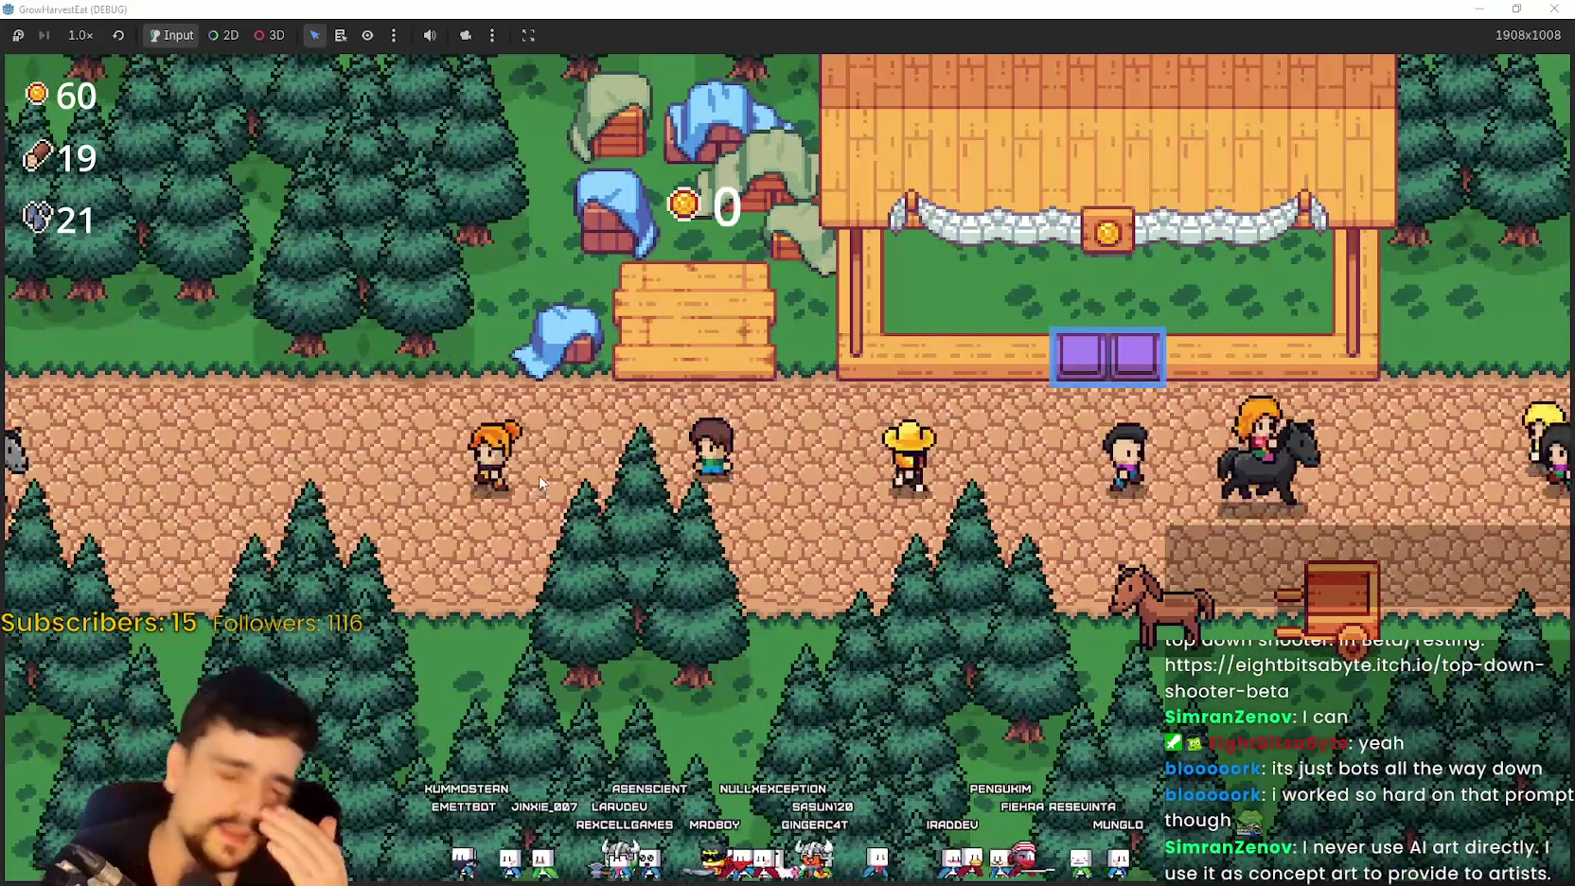
key("a")
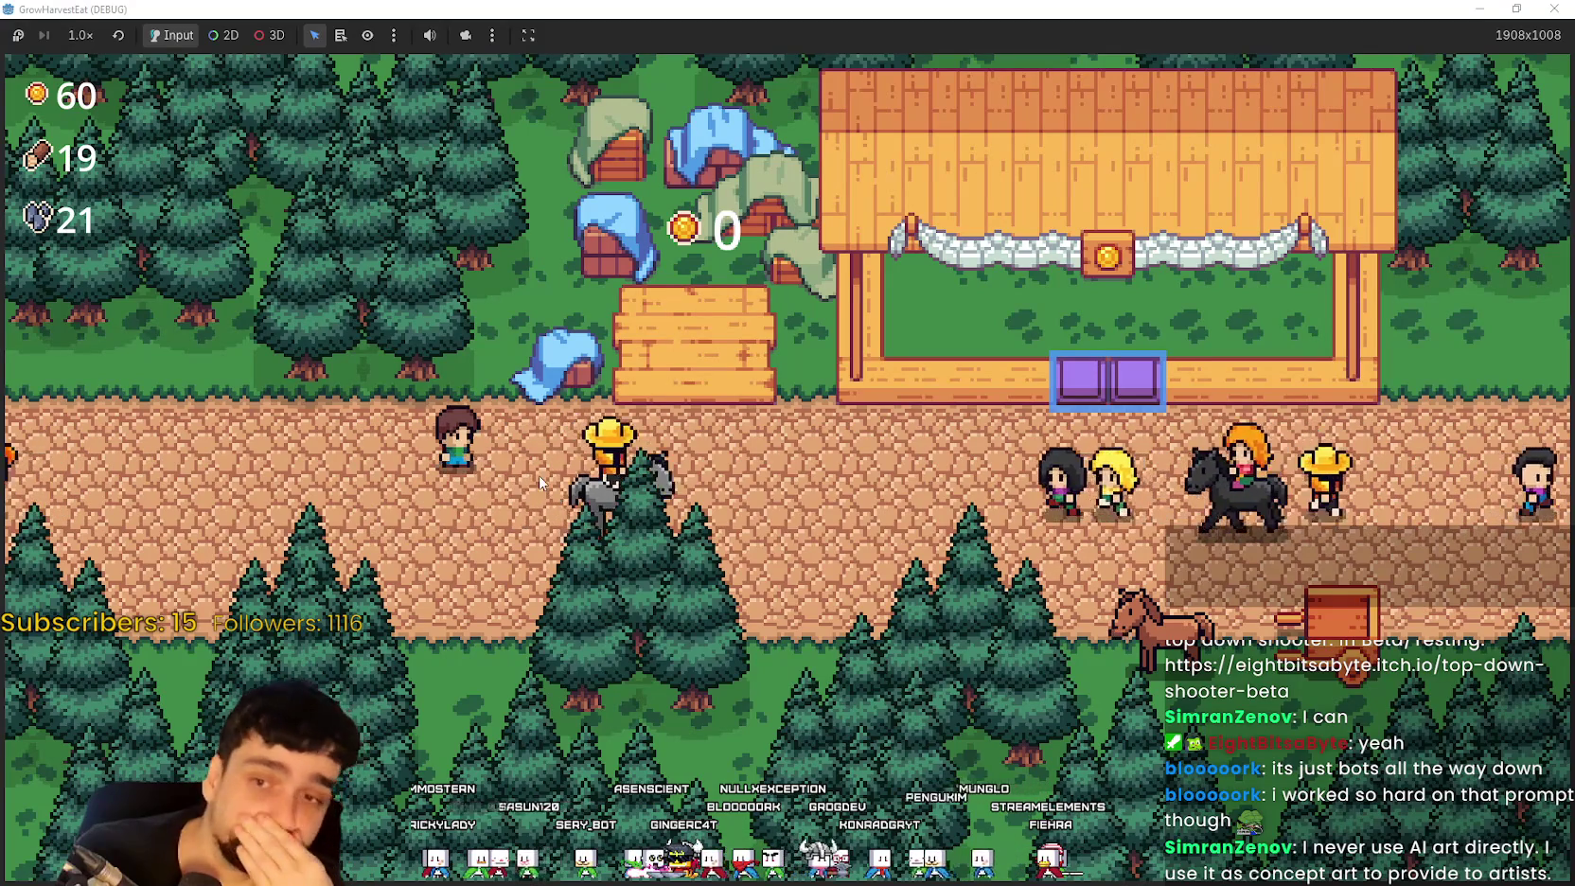
key("d")
key("s")
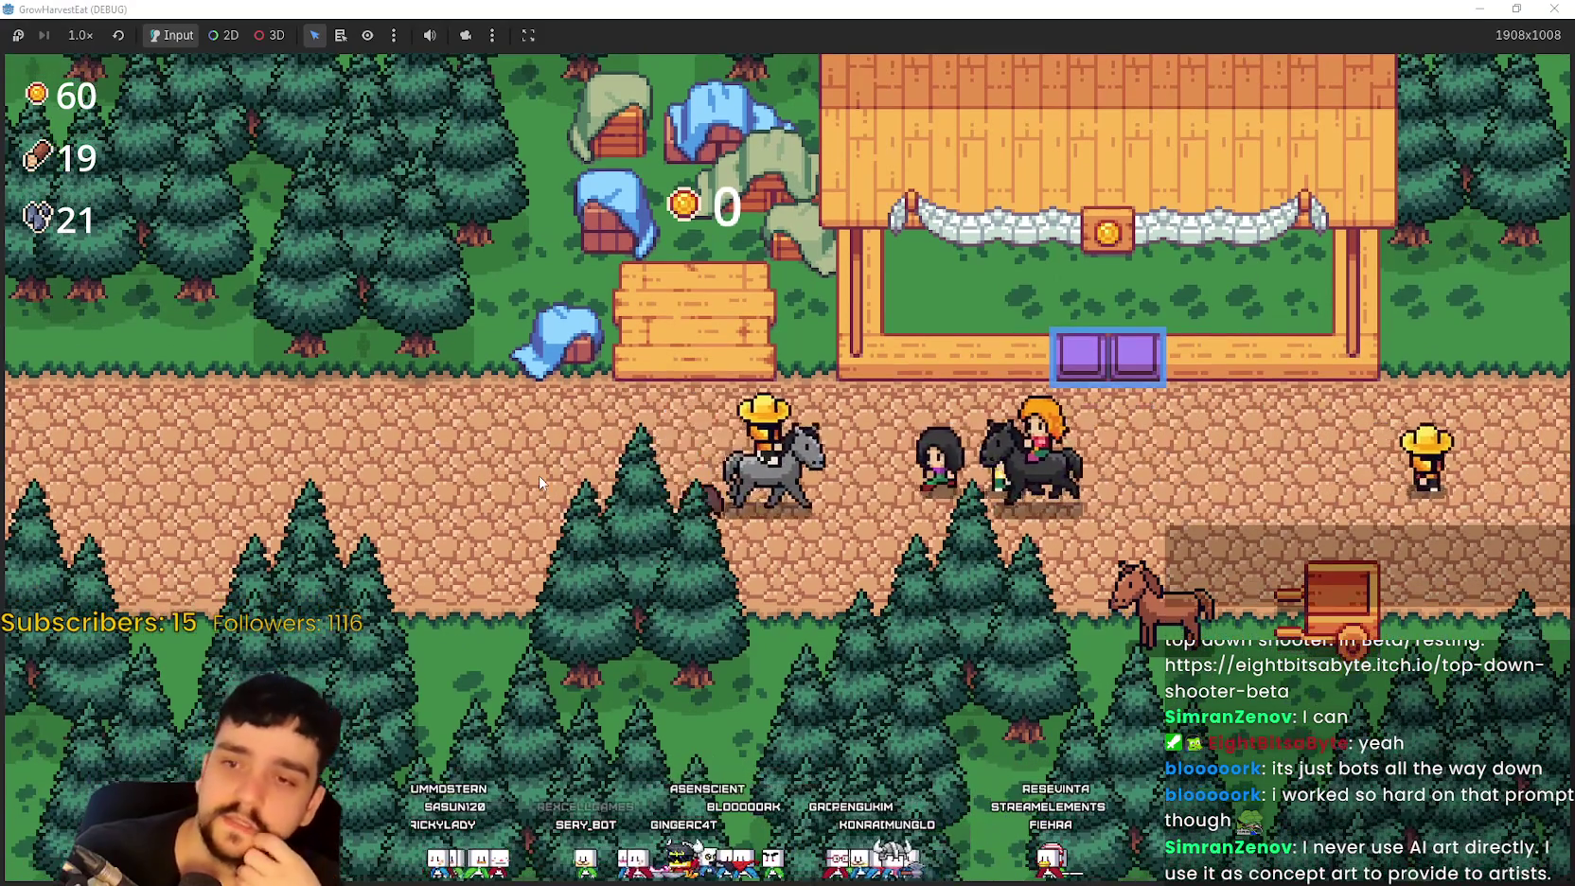
key("w")
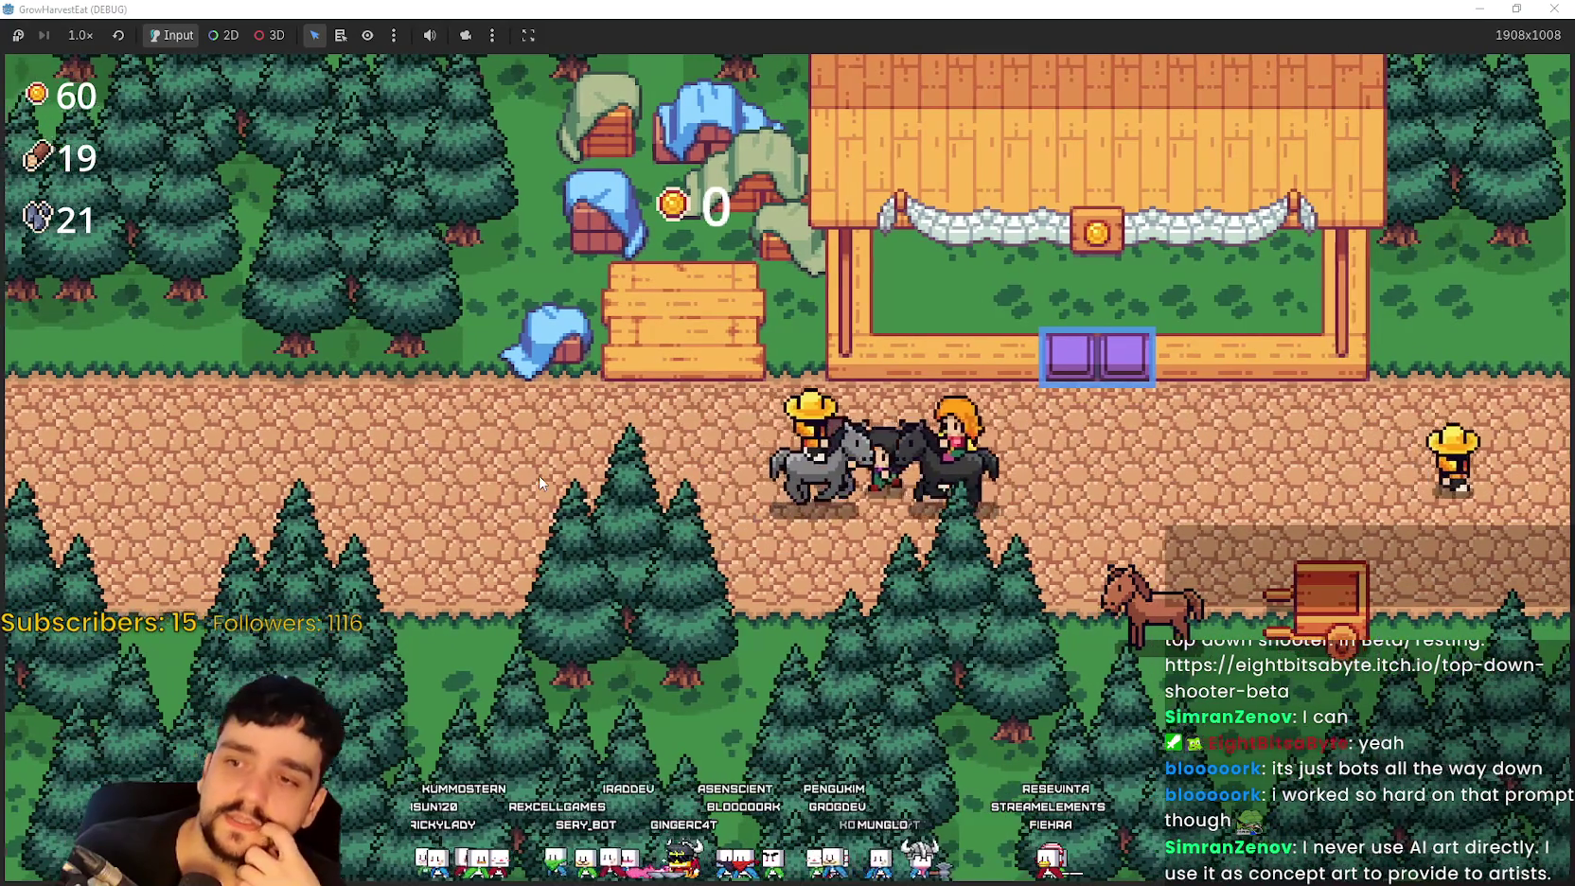
key("a")
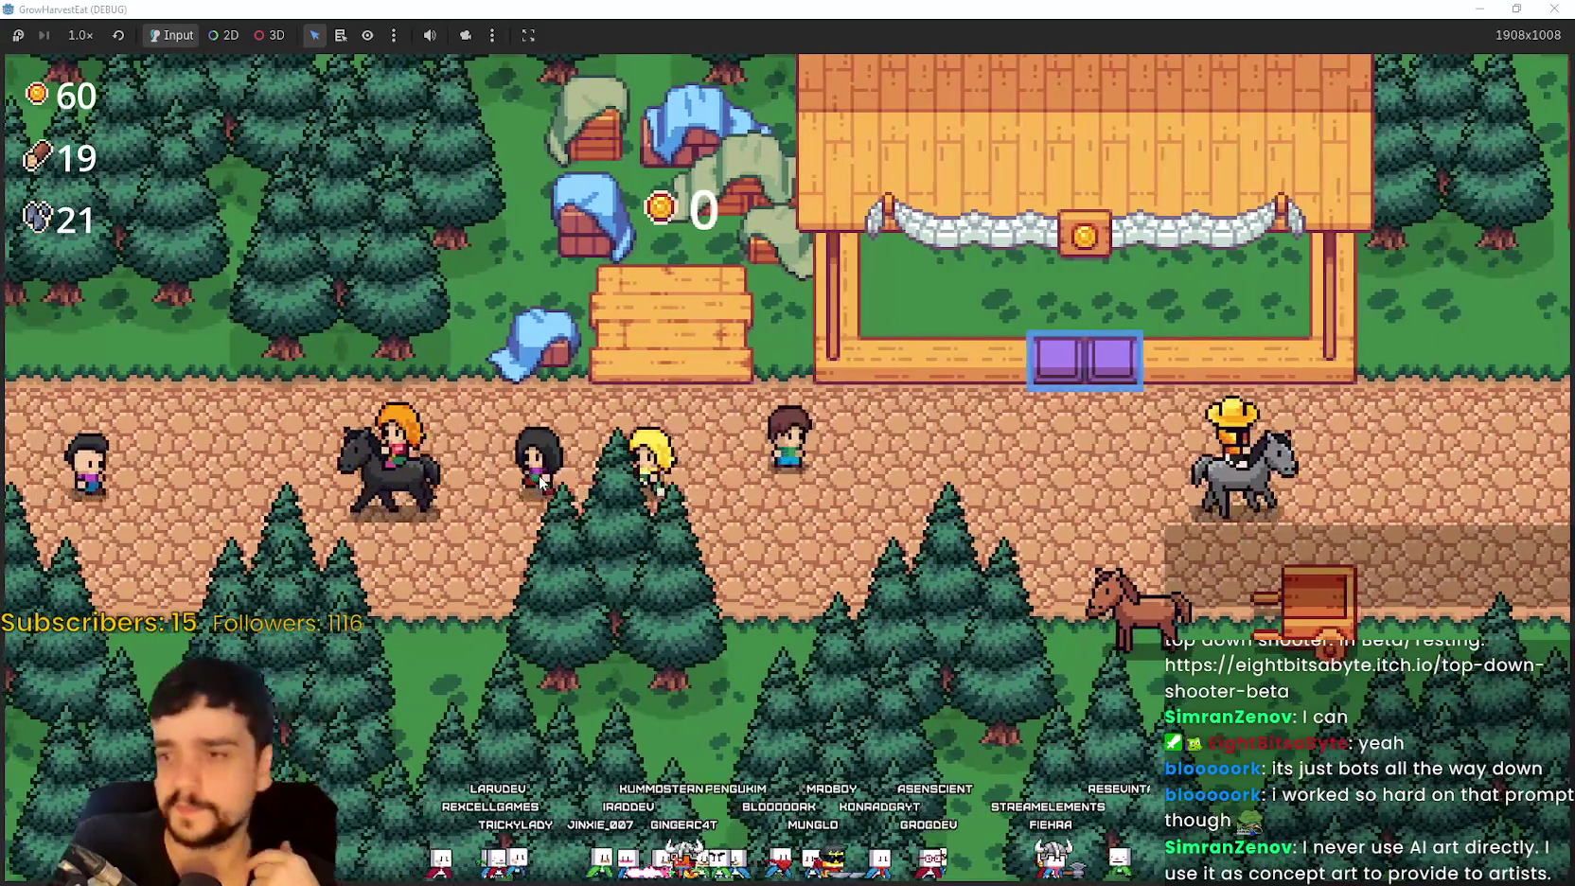
key("s")
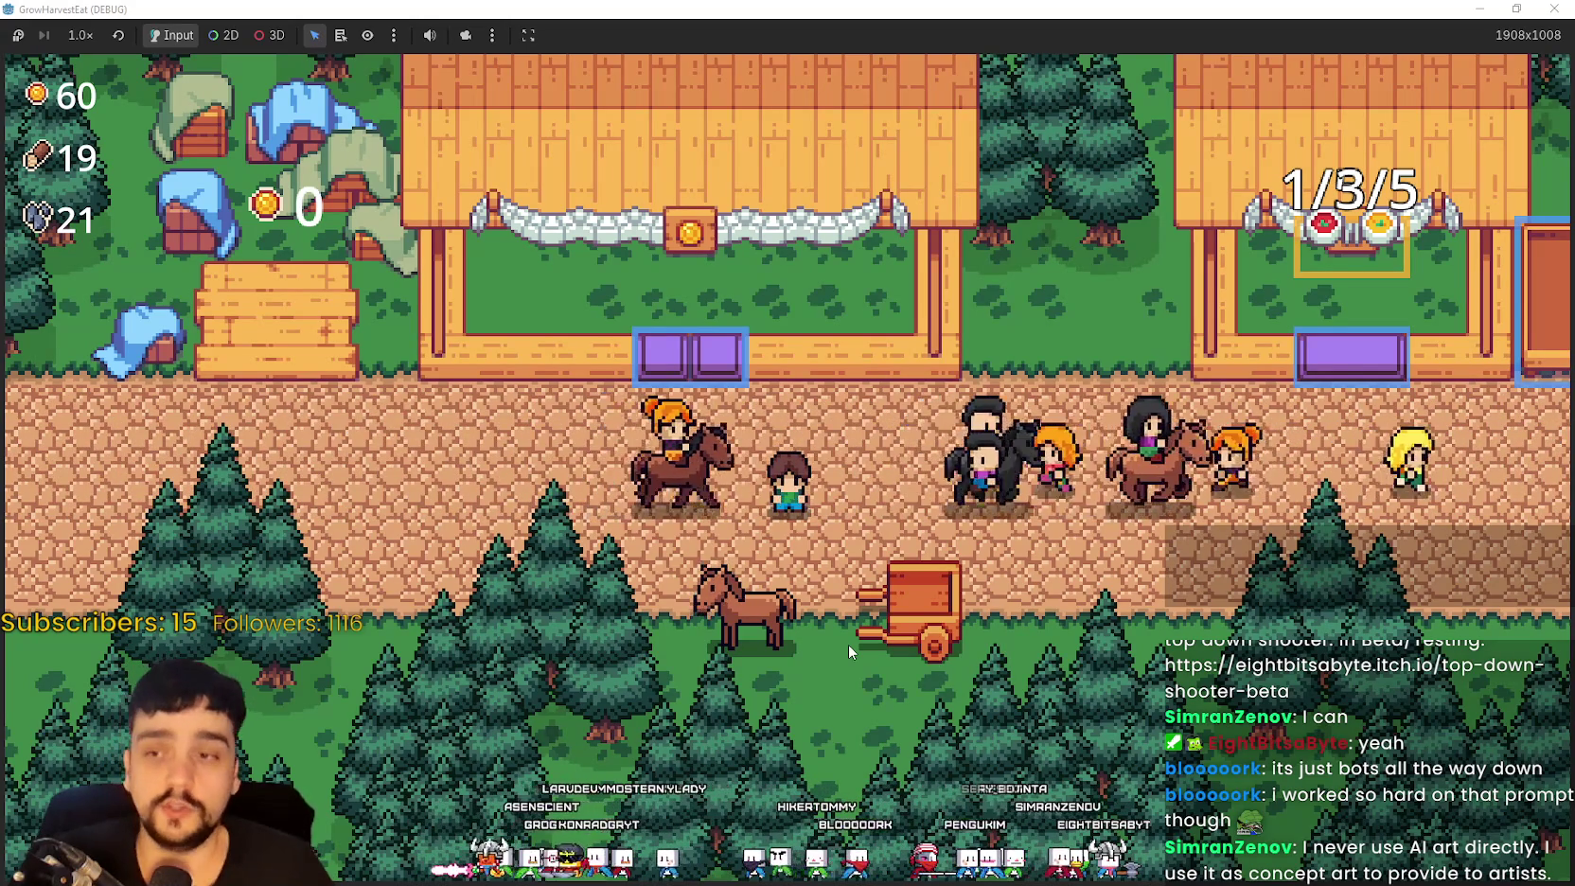
left_click(748, 606)
Step: Compare Stage 2 and Stage 3 resources, then travel to The Forest for Stage 2
left_click(644, 296)
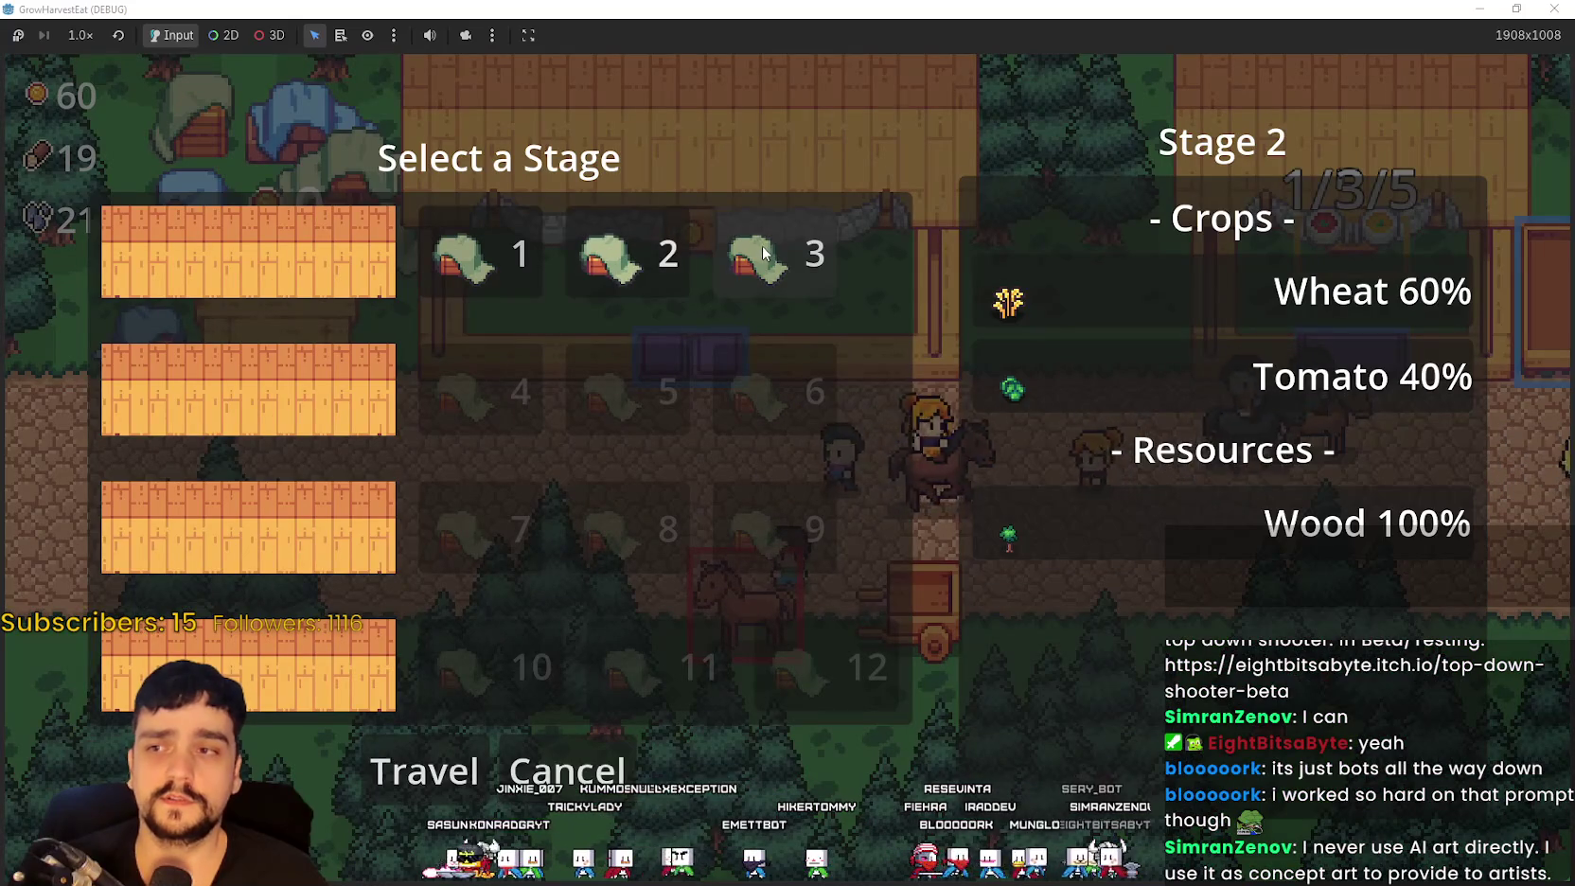
left_click(802, 263)
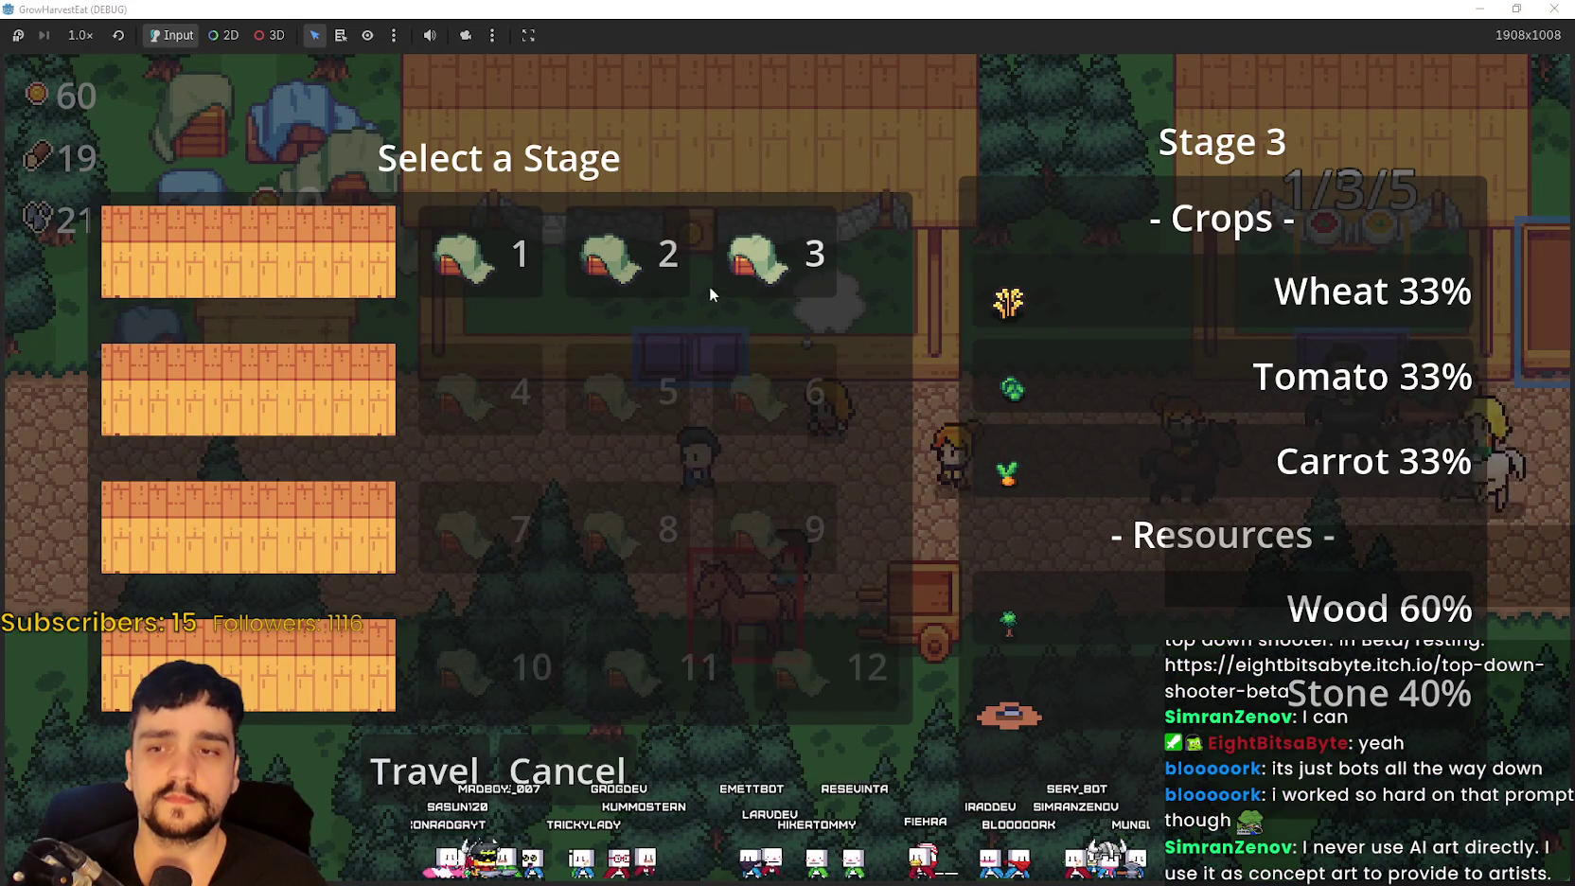
left_click(663, 265)
left_click(424, 771)
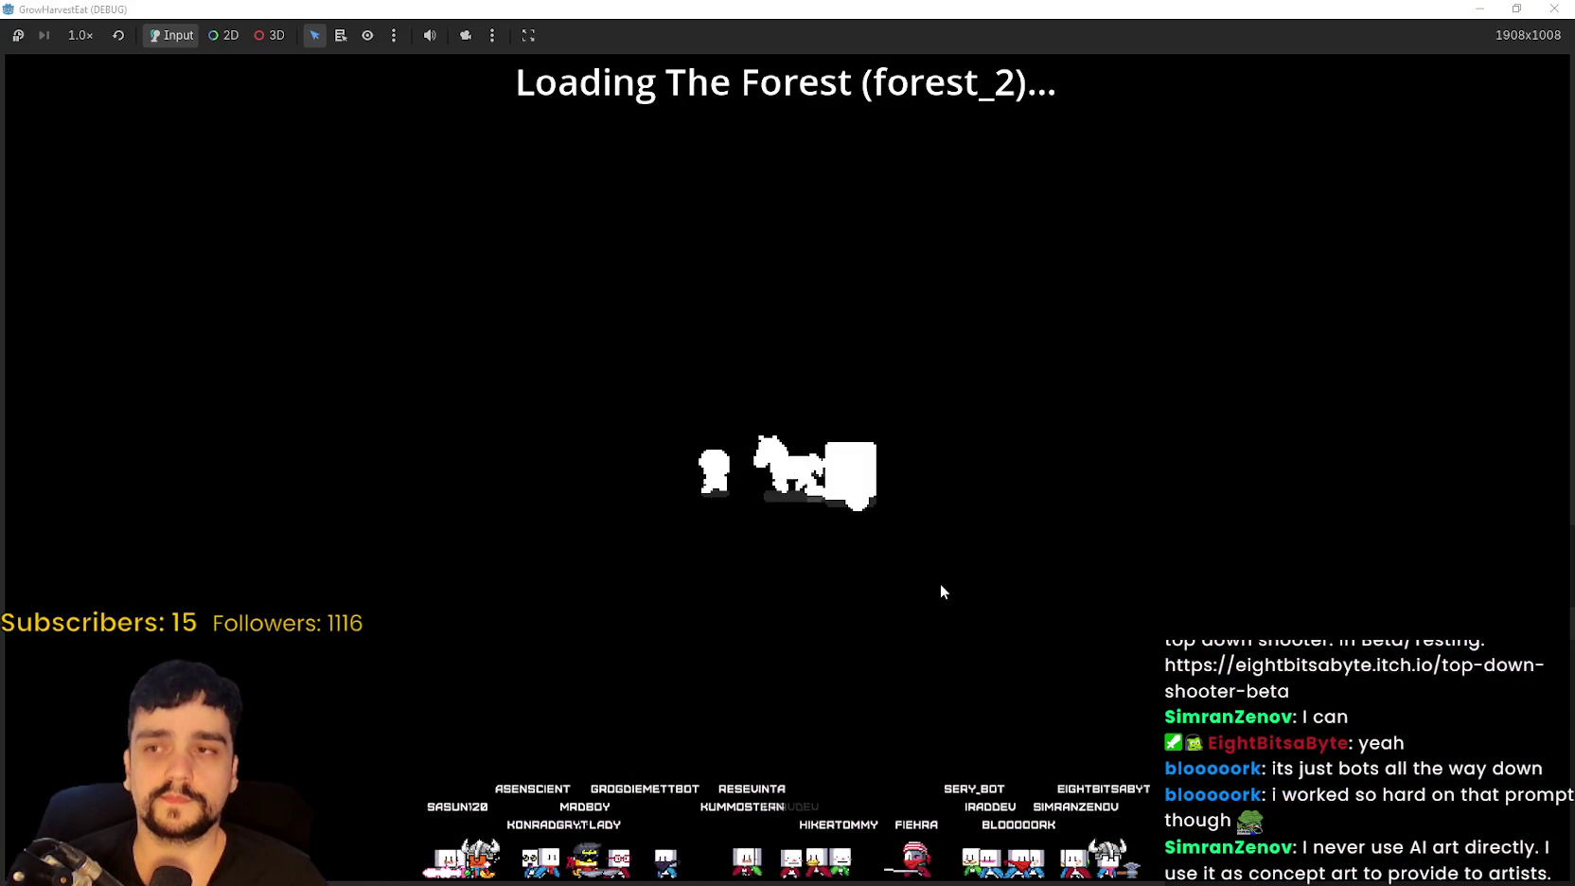
Step: Walk around the forest chopping trees to gather wood
key("a")
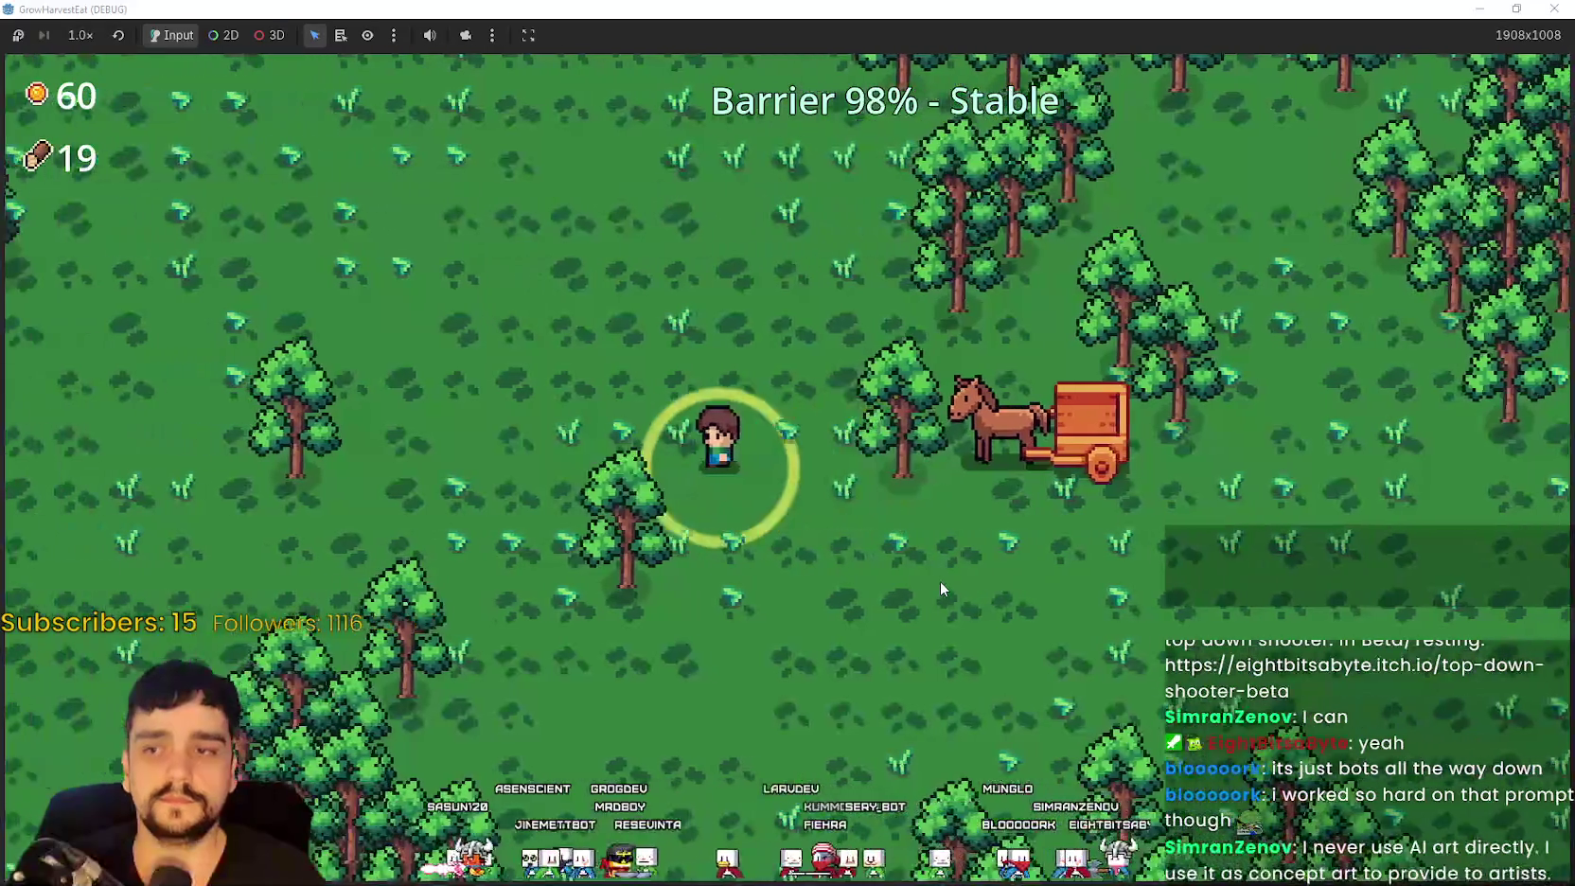
key("s")
key("d")
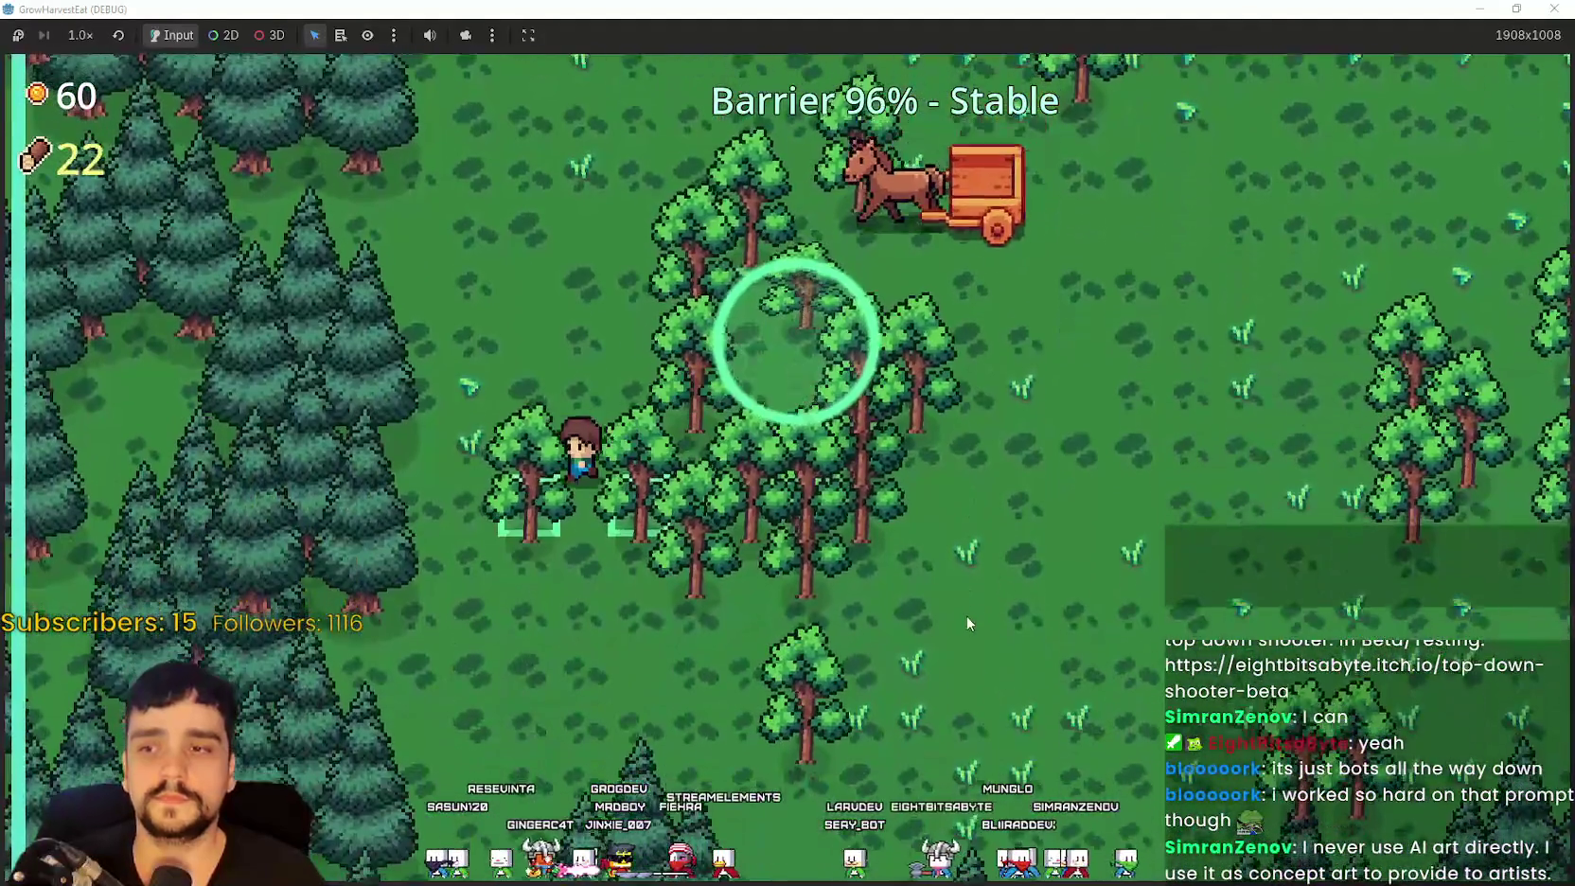
key("w")
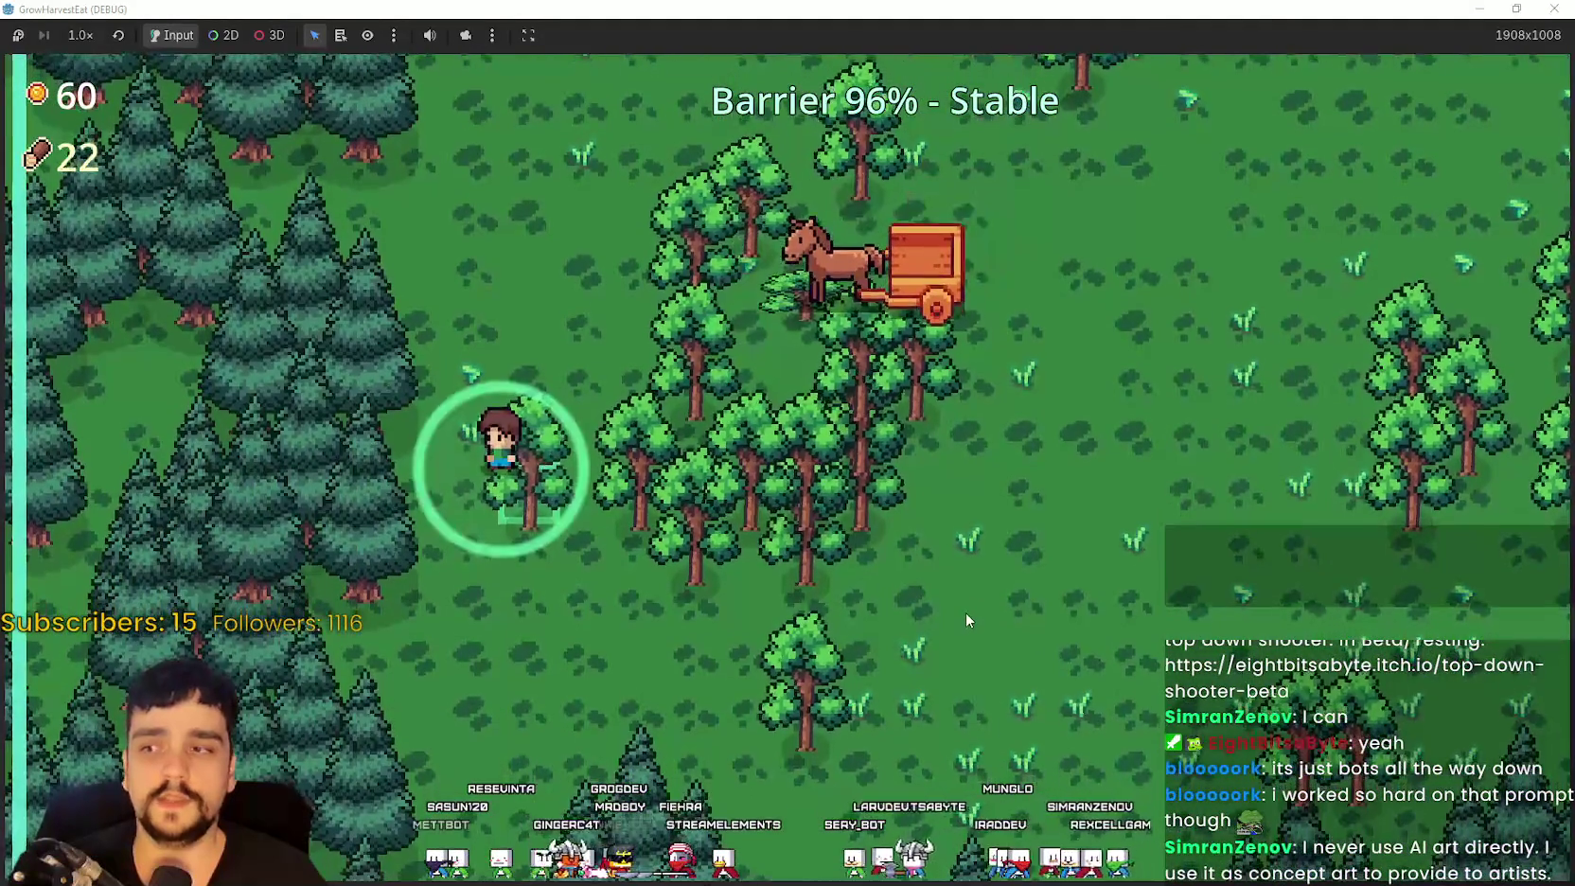
key("d")
key("d")
key("w")
key("a")
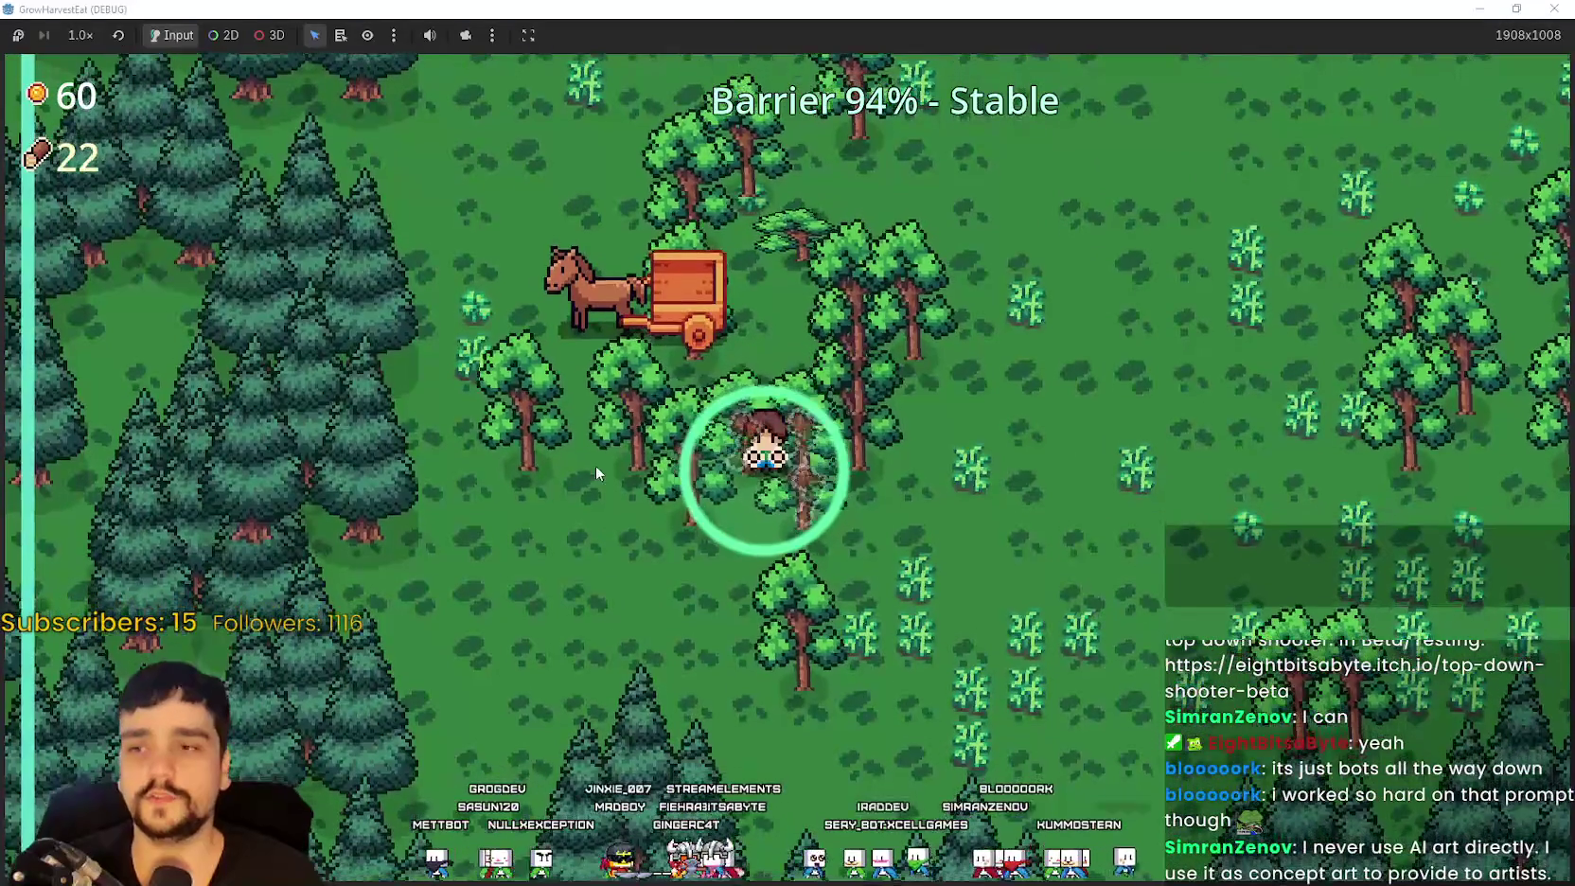
key("d")
key("d")
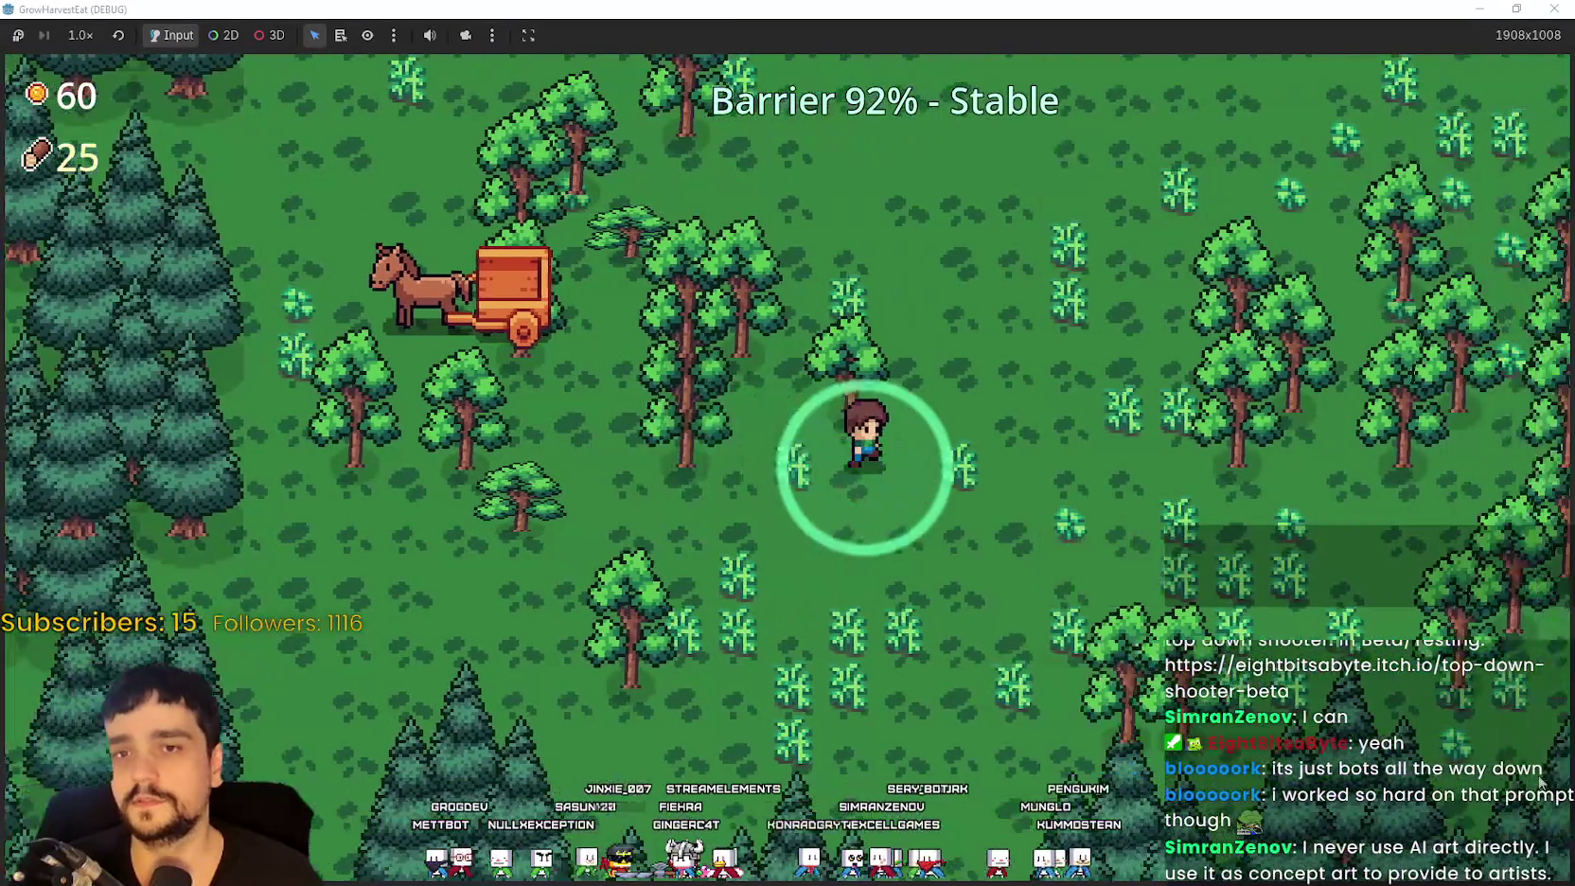
key("w")
key("w")
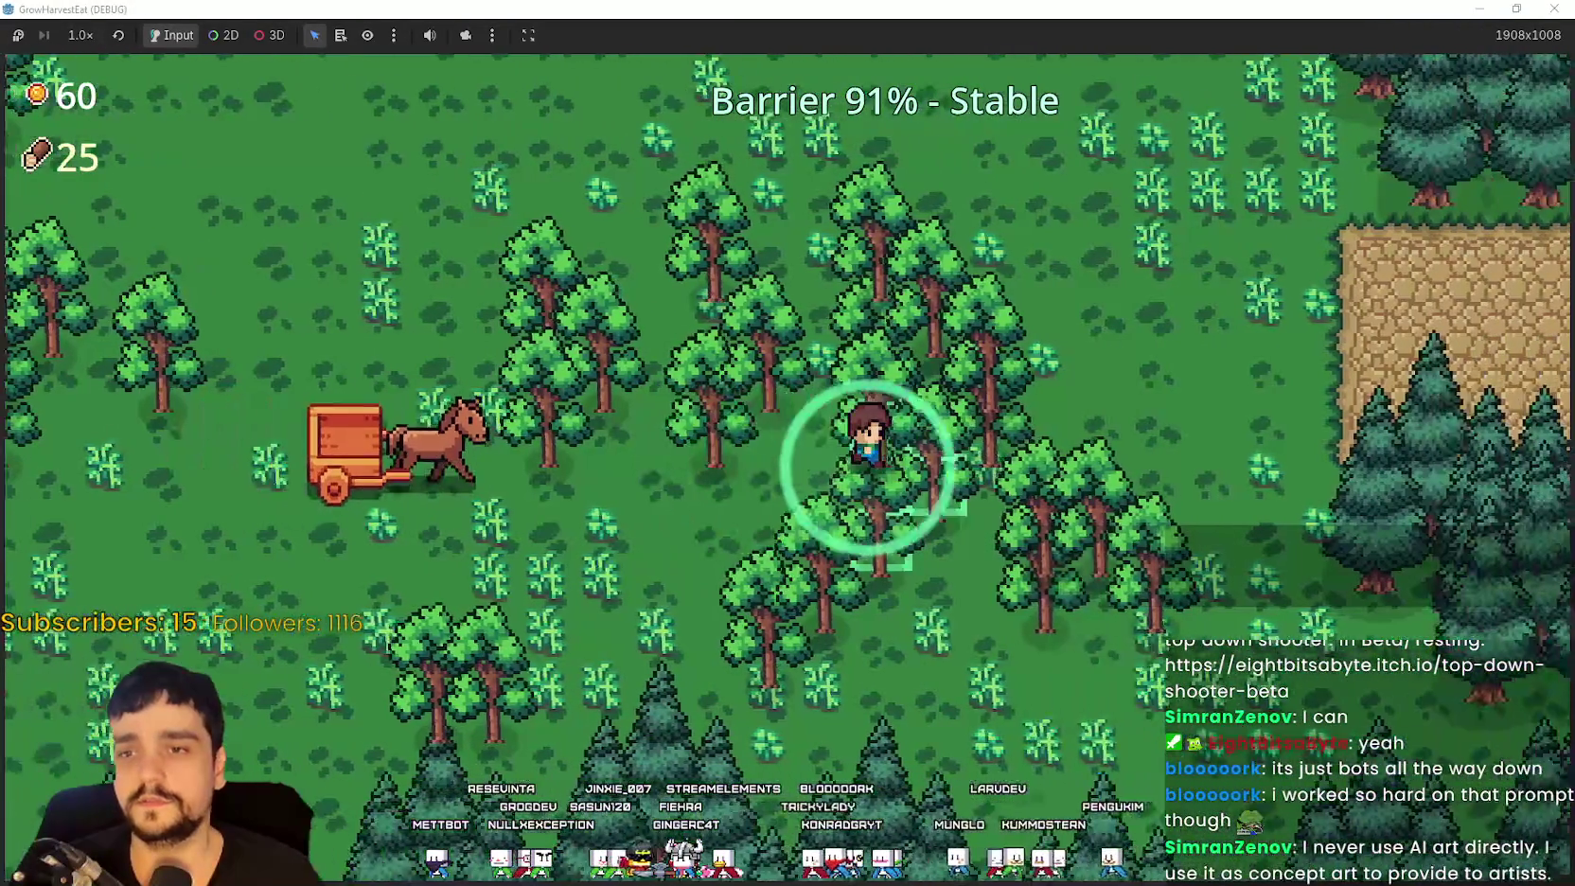
Step: Chop trees around the cart, raising wood from 28 to 34
key("a")
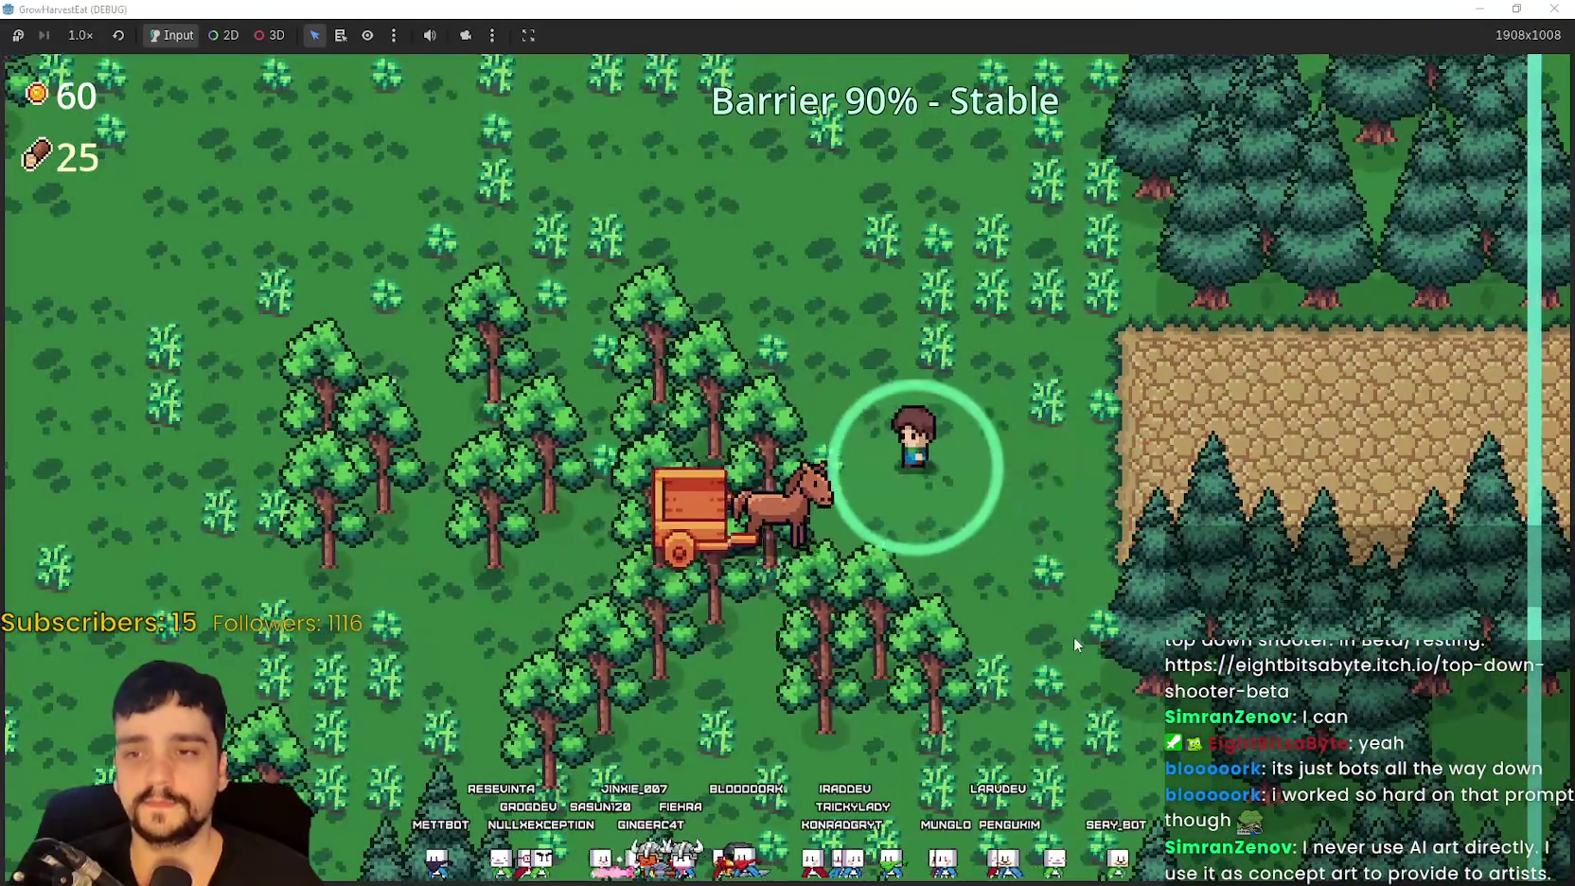
key("d")
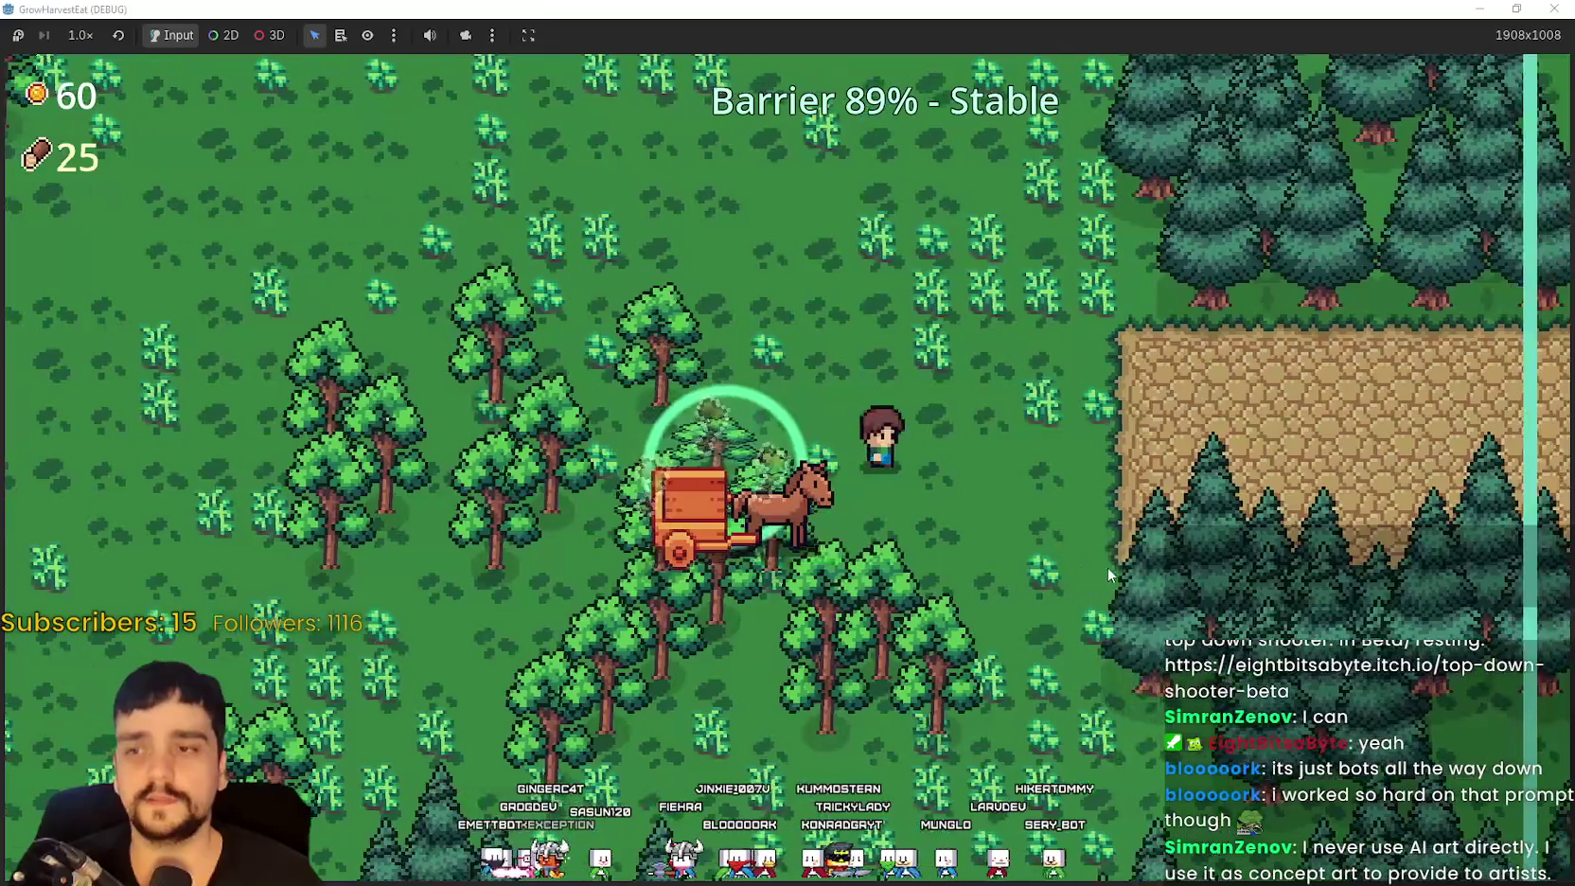
key("w")
key("a")
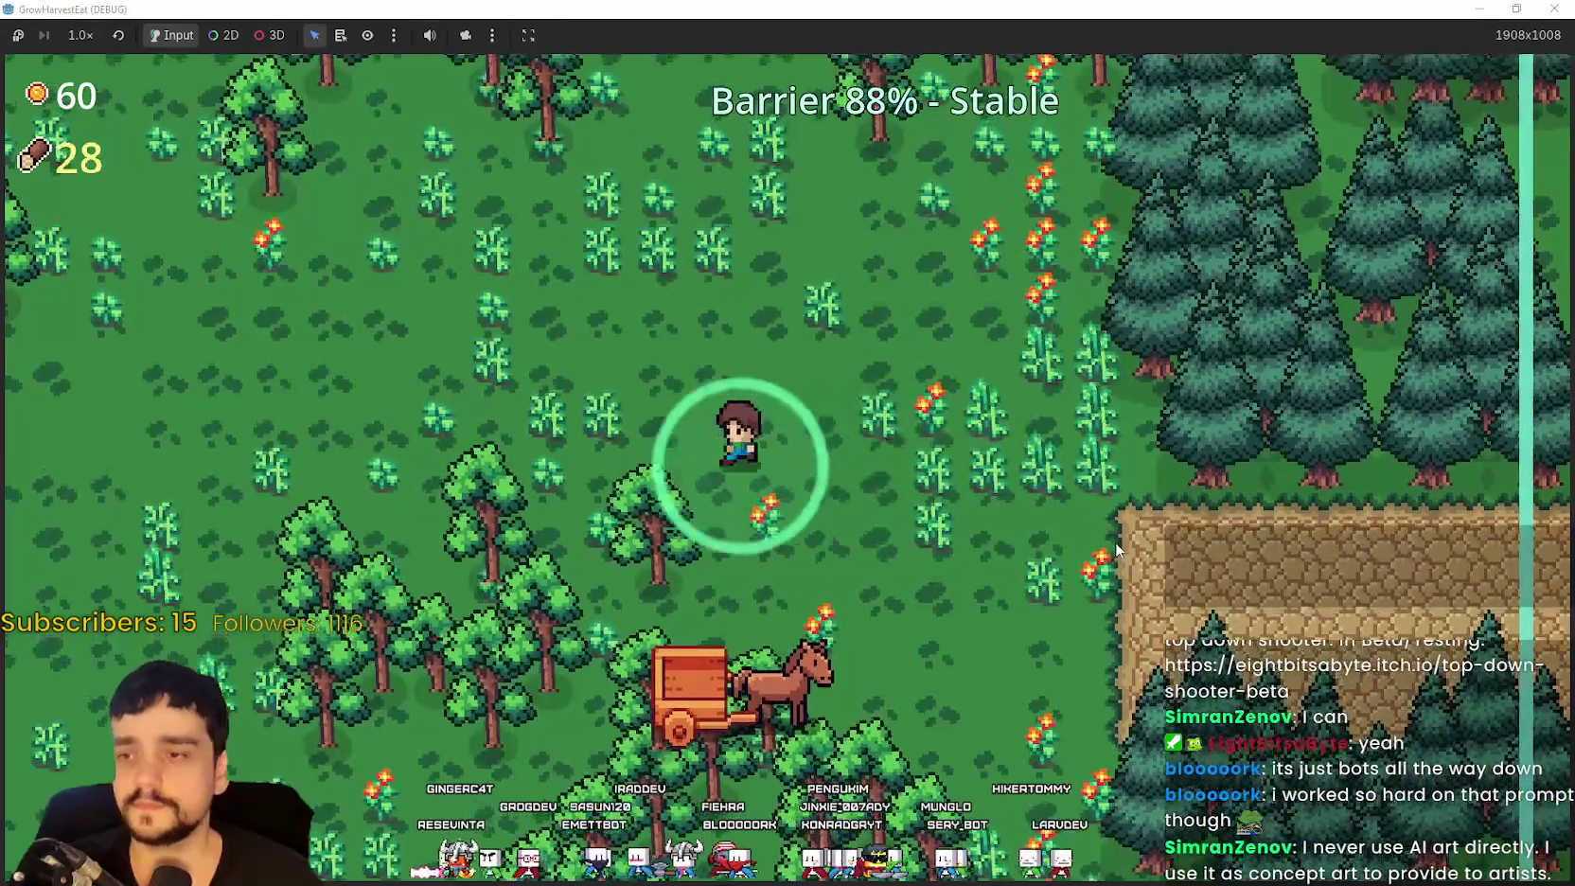
key("s")
key("w")
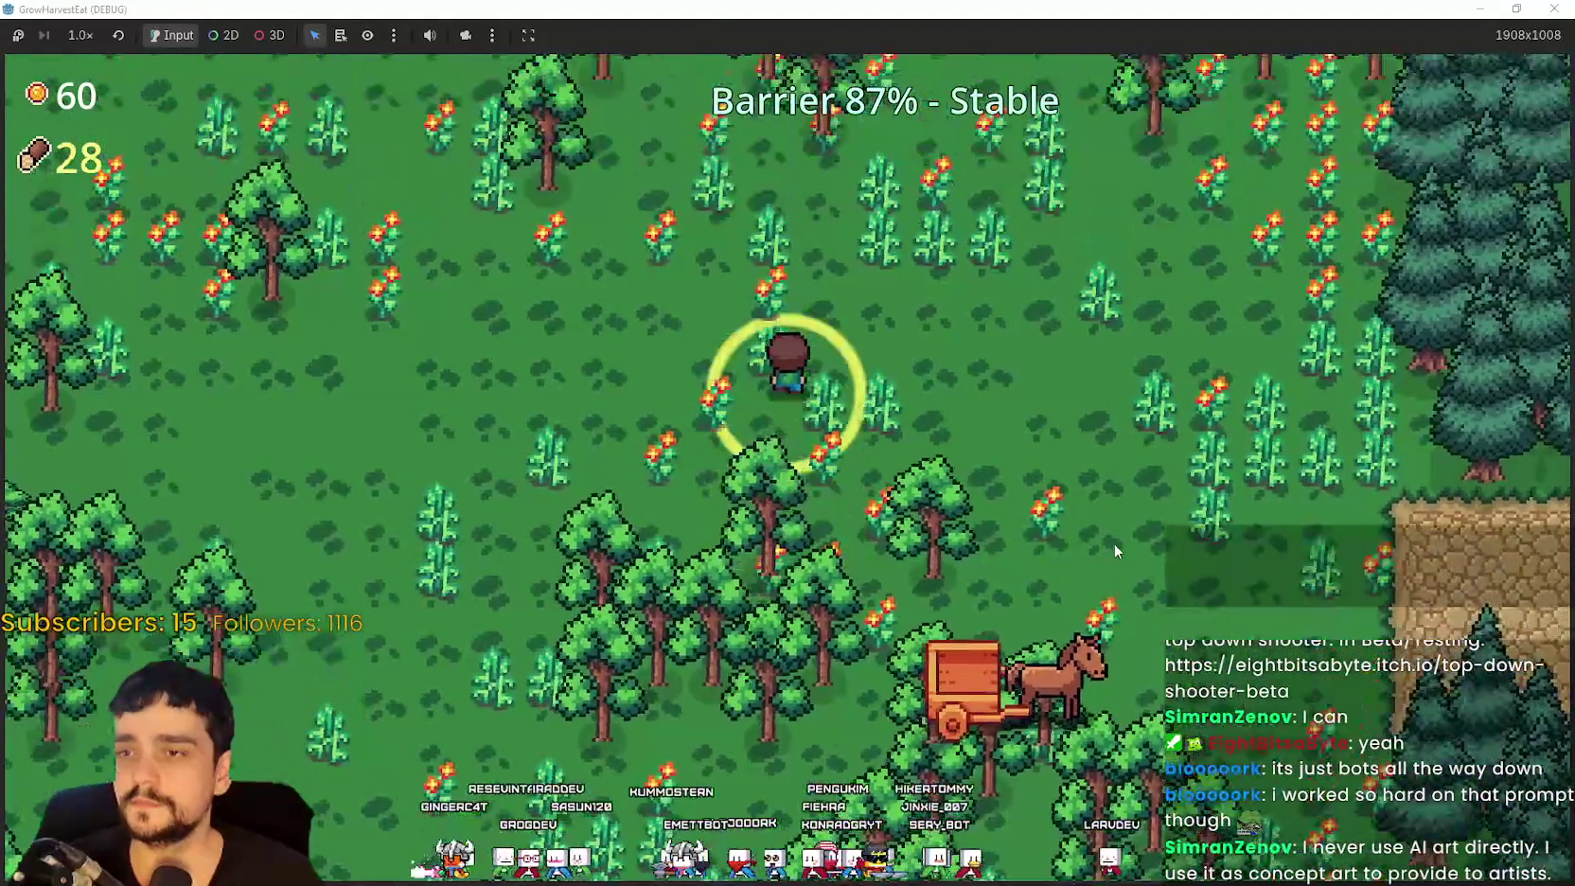
key("d")
key("s")
key("d")
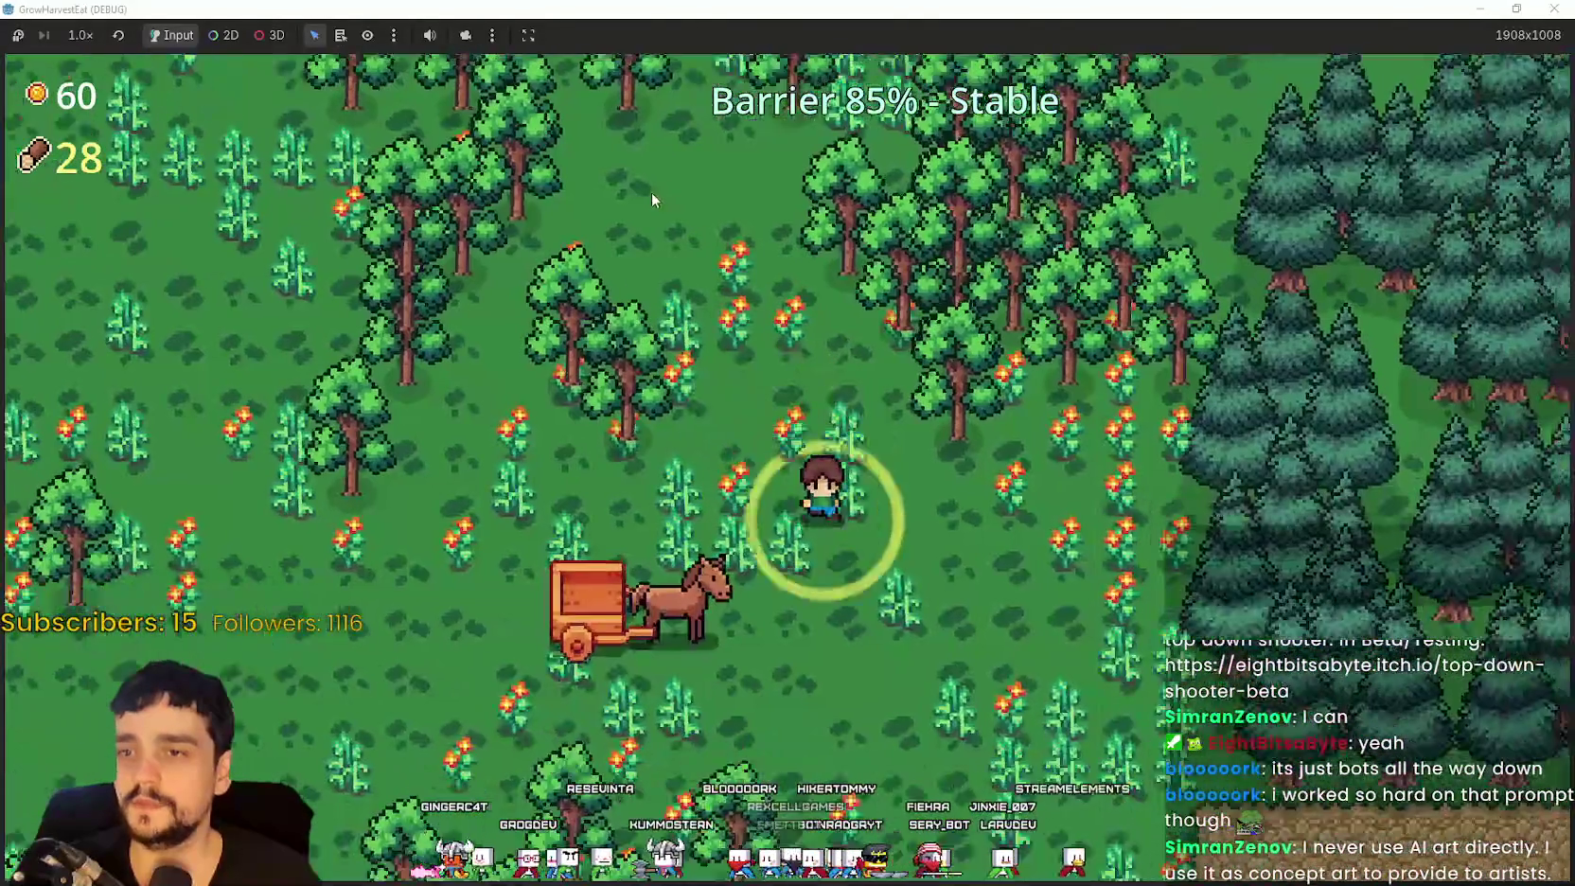
key("w")
key("w")
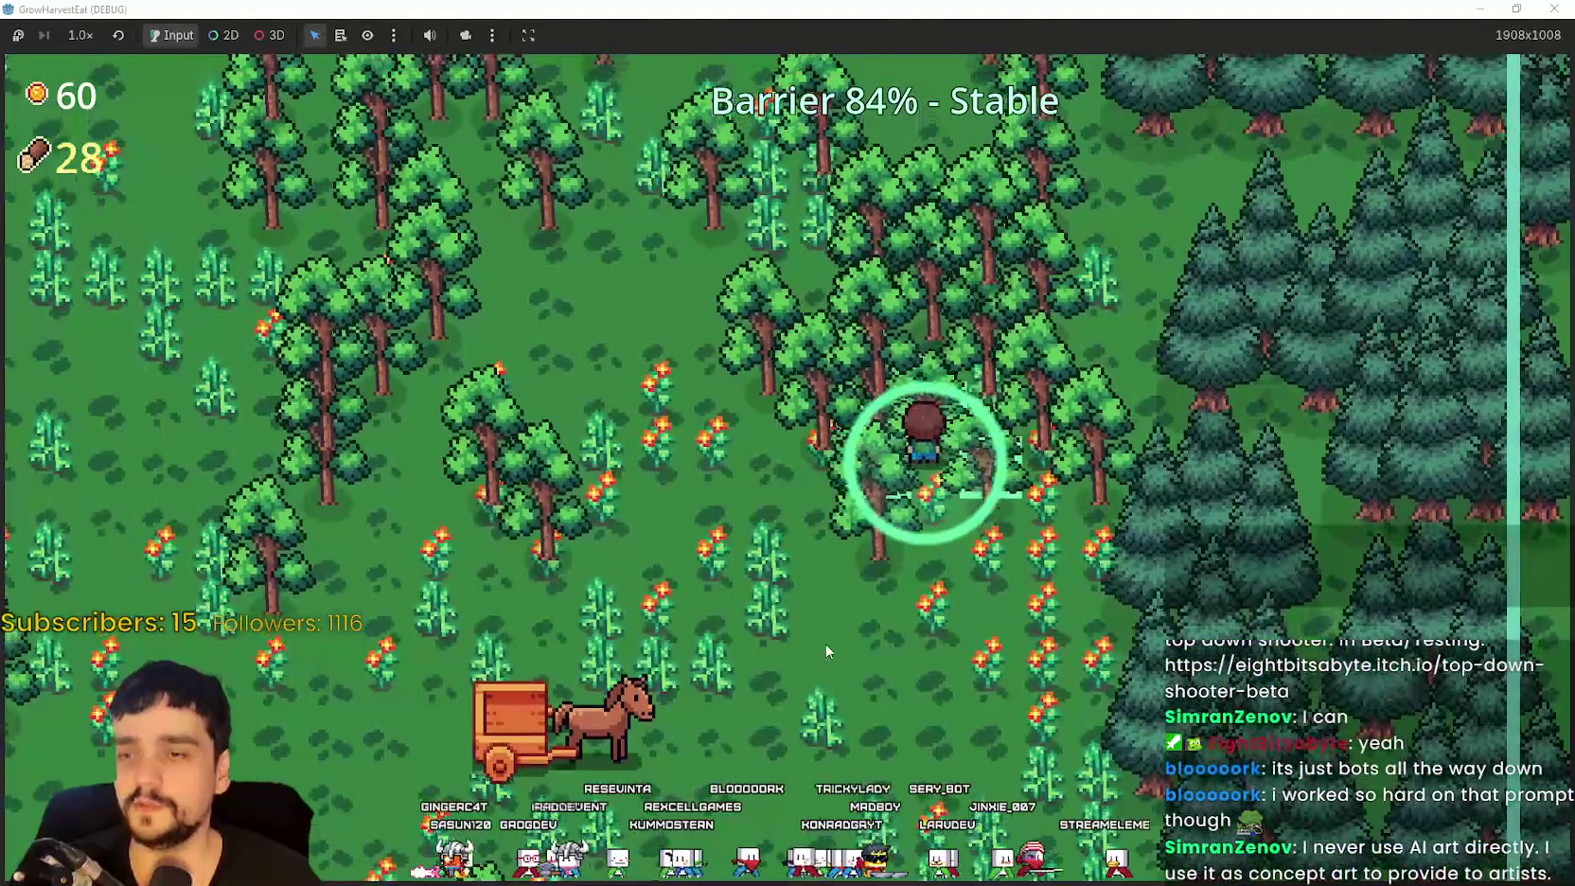
key("a")
key("s")
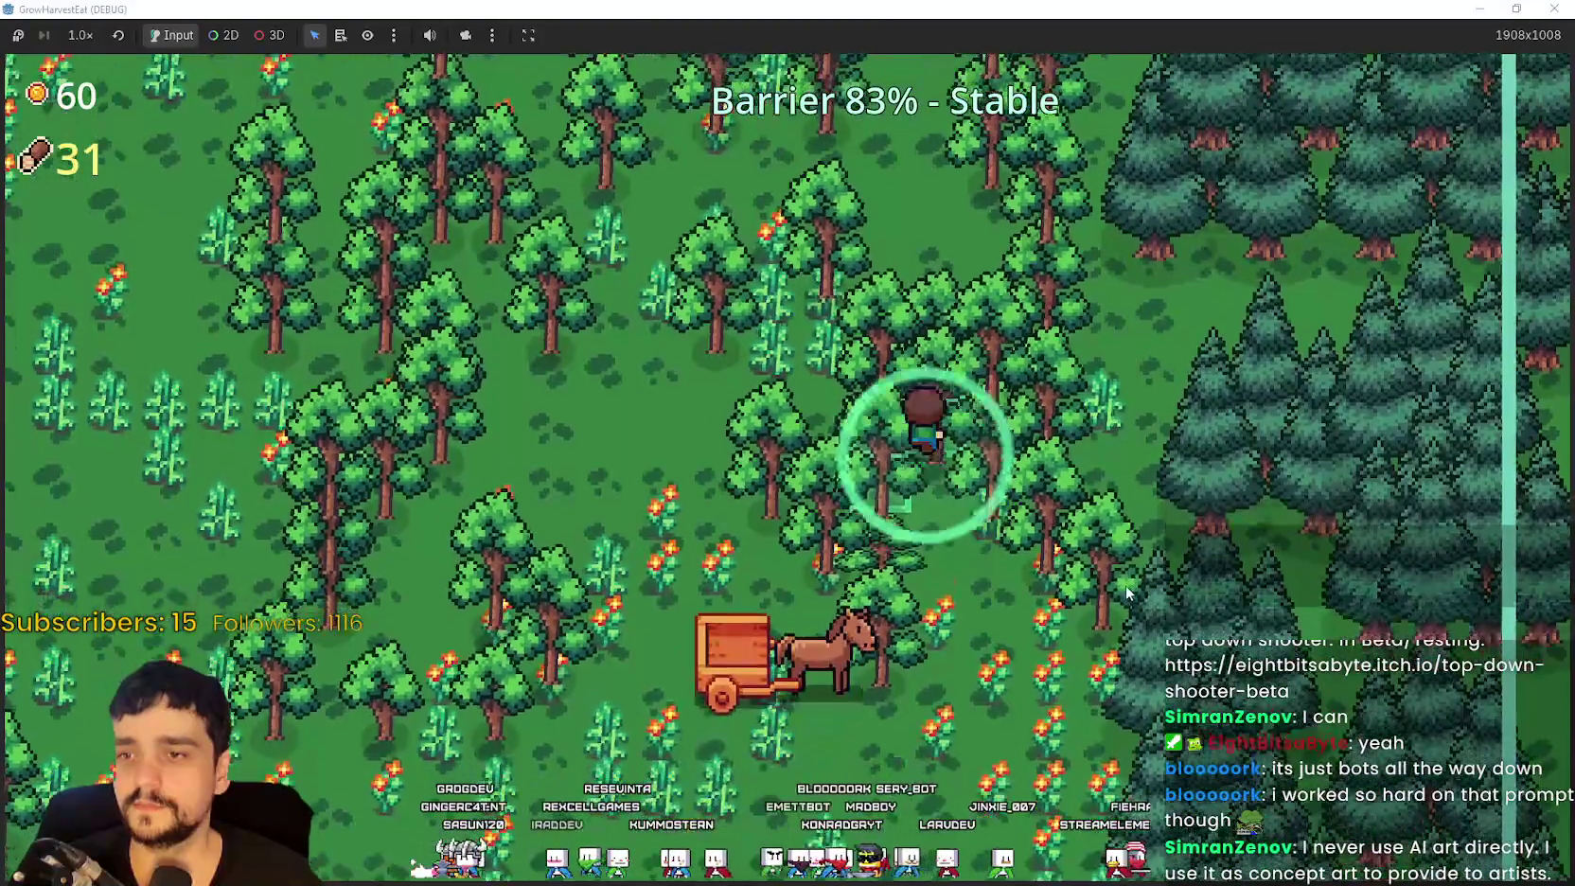
Step: Harvest the ripe crops beside the cart and carry them back to unload
key("d")
key("s")
key("a")
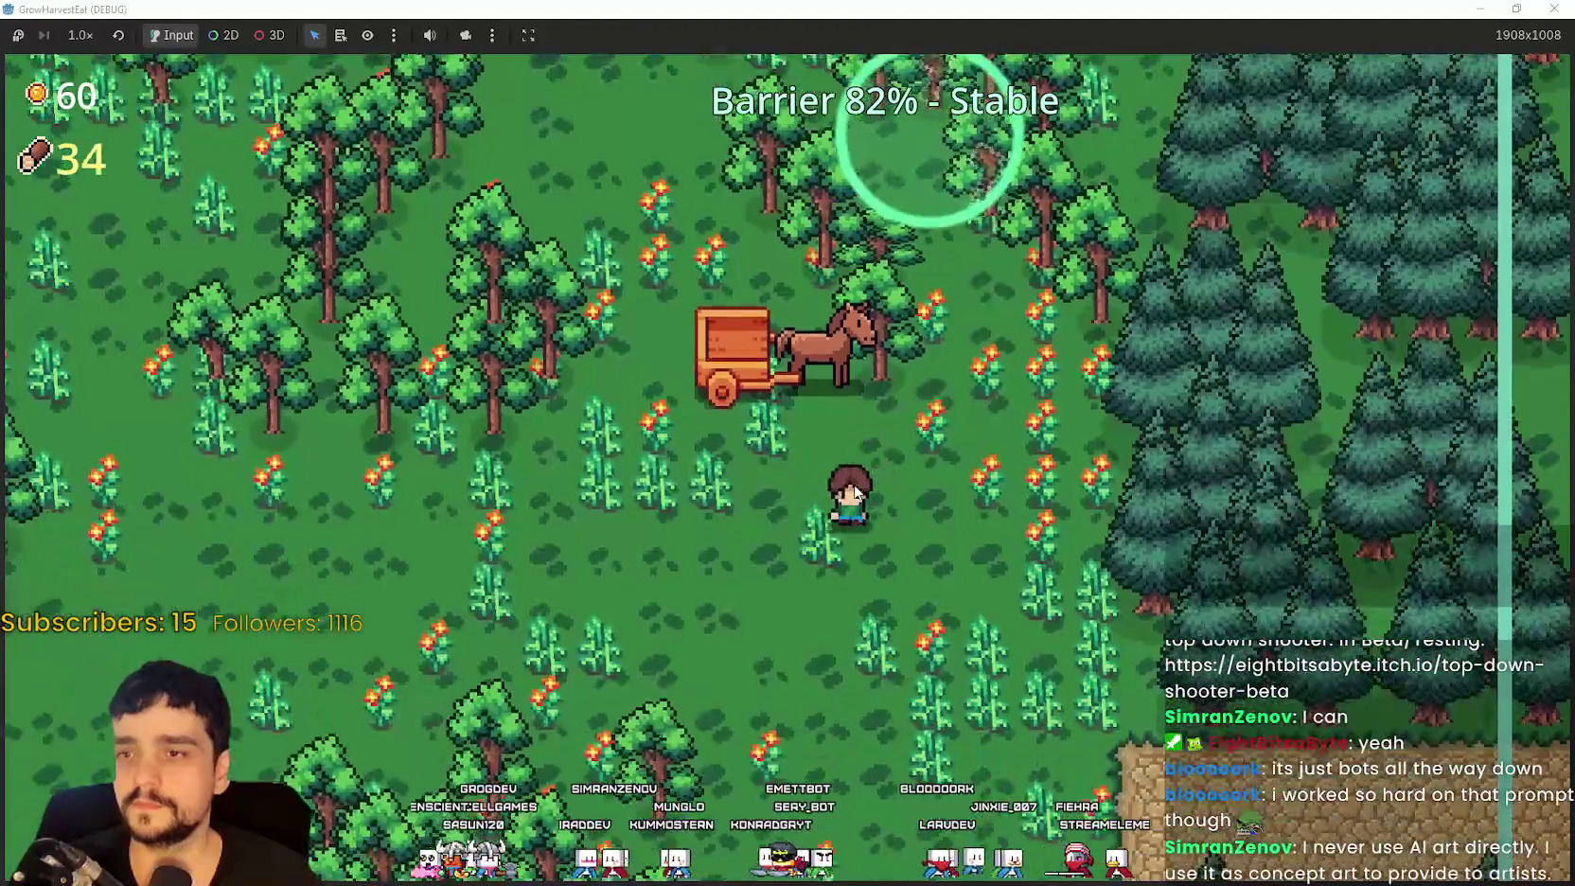
key("w")
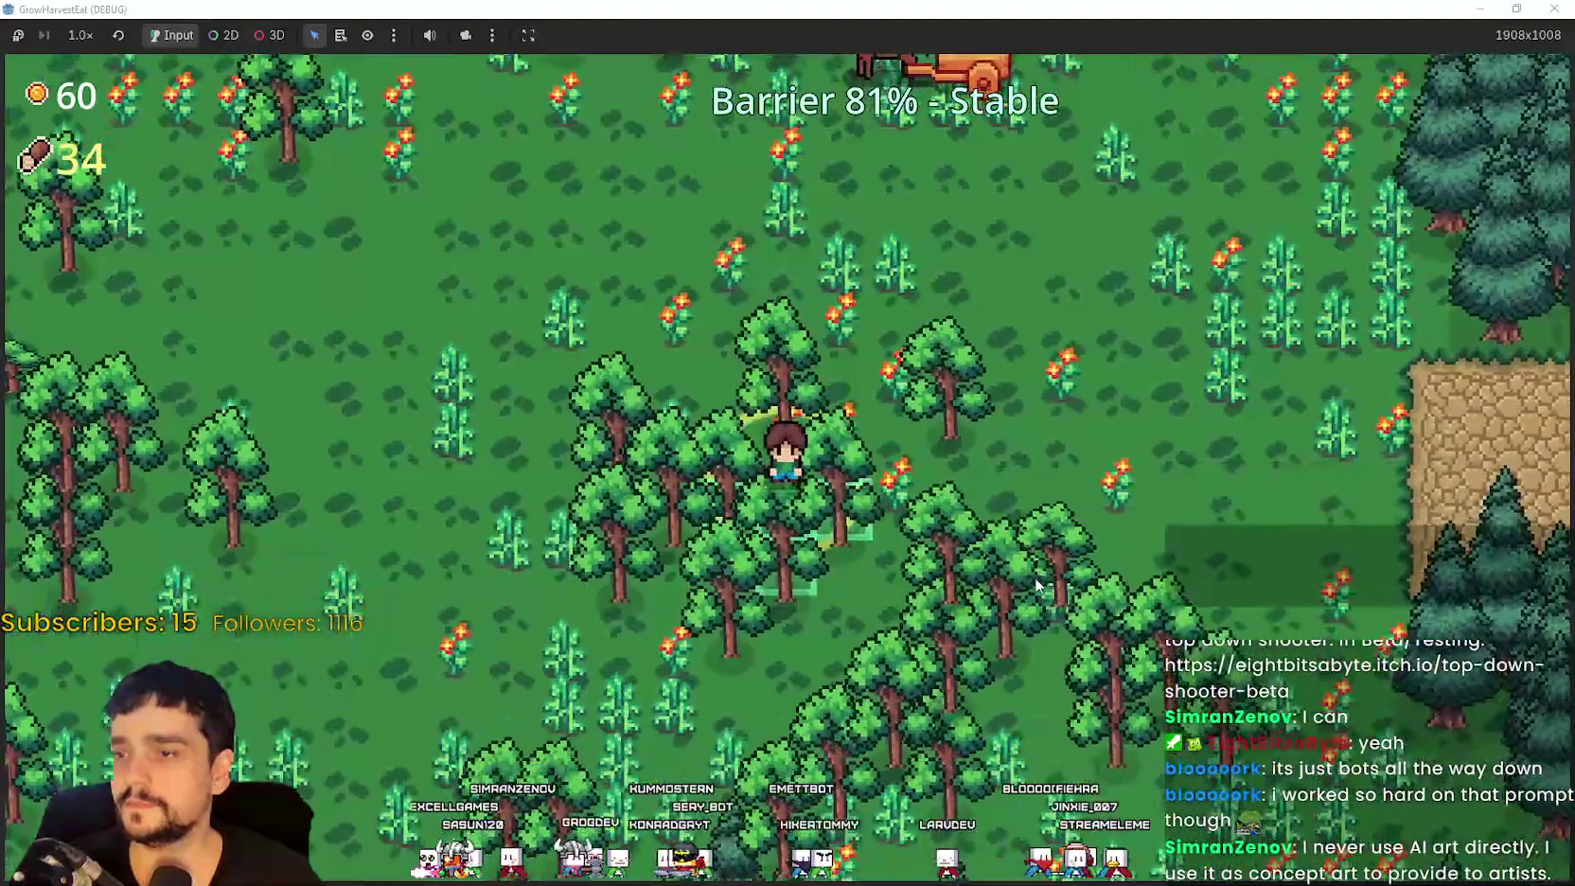
key("d")
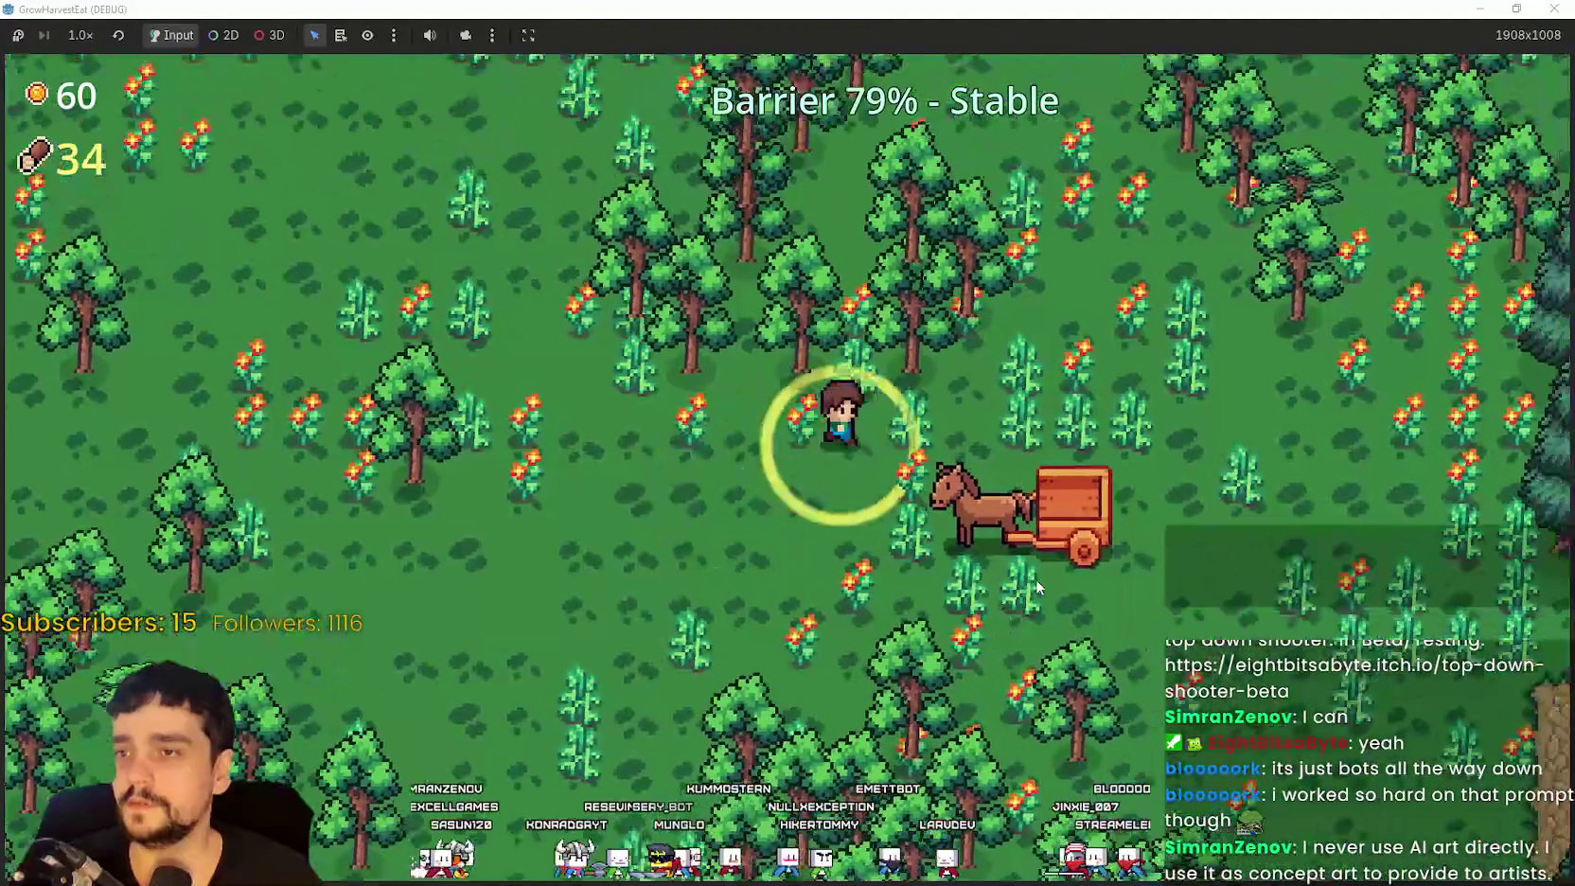
key("w")
key("d")
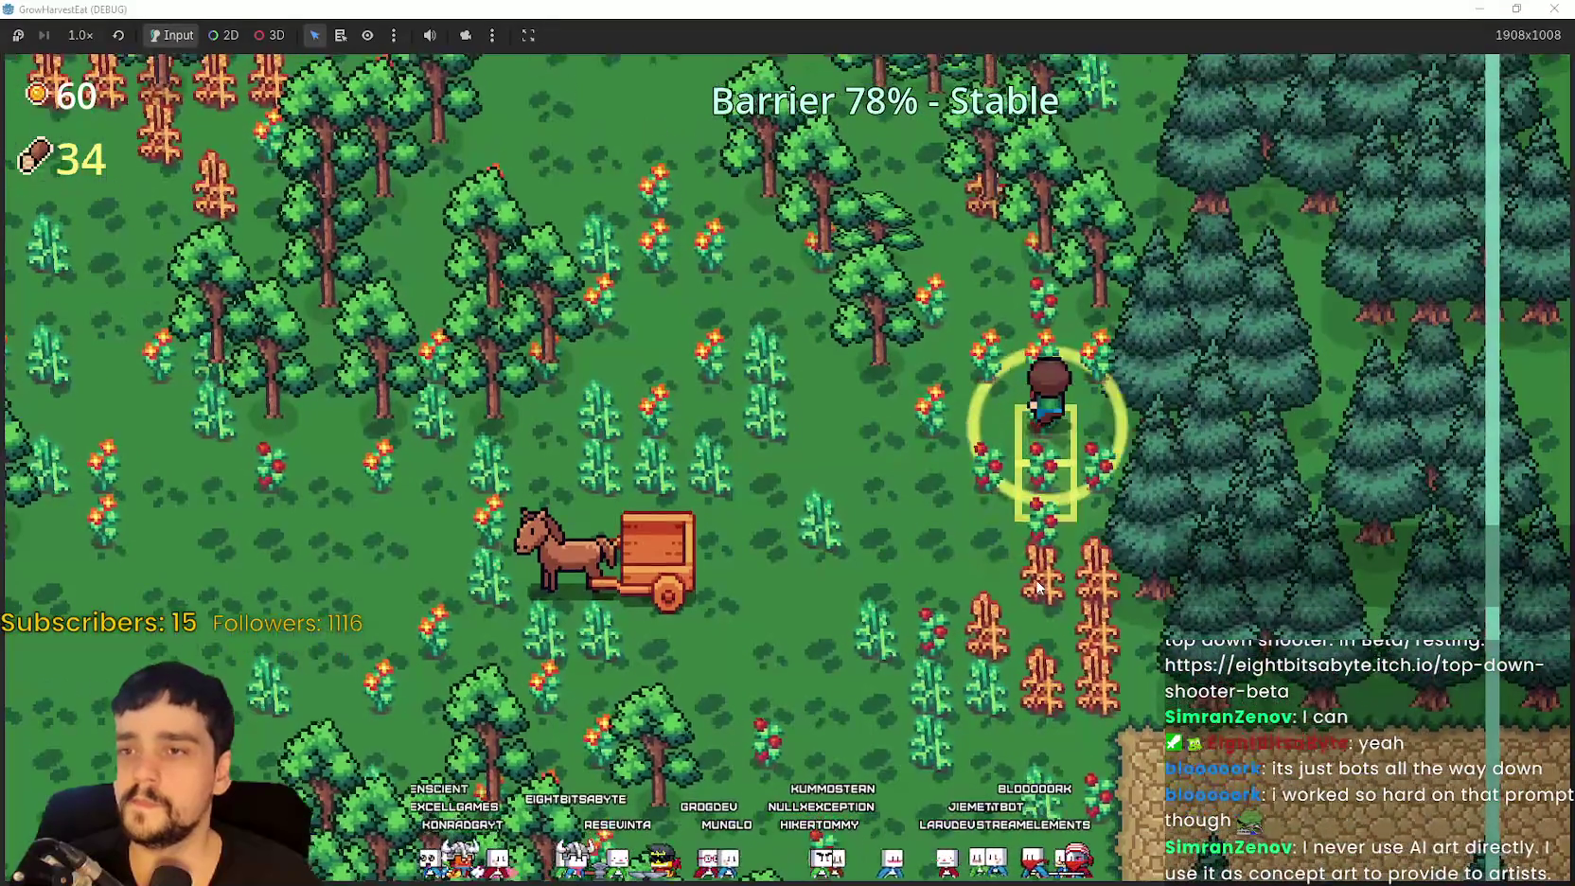
key("s")
key("d")
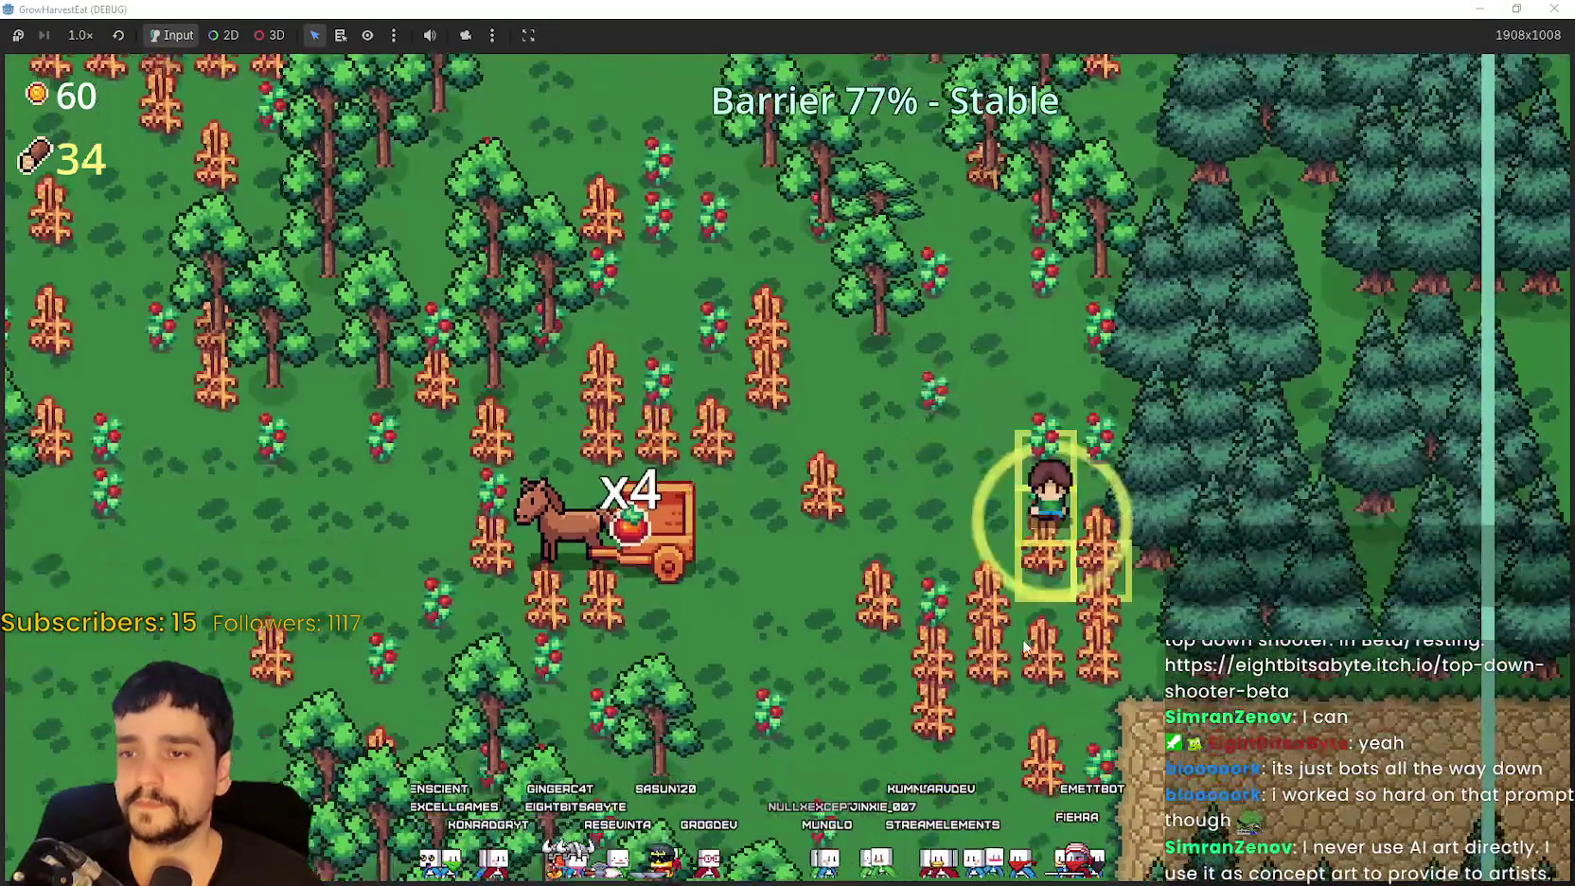
key("a")
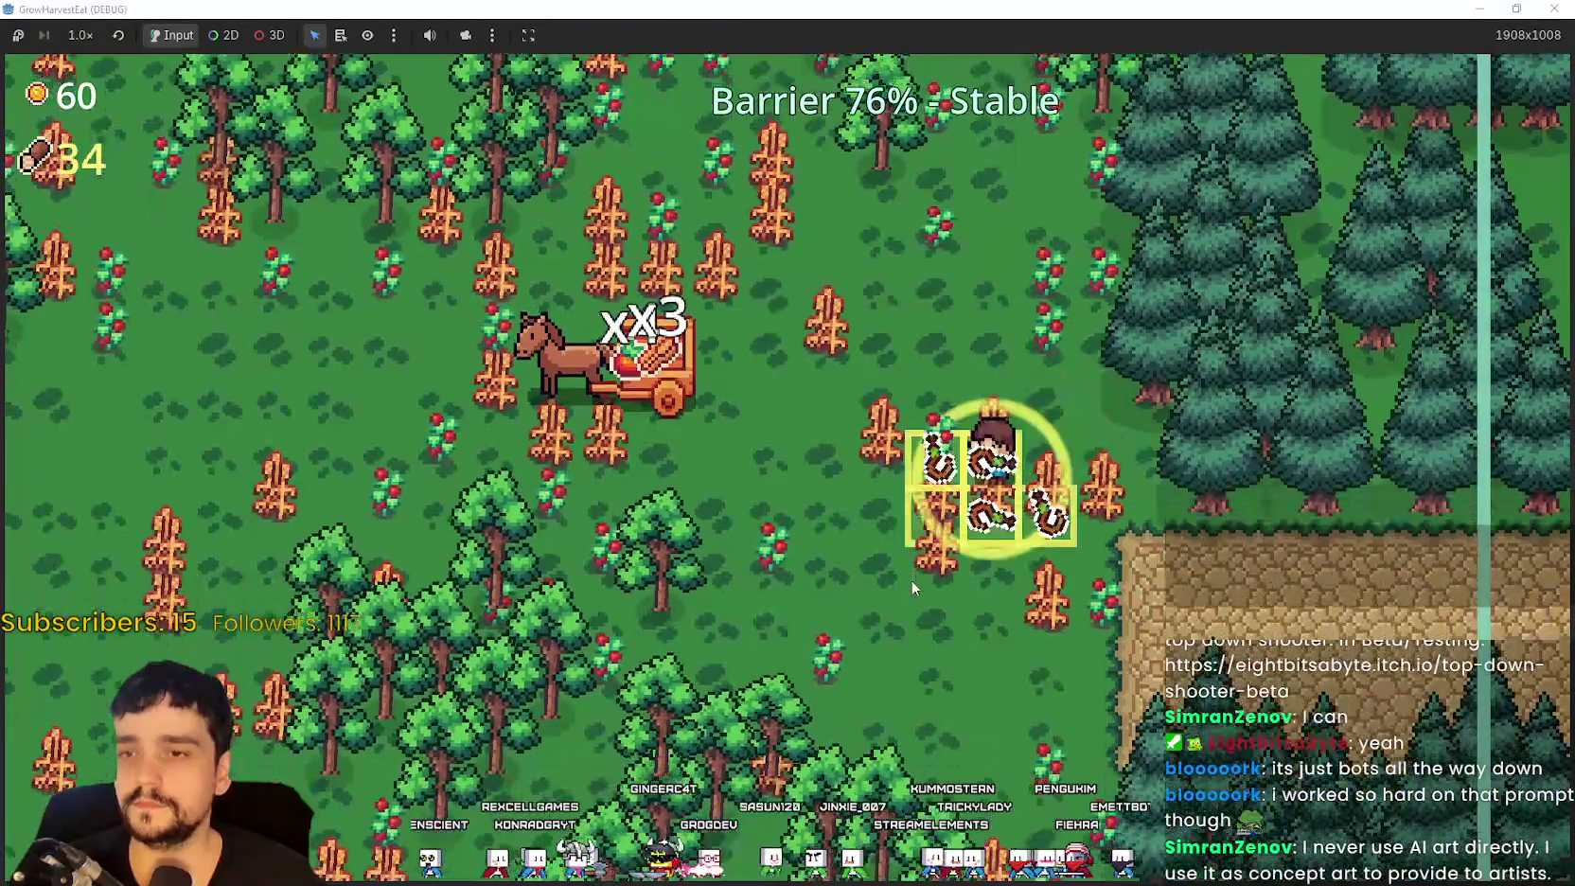
key("w")
key("a")
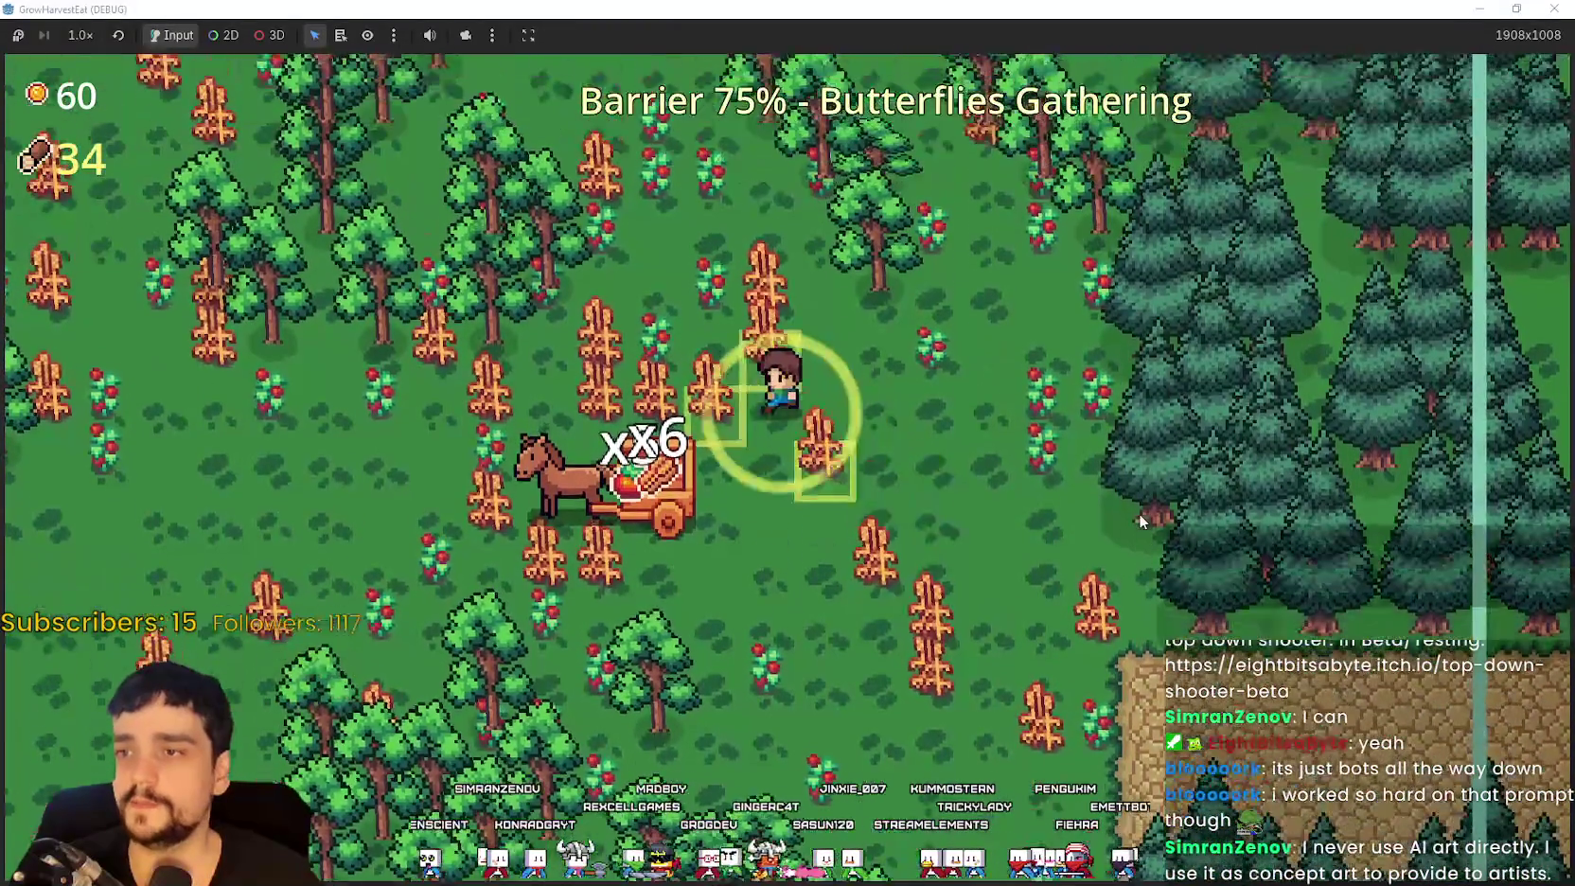
Step: Gather crops across the field toward the pine forest edge and tall crop rows
key("w")
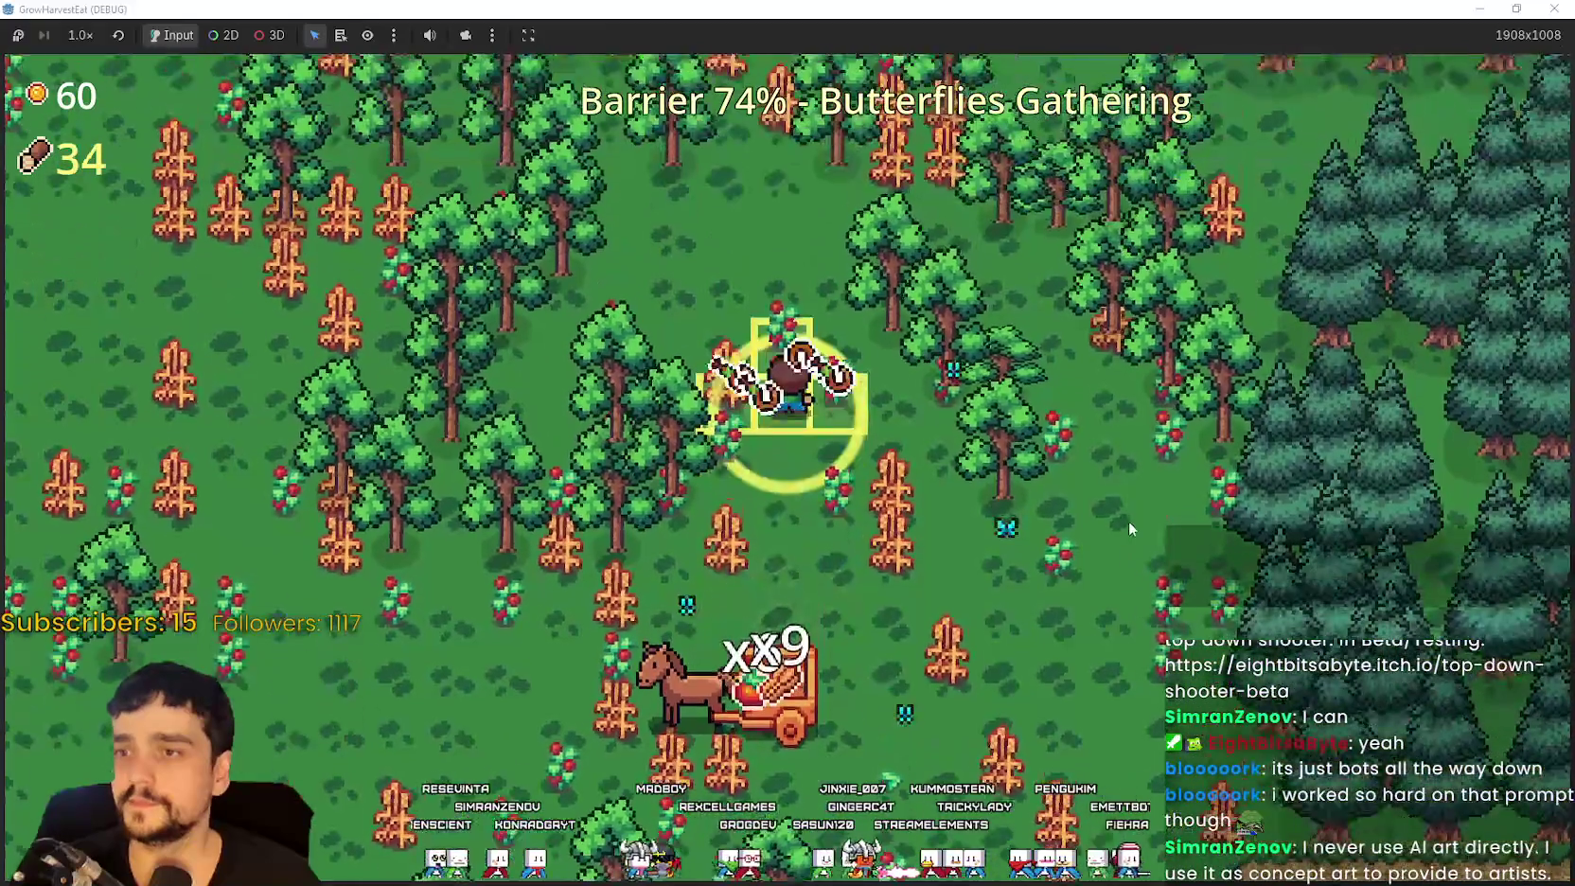
key("a")
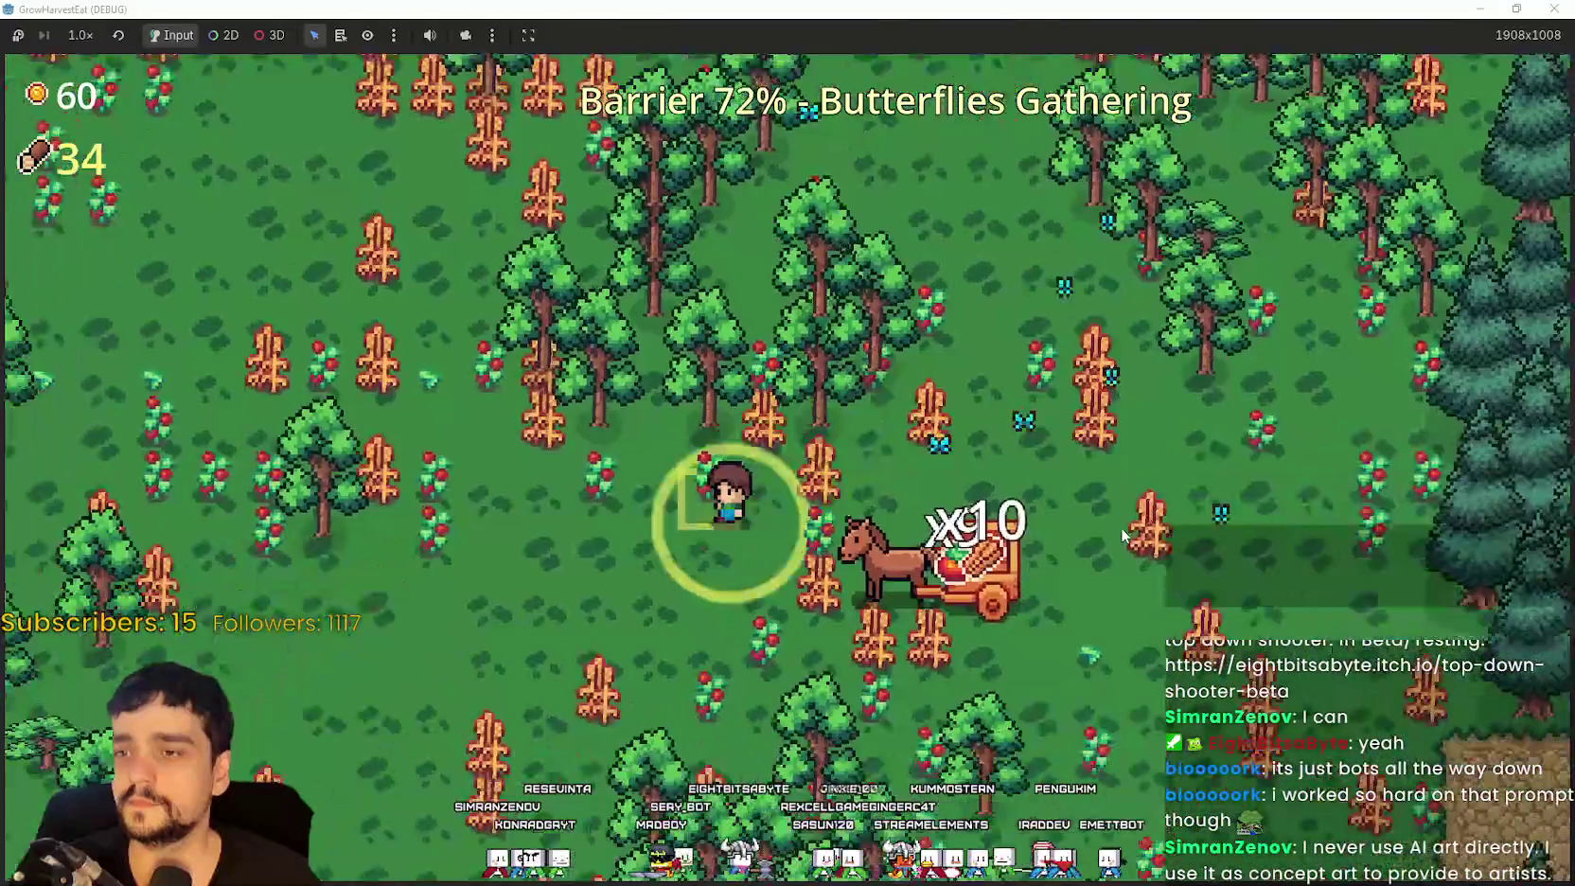
key("w")
key("a")
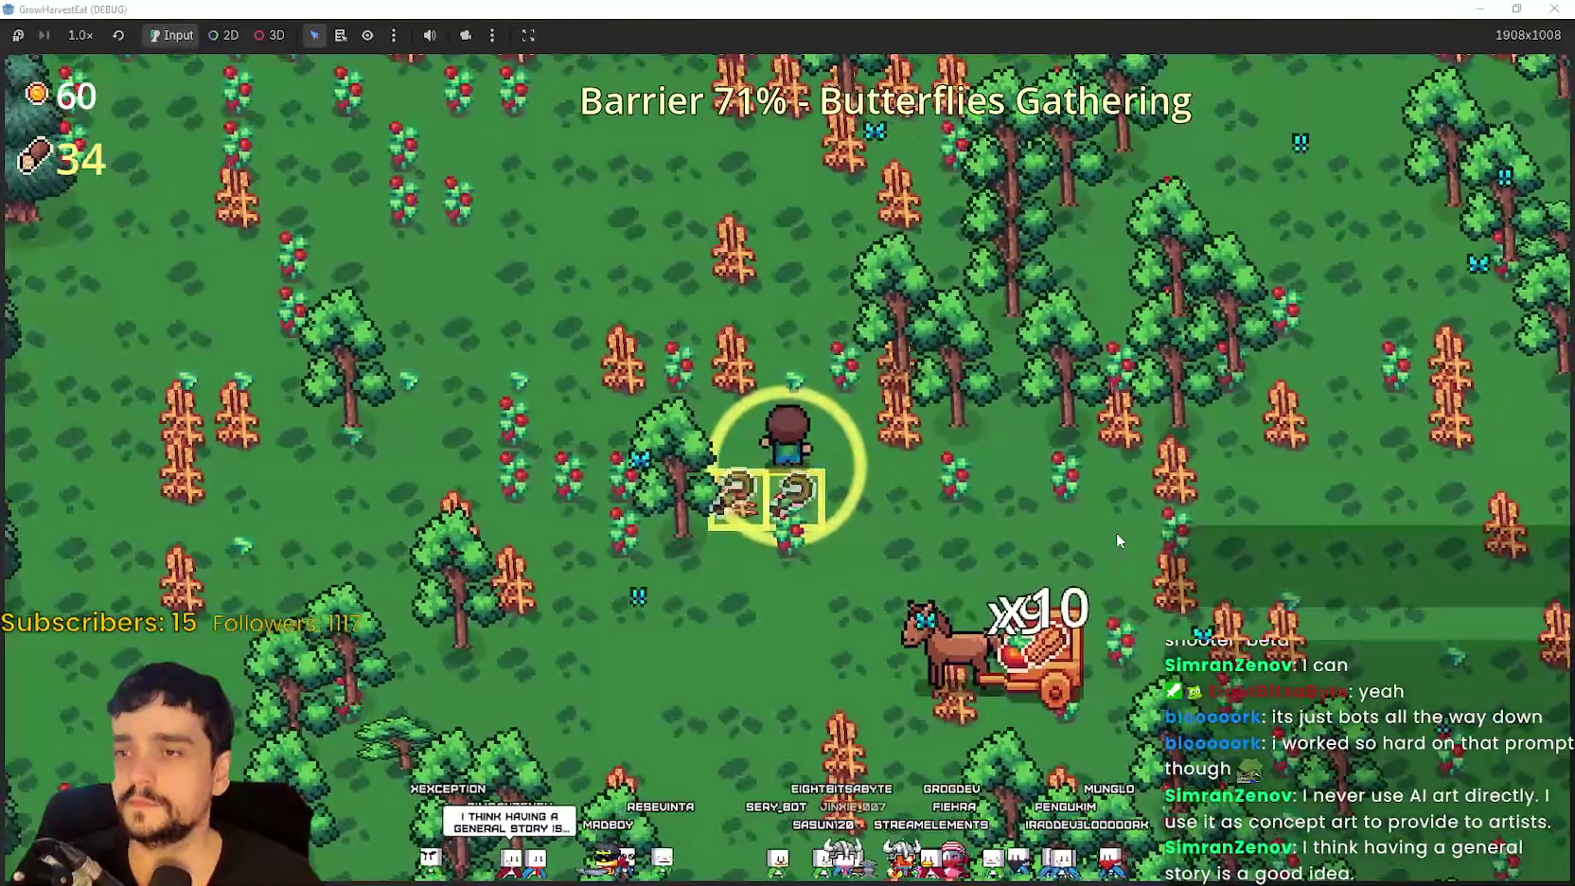
key("d")
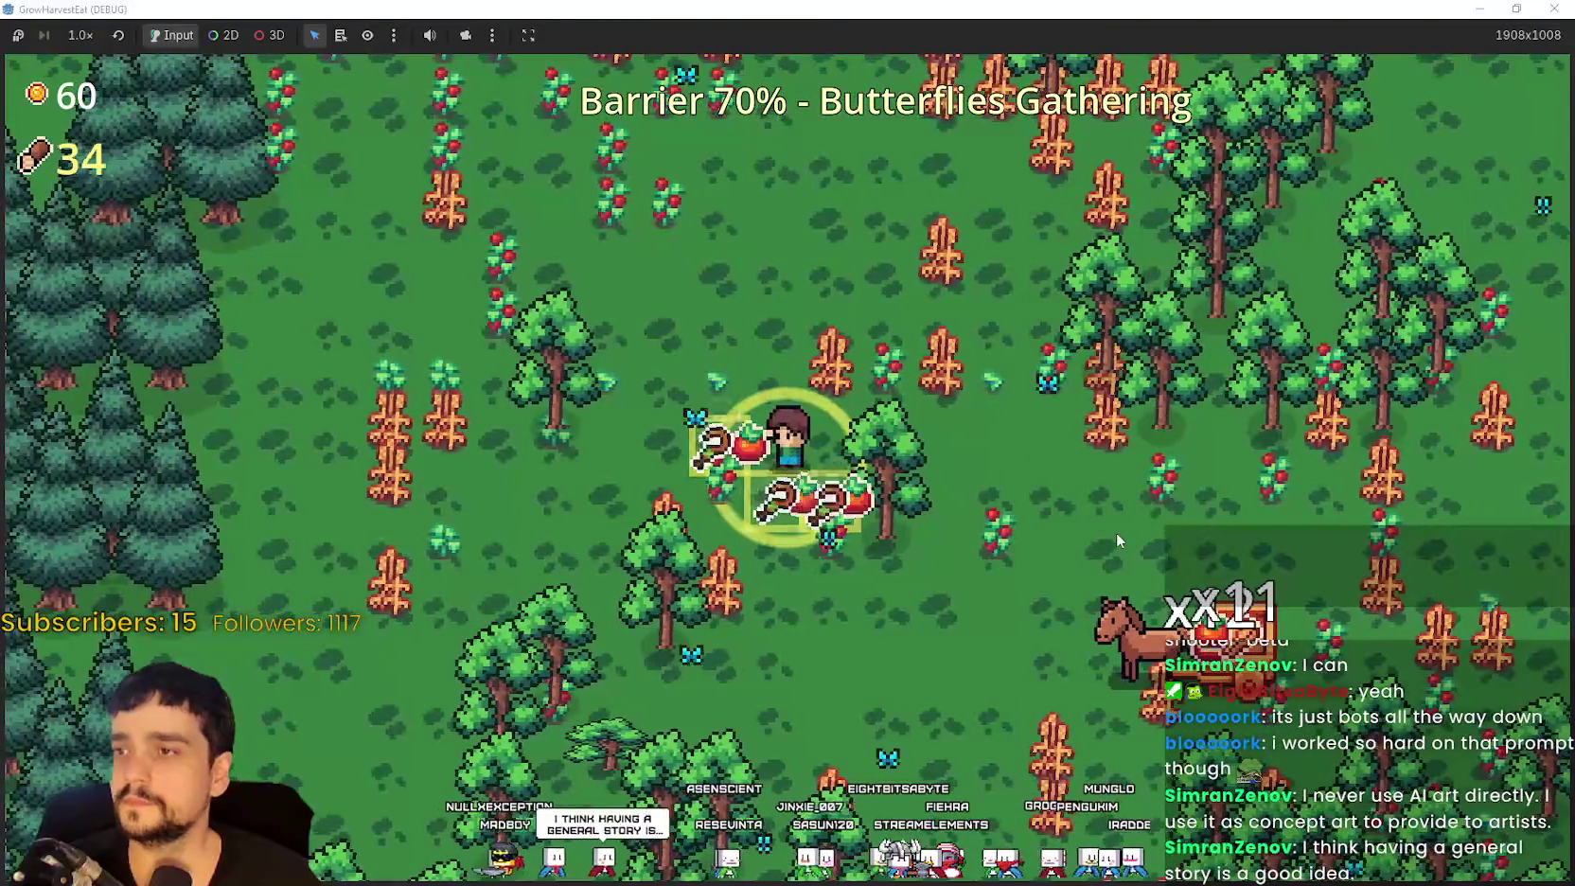
key("w")
key("w")
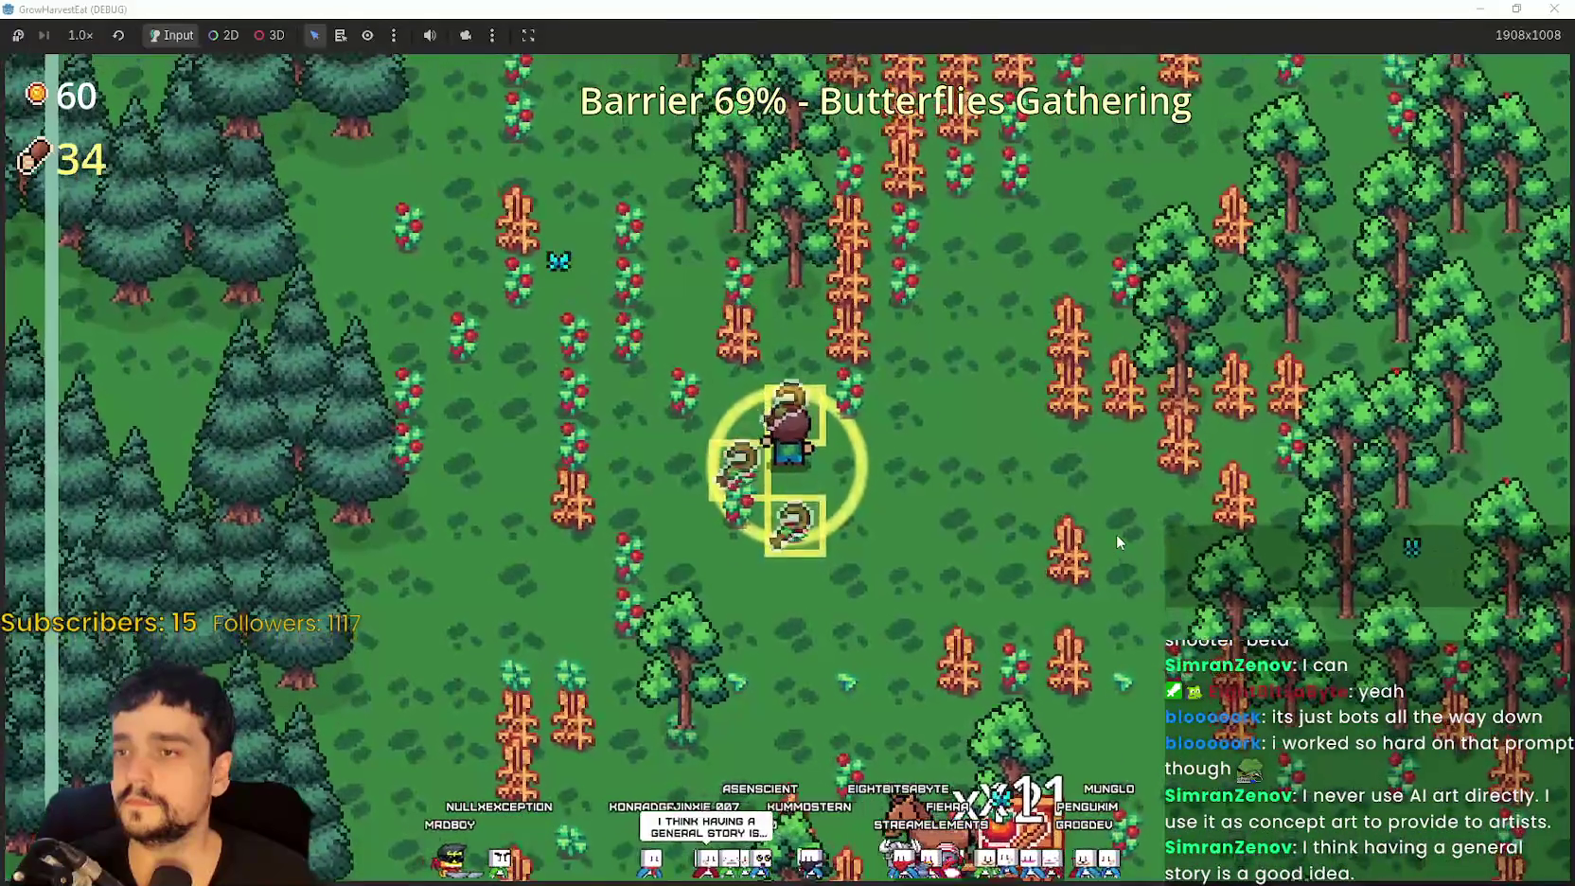
key("d")
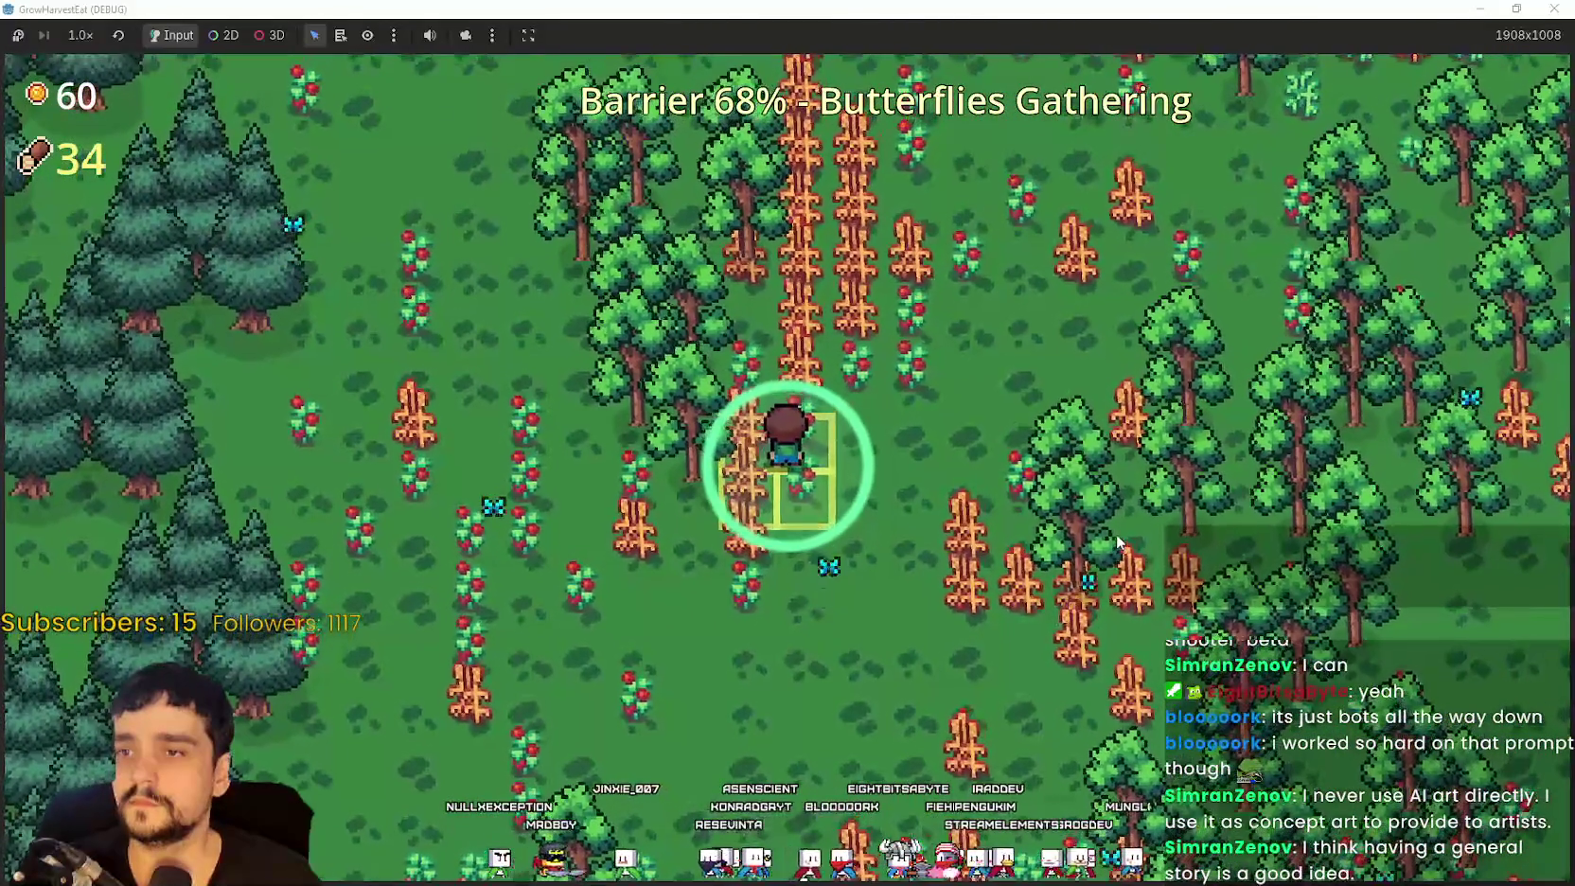
key("a")
key("w")
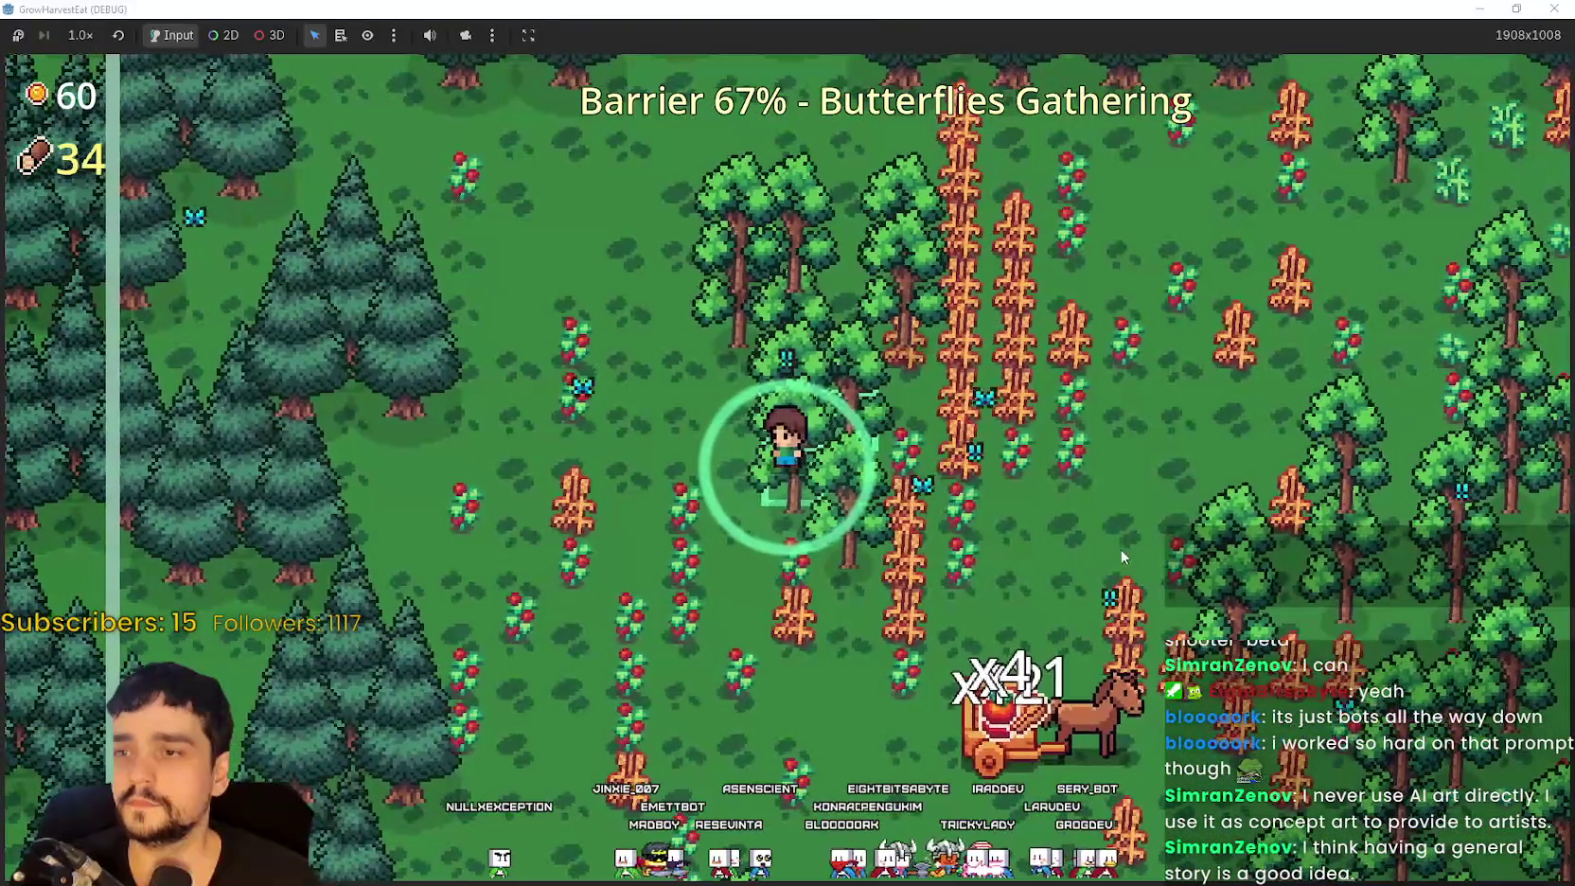
key("d")
key("s")
key("w")
key("a")
Step: Harvest more crops while weaving down through the trees
key("d")
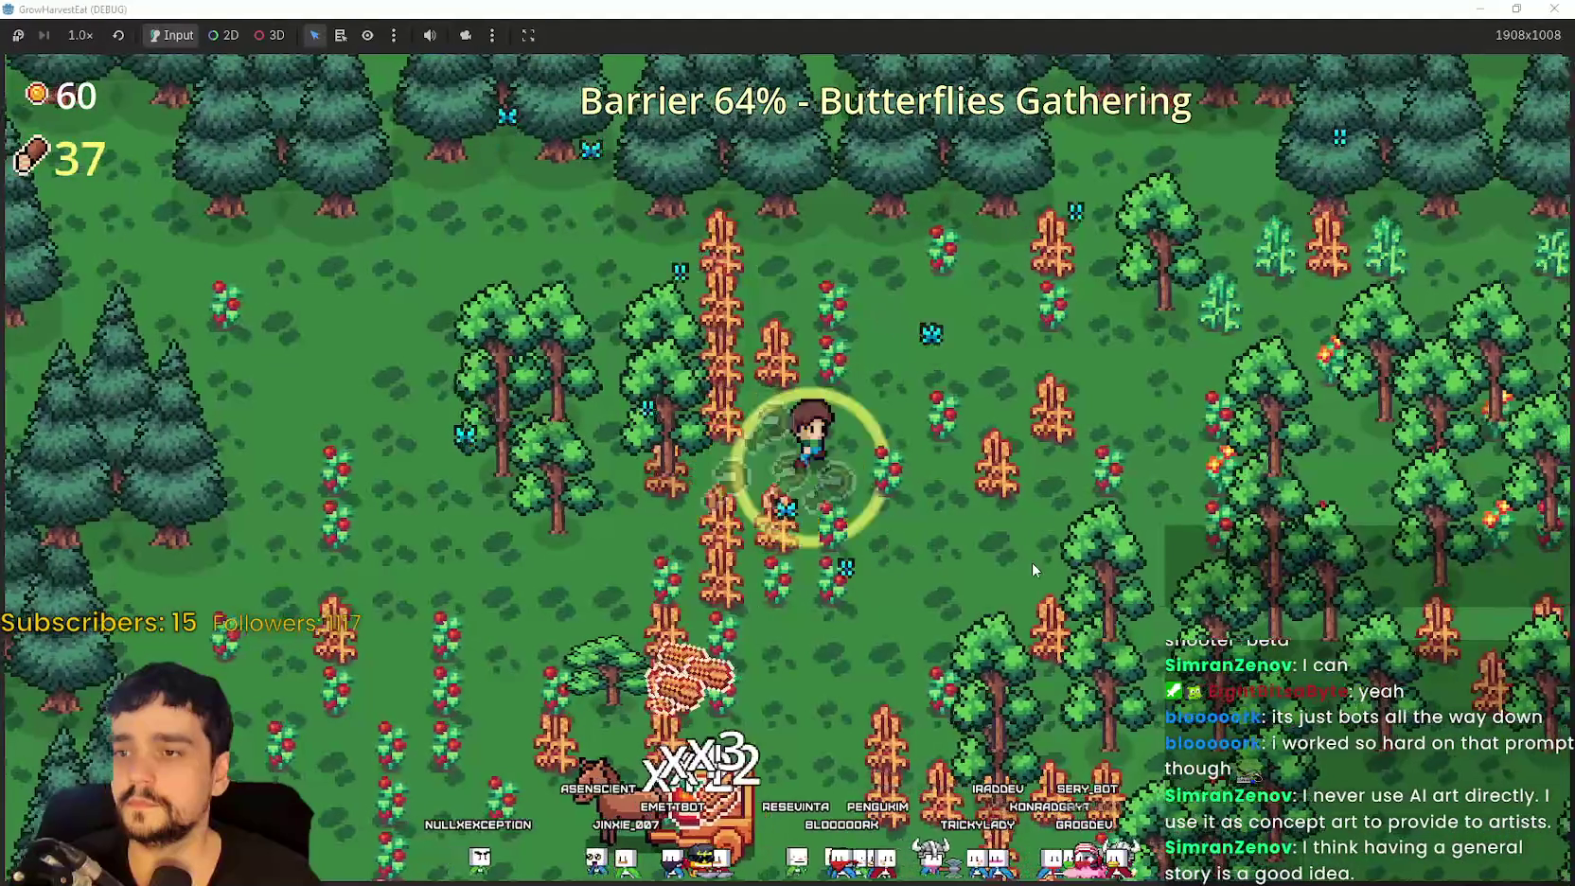
key("d")
key("s")
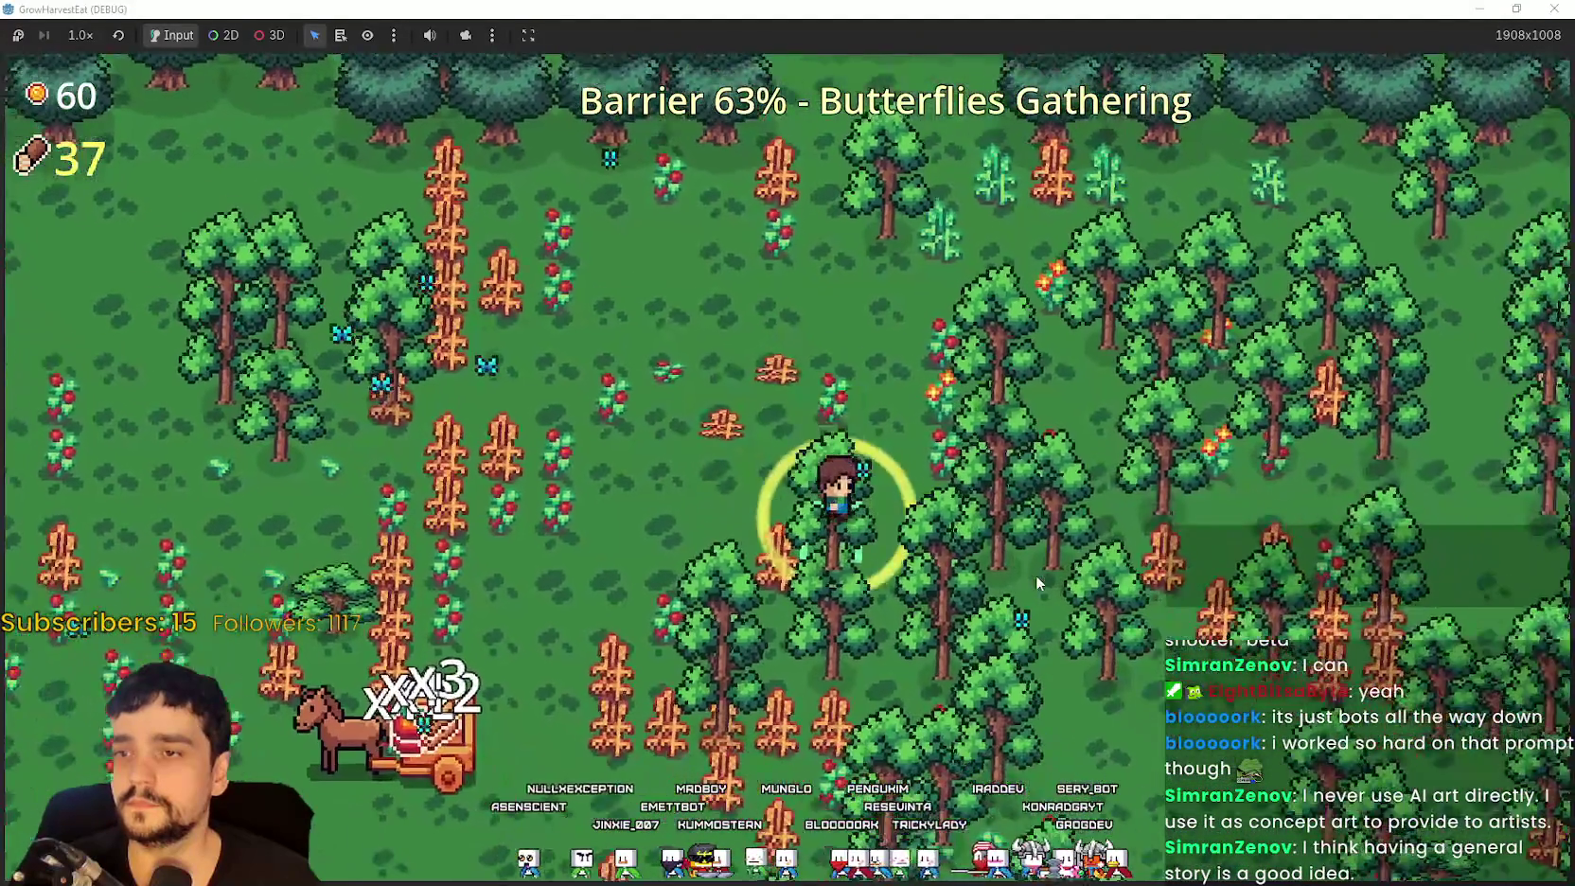
key("s")
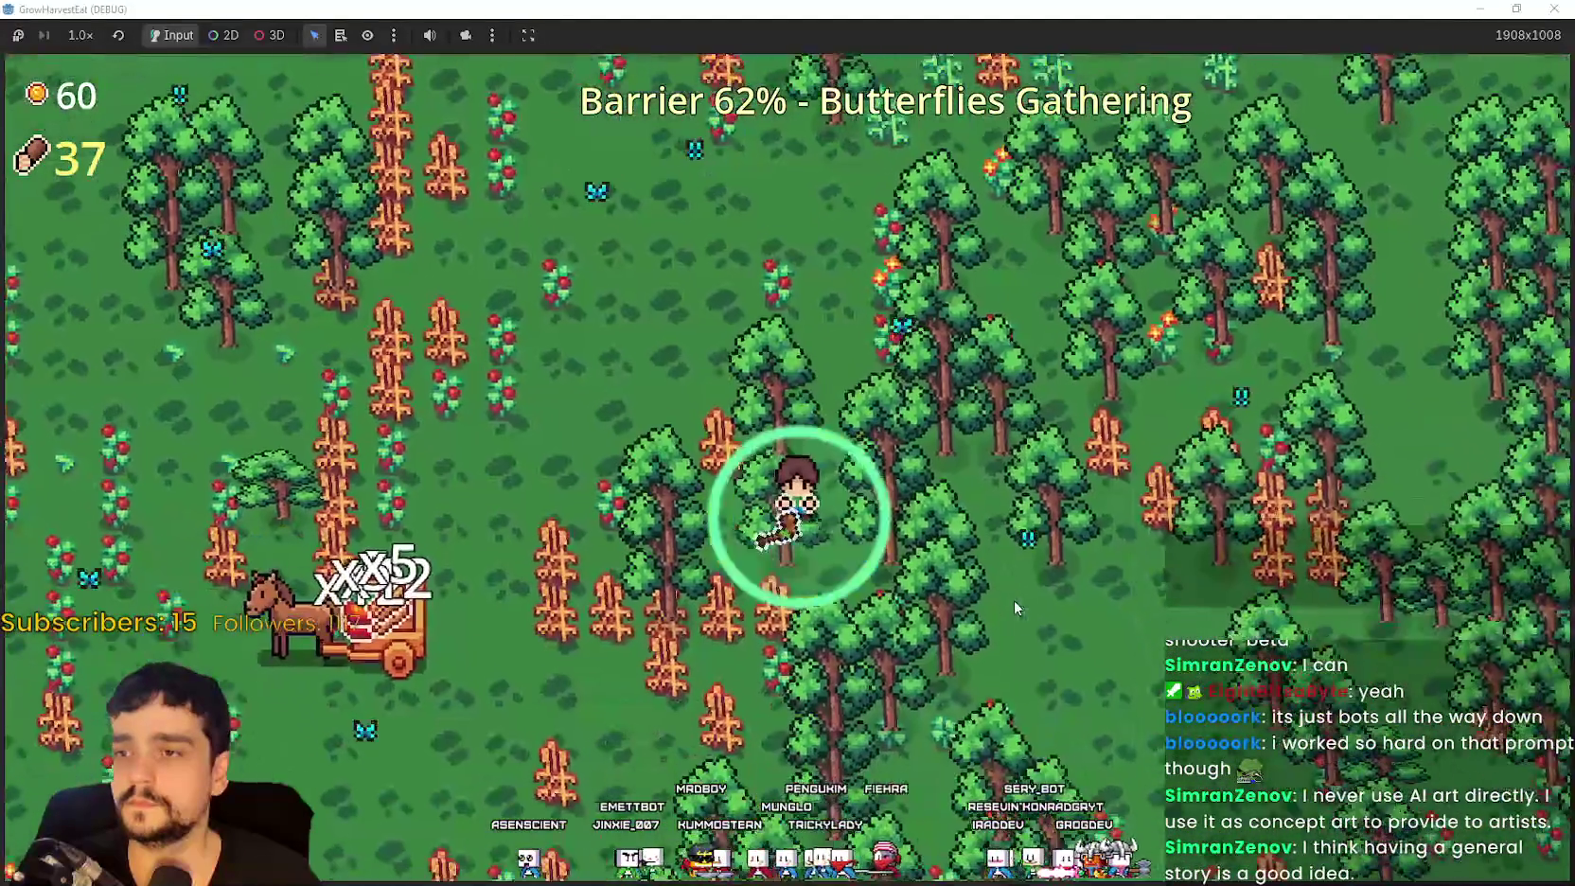
key("a")
key("w")
key("d")
key("s")
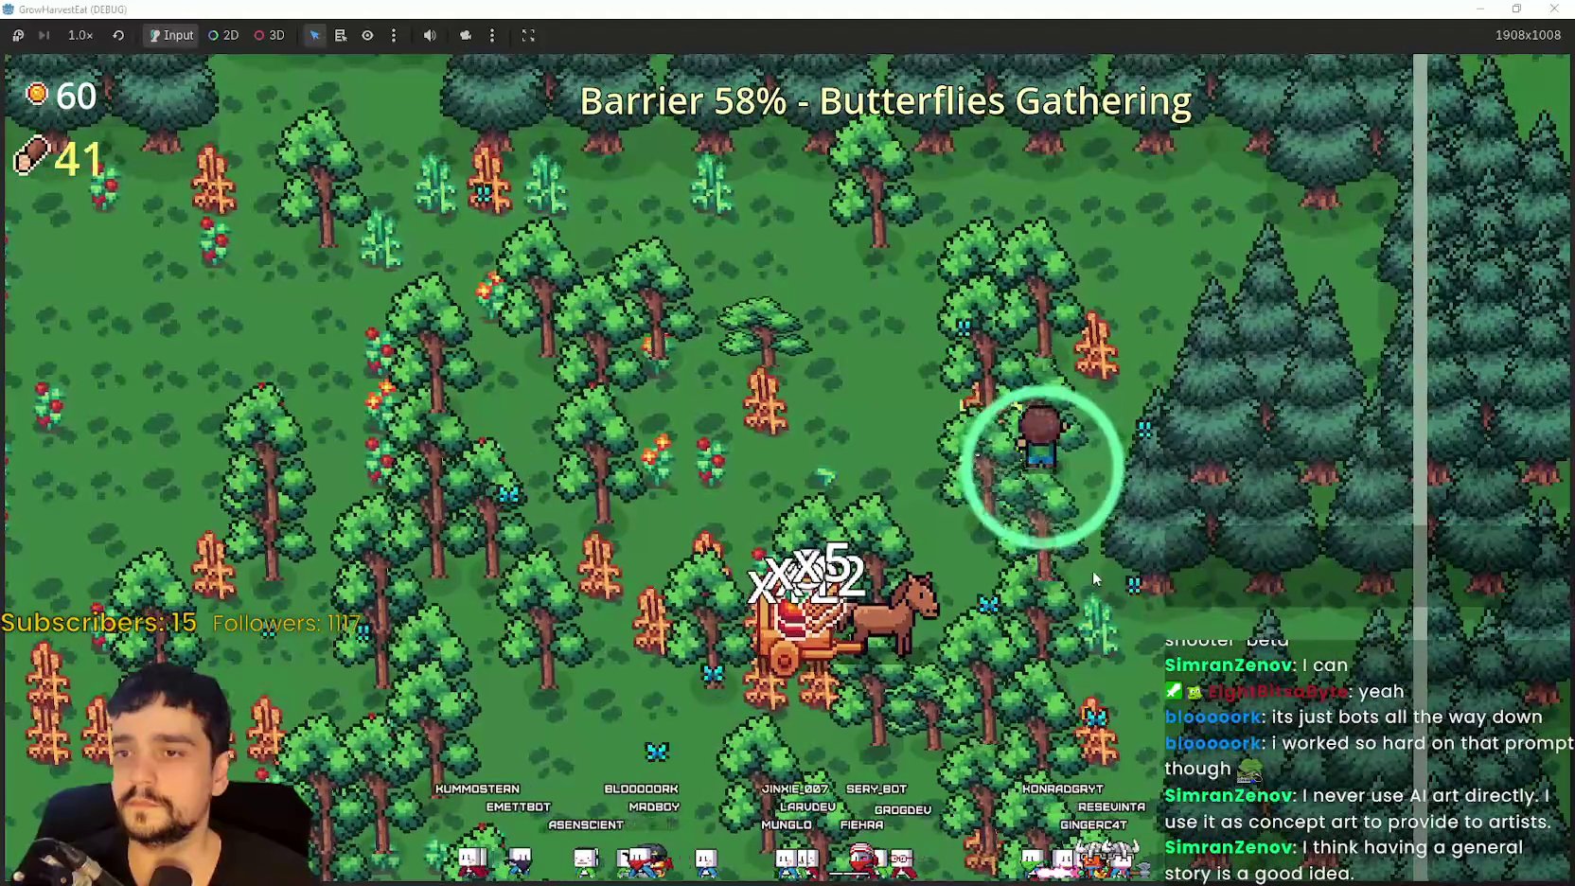
key("s")
key("a")
key("d")
key("s")
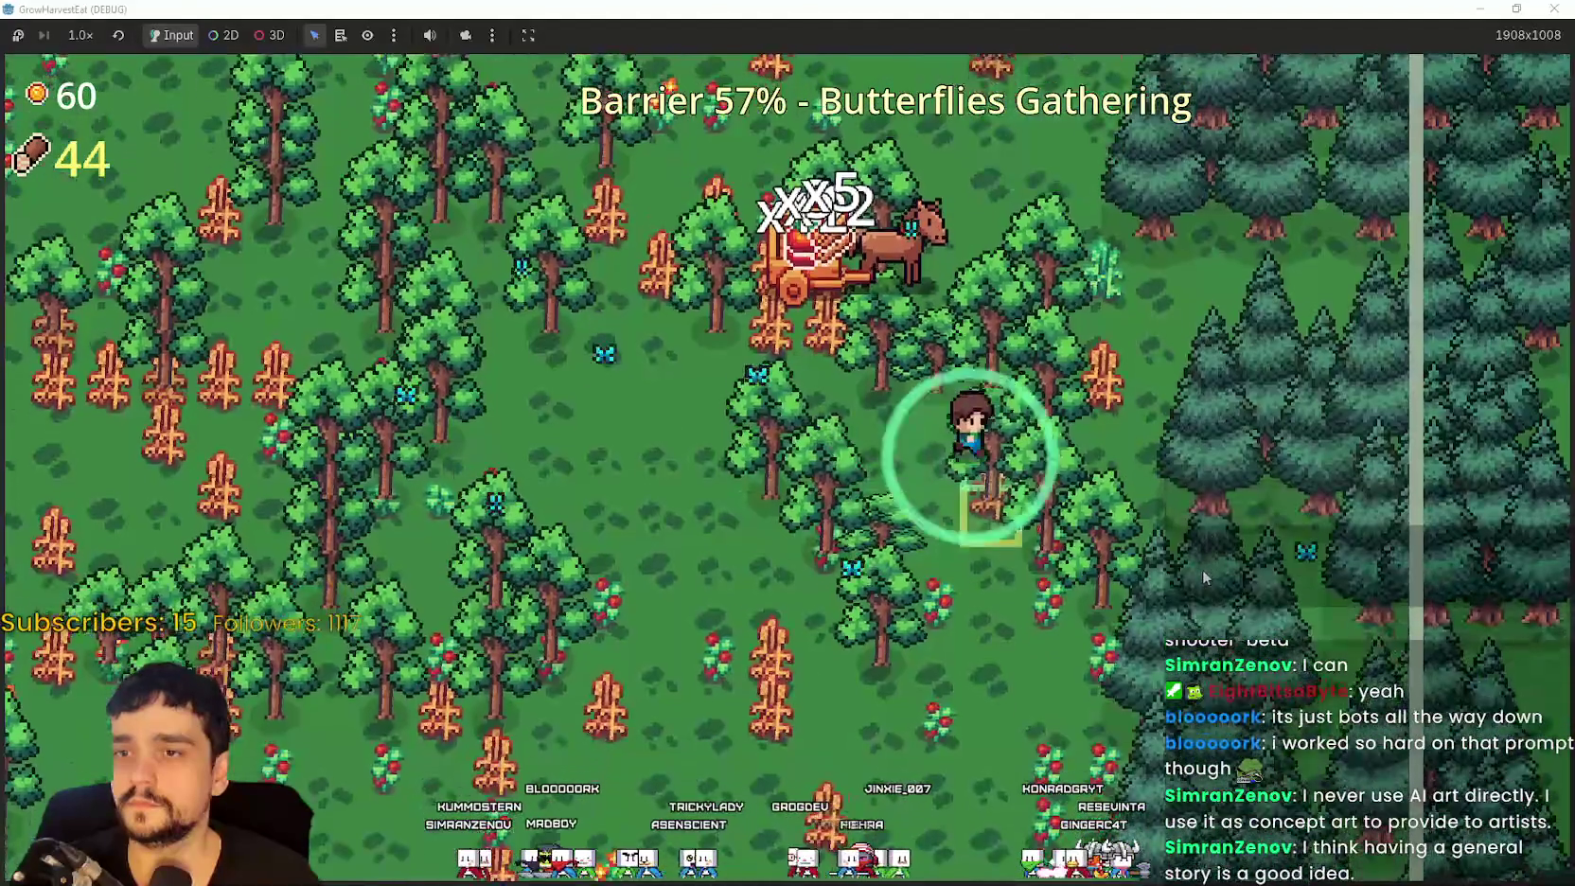
key("a")
key("s")
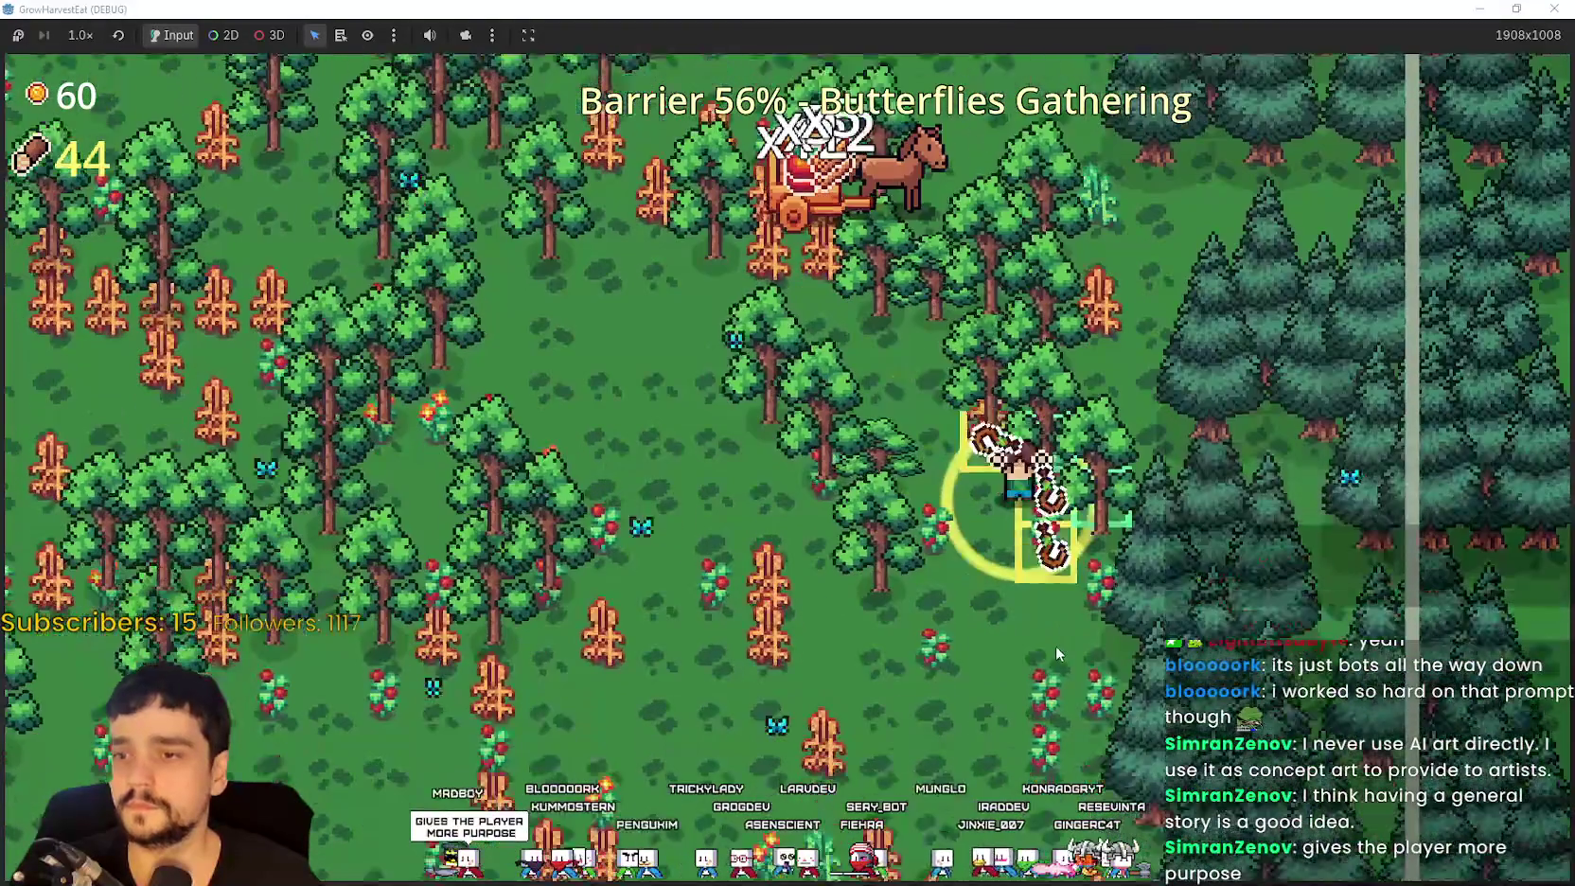
Step: Walk left to unharvested crops near the pines, then back down-right
key("a")
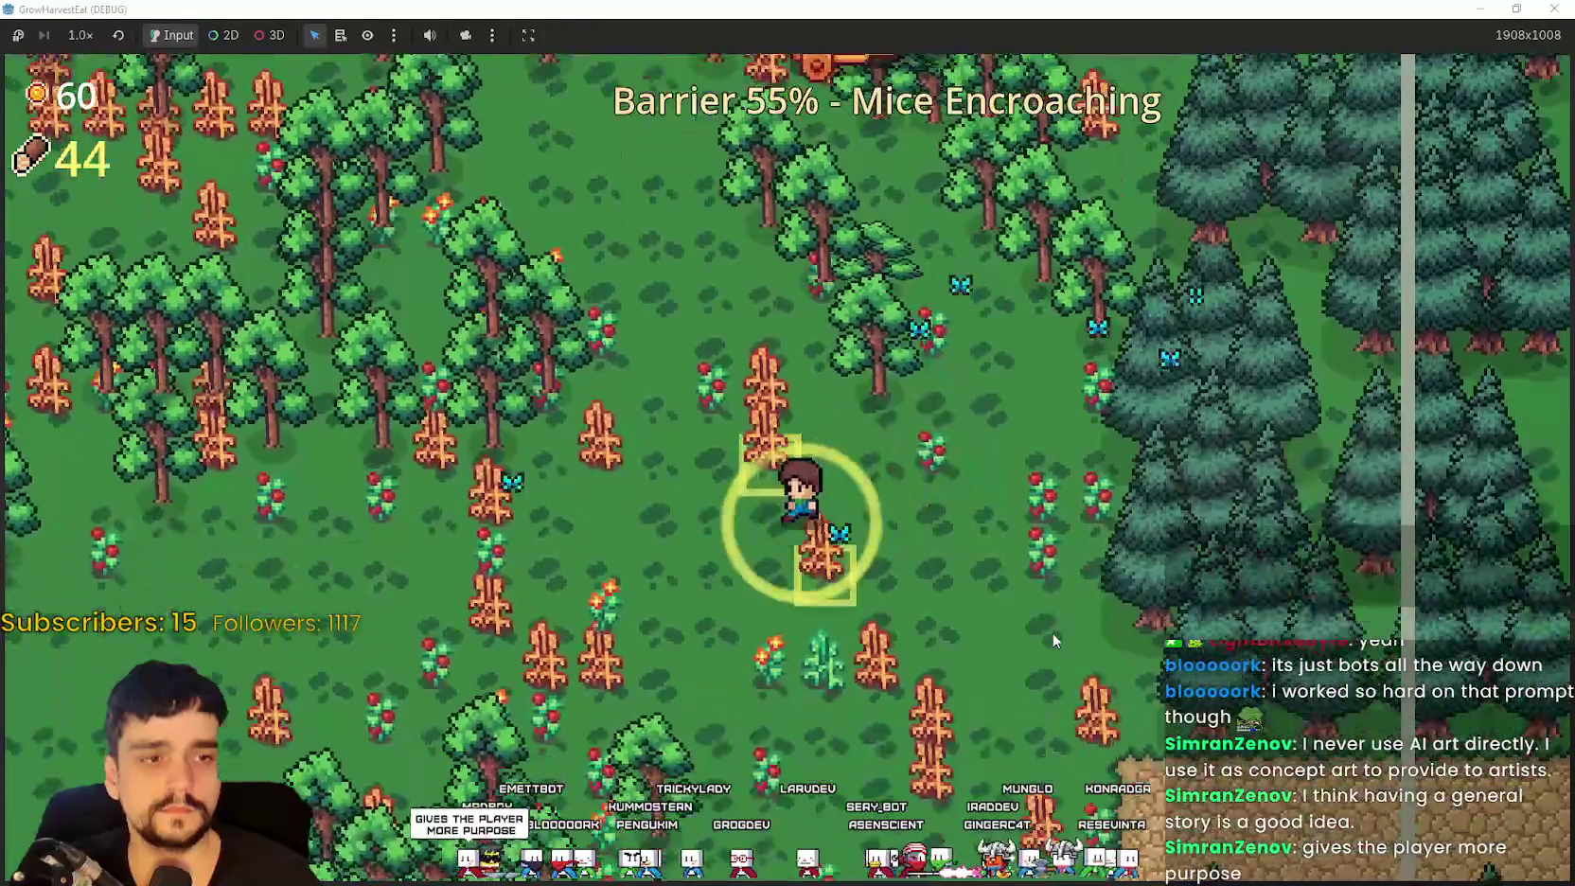
key("a")
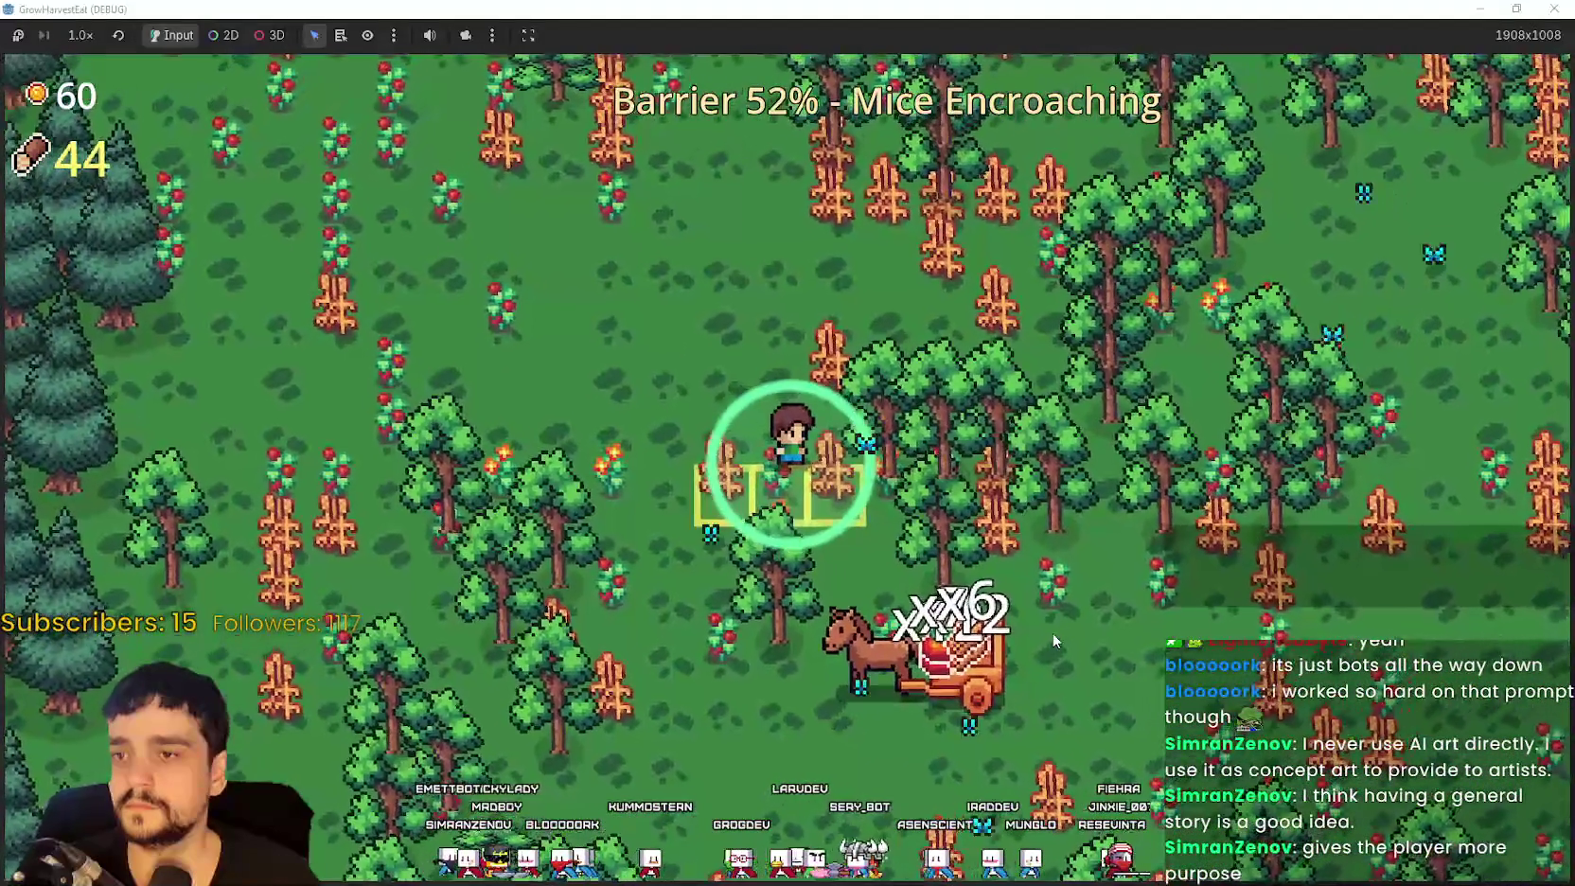
key("w")
key("d")
key("s")
key("d")
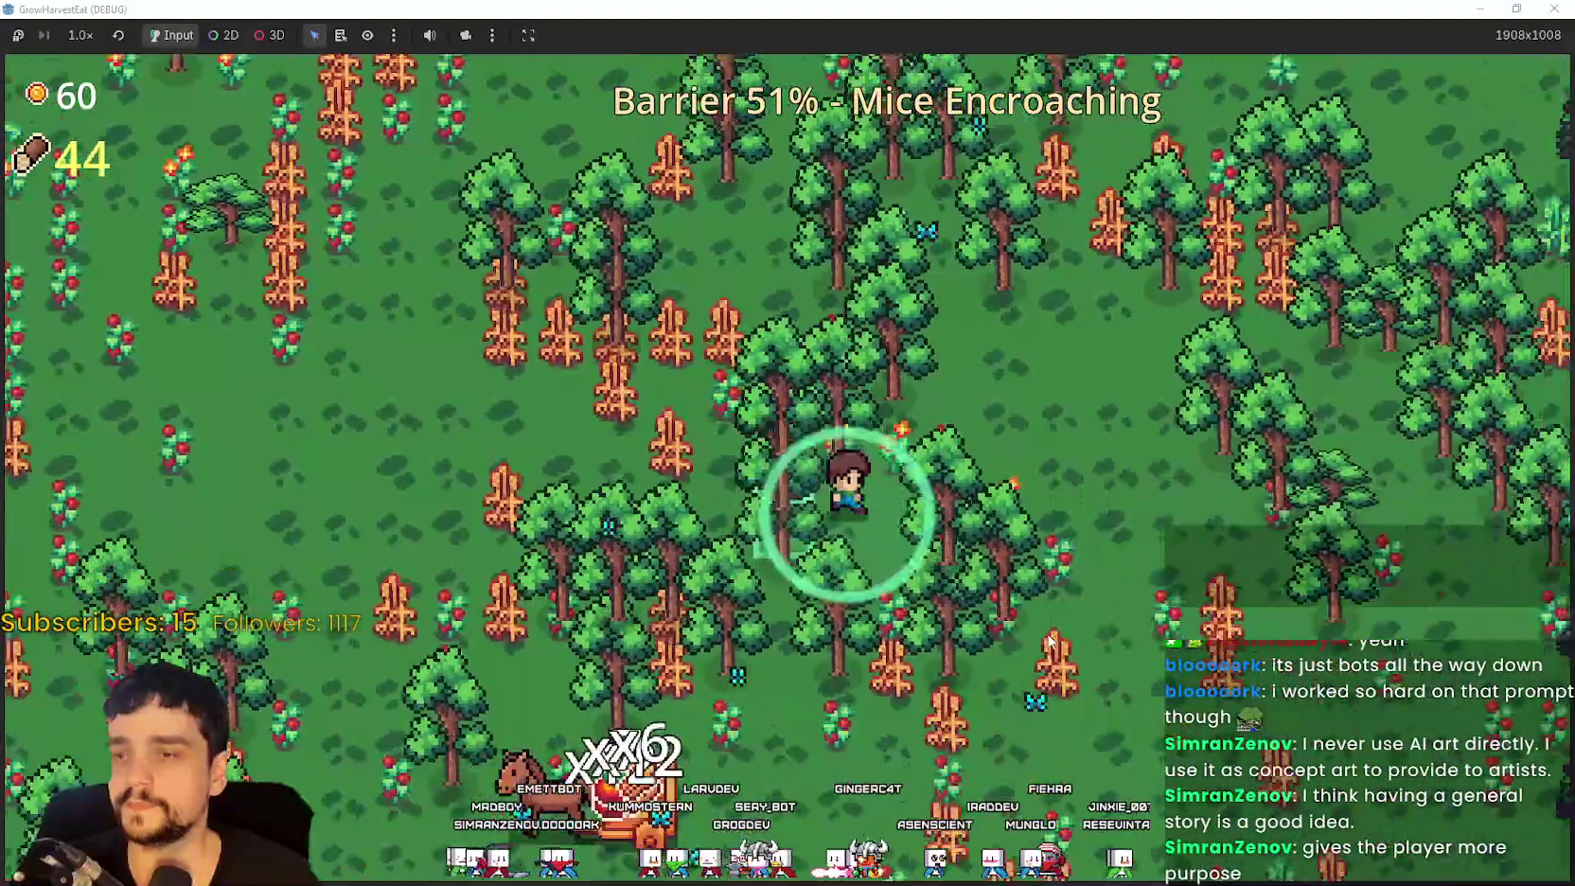
key("s")
key("d")
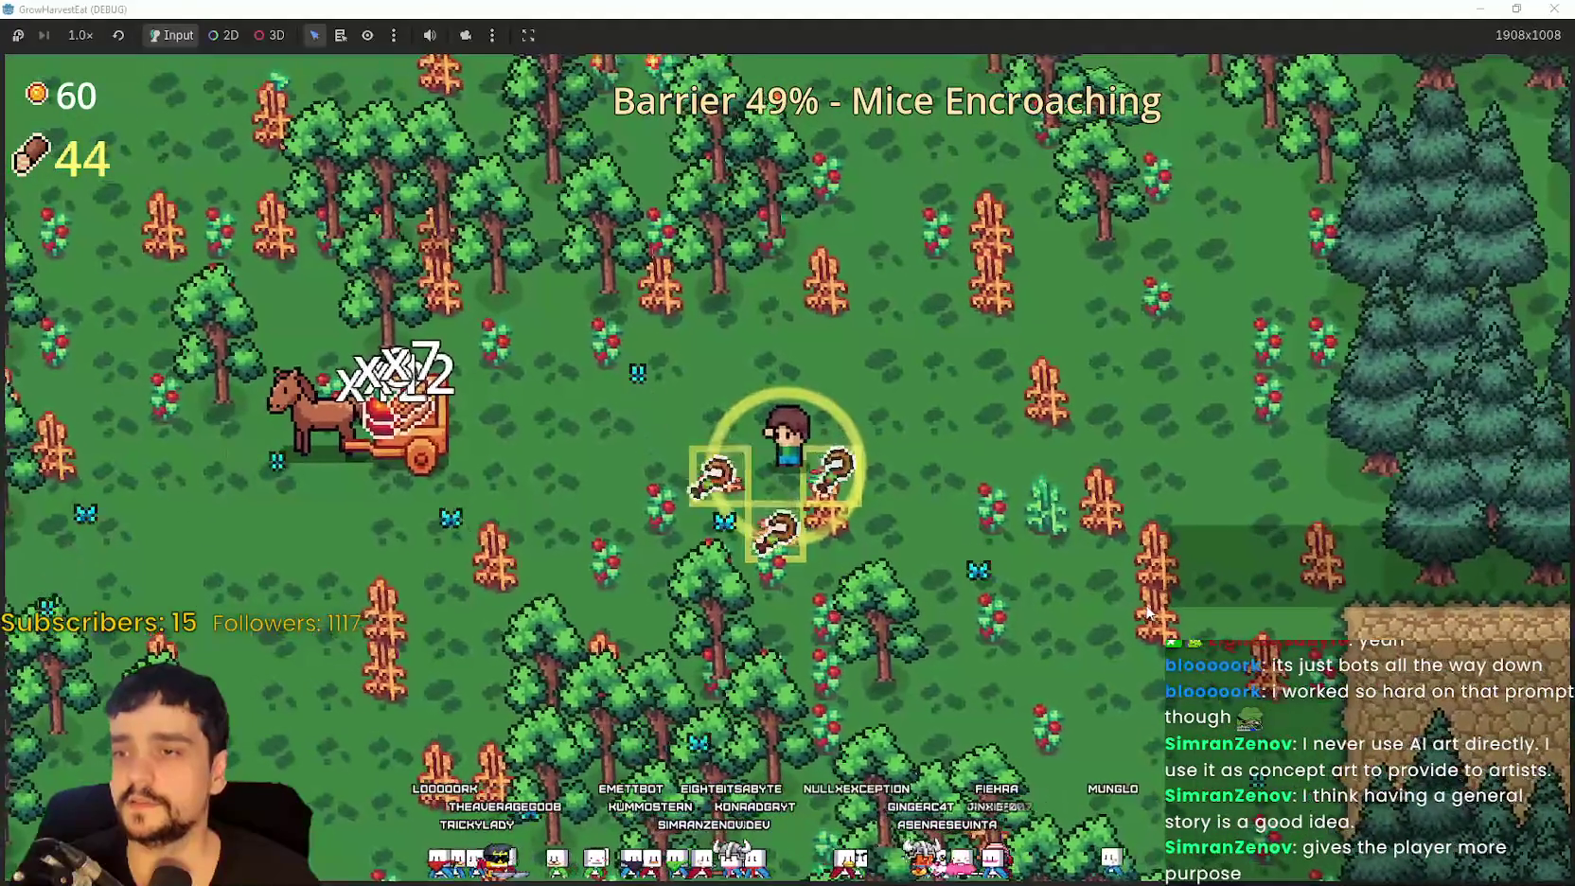
Step: Clear the nearby mice, deliver to the wagon, and walk right until the stage ends
key("s")
key("a")
key("a")
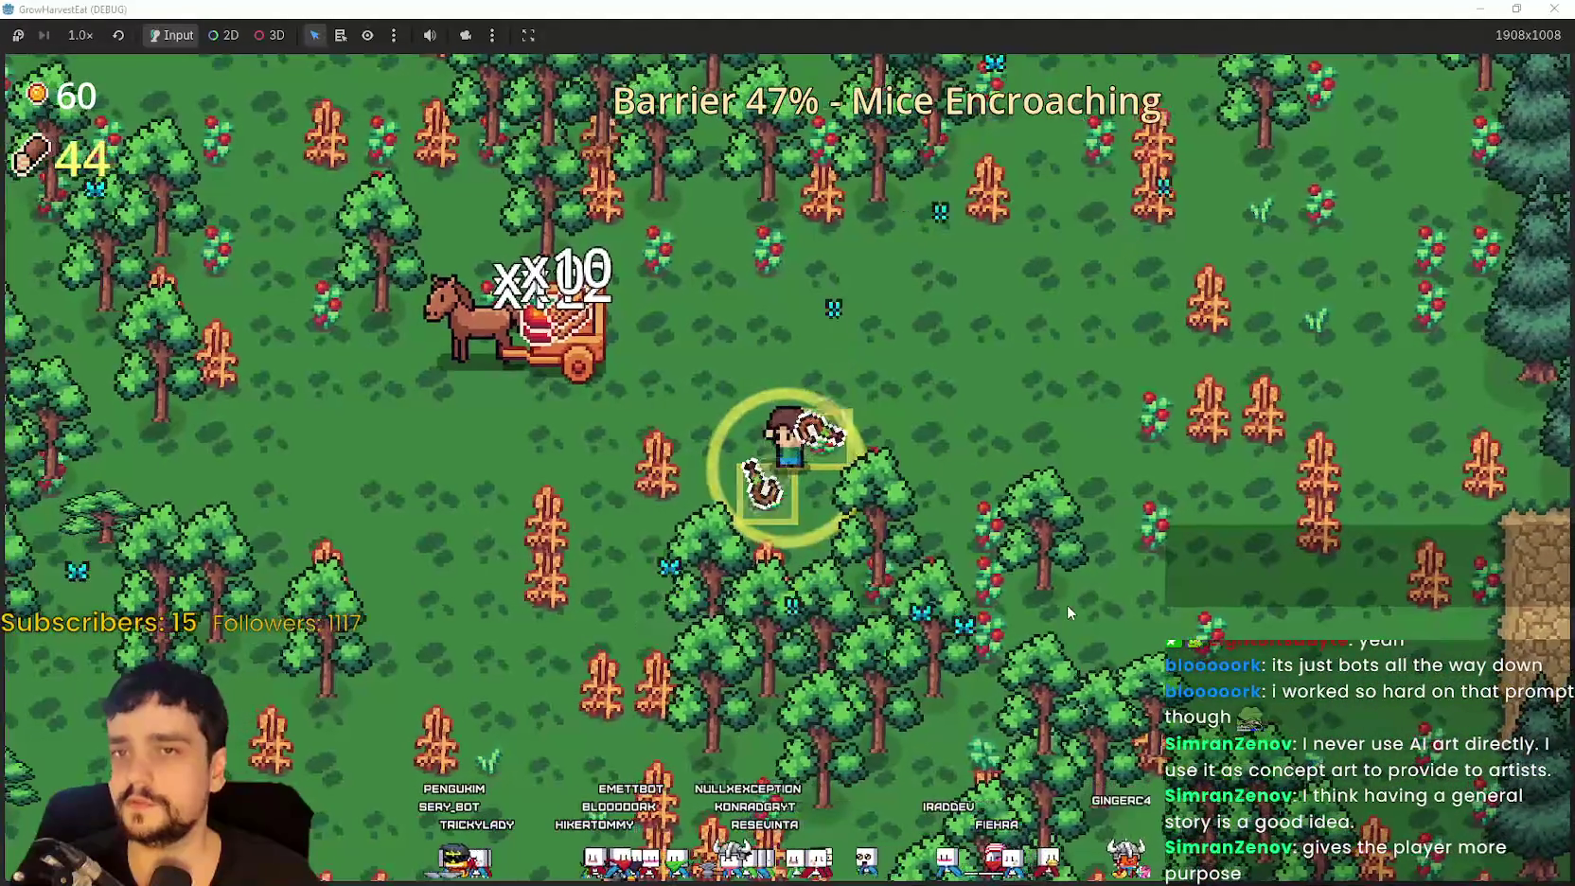
key("a")
key("s")
key("s")
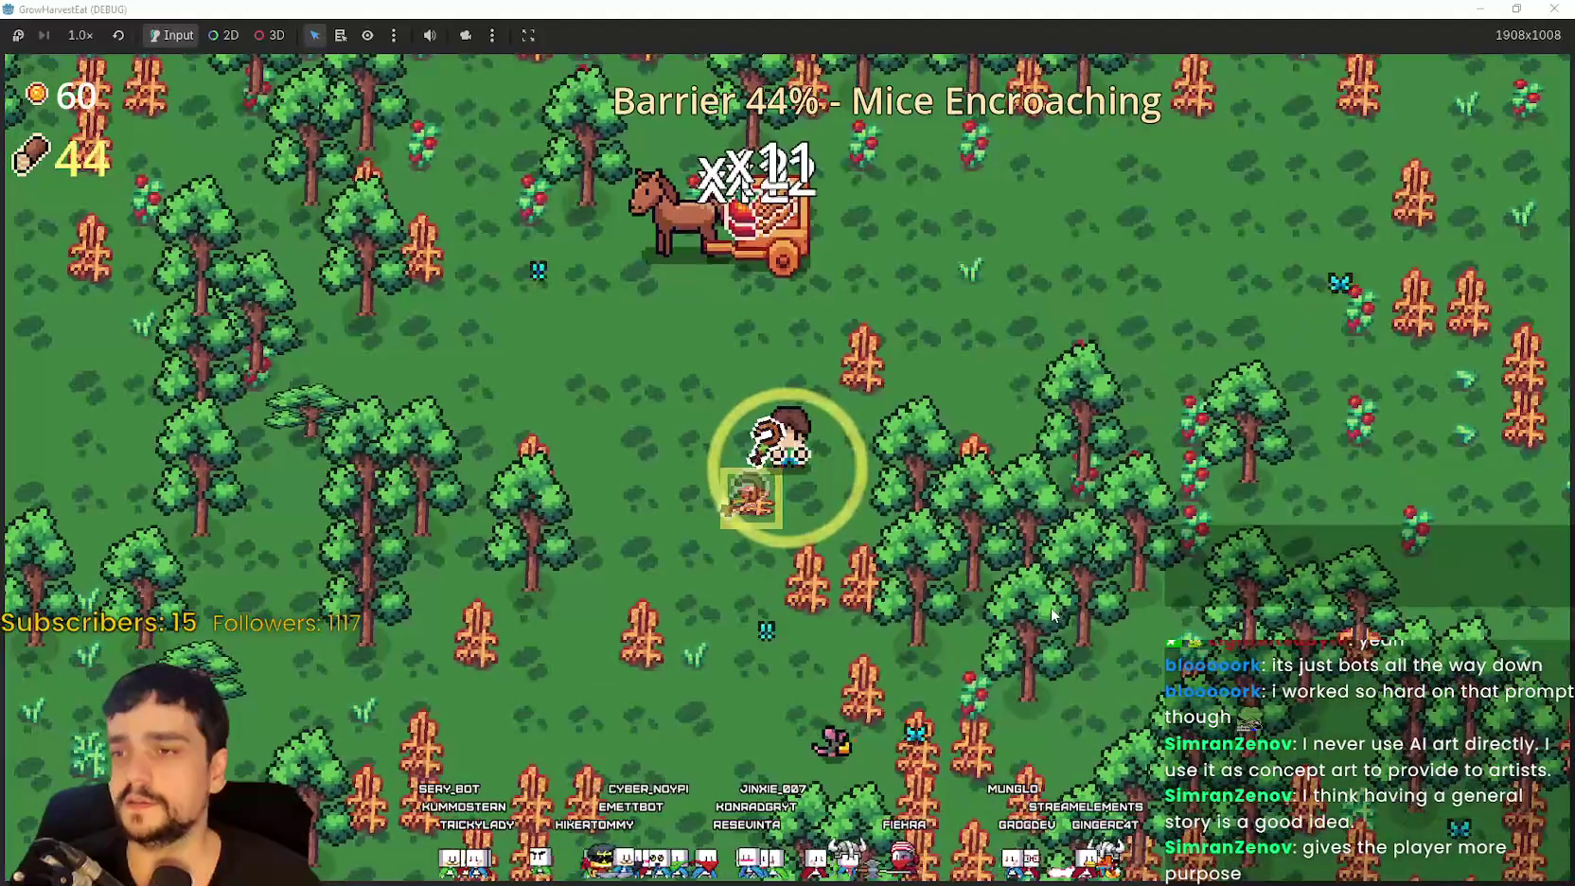
key("w")
key("d")
key("d")
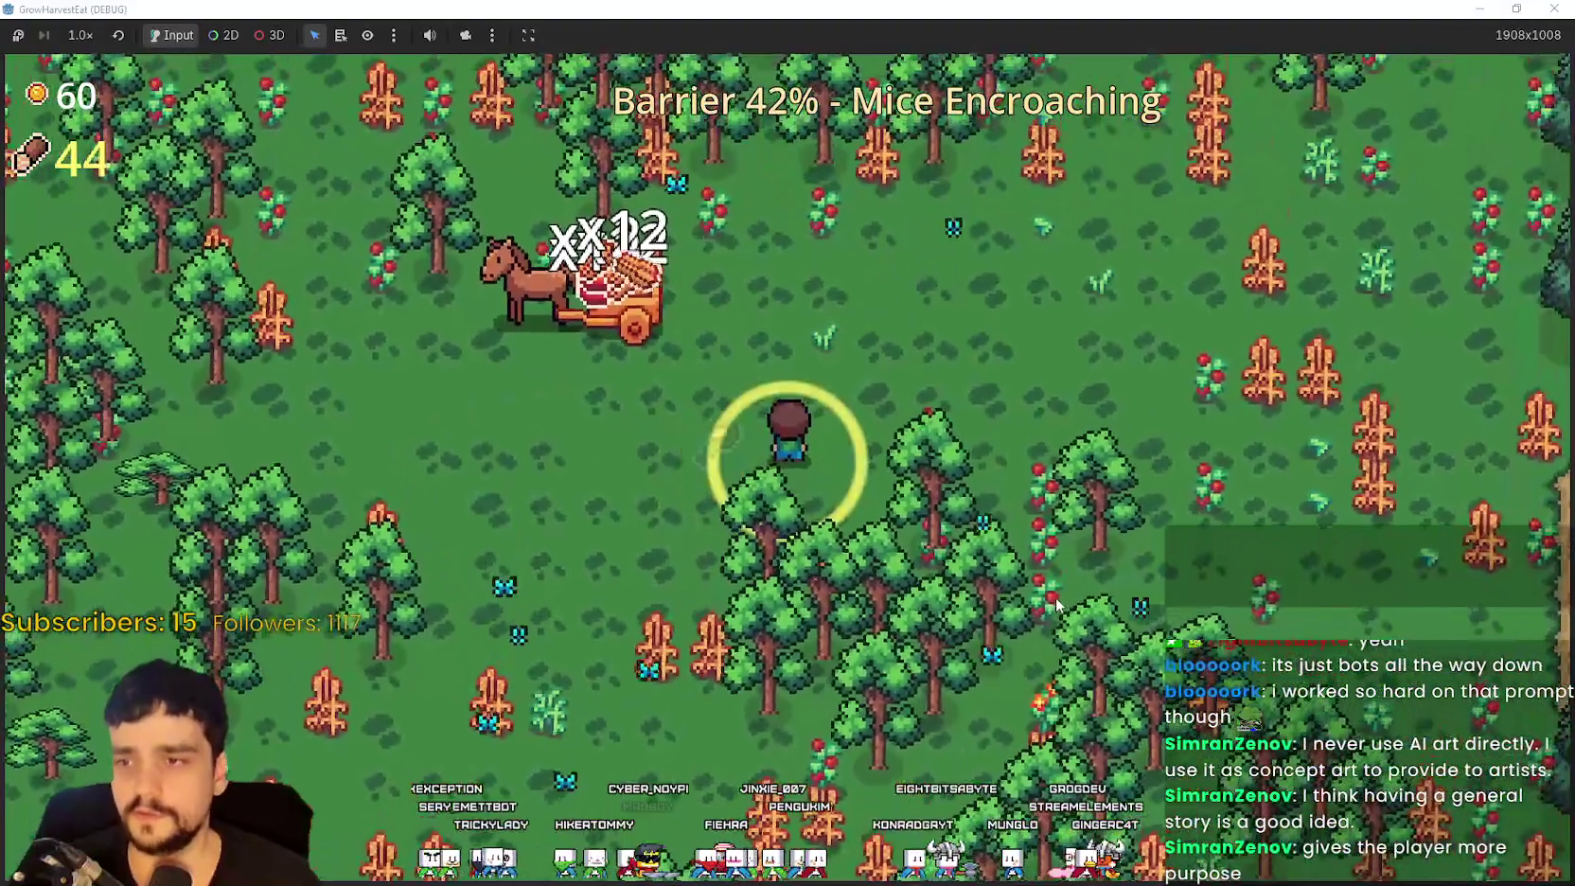
key("d")
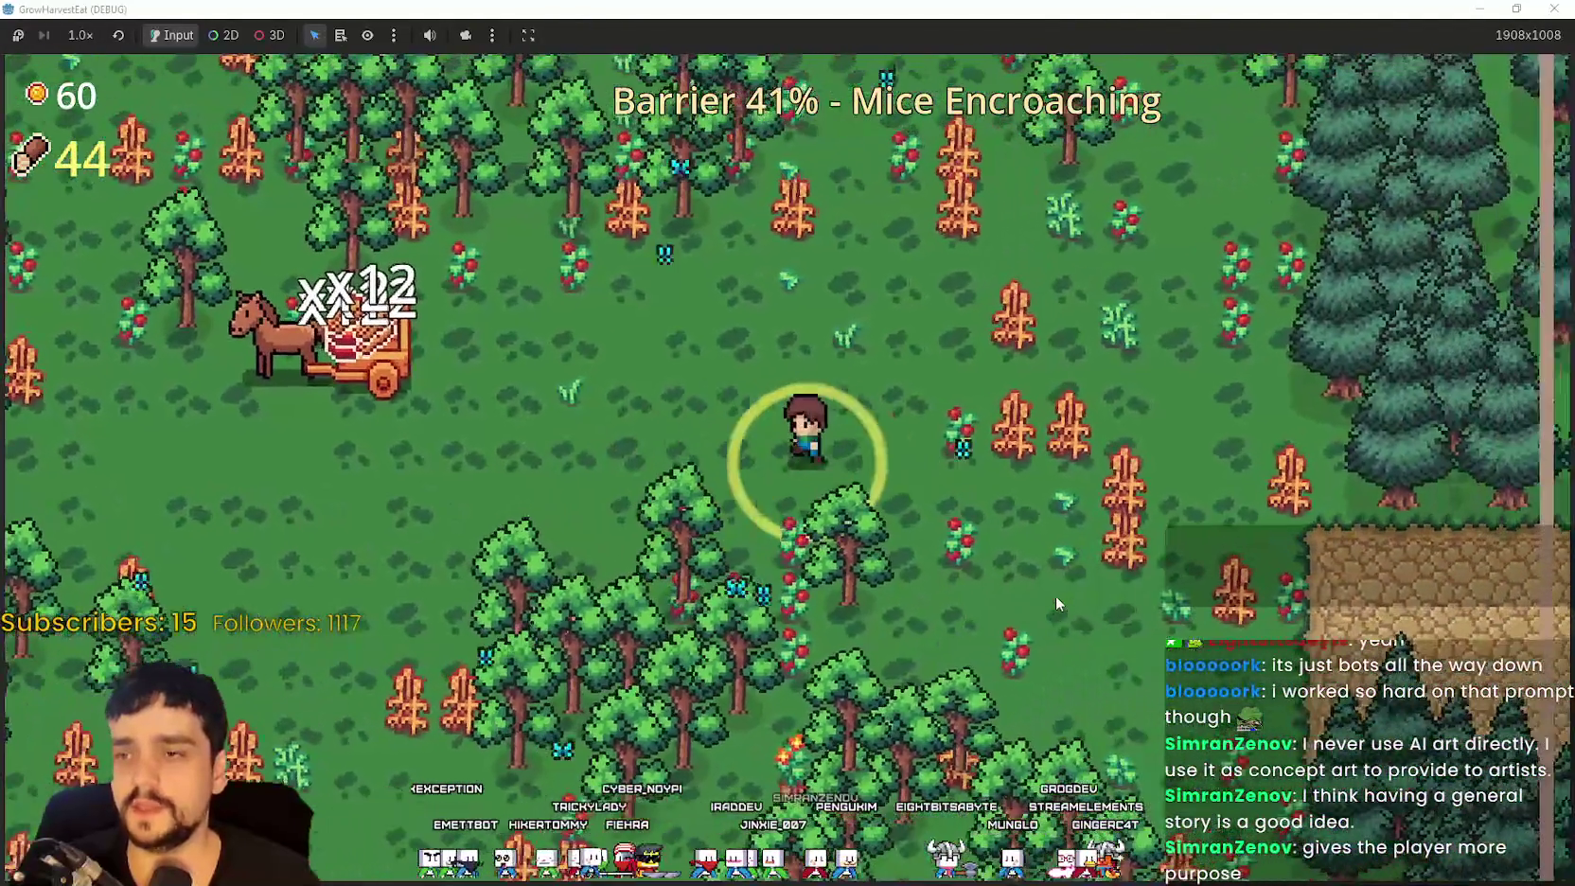
key("d")
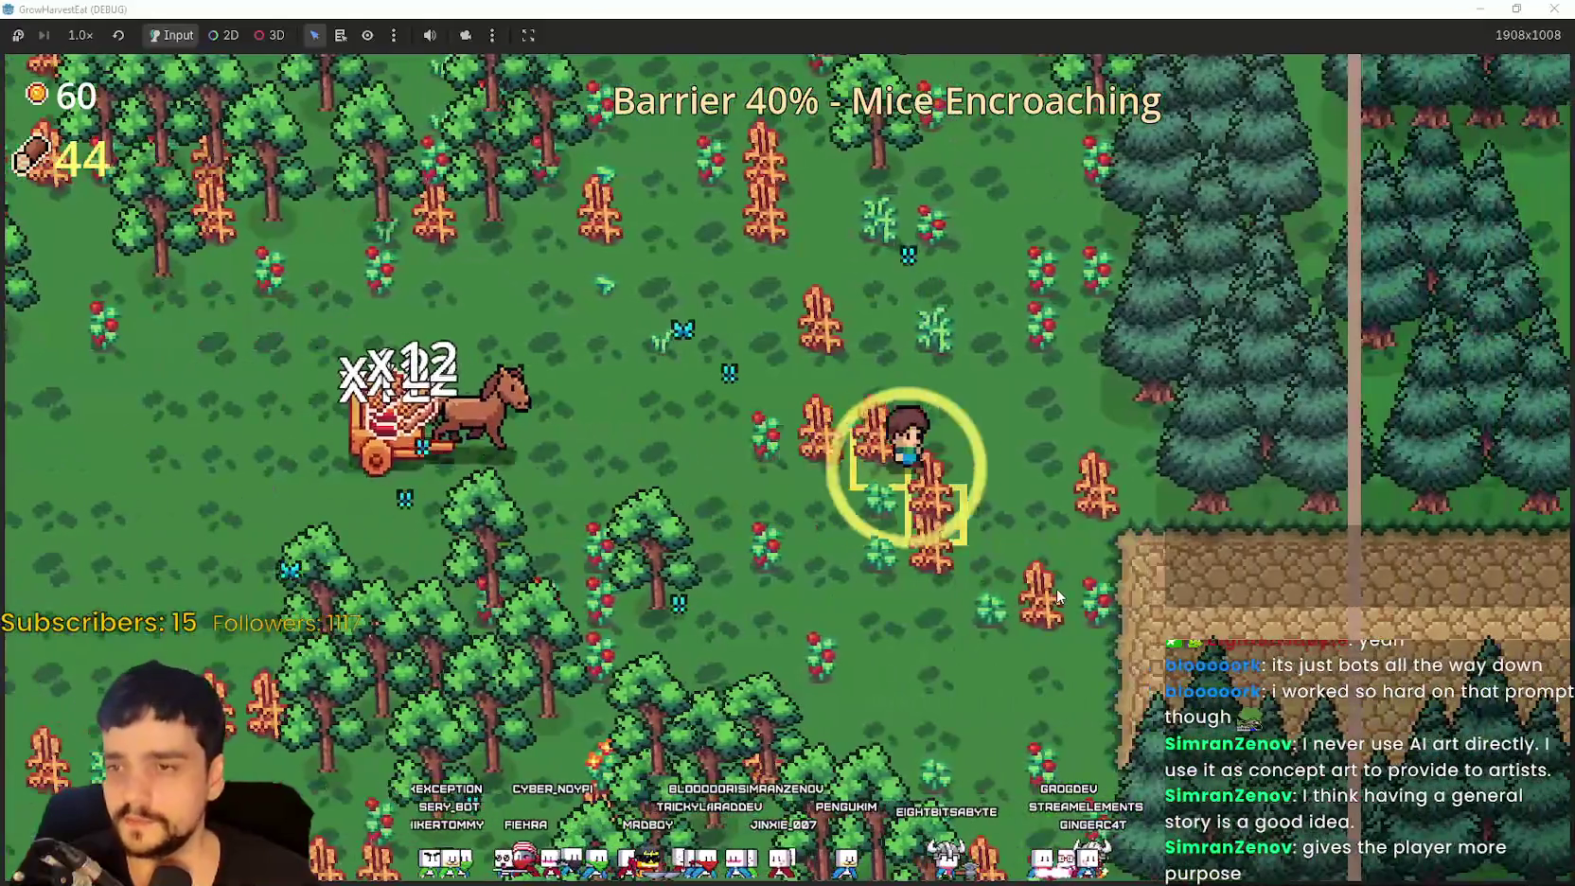
key("d")
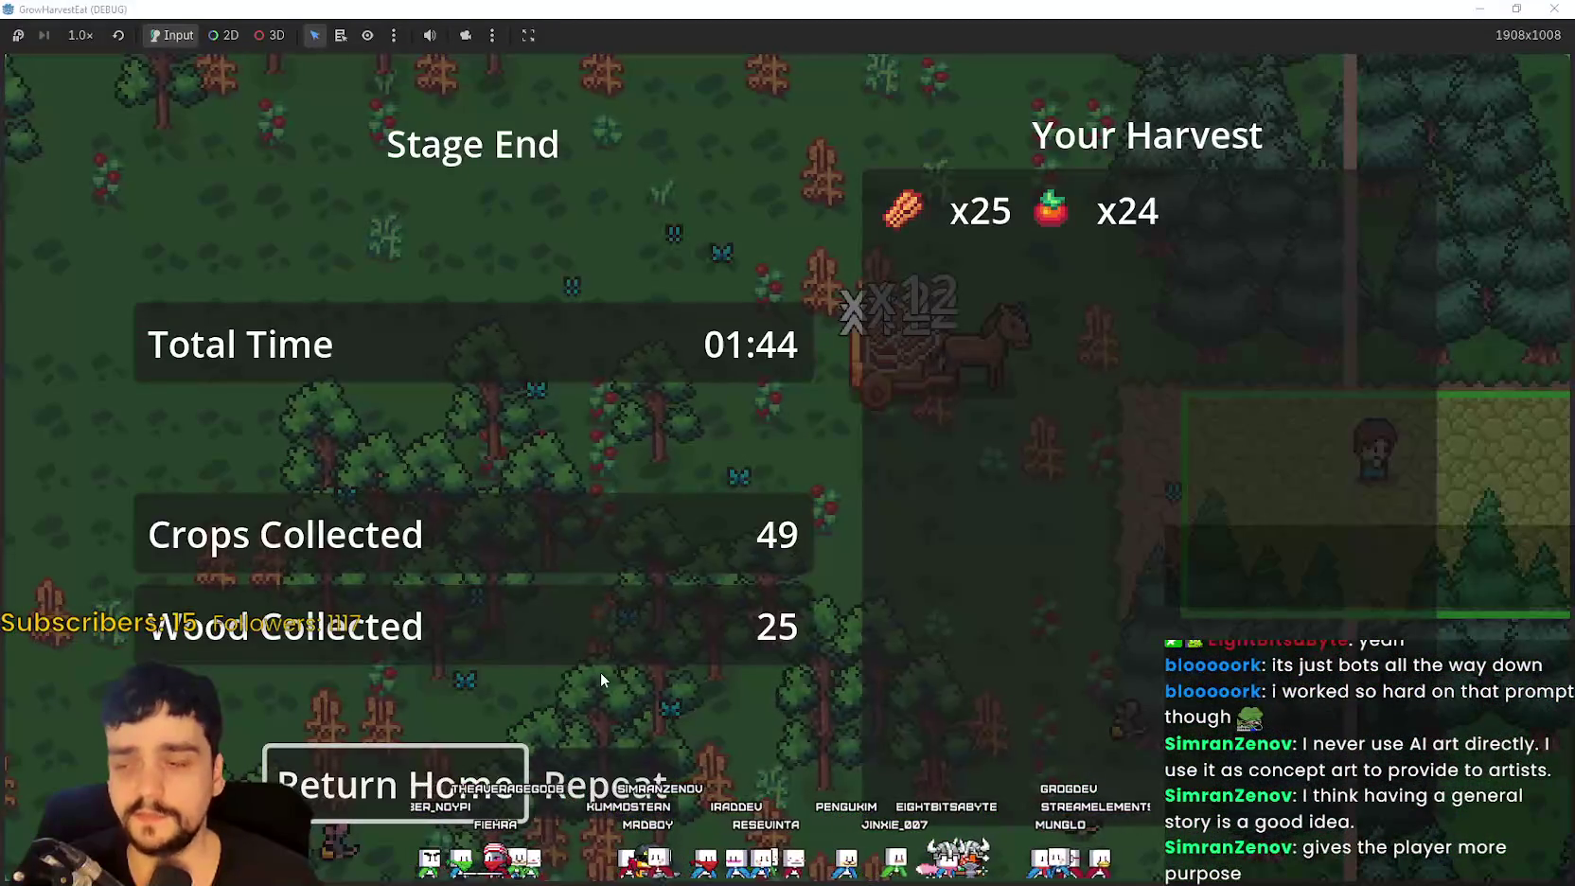
left_click(363, 801)
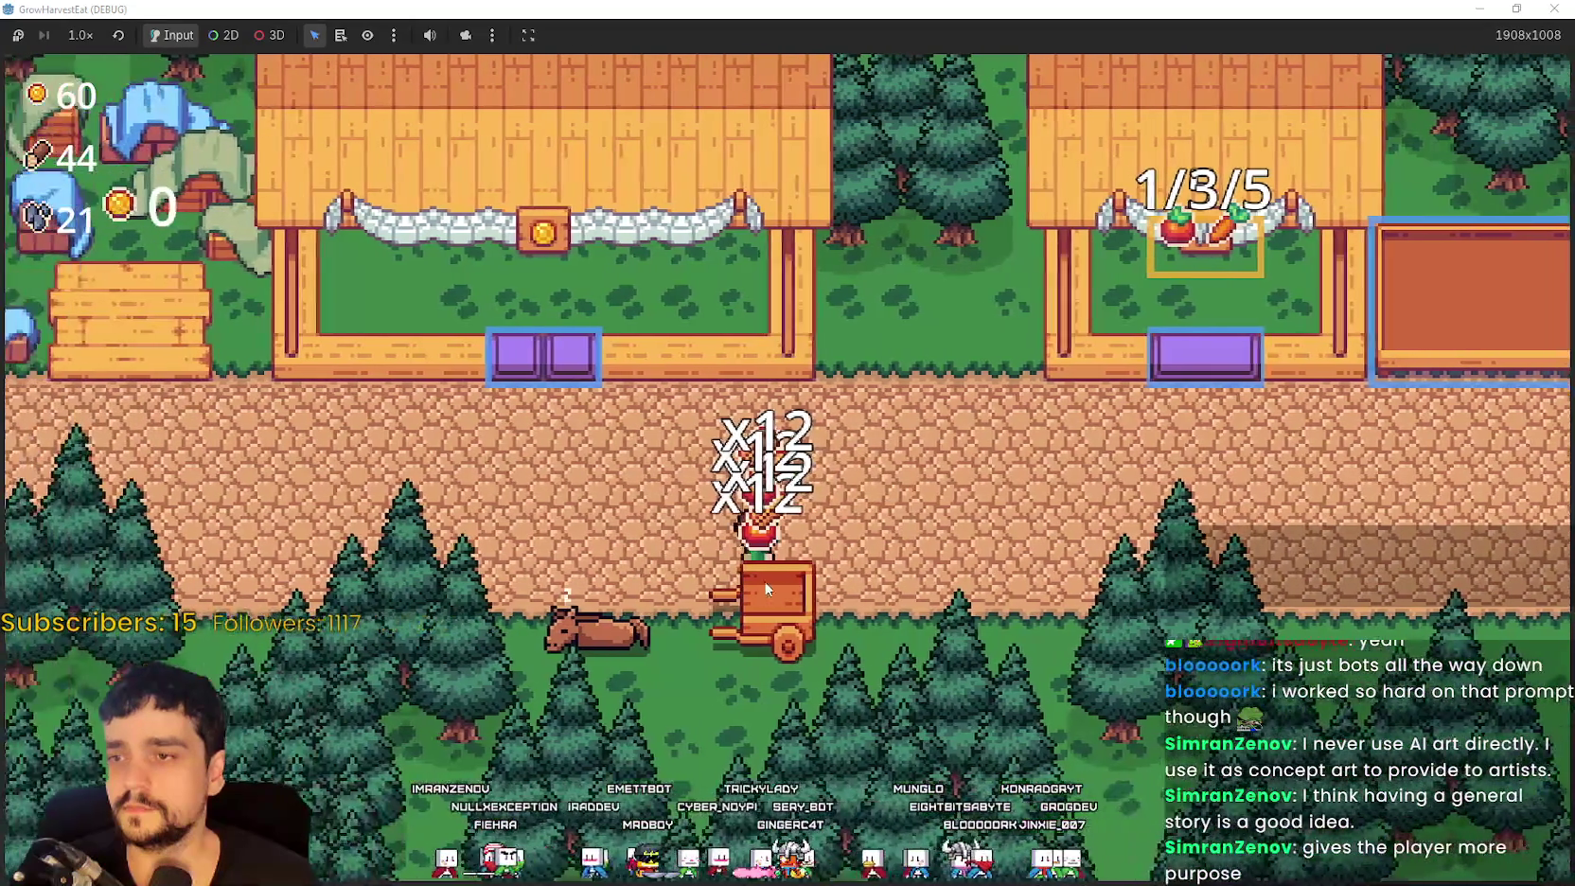
key("d")
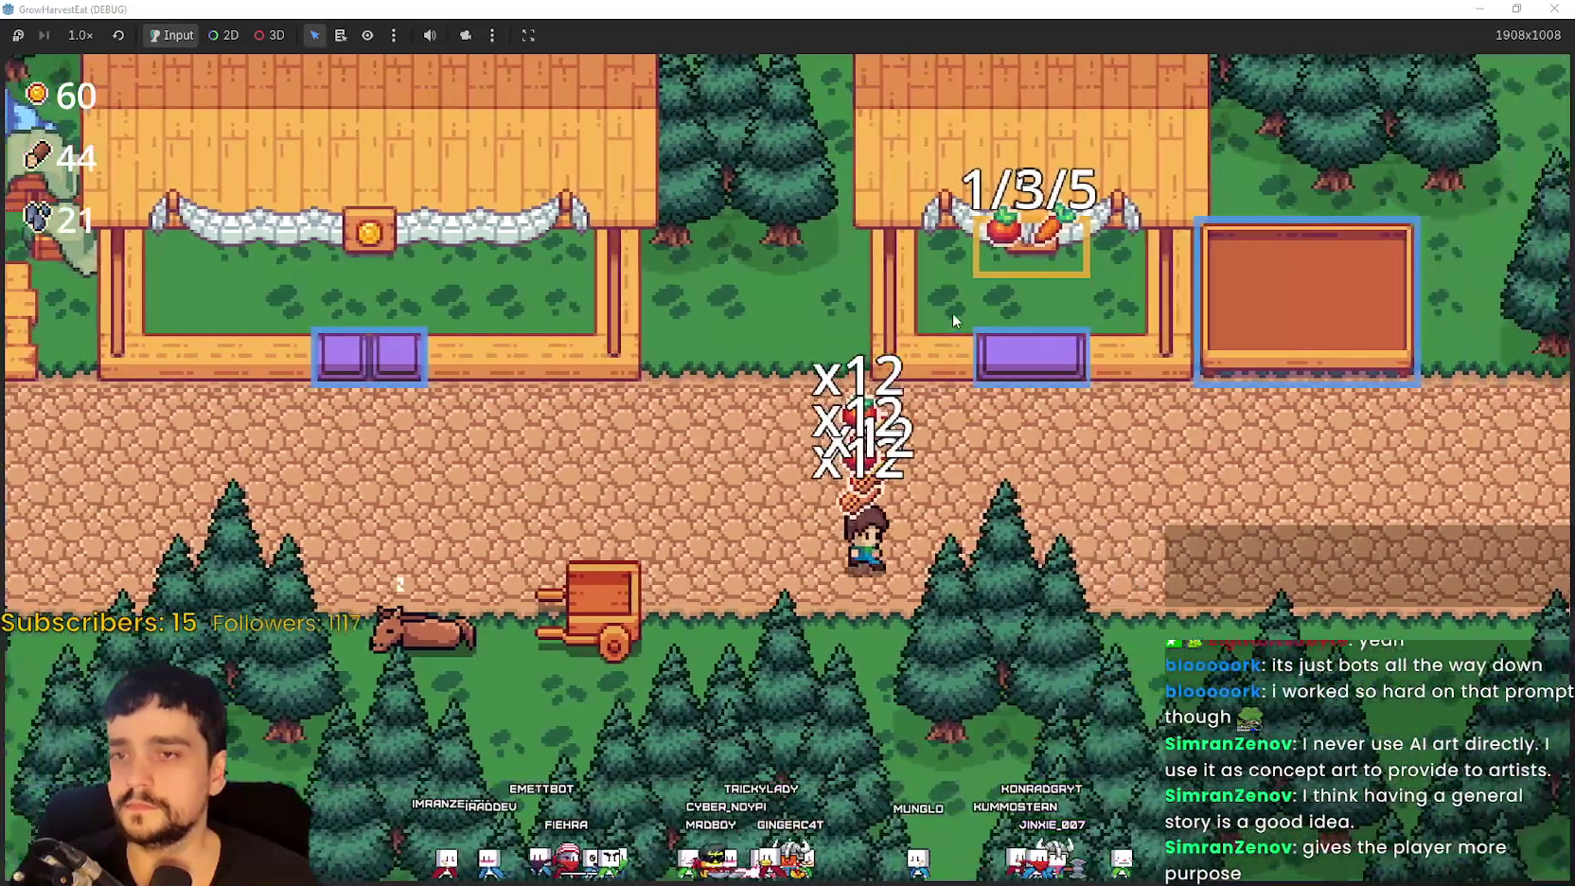
key("w")
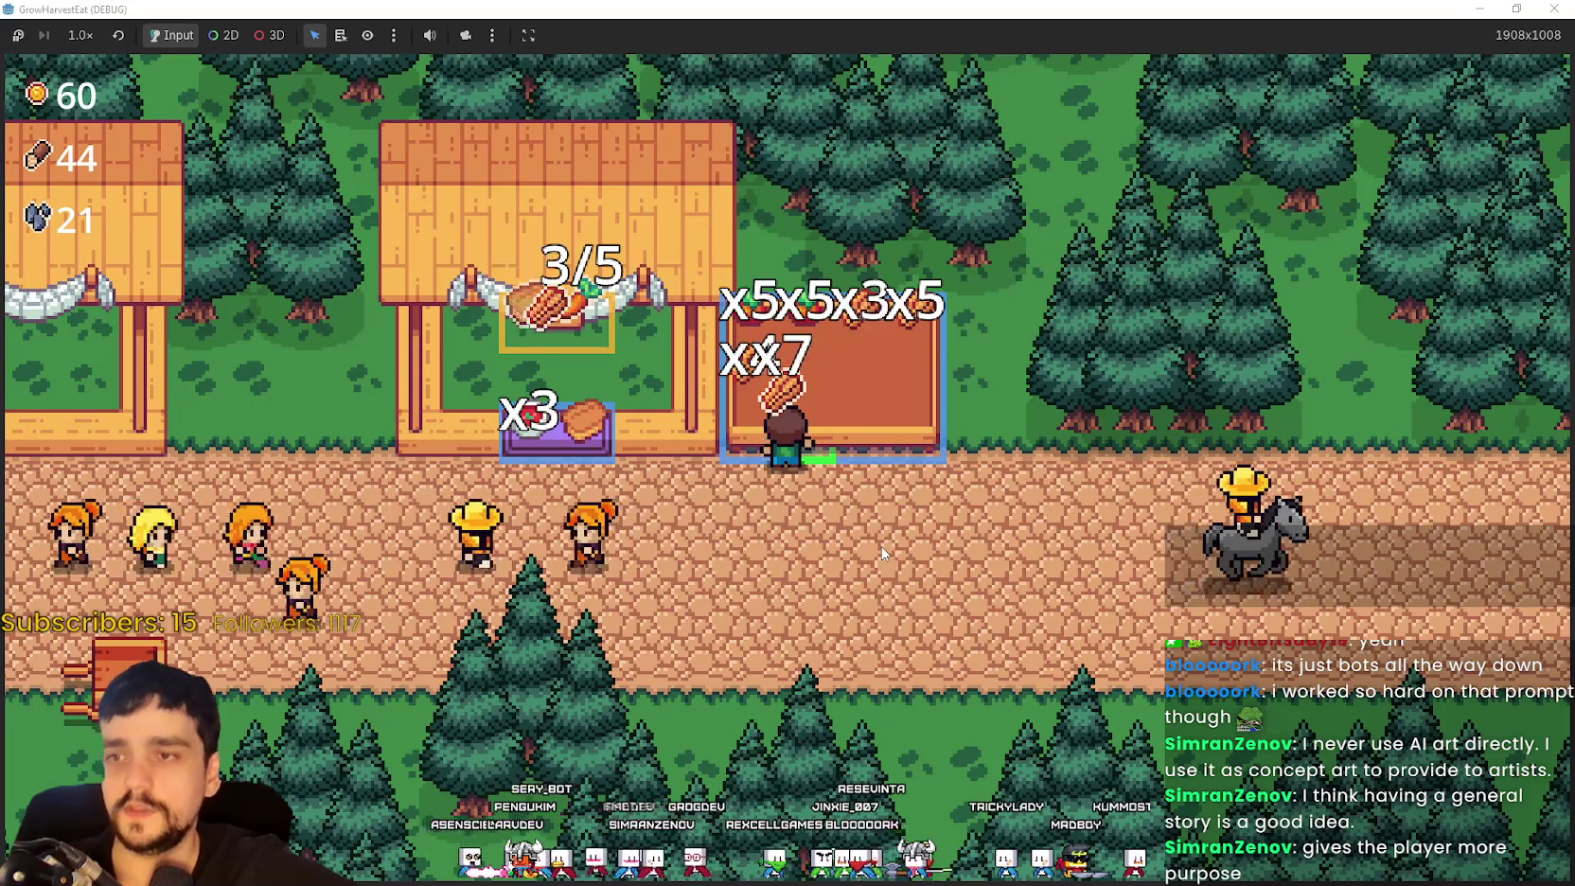
key("a")
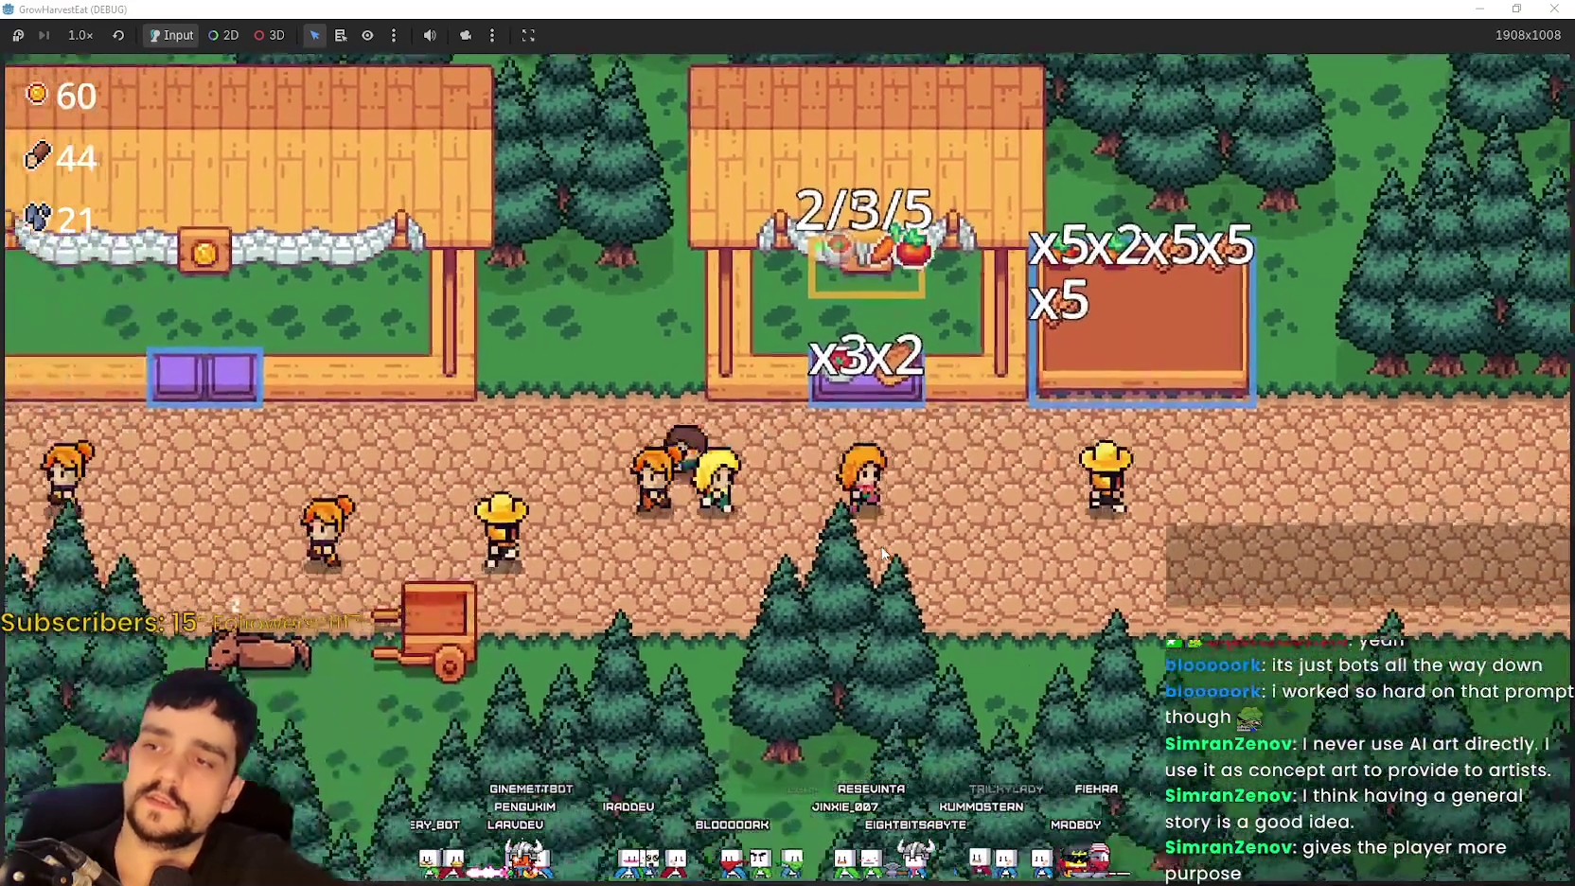
key("a")
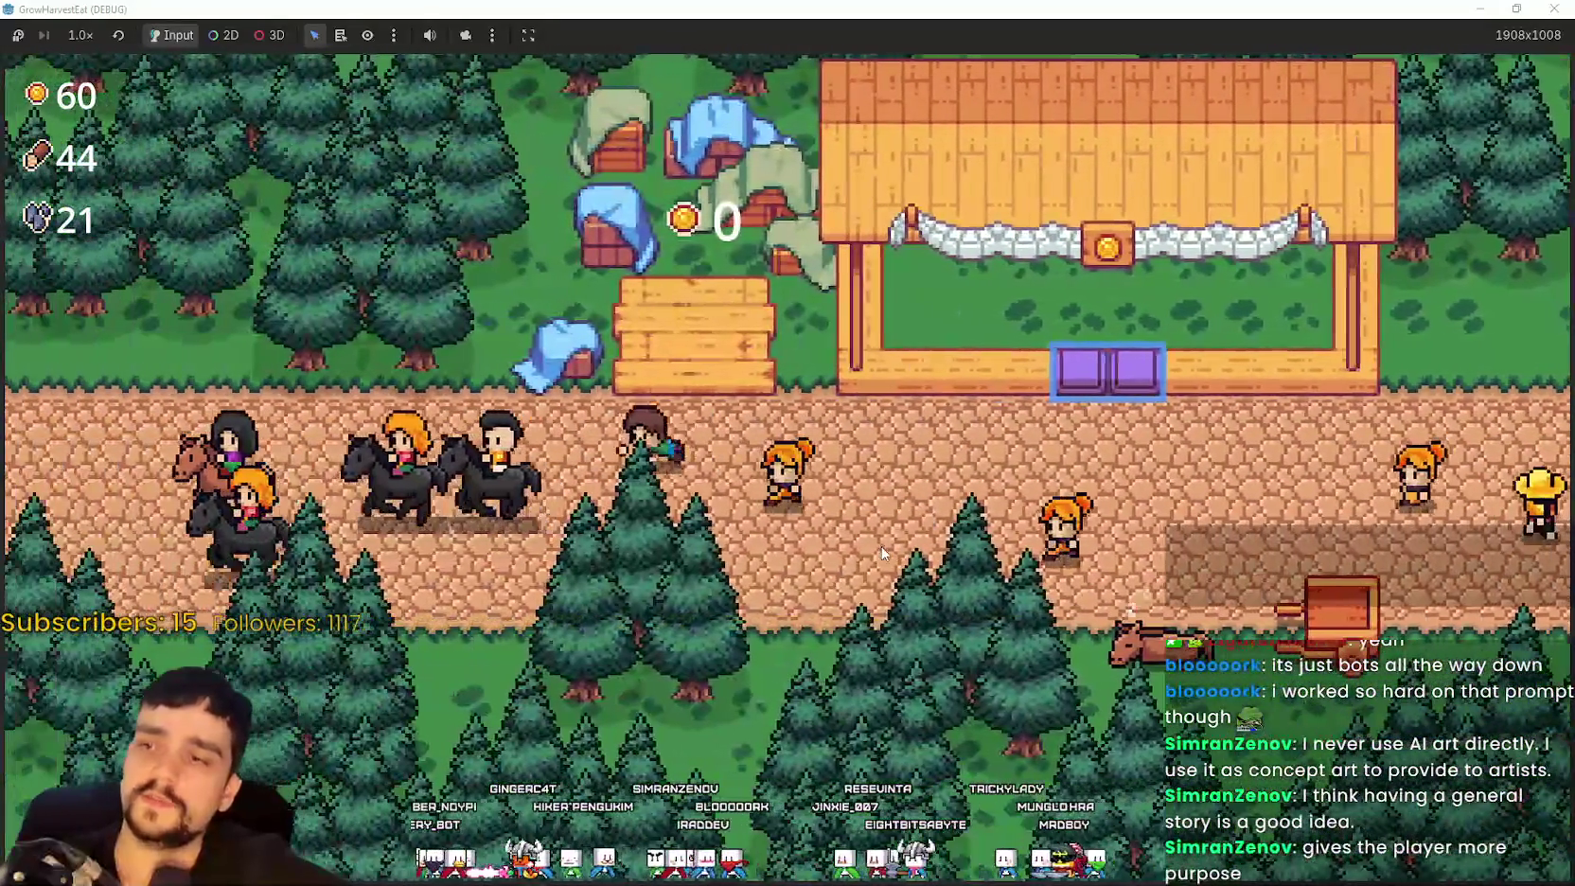
key("a")
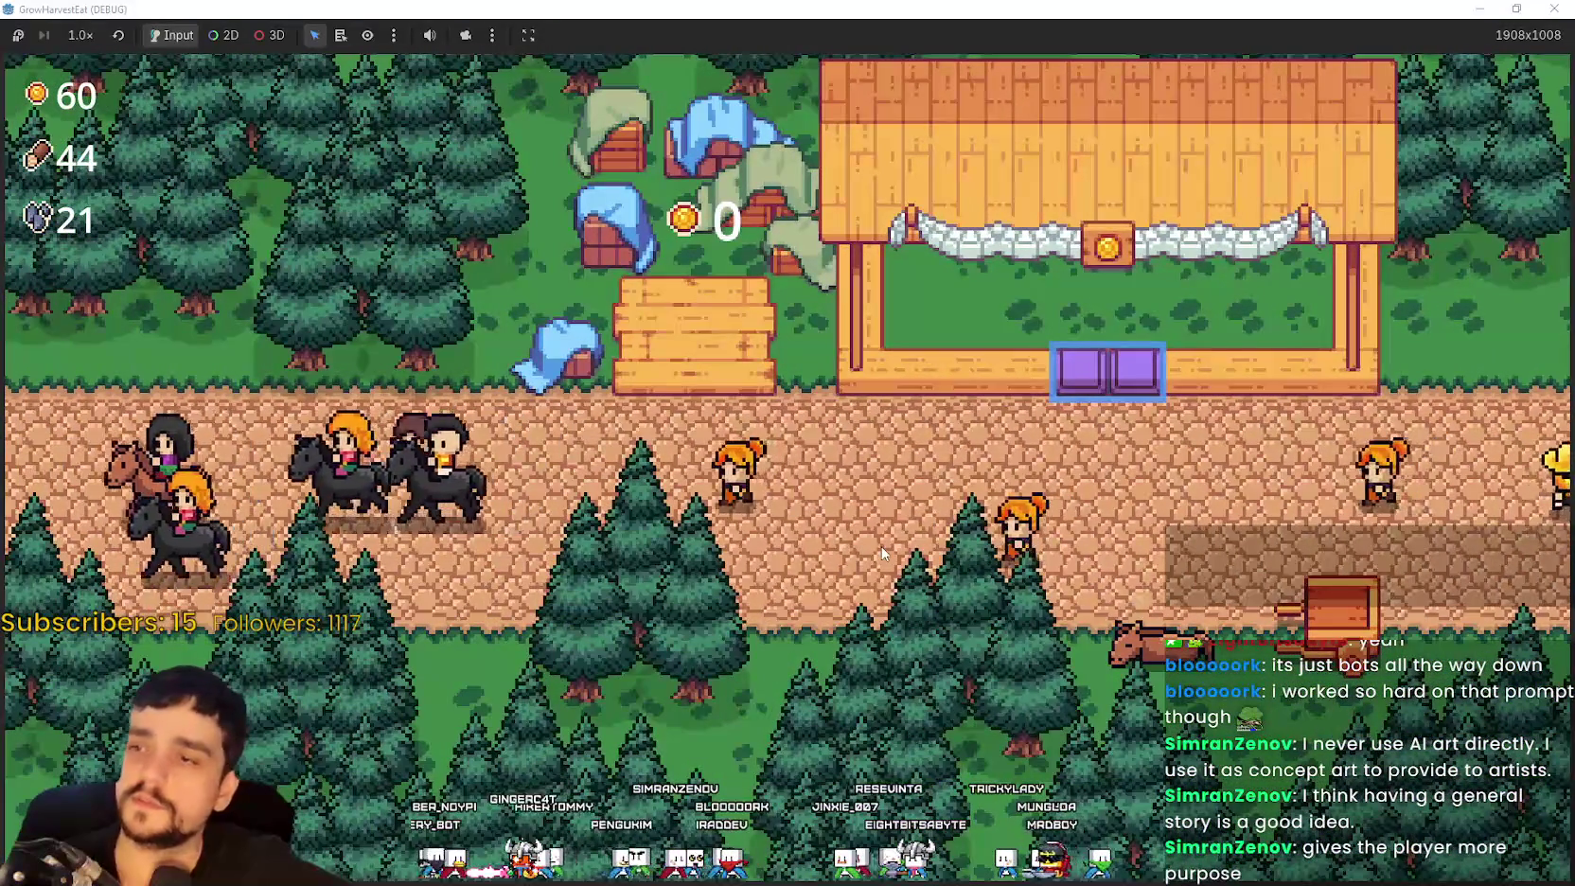
key("w")
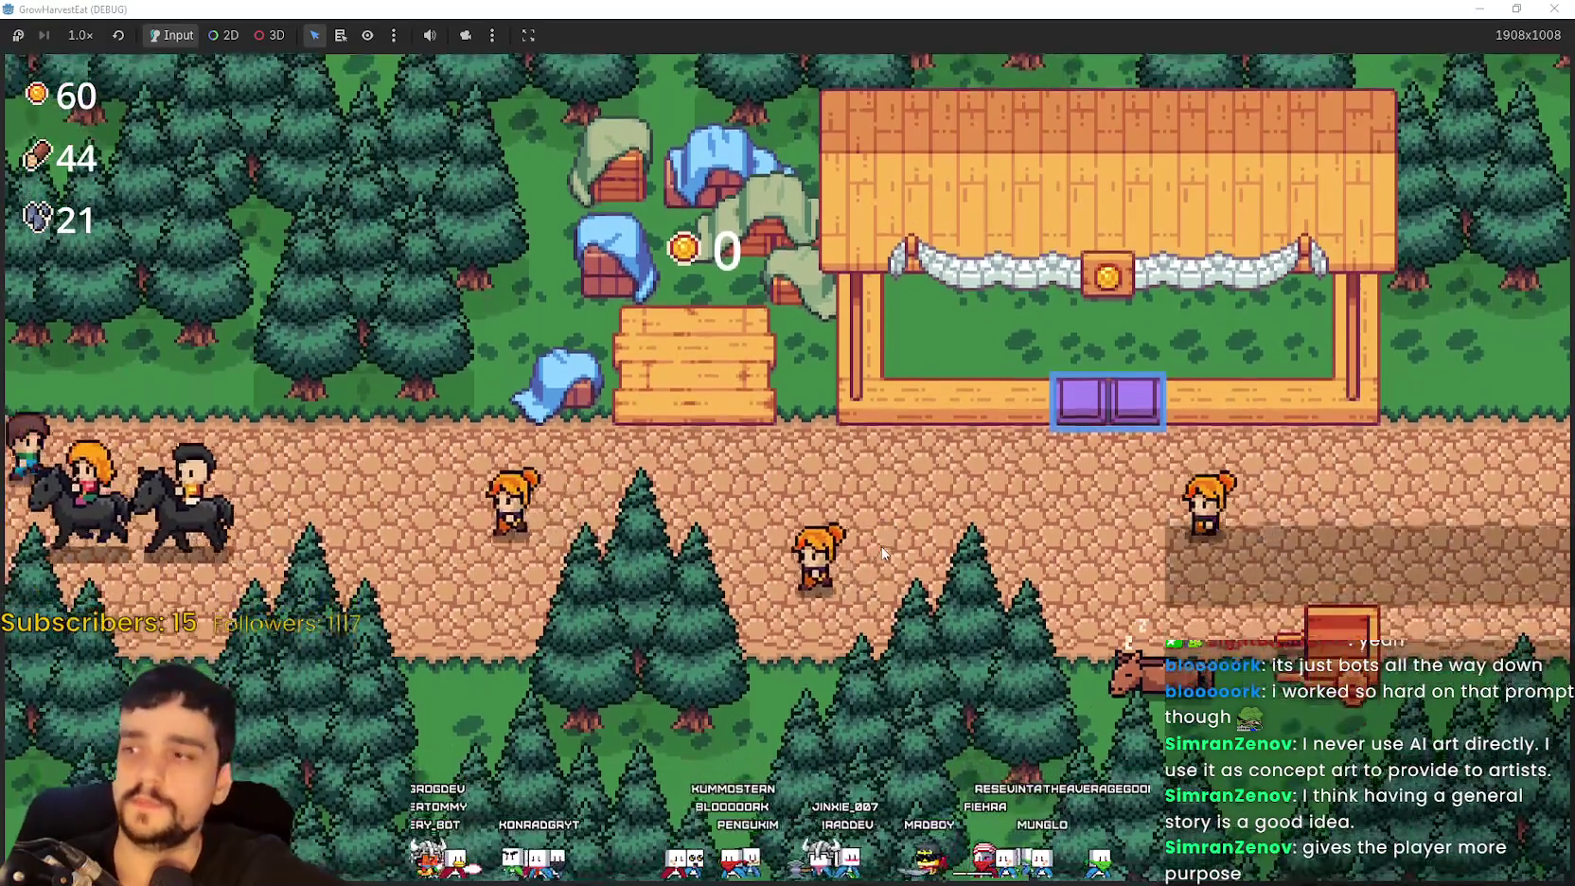
key("s")
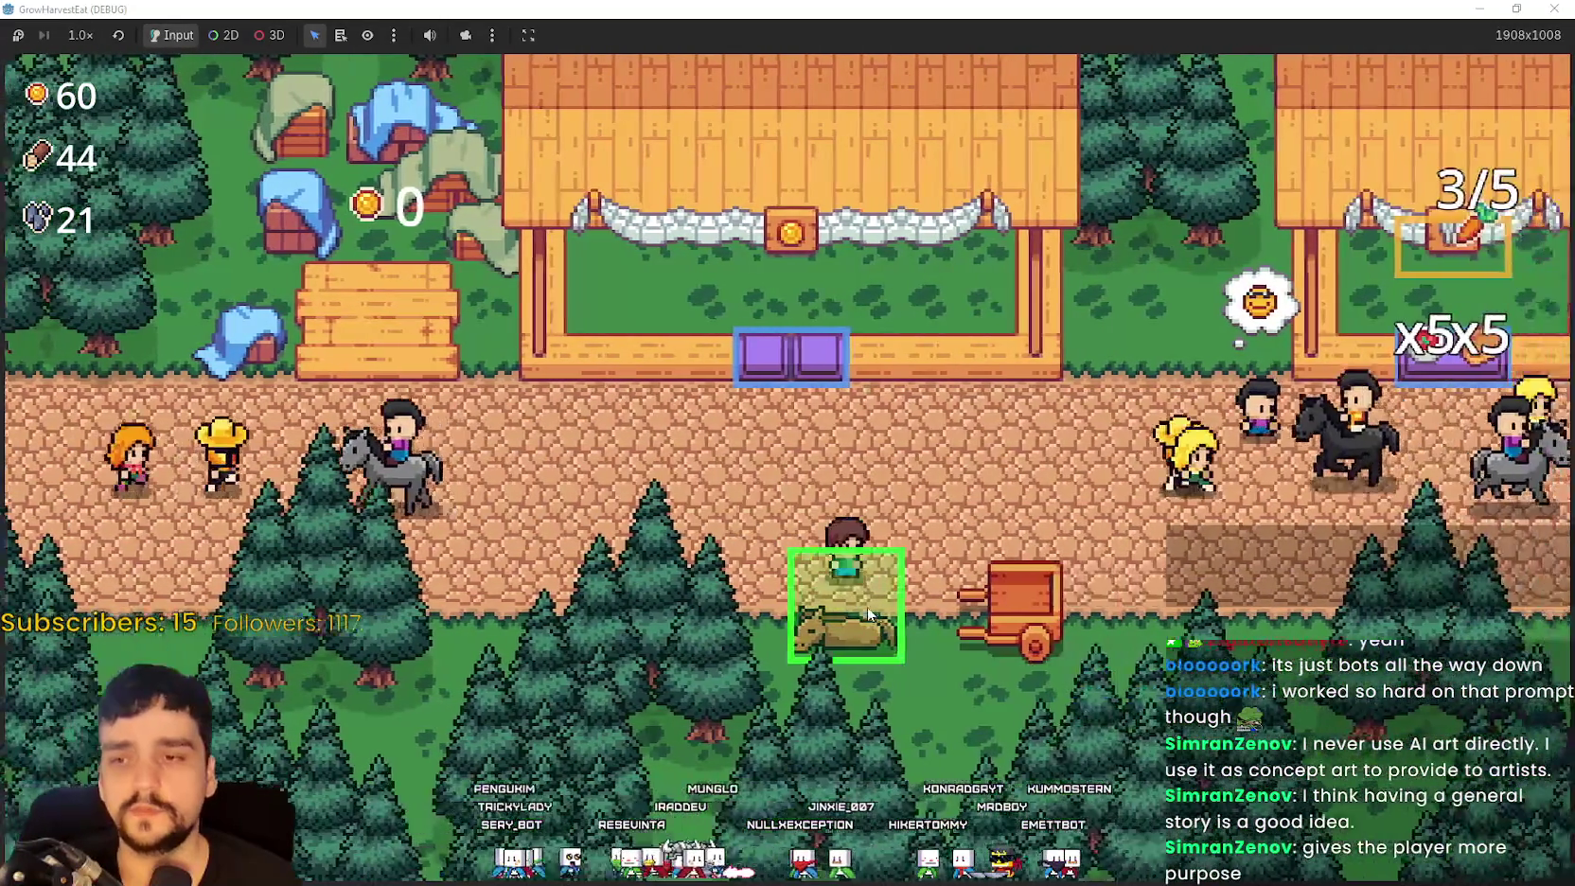
Step: Travel from the horse to Stage 1 of The Forest
left_click(869, 614)
left_click(450, 288)
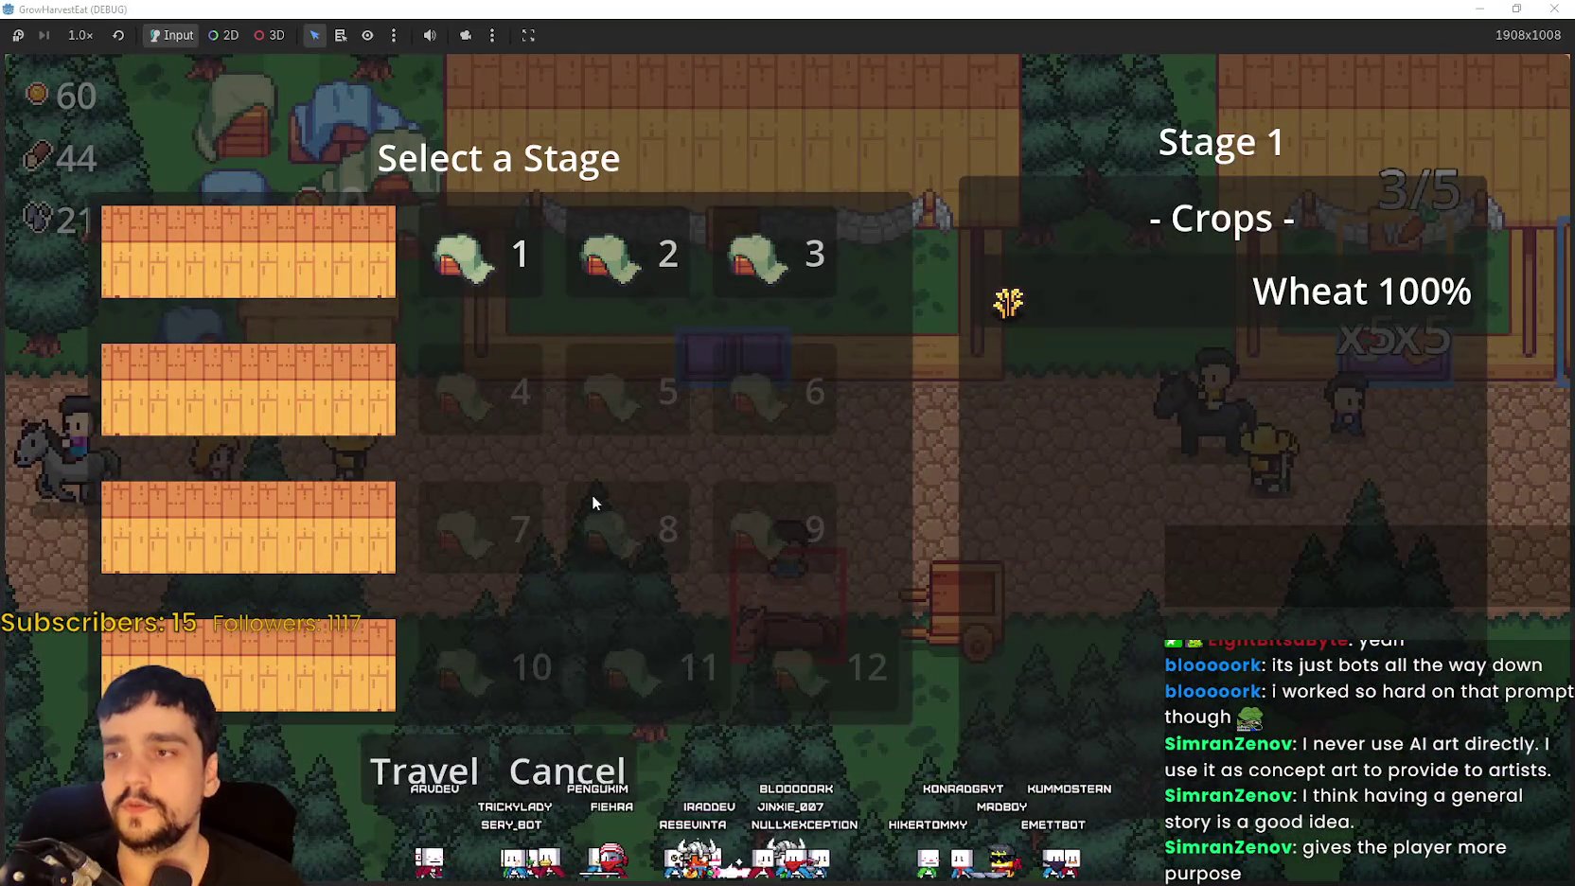
left_click(424, 771)
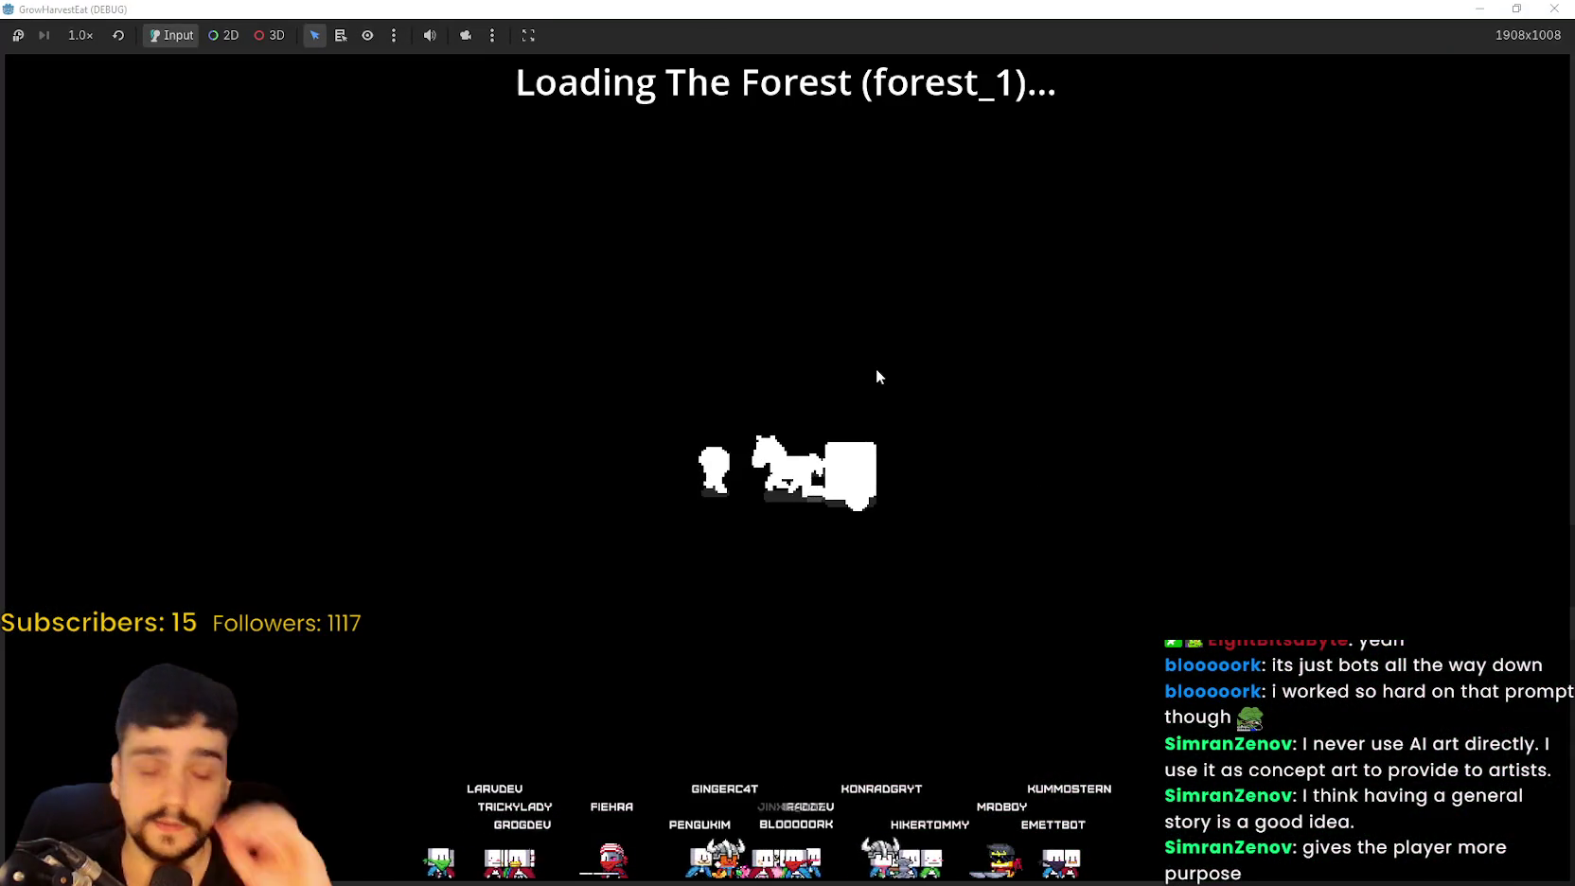
Step: Walk right and down, then fast-forward the game at 16× speed
key("d")
key("s")
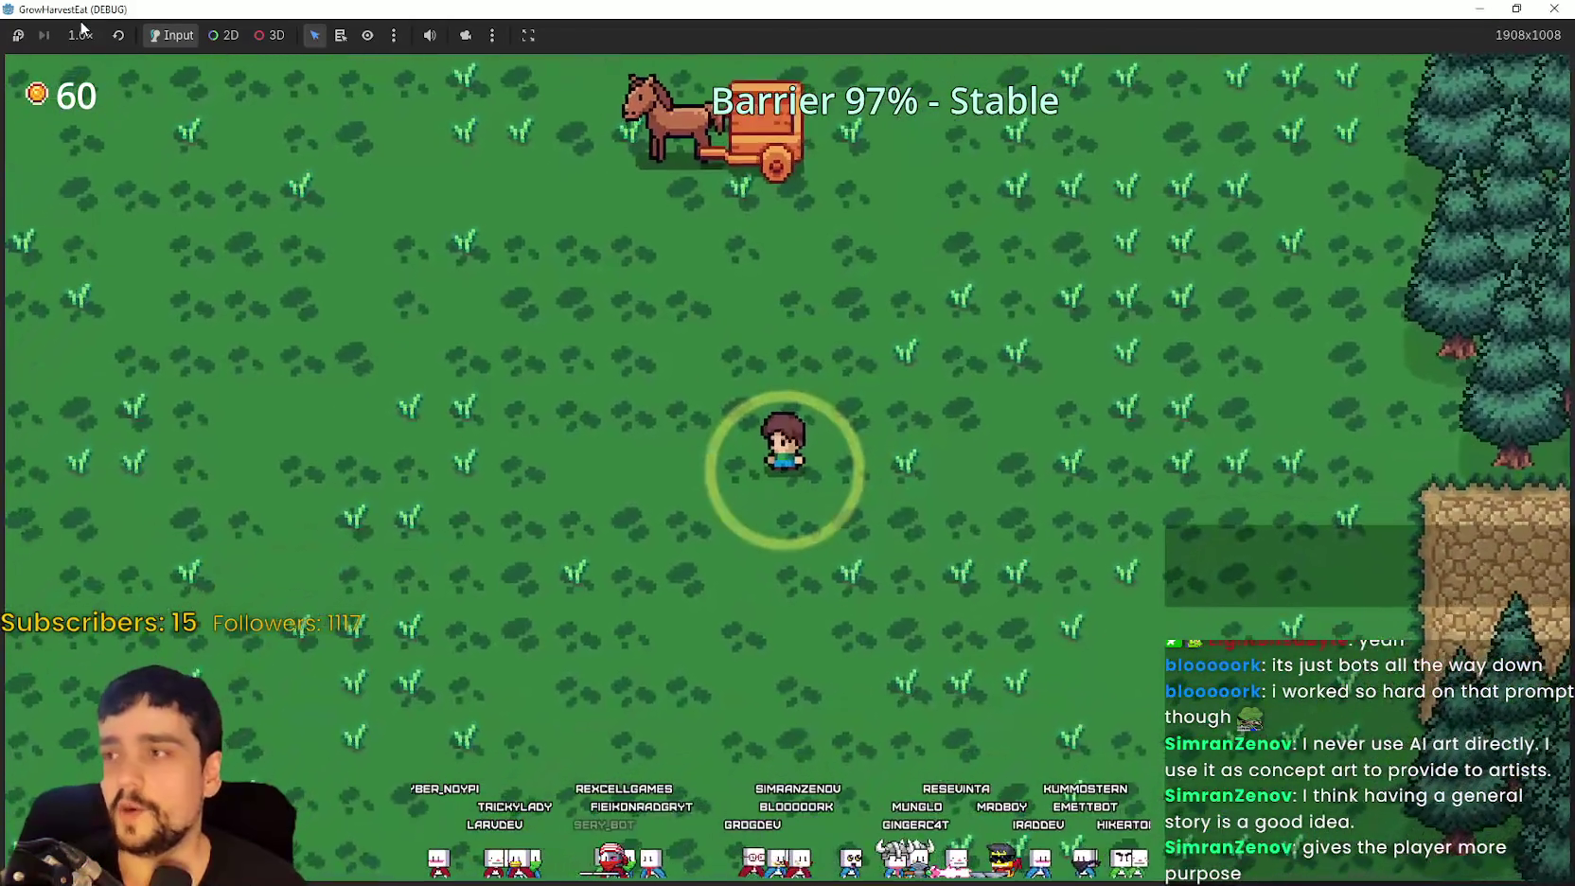
left_click(80, 35)
left_click(117, 286)
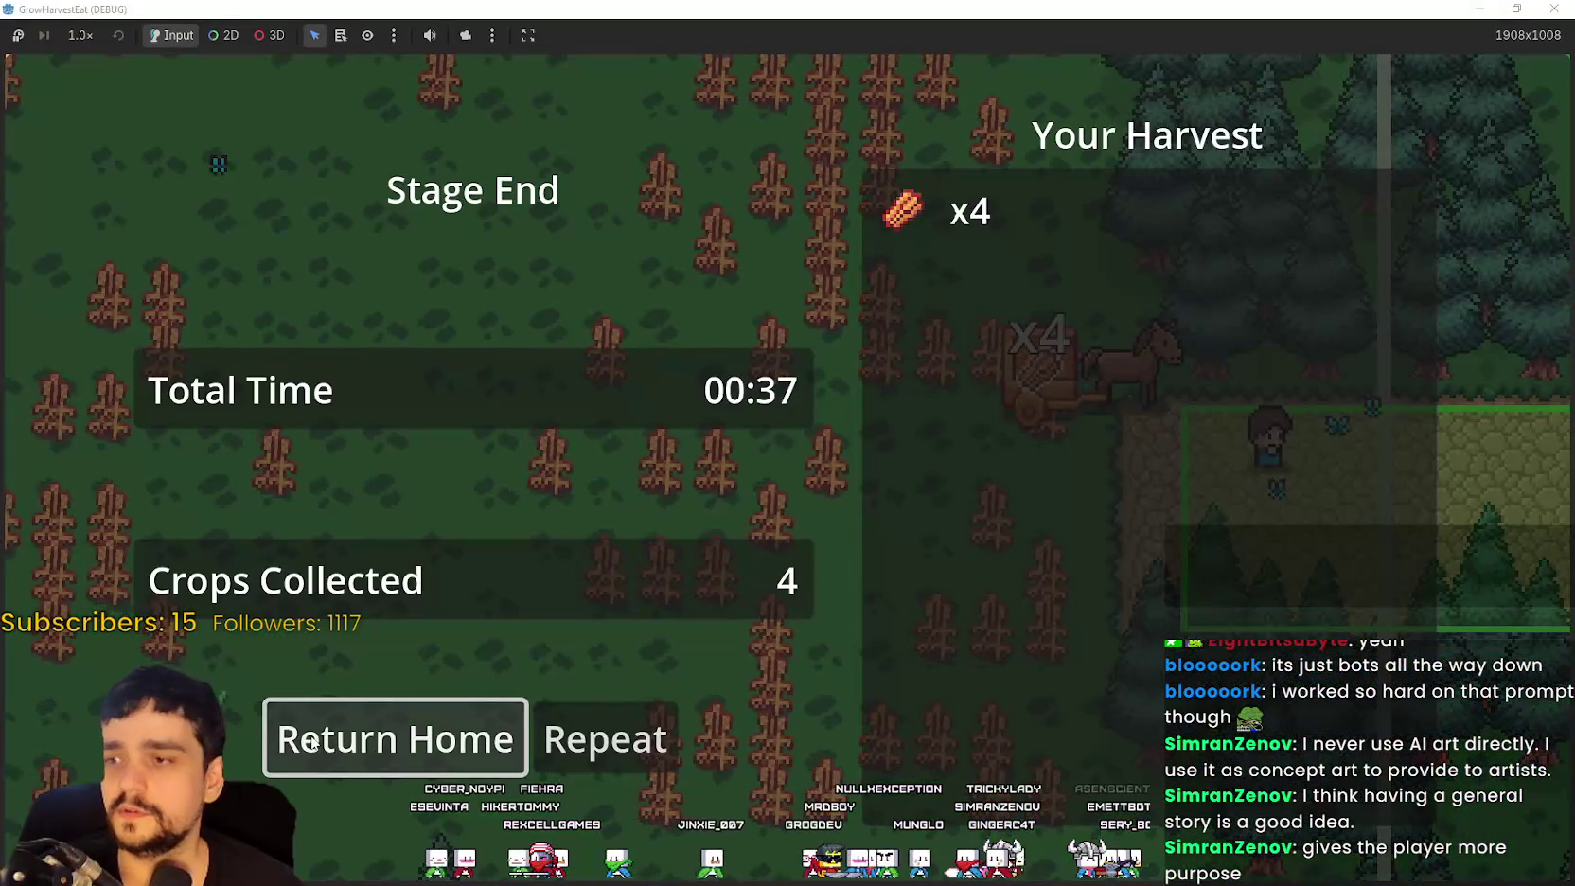
Step: Return home to the village and deposit the bread in the delivery box
left_click(313, 743)
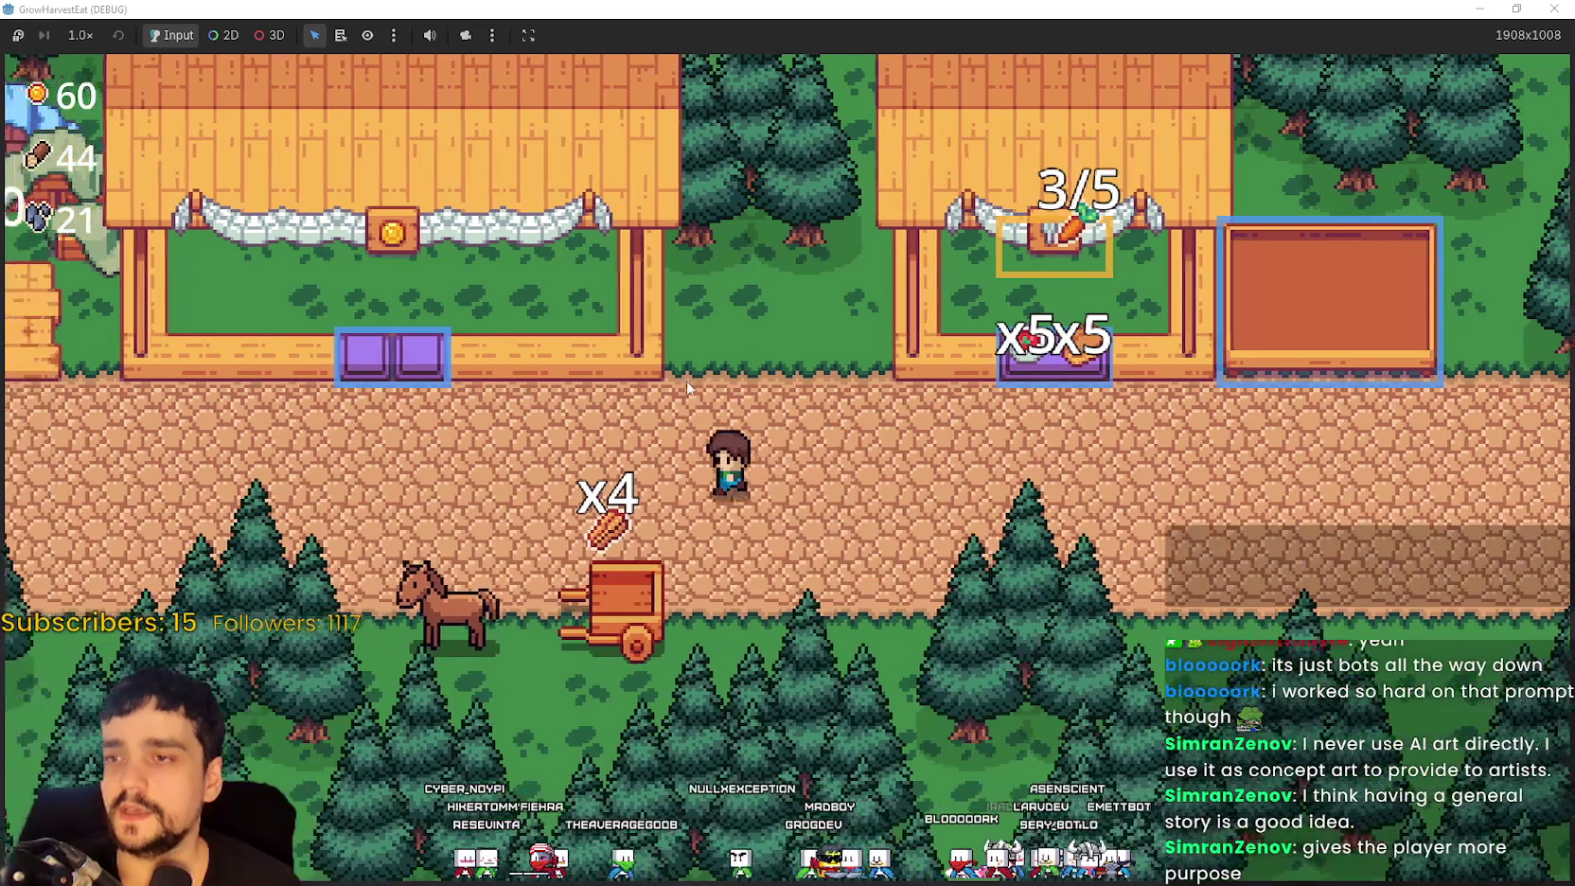
key("d")
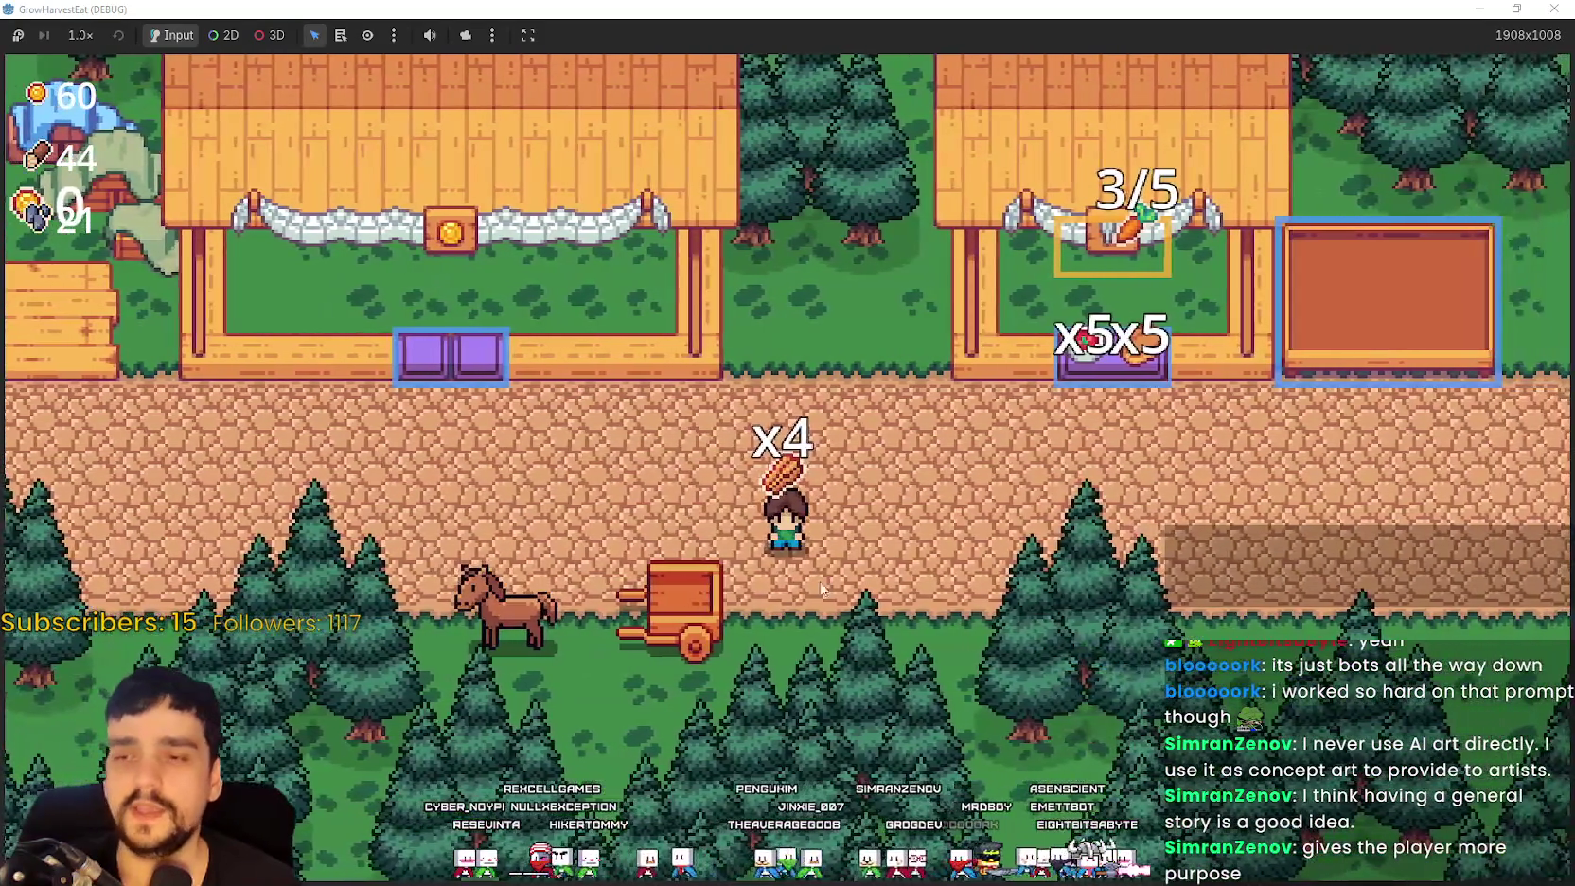
key("a")
key("w")
key("d")
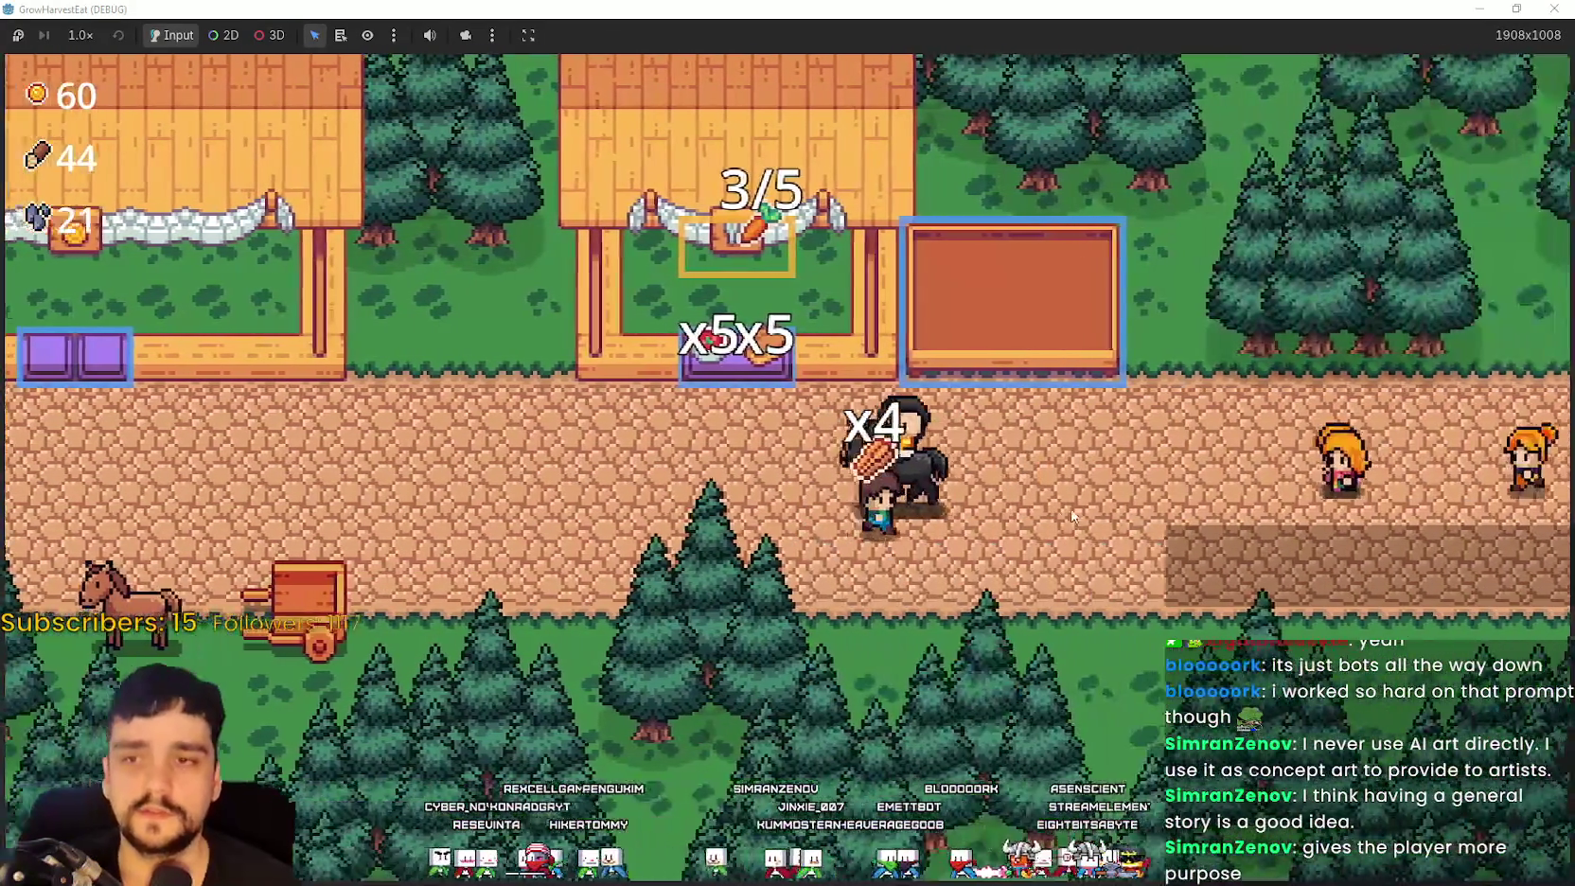
key("w")
key("d")
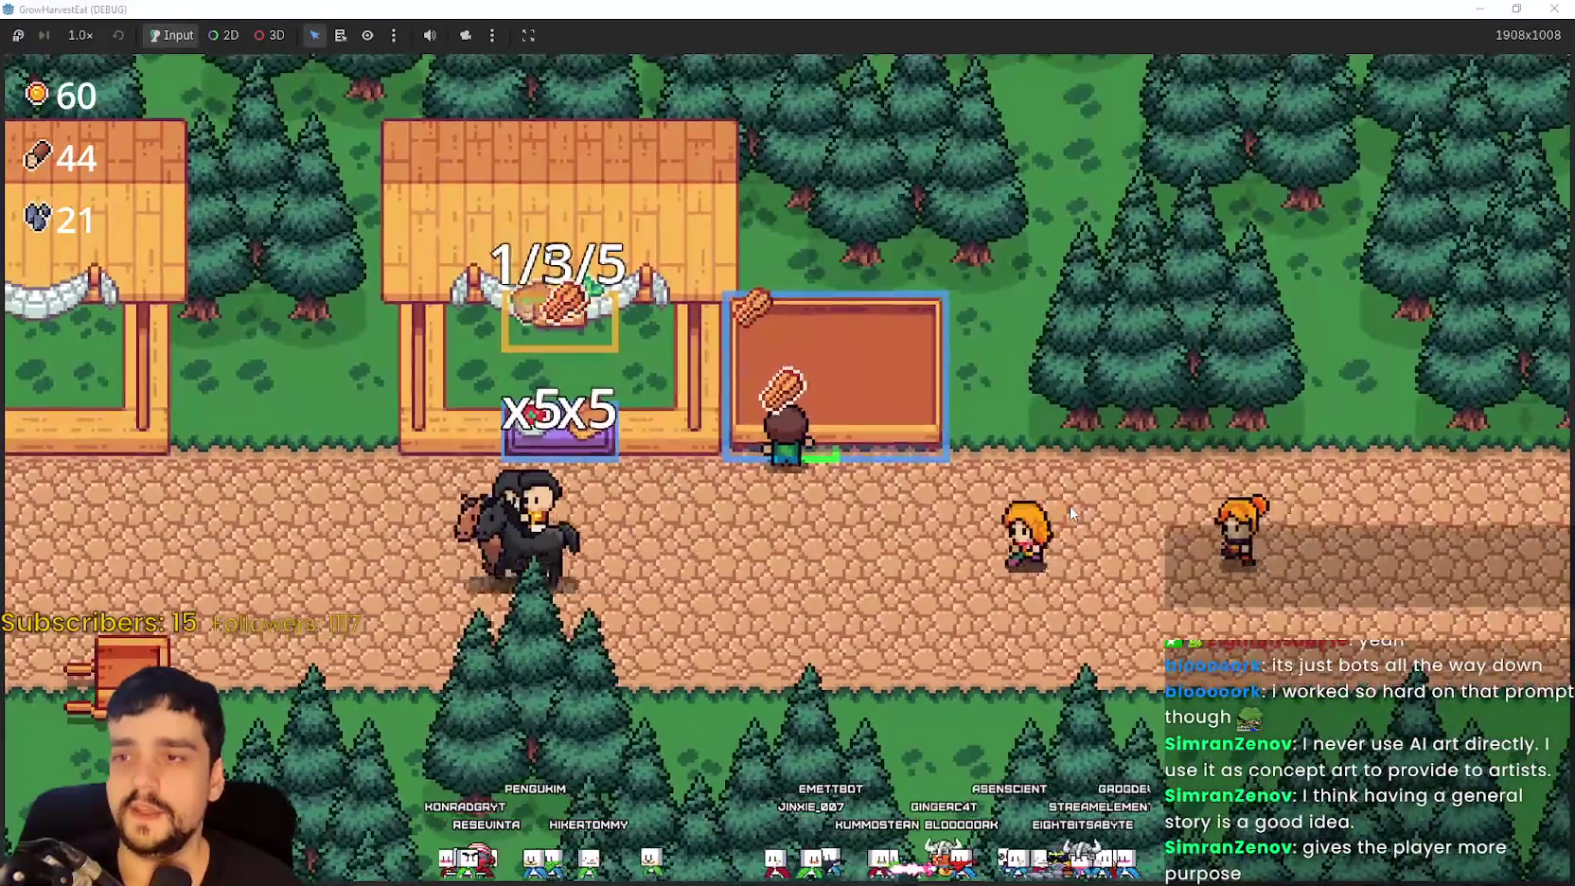
Step: Walk back down the path to the horse to bring up stage travel
key("s")
key("a")
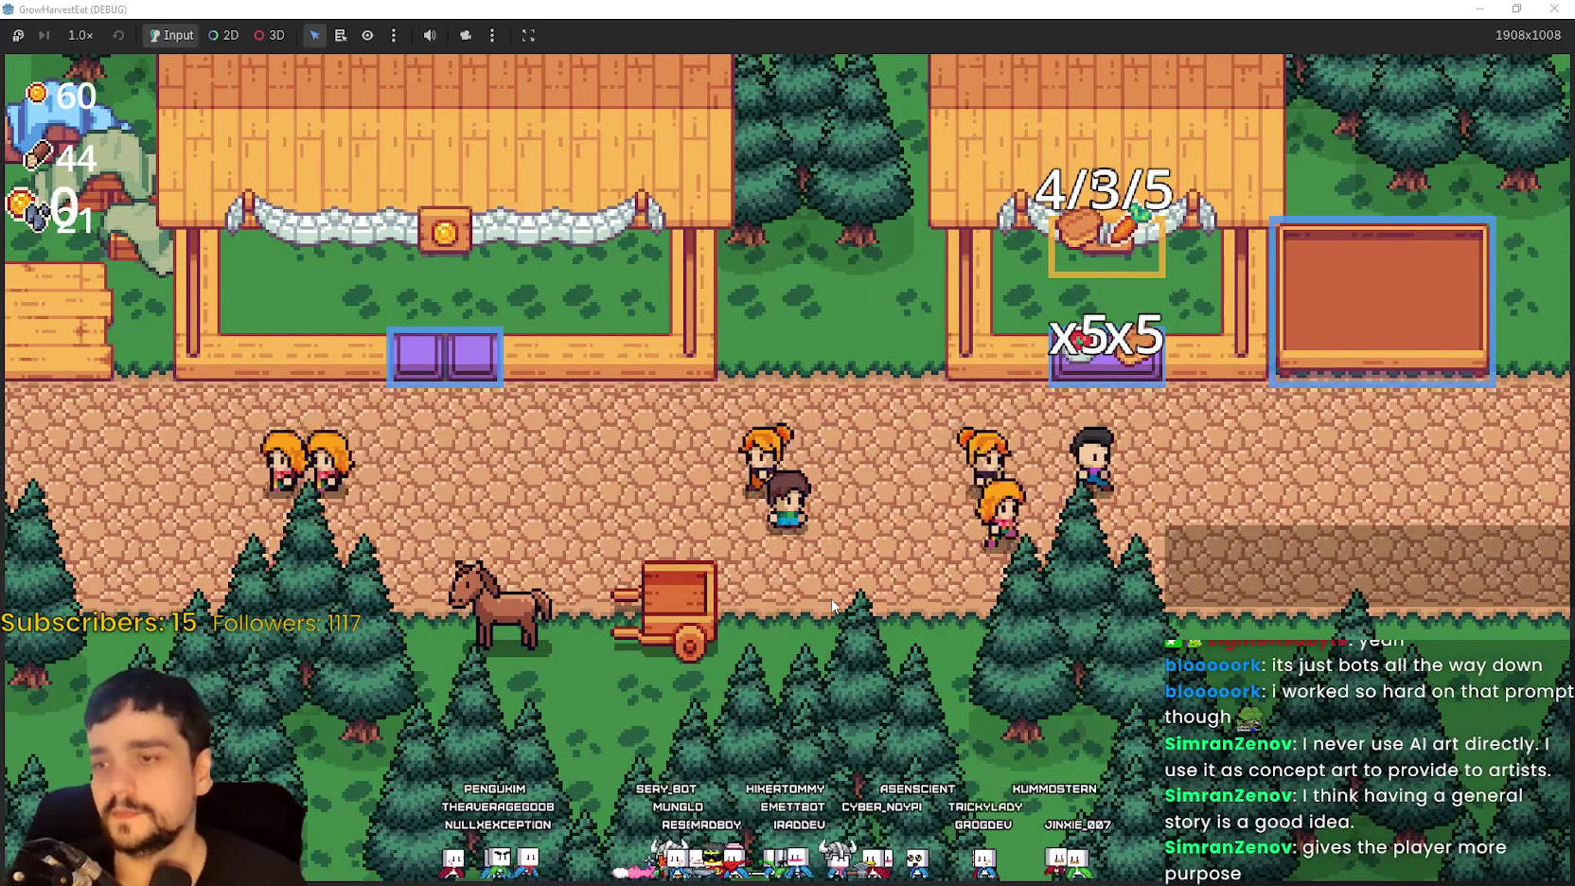
key("Left")
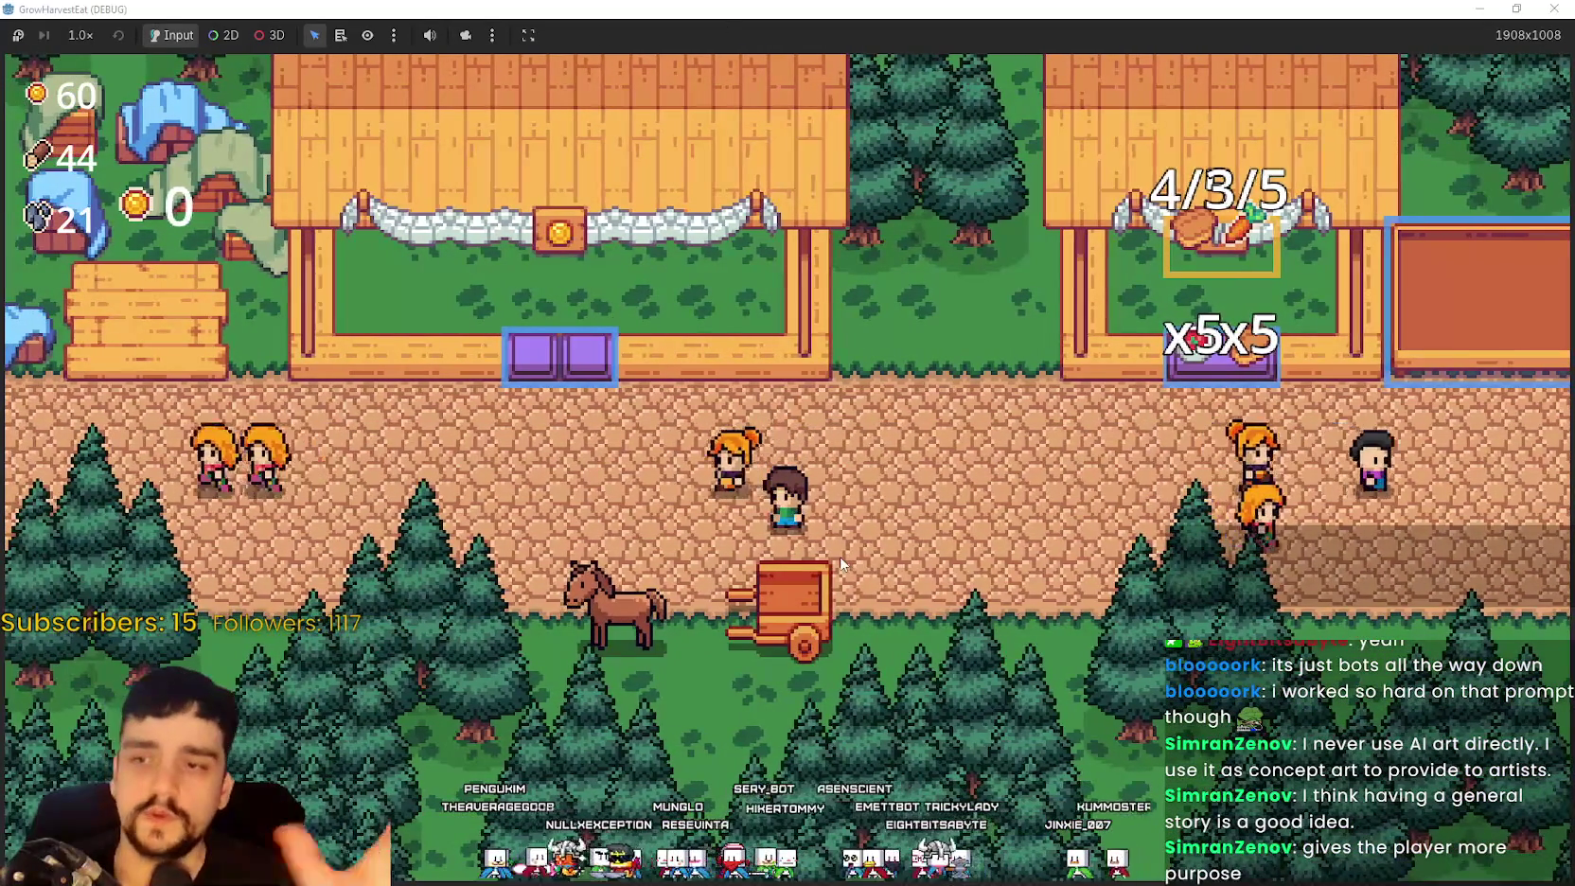
key("Left")
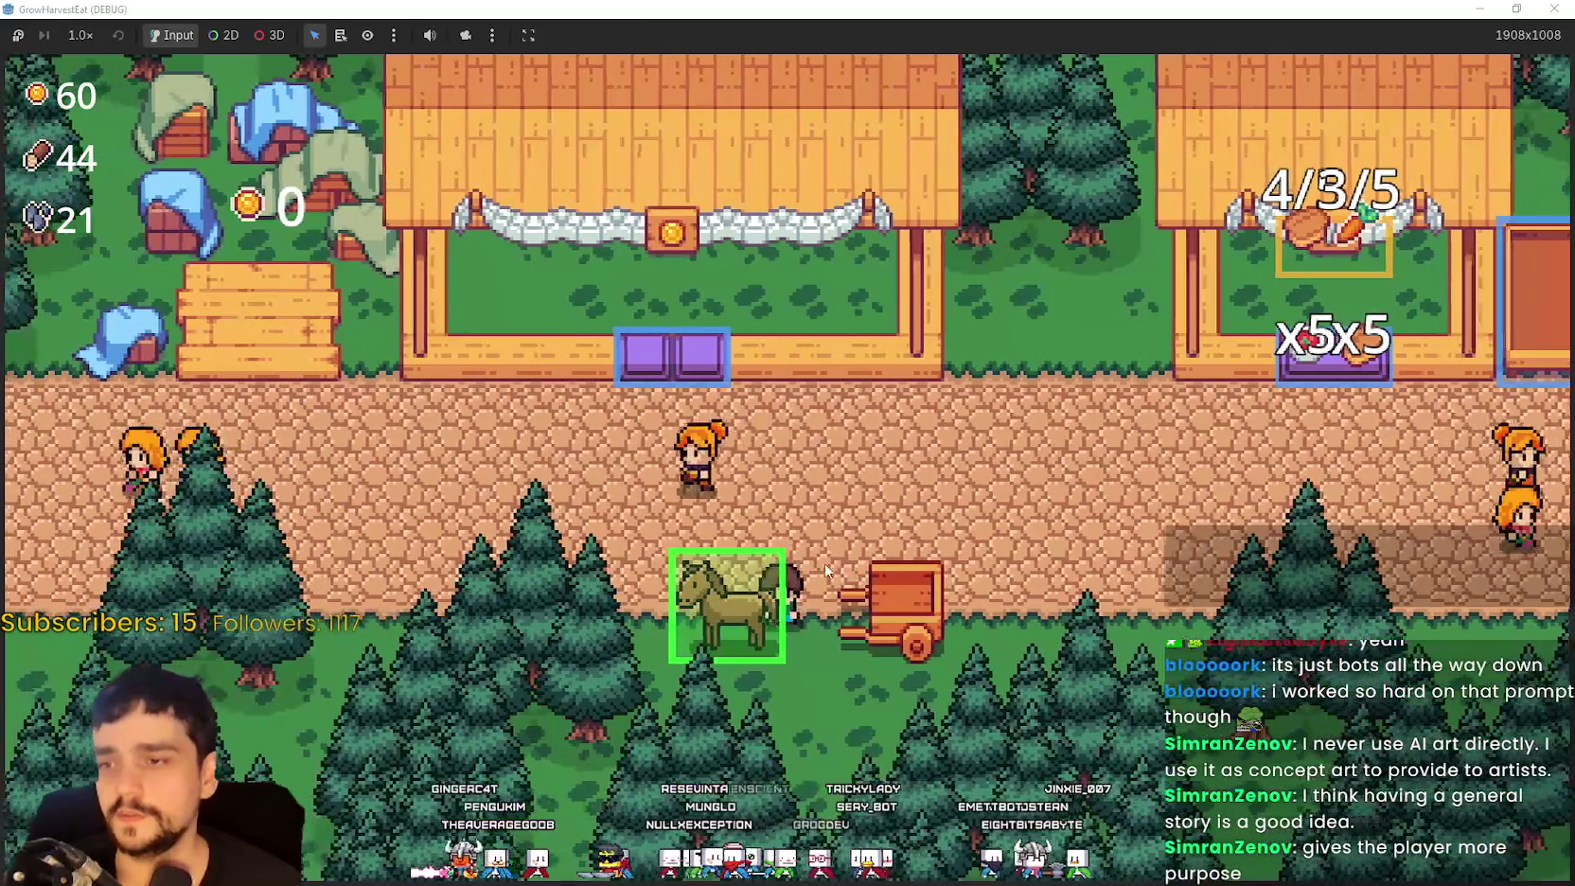
Step: Travel to The Forest stage 1 and walk around the wheat field
key("e")
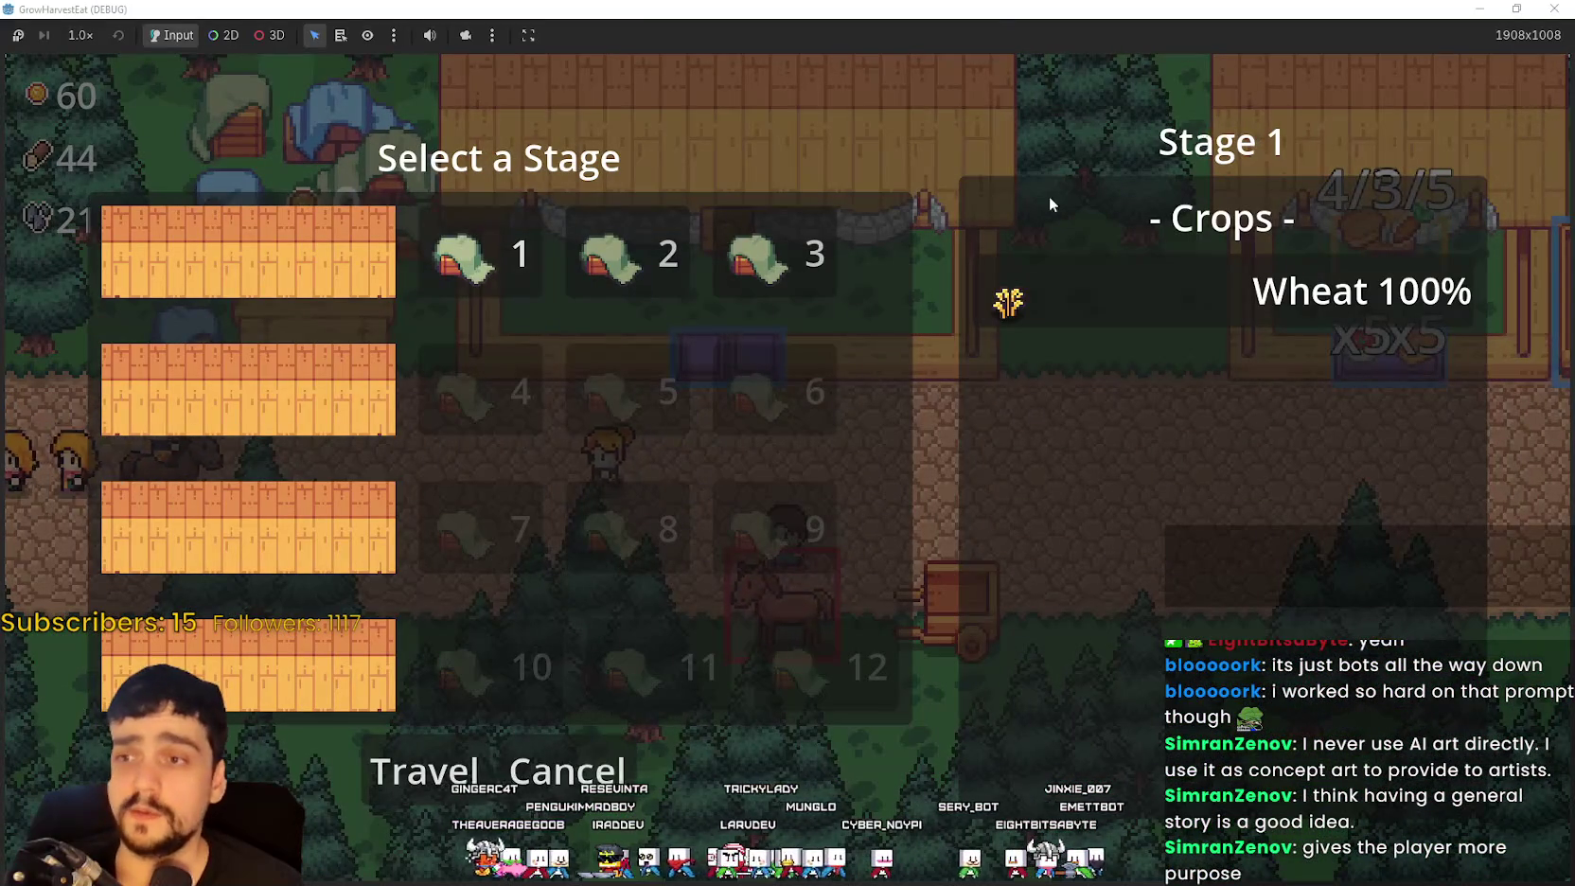
key("Return")
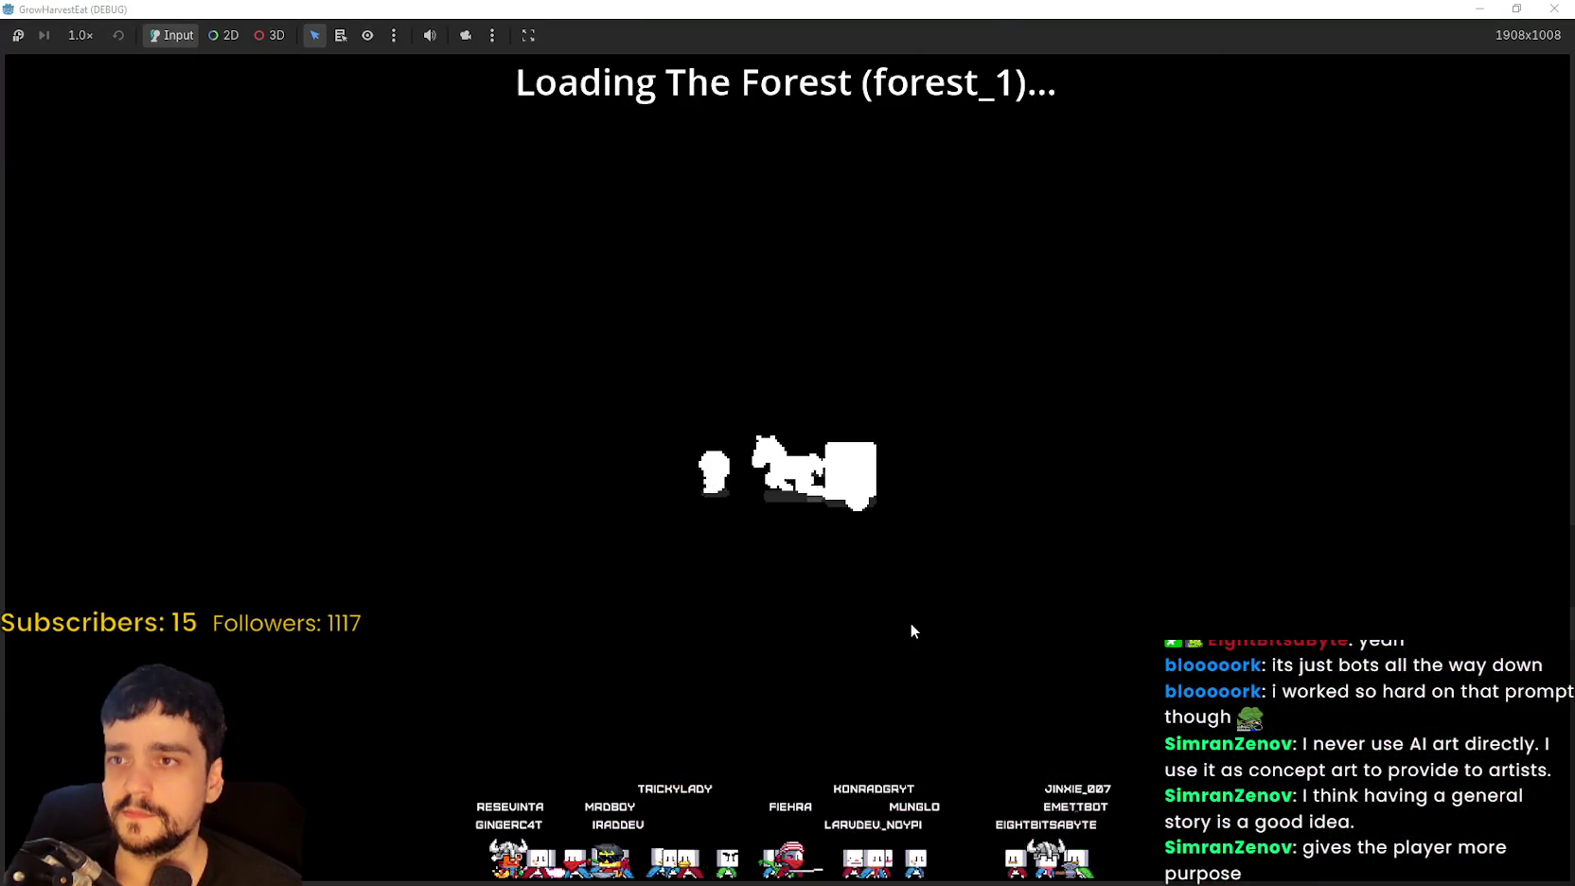
key("Down")
key("Left")
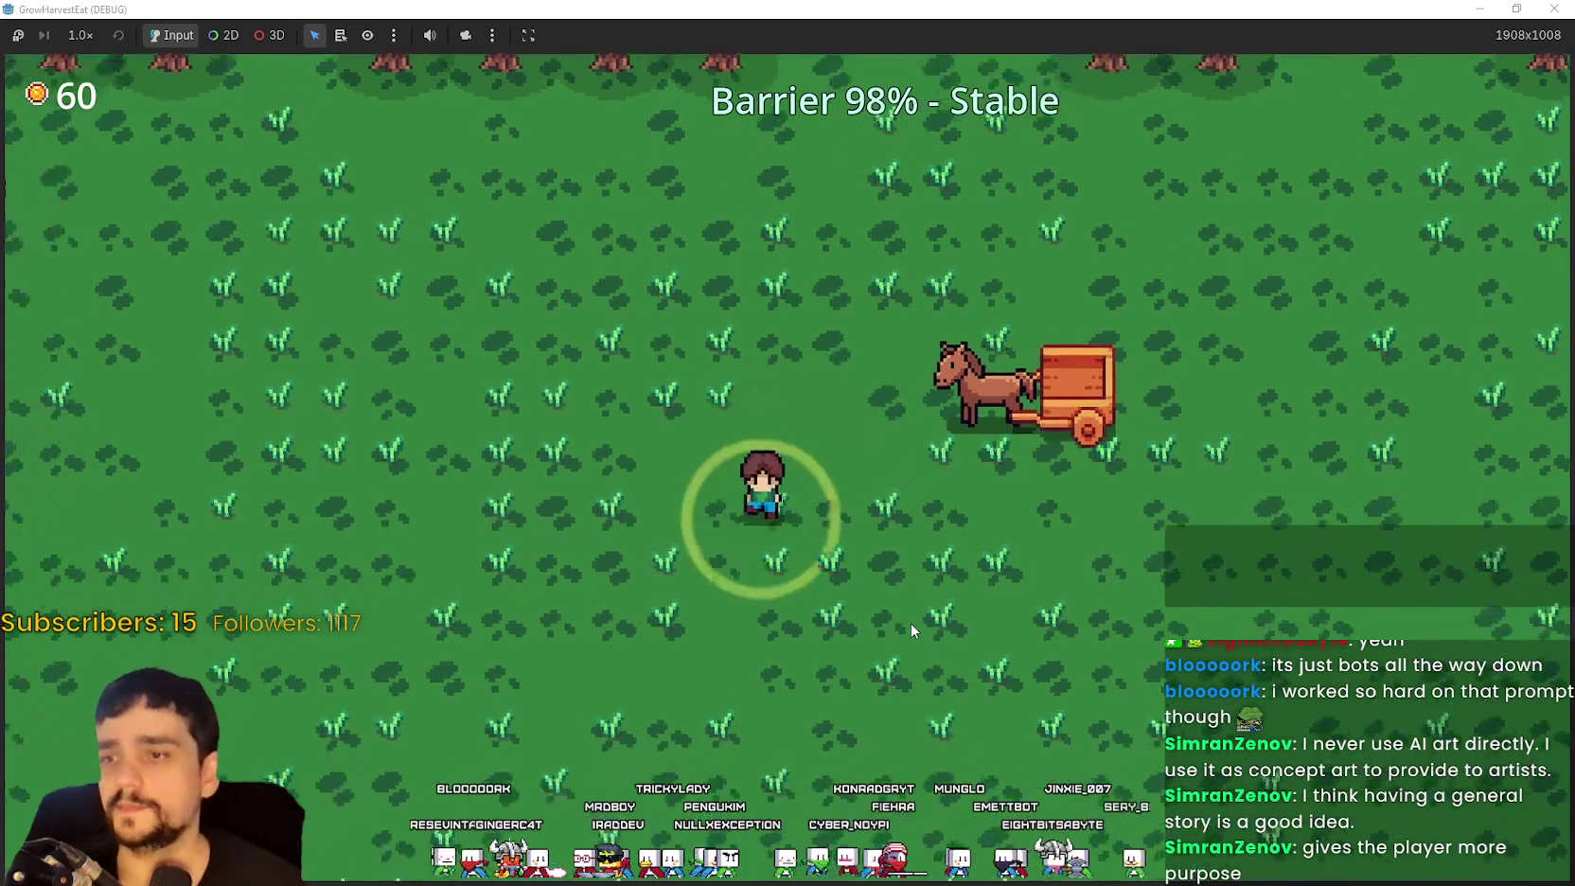
key("Down")
key("Right")
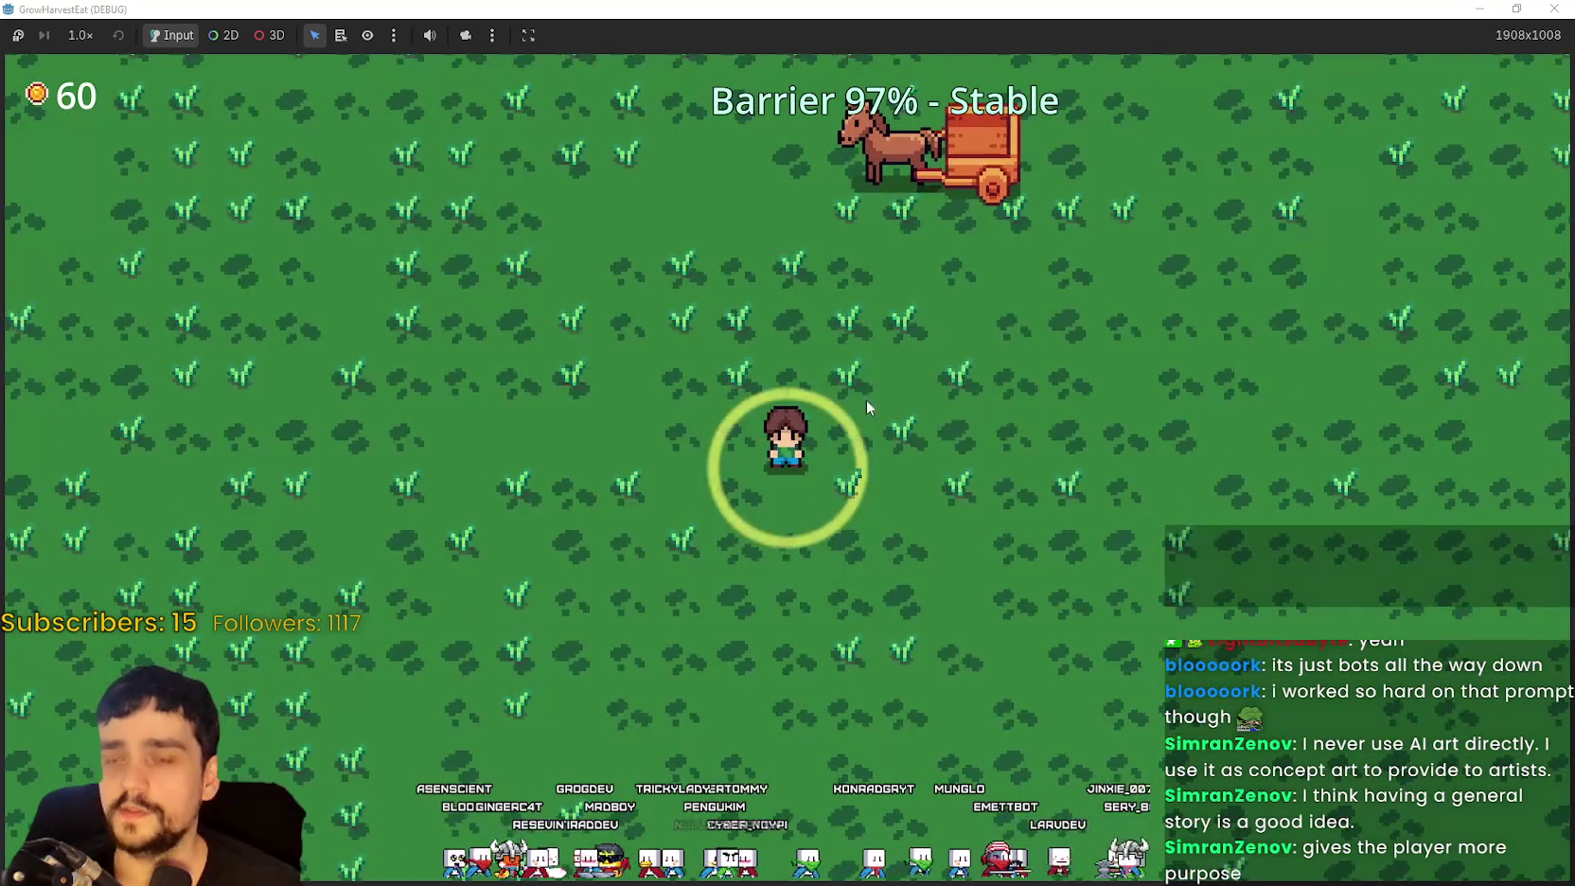
key("Down")
key("Right")
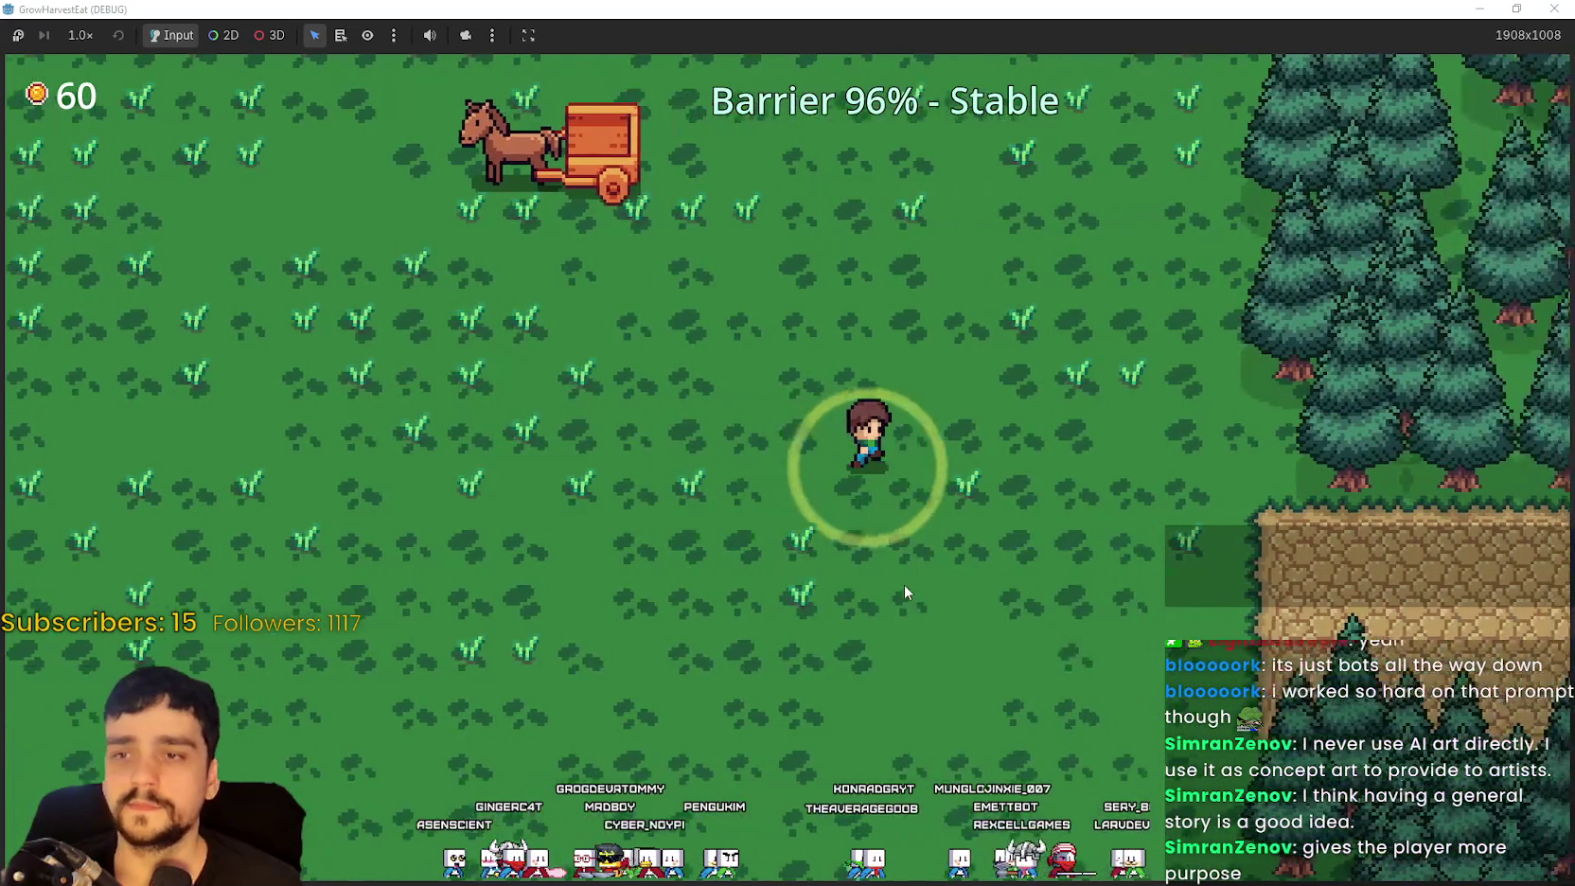
key("Up")
key("Left")
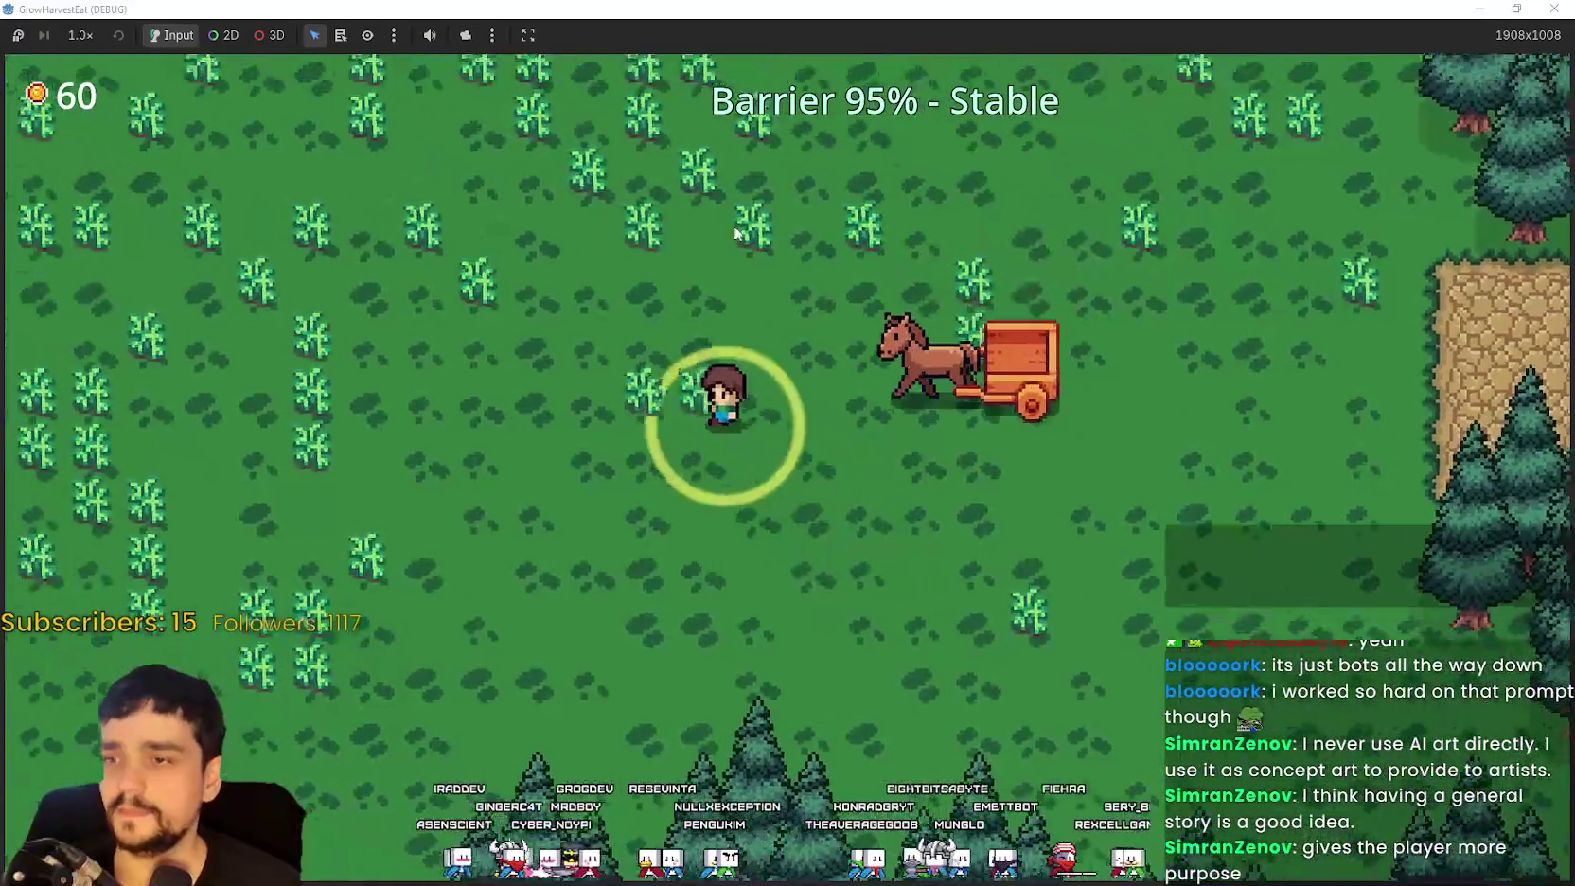
key("Up")
key("Left")
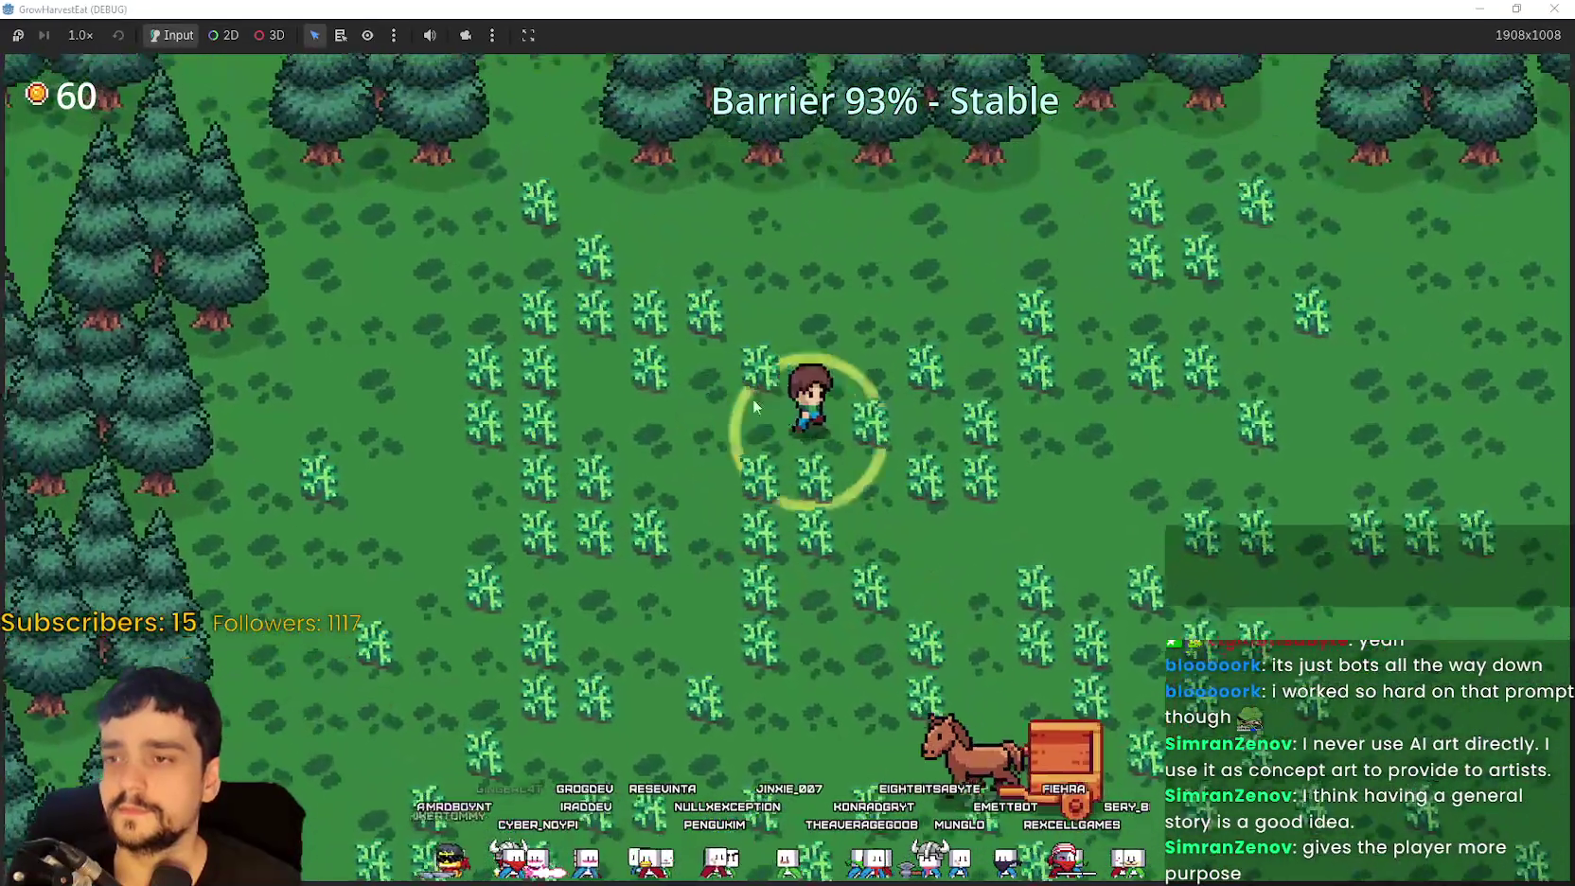
key("Down")
key("Right")
Step: Speed the game up to 4.0×
left_click(81, 35)
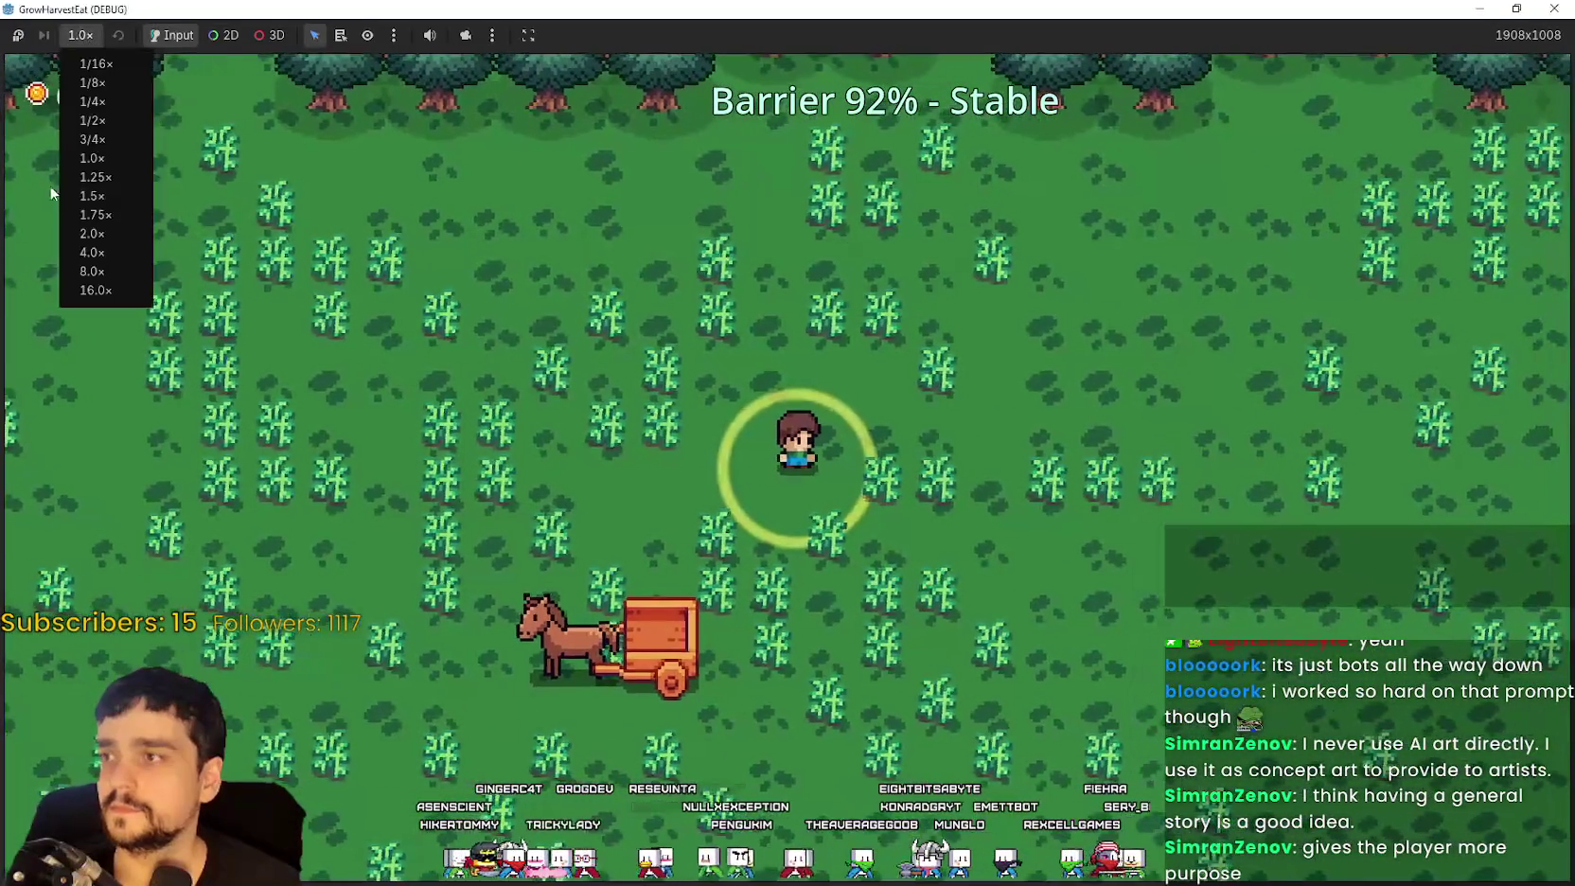
left_click(82, 251)
left_click(81, 35)
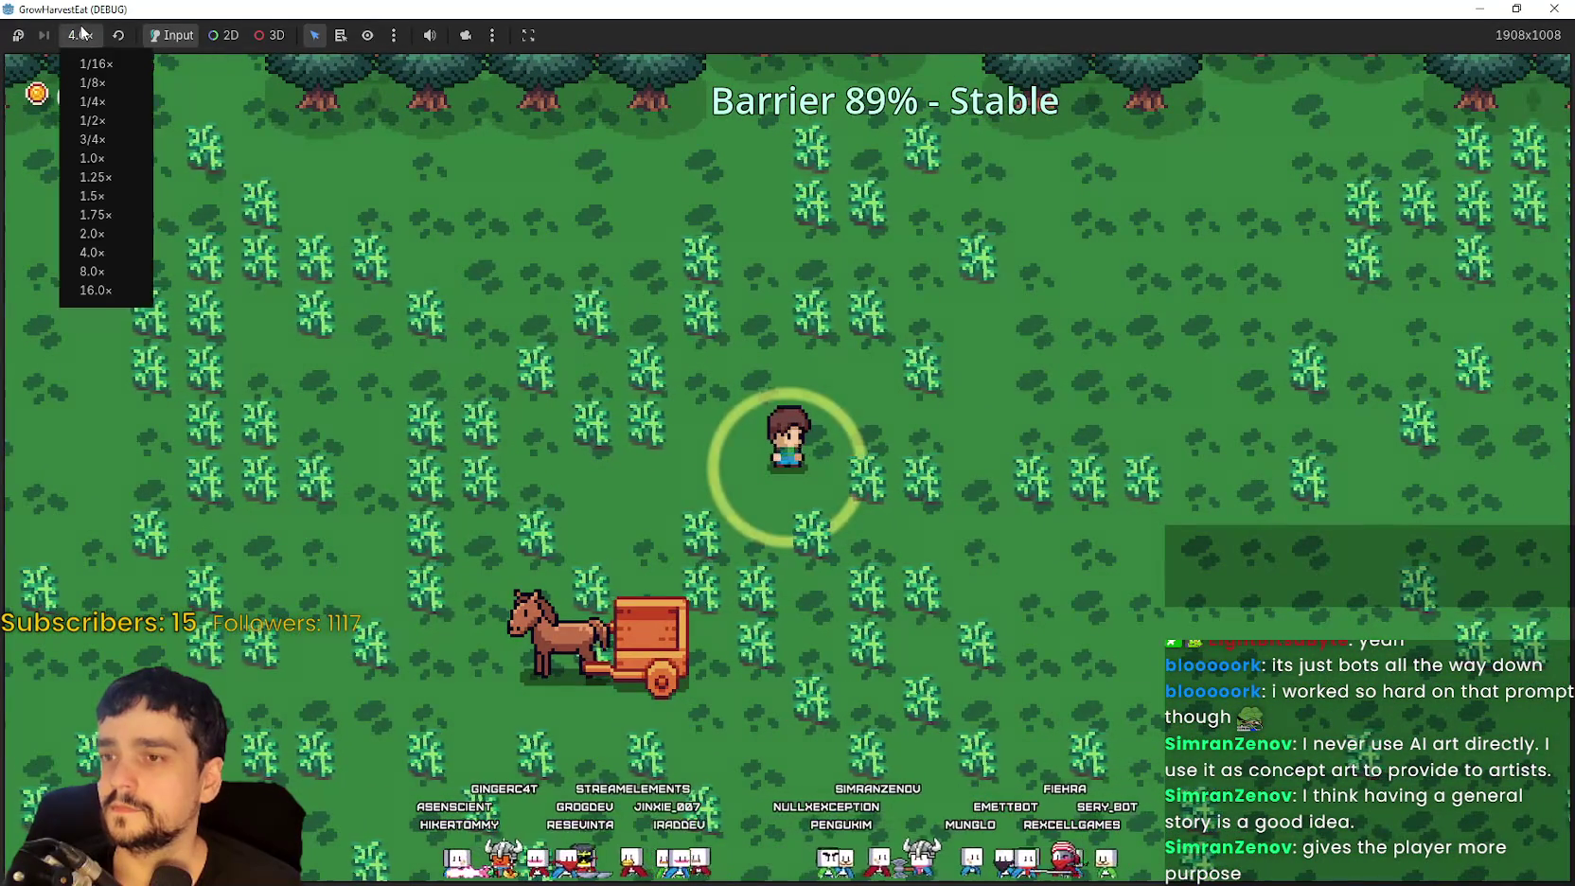
Step: Return the game to 1.0× speed, let the stage finish, and head back to the village
left_click(92, 159)
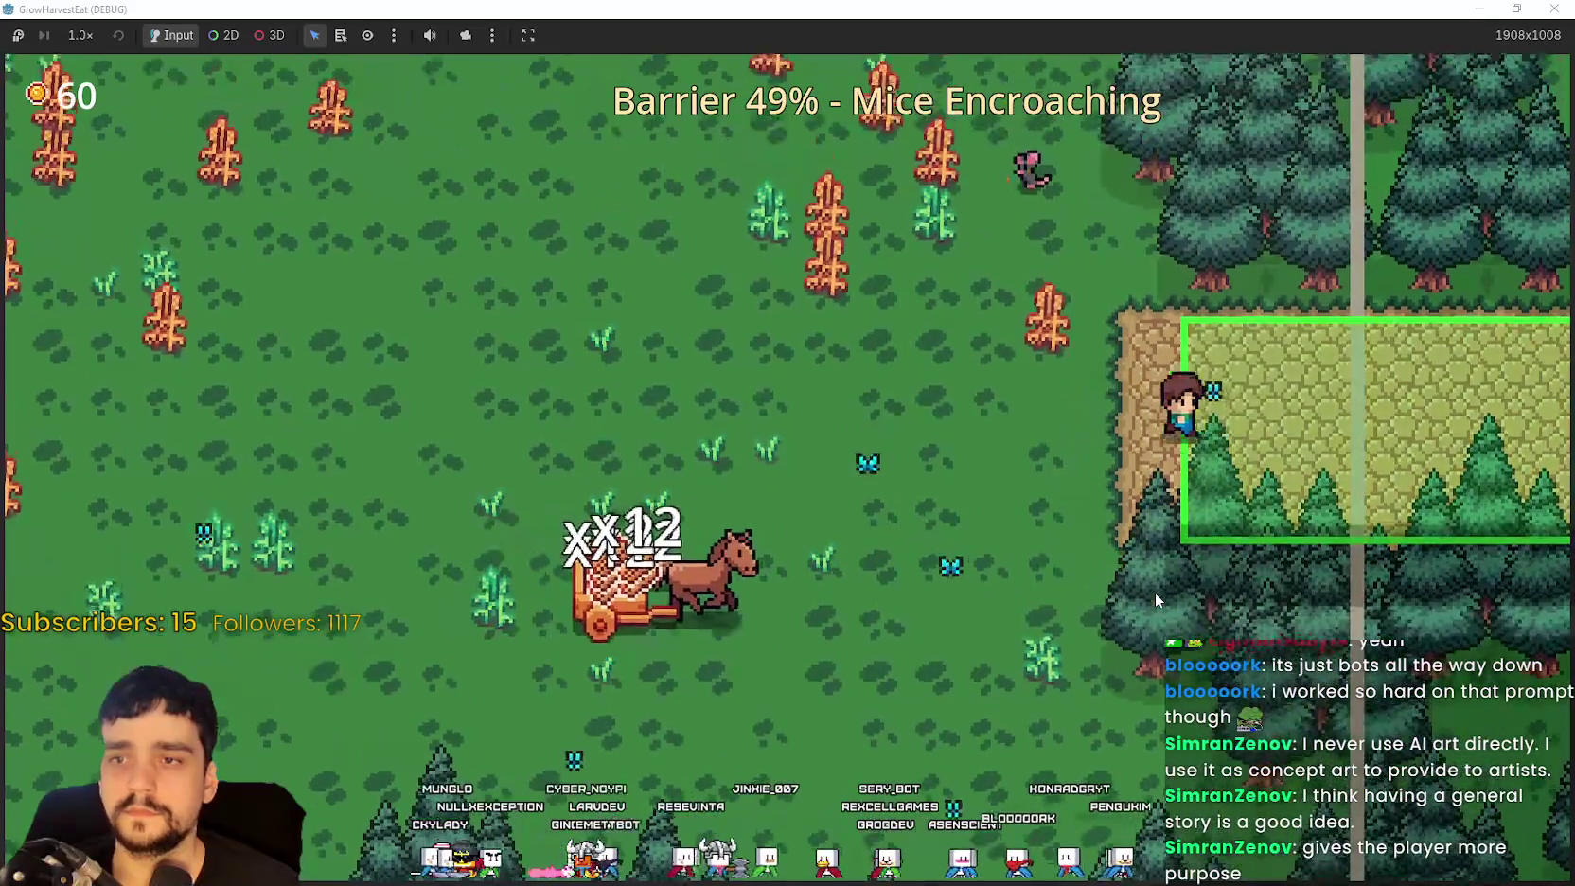
key("Return")
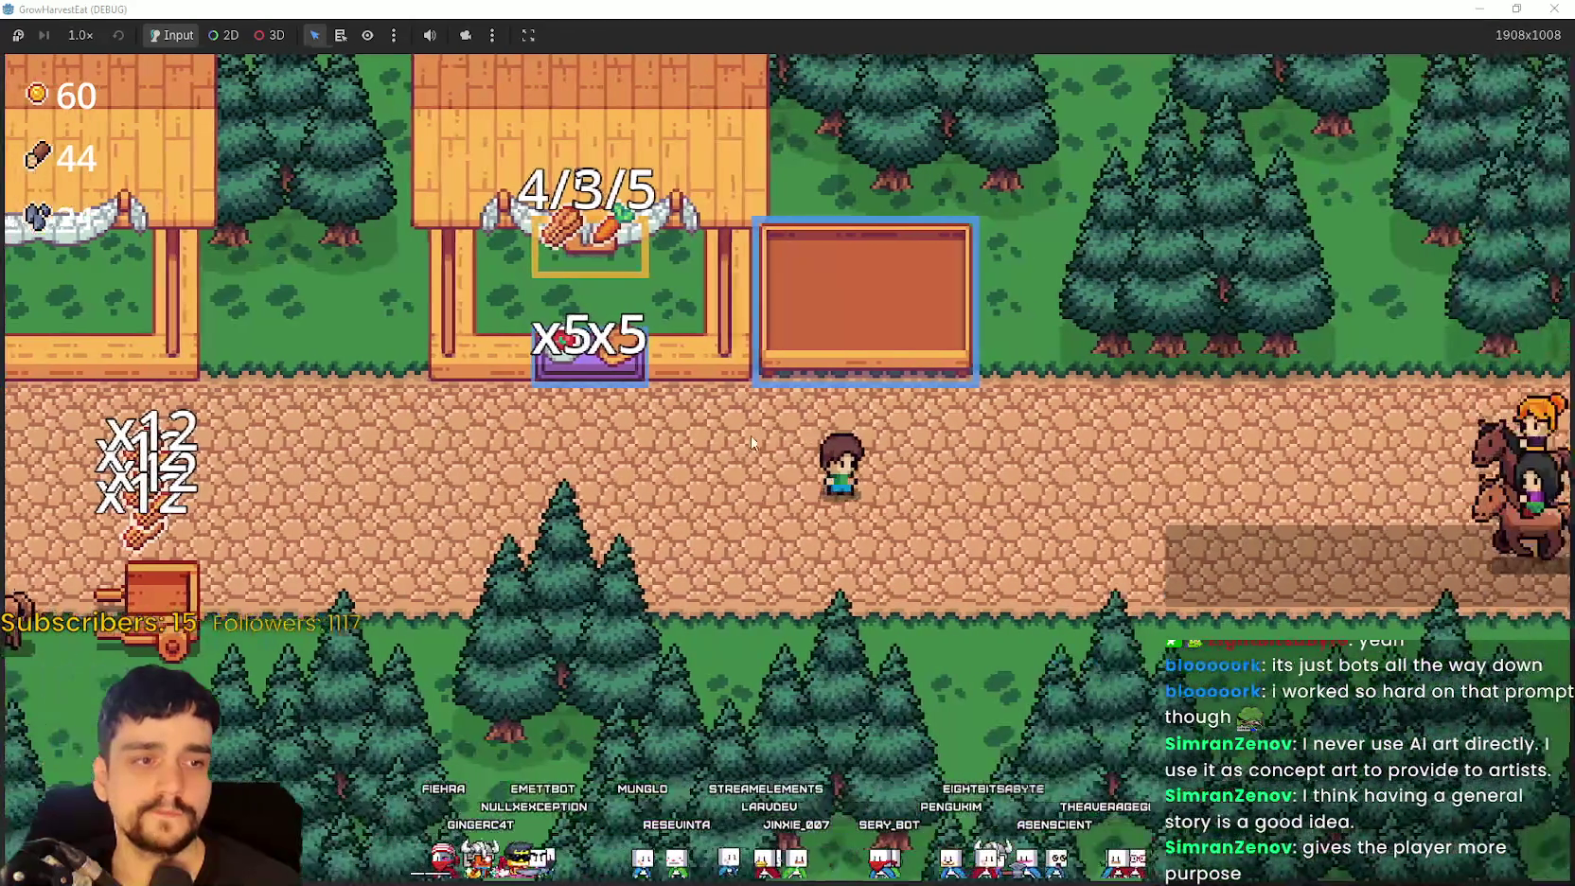
Step: Carry the harvest from the cart to the village stall to deliver it
key("Left")
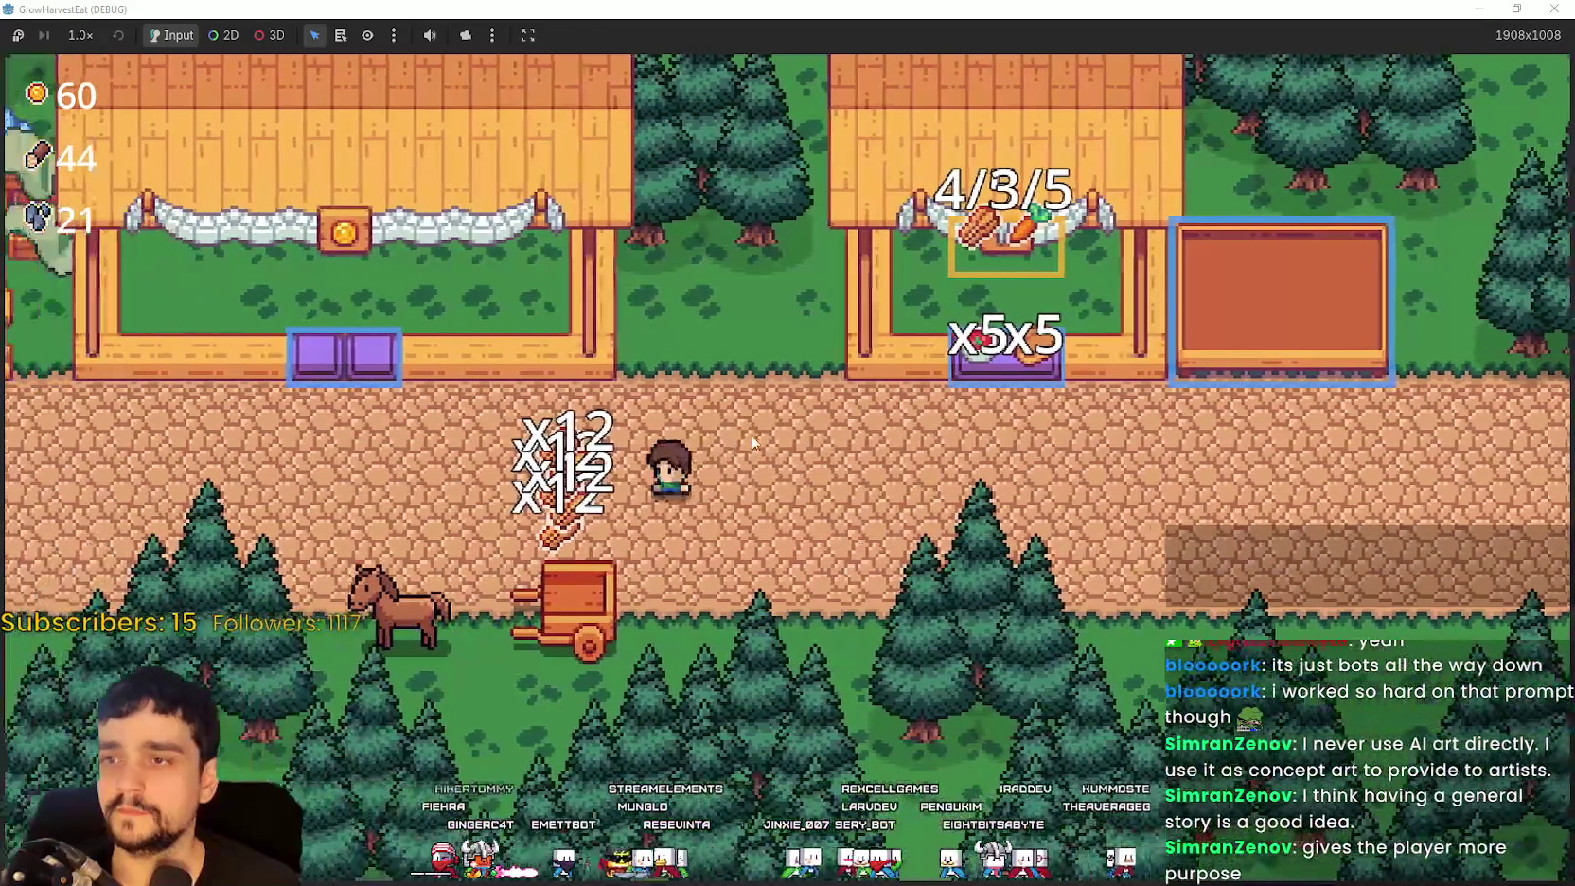
key("Right")
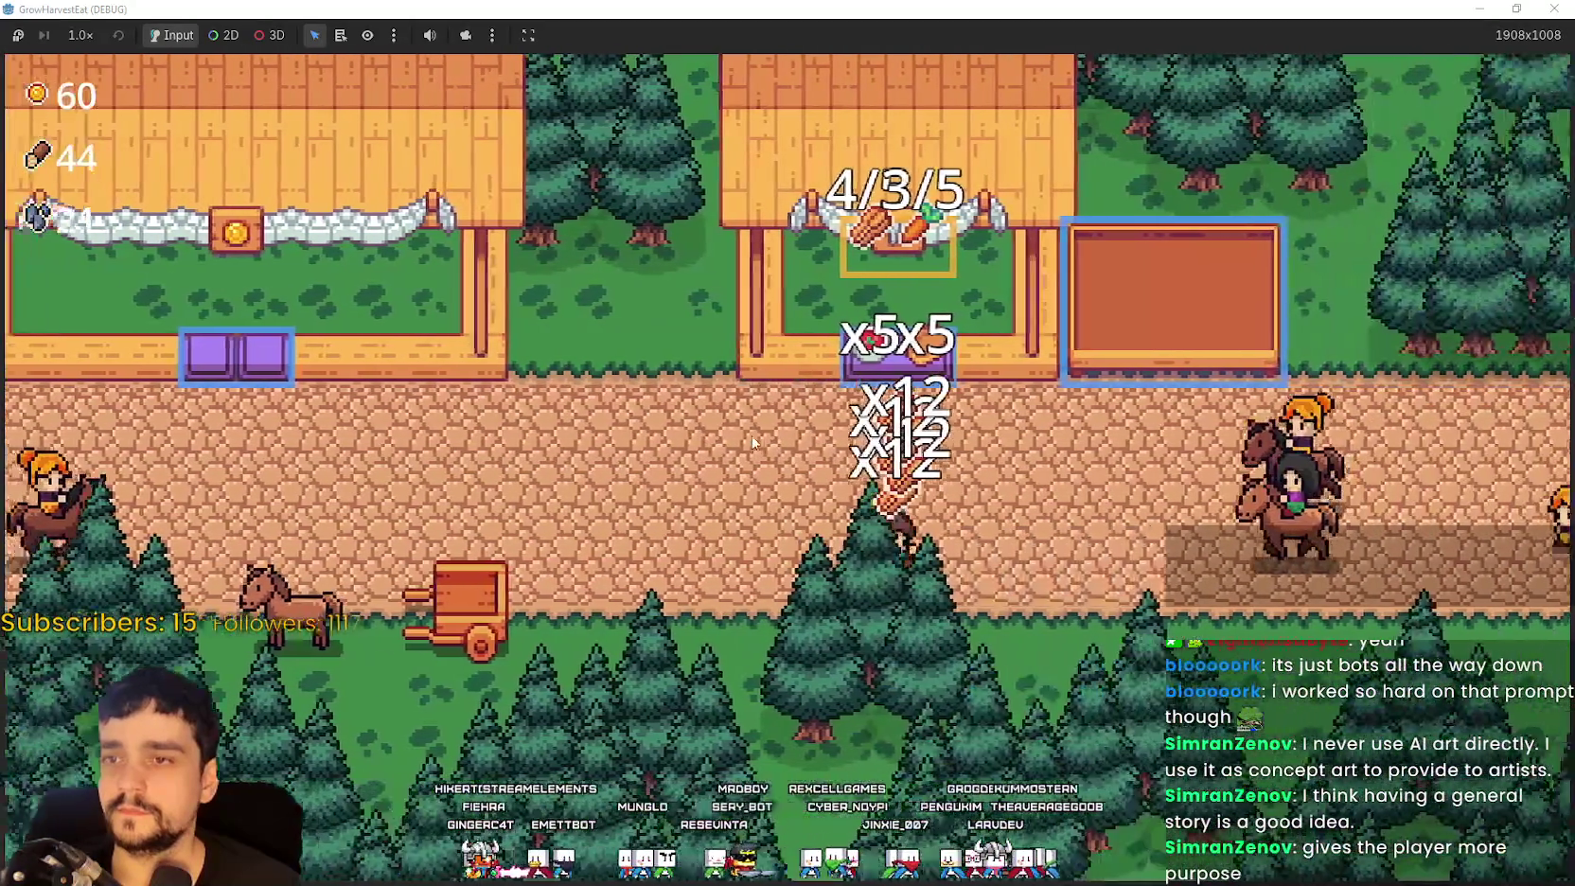
key("Up")
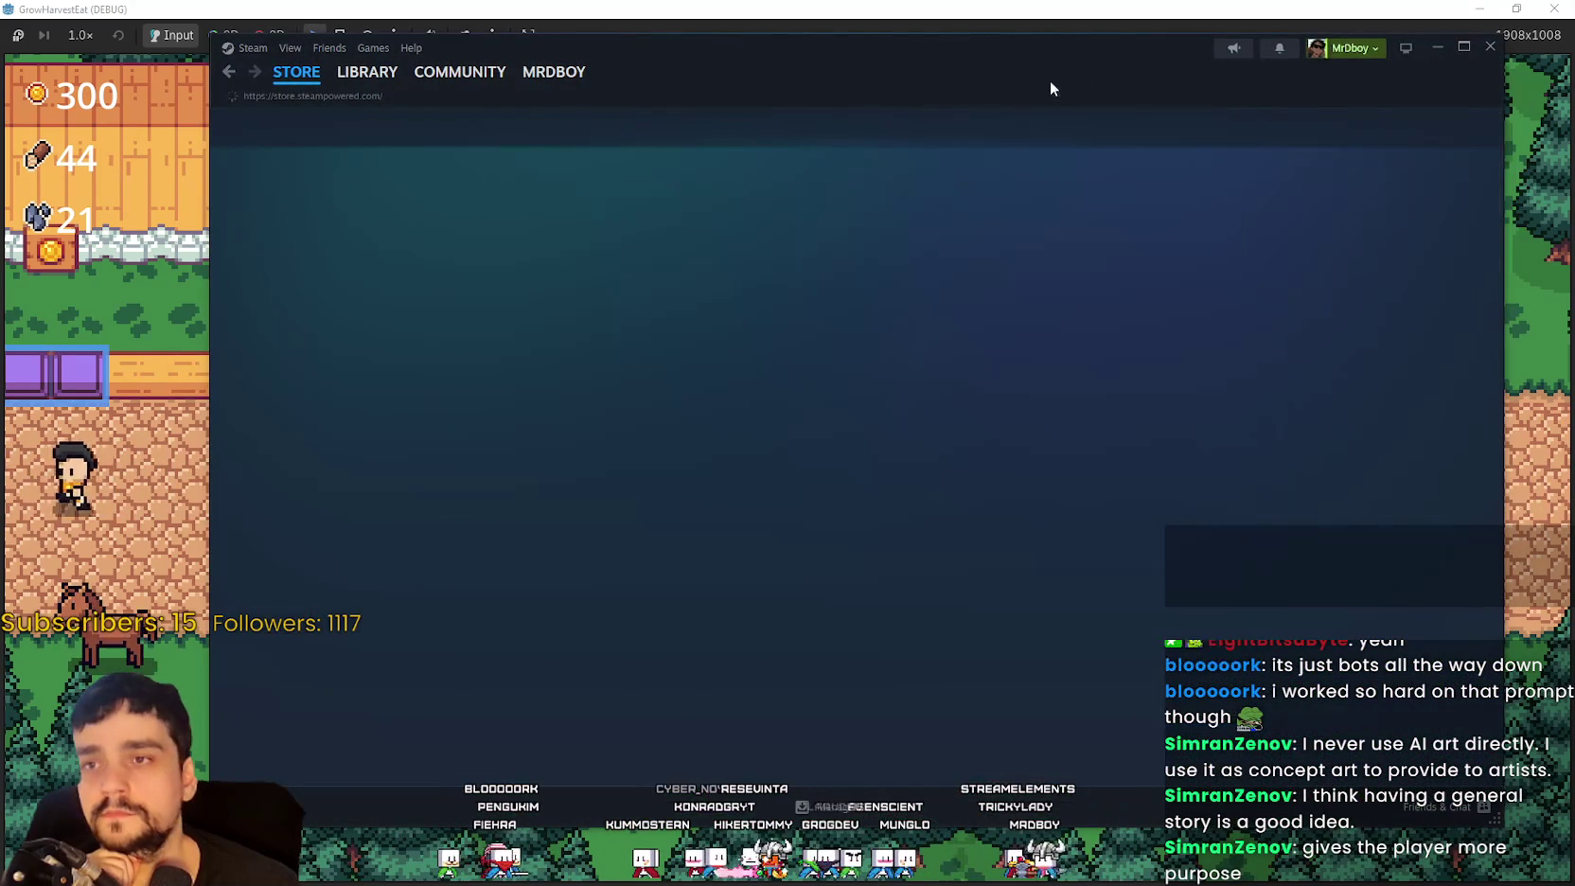
left_click(1021, 120)
type("Rise of pira")
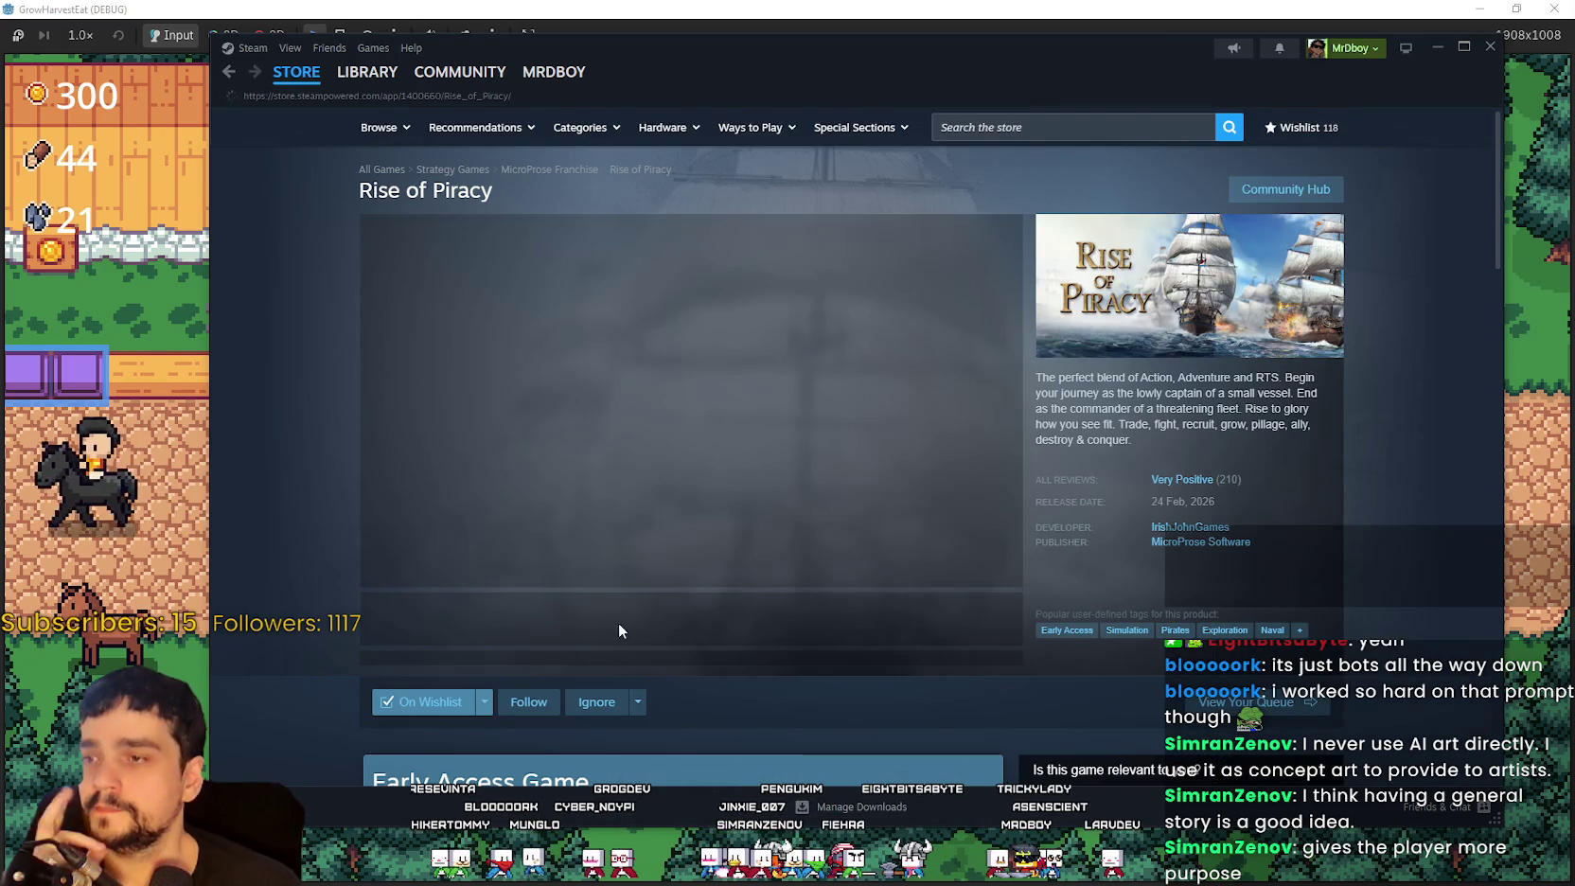
scroll(1183, 530, "down", 3)
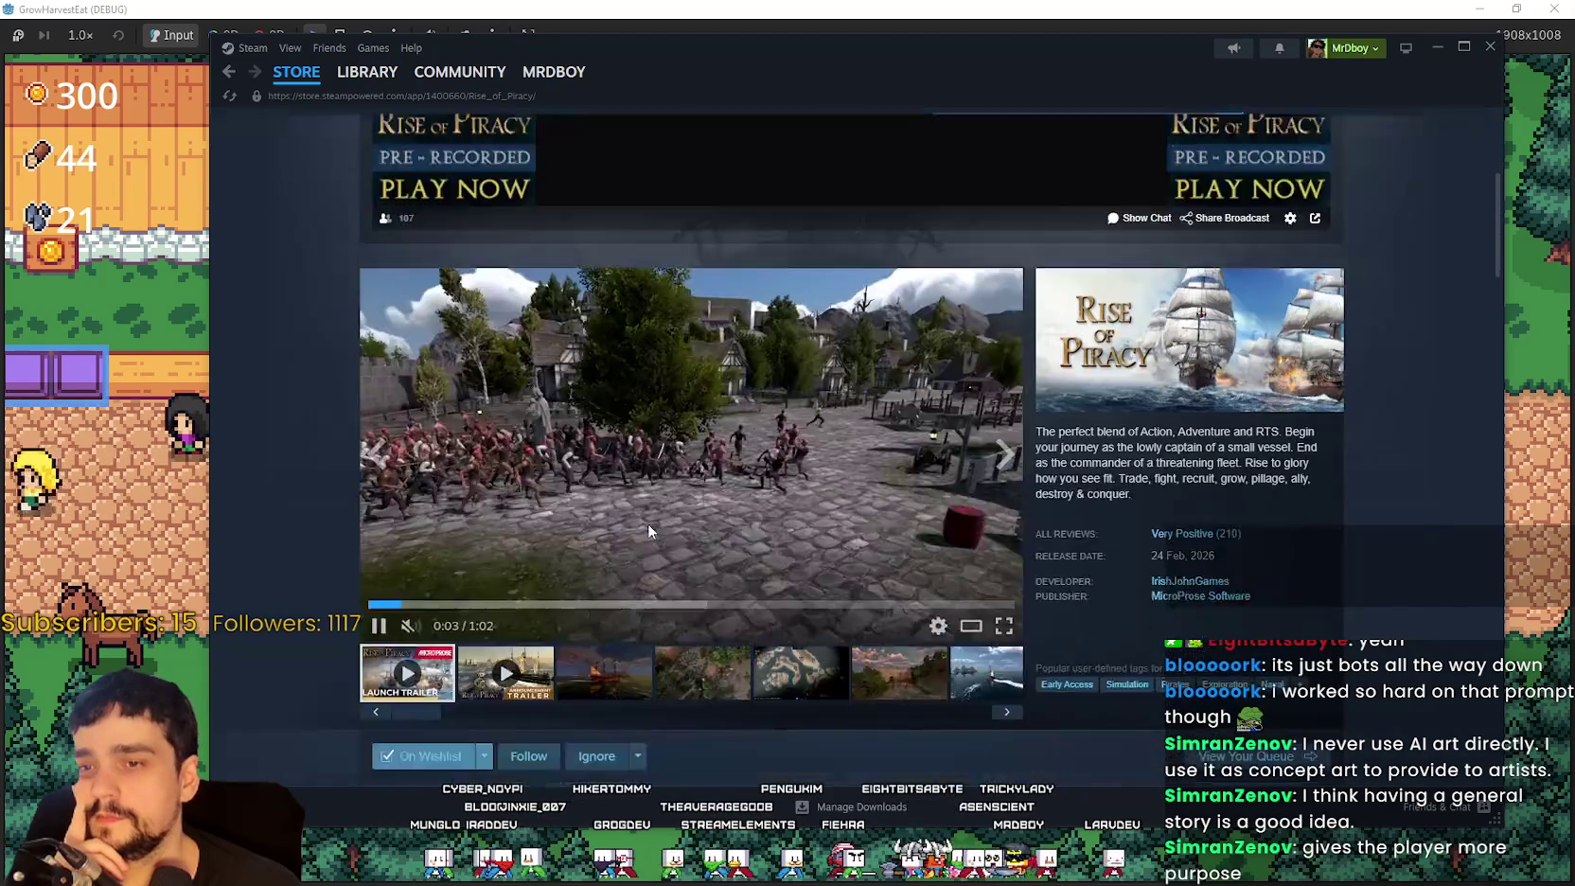
scroll(647, 522, "down", 3)
left_click(589, 518)
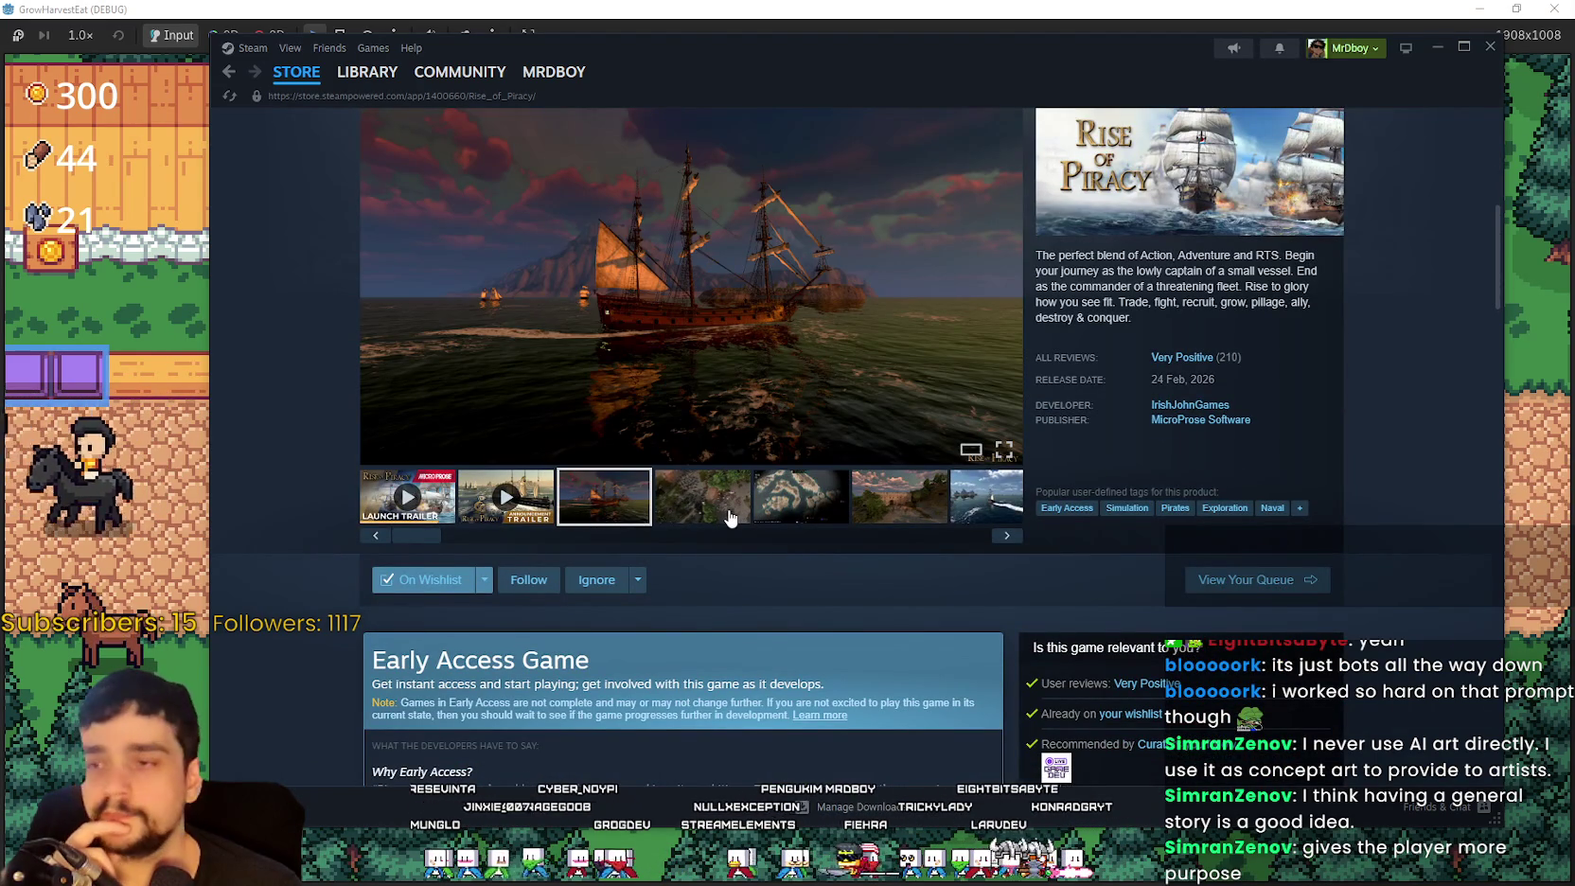
left_click(729, 517)
scroll(719, 496, "down", 6)
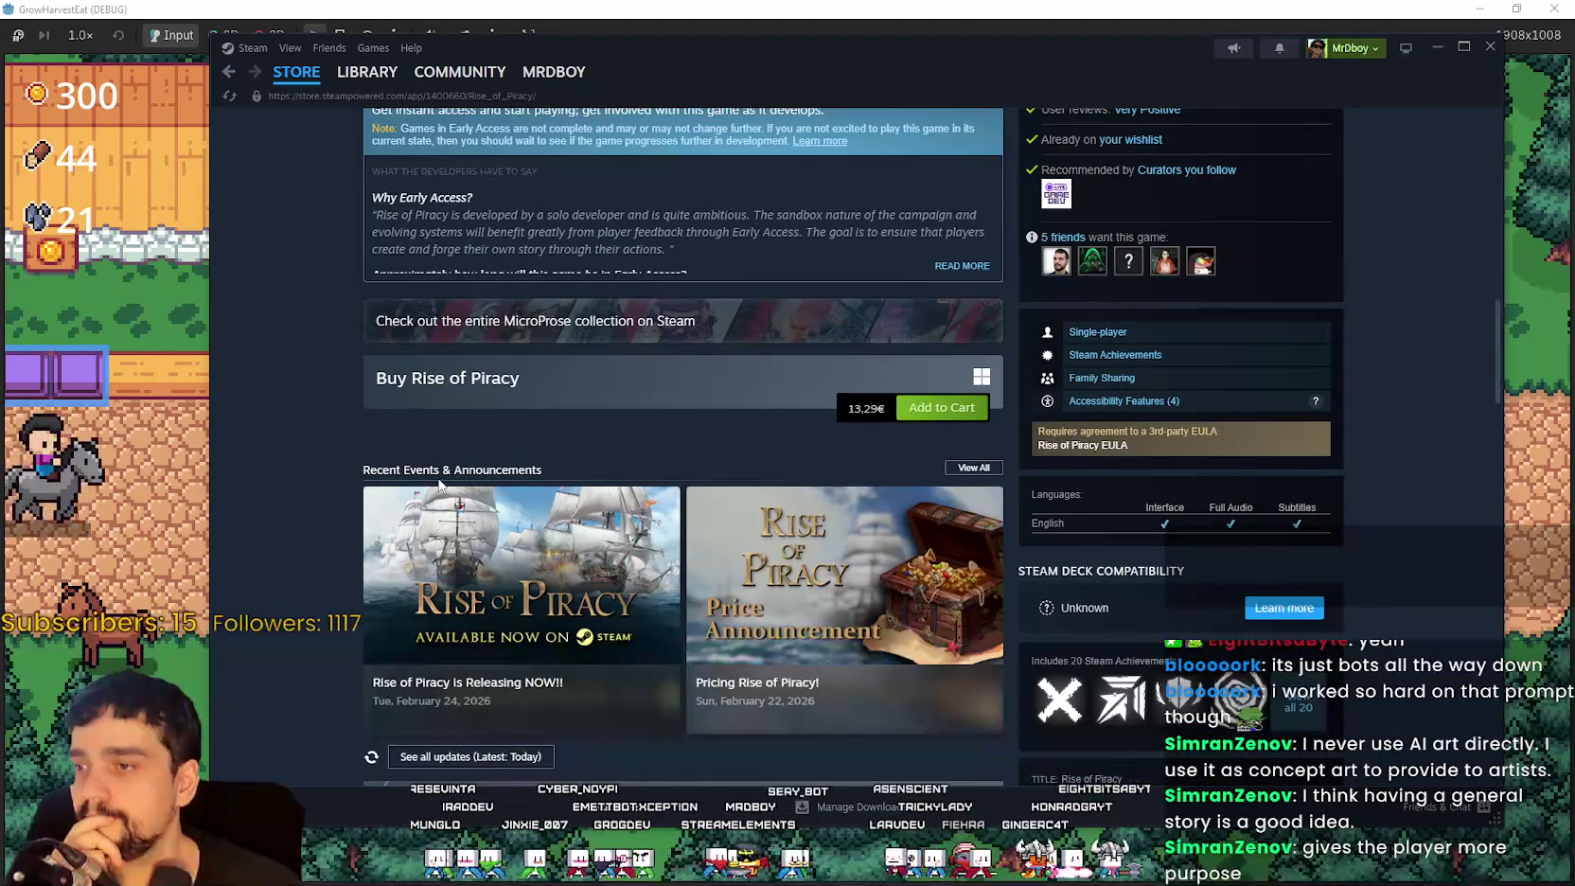
scroll(440, 483, "up", 5)
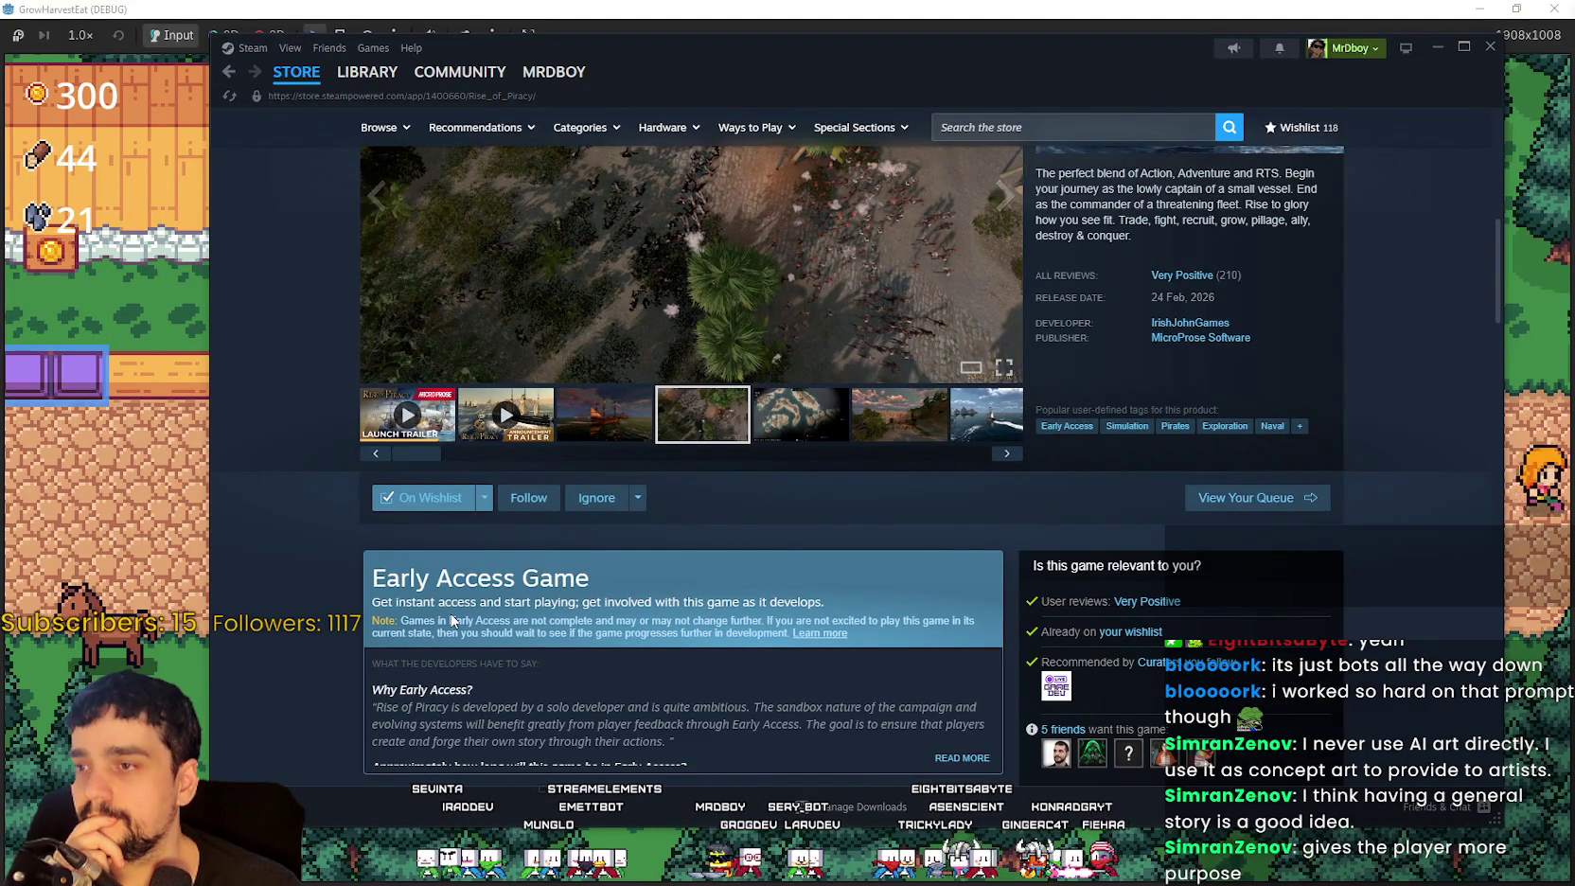
scroll(451, 613, "down", 3)
scroll(448, 607, "down", 3)
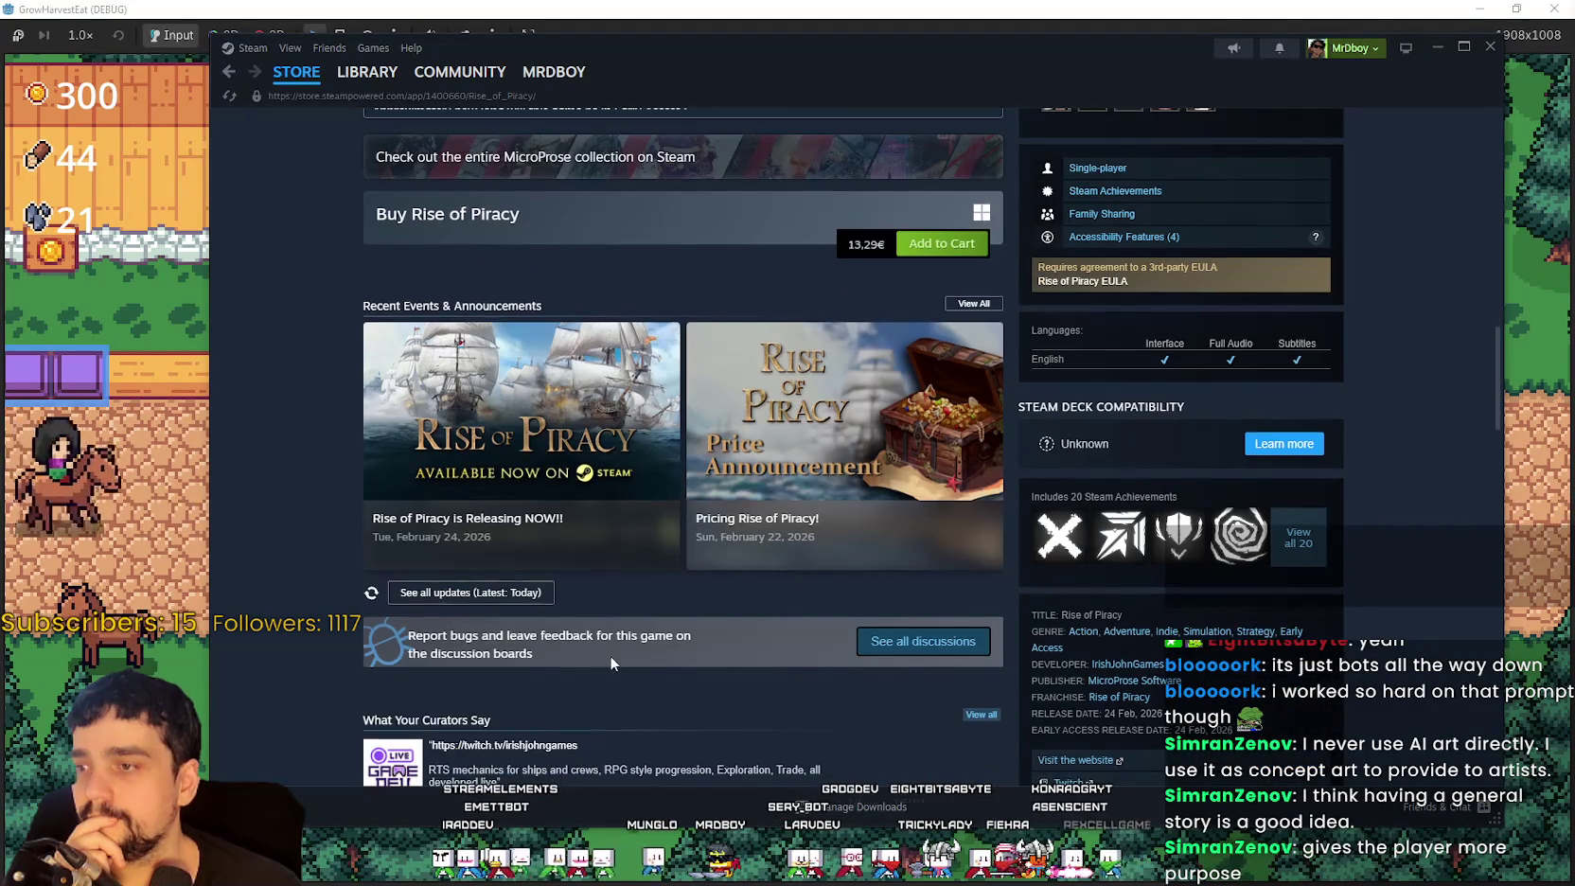
scroll(610, 651, "up", 12)
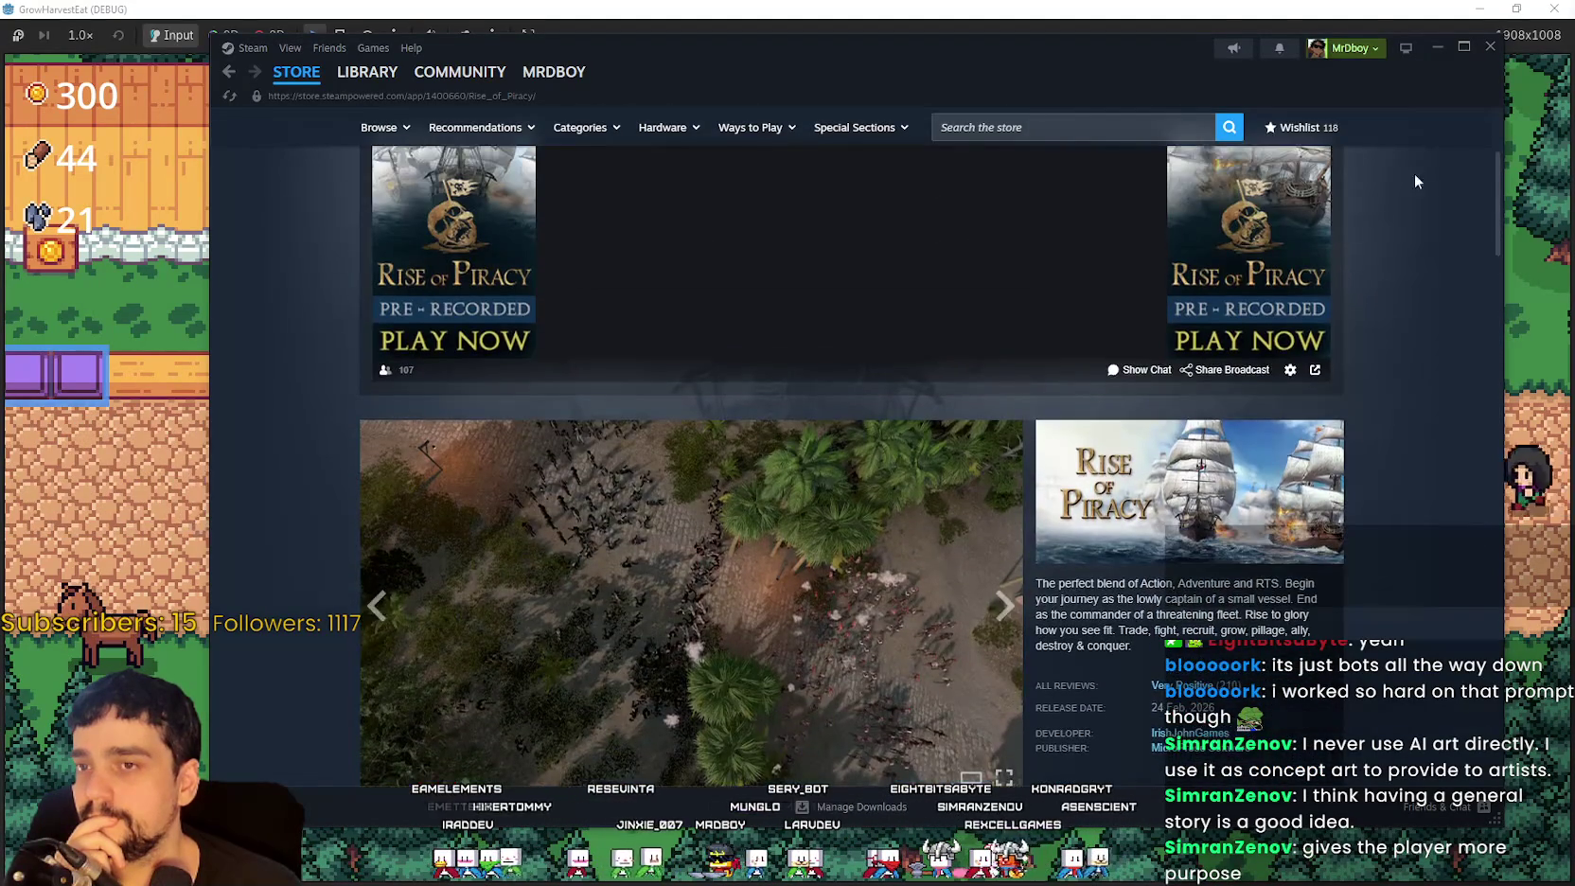
scroll(1436, 167, "up", 2)
scroll(1373, 246, "down", 1)
scroll(1325, 313, "up", 1)
scroll(1263, 404, "down", 4)
scroll(1263, 401, "down", 5)
scroll(1297, 273, "up", 9)
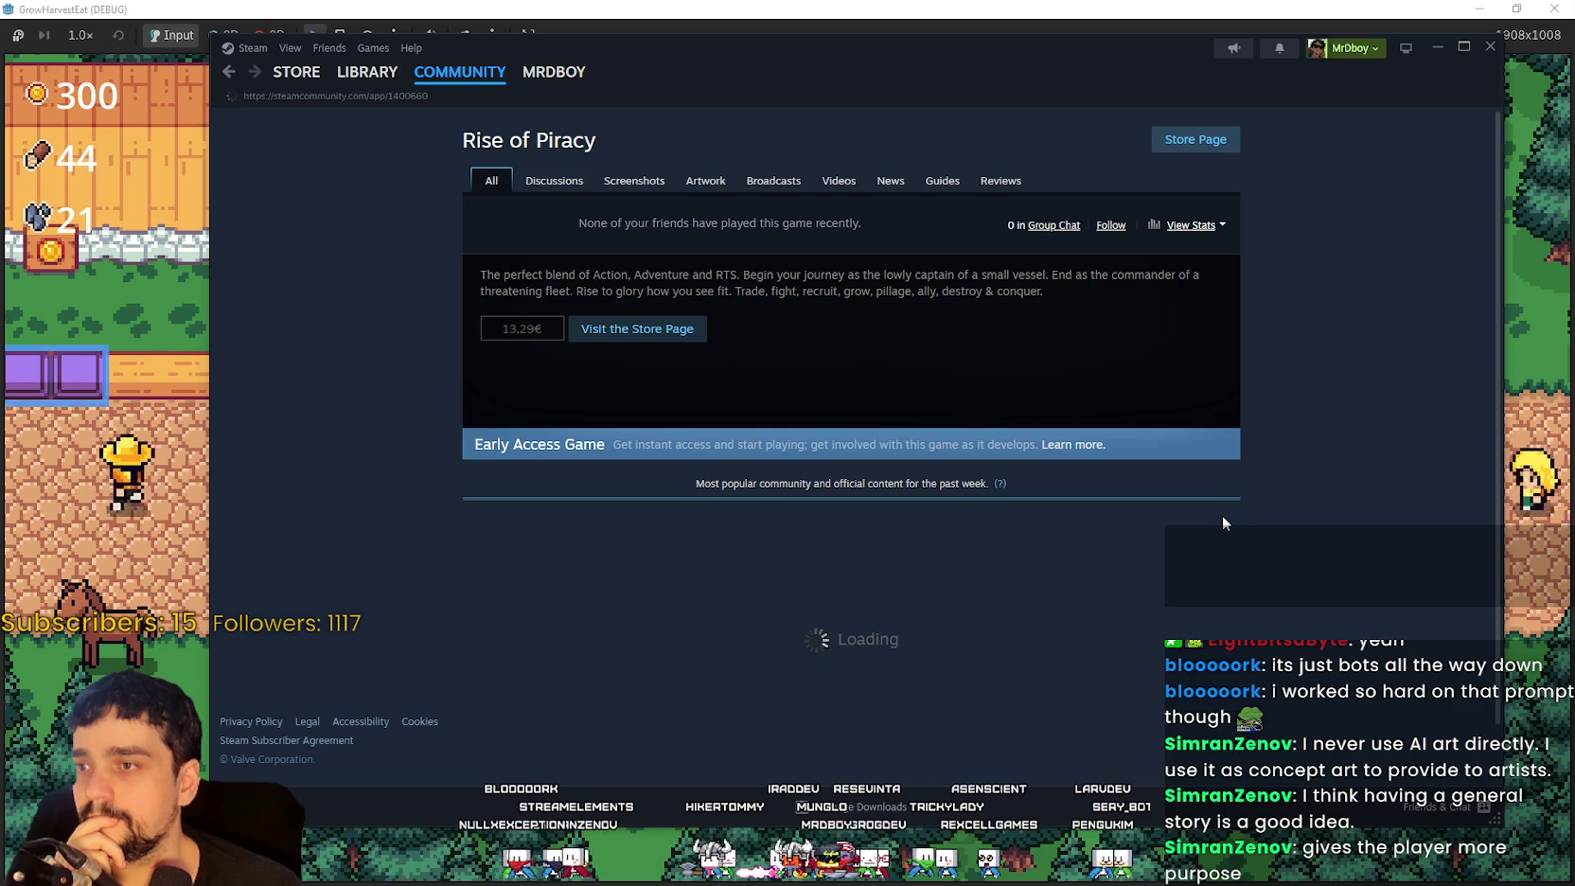
Step: Scroll through the Rise of Piracy hub's hotfix notes, discussions, screenshots and reviews
scroll(1222, 514, "down", 1)
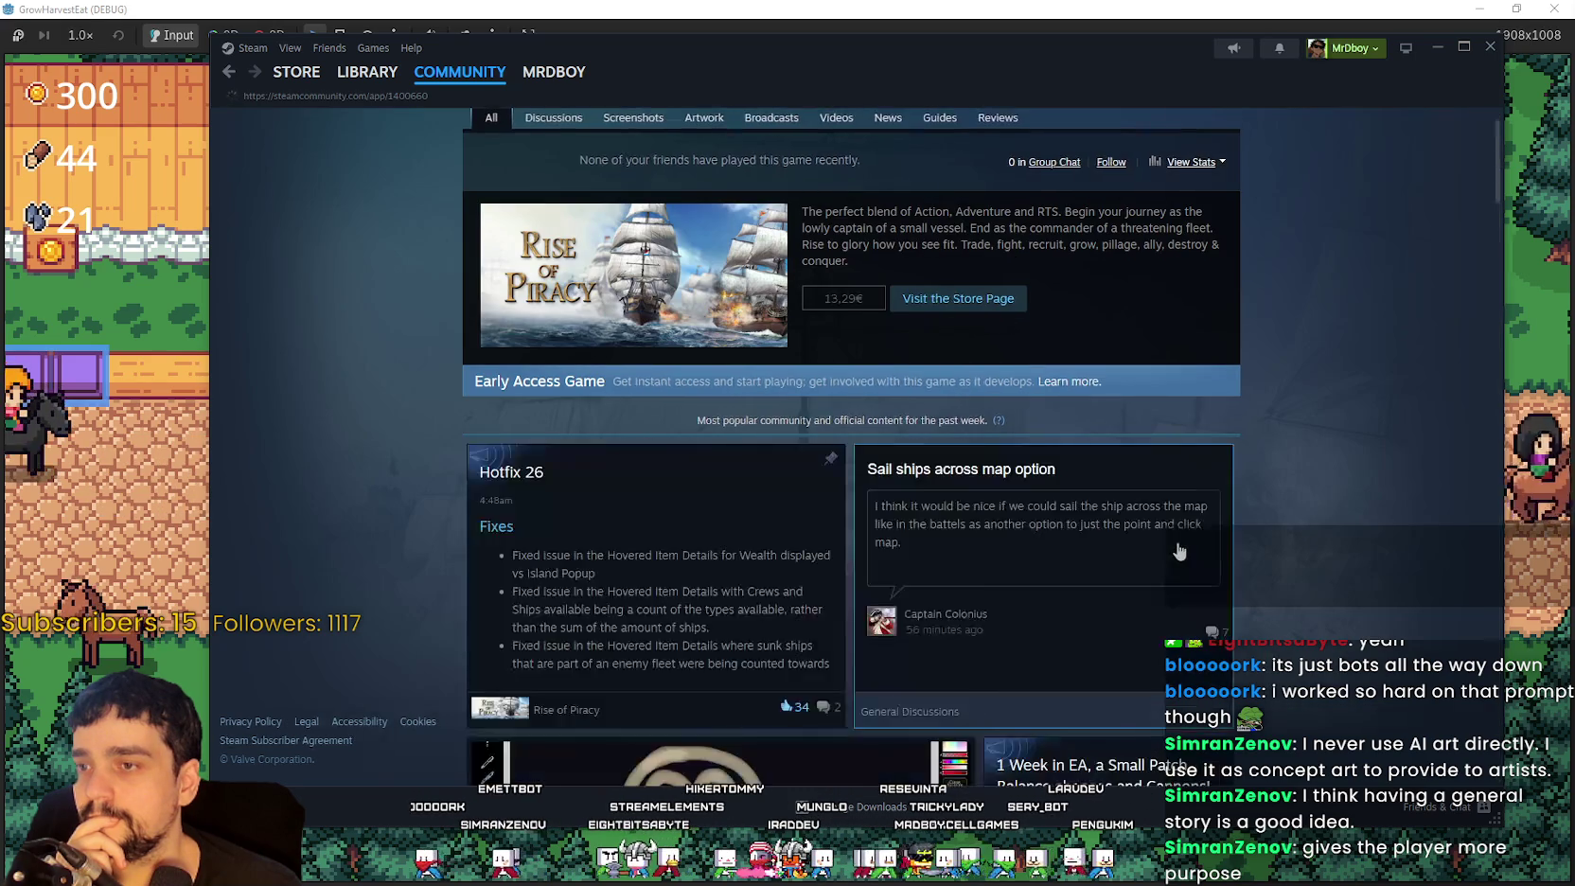
scroll(1180, 551, "down", 3)
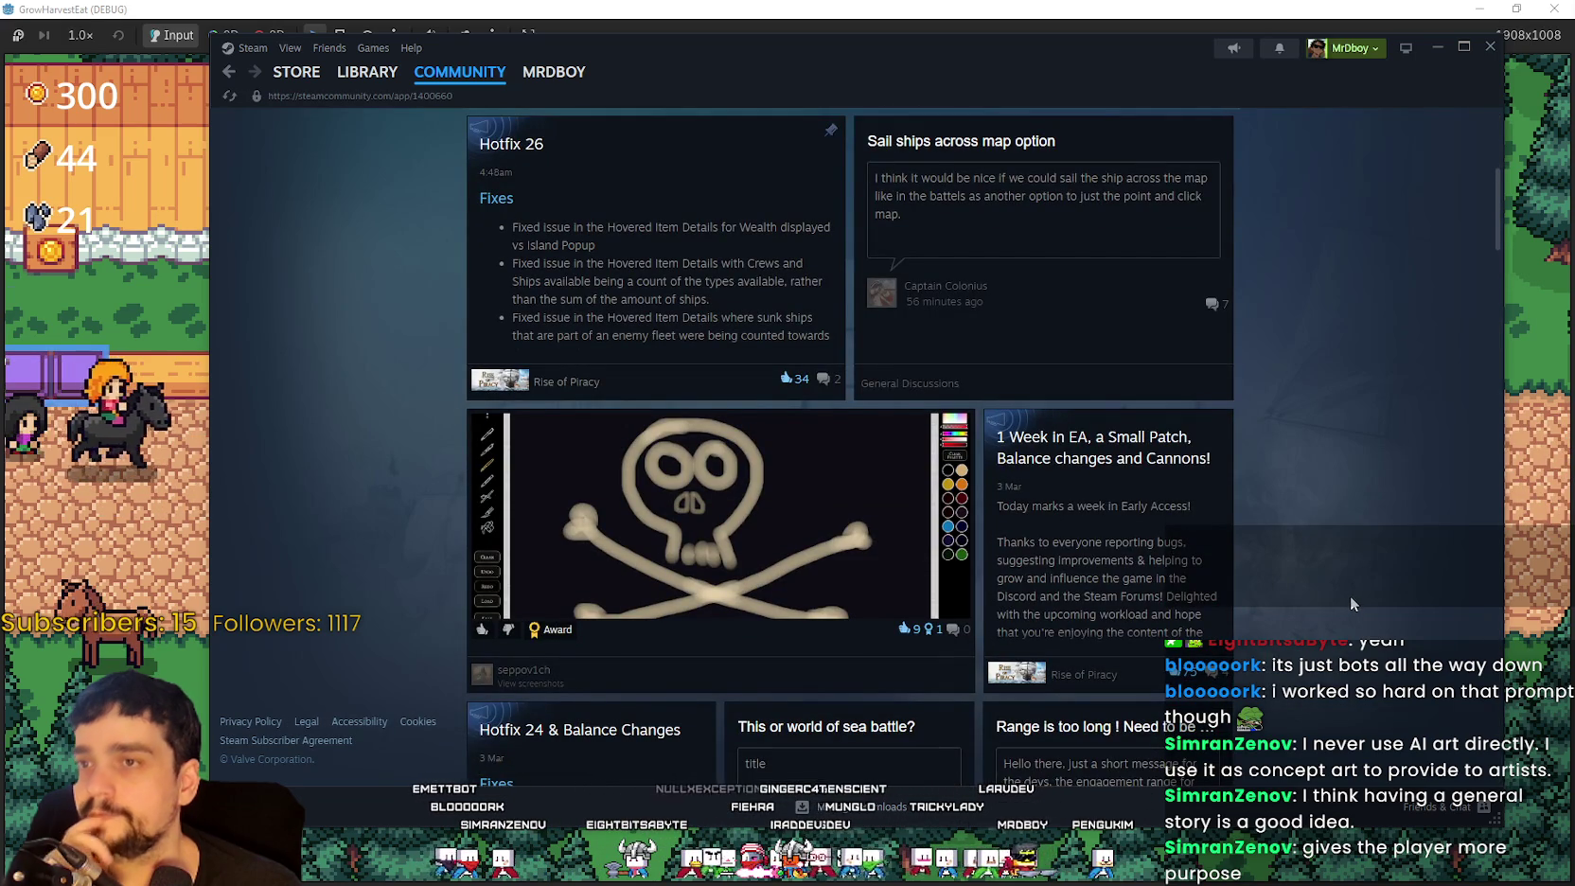
scroll(1344, 599, "down", 7)
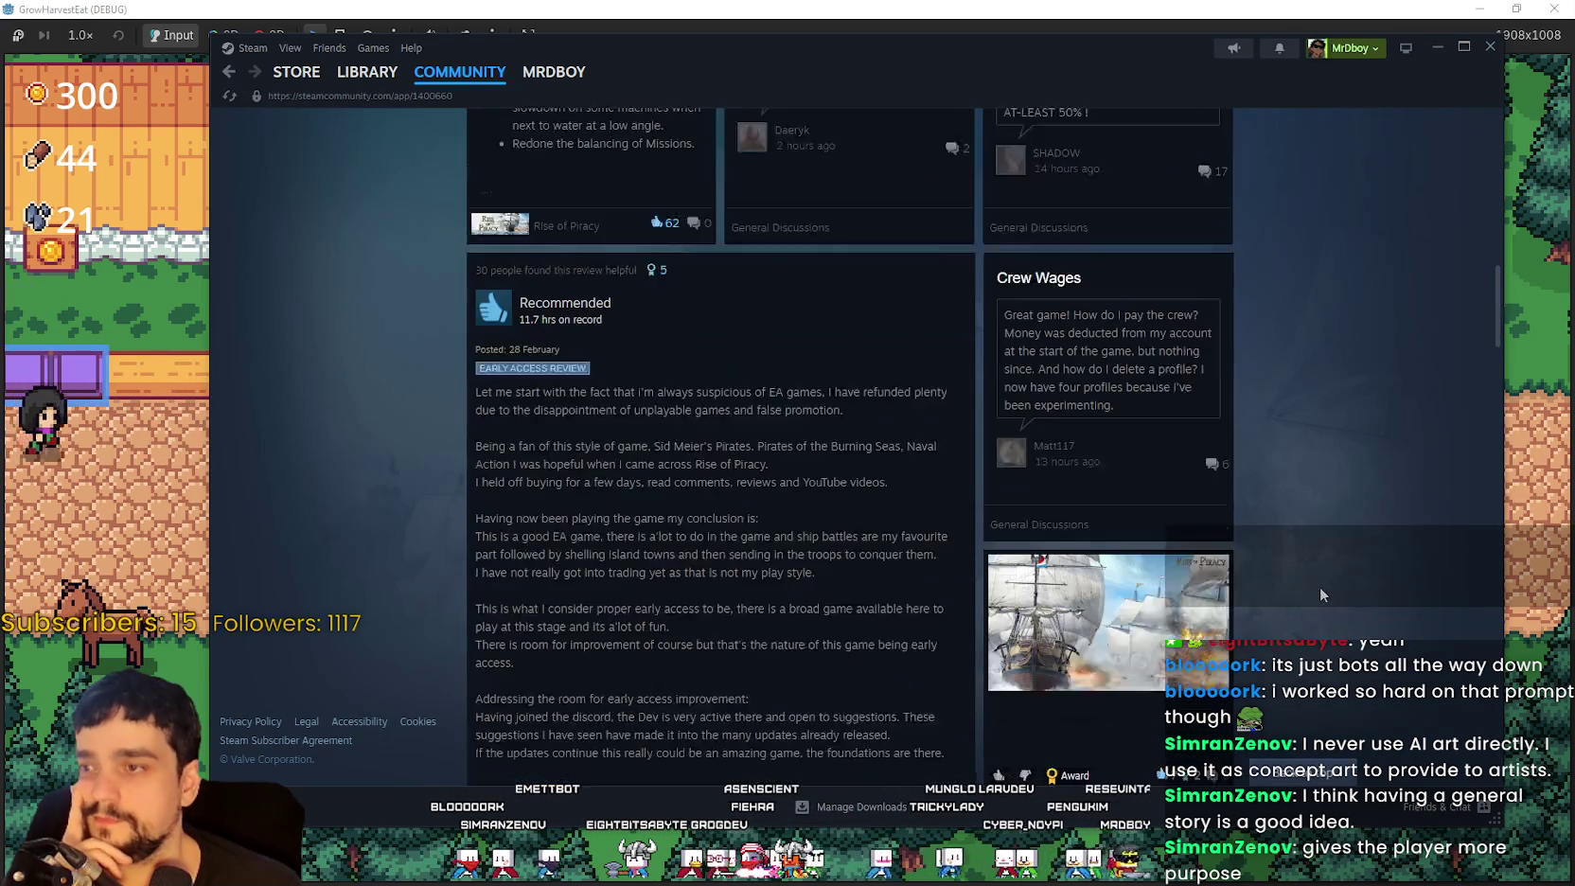
scroll(1314, 578, "down", 5)
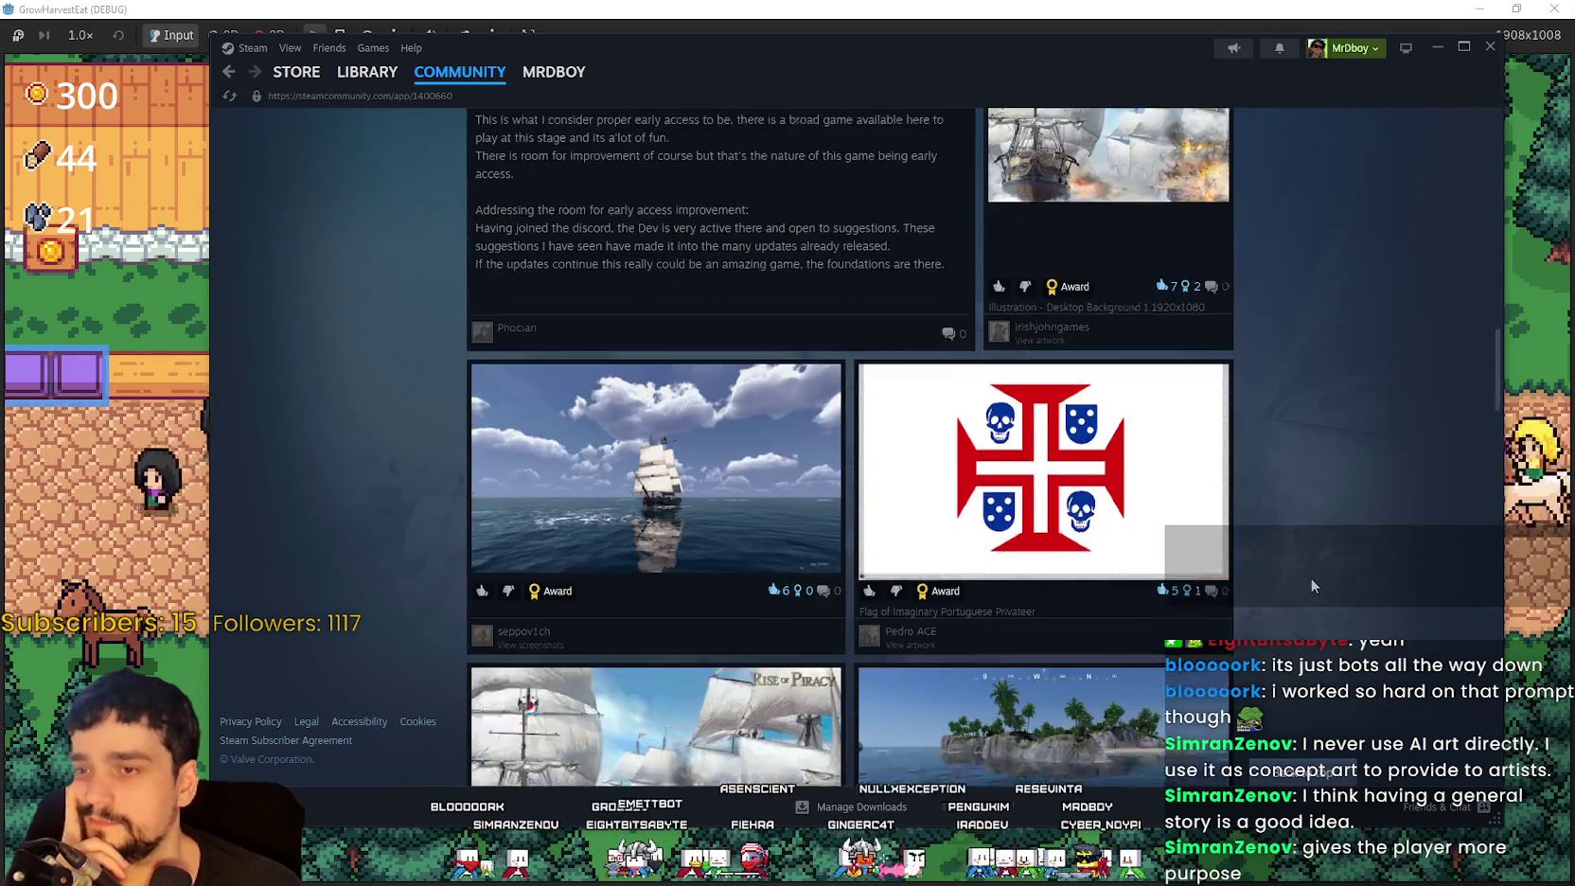
scroll(1310, 577, "down", 10)
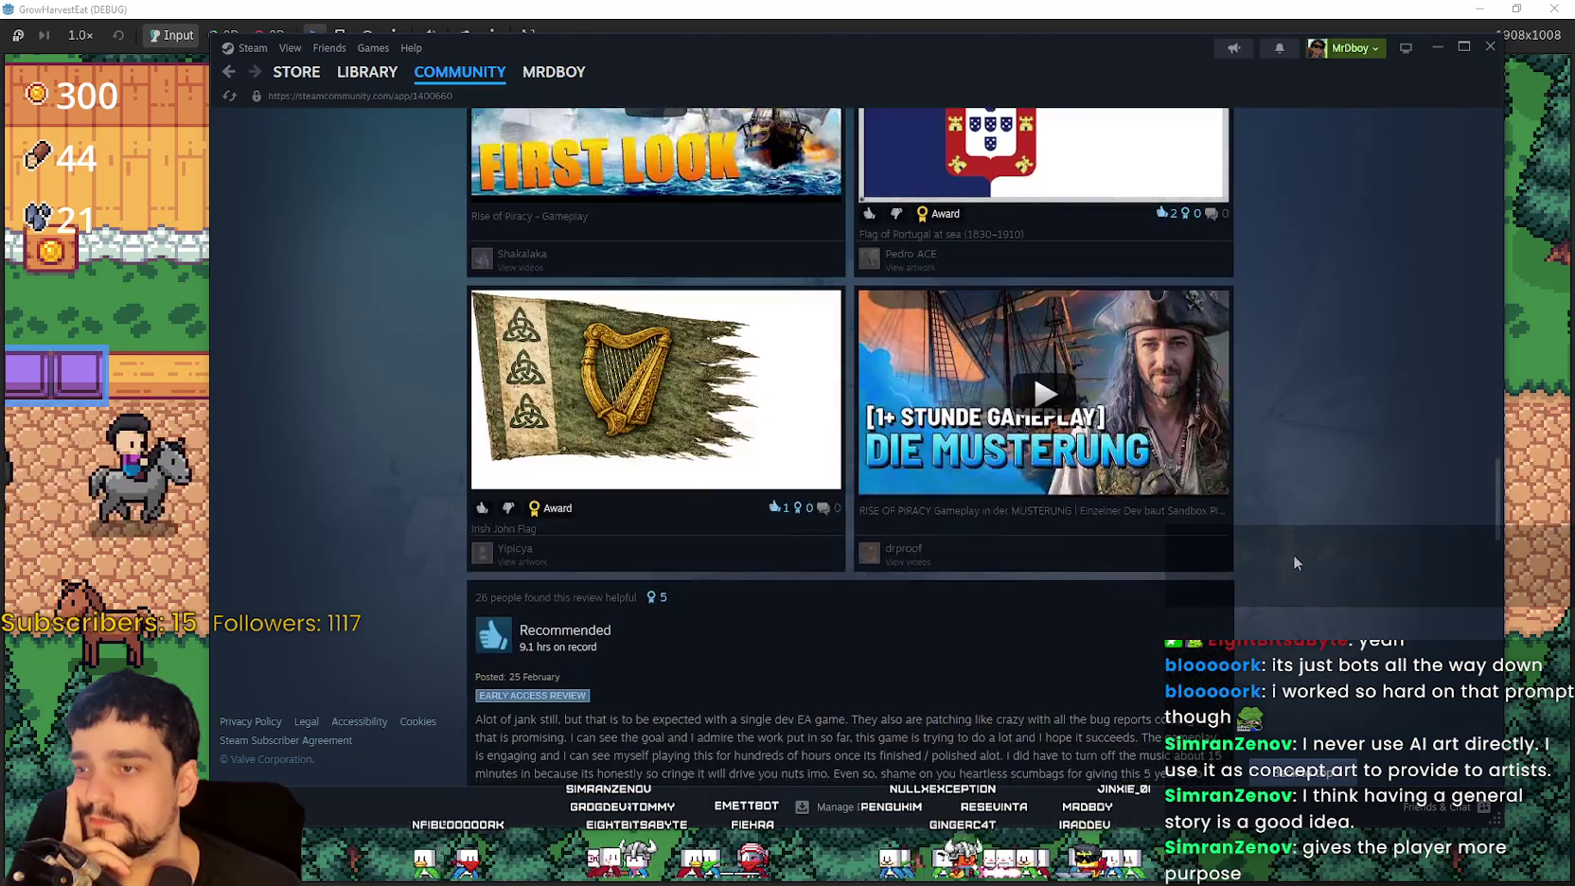
scroll(1295, 559, "down", 3)
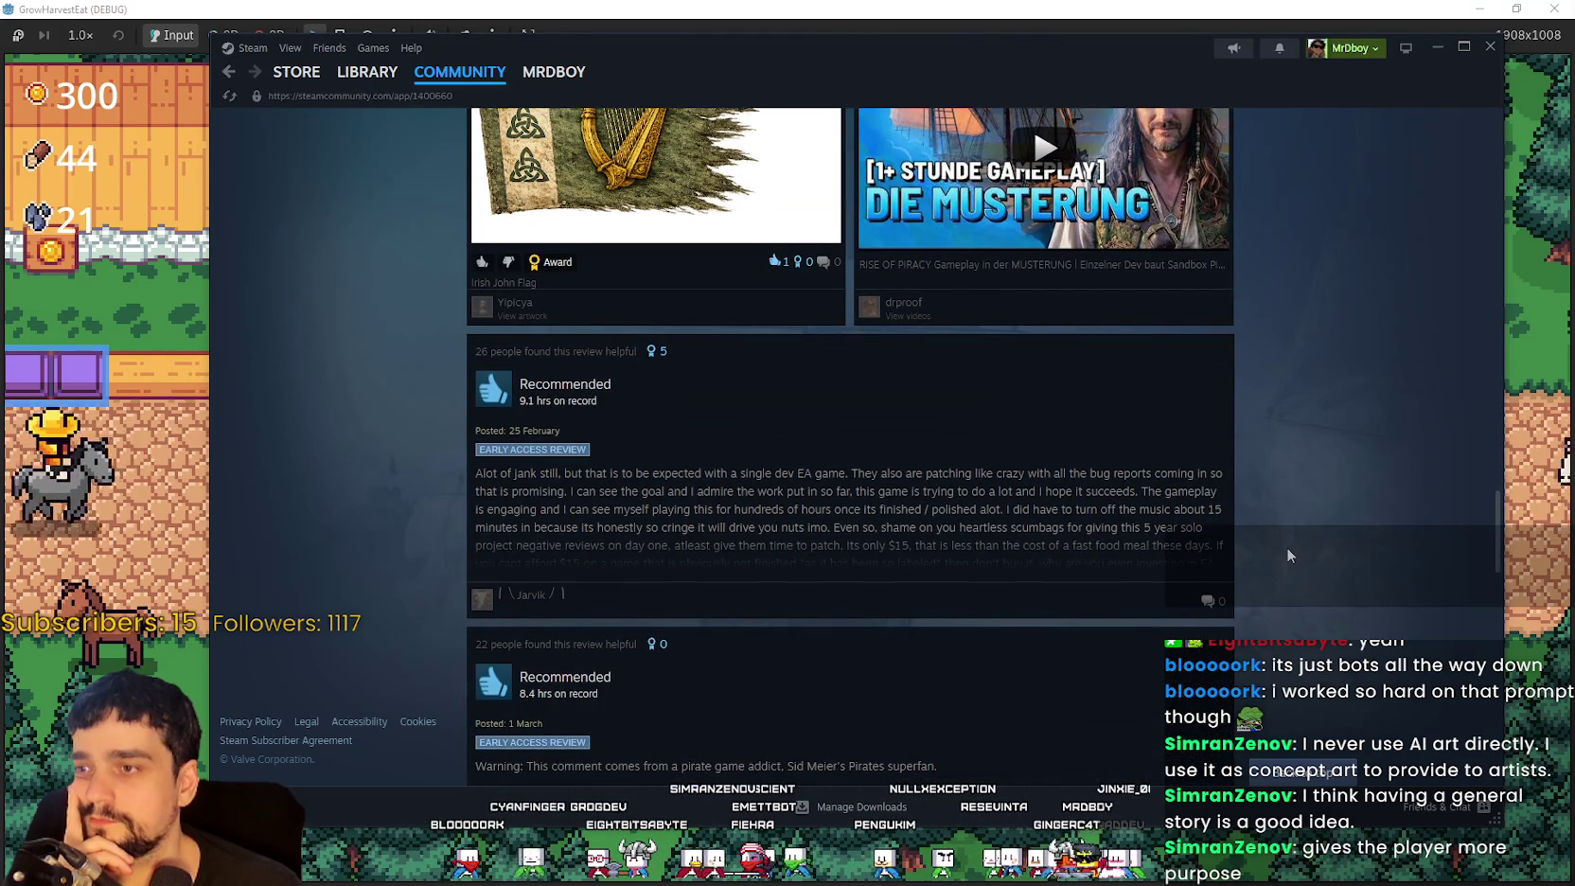
scroll(1284, 549, "down", 2)
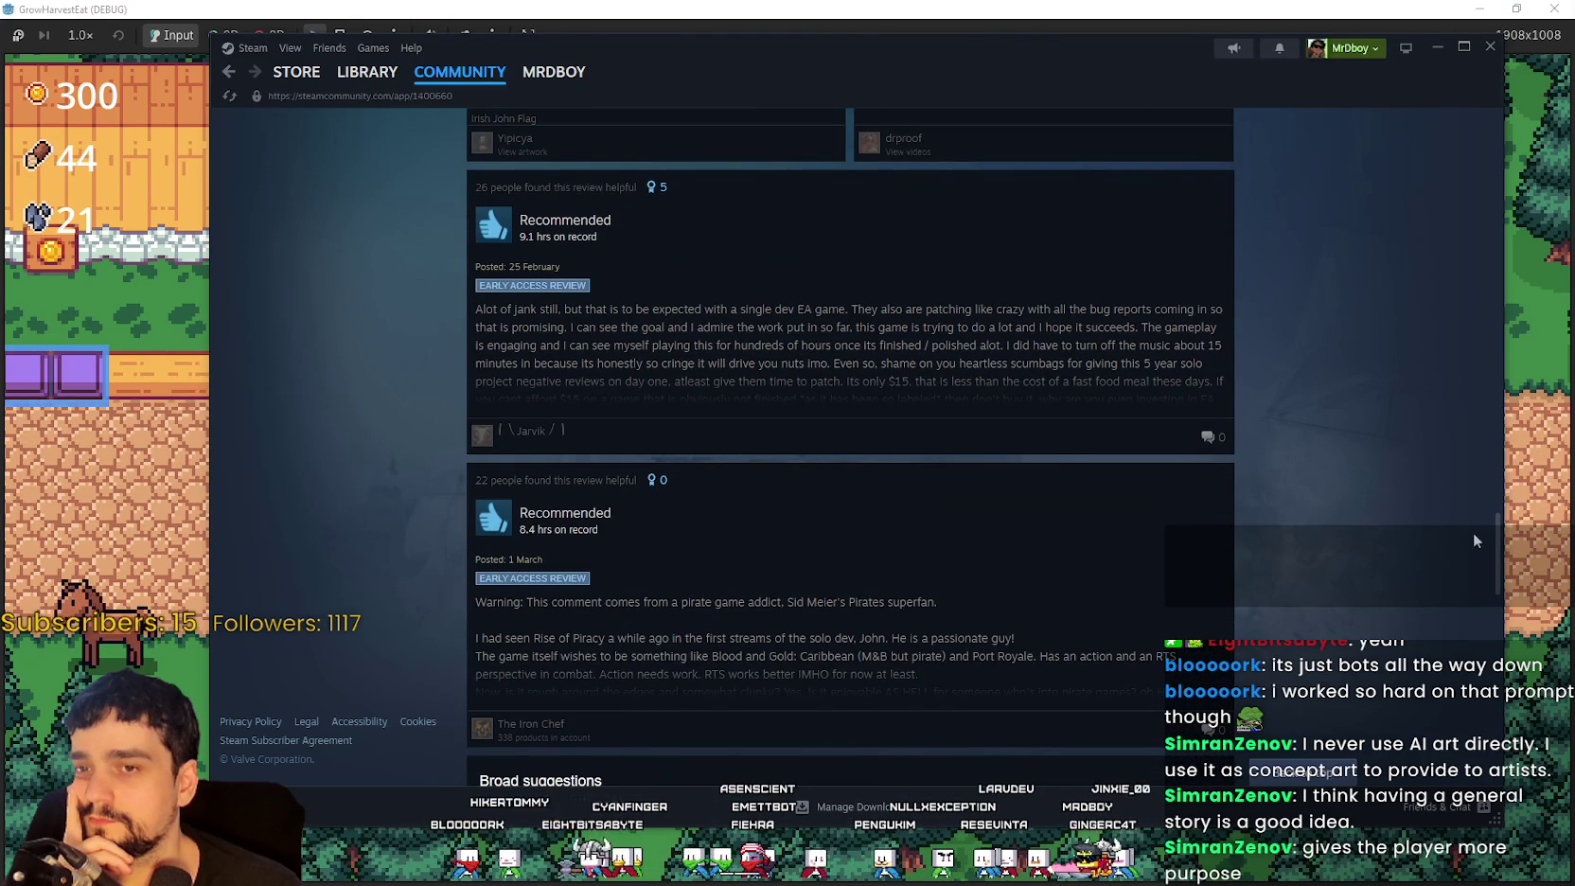
scroll(1496, 545, "down", 6)
scroll(1476, 639, "down", 5)
scroll(1271, 588, "down", 5)
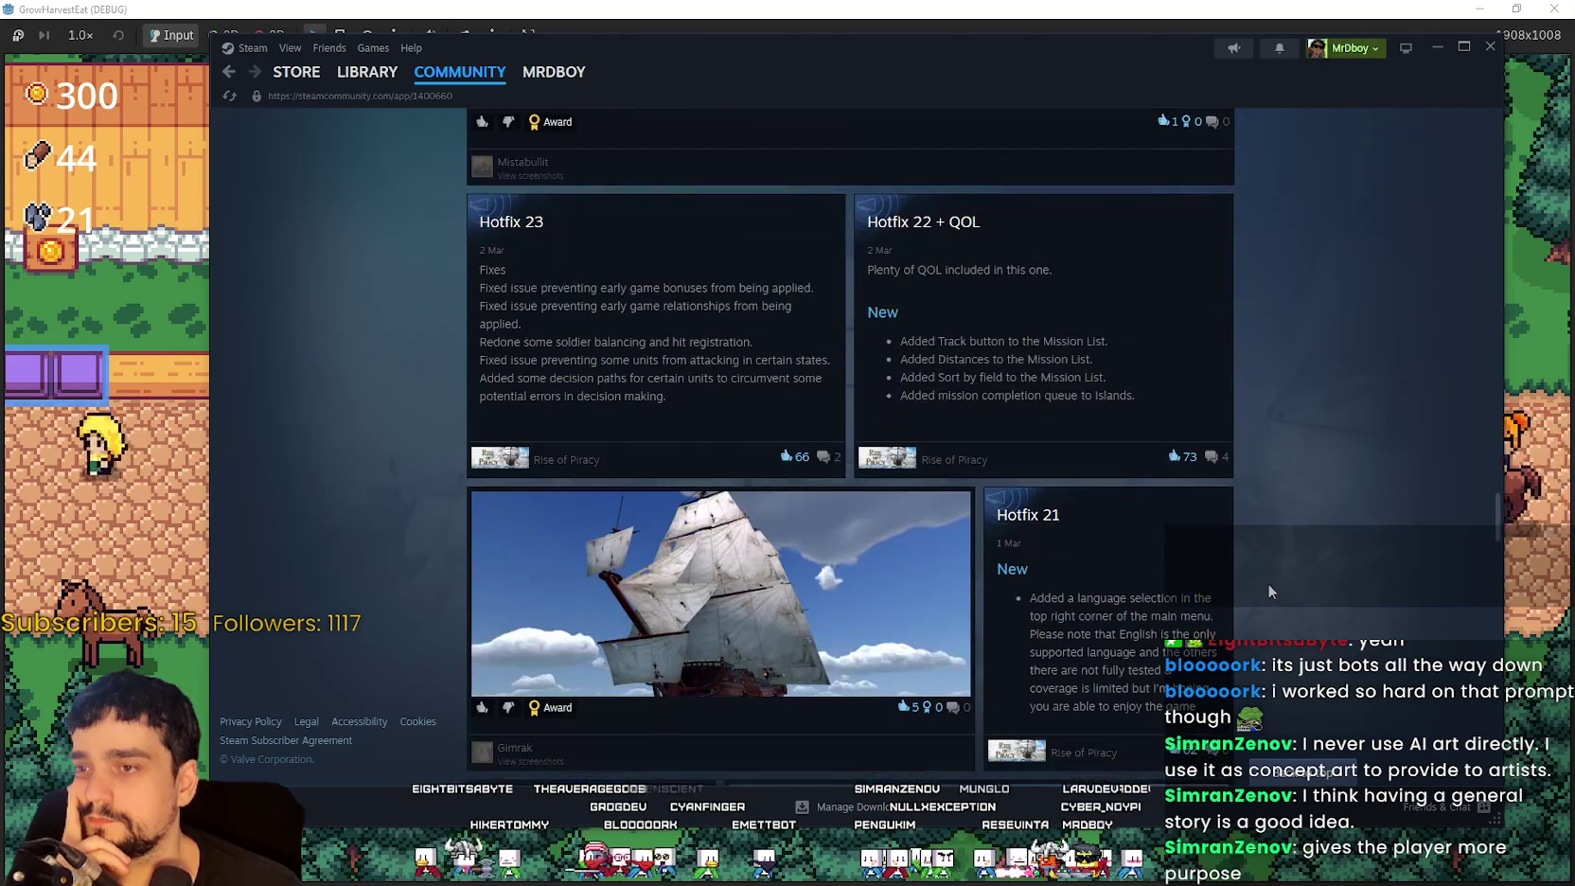
scroll(1267, 581, "up", 3)
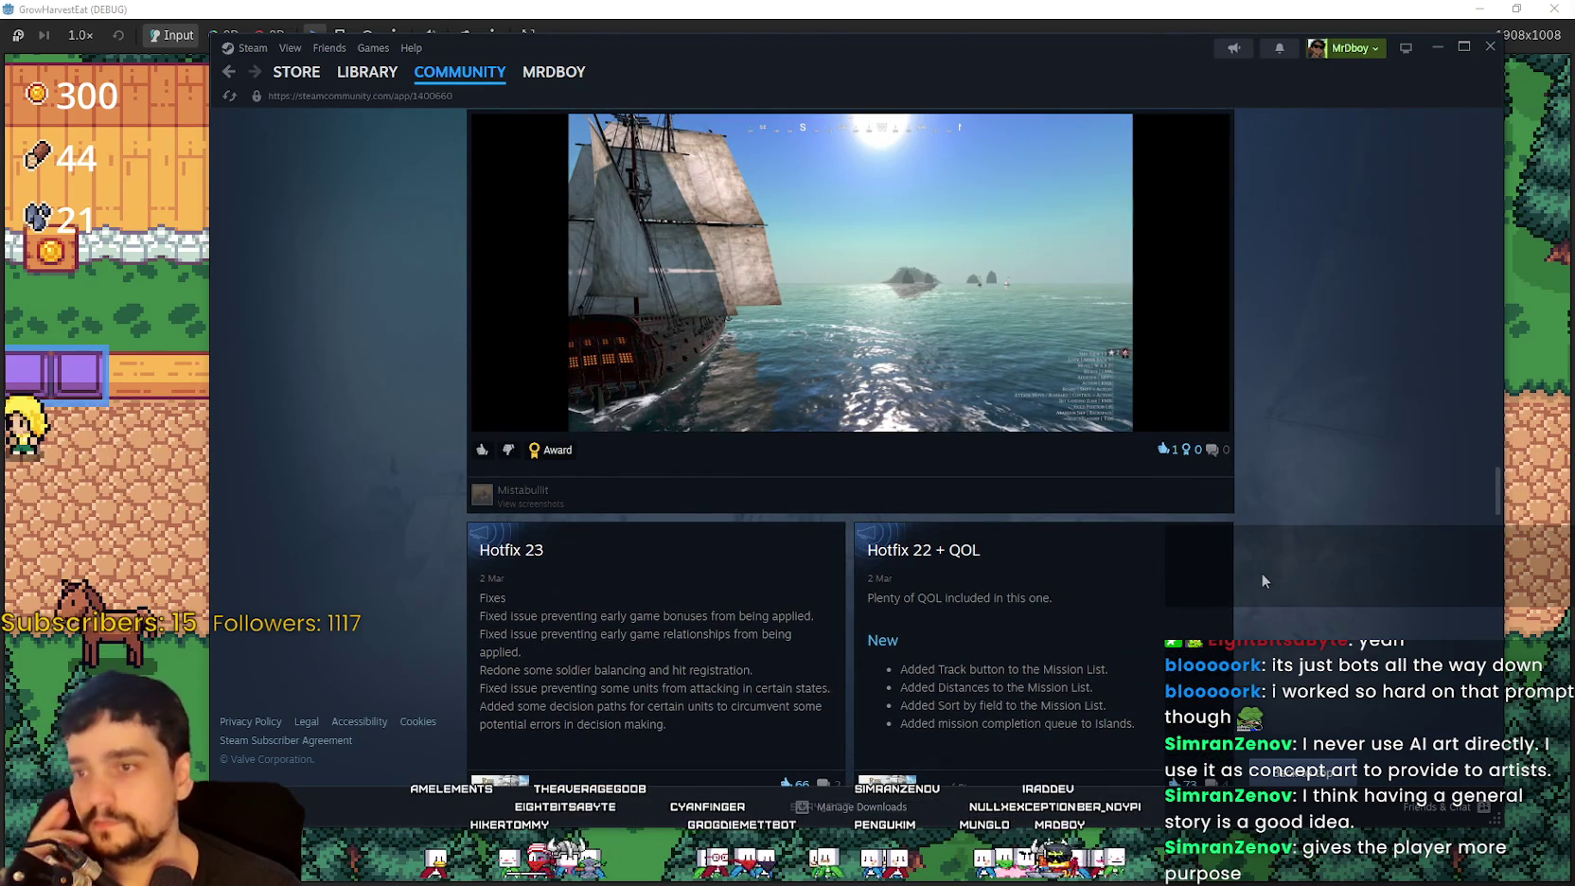
scroll(1258, 566, "down", 3)
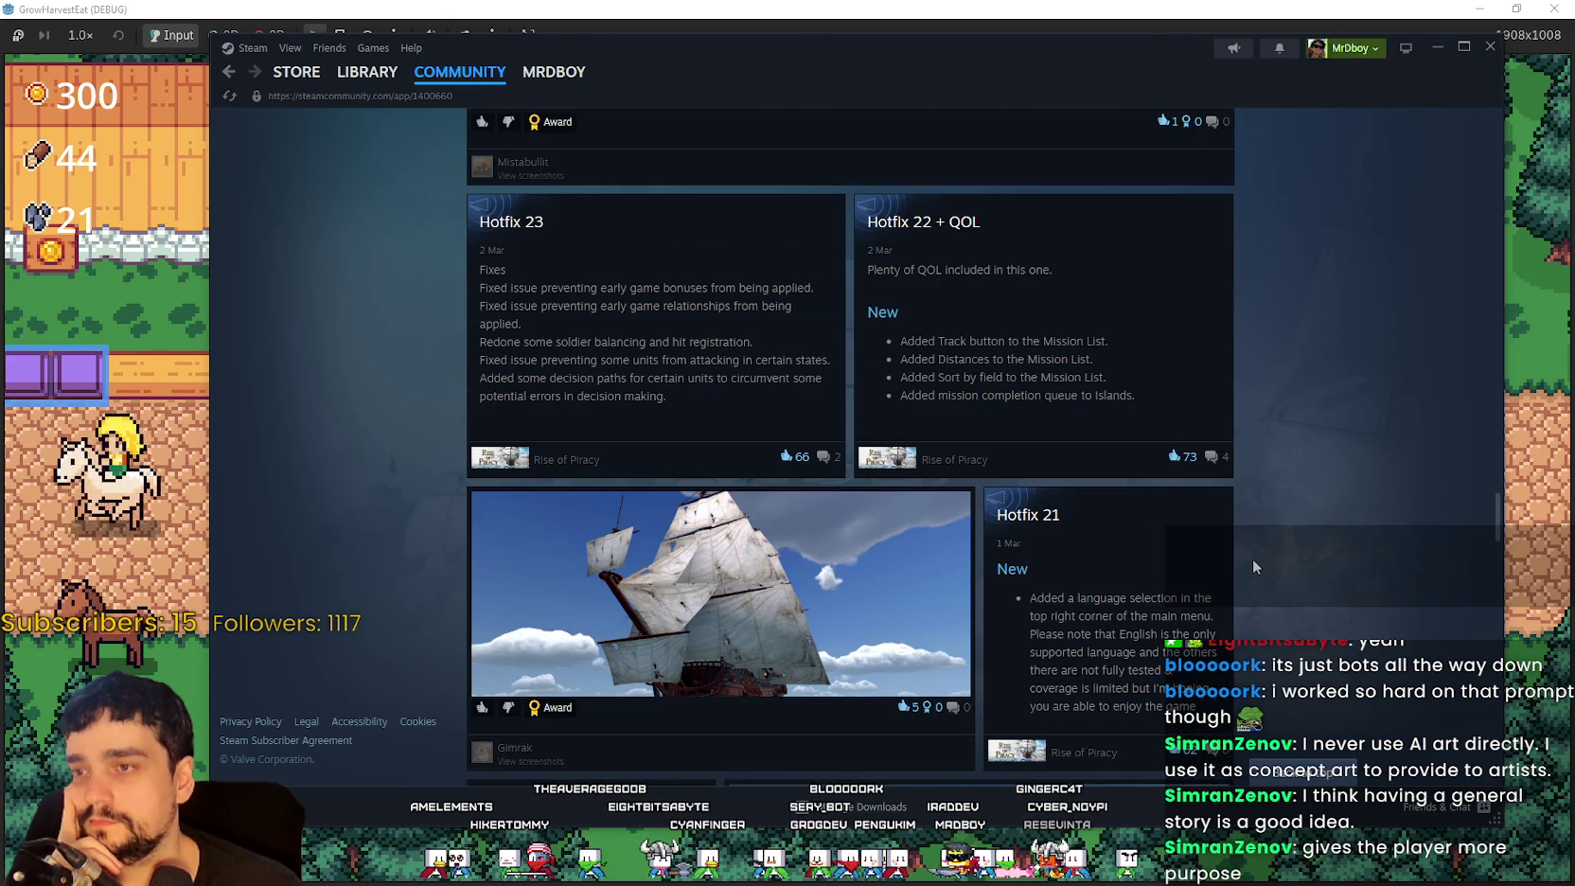
scroll(1252, 558, "down", 3)
scroll(1250, 553, "down", 3)
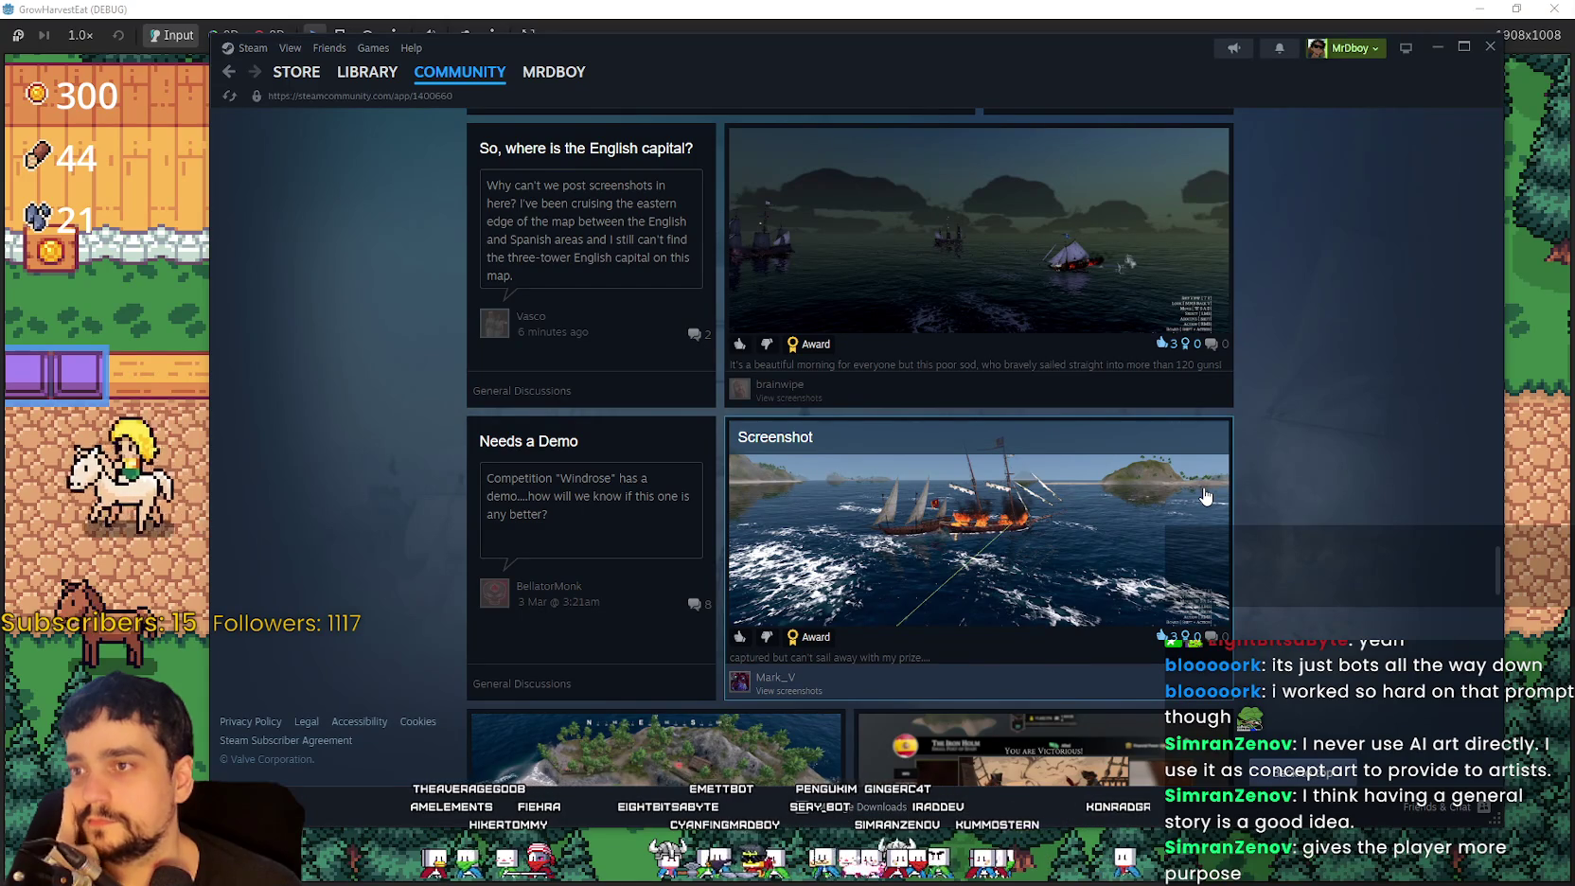
scroll(1205, 495, "down", 4)
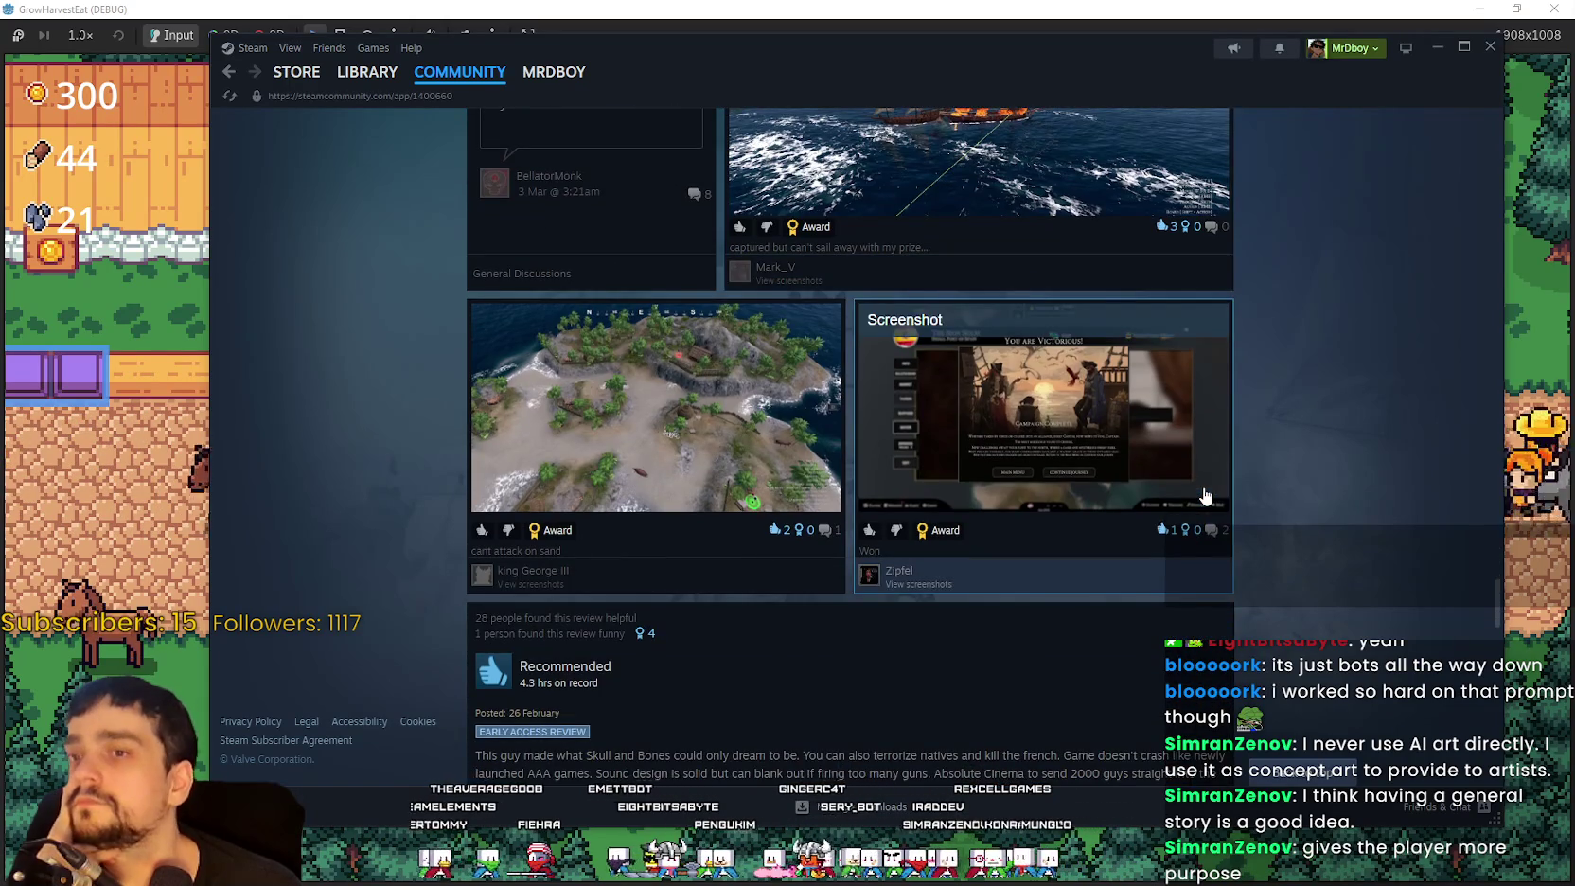
scroll(1205, 496, "down", 10)
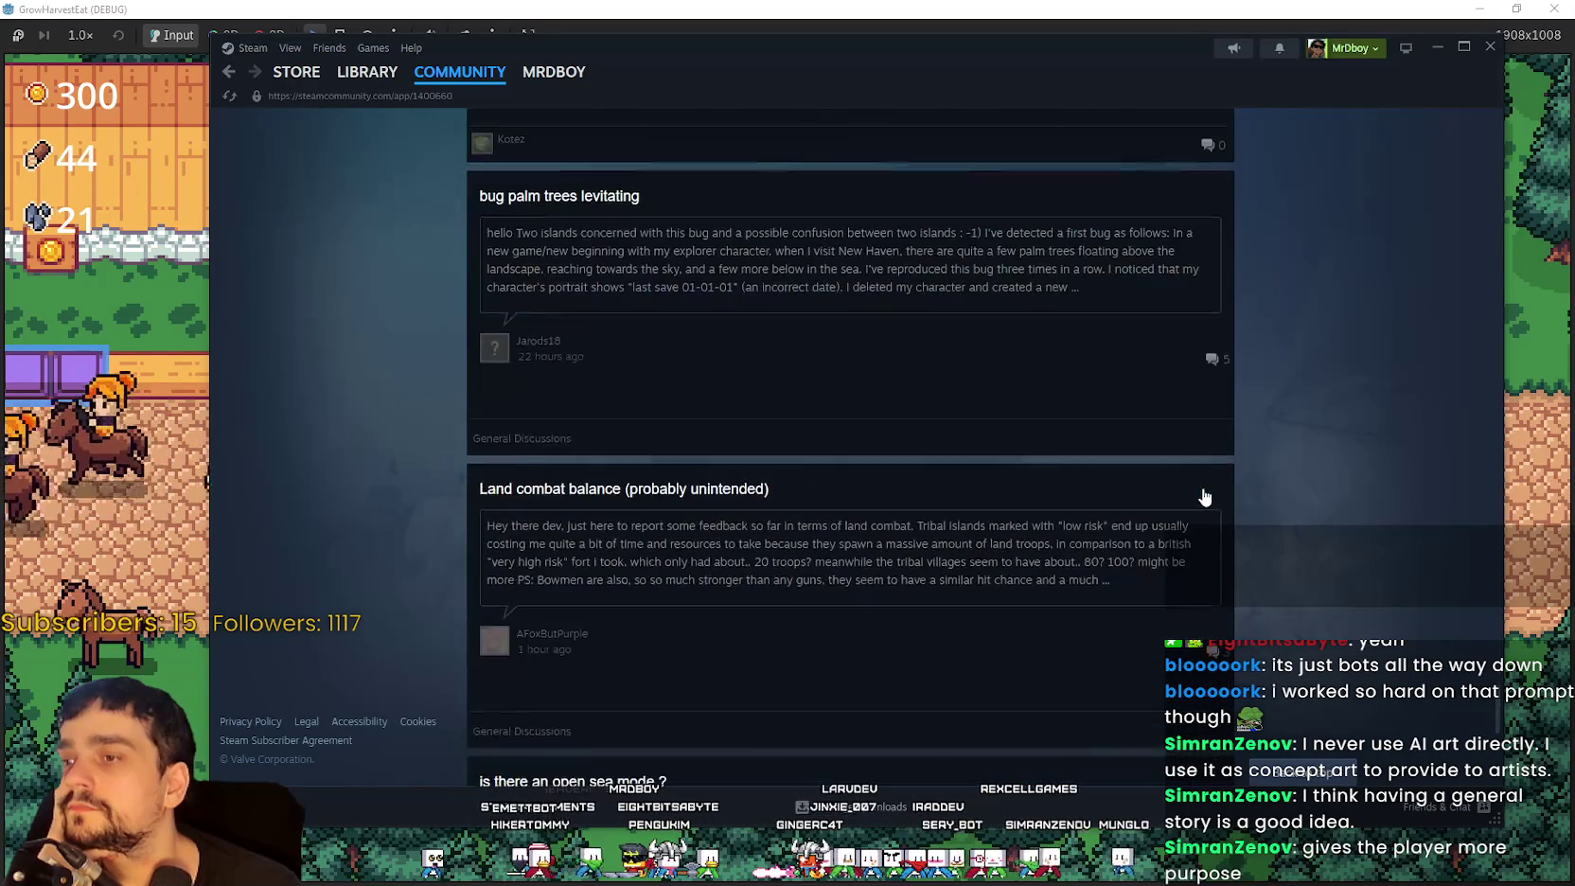
mouse_move(308, 74)
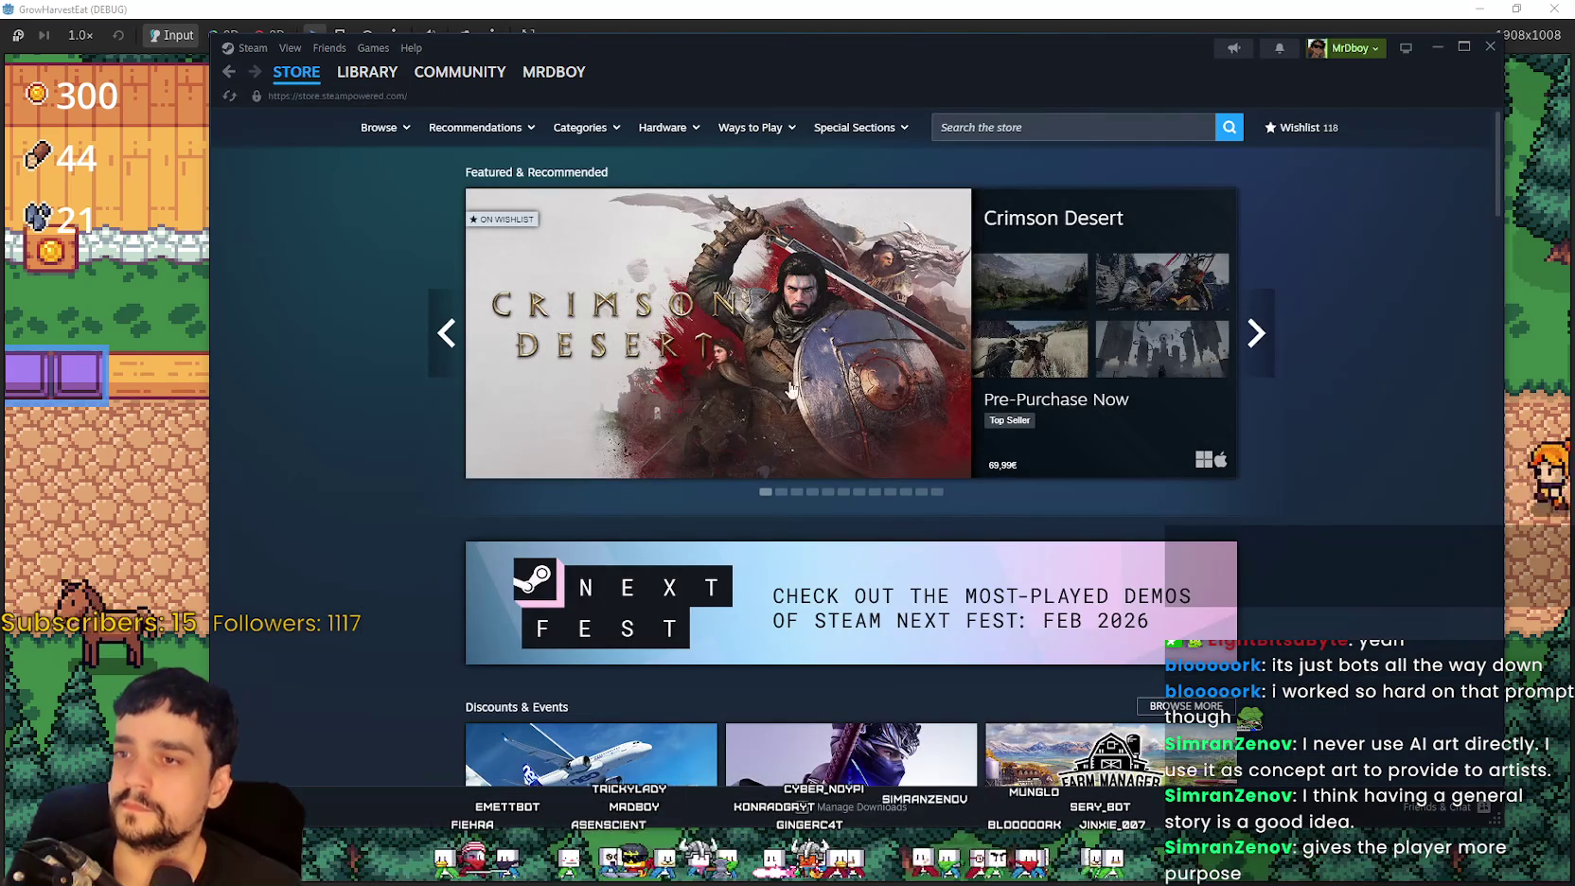
Step: Scroll down the store front page, paging the Because You Played carousel twice, to New & Trending
scroll(1171, 350, "down", 10)
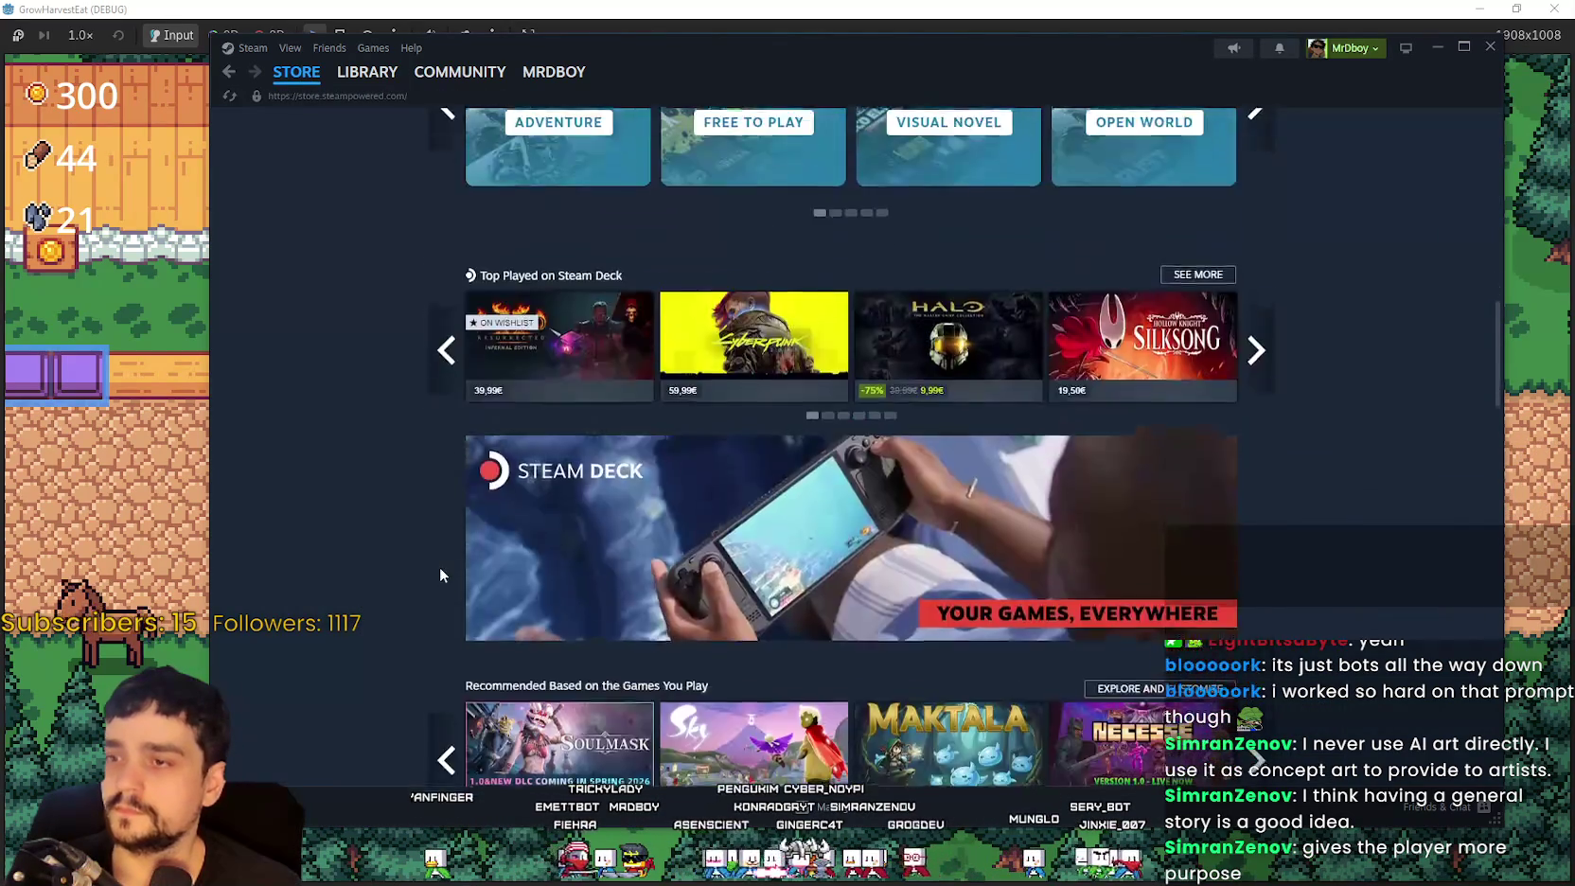
scroll(447, 571, "down", 3)
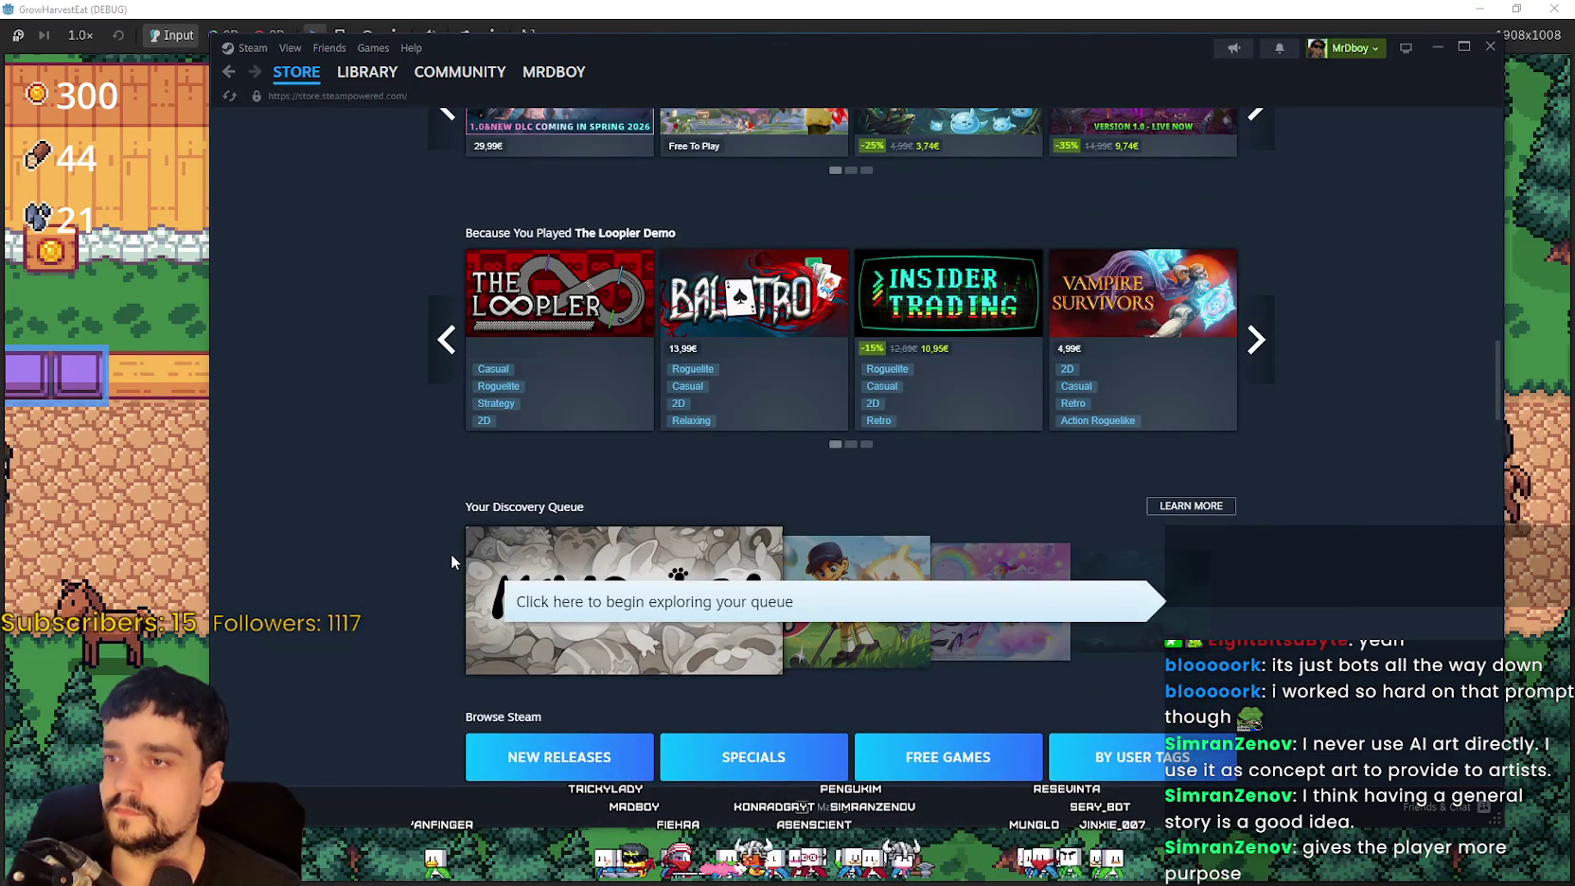
left_click(1264, 367)
left_click(1265, 367)
scroll(621, 541, "down", 6)
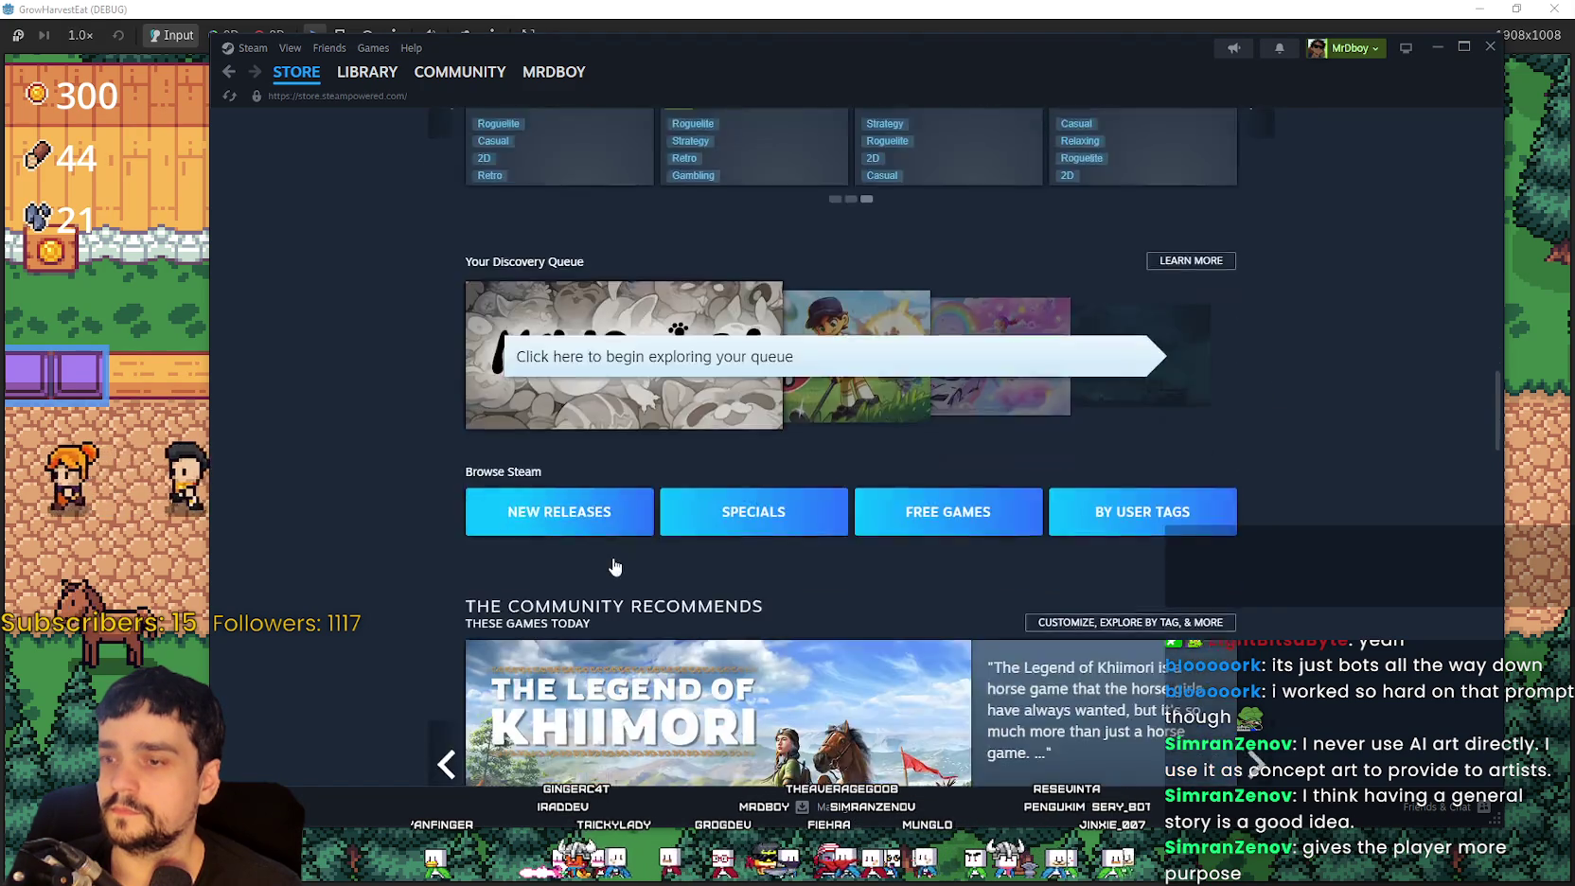
scroll(621, 541, "down", 10)
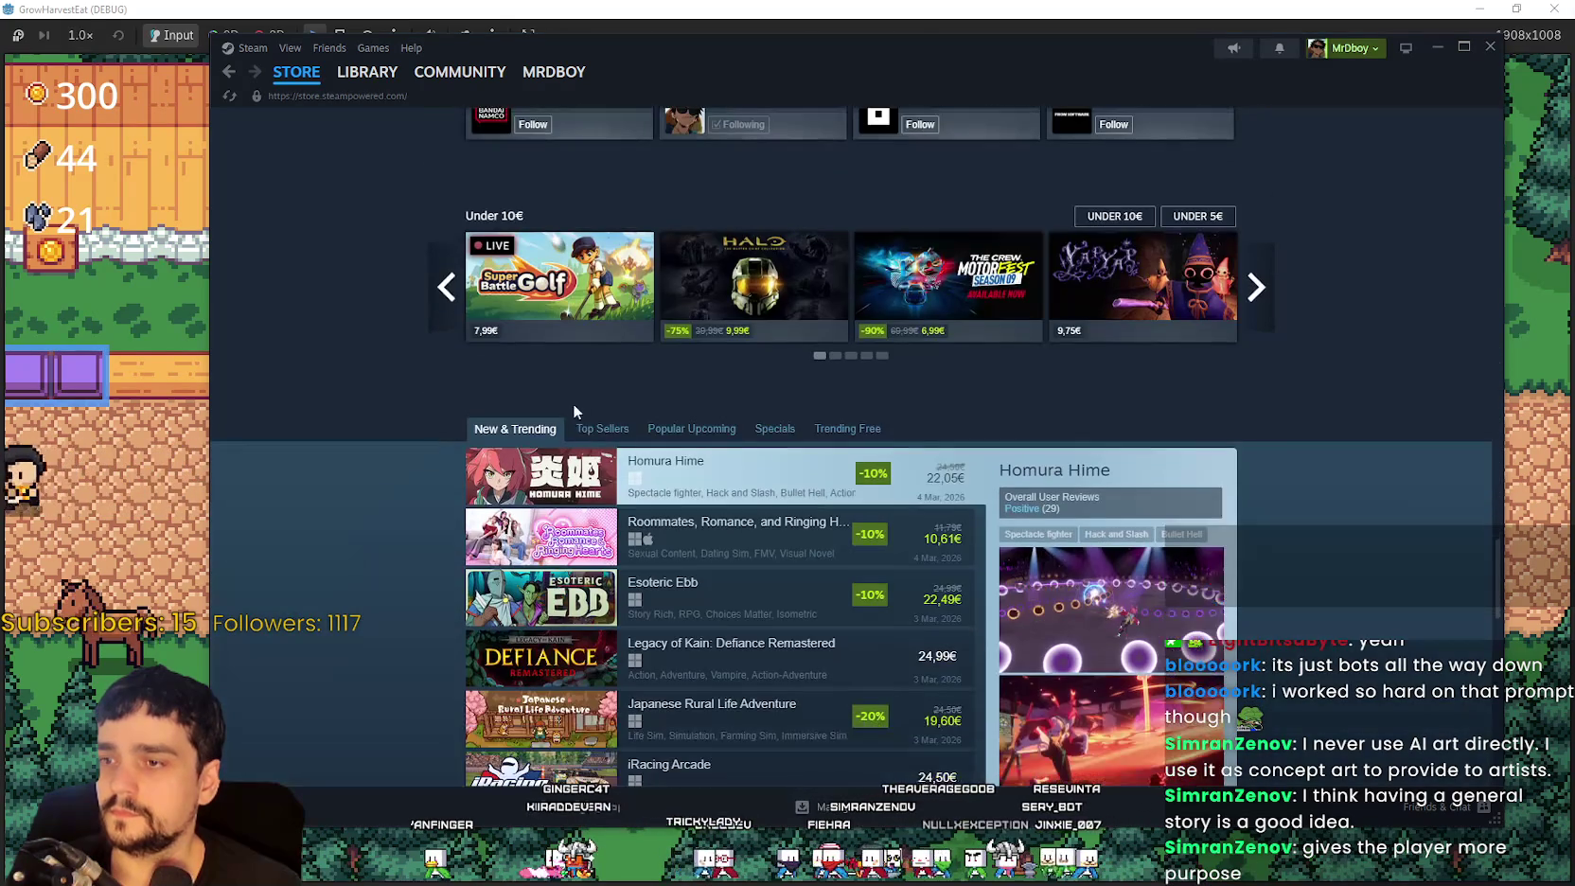
scroll(610, 432, "down", 3)
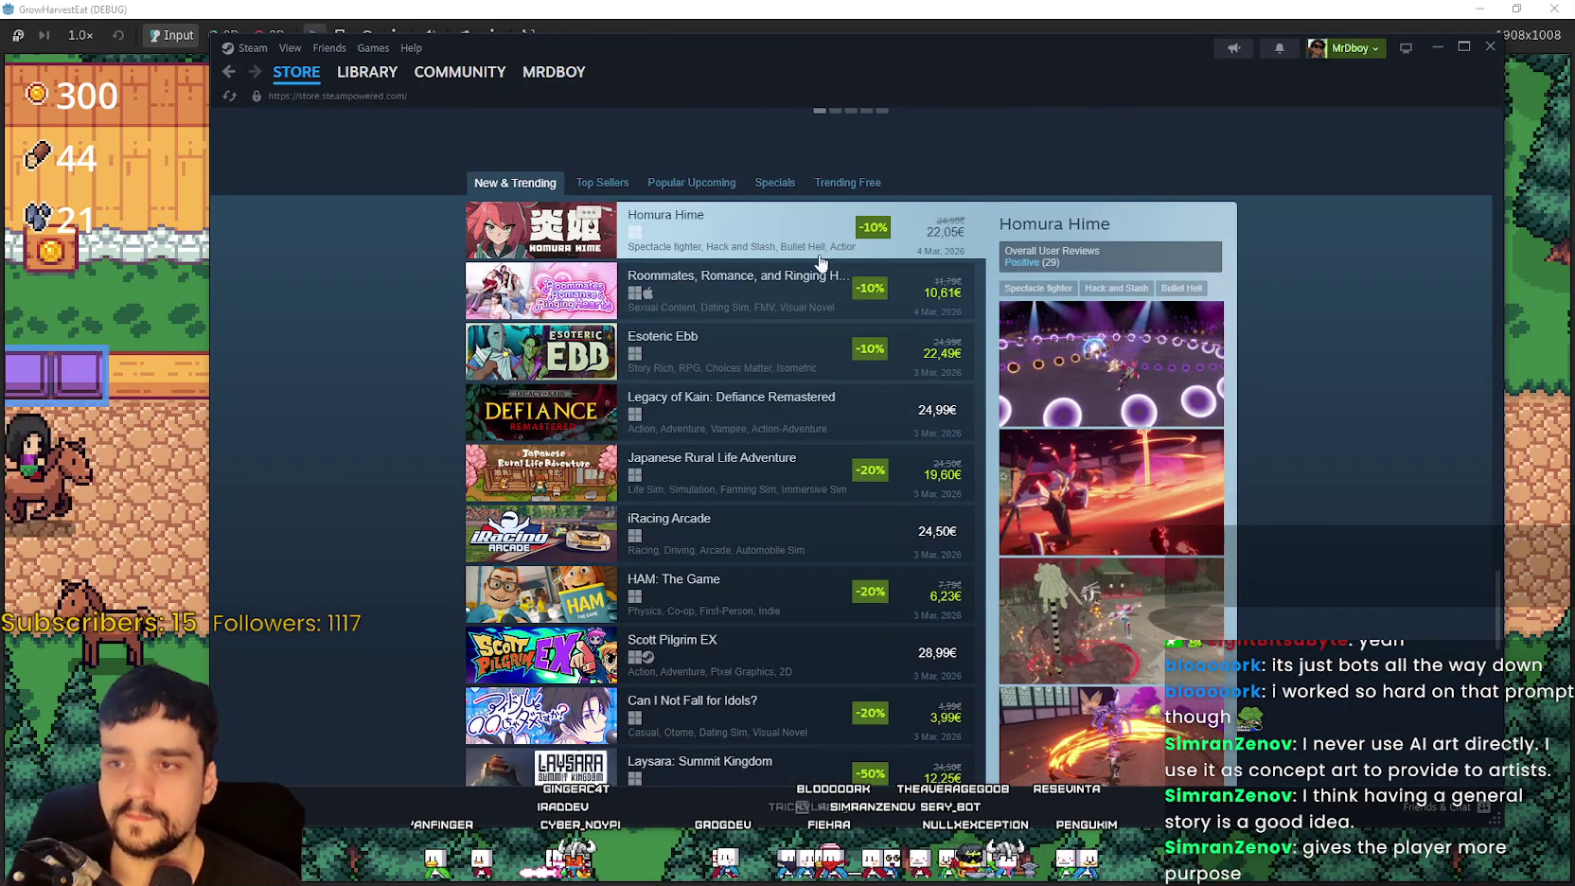
scroll(1064, 298, "down", 1)
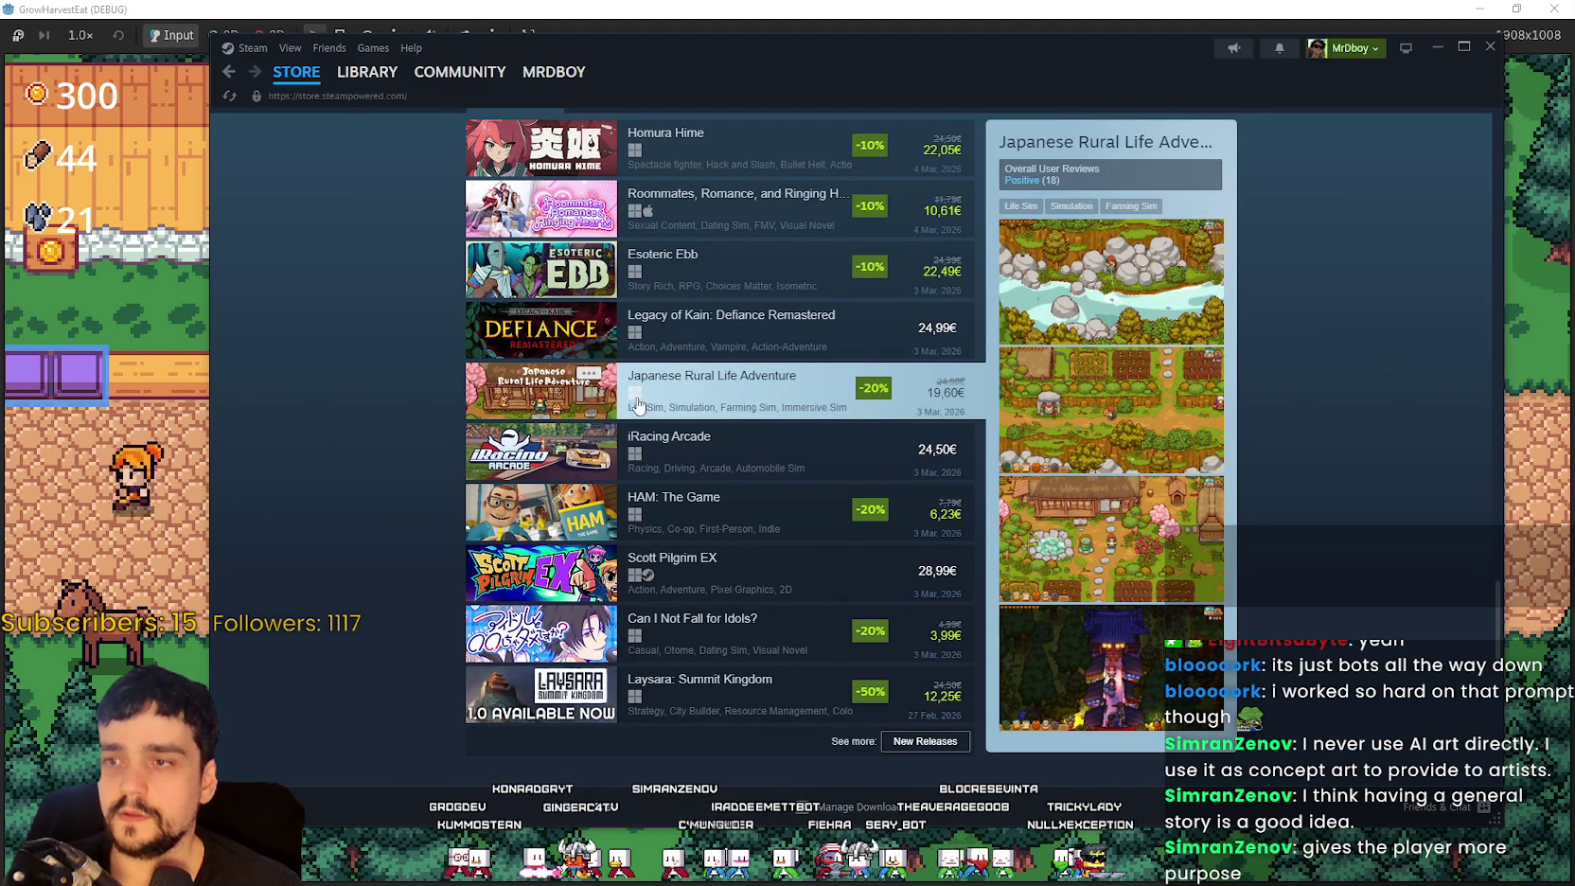
left_click(724, 398)
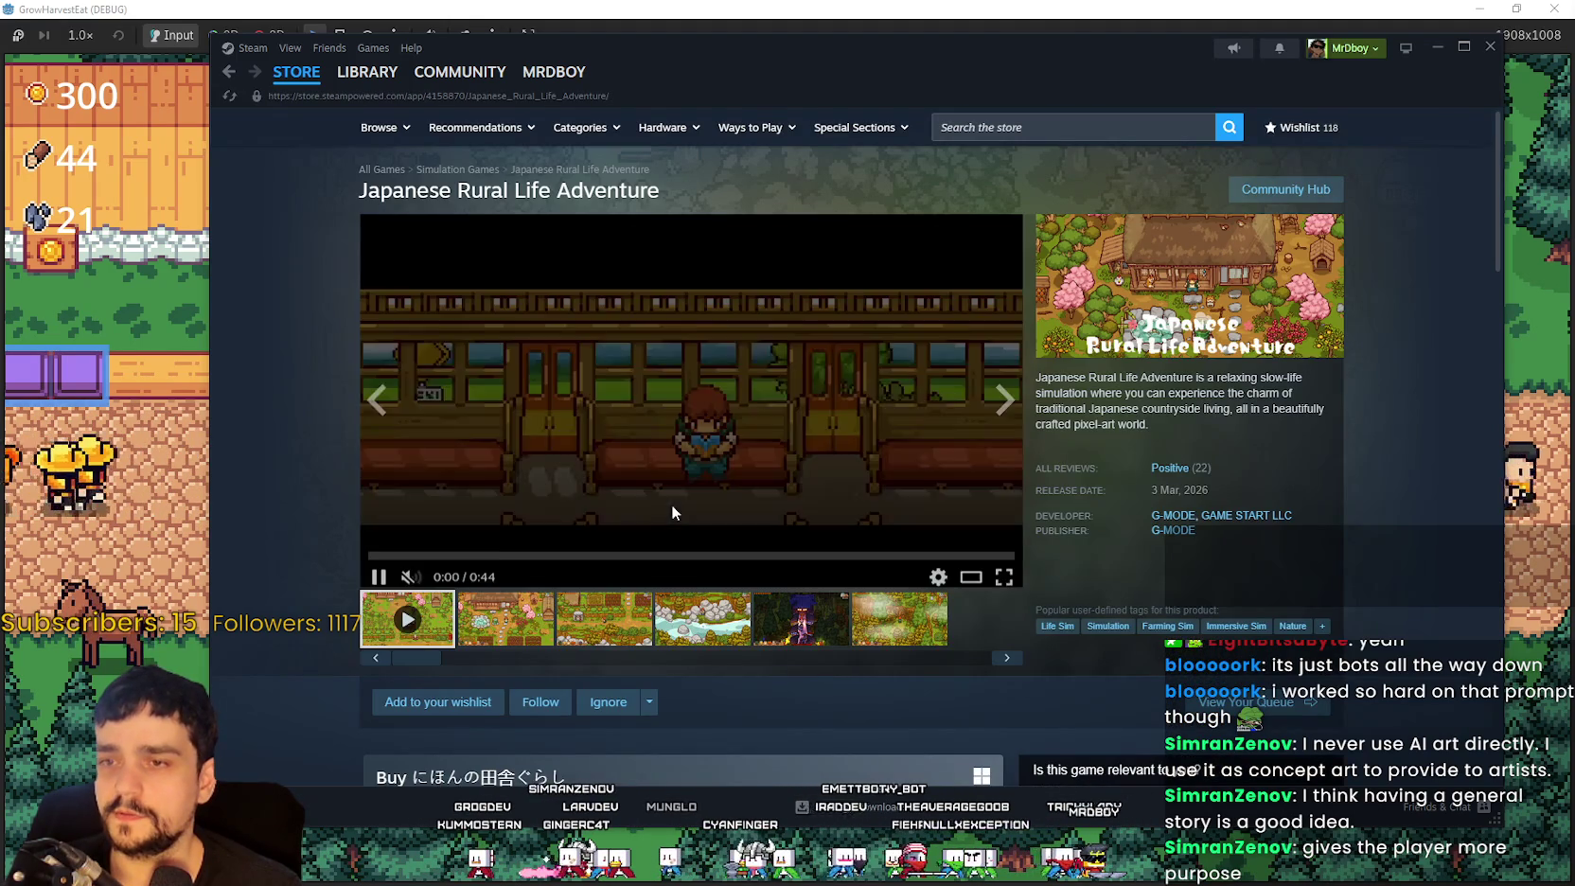
left_click(516, 549)
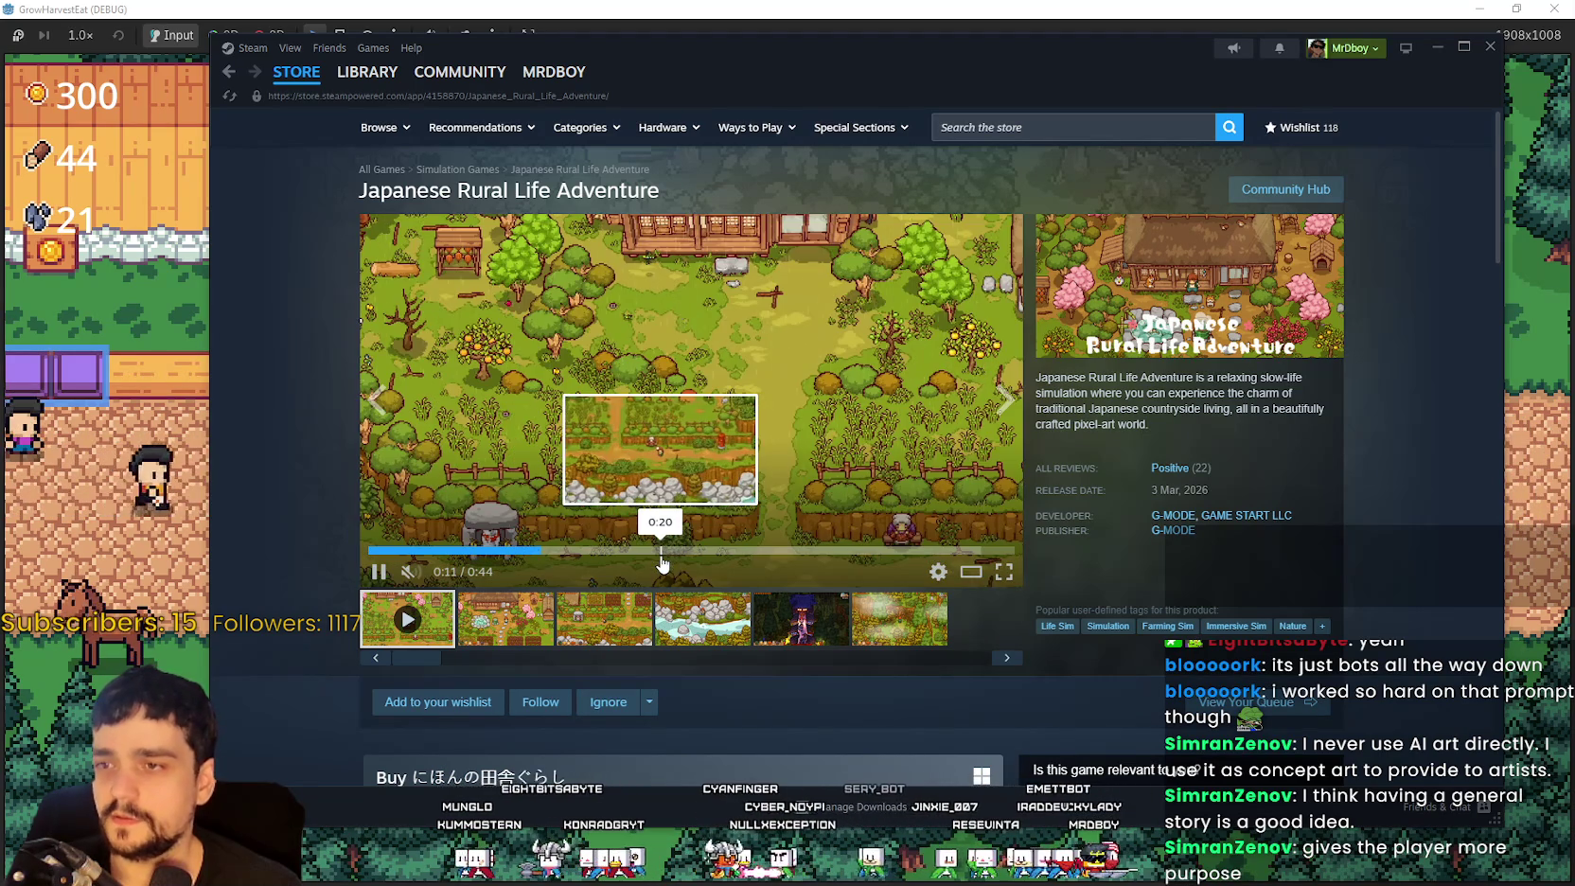
left_click(738, 550)
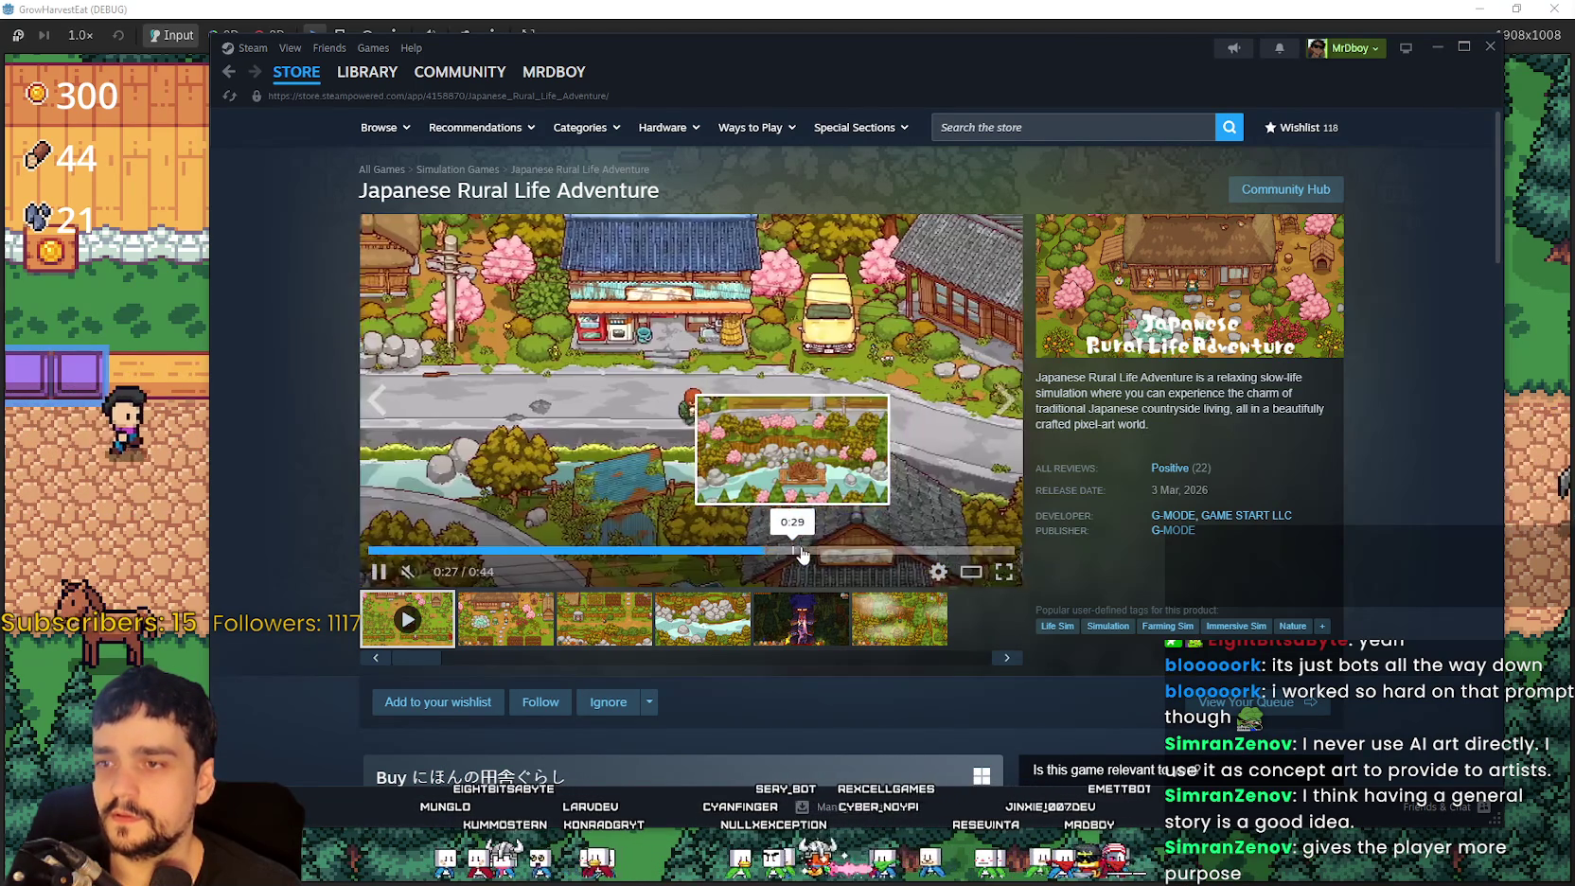
left_click(896, 550)
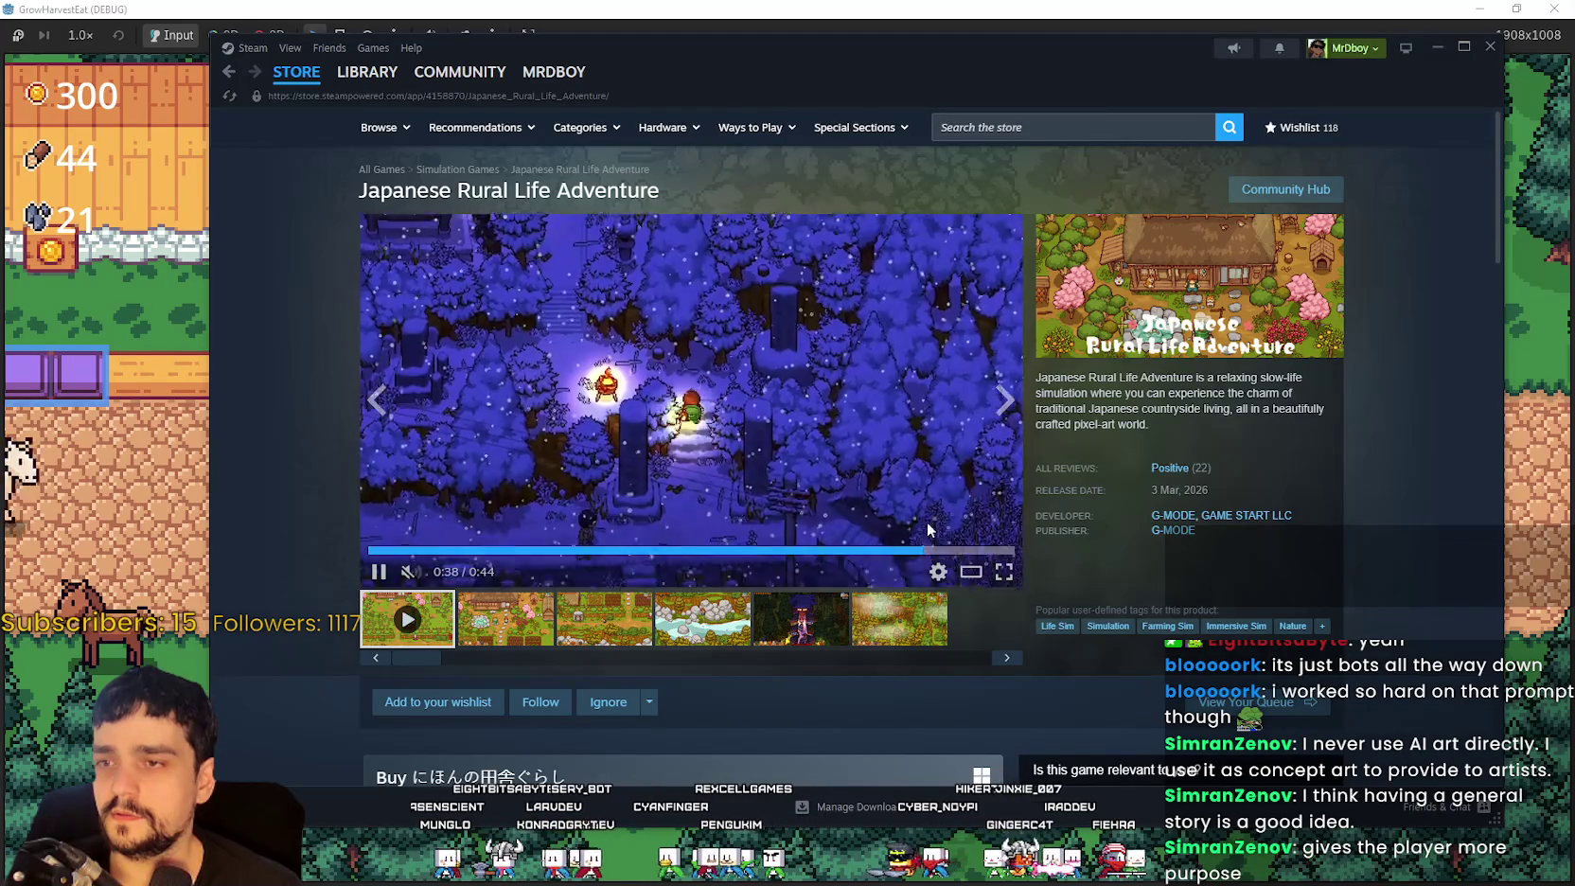
left_click(998, 549)
left_click(234, 72)
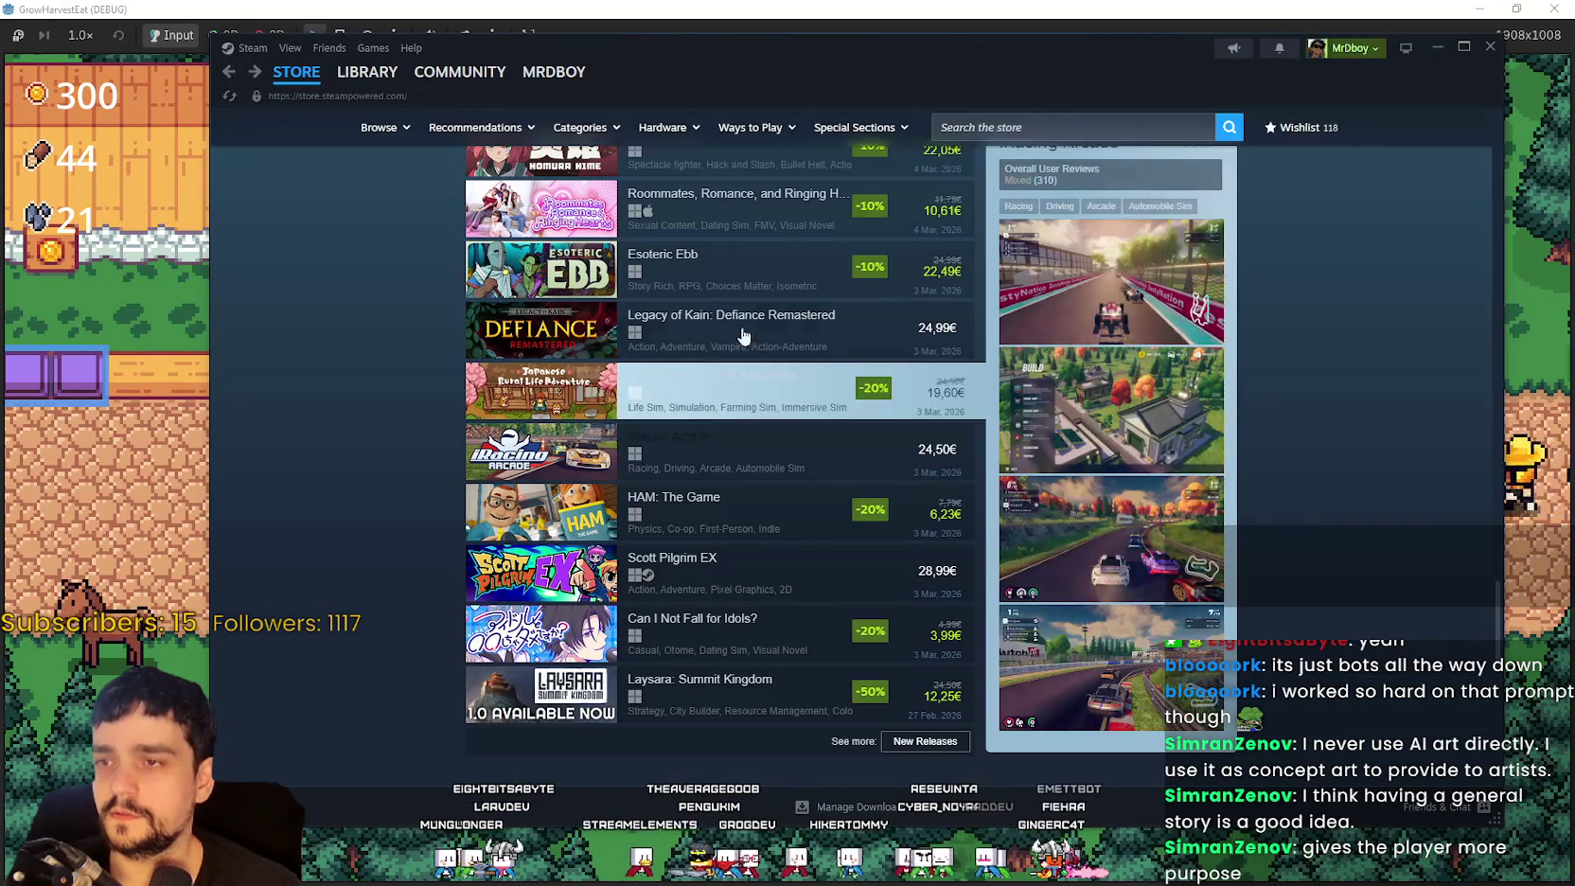
Step: Open Esoteric Ebb from New & Trending, skip its trailer to about 0:30, then go back
scroll(741, 311, "up", 2)
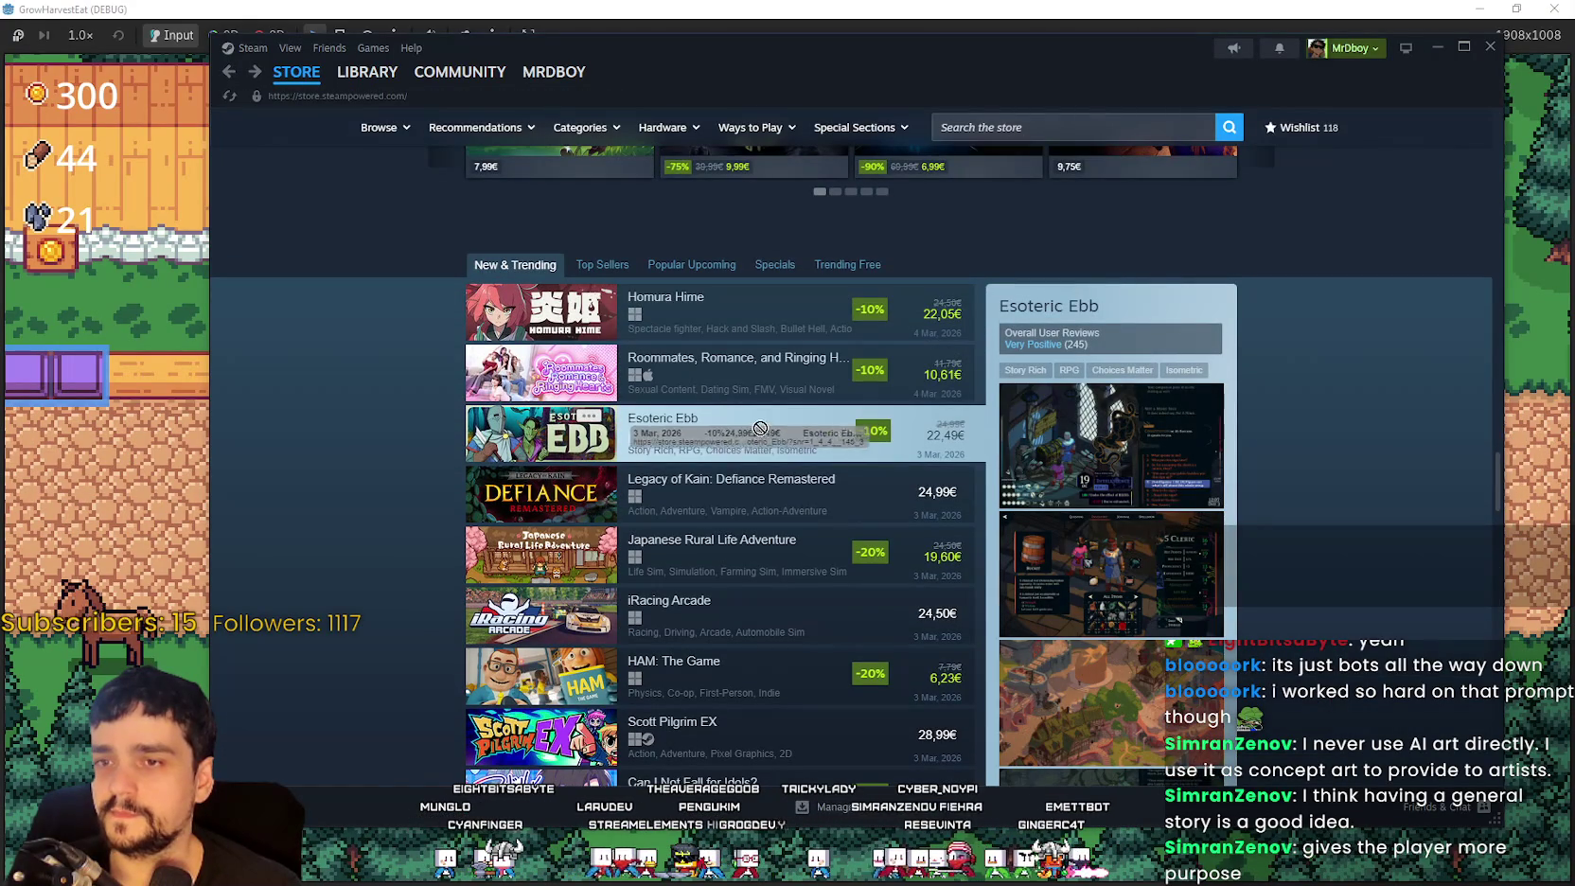
left_click(783, 439)
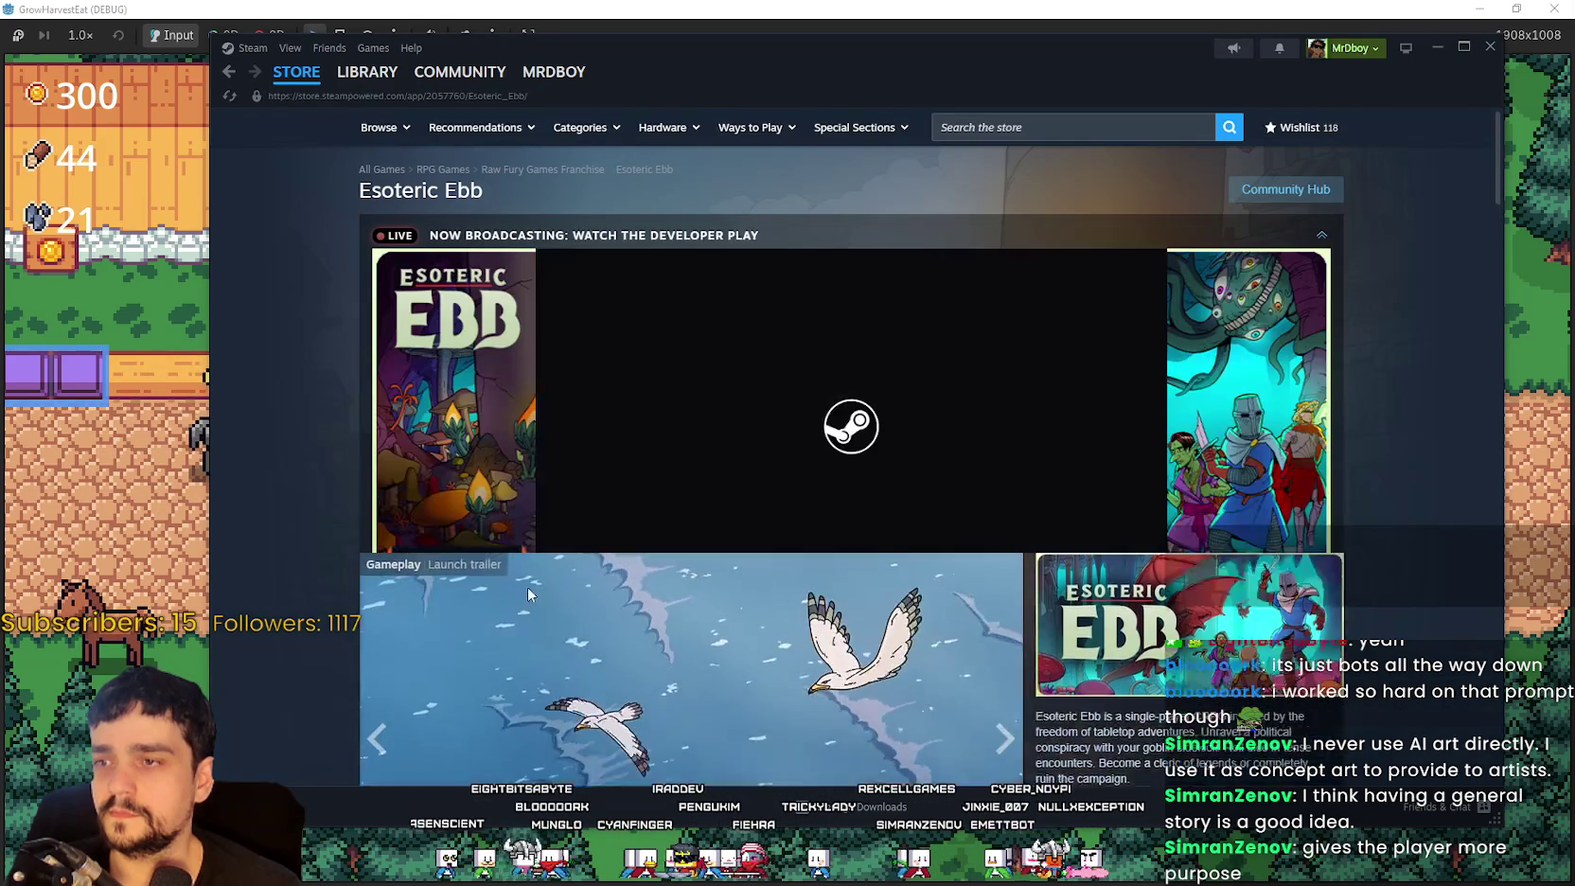
scroll(535, 578, "down", 5)
scroll(532, 433, "up", 2)
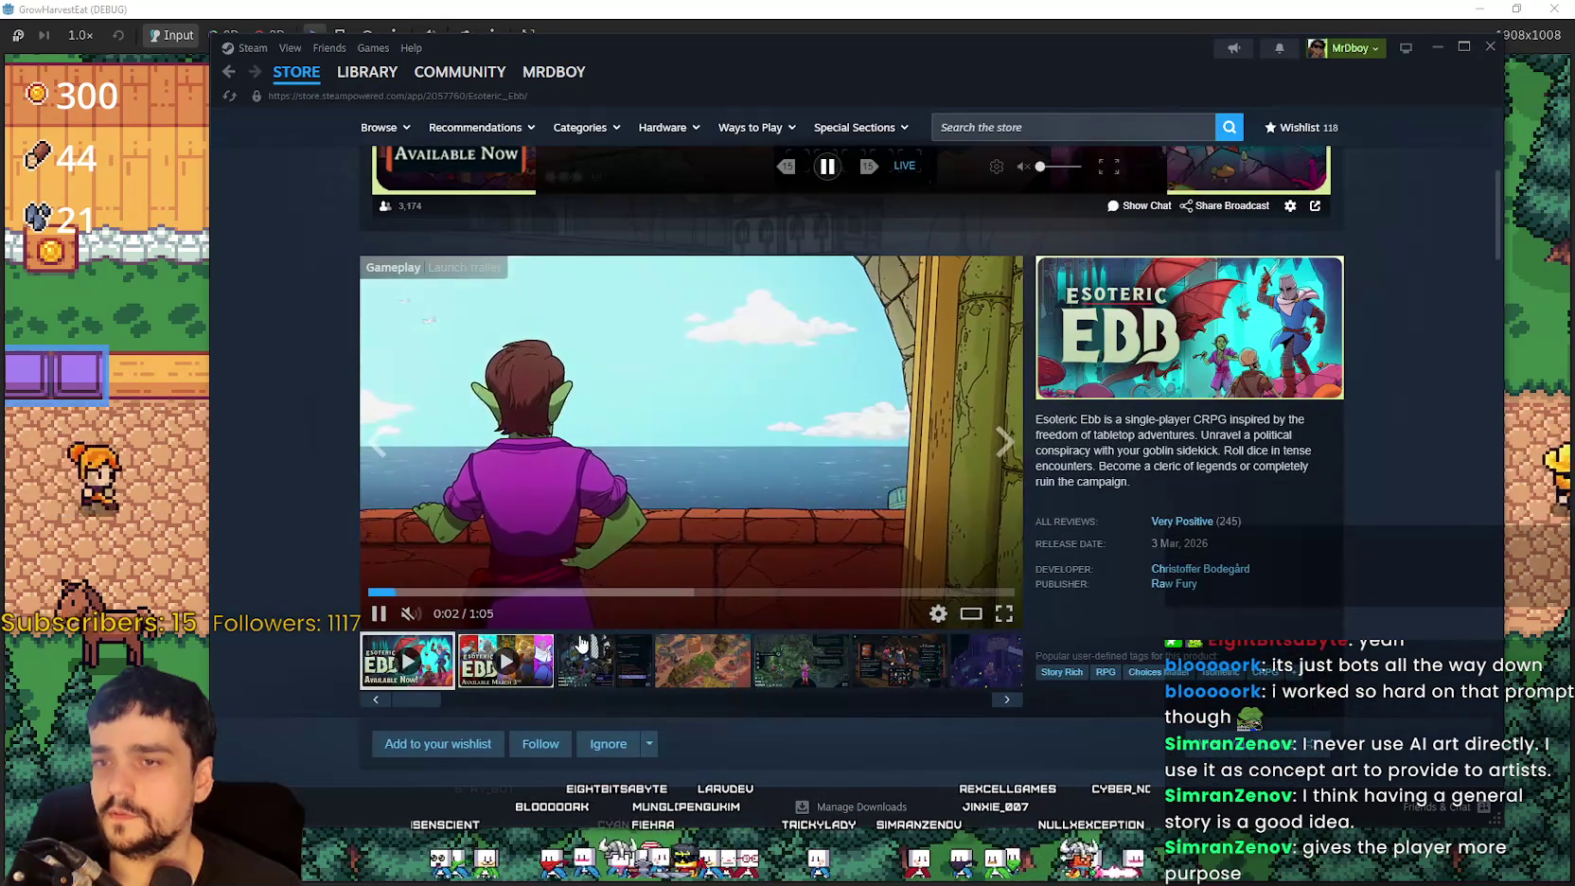
left_click_drag(600, 592, 674, 593)
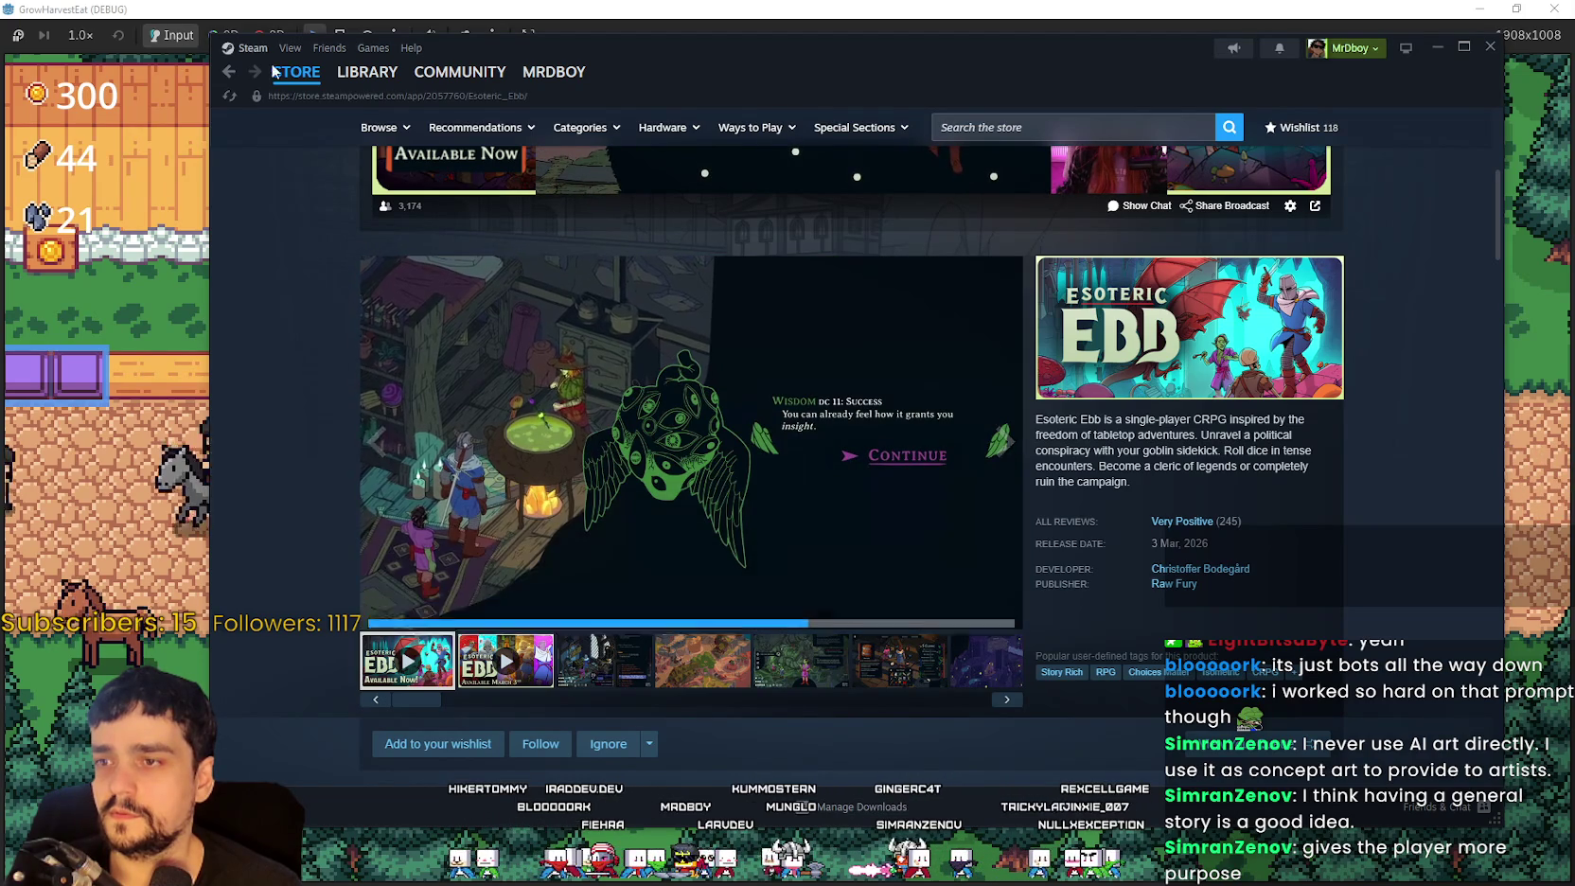
key("alt+Left")
Step: Scroll the store front page to Featured & Recommended and the Next Fest banner
scroll(880, 635, "down", 10)
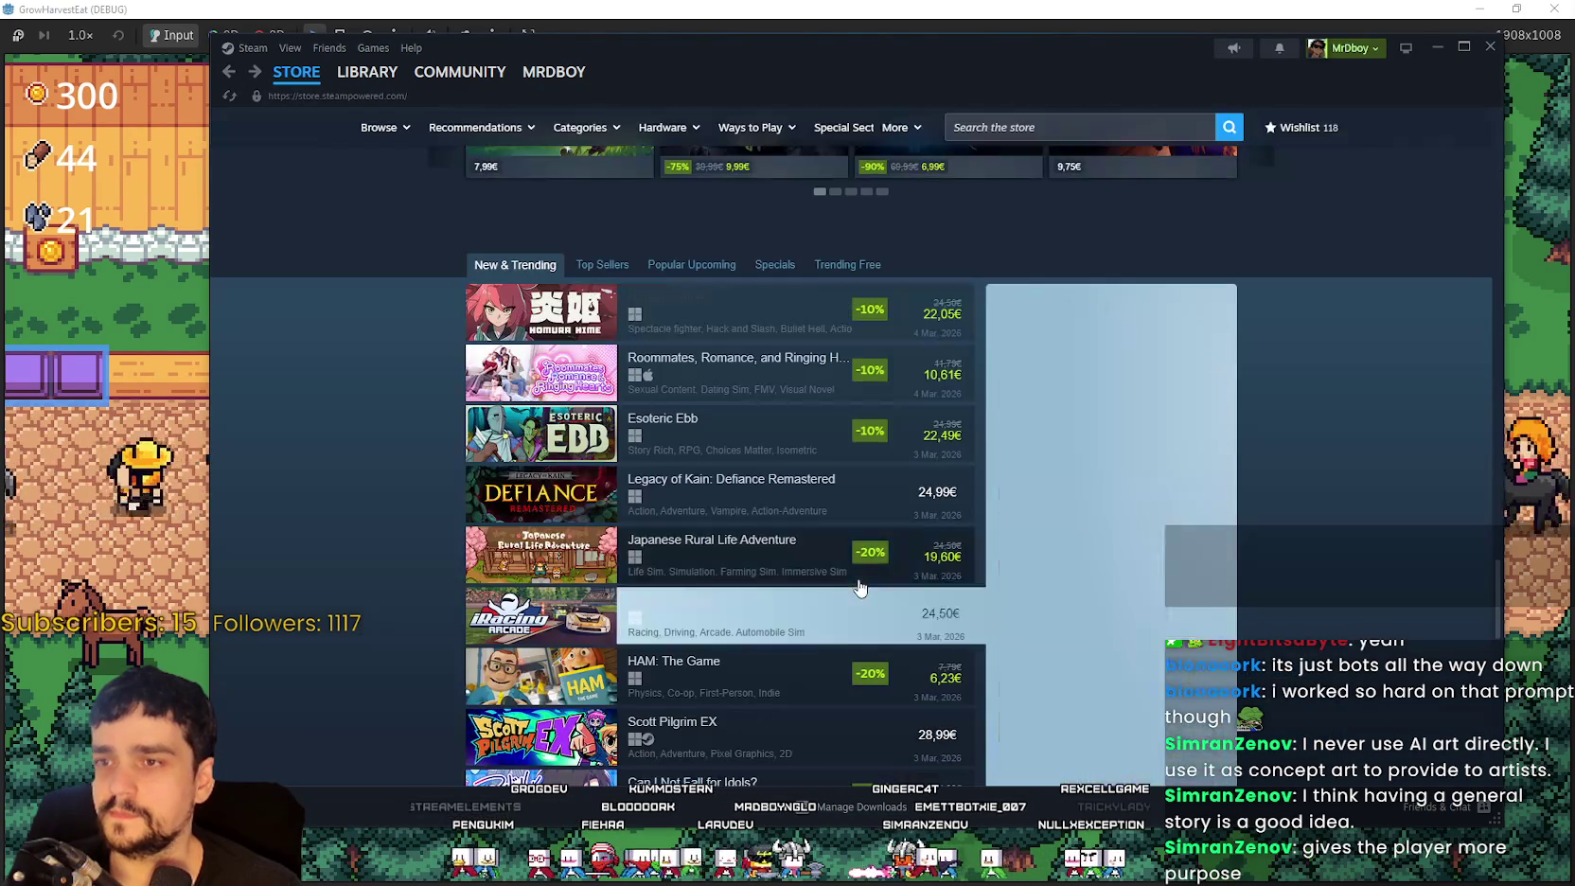
scroll(852, 611, "up", 15)
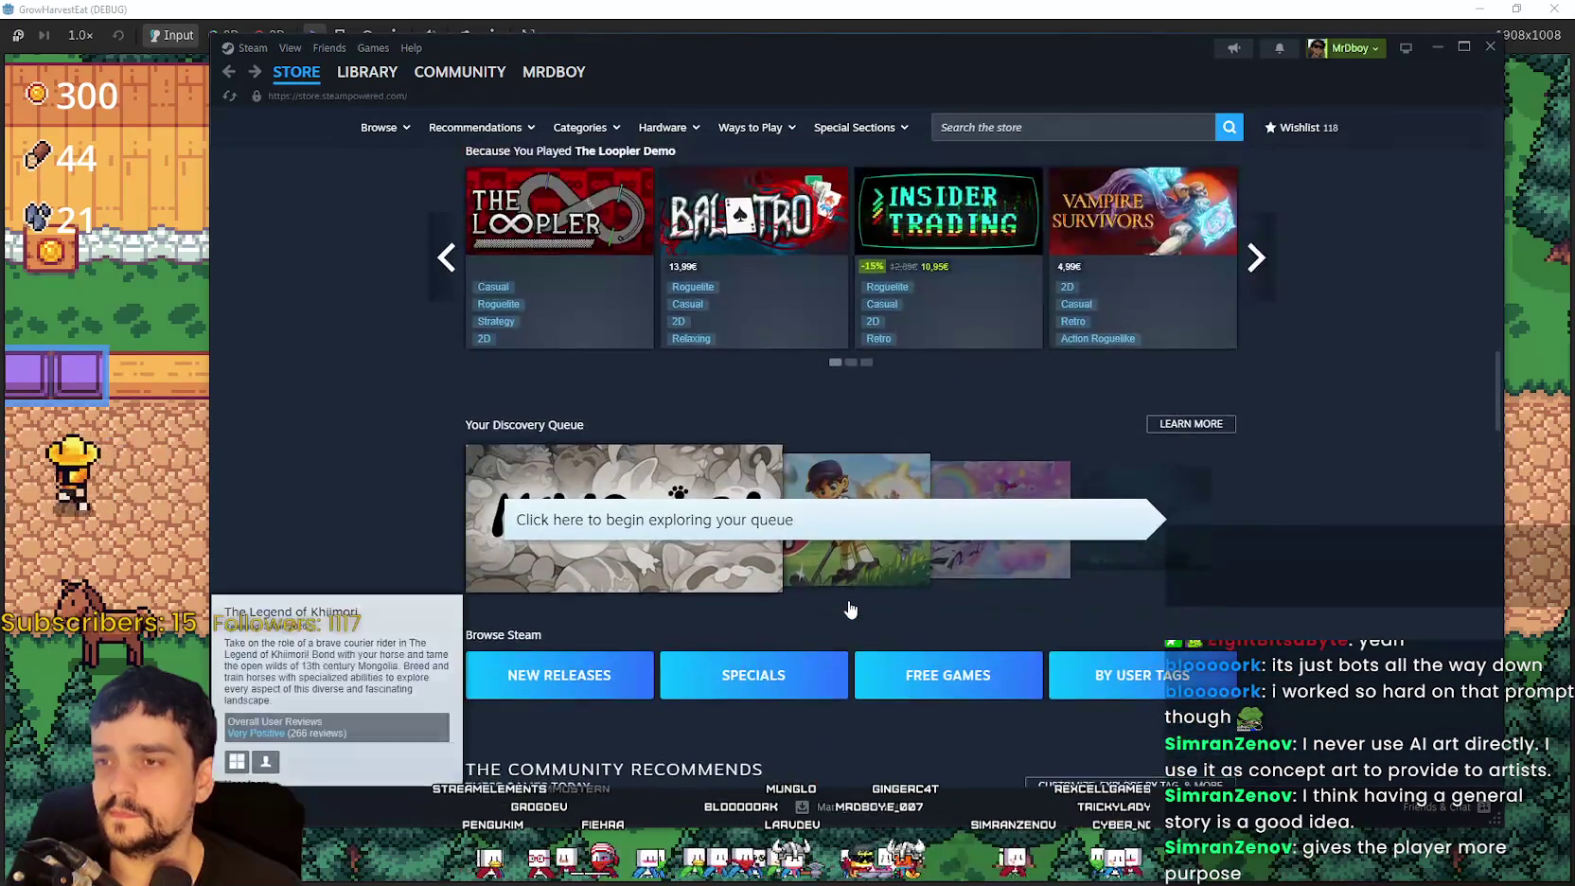
scroll(843, 604, "up", 5)
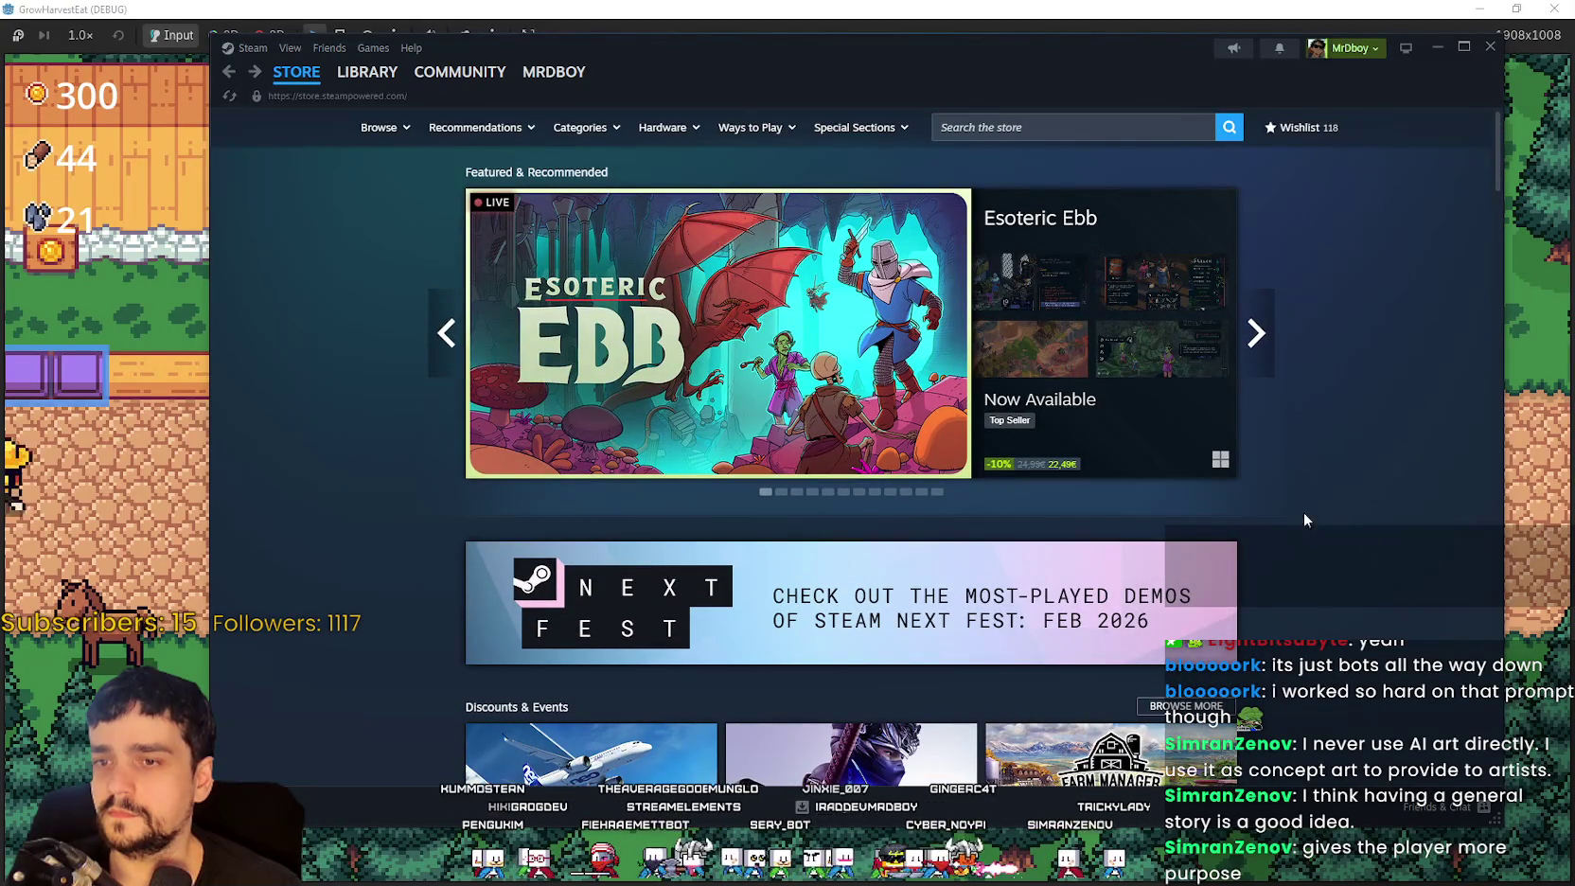
scroll(842, 411, "down", 2)
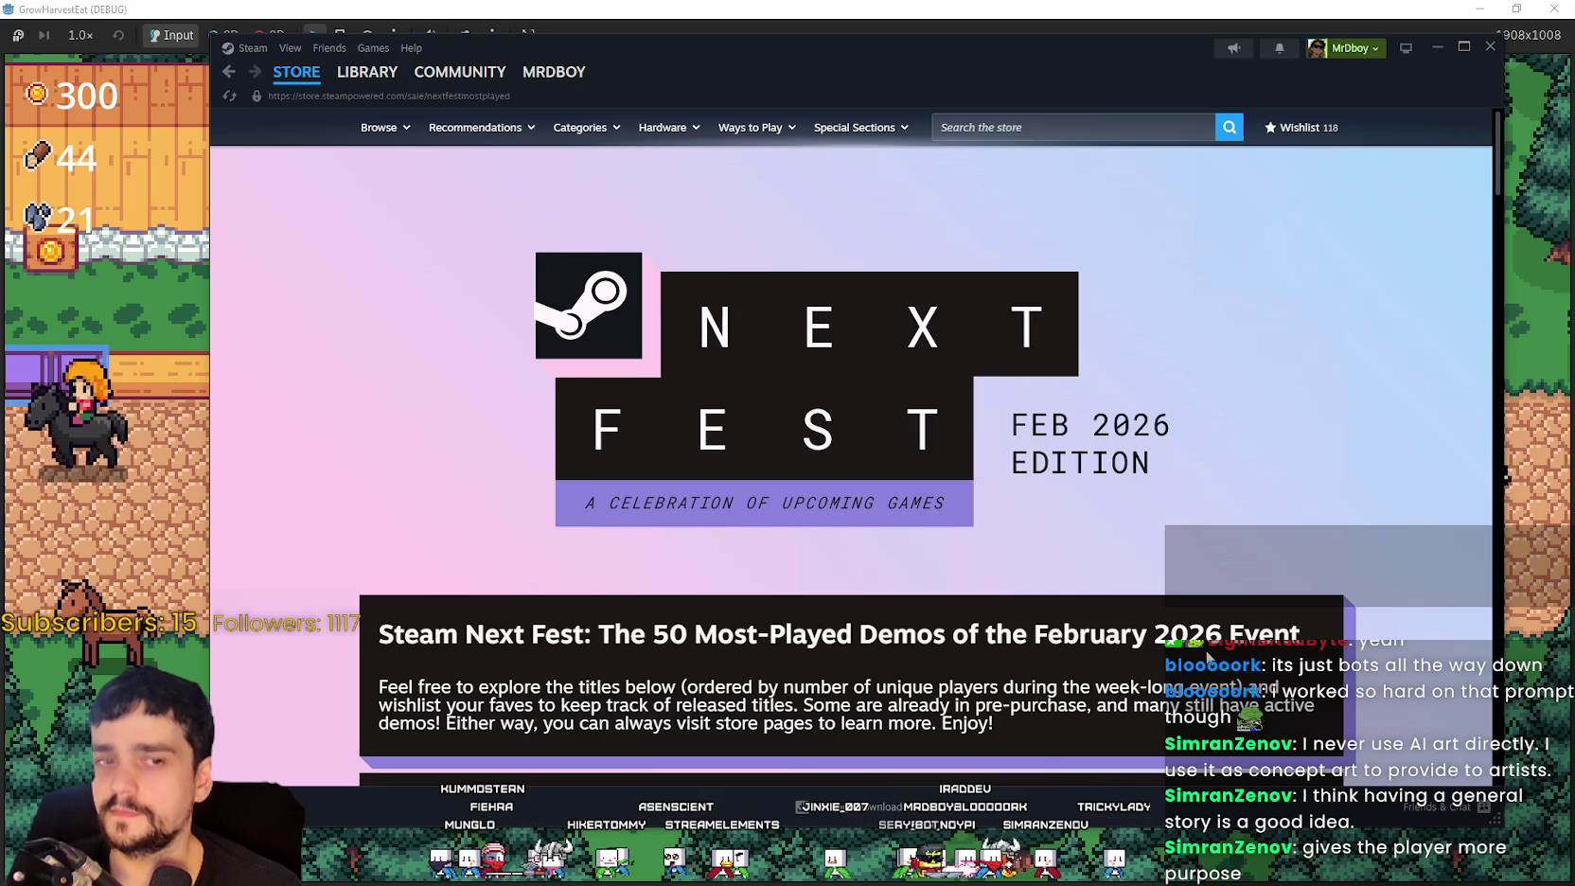
Step: Scroll down and back through the top of the Next Fest most-played demos list
scroll(1207, 656, "down", 5)
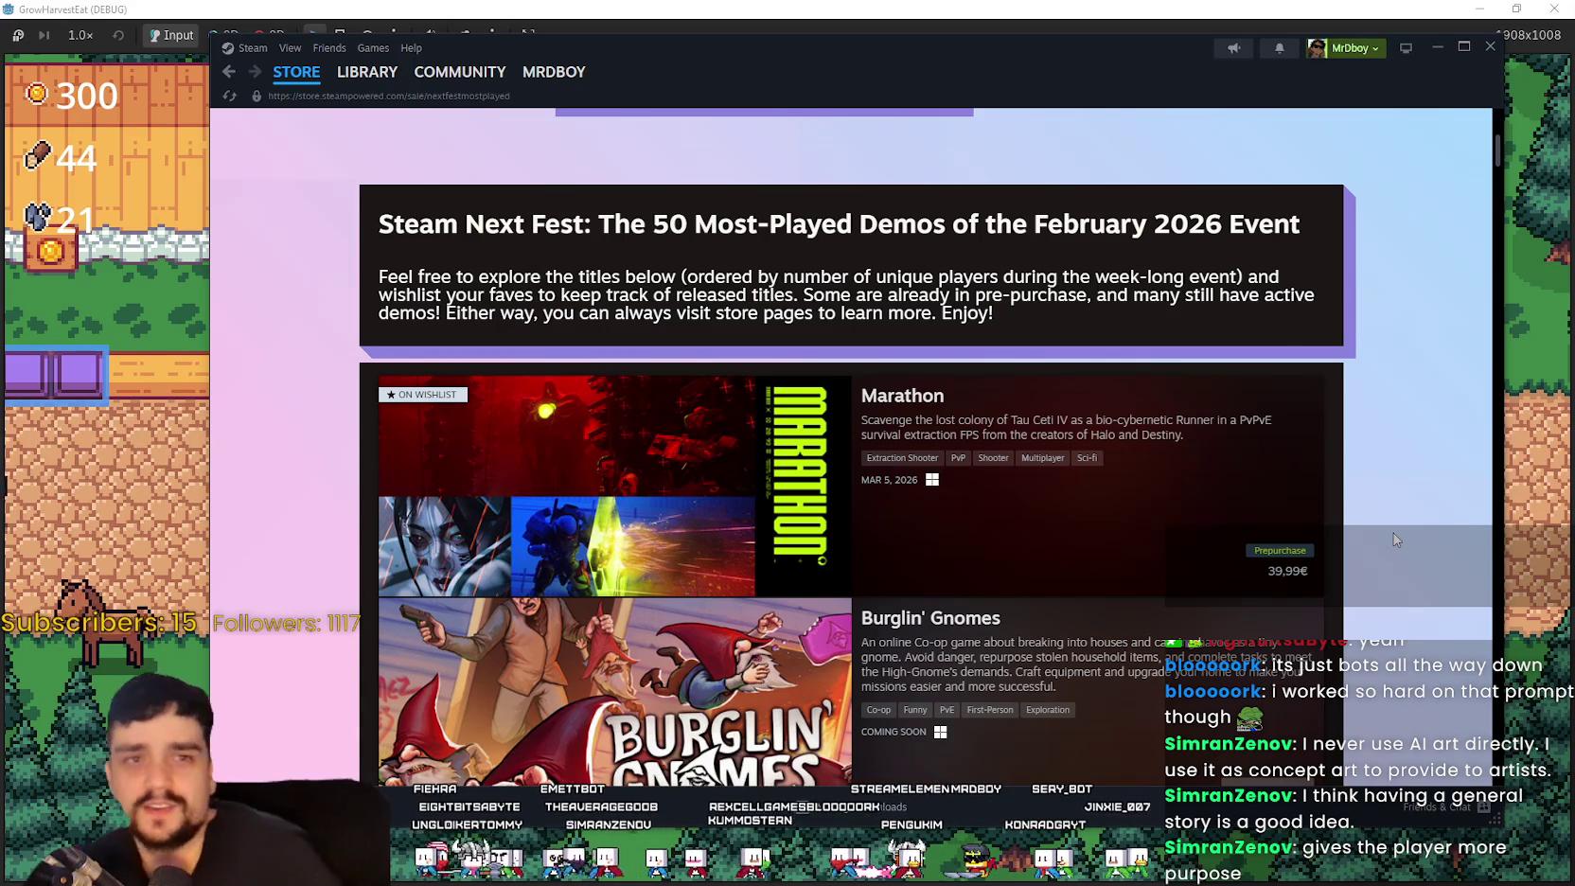
scroll(1352, 509, "down", 4)
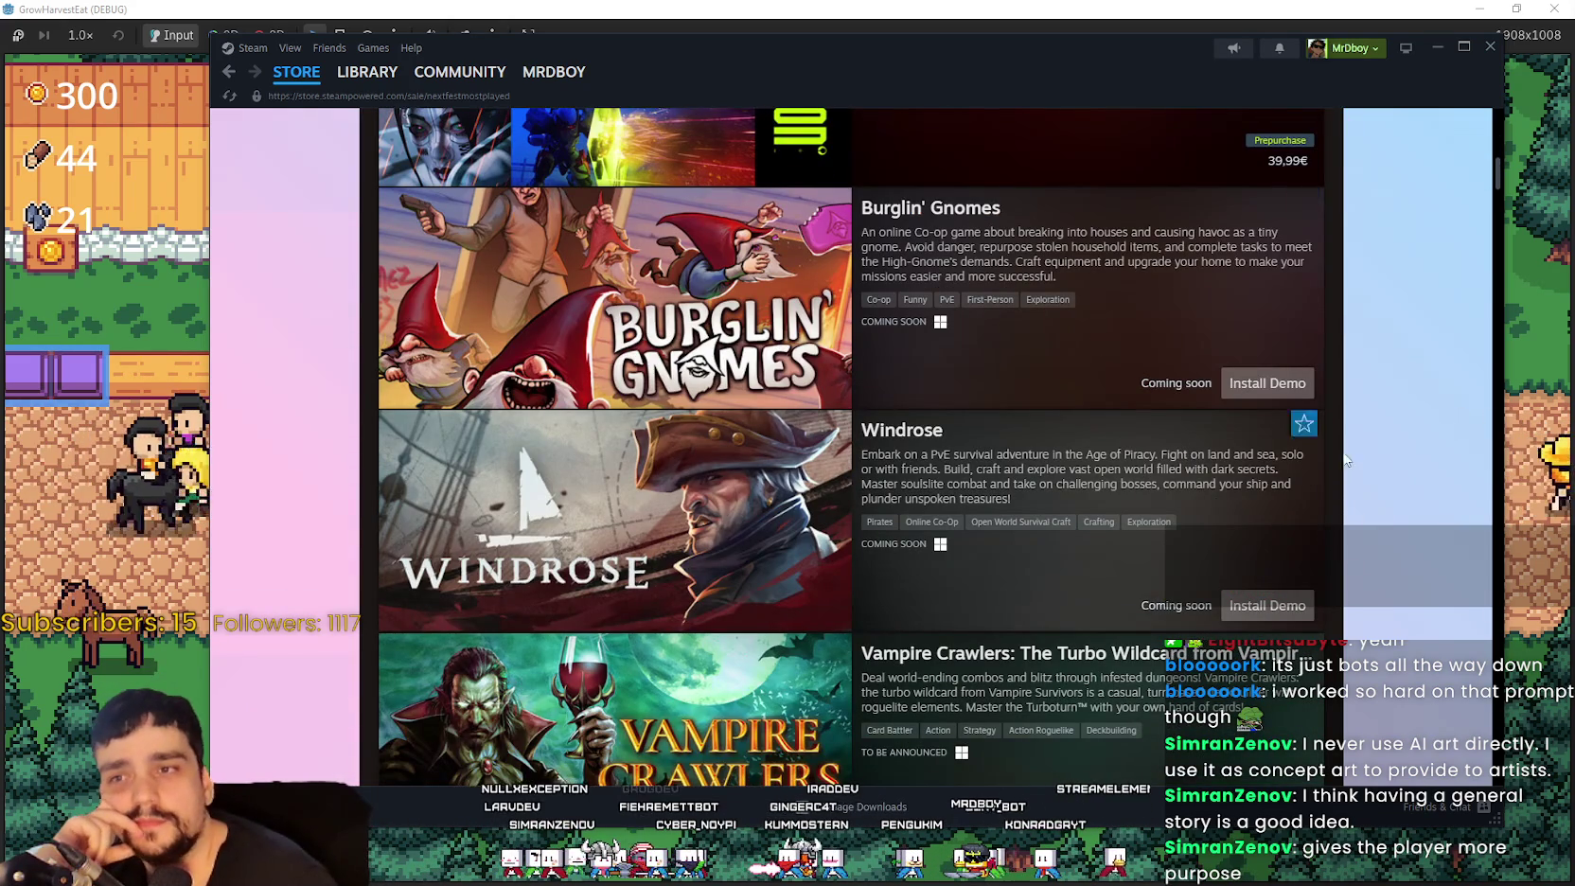
scroll(1299, 452, "up", 3)
scroll(968, 329, "down", 2)
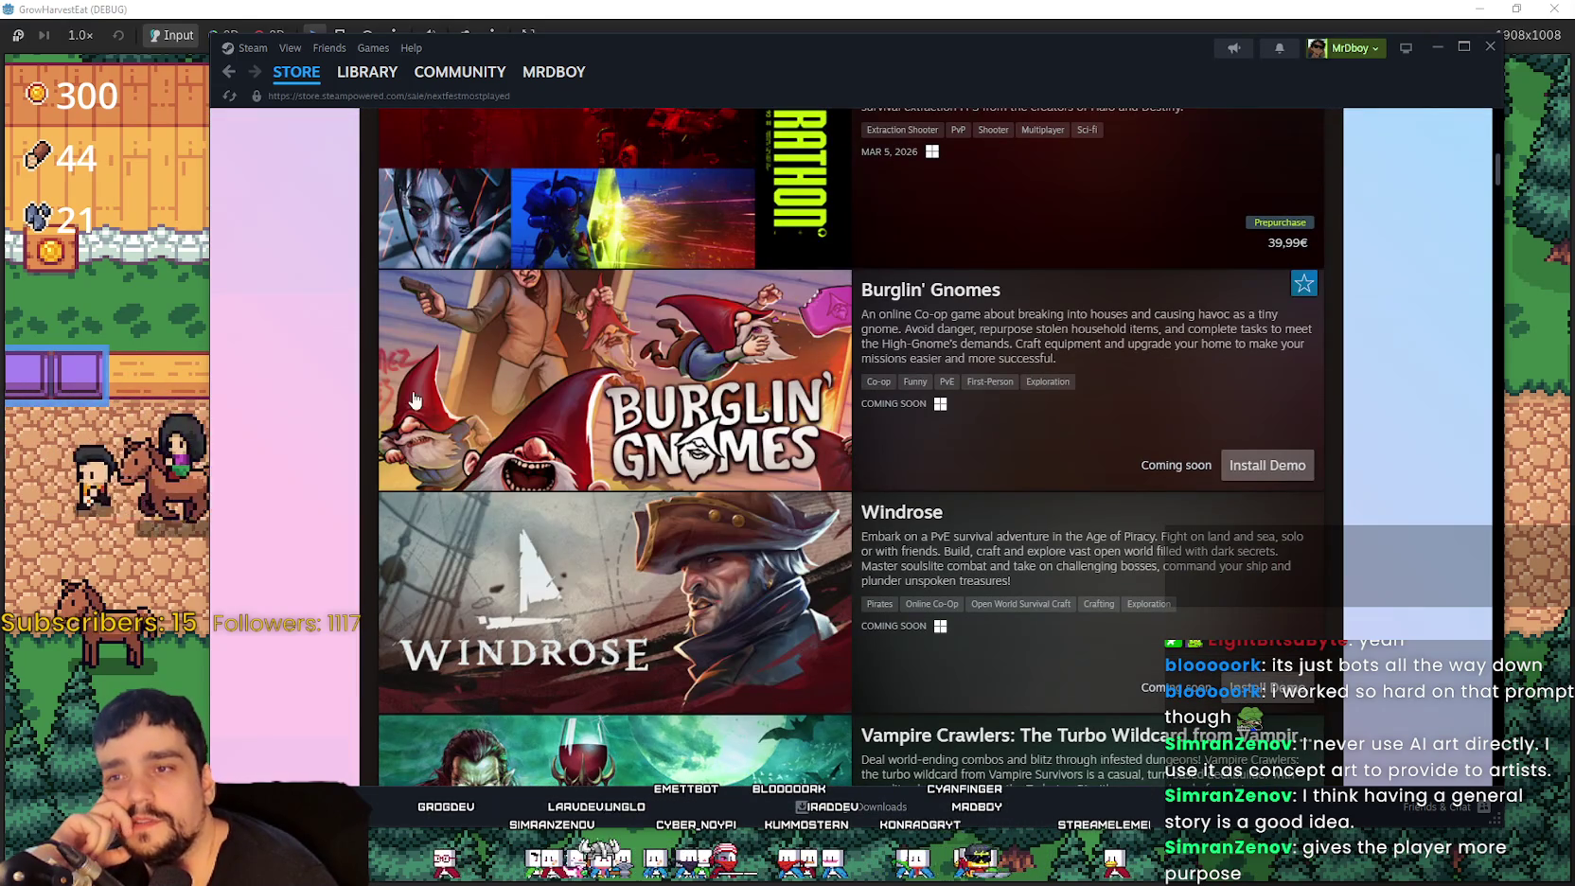
scroll(851, 331, "down", 4)
scroll(795, 461, "up", 1)
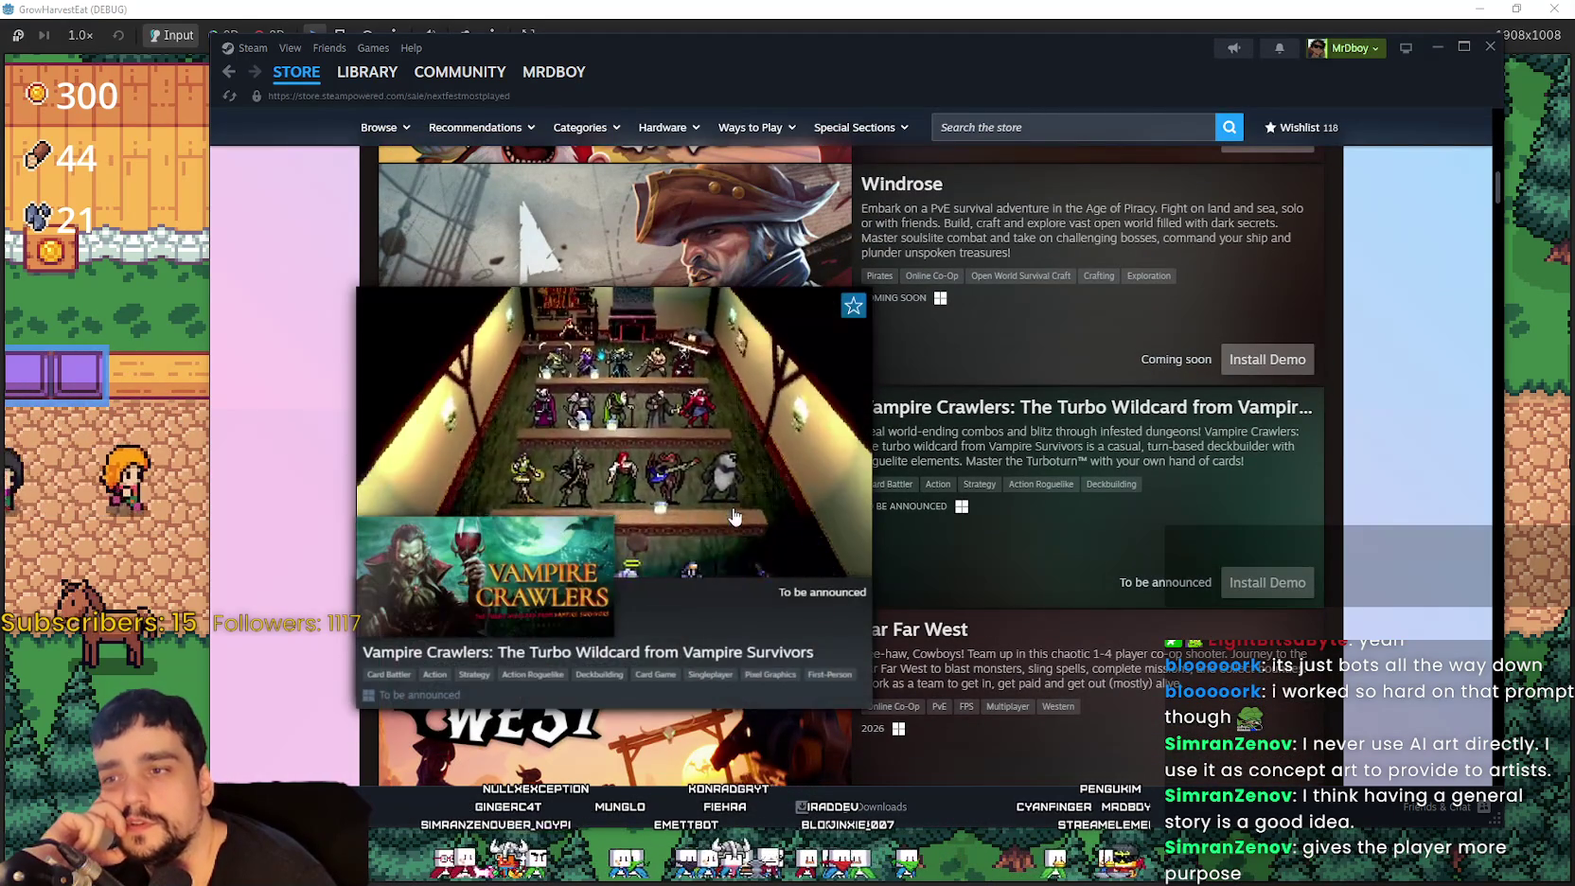
scroll(740, 495, "down", 2)
scroll(740, 495, "down", 1)
Step: Preview demo trailers further down, past Hozy, Everything is Crab, Sledding Game and Arkheron
mouse_move(755, 448)
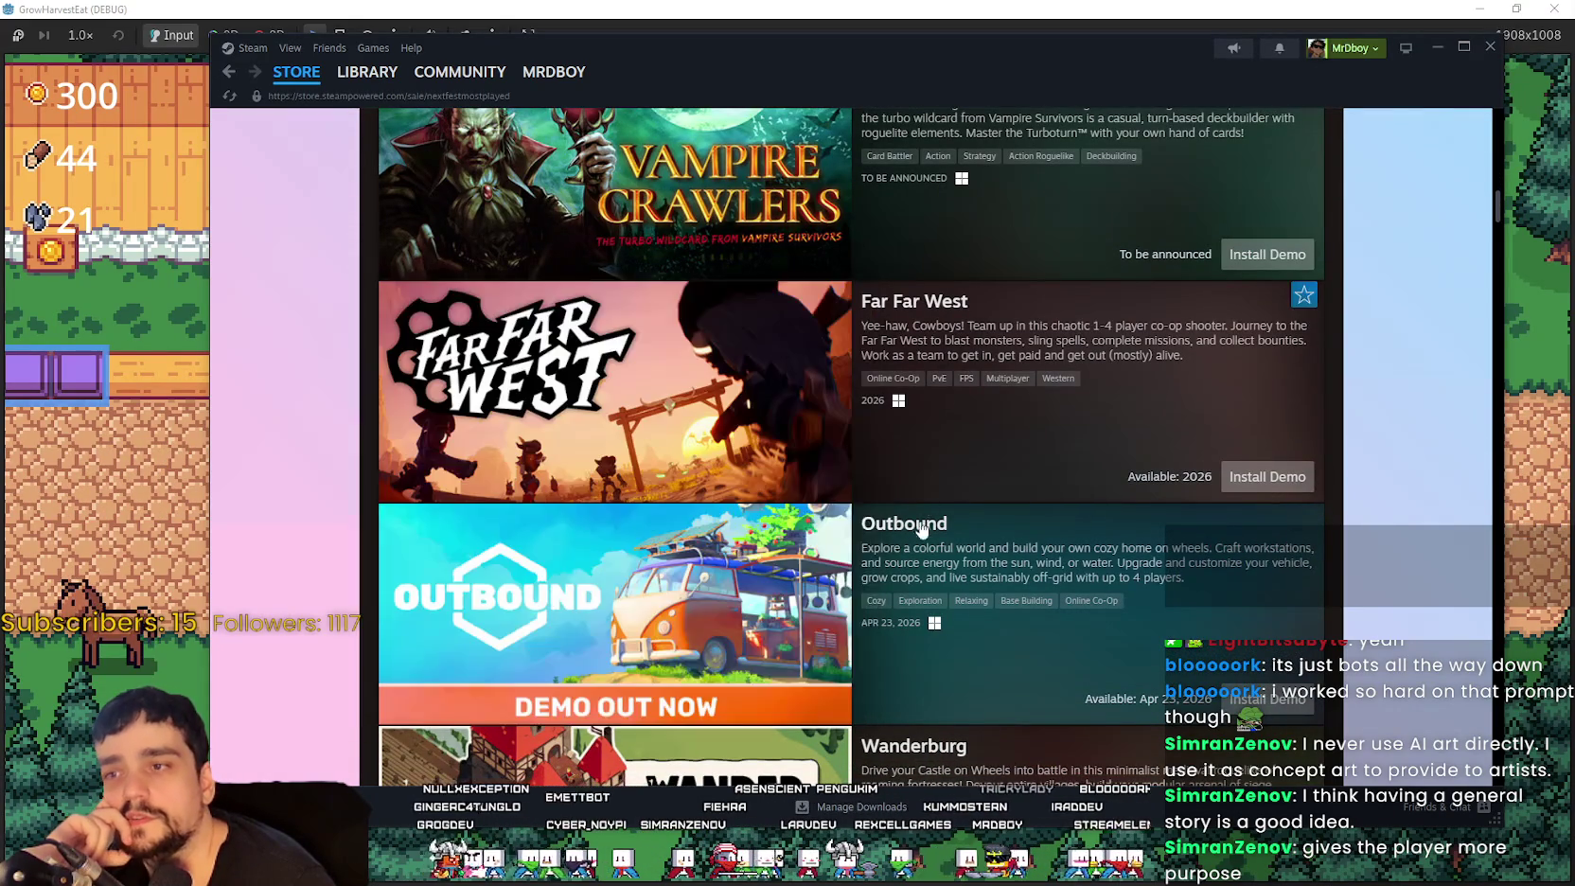
scroll(800, 447, "down", 2)
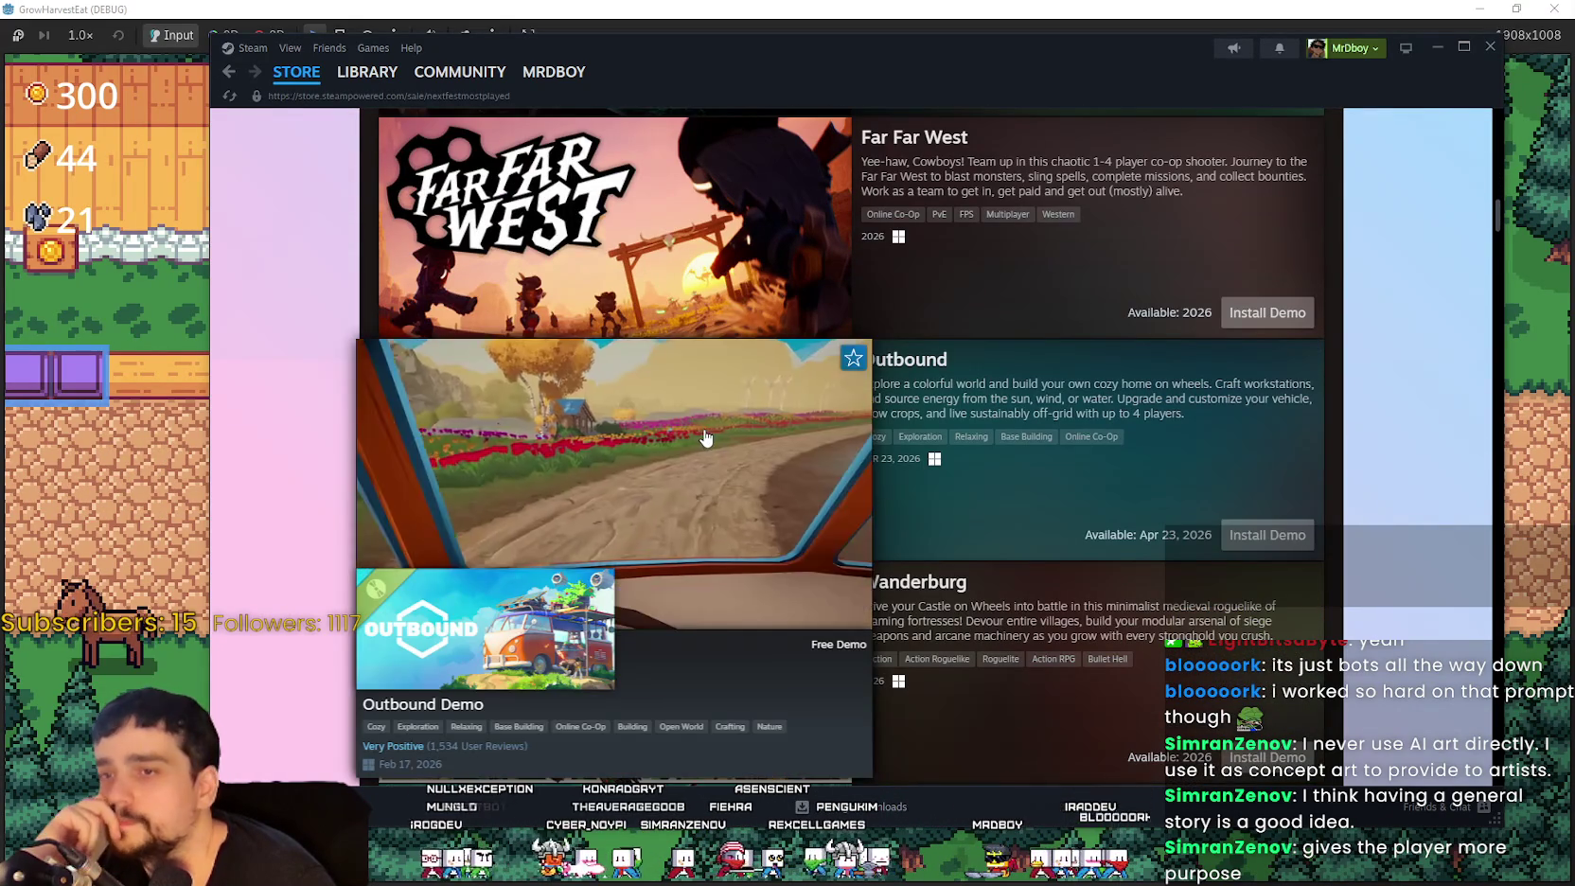
scroll(1001, 579, "down", 4)
mouse_move(650, 394)
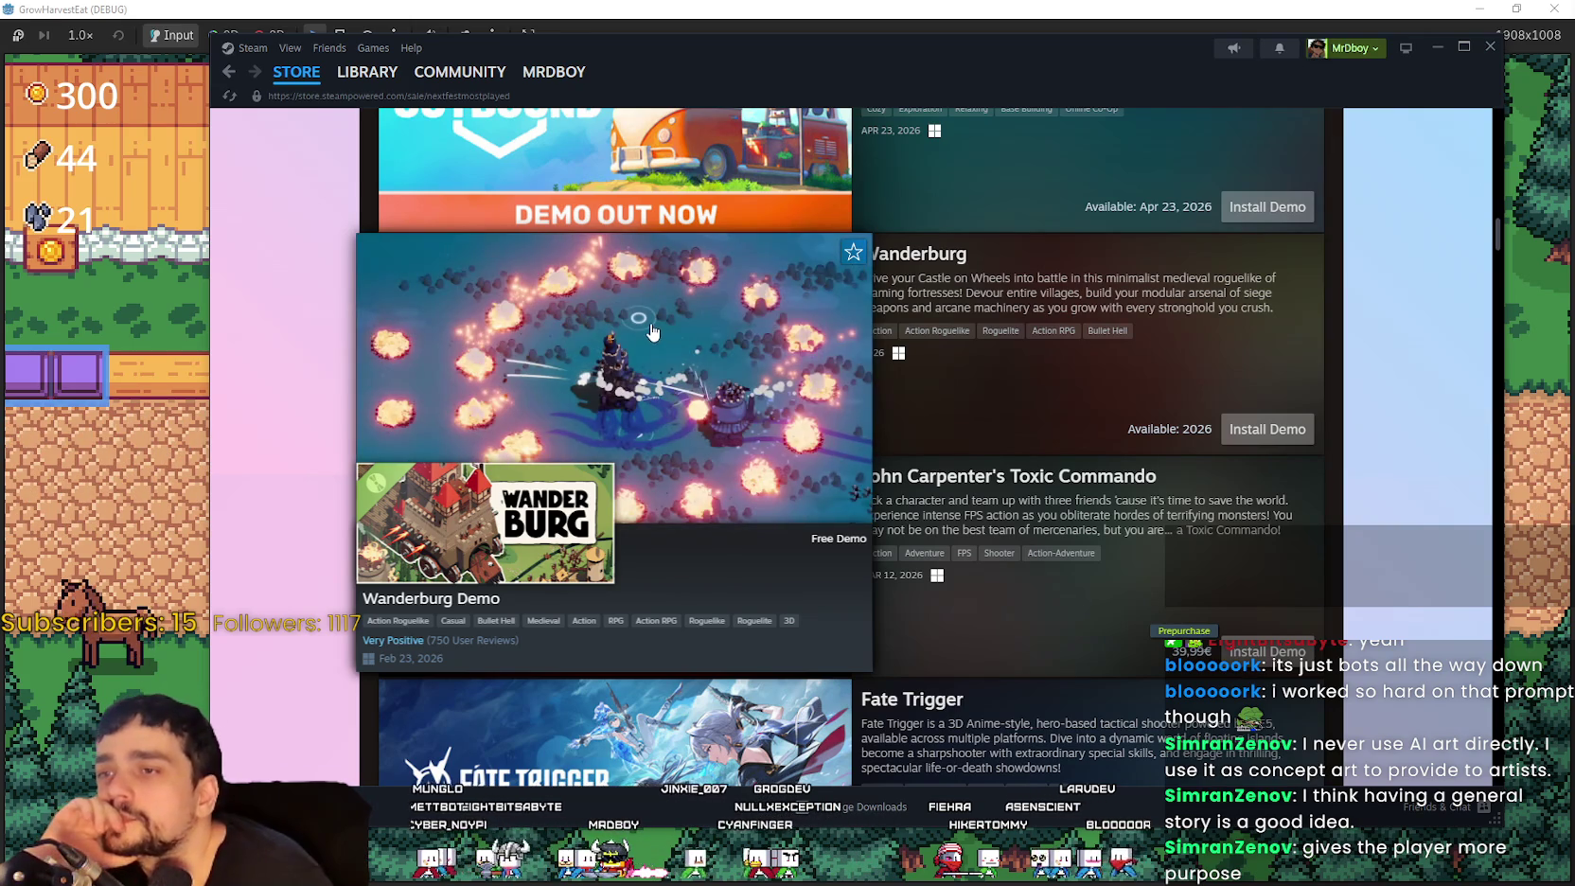
scroll(648, 346, "down", 3)
mouse_move(775, 269)
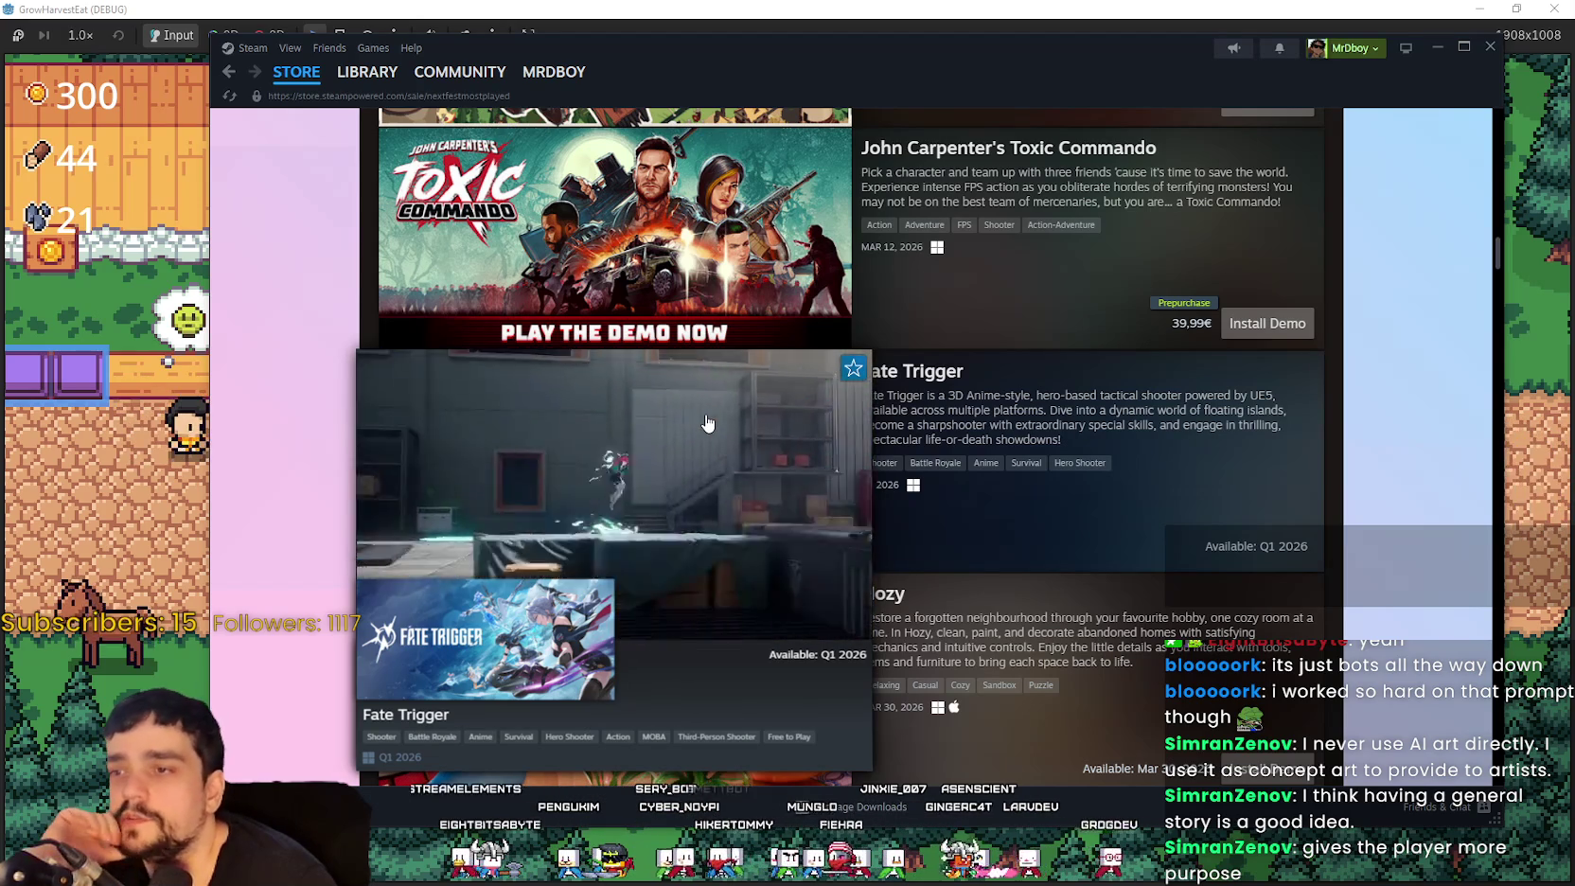
scroll(707, 423, "down", 3)
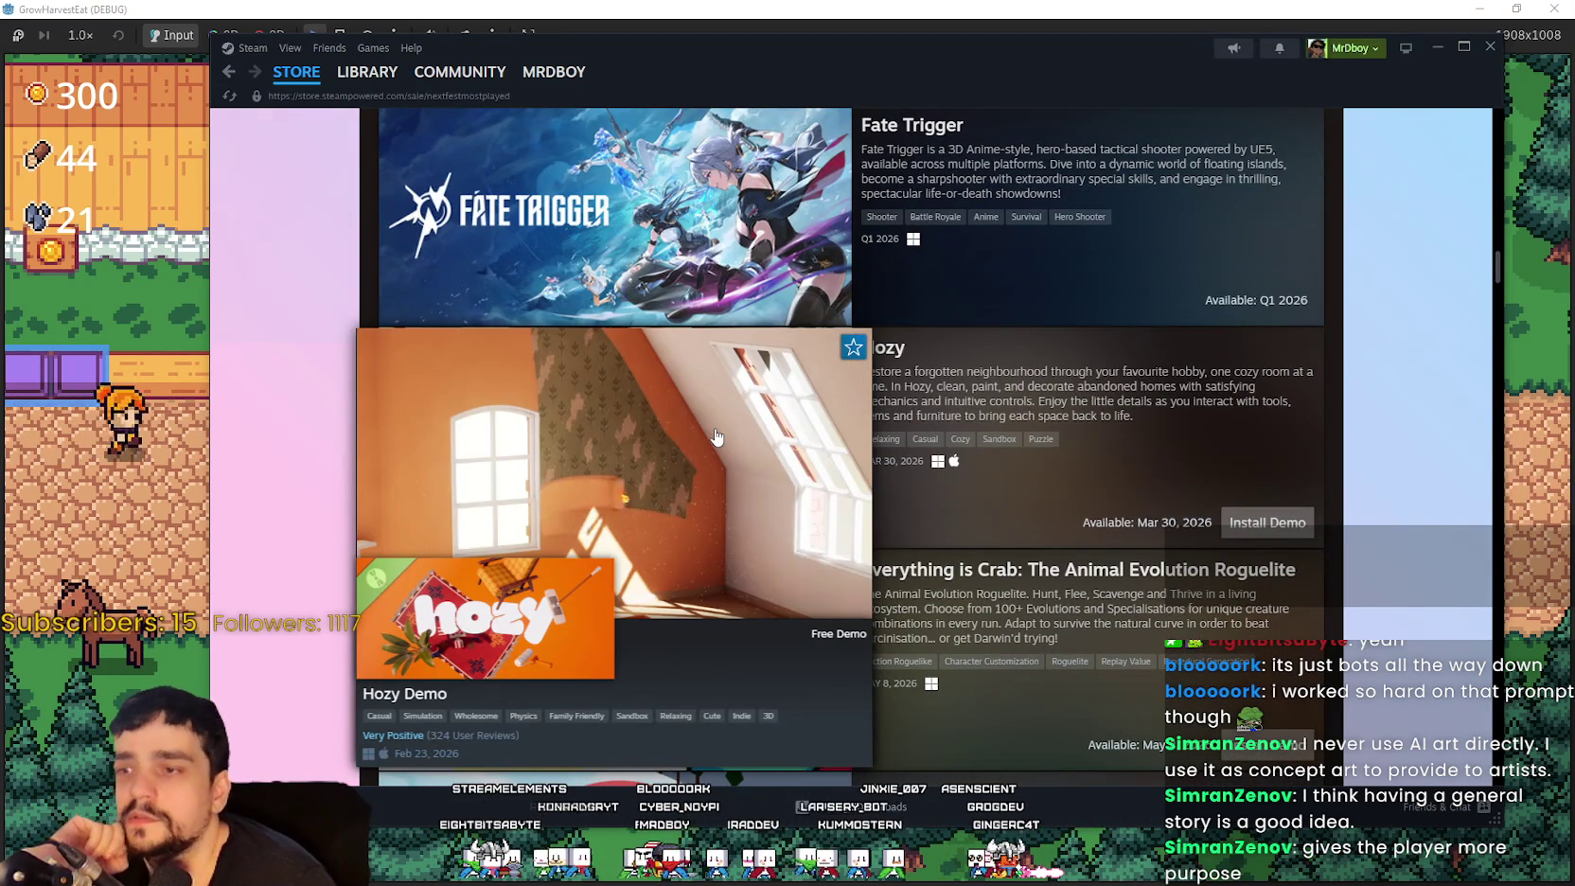
scroll(716, 436, "down", 2)
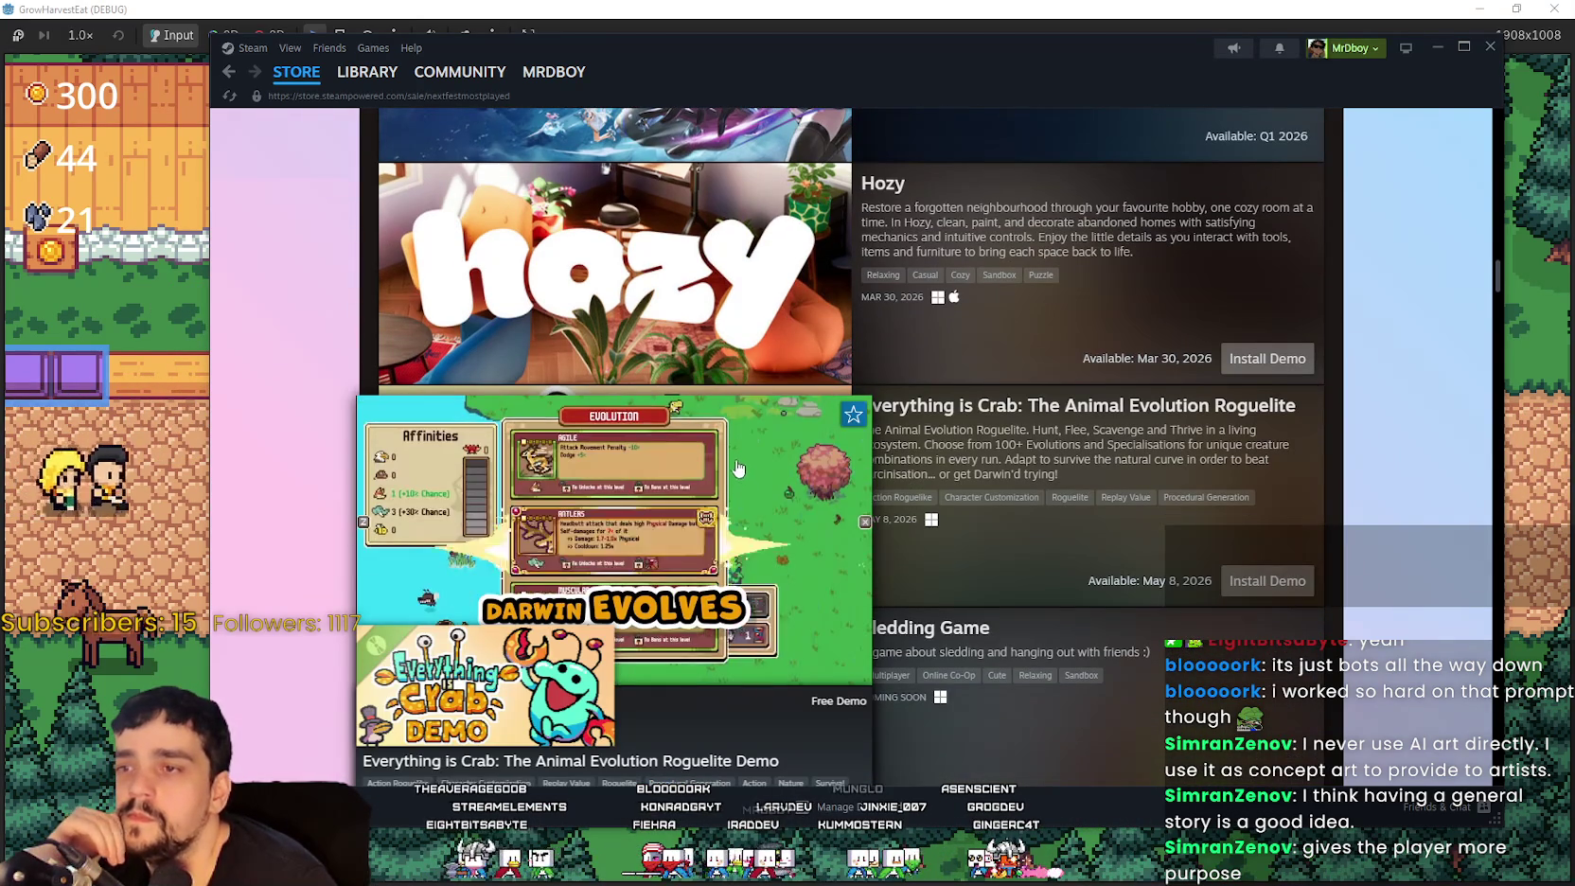
scroll(724, 446, "down", 1)
mouse_move(634, 365)
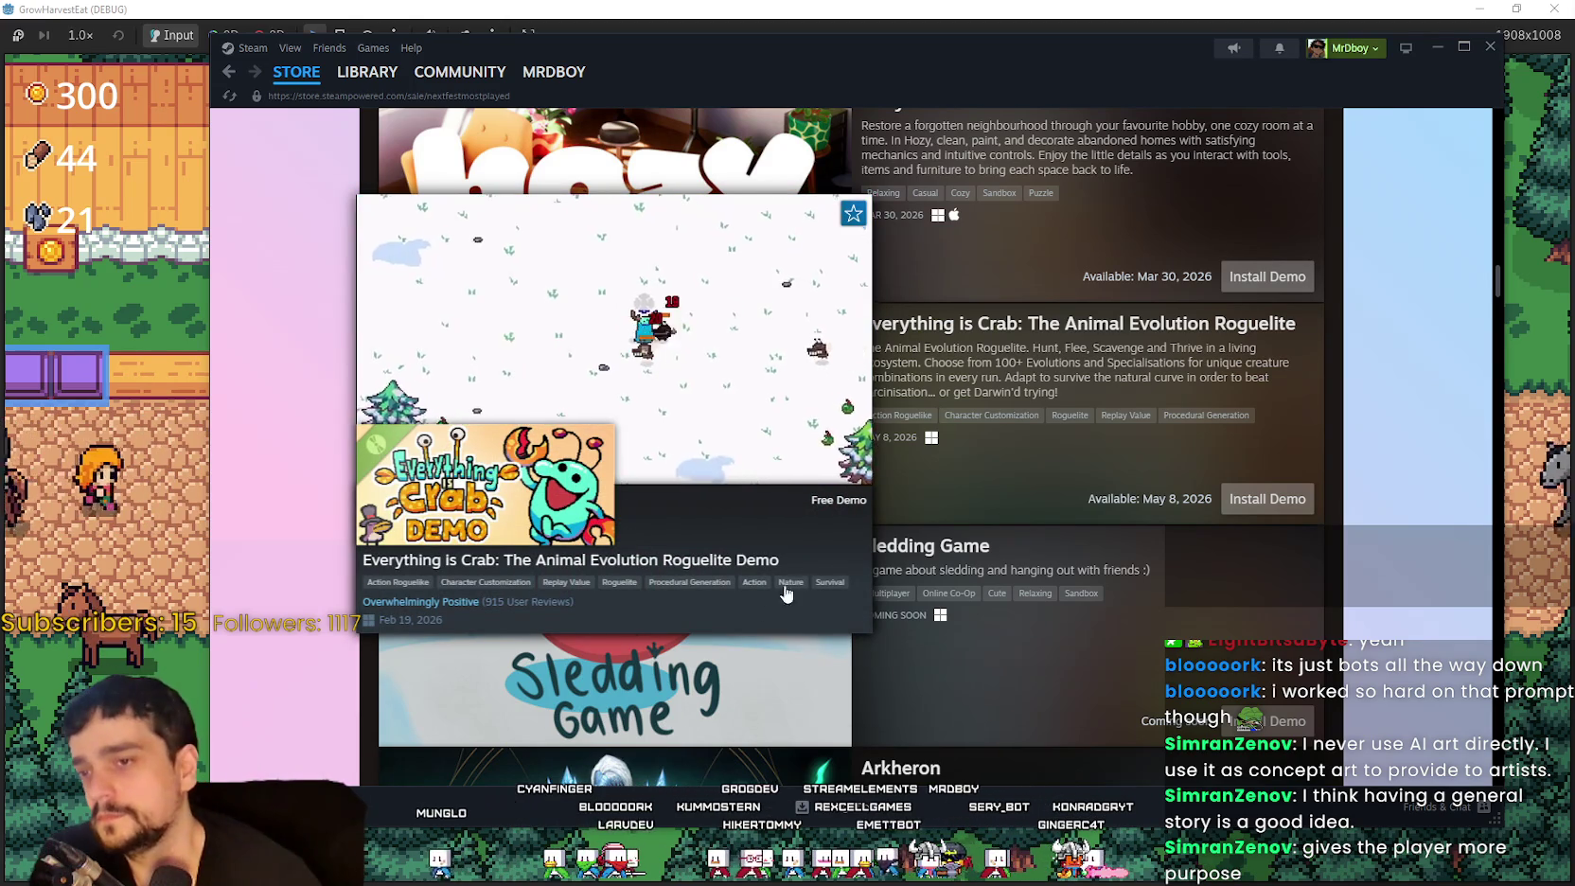
scroll(785, 594, "down", 2)
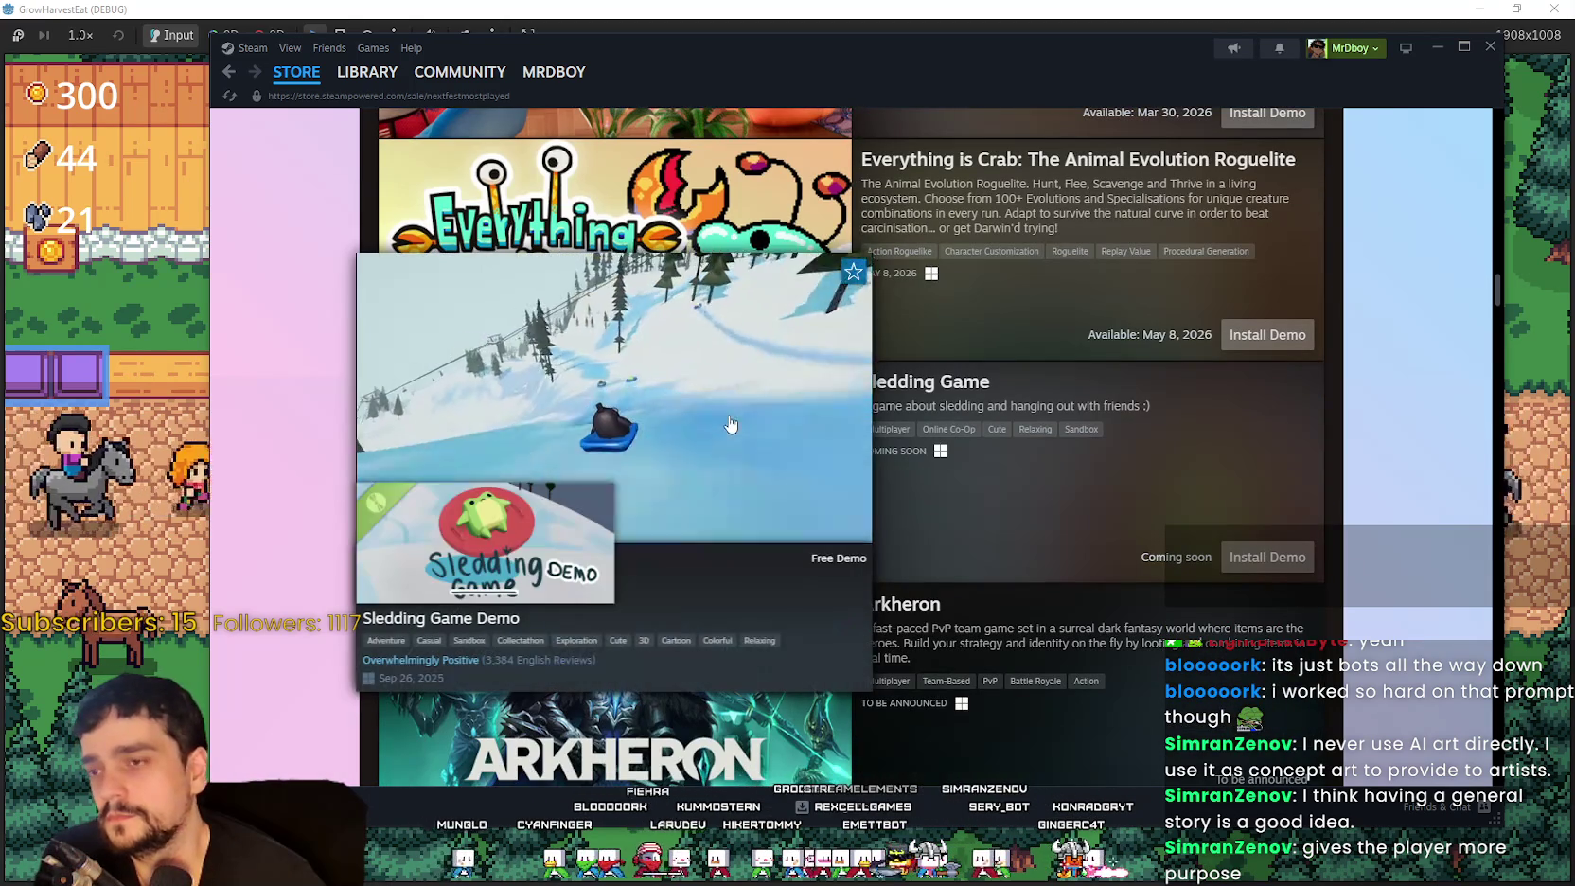
mouse_move(808, 46)
left_mouse_down()
mouse_move(862, 50)
mouse_move(836, 46)
left_mouse_up()
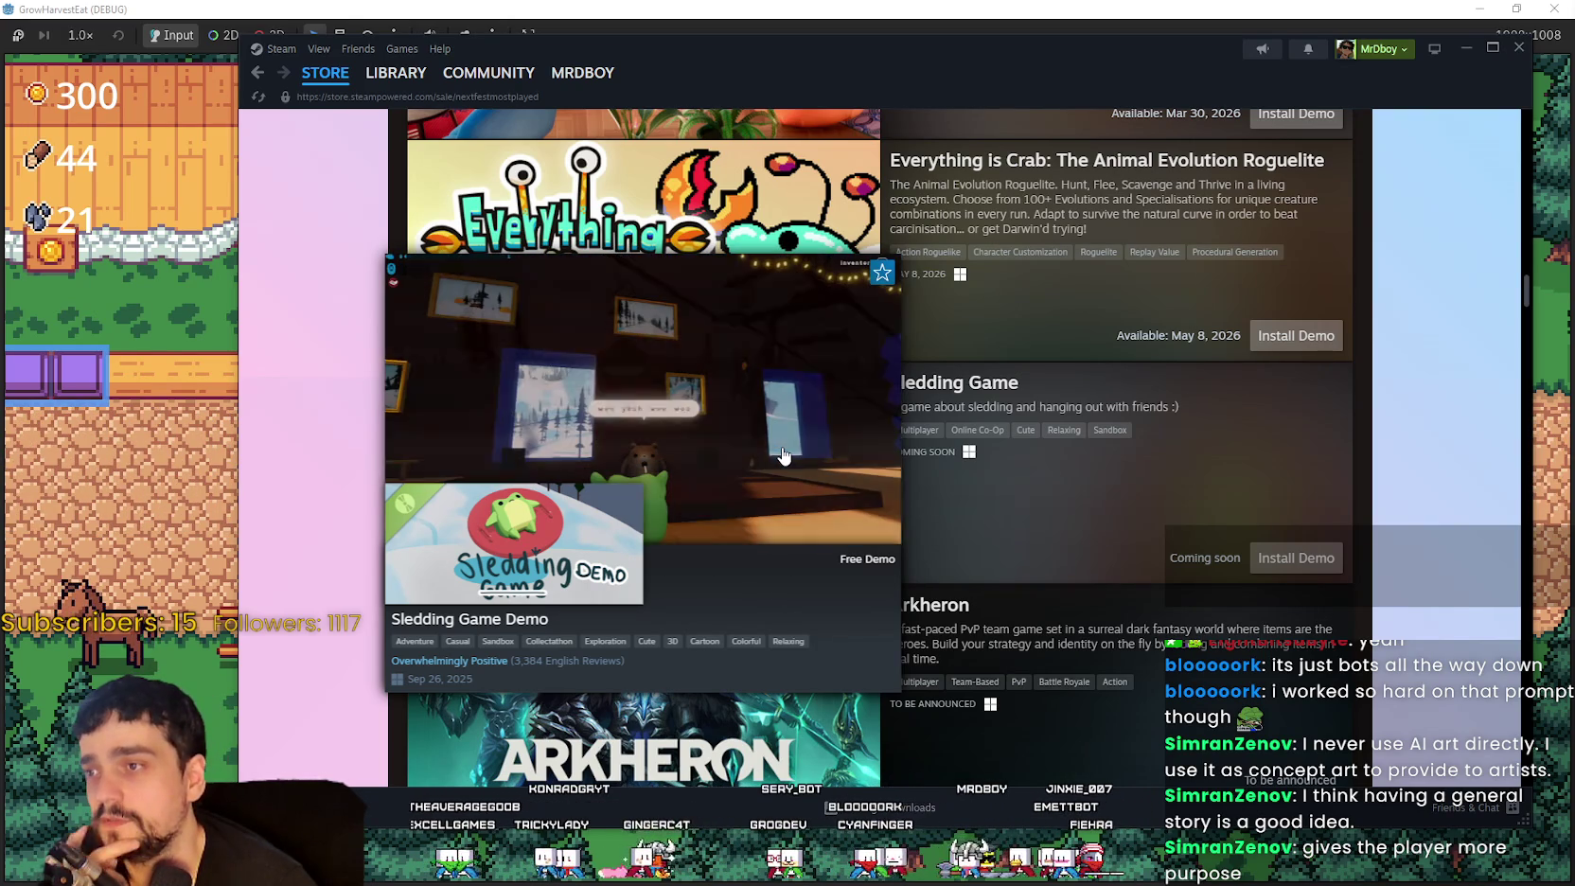
scroll(1107, 456, "down", 3)
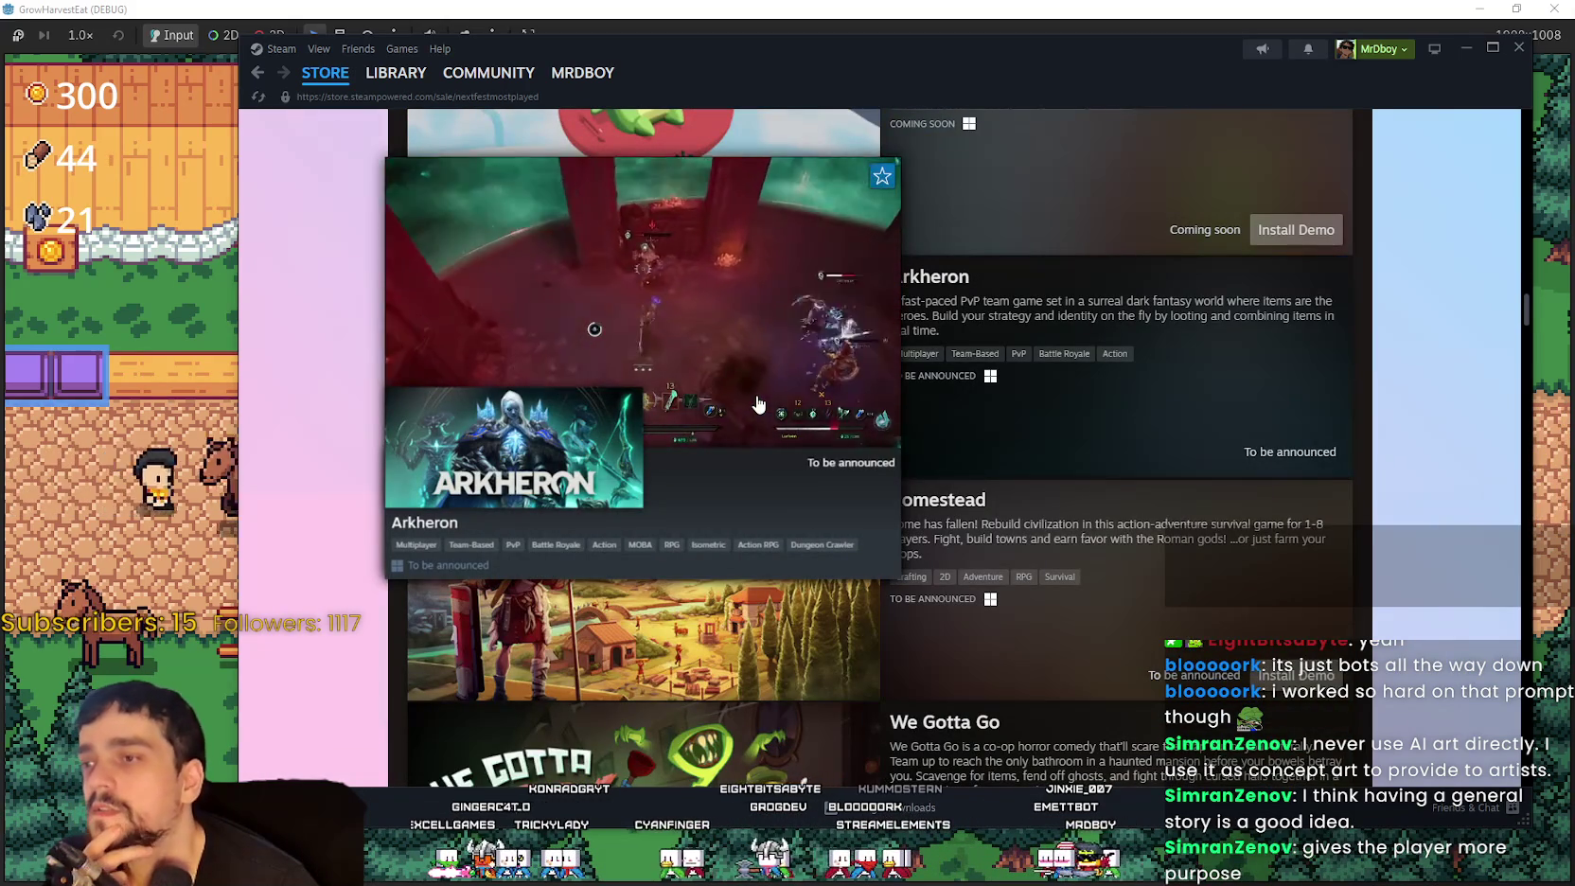
scroll(801, 568, "down", 2)
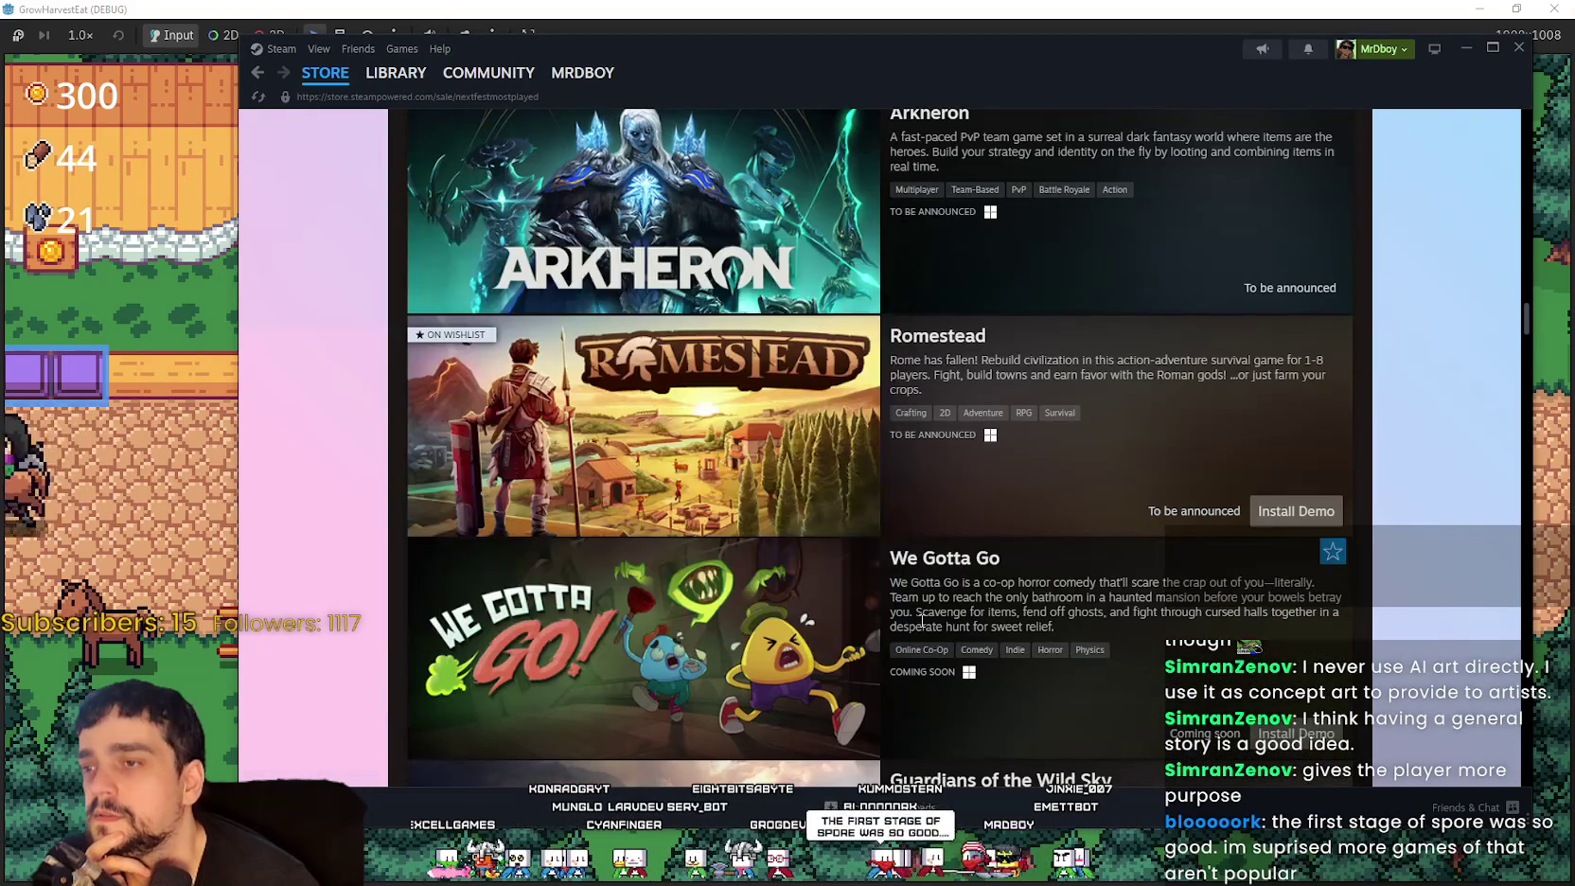
scroll(685, 436, "down", 2)
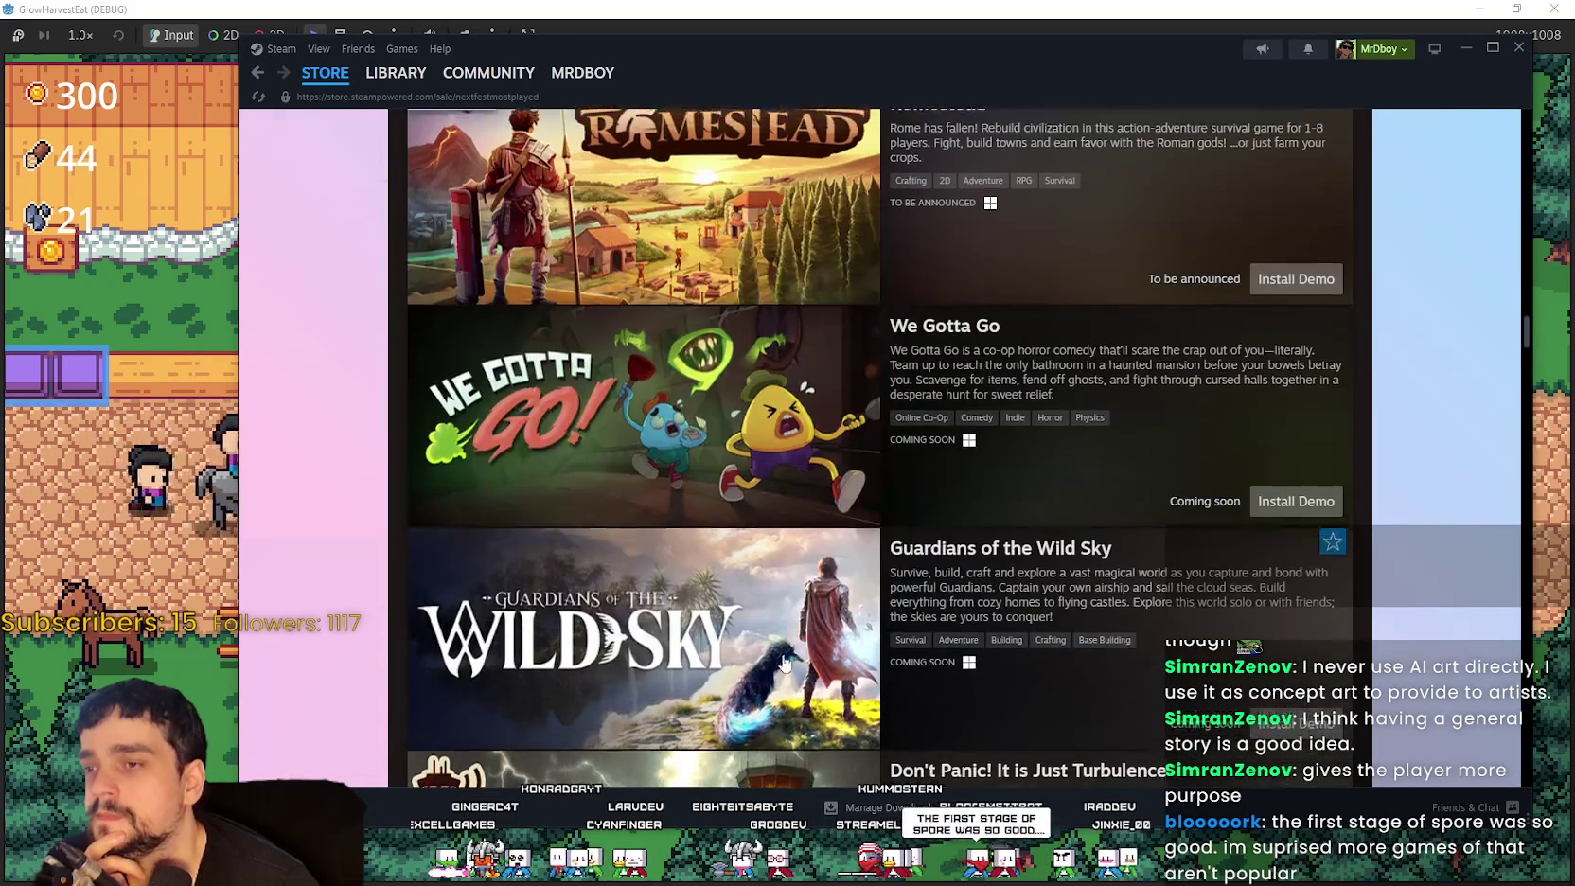
scroll(687, 445, "up", 10)
scroll(705, 606, "down", 1)
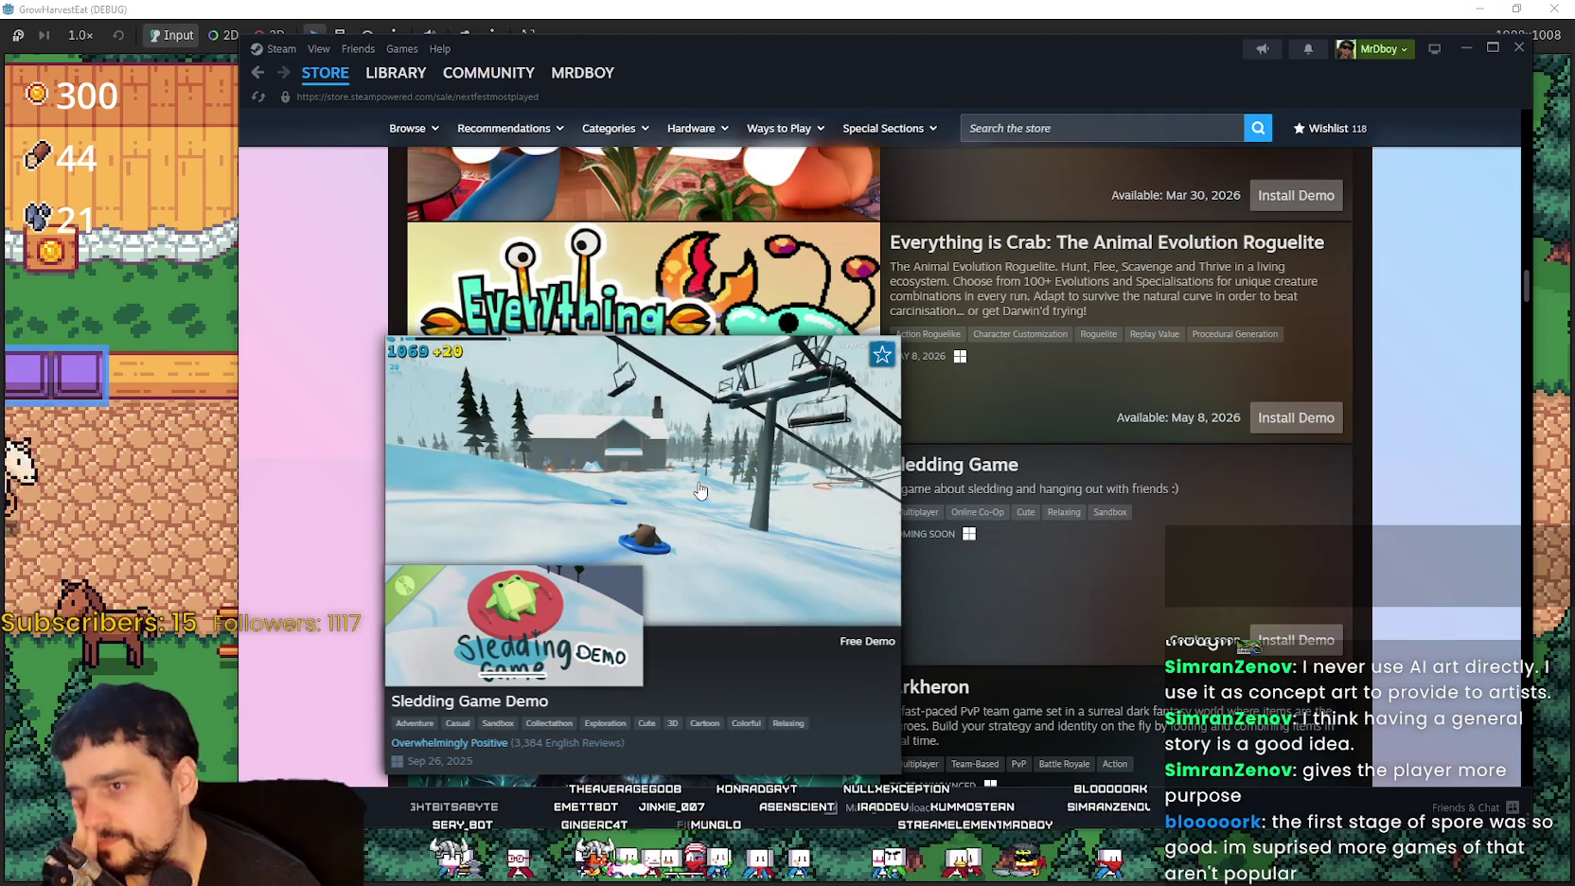
Step: Scroll the most-played list down and back, stopping on the REPLACED Demo preview beside Darkhaven
scroll(674, 412, "down", 2)
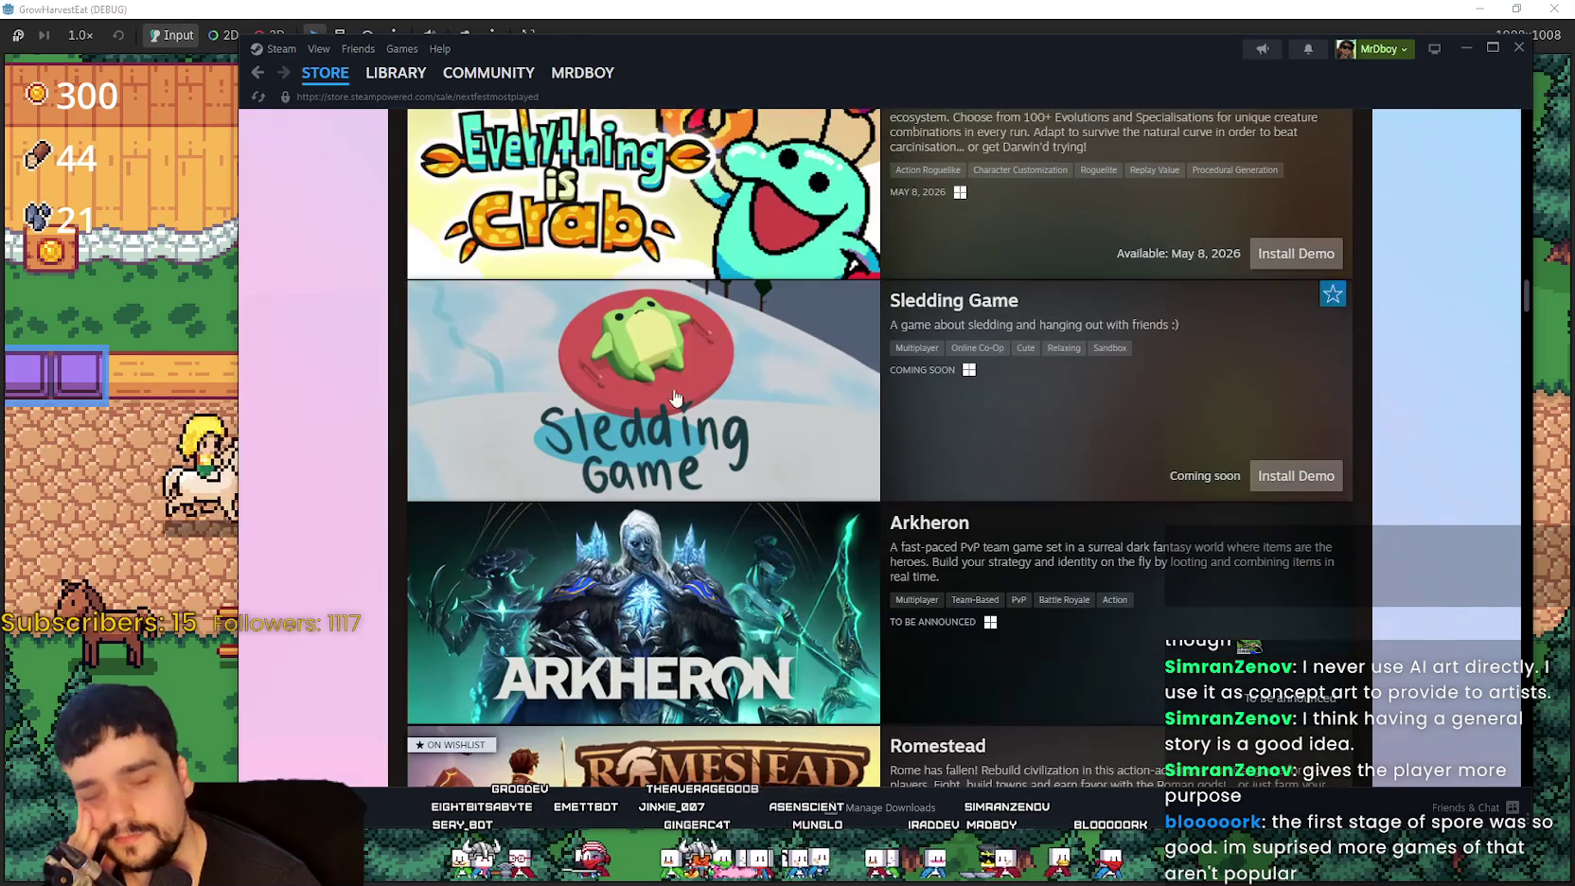
scroll(729, 397, "down", 3)
scroll(782, 530, "down", 5)
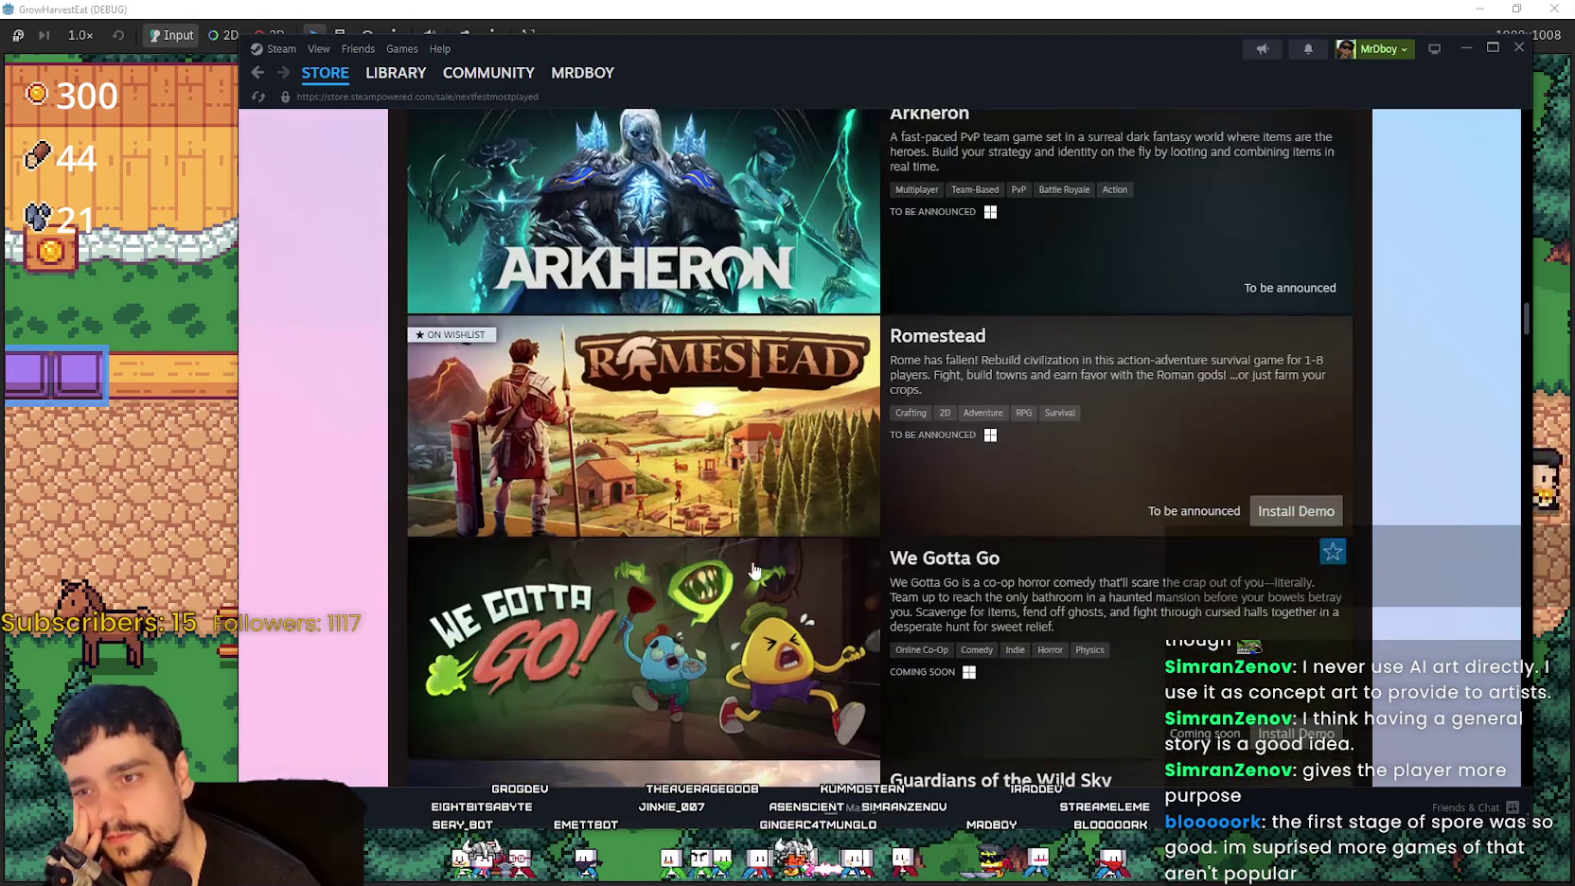
scroll(758, 590, "down", 2)
mouse_move(712, 434)
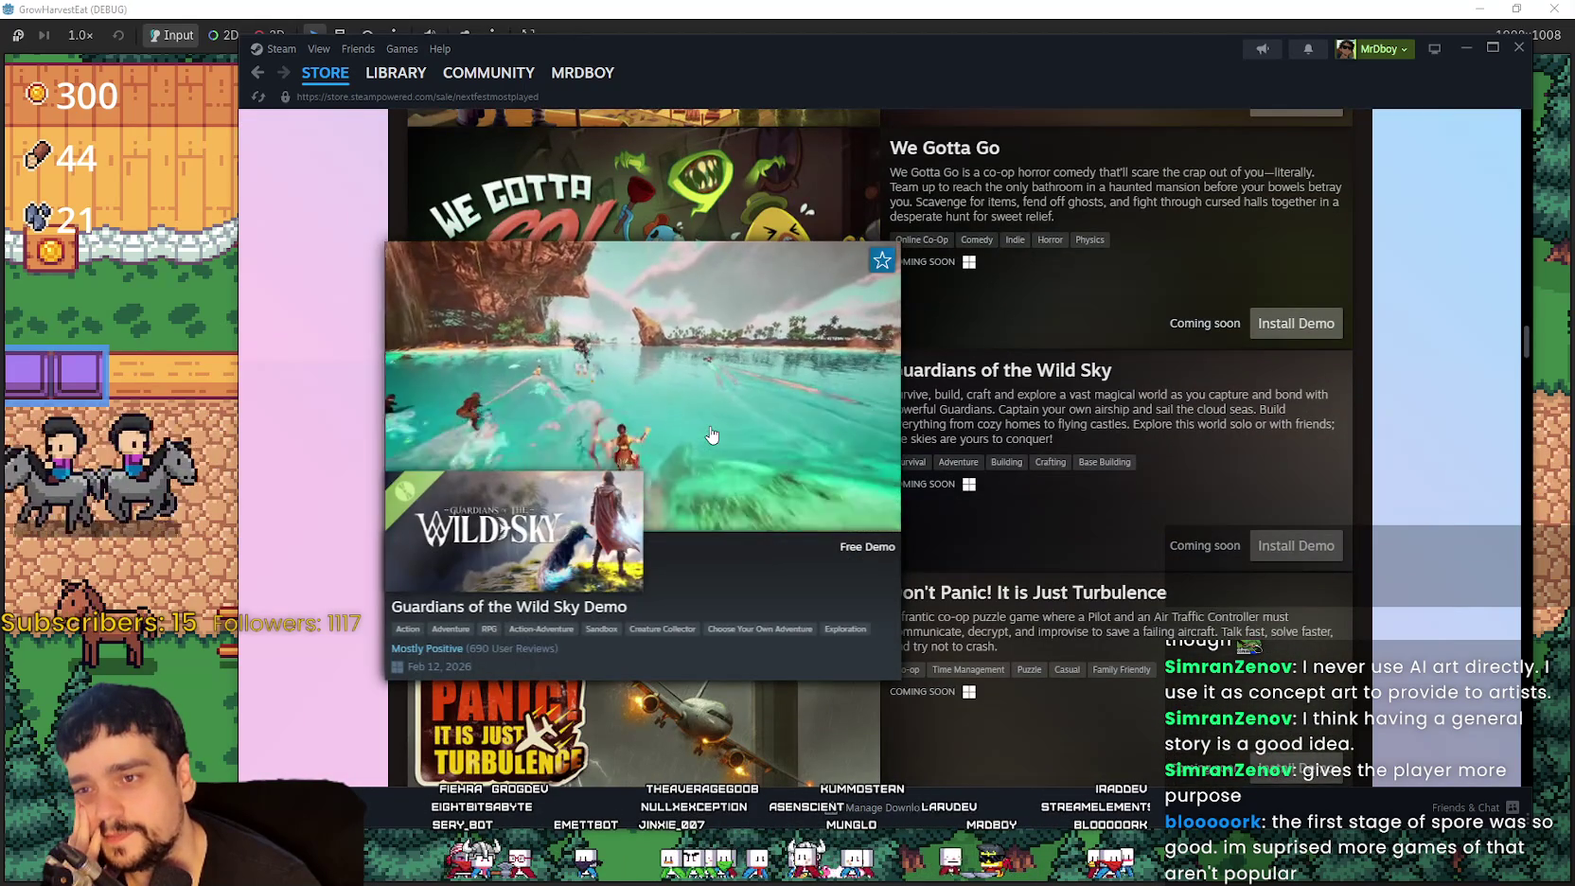
scroll(720, 431, "down", 3)
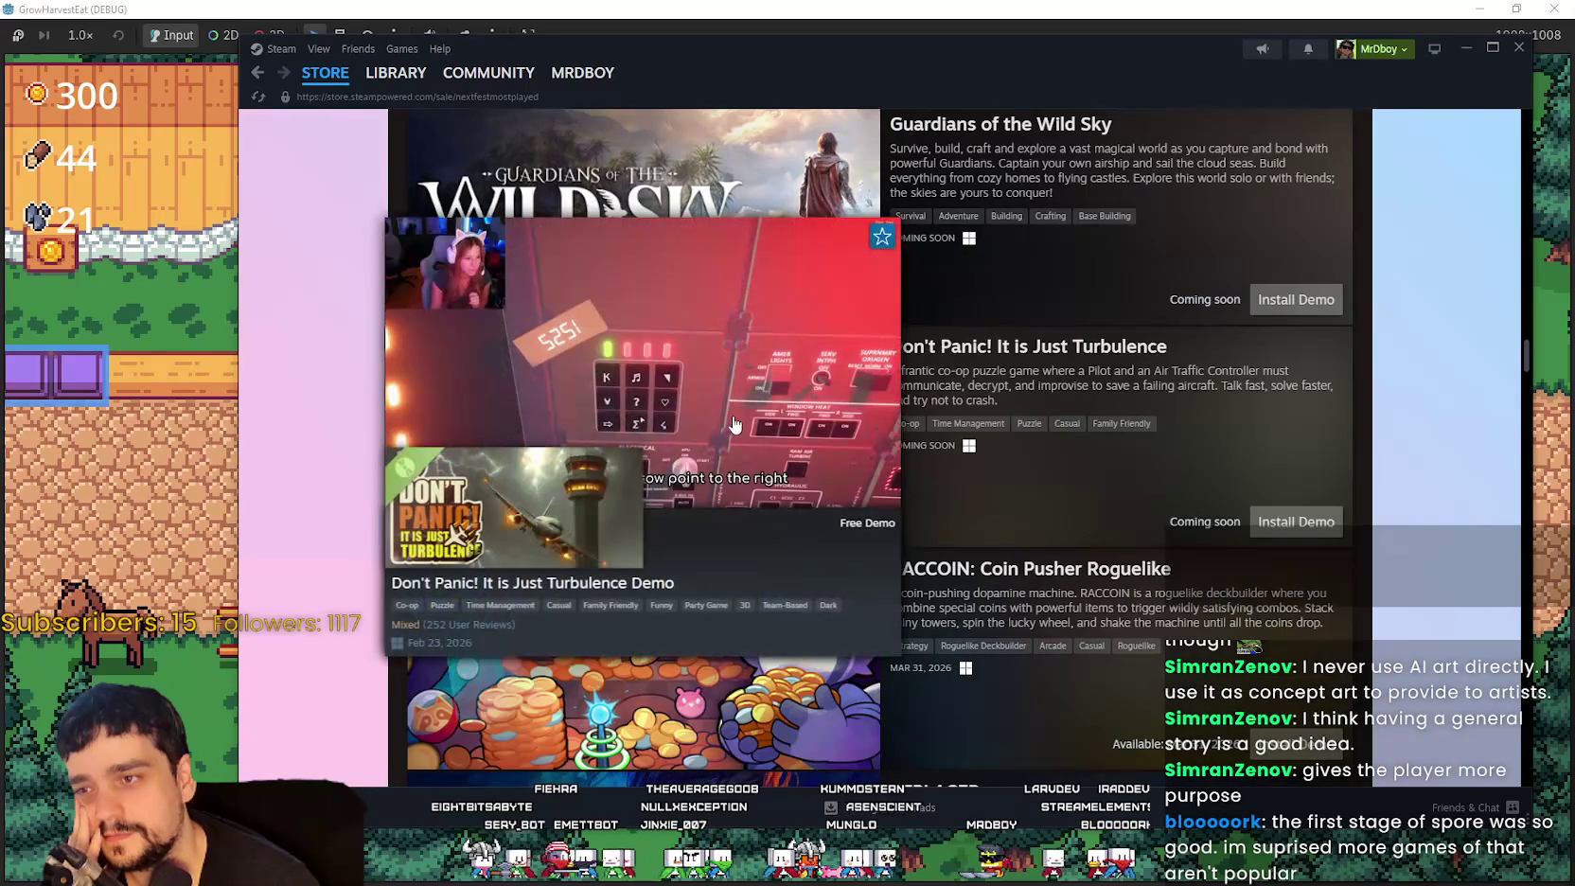
scroll(731, 402, "down", 3)
mouse_move(726, 377)
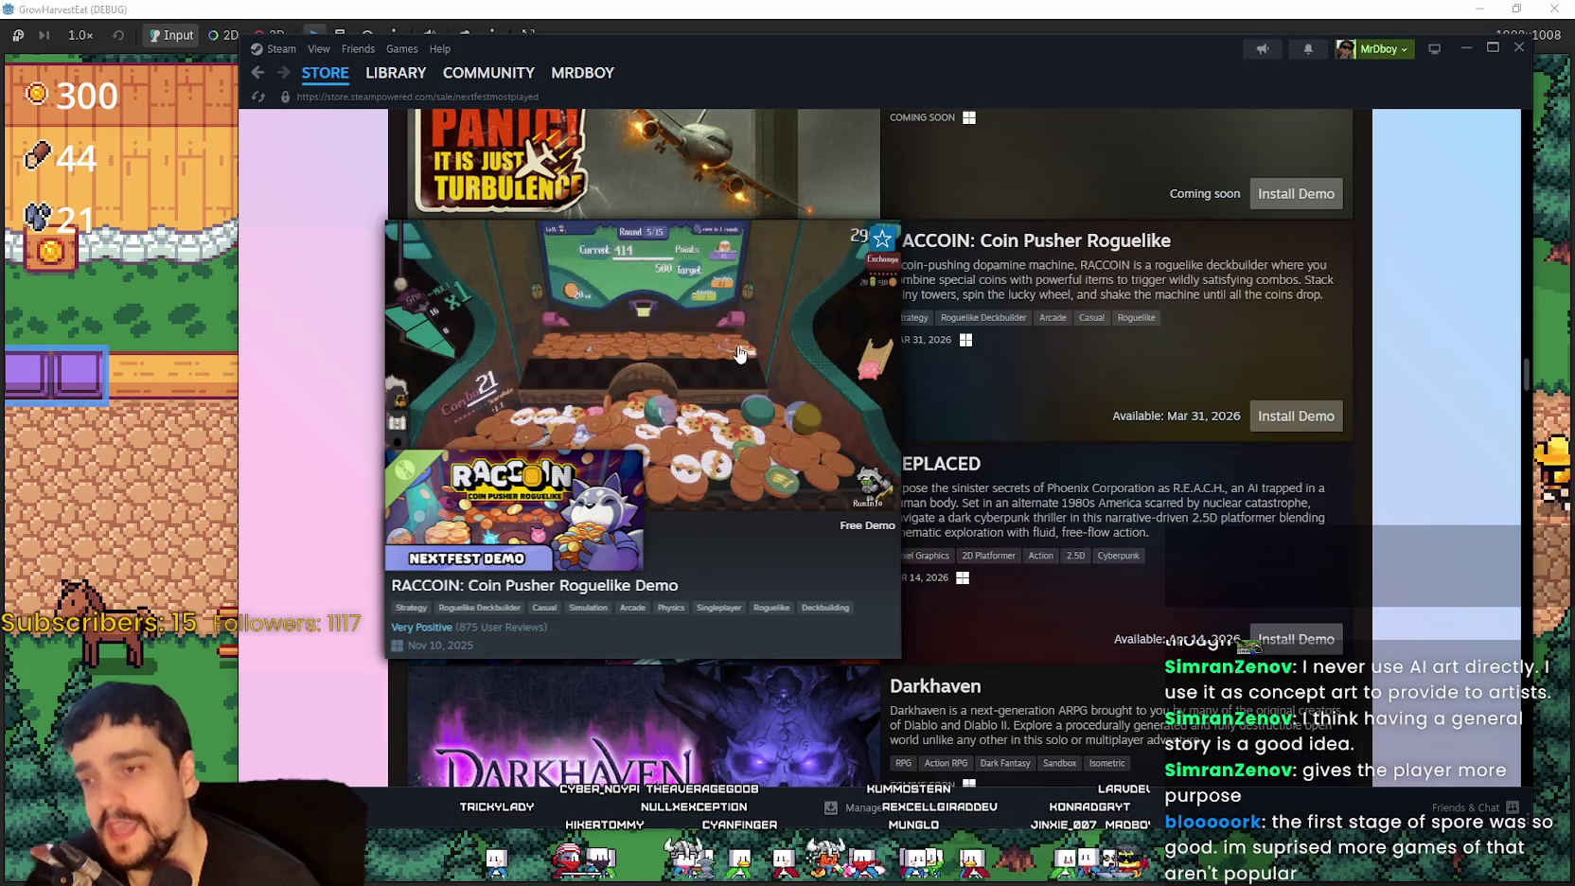
scroll(737, 360, "down", 5)
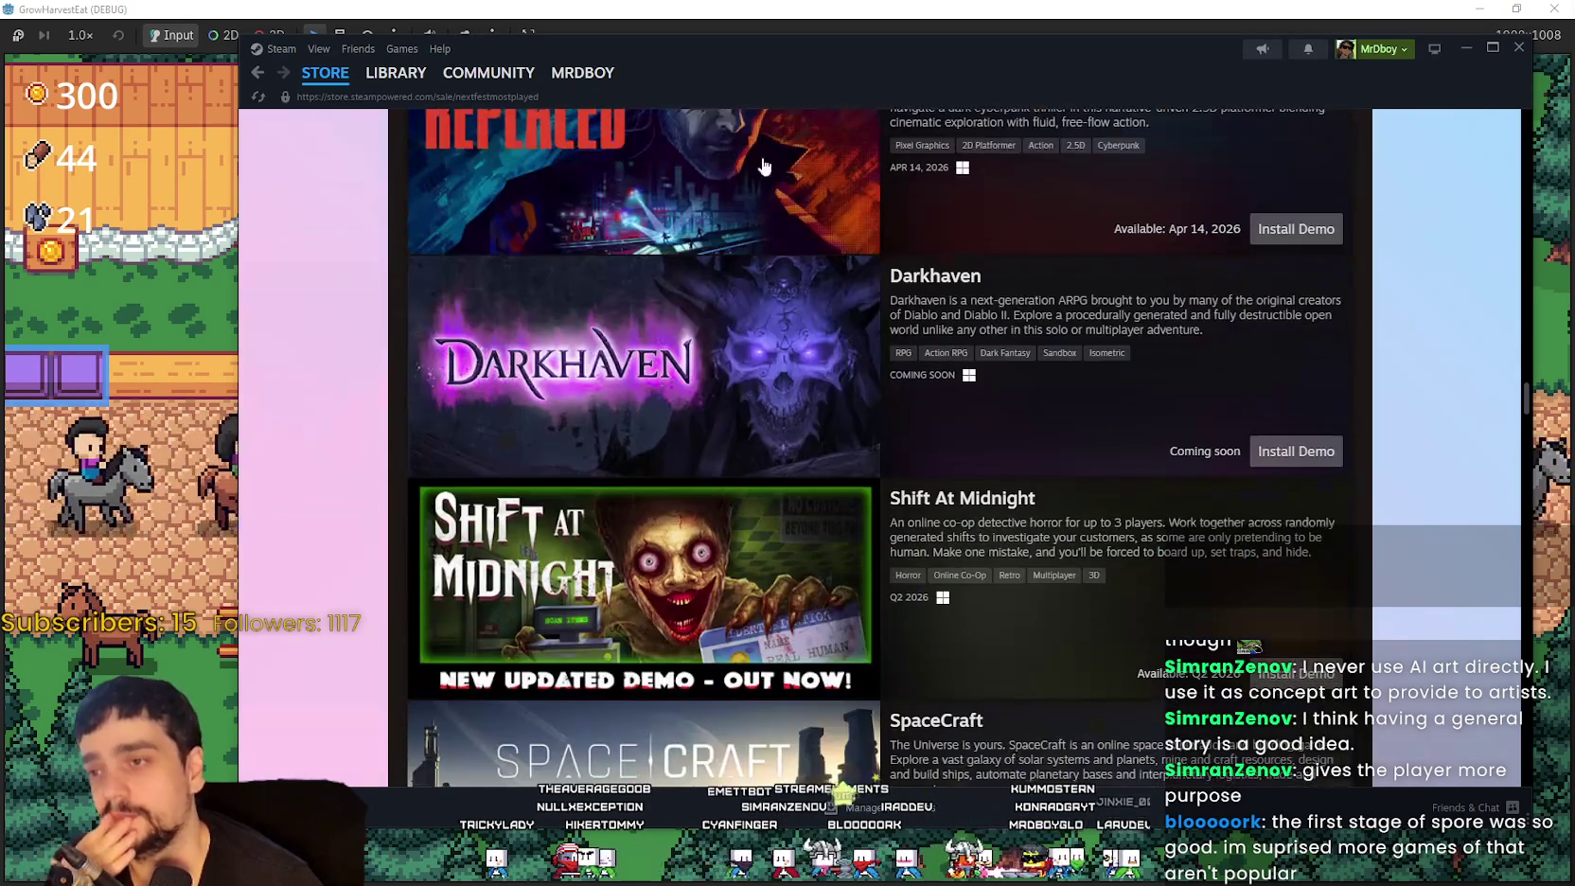
scroll(764, 167, "up", 3)
mouse_move(795, 417)
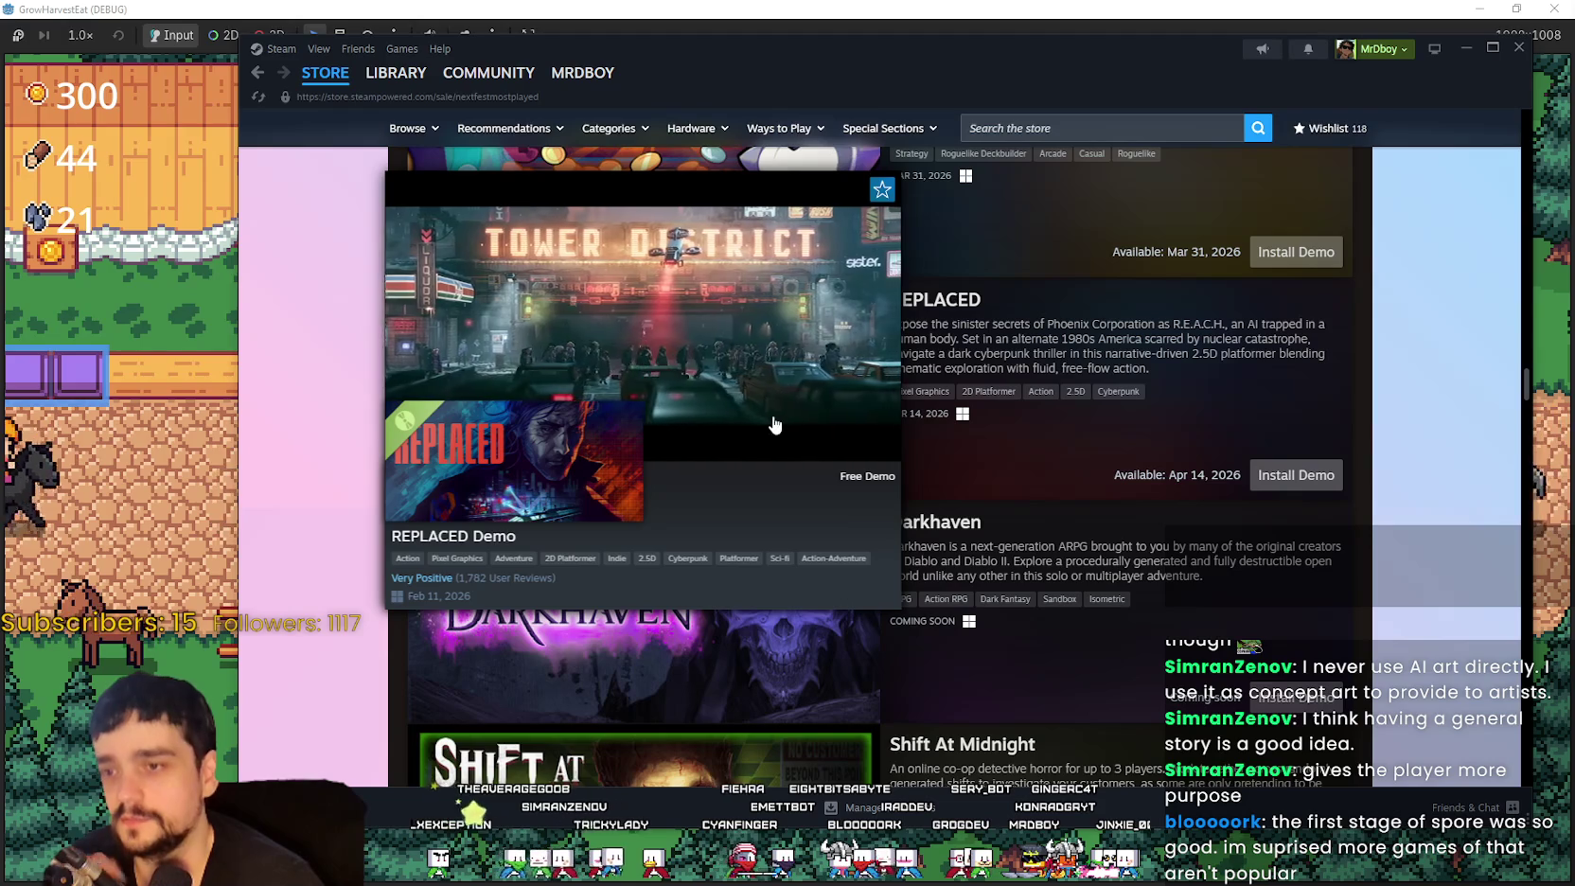
Step: Play GrowHarvestEat by the 3/3/5 stall, then switch back to Steam's Next Fest list
left_click(155, 379)
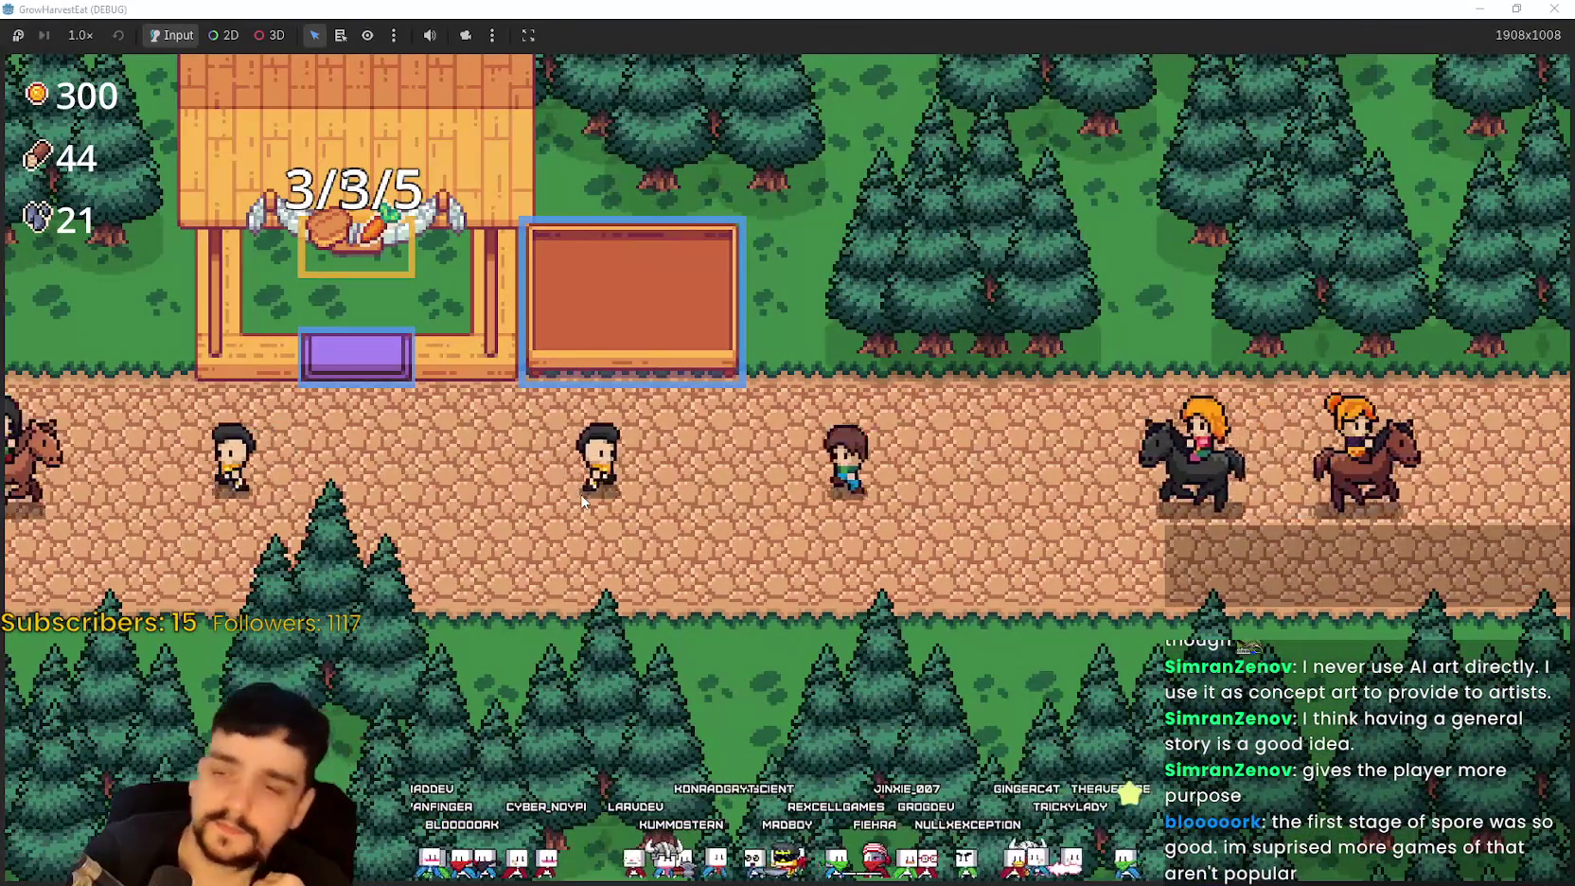
key("alt+Tab")
scroll(662, 511, "down", 10)
scroll(758, 534, "up", 2)
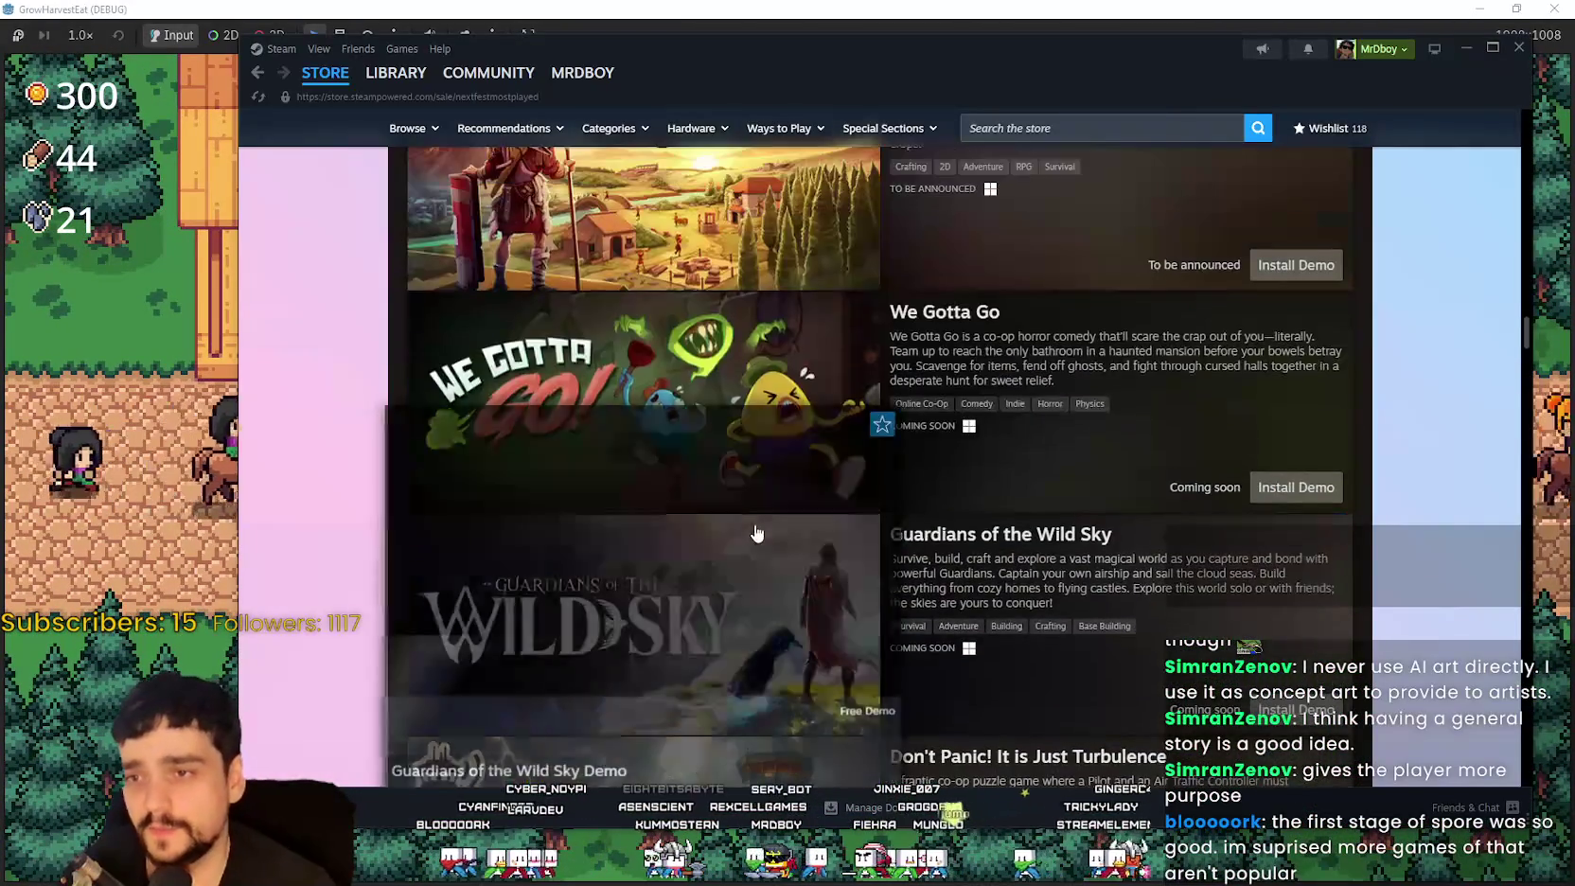
Step: Preview Everything is Crab and Monster Hunter Stories 3 while scrolling the Next Fest list
scroll(757, 534, "up", 10)
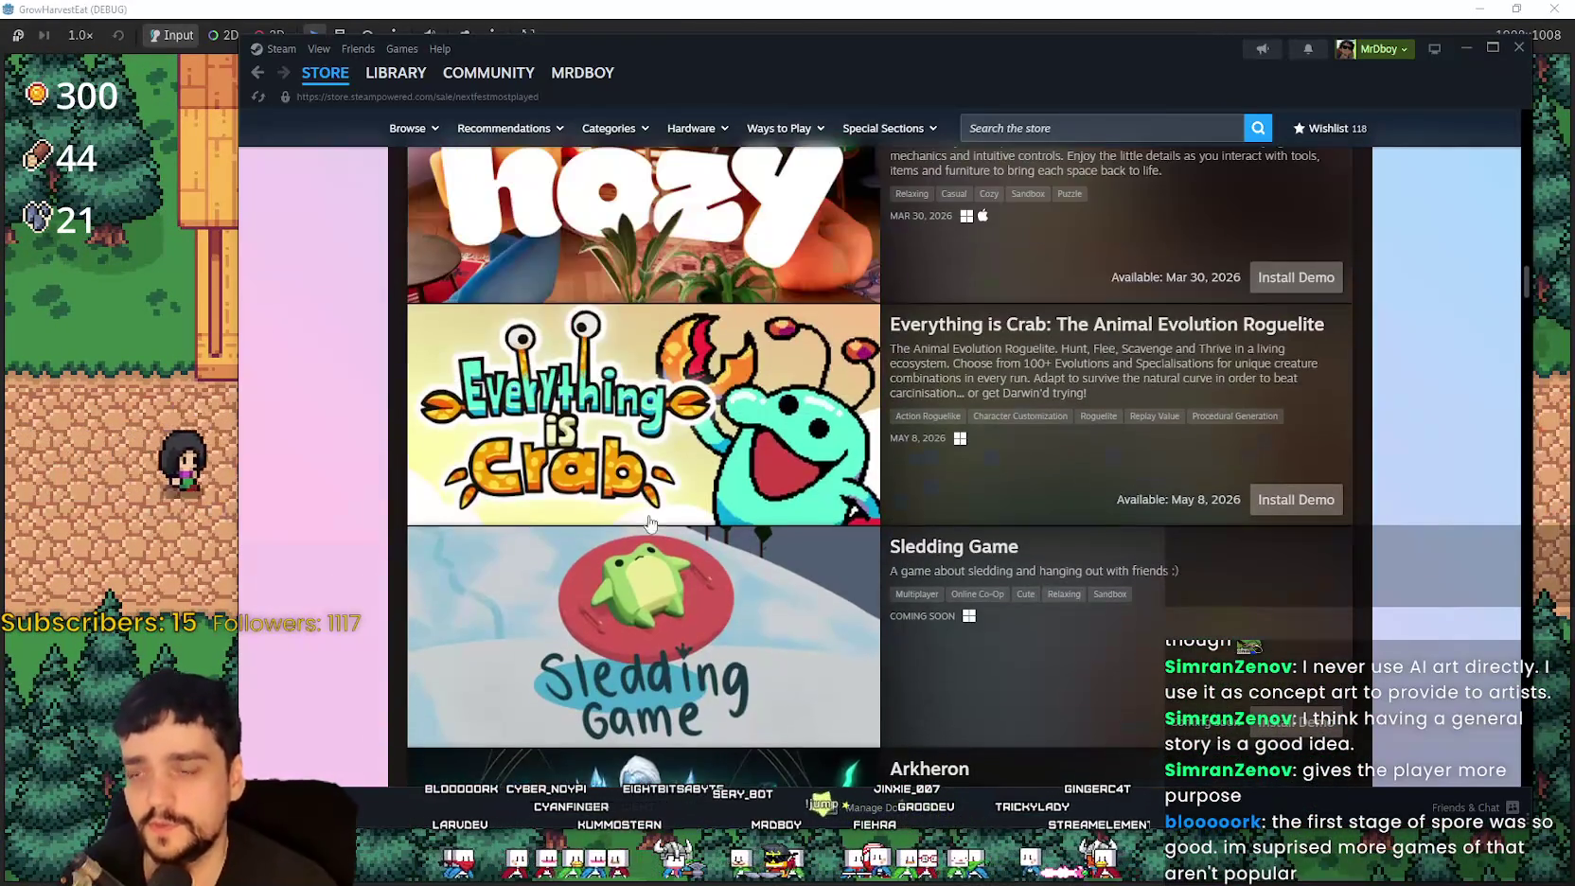
mouse_move(704, 632)
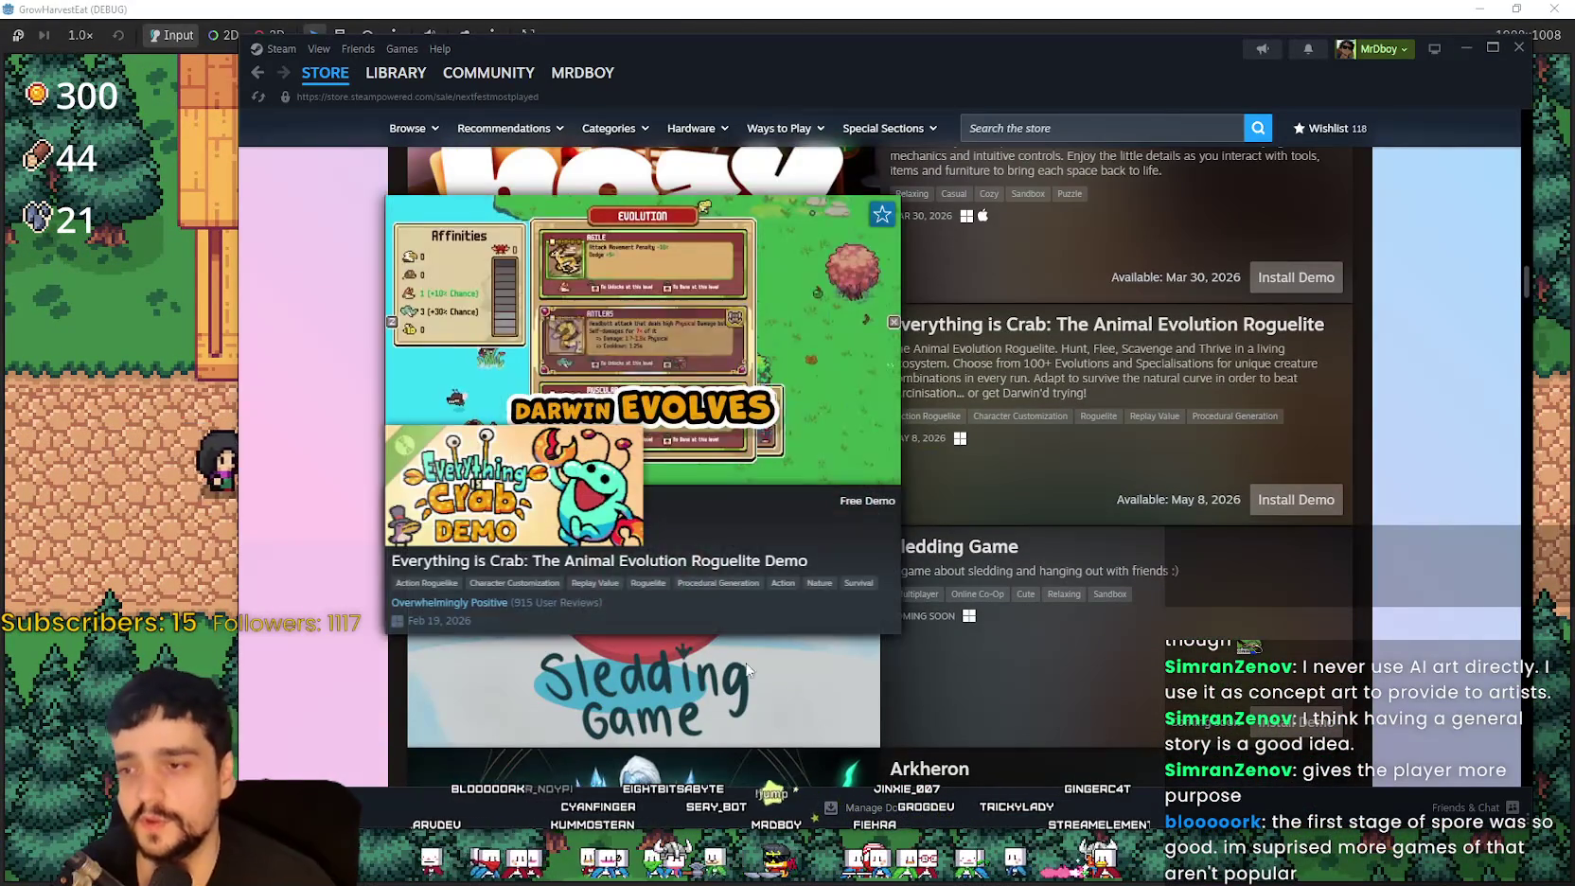
mouse_move(761, 667)
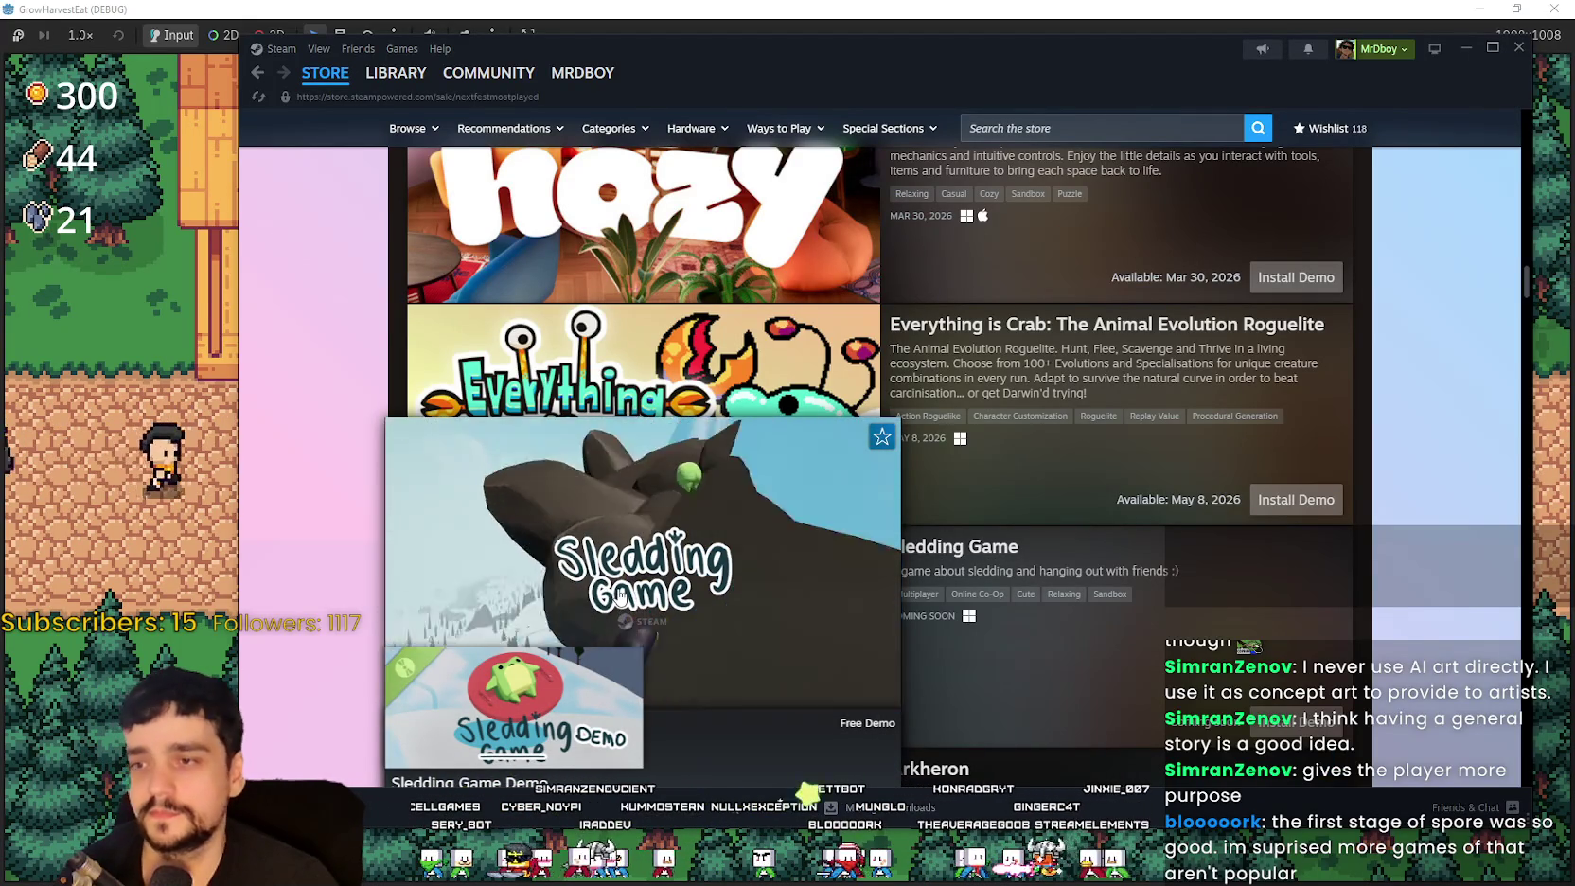
scroll(1221, 502, "down", 10)
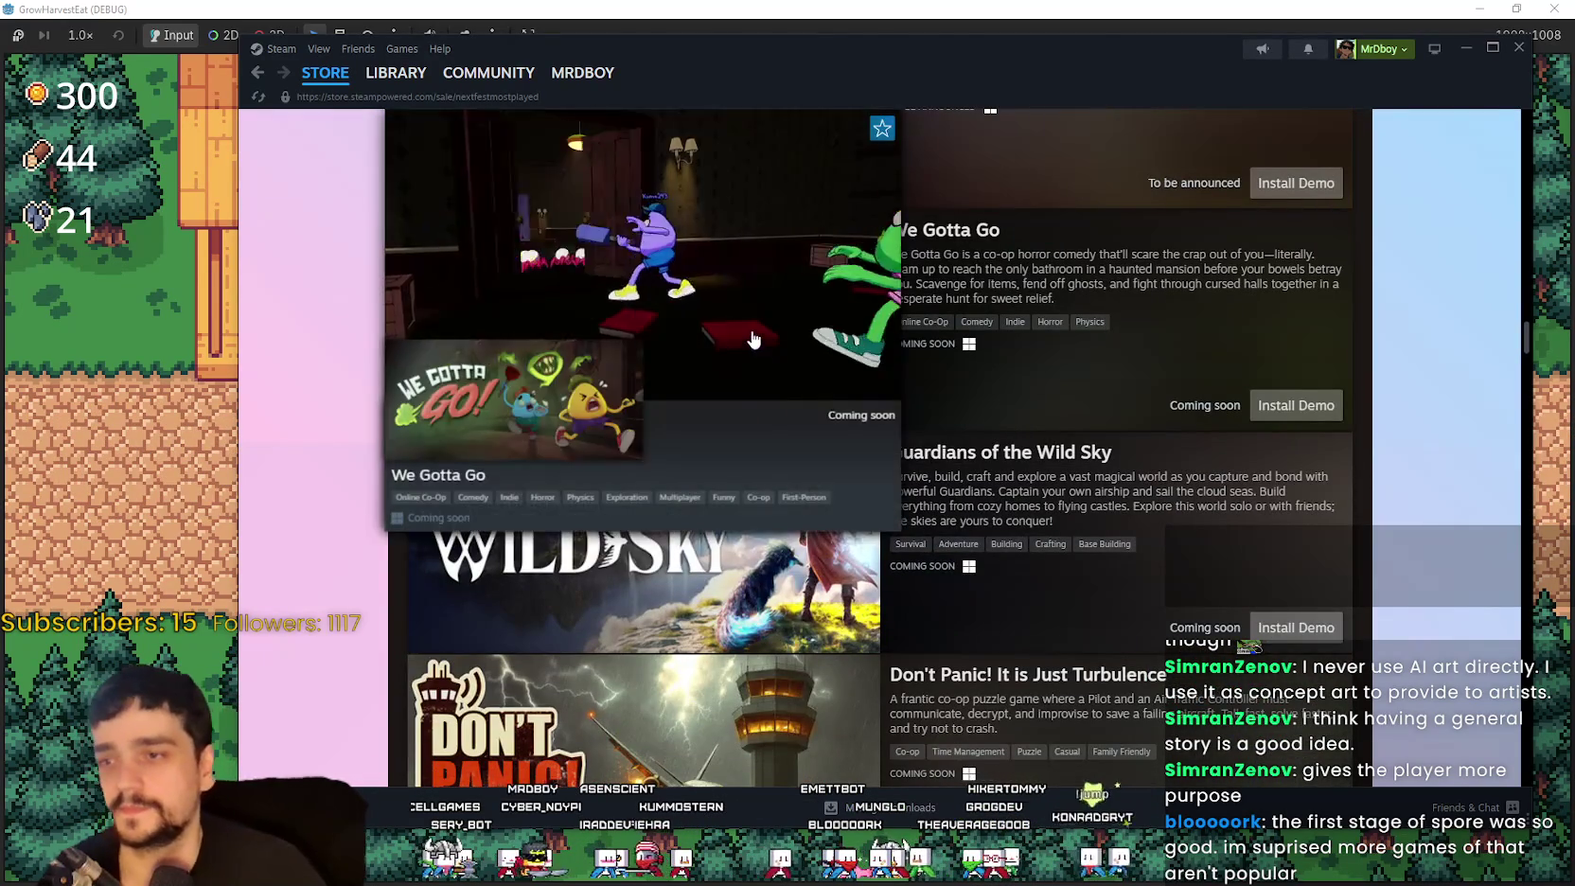
scroll(751, 374, "down", 3)
scroll(757, 407, "down", 5)
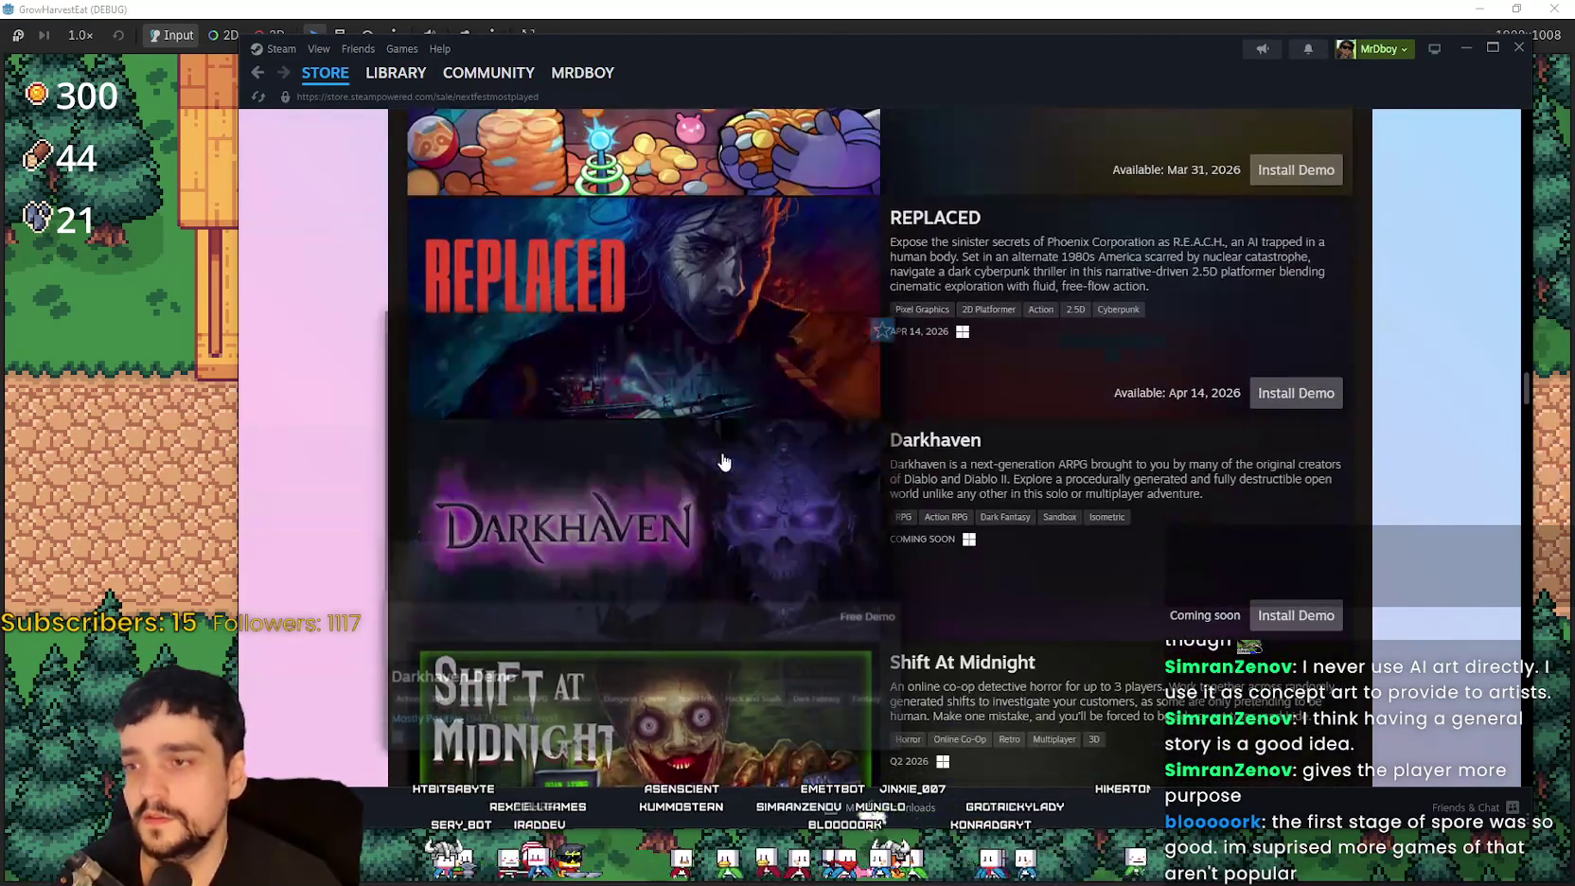
mouse_move(713, 457)
scroll(714, 457, "down", 4)
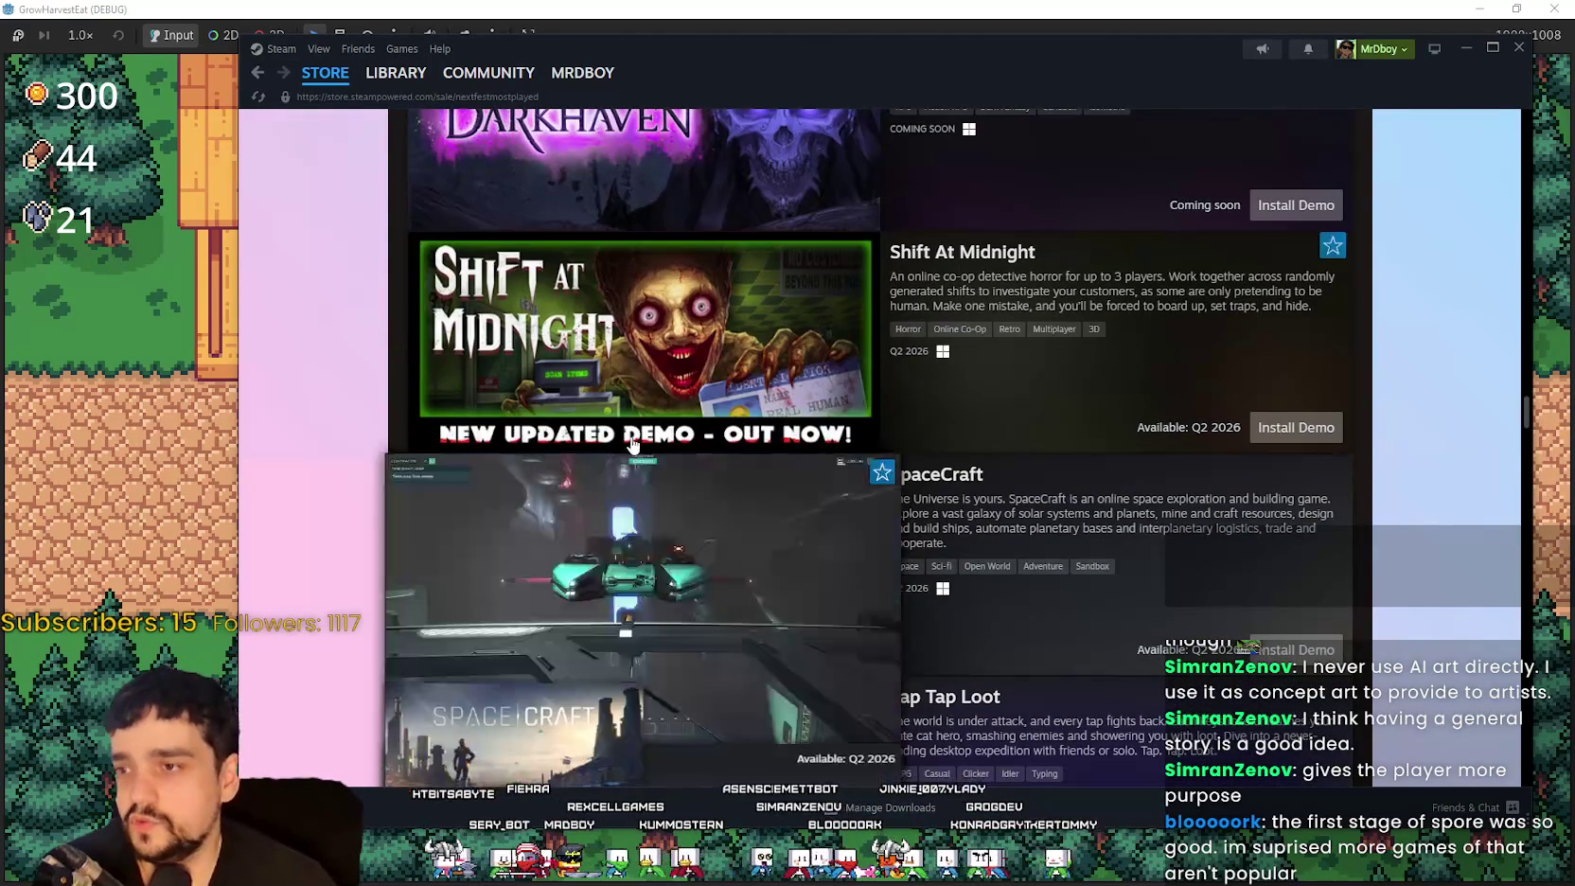
scroll(653, 374, "down", 2)
Step: Keep scrolling and previewing demos down to Witchspire, PRAGMATA and Data Center
mouse_move(660, 360)
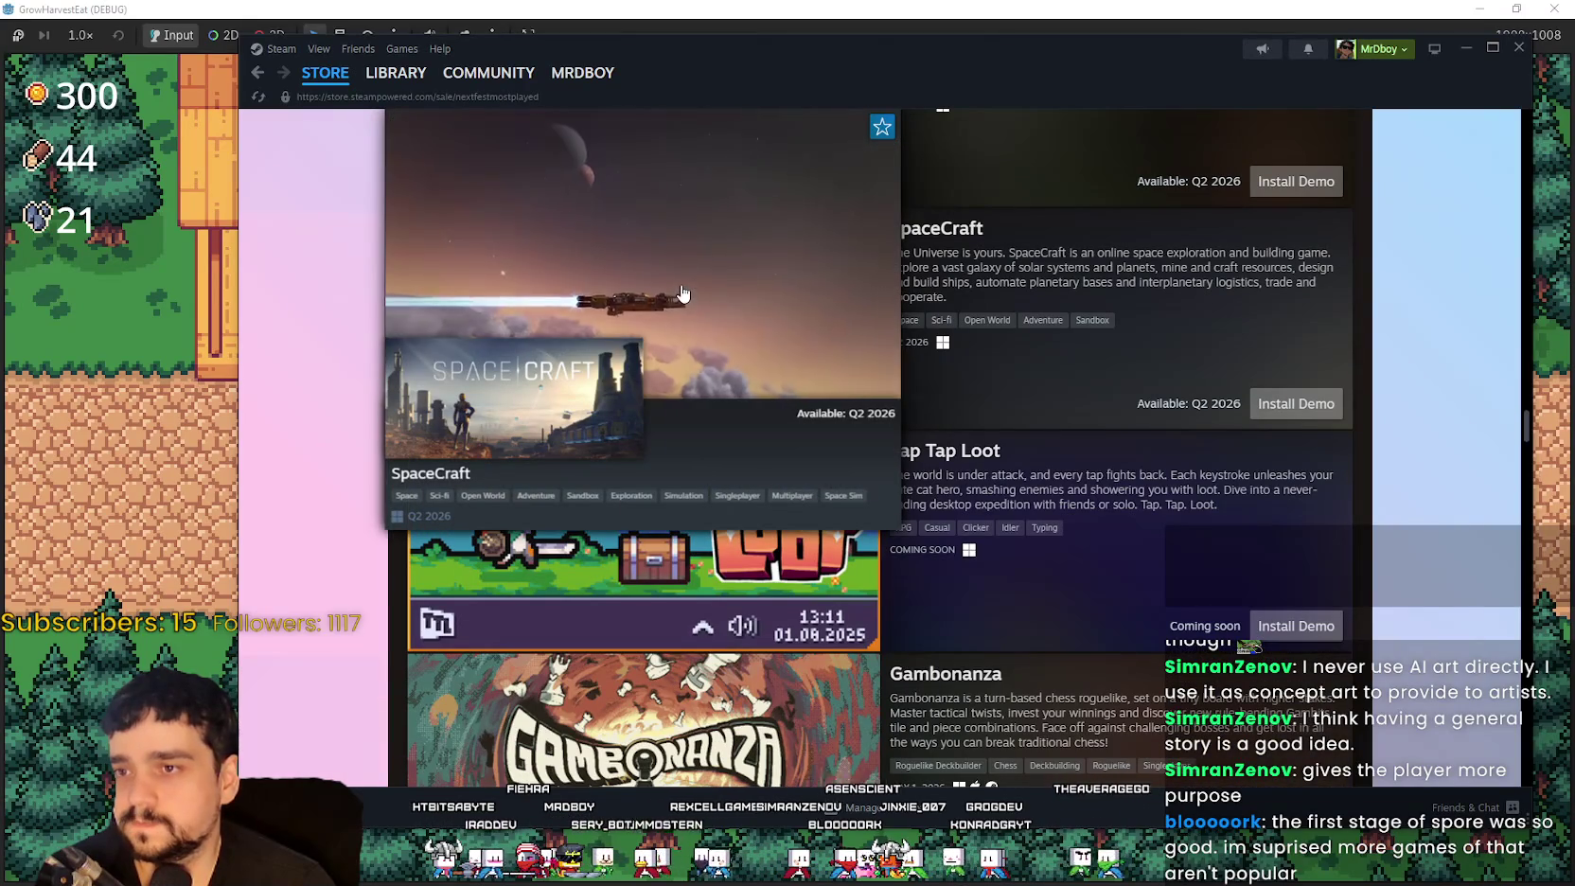
scroll(700, 424, "down", 3)
mouse_move(700, 424)
scroll(709, 397, "down", 1)
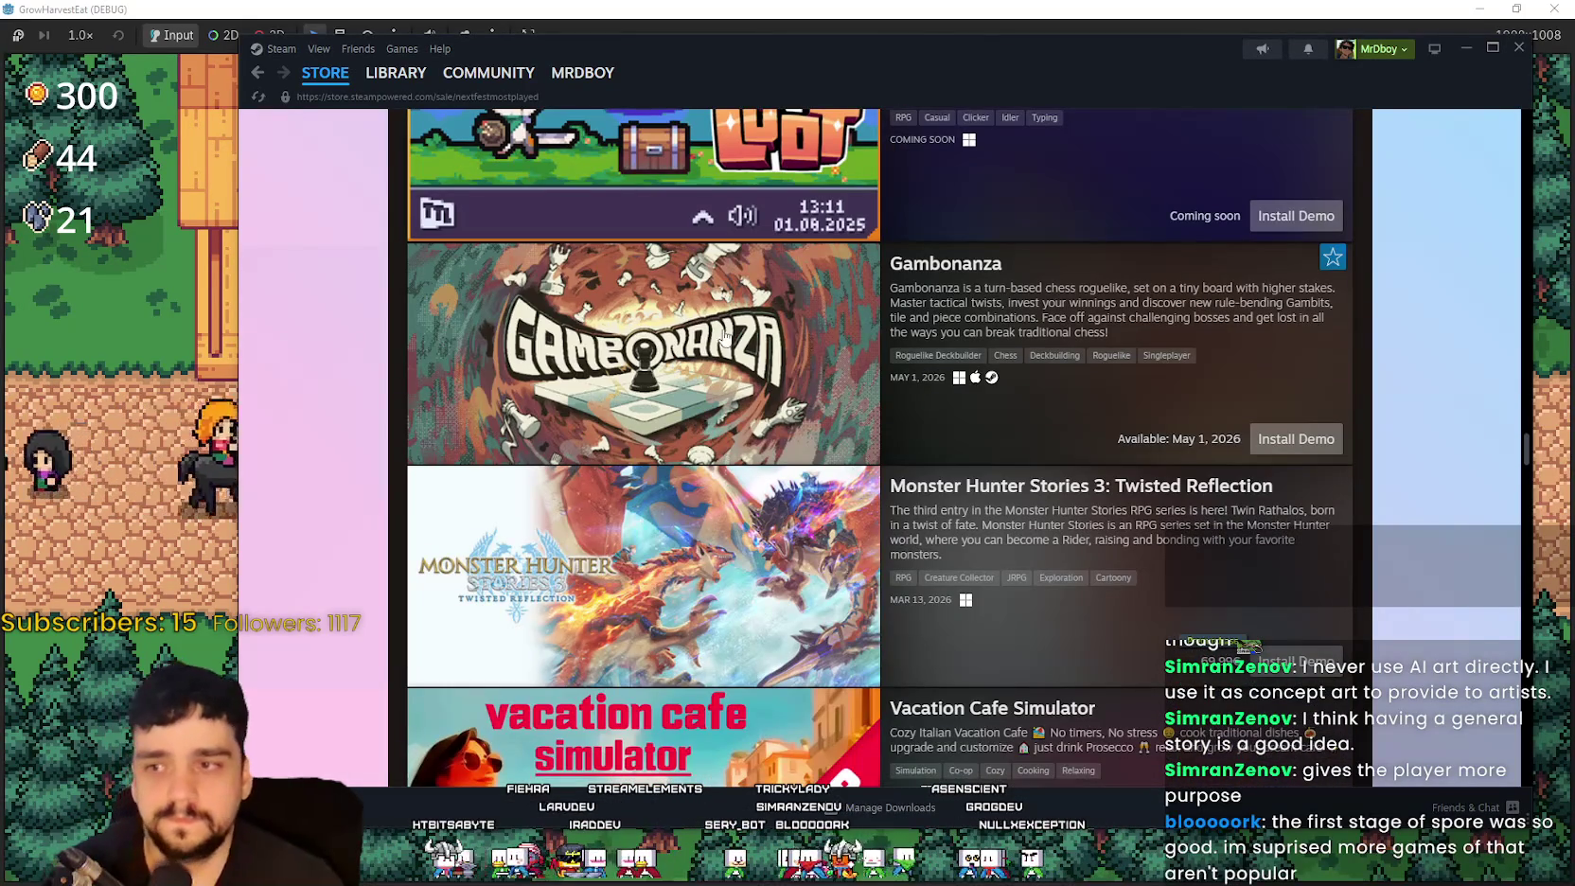
mouse_move(677, 566)
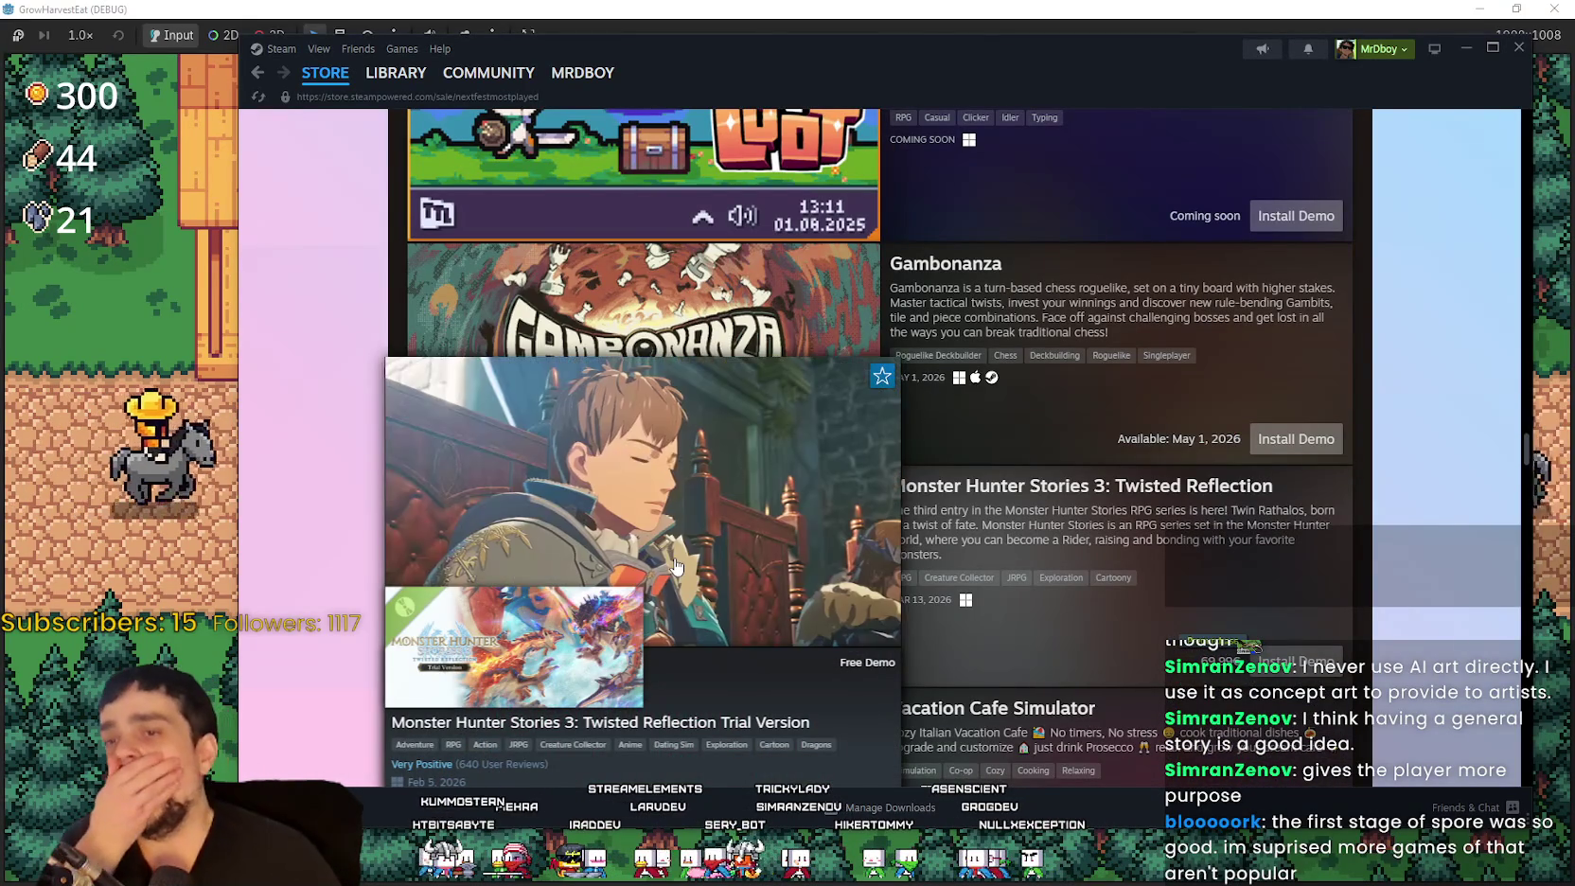
scroll(675, 566, "down", 5)
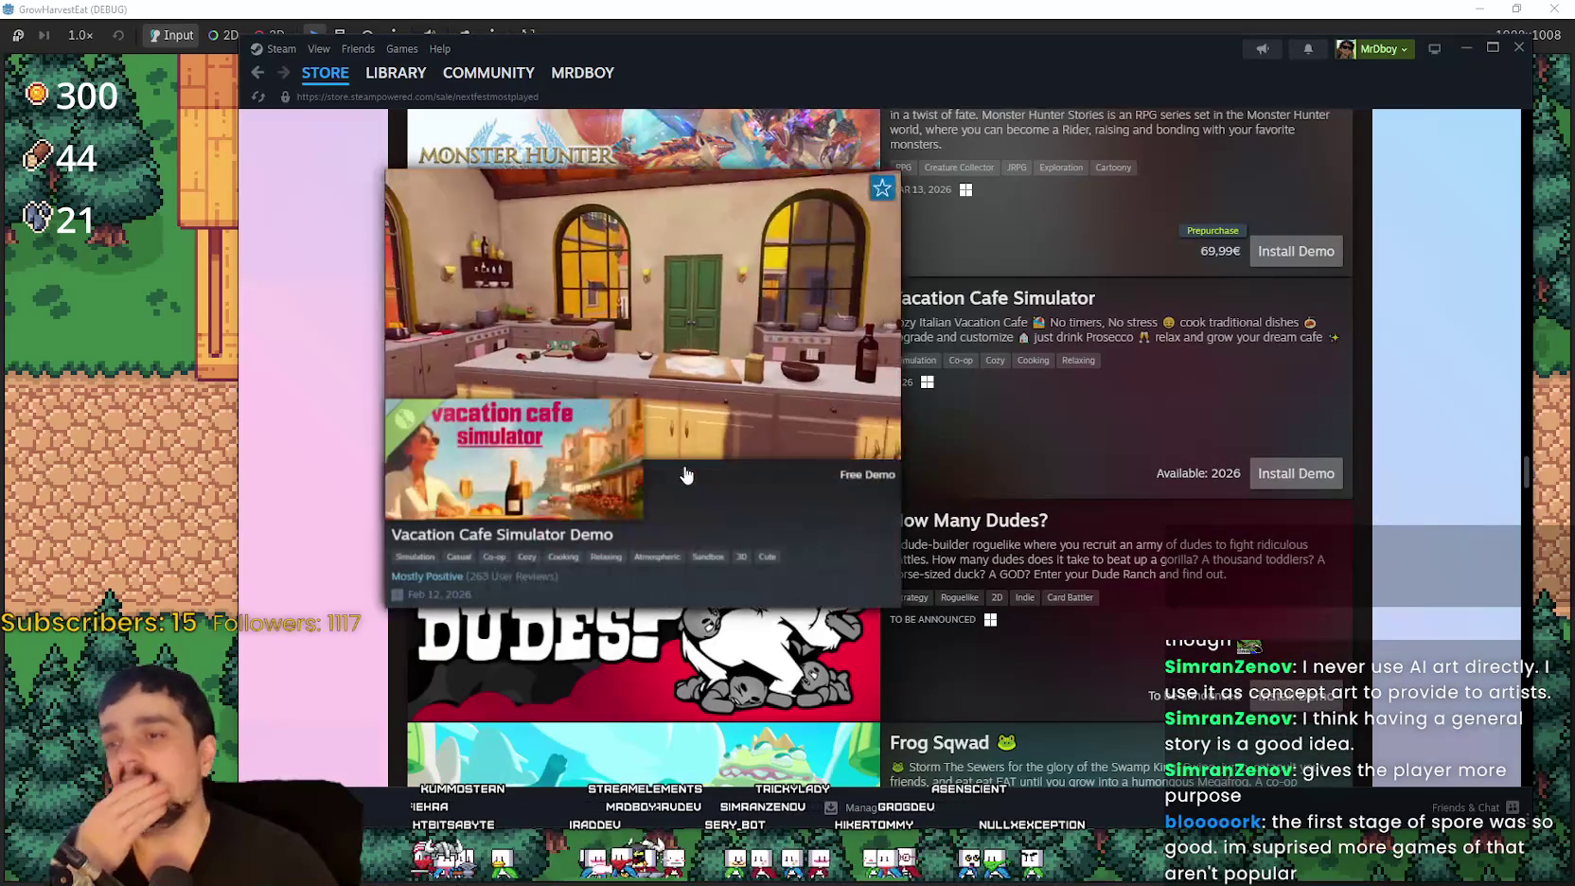
scroll(663, 492, "down", 1)
scroll(646, 516, "down", 1)
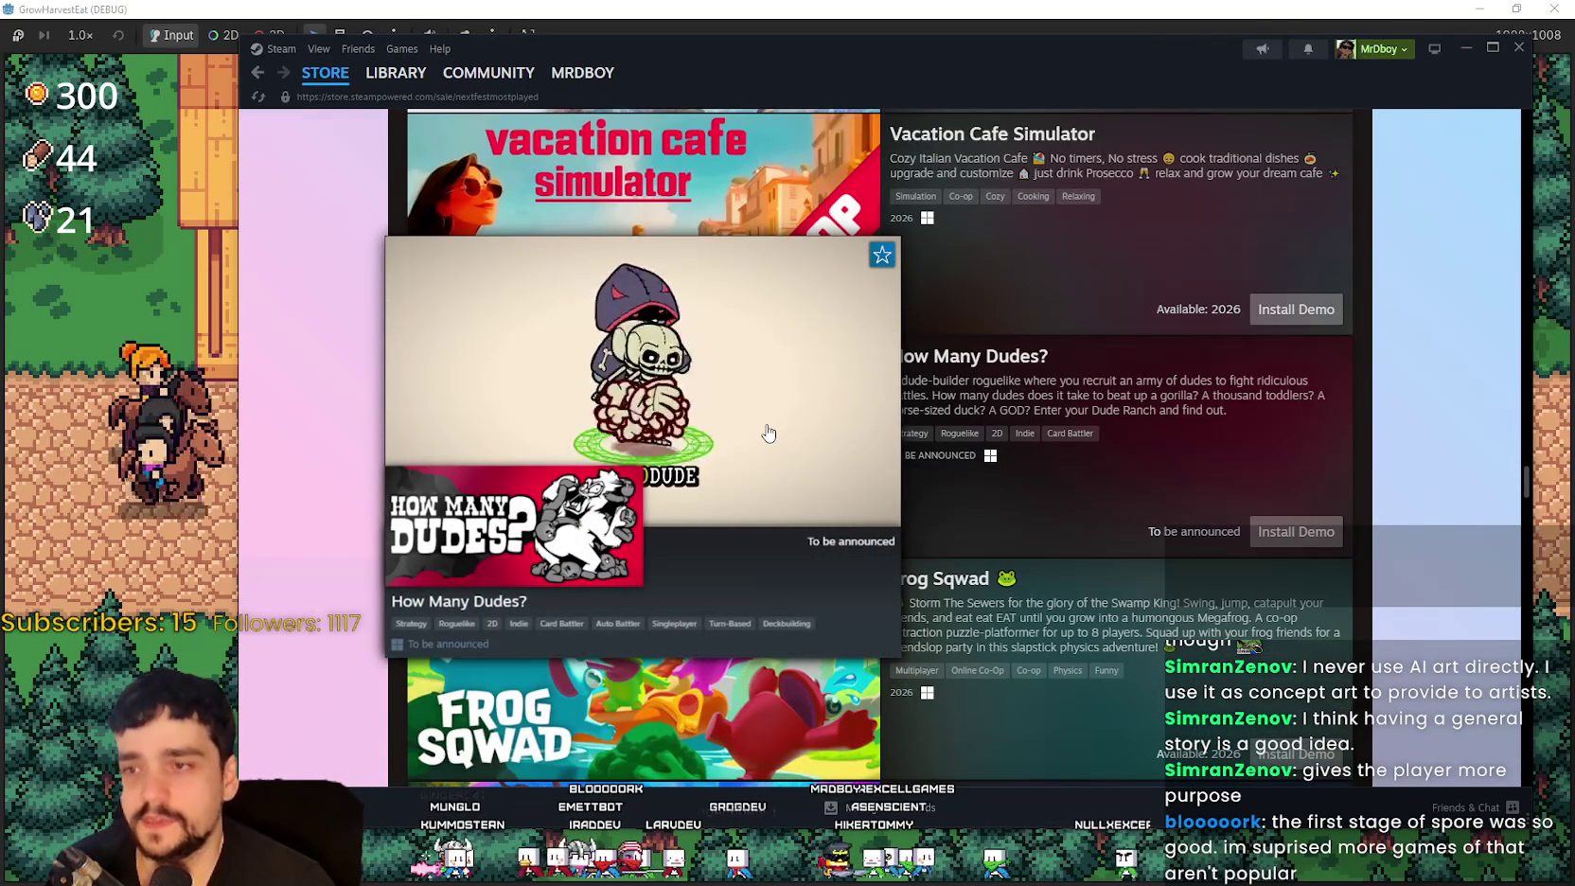
scroll(769, 434, "down", 2)
scroll(695, 265, "down", 5)
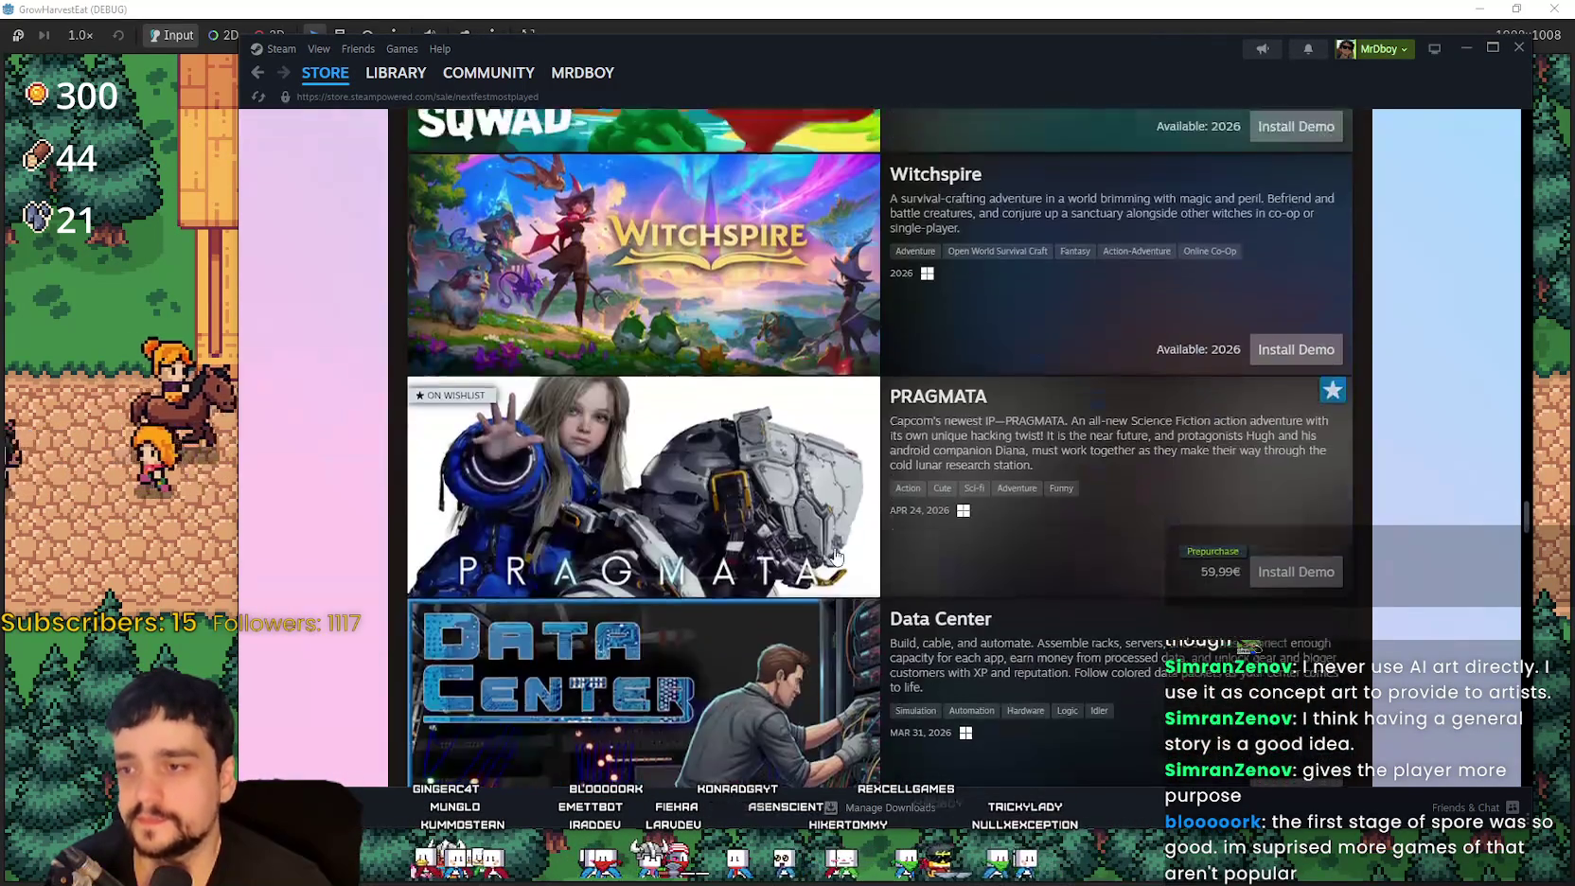
Step: Scroll further down the Next Fest most-played demos list, previewing a capsule
scroll(750, 277, "up", 3)
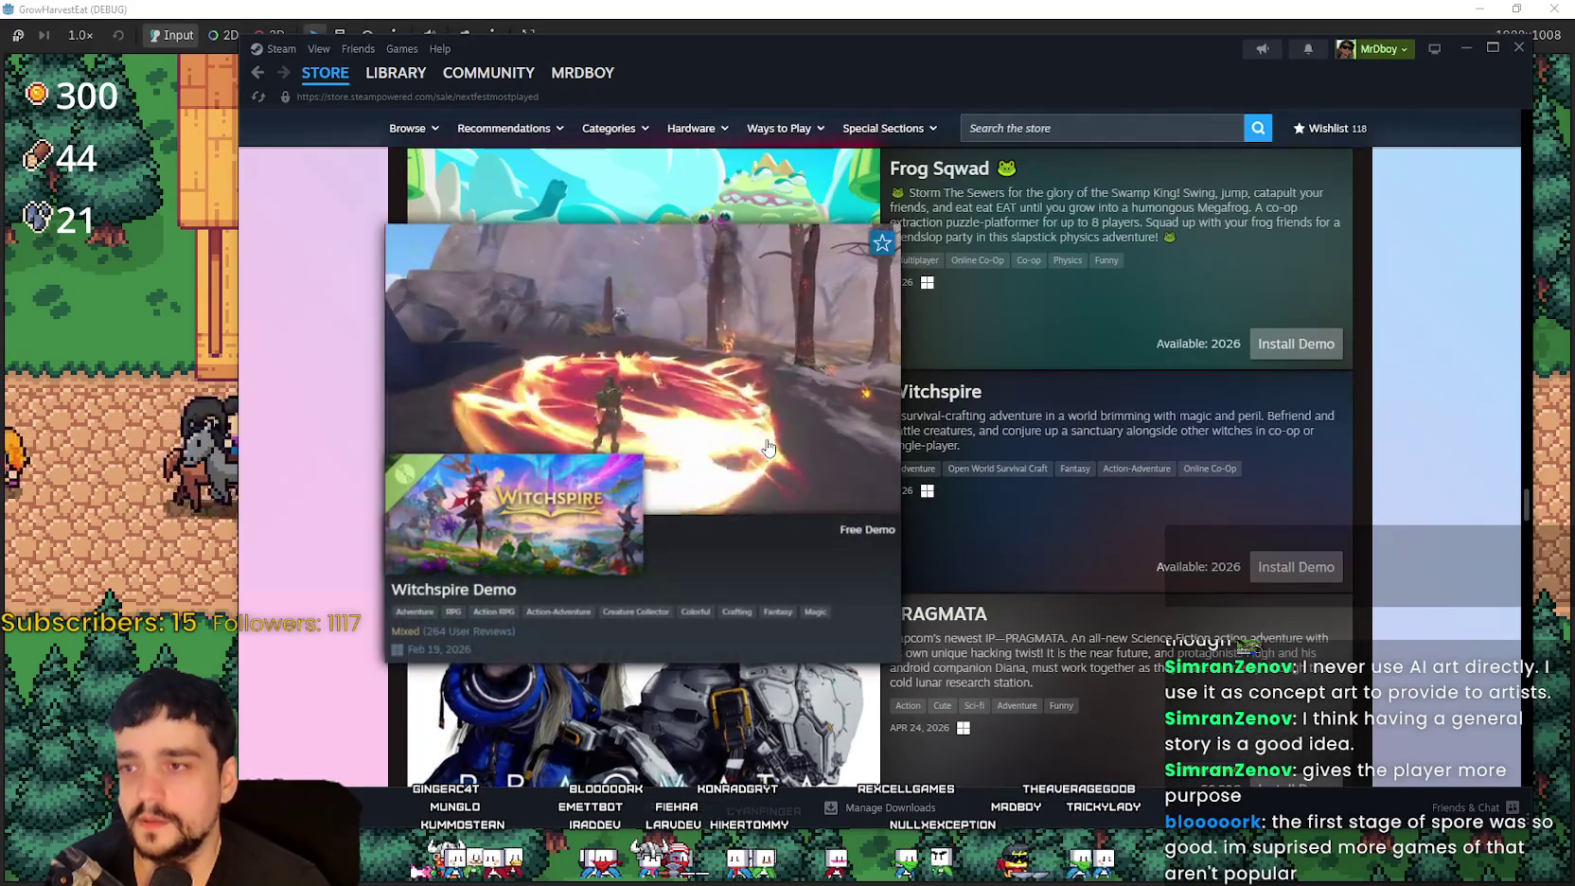
scroll(763, 462, "down", 5)
scroll(738, 388, "down", 3)
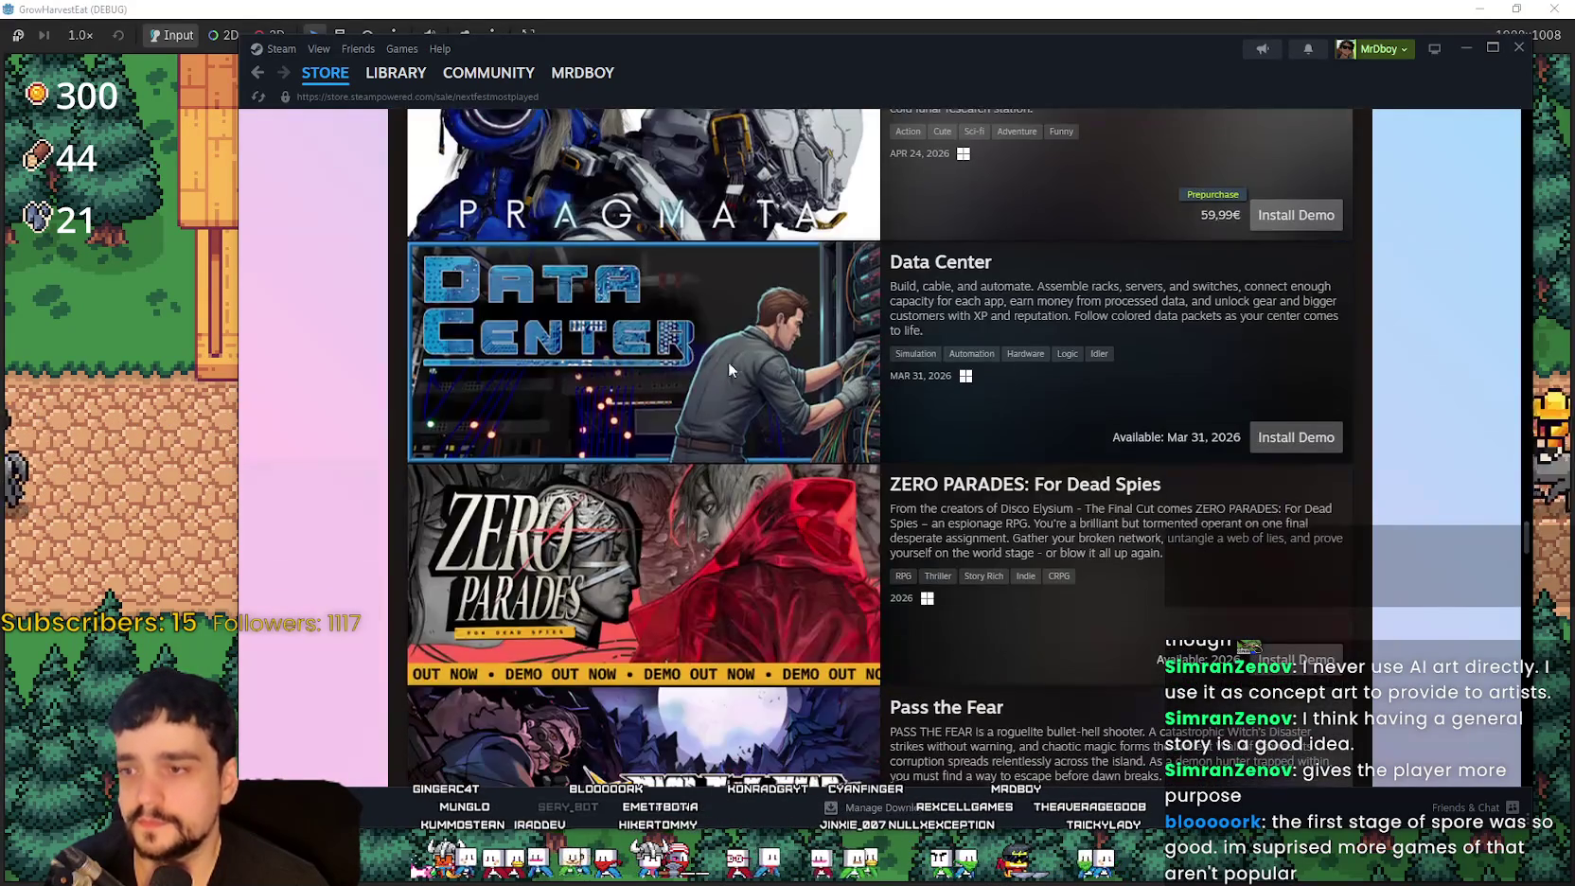
scroll(755, 416, "down", 3)
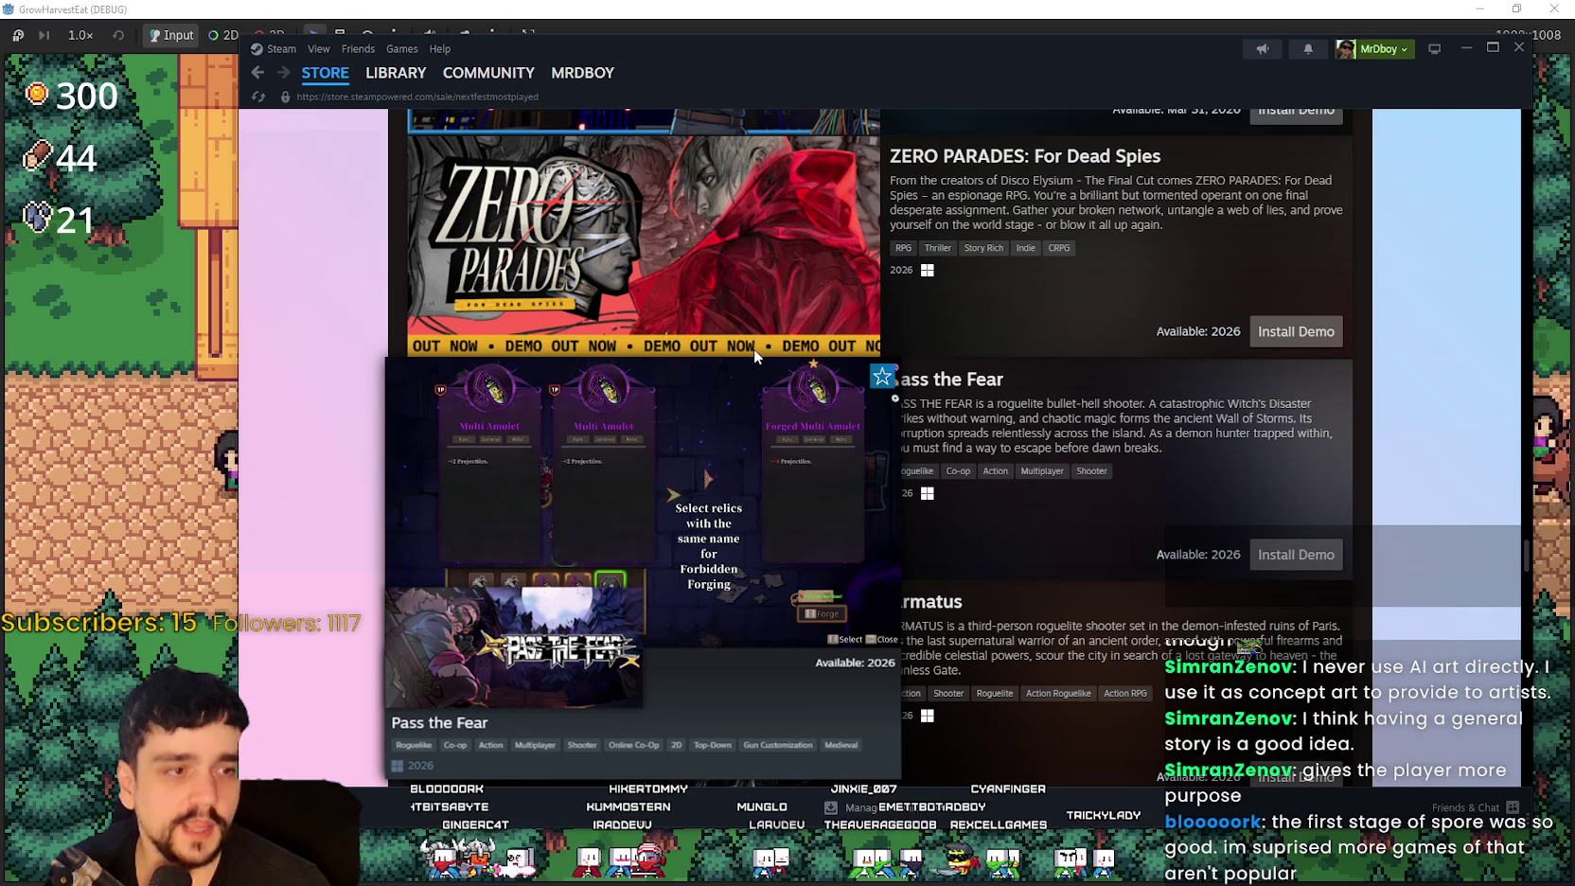
scroll(1129, 487, "down", 3)
scroll(1217, 537, "down", 1)
scroll(741, 414, "down", 2)
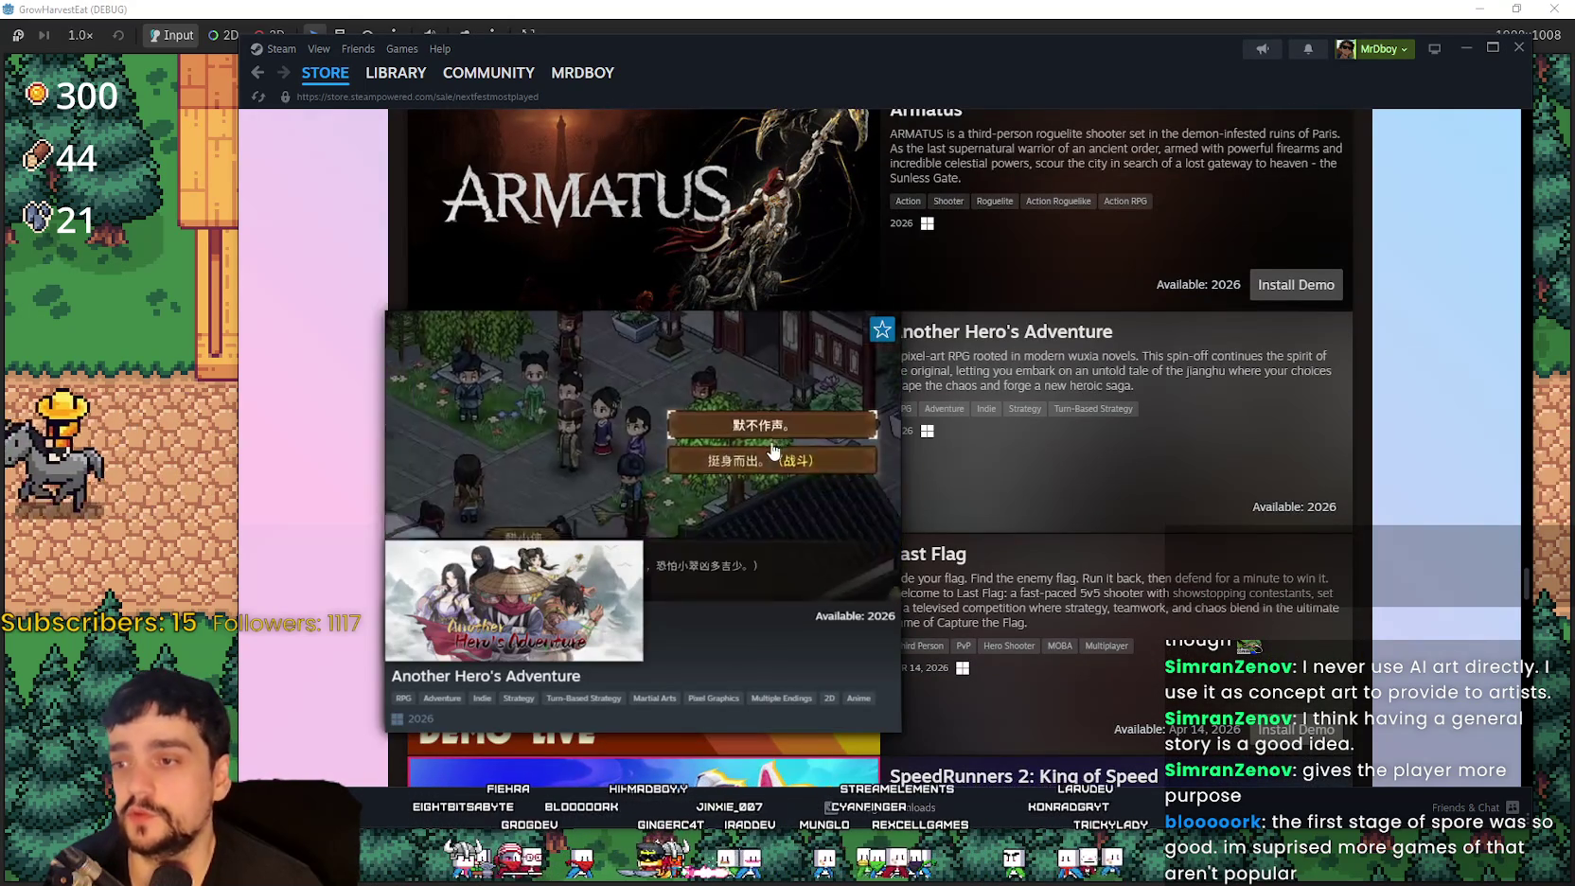
scroll(757, 426, "down", 3)
mouse_move(754, 420)
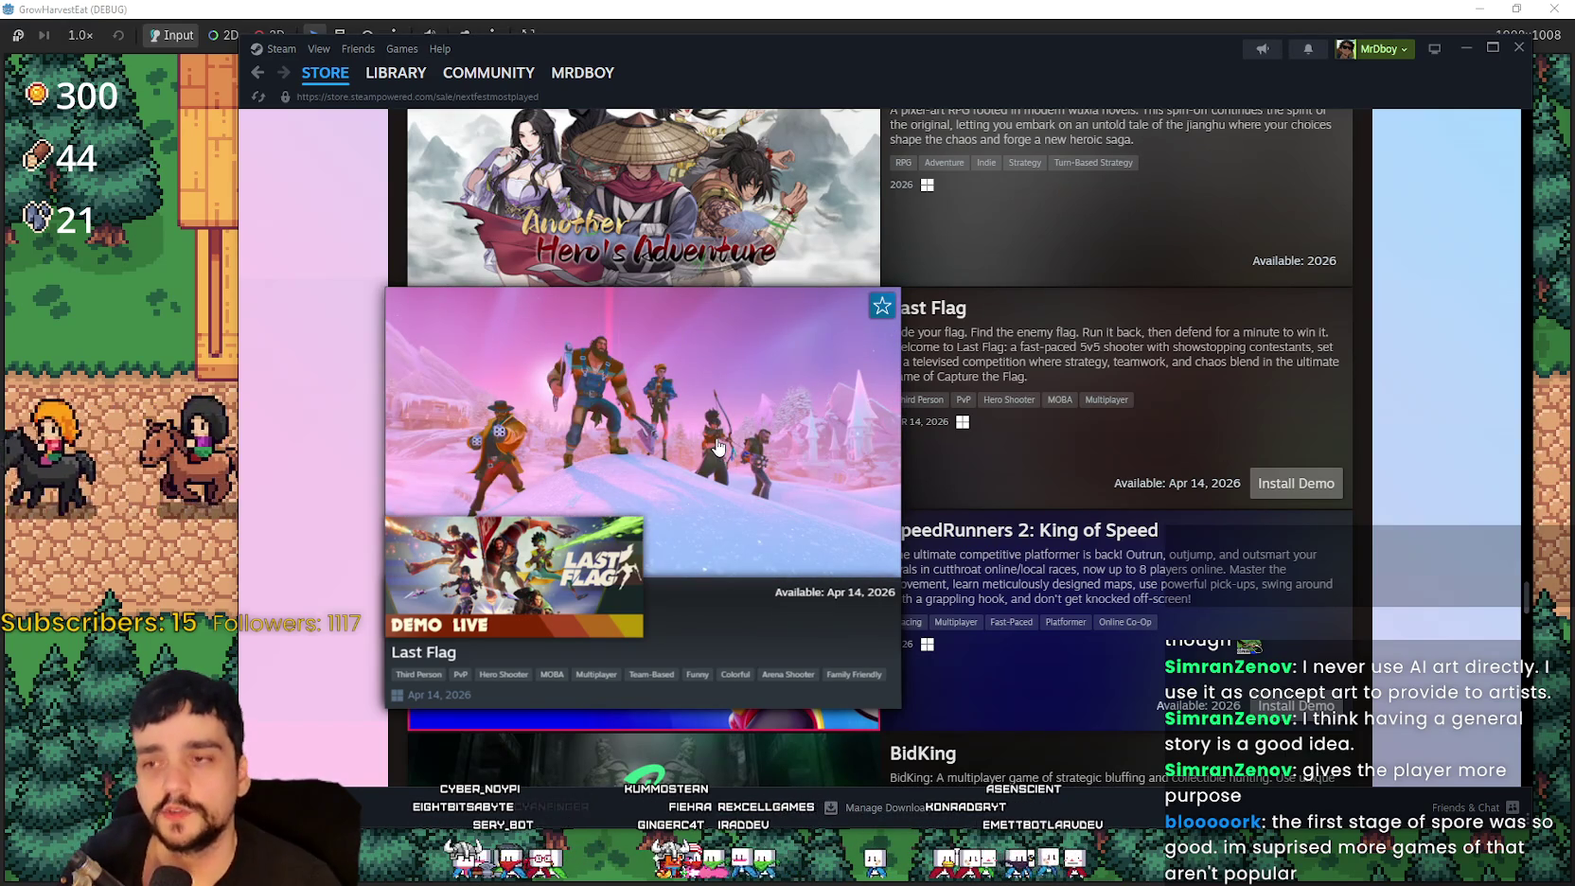
scroll(719, 433, "down", 2)
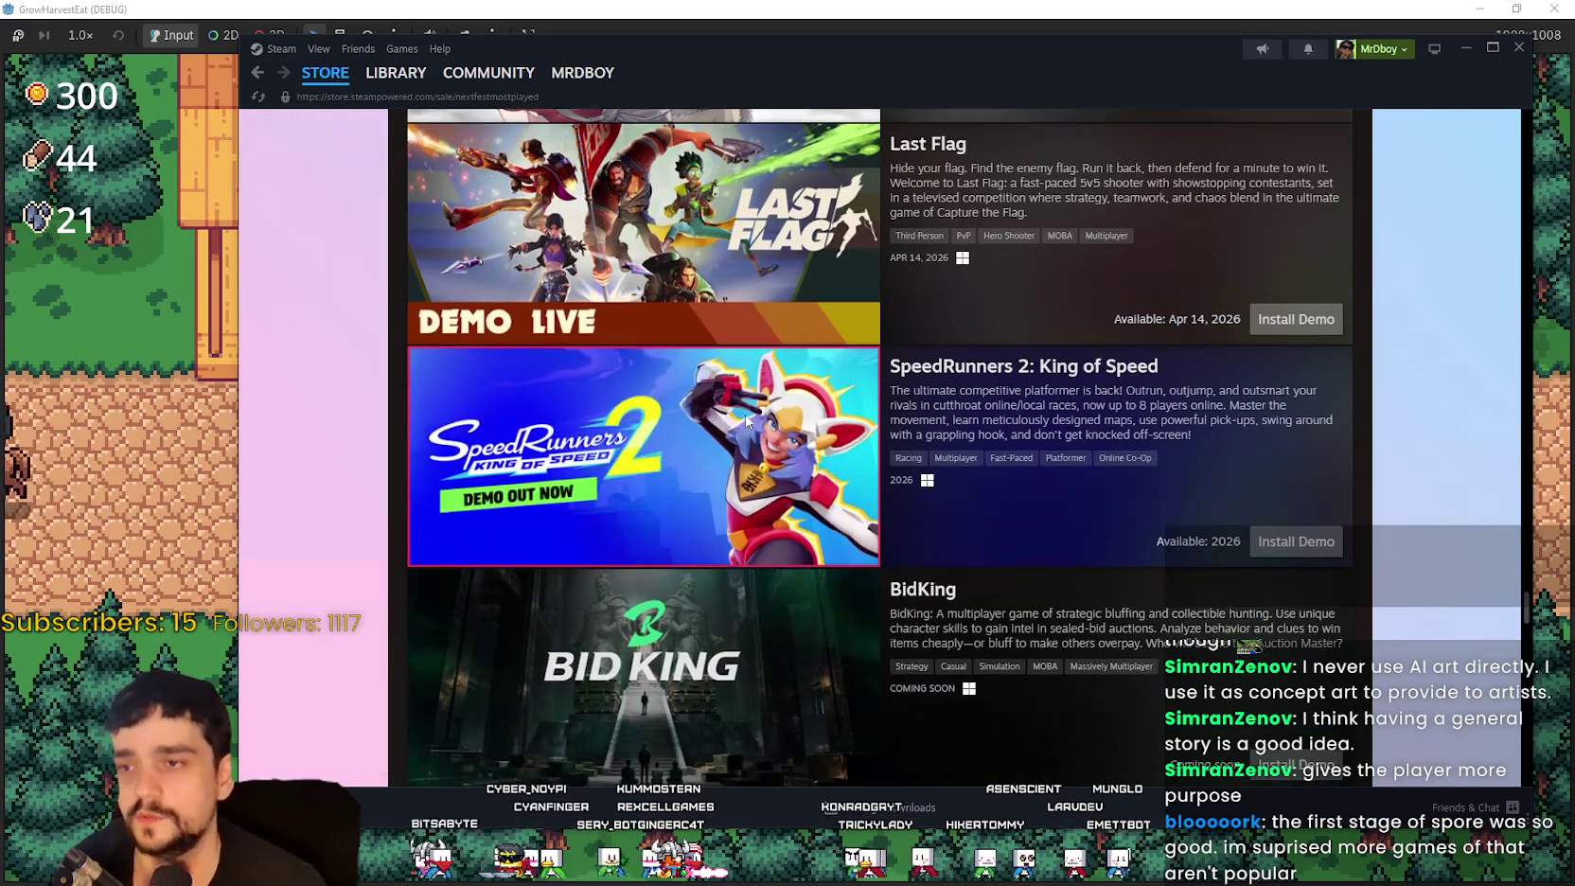
scroll(806, 492, "down", 2)
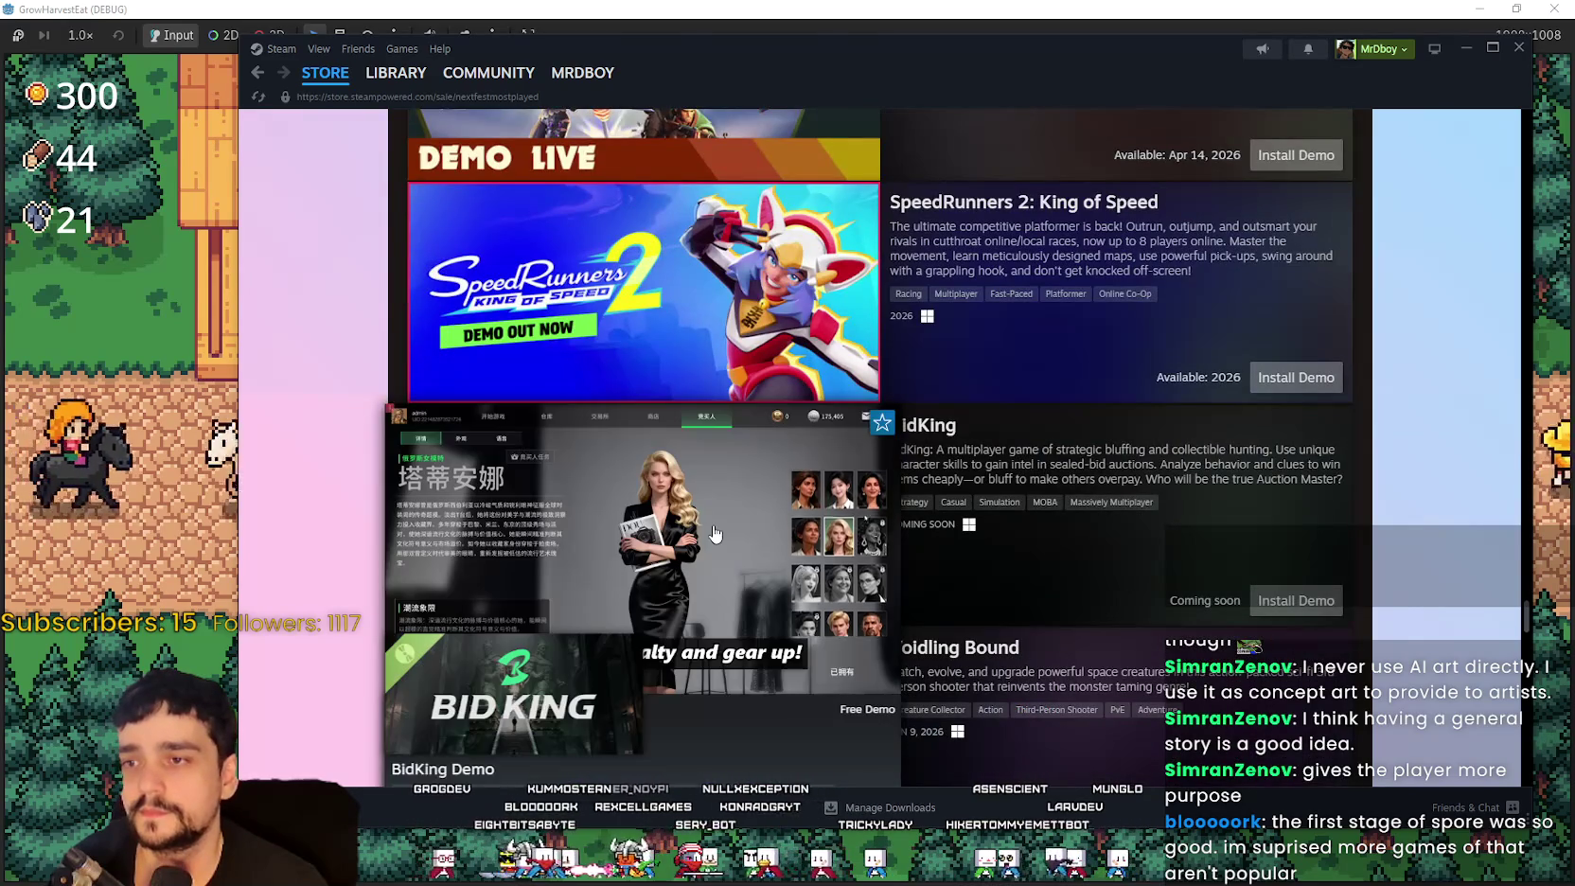
scroll(738, 502, "down", 2)
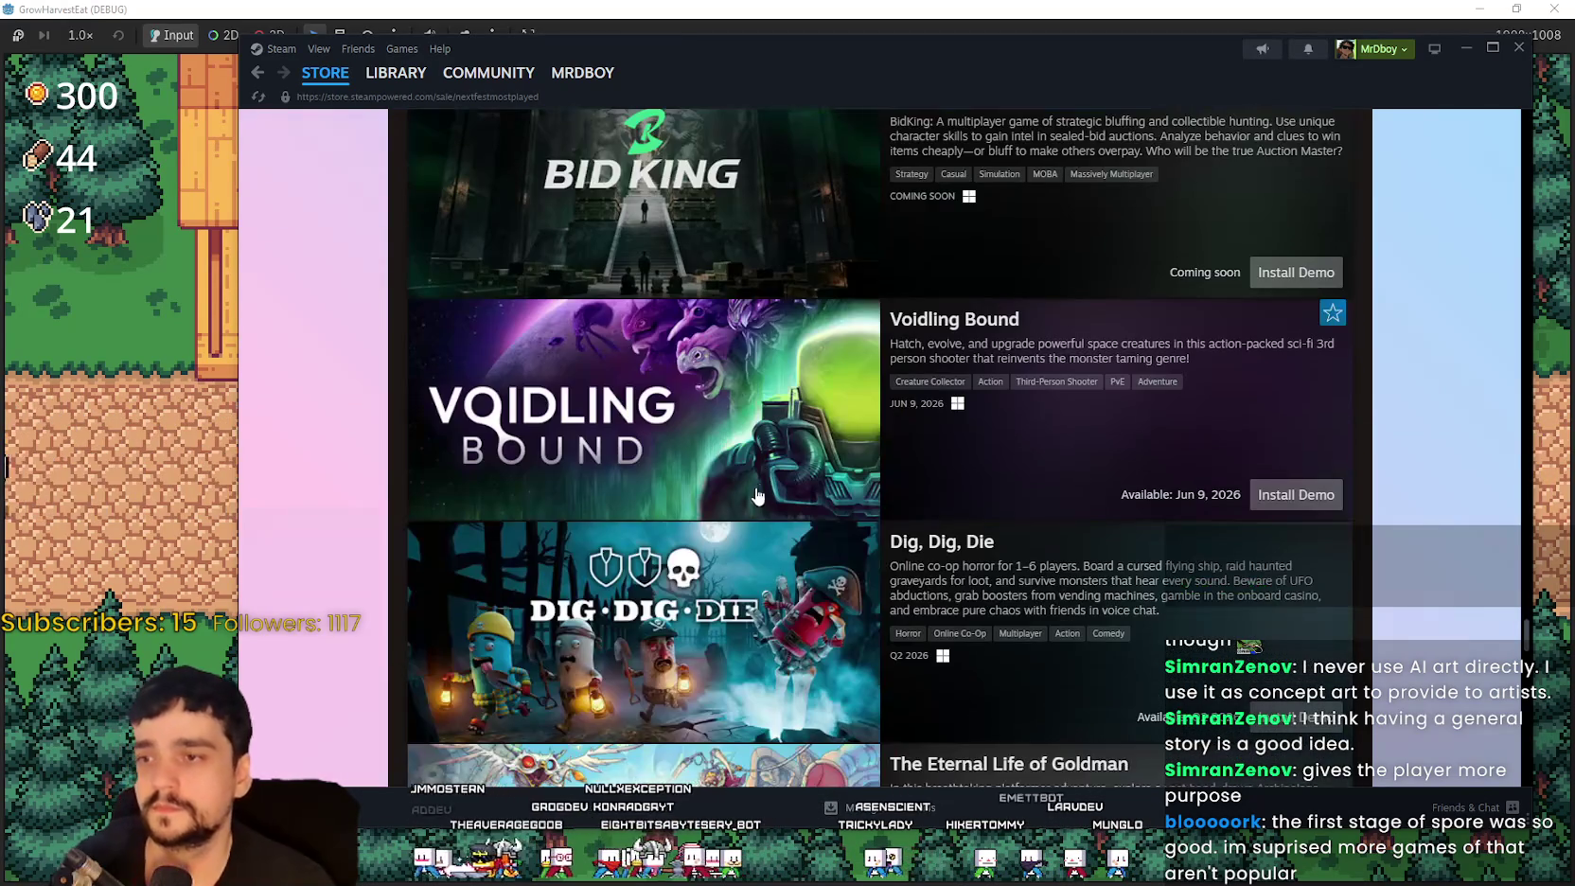
Step: Continue down the list, previewing demo capsules including the Raccoin entry
mouse_move(750, 601)
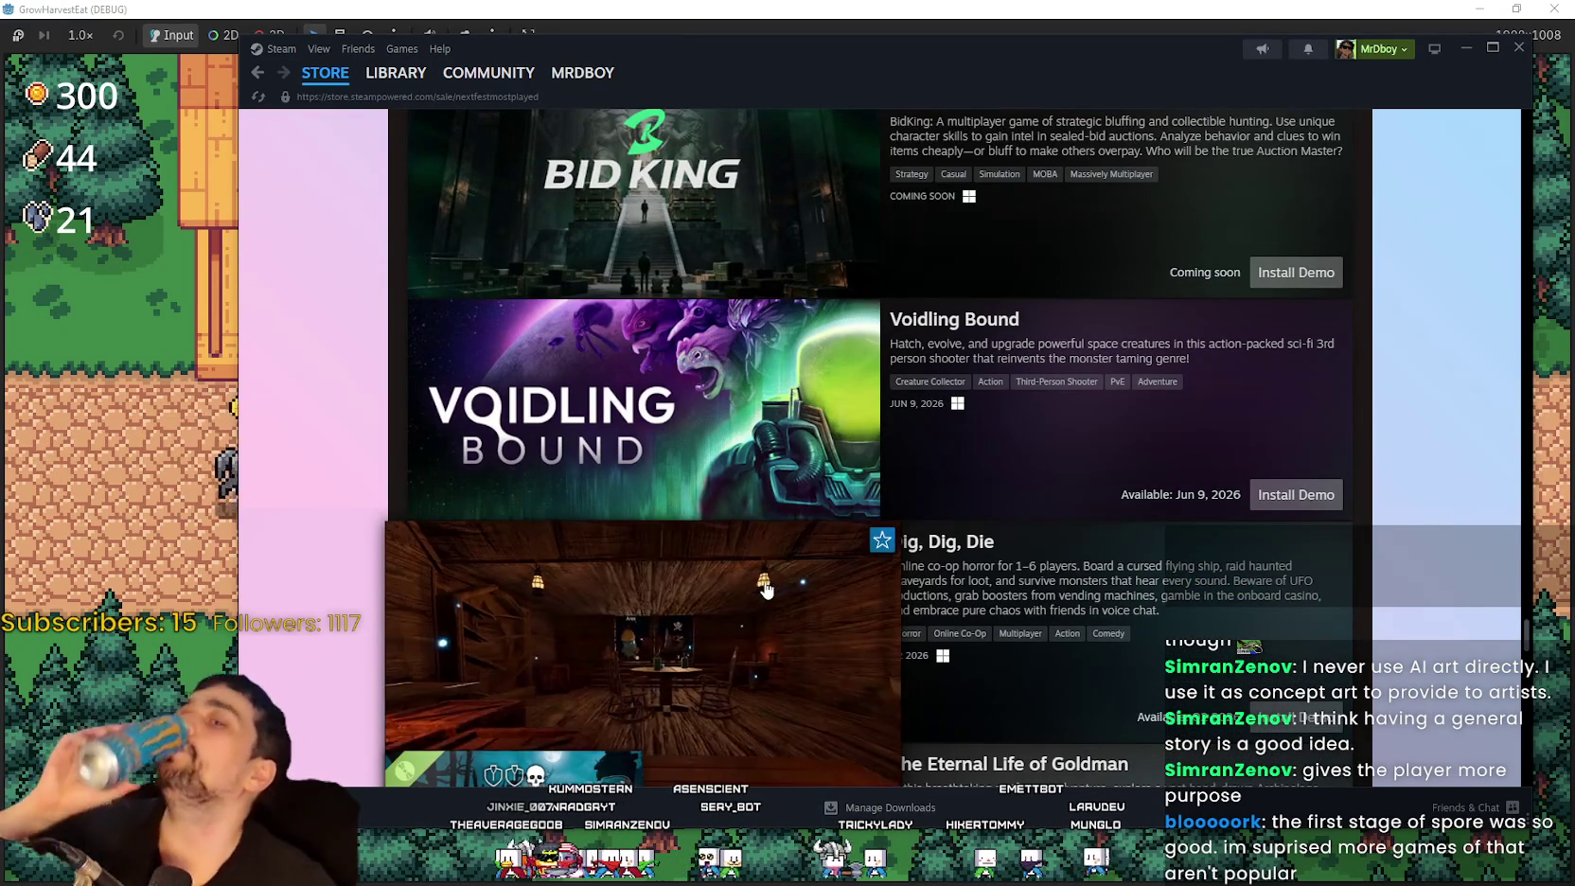
scroll(759, 588, "down", 4)
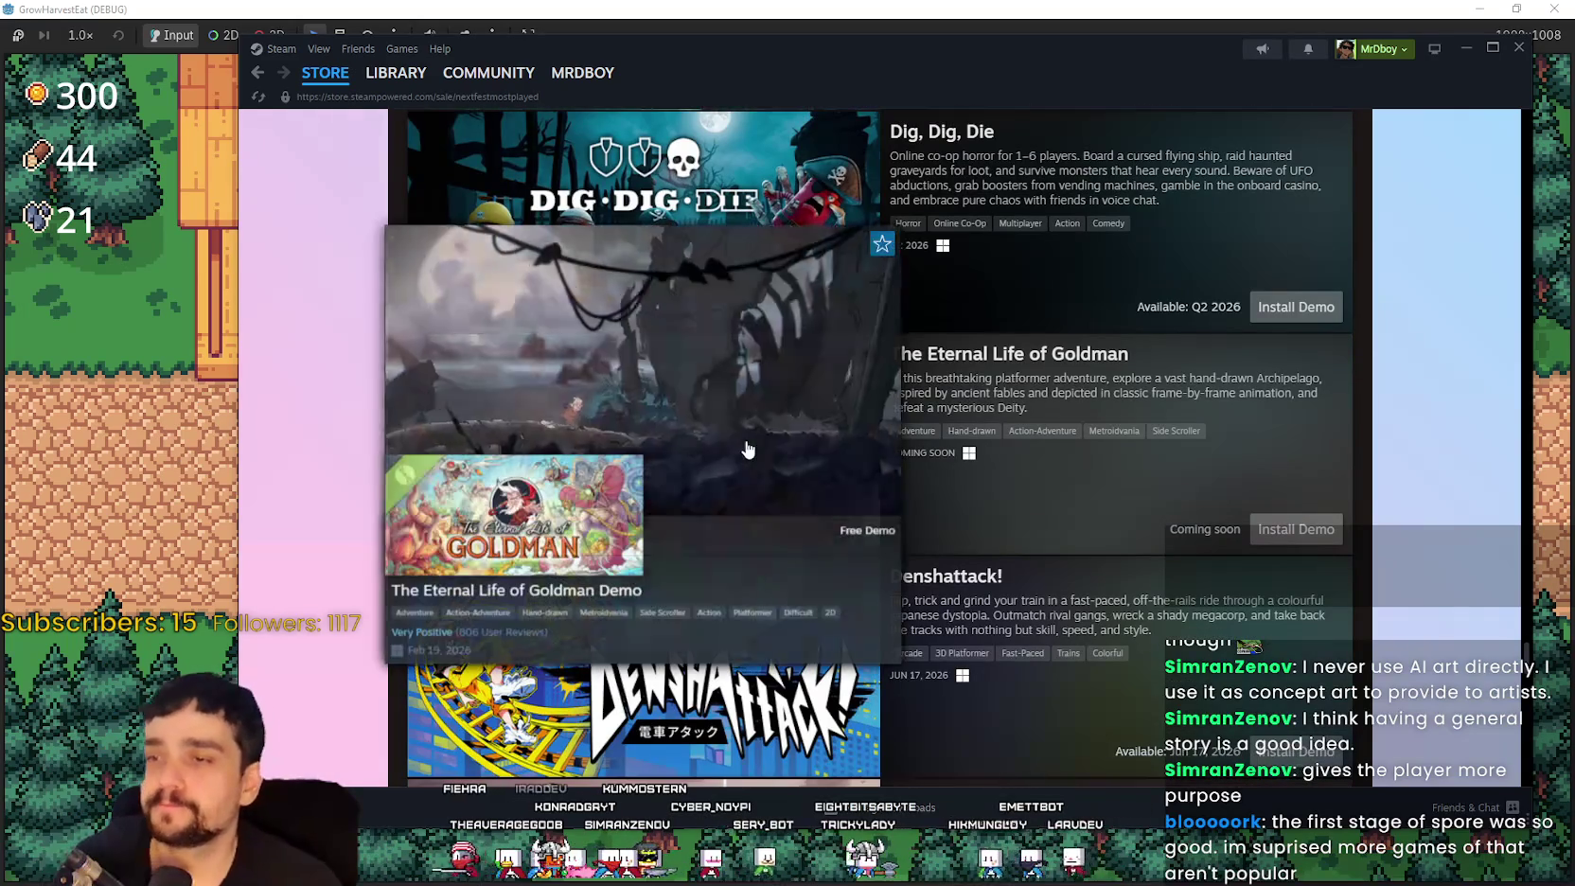
scroll(733, 478, "down", 3)
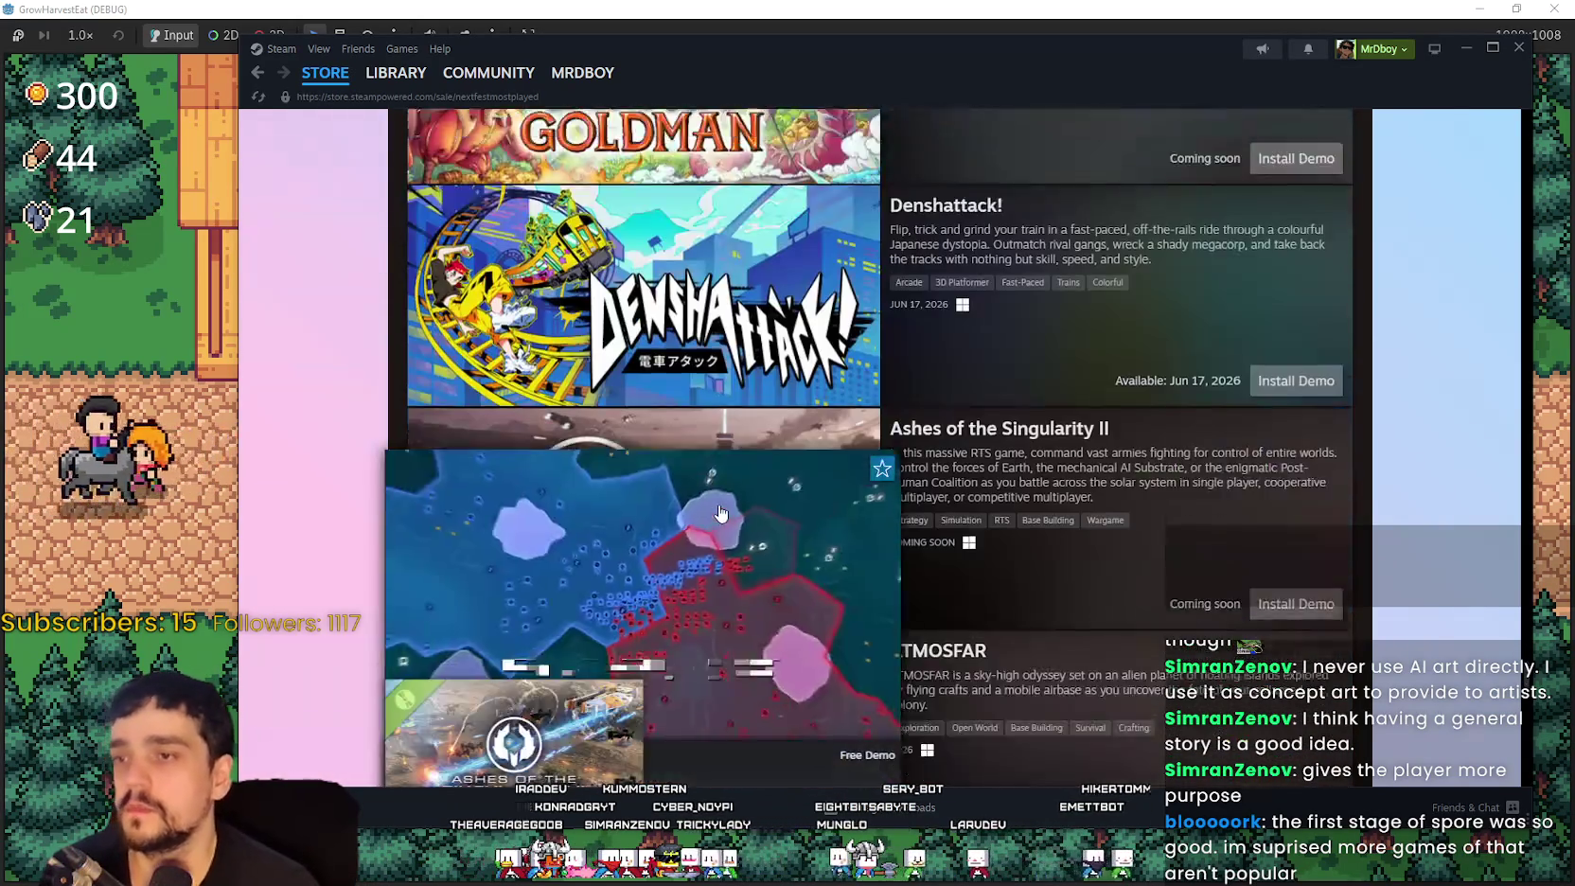
scroll(716, 514, "down", 4)
mouse_move(723, 511)
scroll(723, 511, "down", 3)
mouse_move(721, 334)
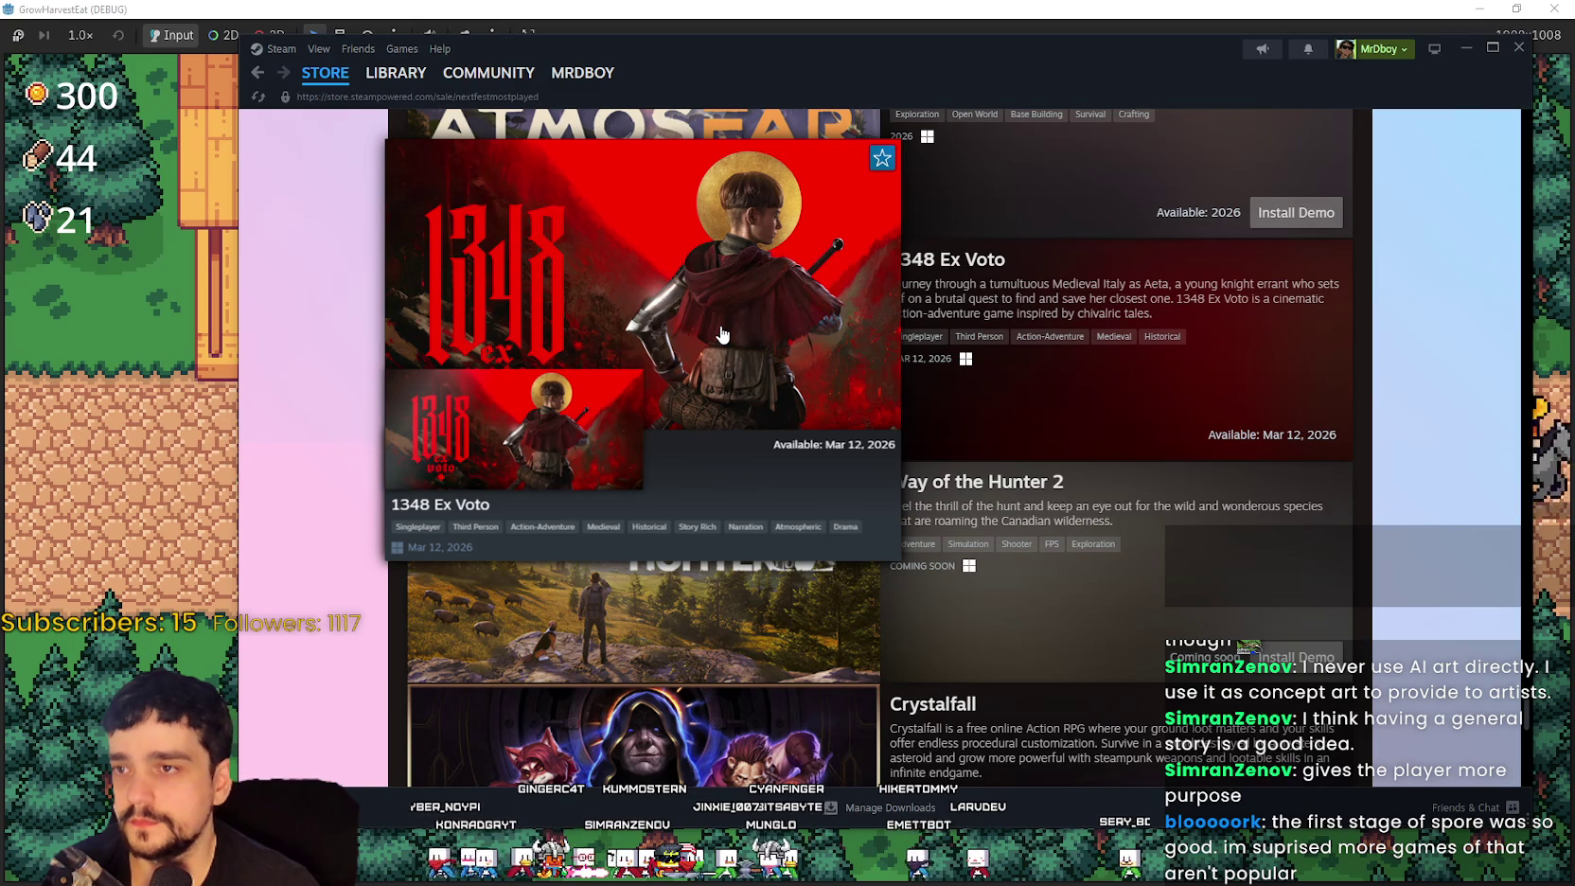
scroll(682, 617, "down", 4)
mouse_move(685, 616)
scroll(691, 487, "down", 5)
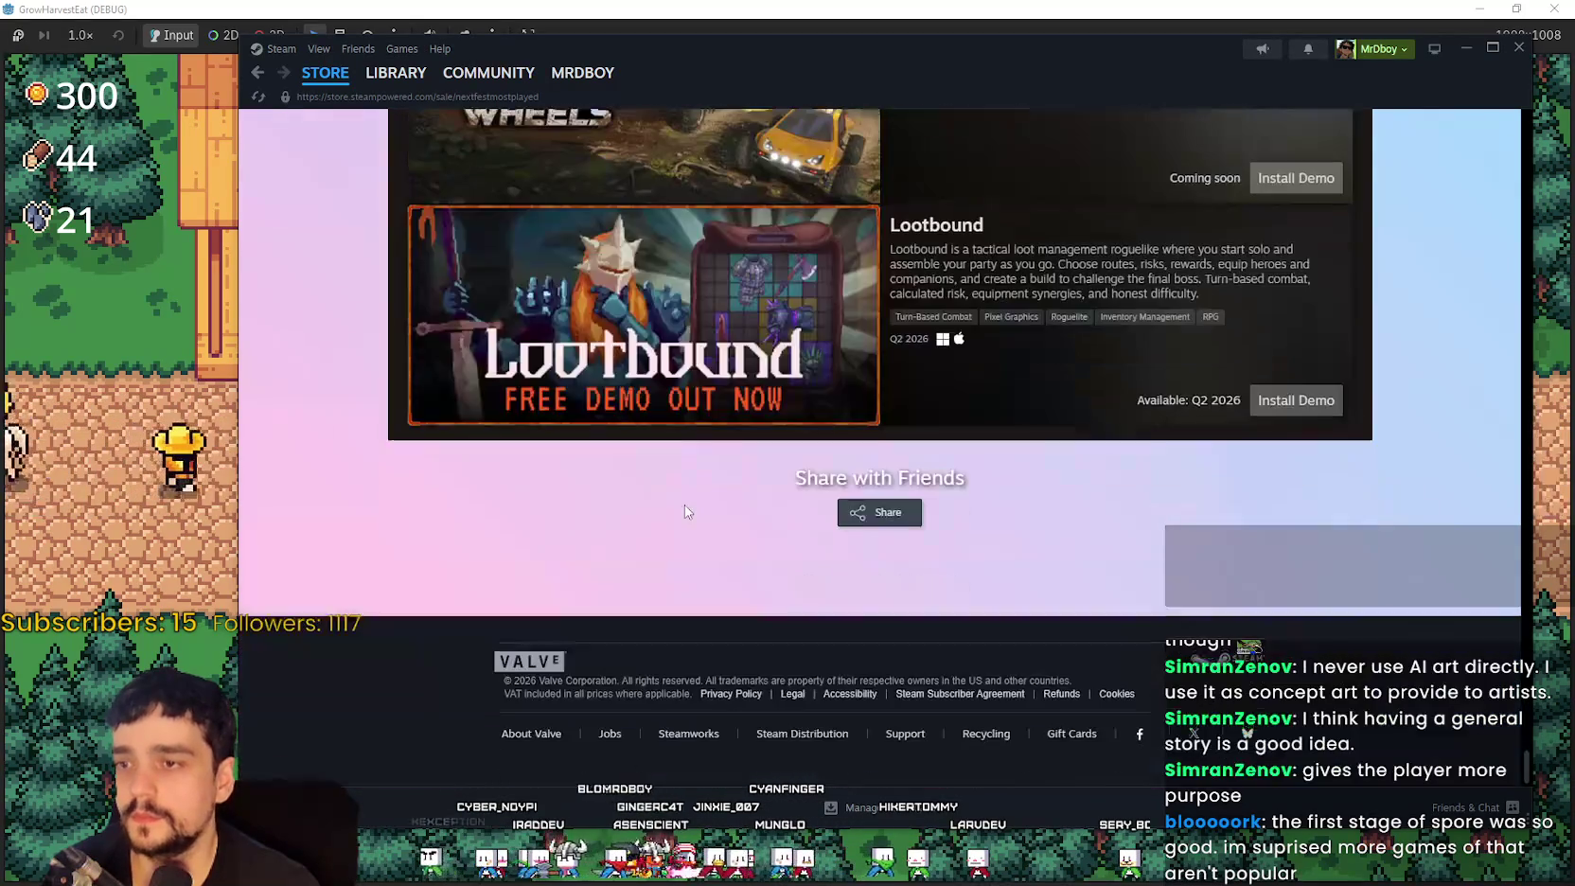
scroll(933, 556, "up", 3)
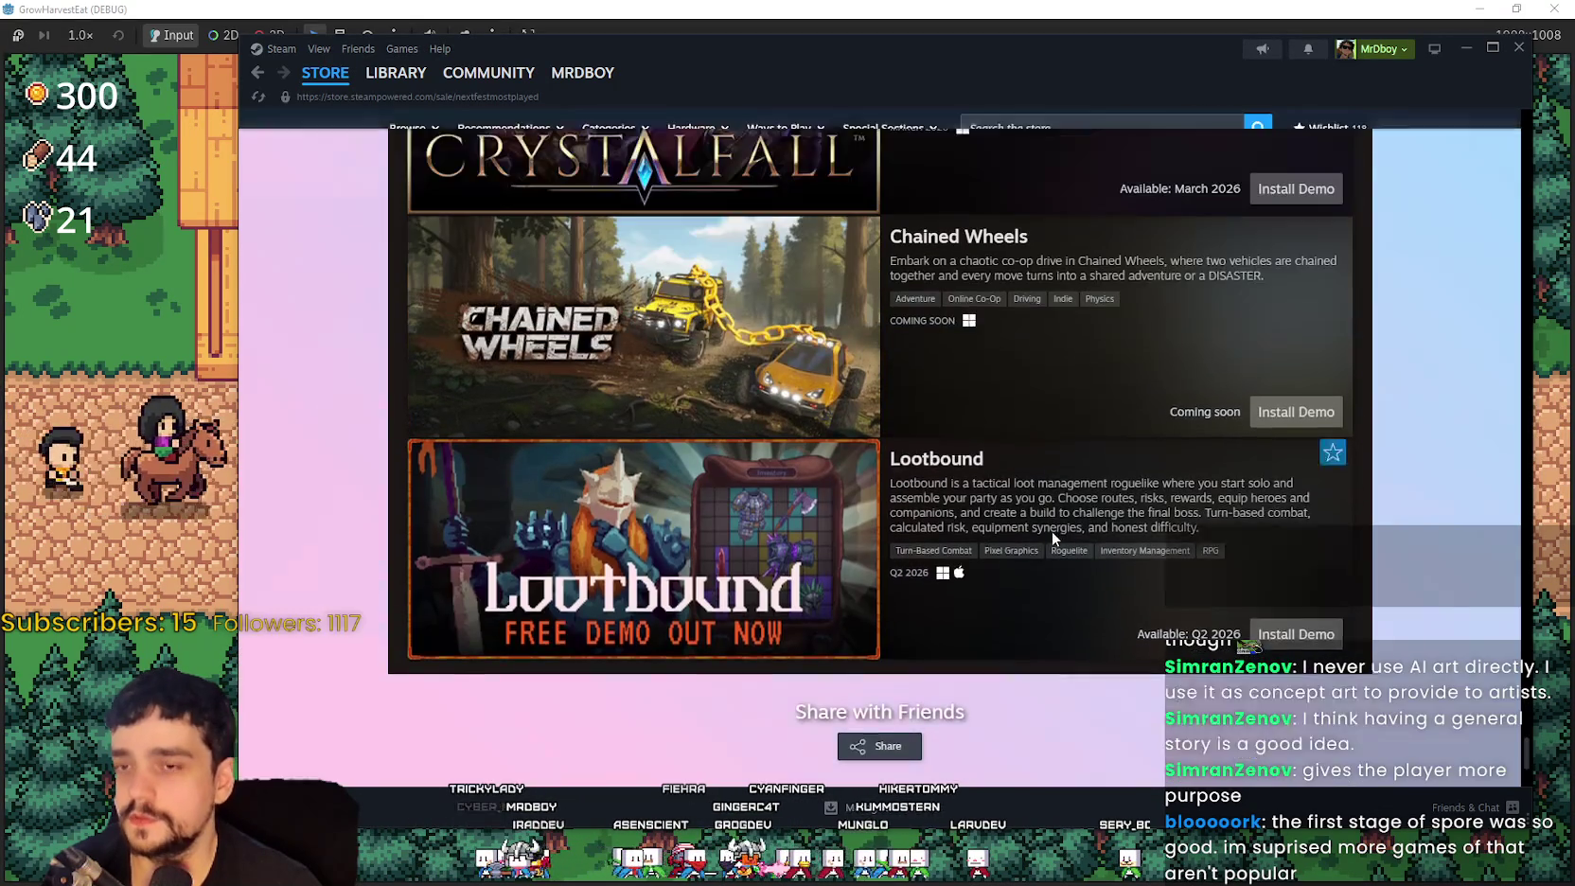
Step: Drag the page scrollbar back up to the top of the Steam store
mouse_move(614, 606)
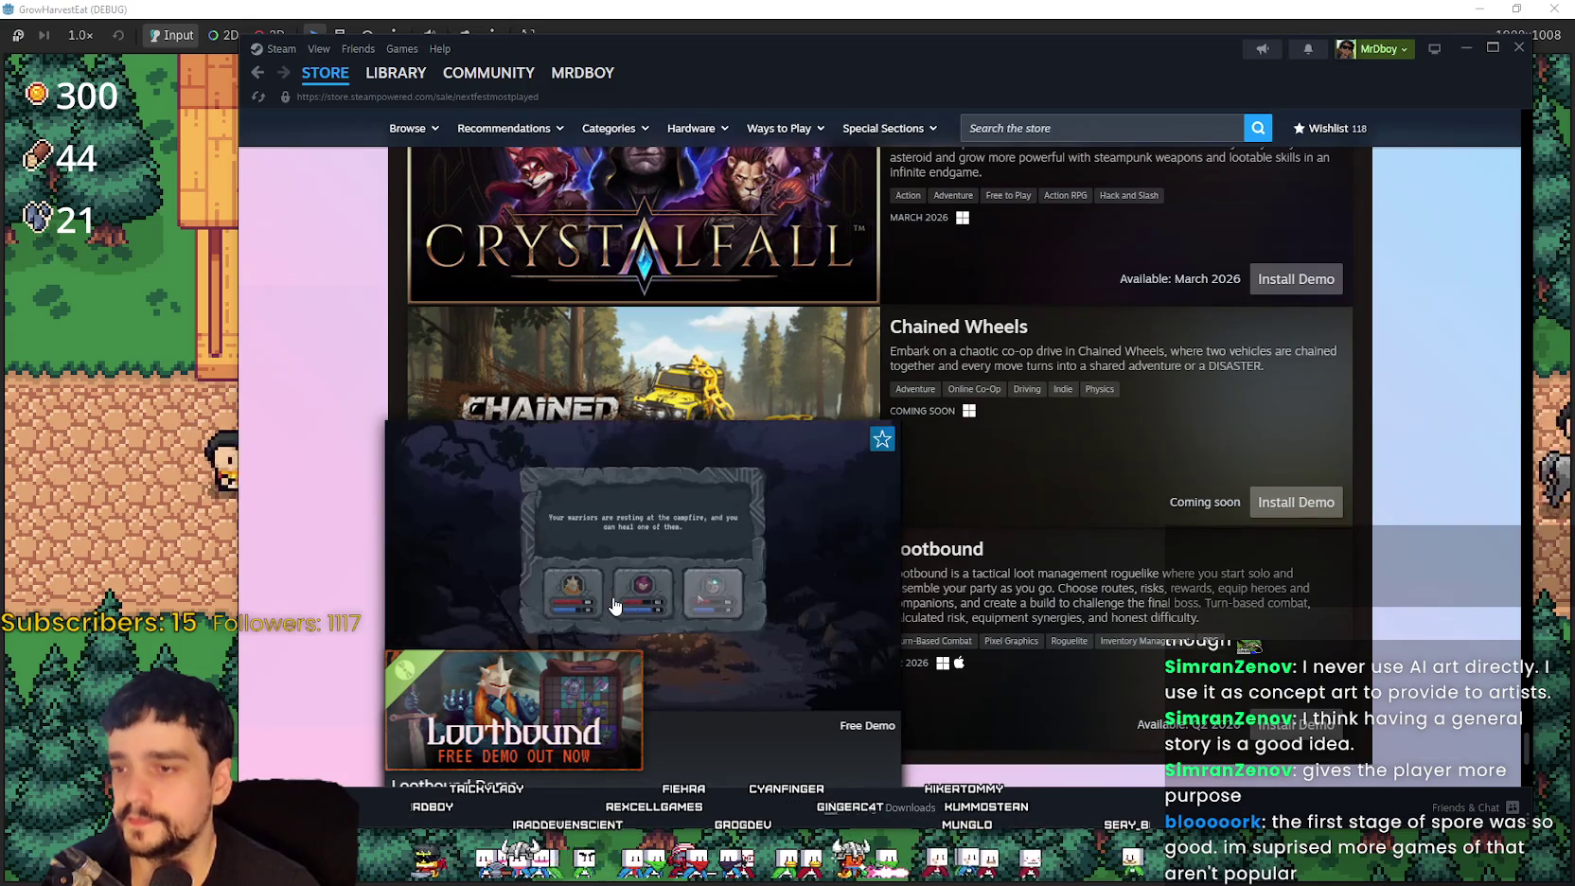
scroll(615, 587, "down", 1)
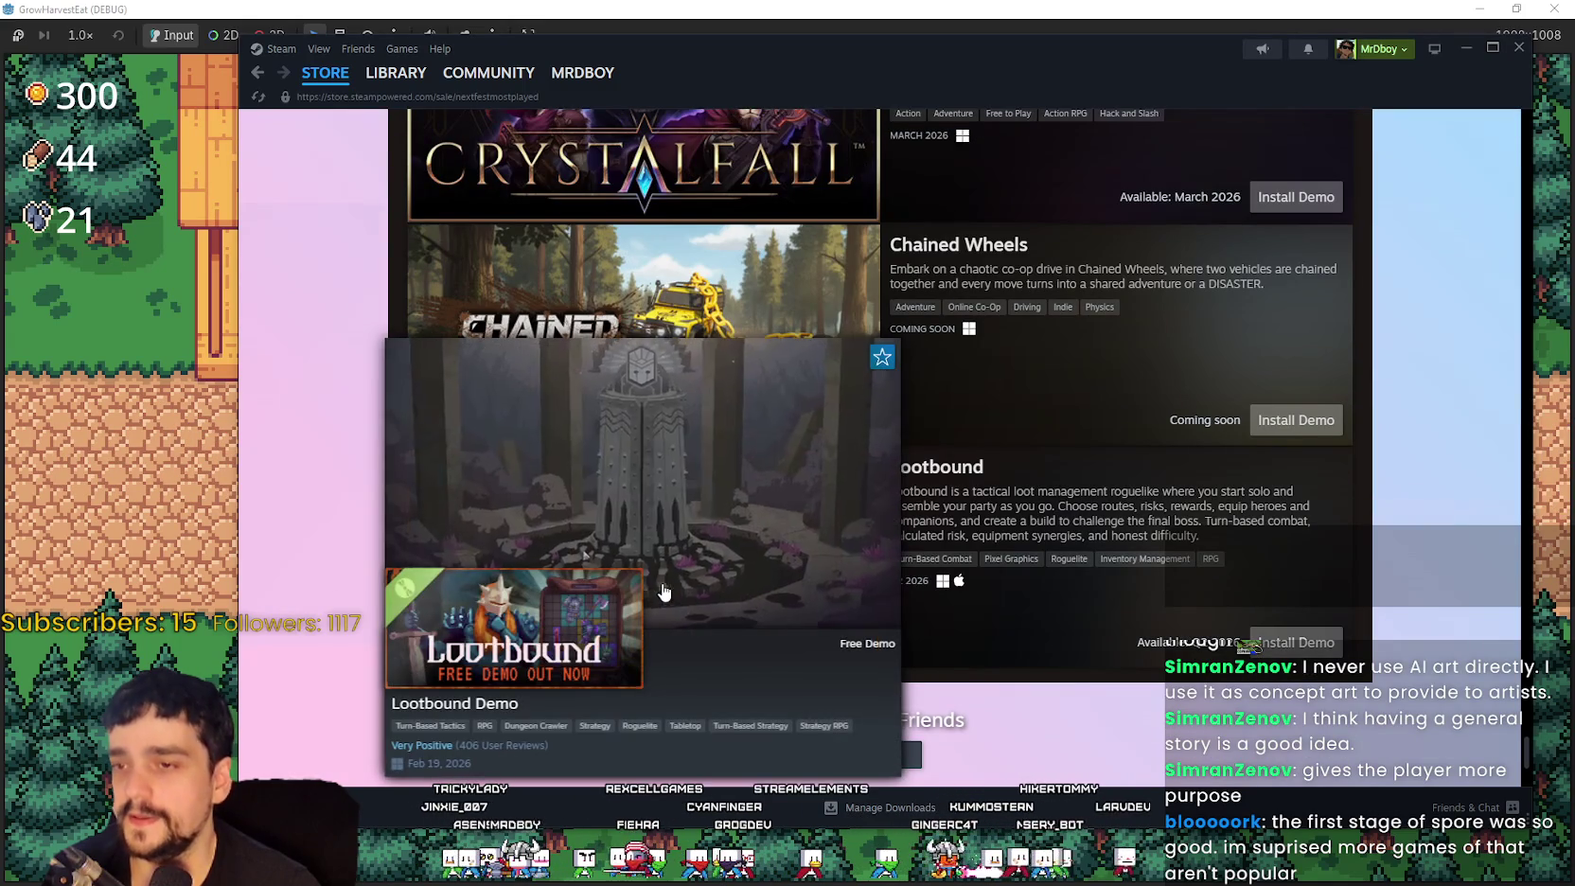
mouse_move(1525, 757)
left_mouse_down()
mouse_move(1522, 360)
mouse_move(1510, 388)
left_mouse_up()
scroll(1505, 374, "up", 3)
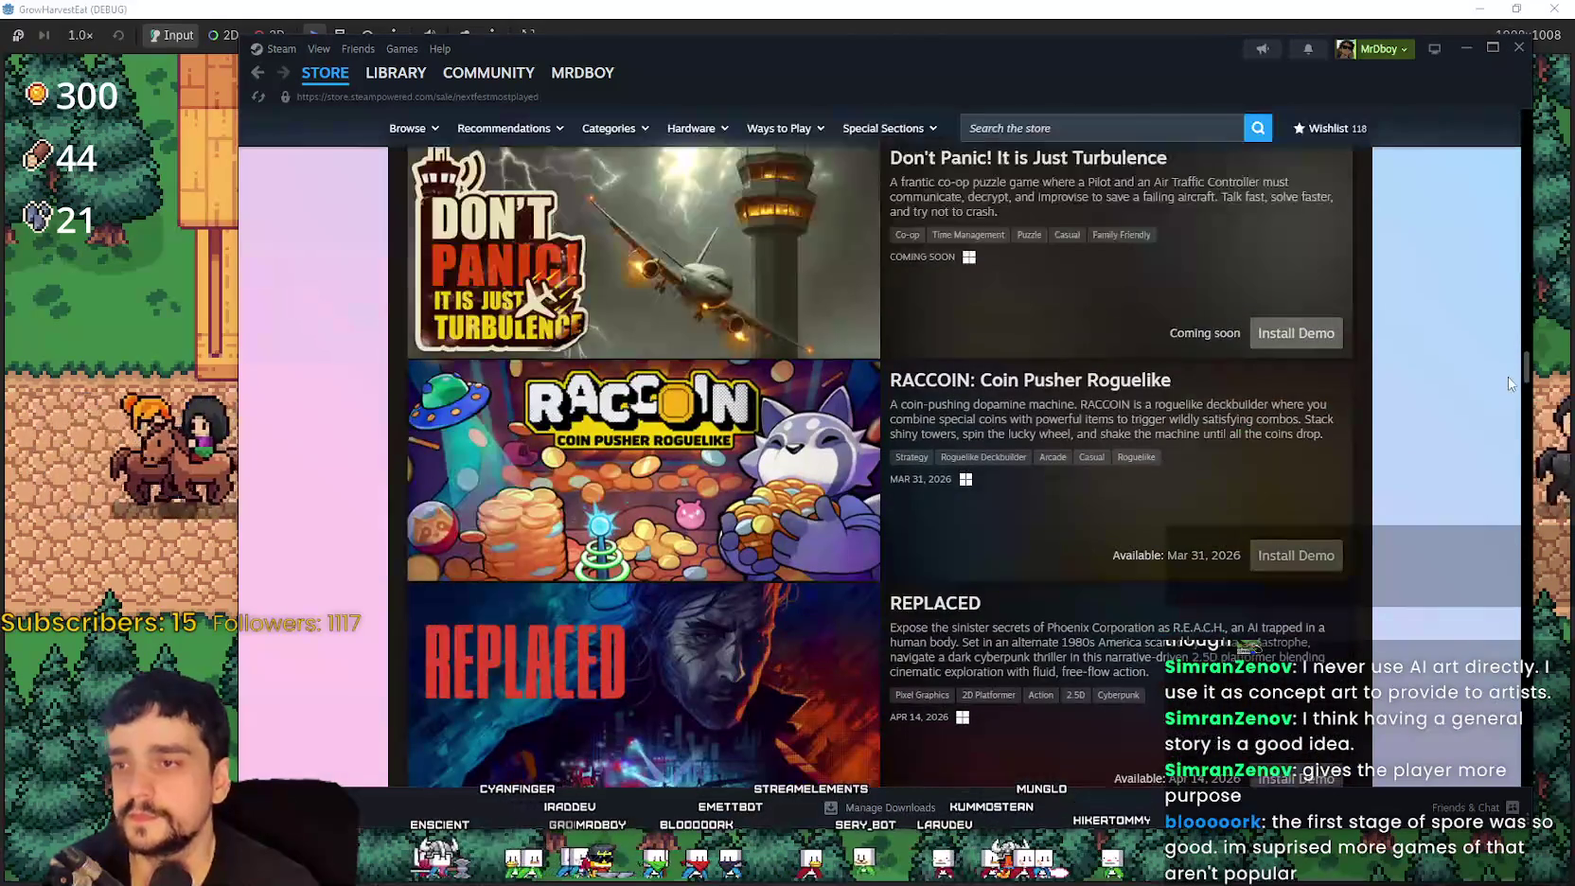
mouse_move(667, 660)
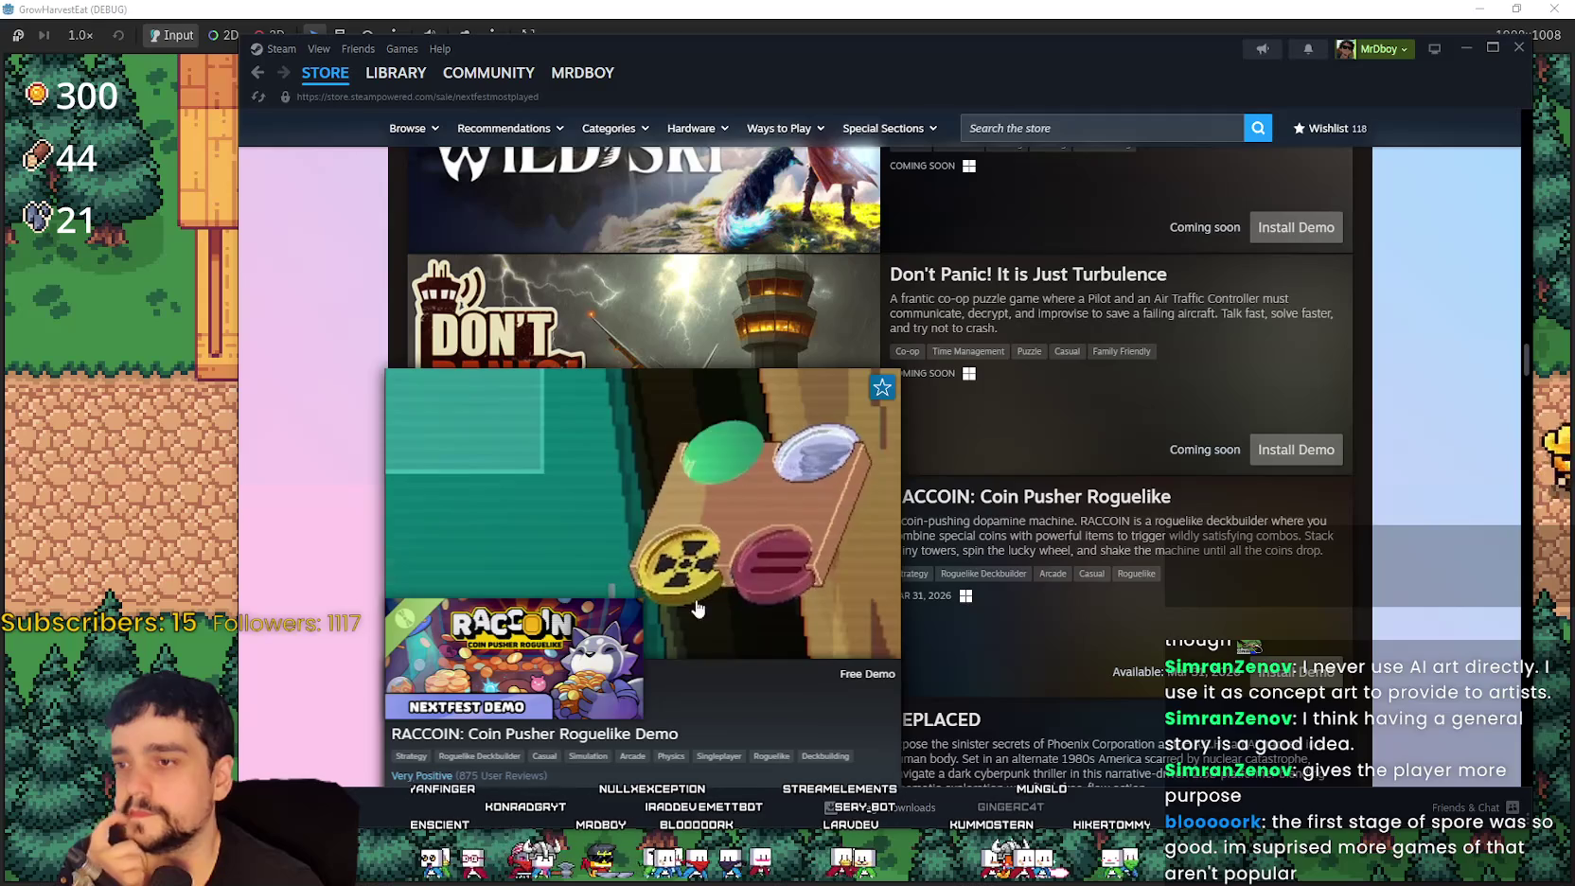
left_click_drag(1527, 354, 1509, 117)
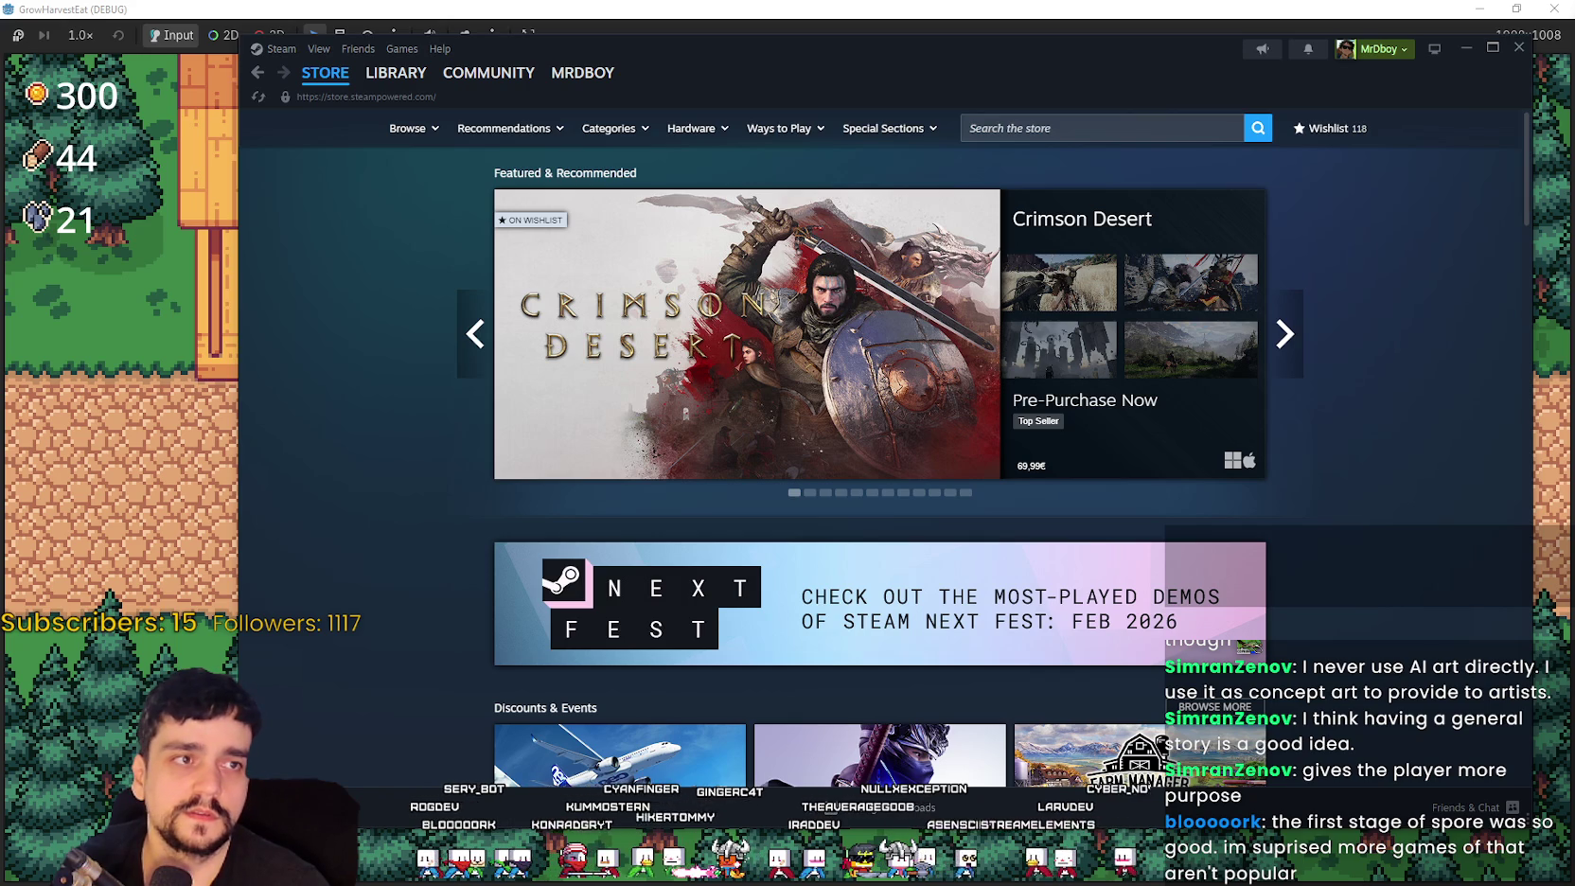
Step: Bring the itch.io browser window over Steam and maximize it
left_click_drag(1420, 284, 790, 75)
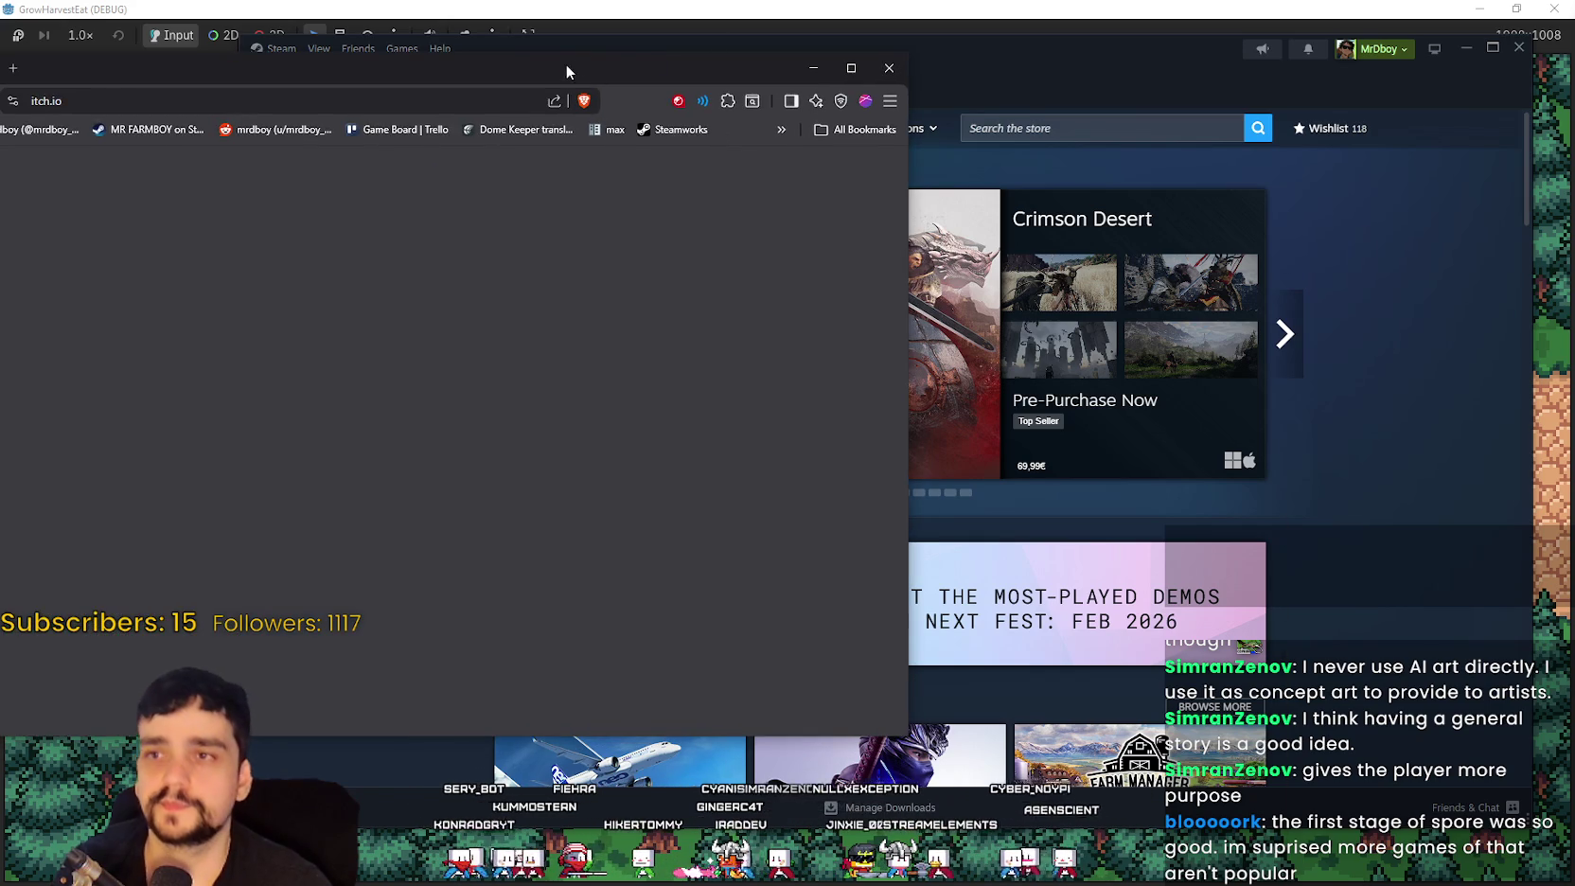
left_click_drag(561, 74, 1045, 132)
left_click_drag(928, 122, 1015, 96)
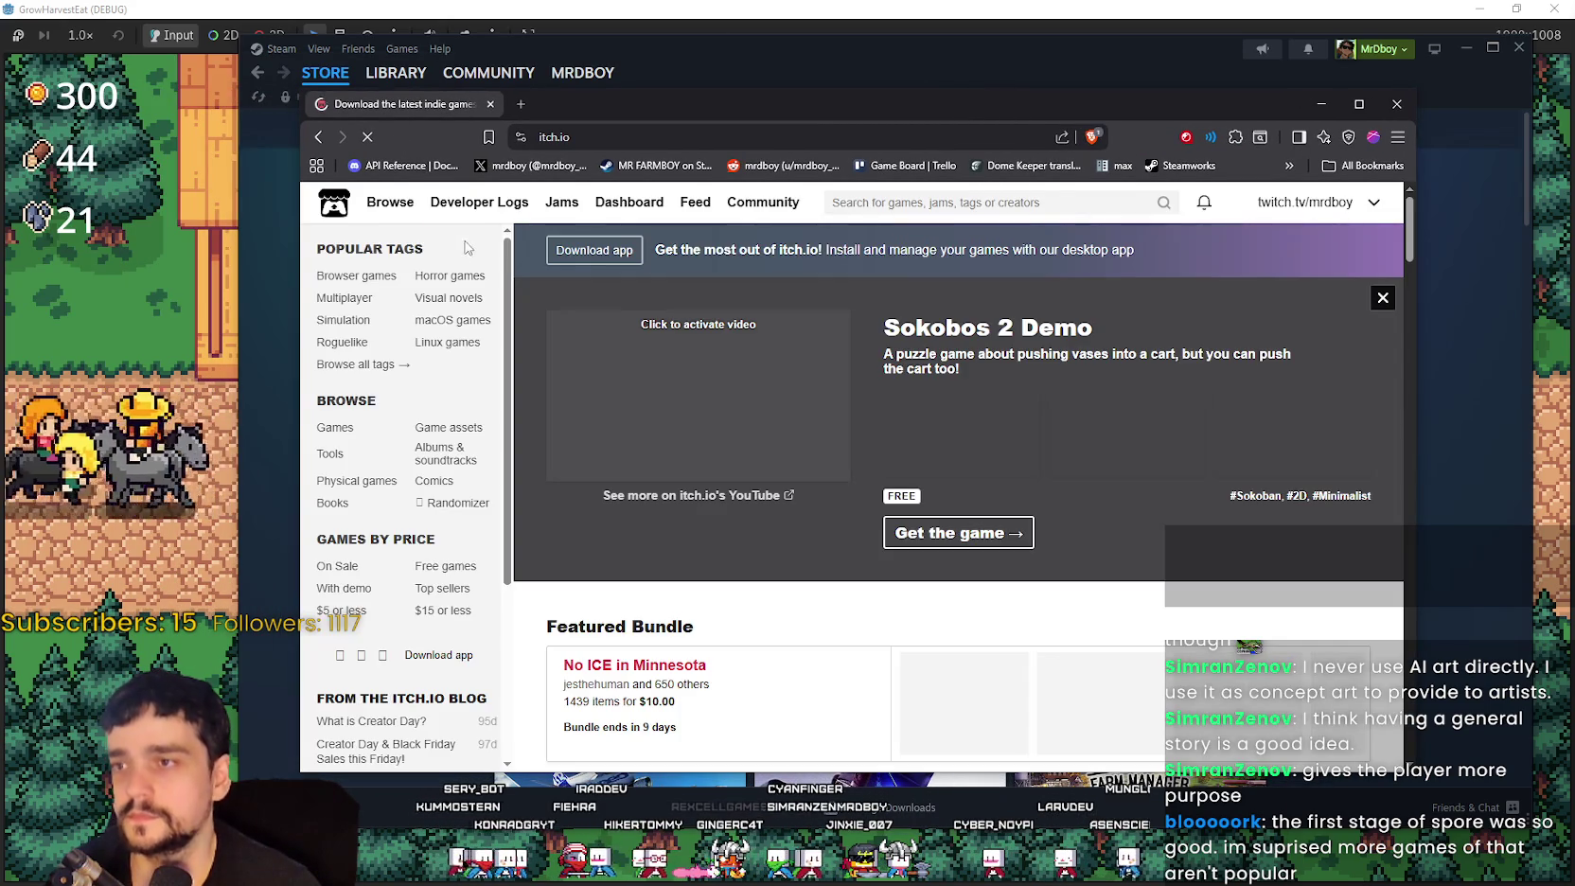
mouse_move(394, 216)
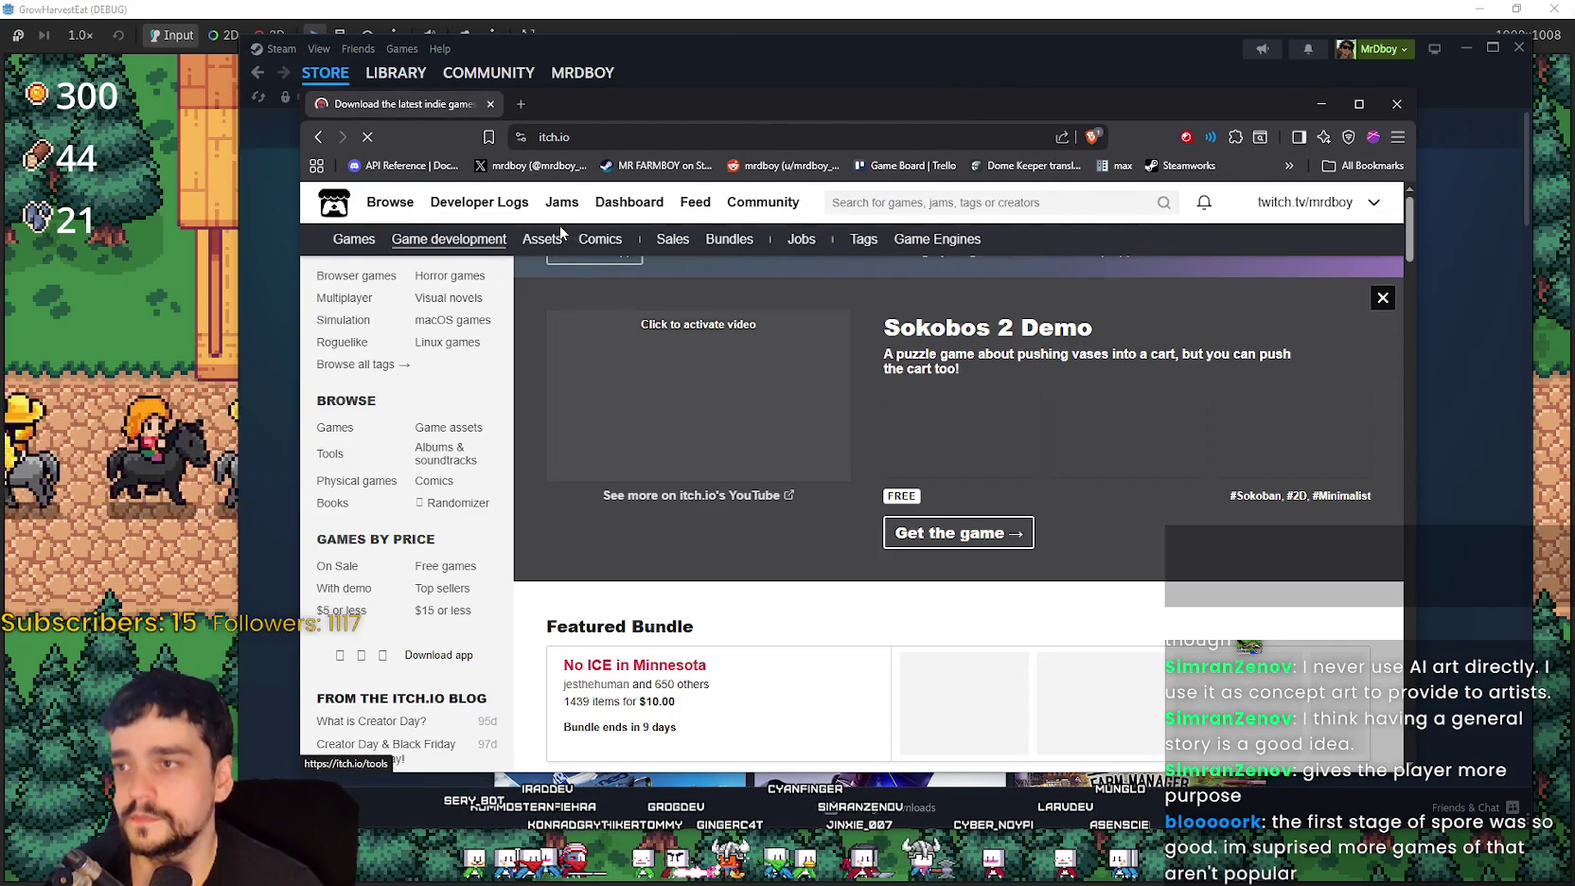
left_click(1360, 104)
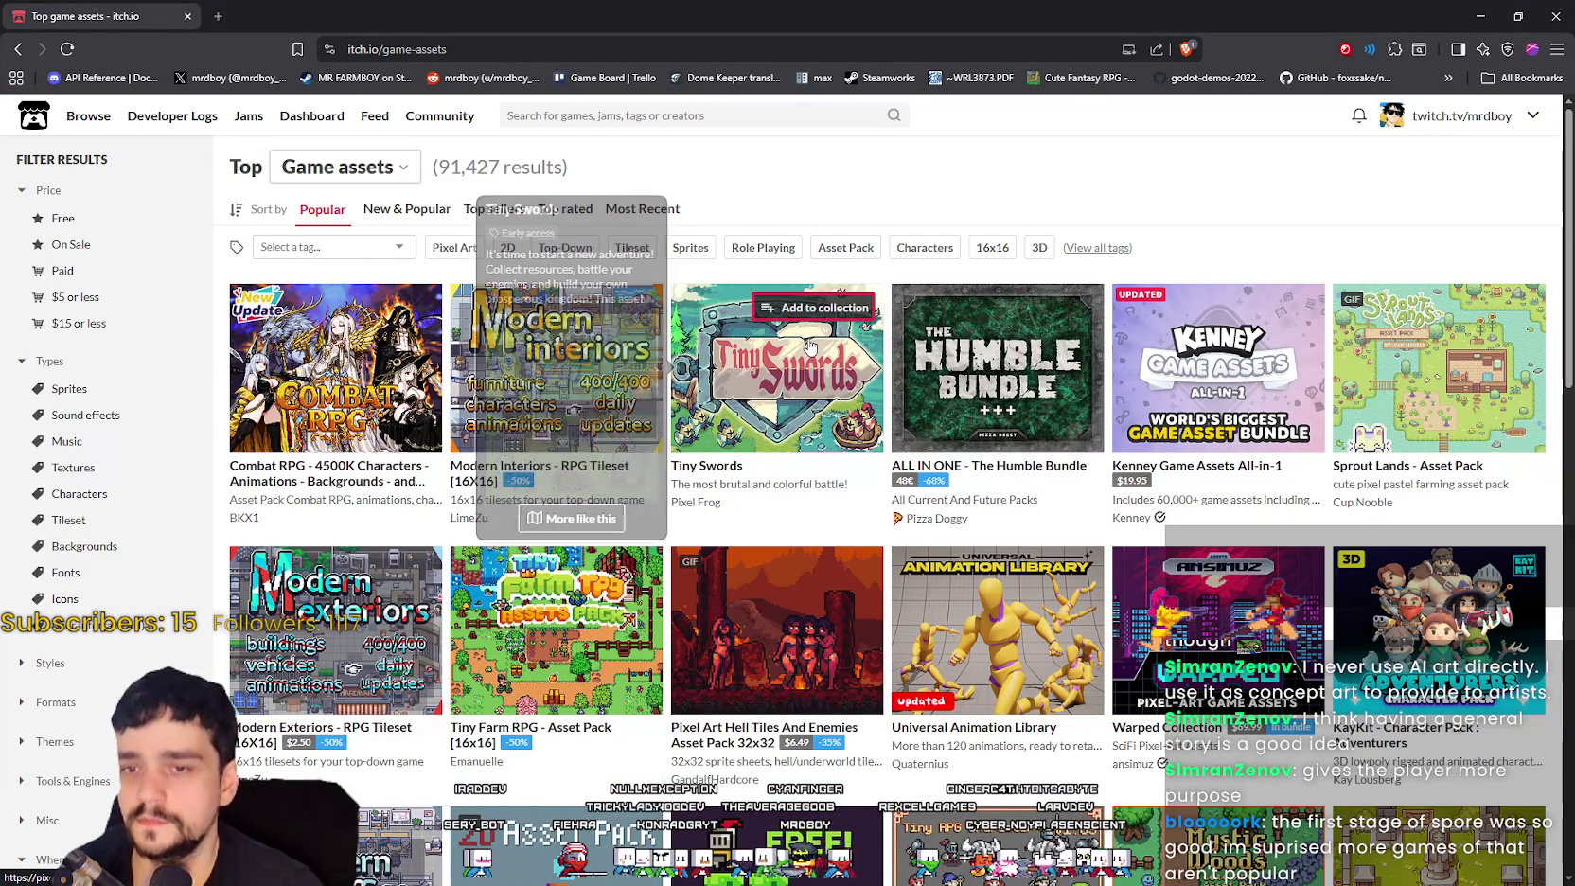
Step: Scroll through the Top game assets grid (91,427 results) and back up
mouse_move(1221, 625)
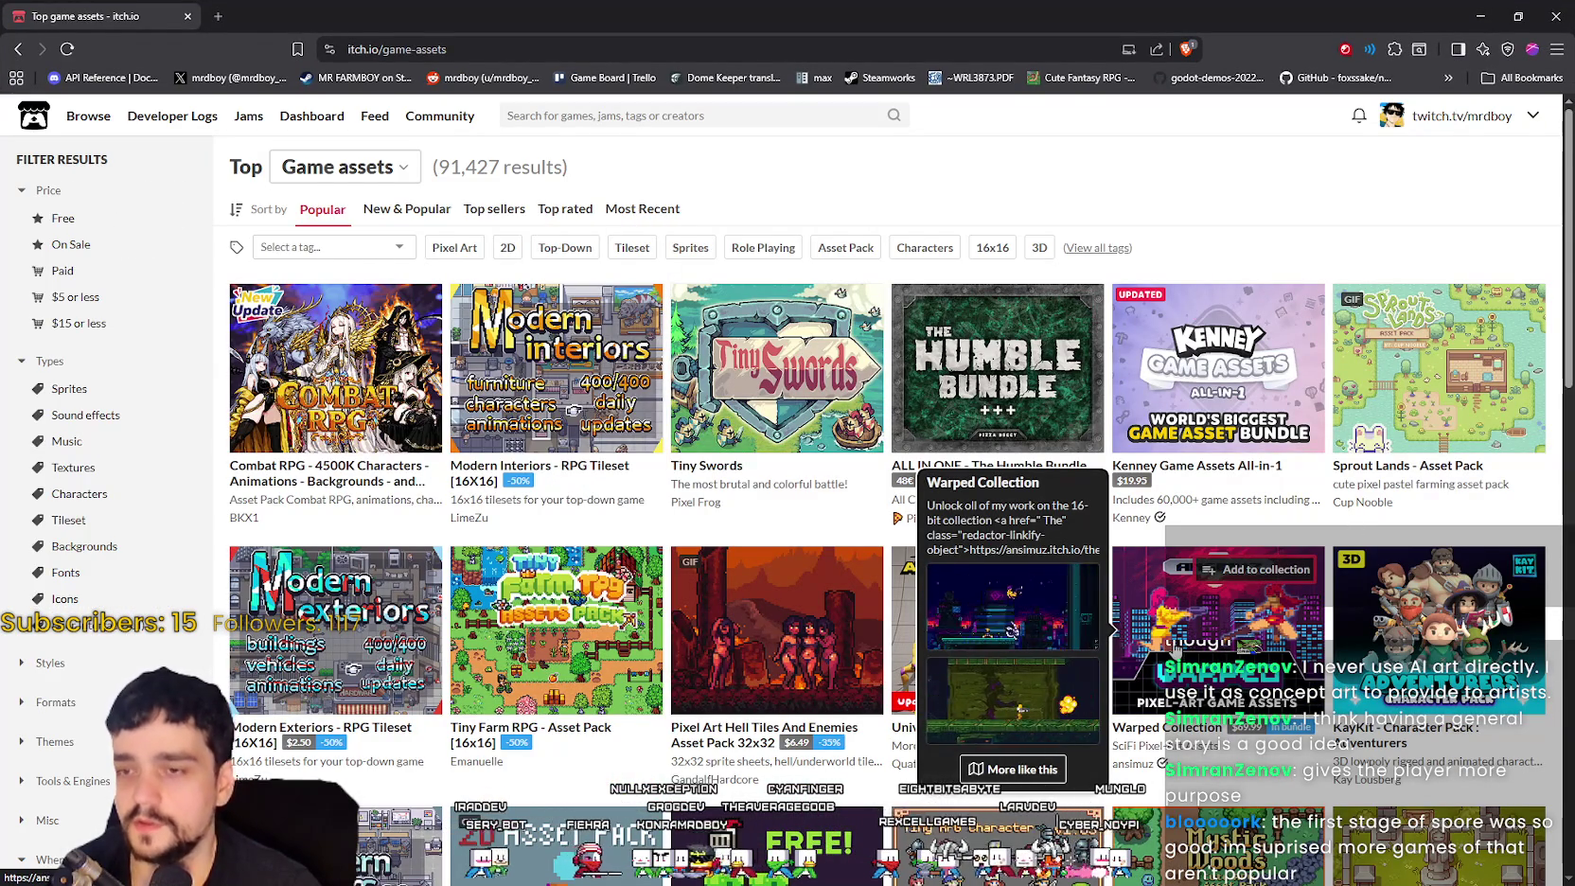
scroll(810, 543, "down", 3)
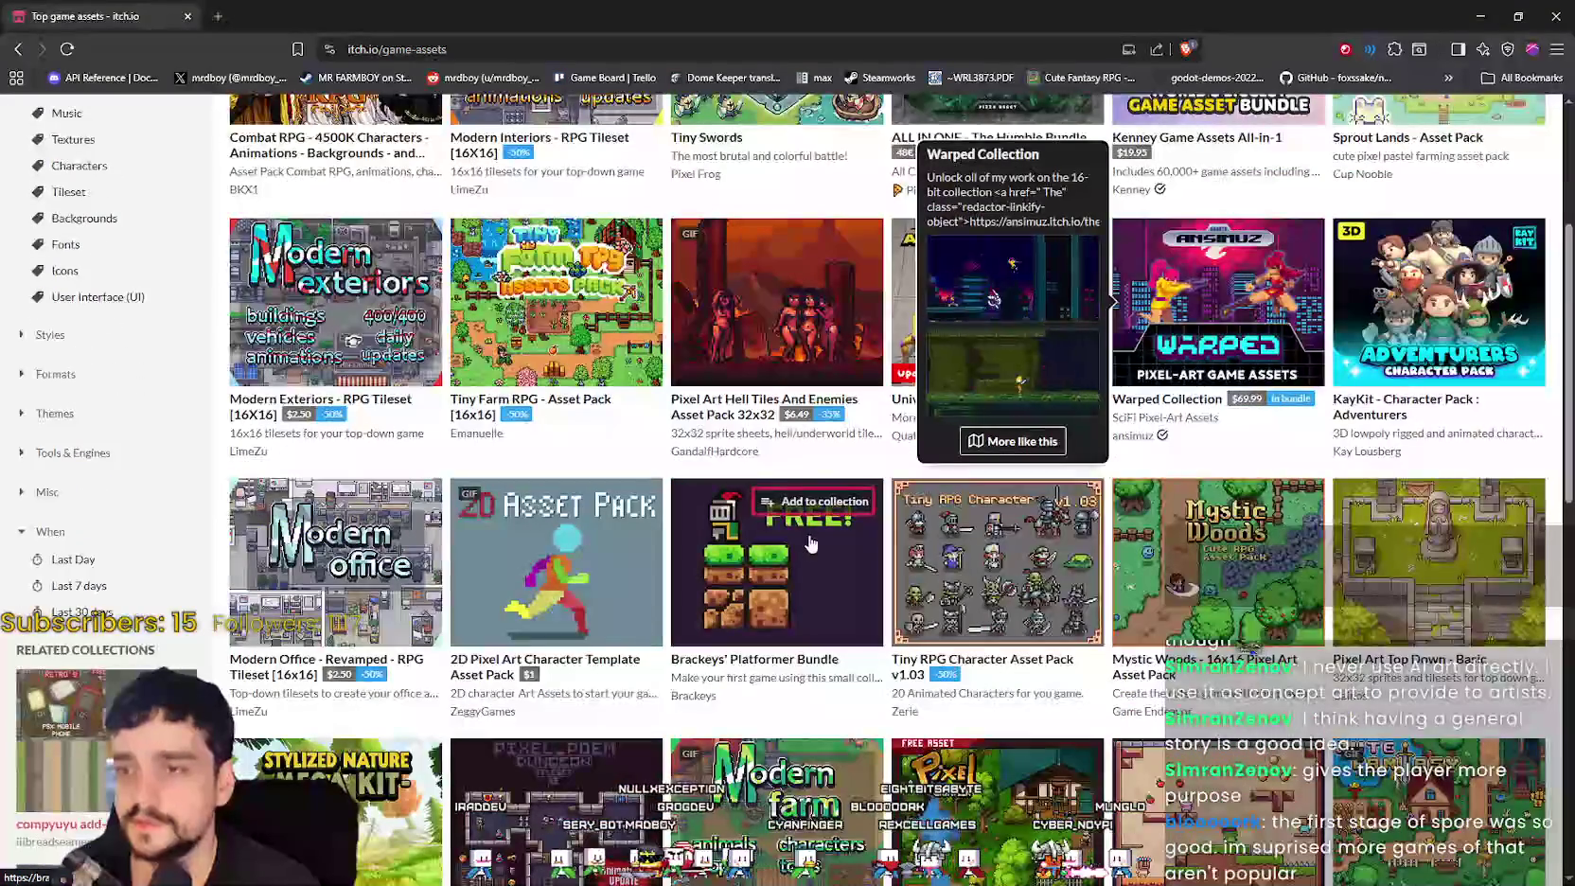
scroll(1247, 620, "down", 5)
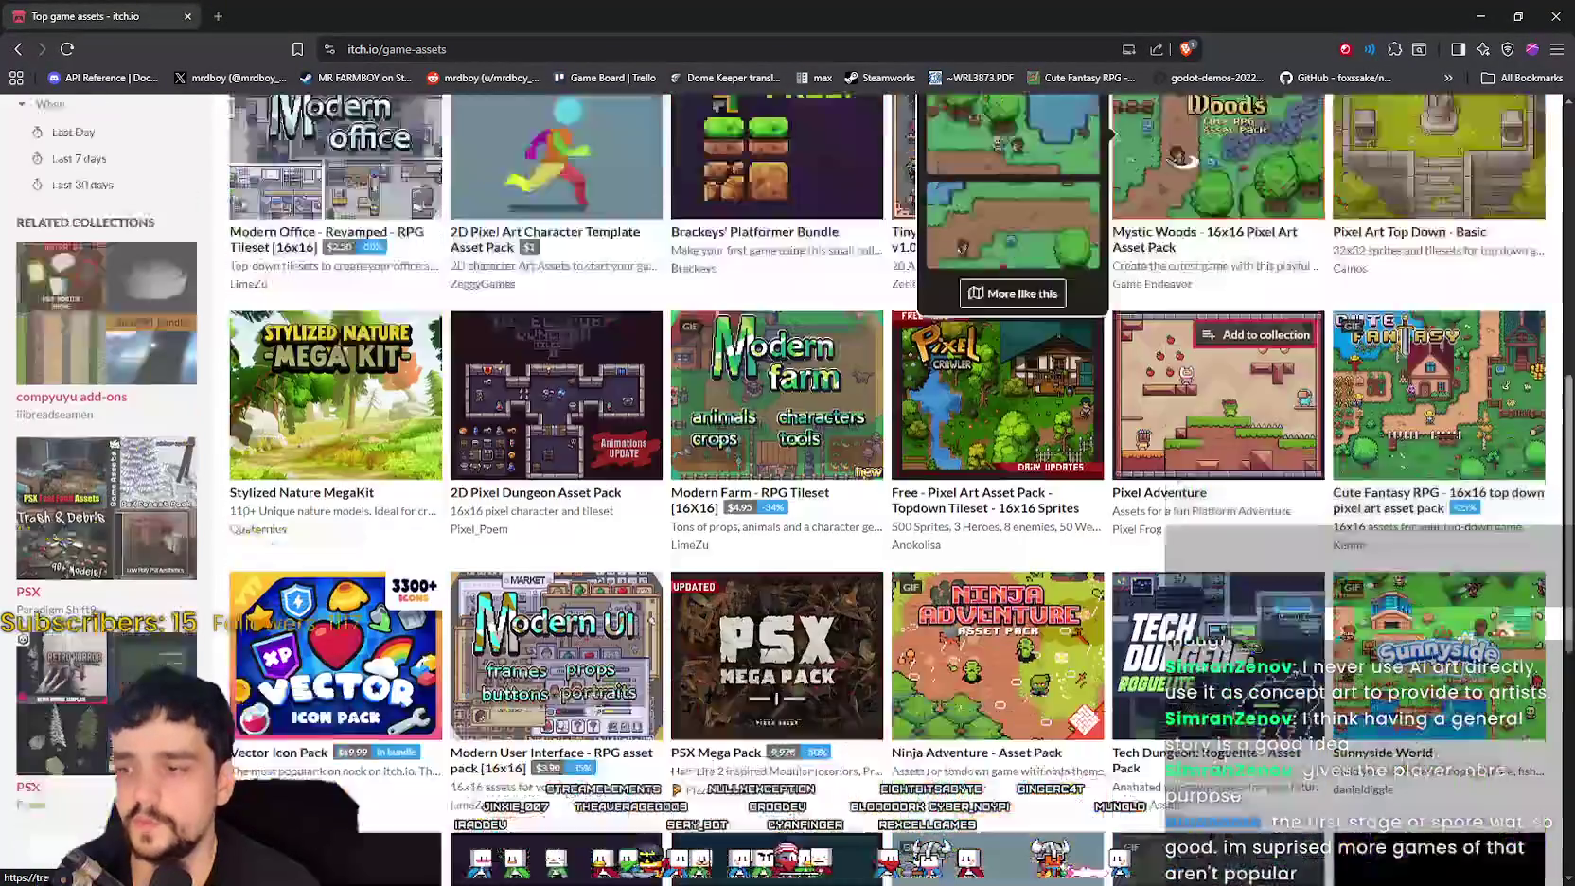
scroll(1223, 634, "down", 4)
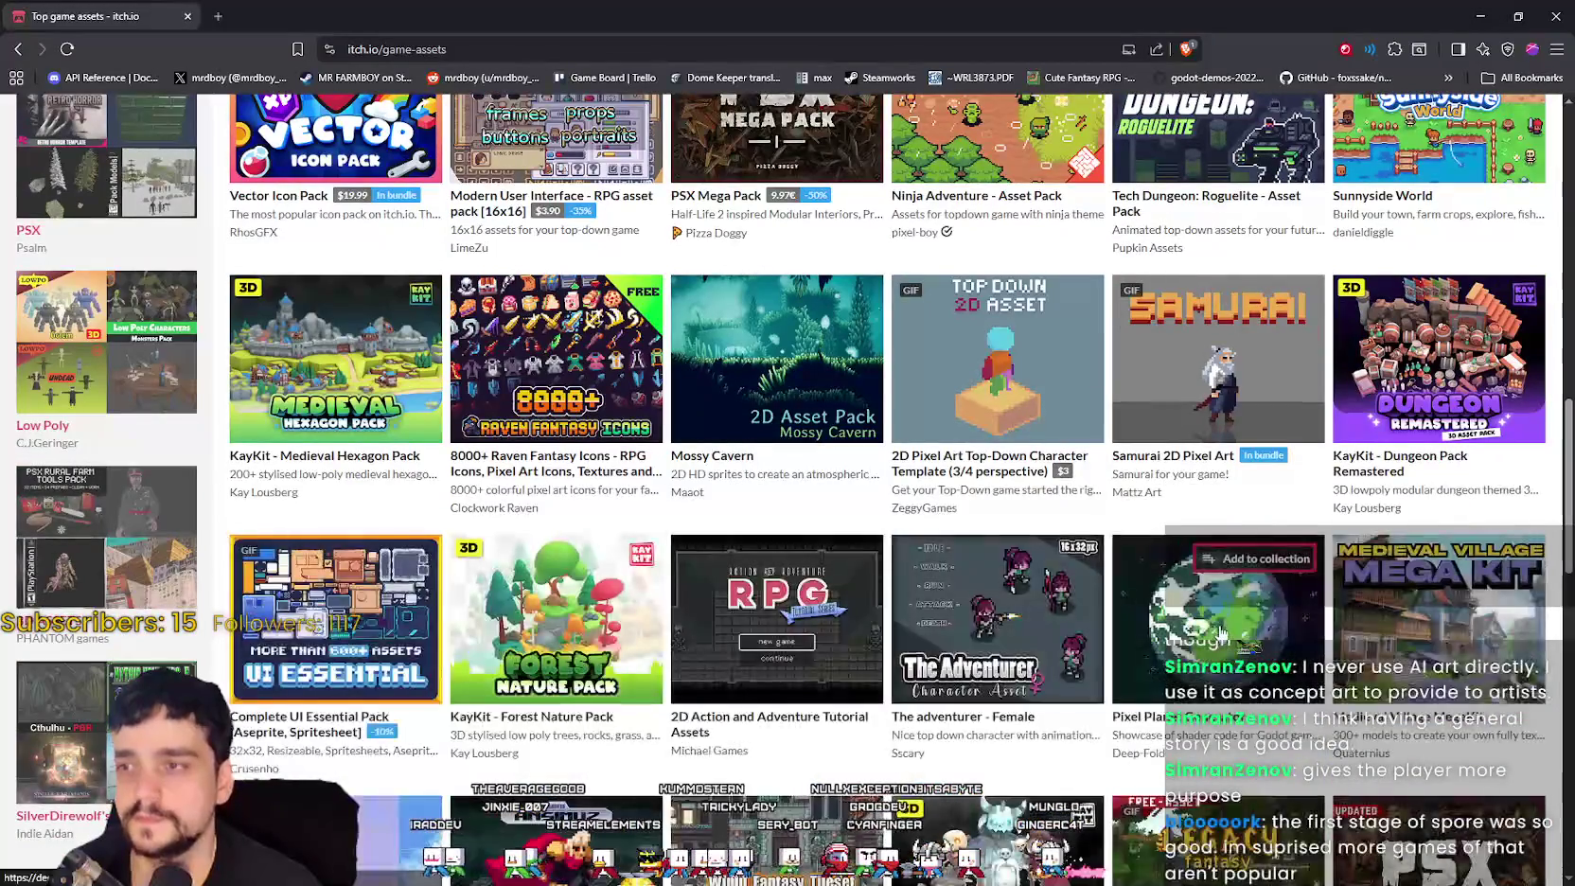
scroll(1223, 634, "up", 4)
scroll(1221, 632, "up", 4)
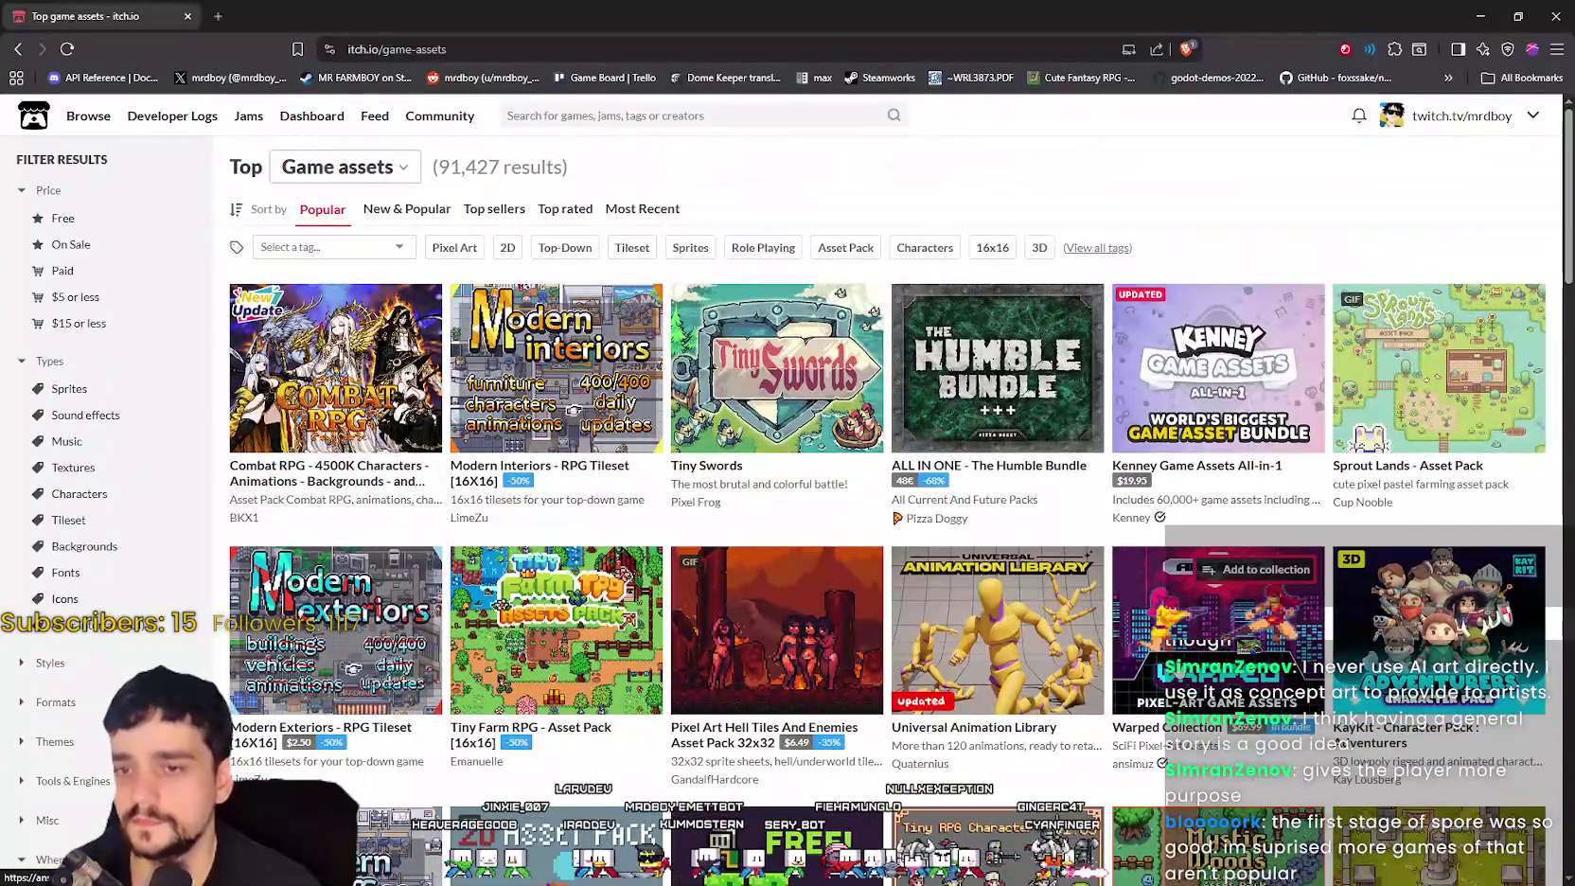
Step: Open the Combat RPG - 4500K Characters pack in a new tab
mouse_move(1221, 632)
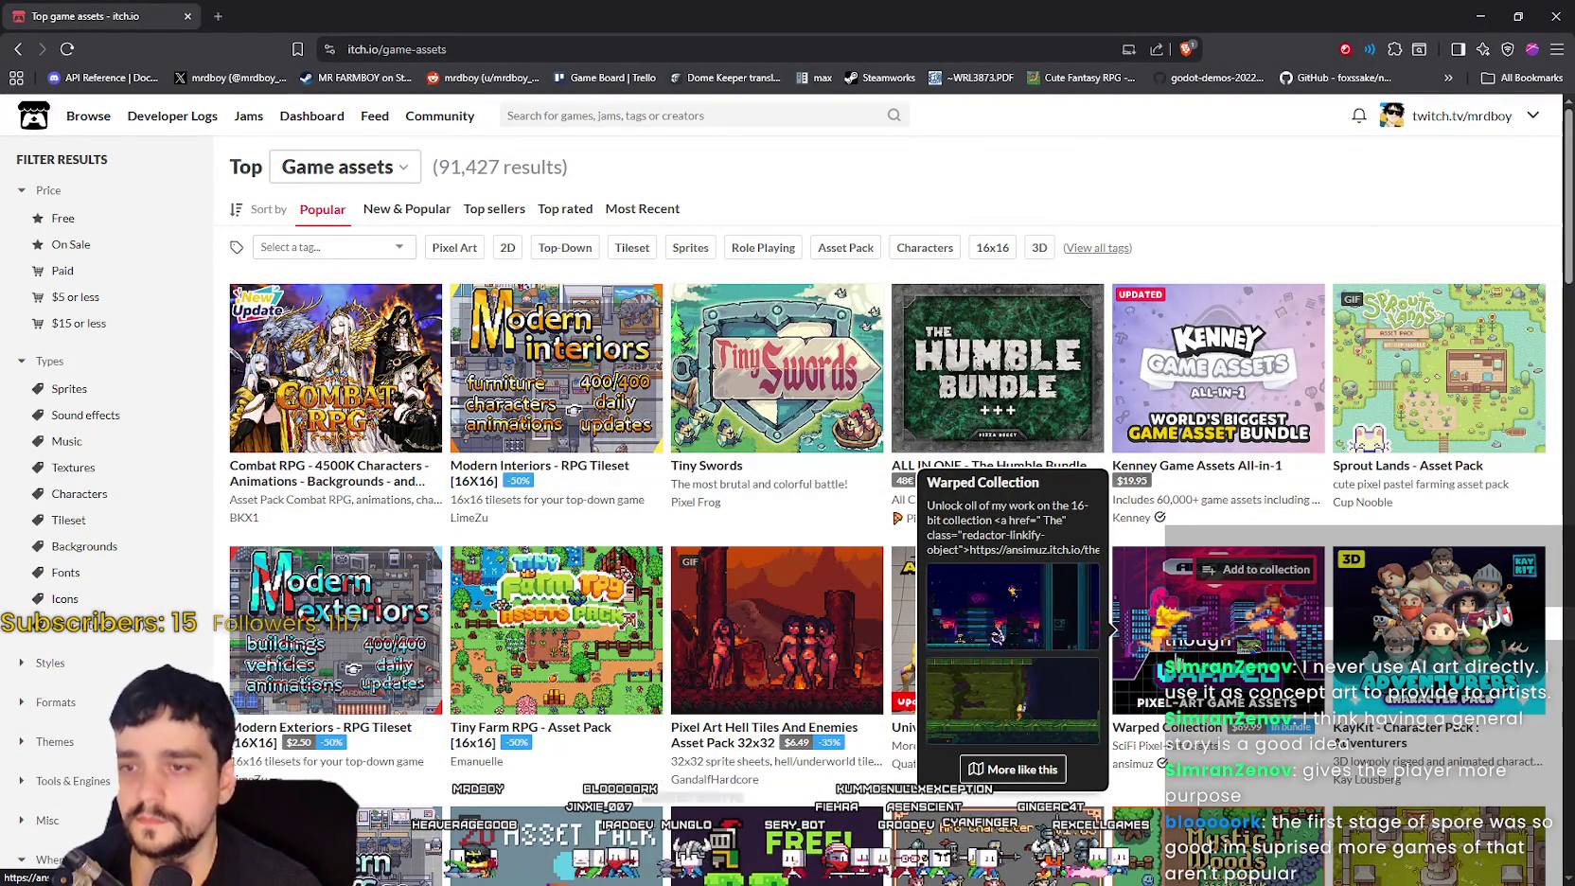
mouse_move(974, 374)
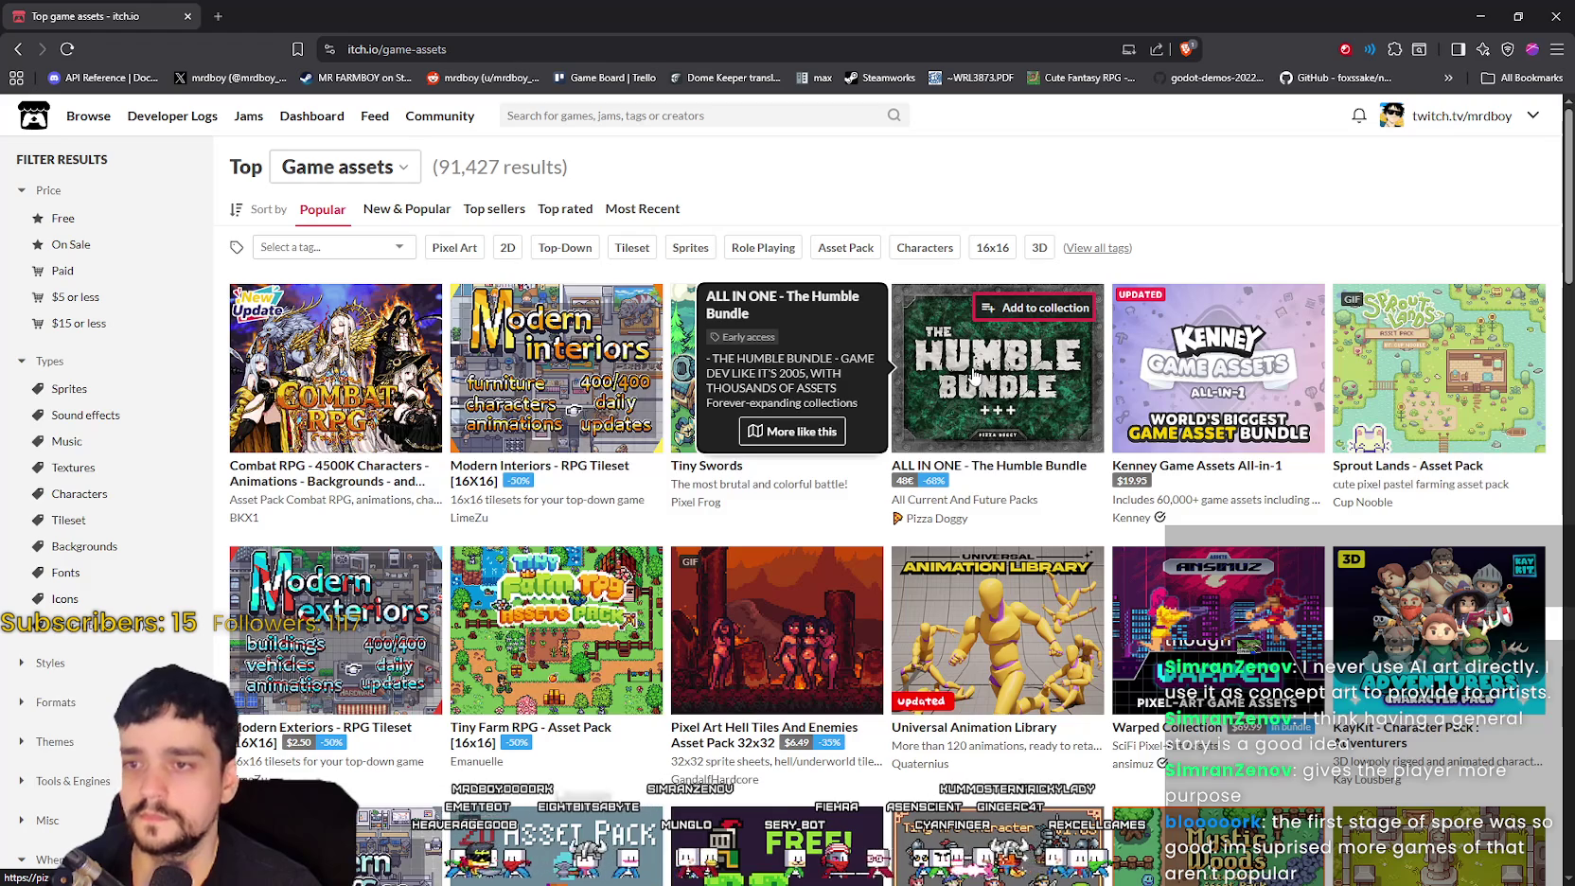
mouse_move(478, 426)
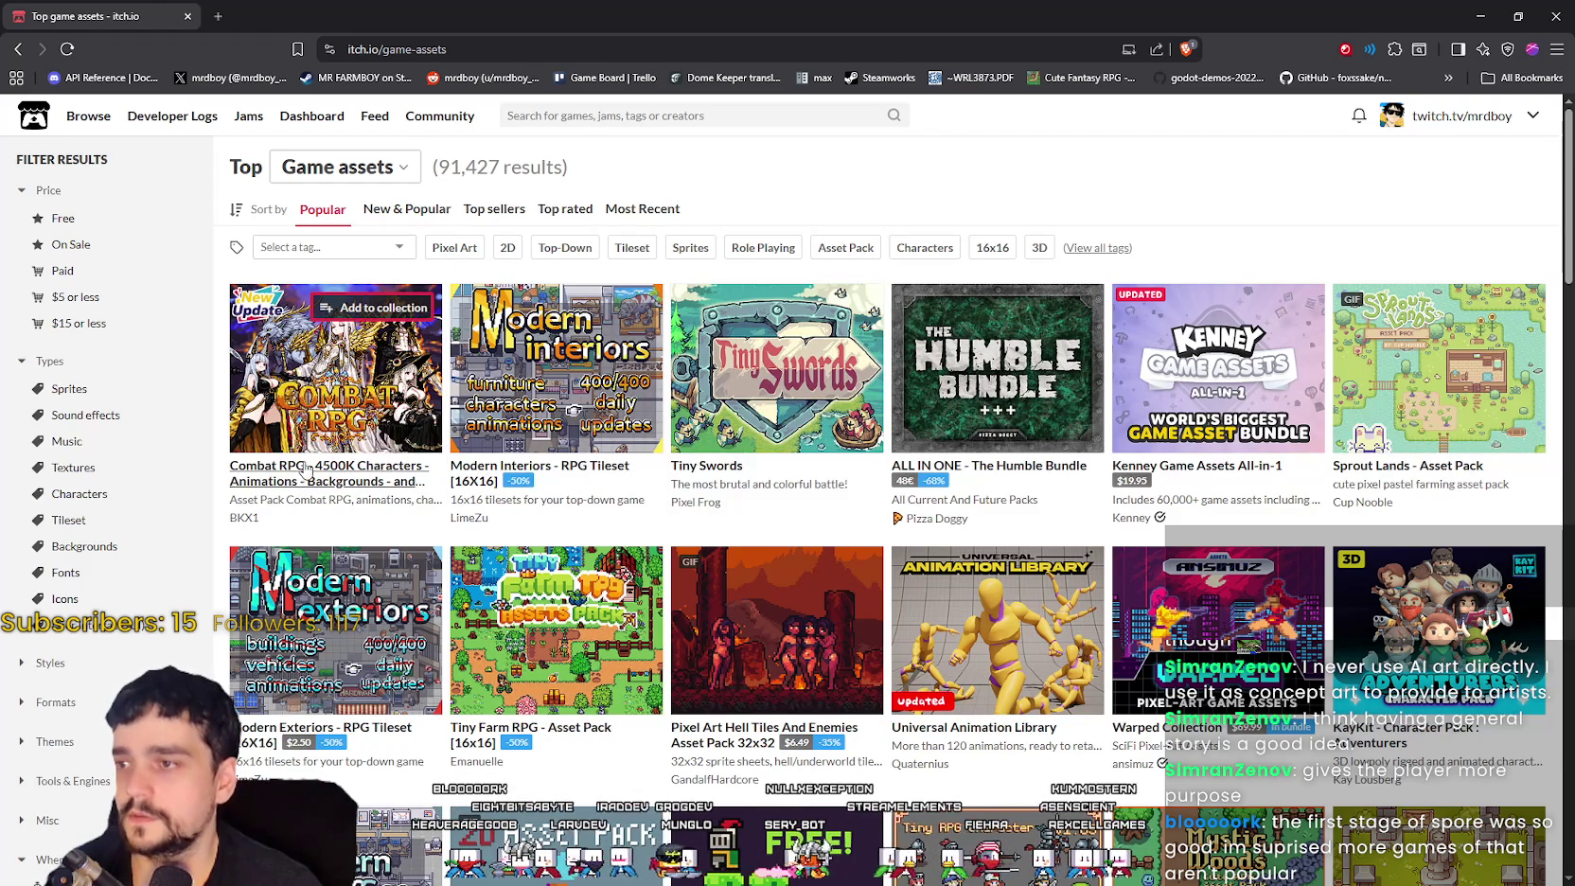
right_click(306, 471)
left_click(368, 488)
Step: Switch to the Combat RPG tab and scroll to the Blades and Beasts banner ($4.99)
key("ctrl+Tab")
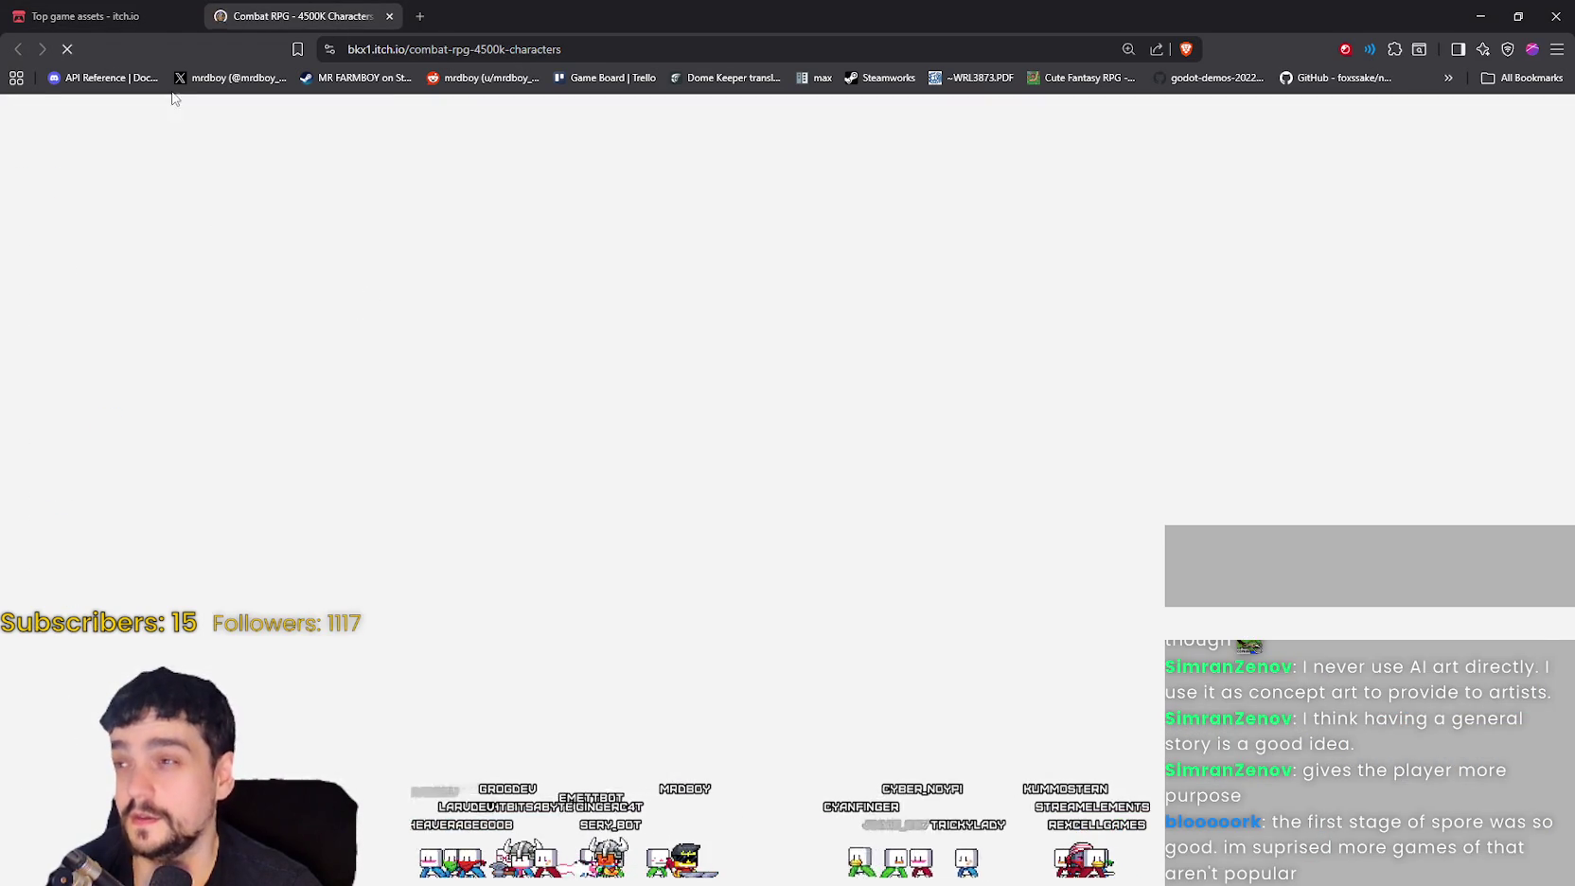
key("ctrl+Tab")
key("ctrl+Tab")
scroll(639, 586, "down", 10)
scroll(640, 587, "down", 6)
scroll(638, 589, "up", 2)
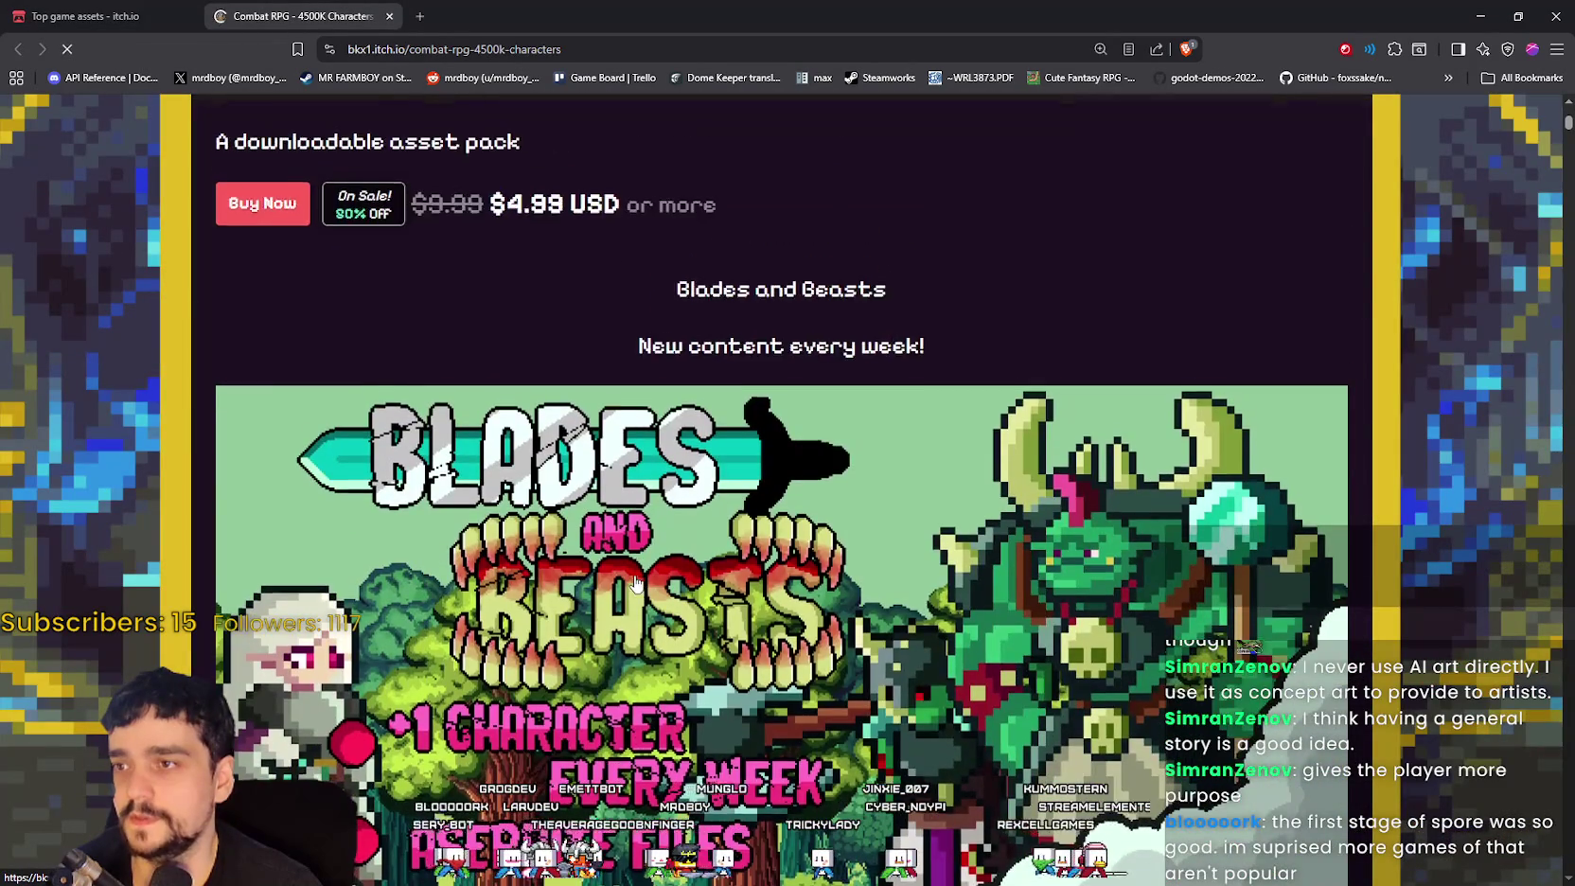
scroll(636, 583, "down", 6)
scroll(410, 480, "up", 4)
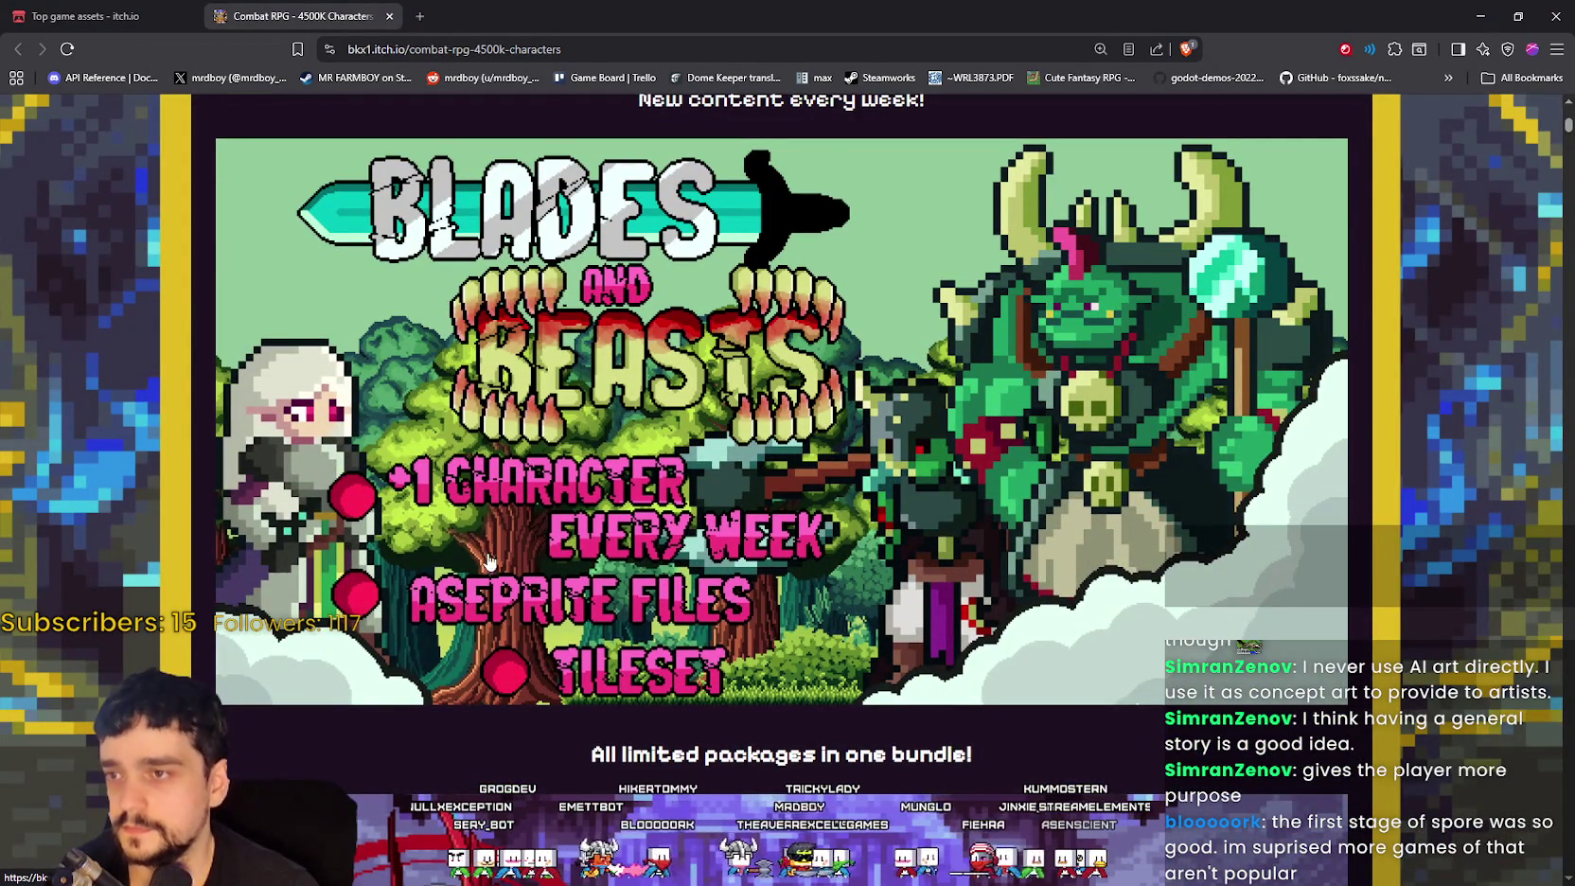
right_click(573, 372)
Step: Open the Blades and Beasts asset pack page in a new tab and view it
left_click(625, 381)
left_click(512, 13)
scroll(735, 621, "down", 3)
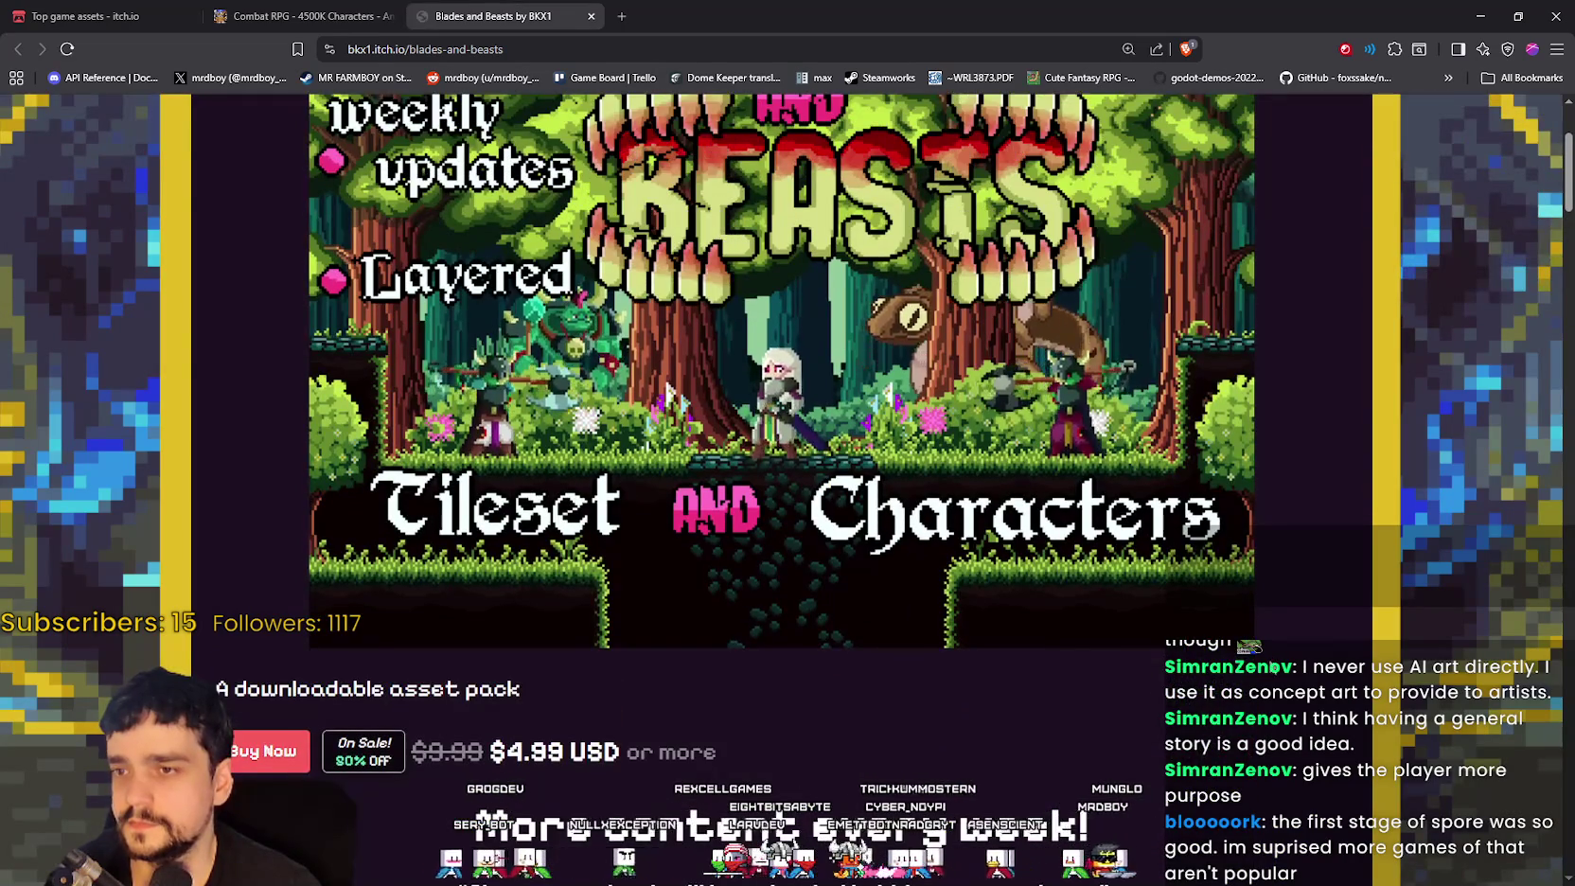
scroll(1269, 667, "up", 3)
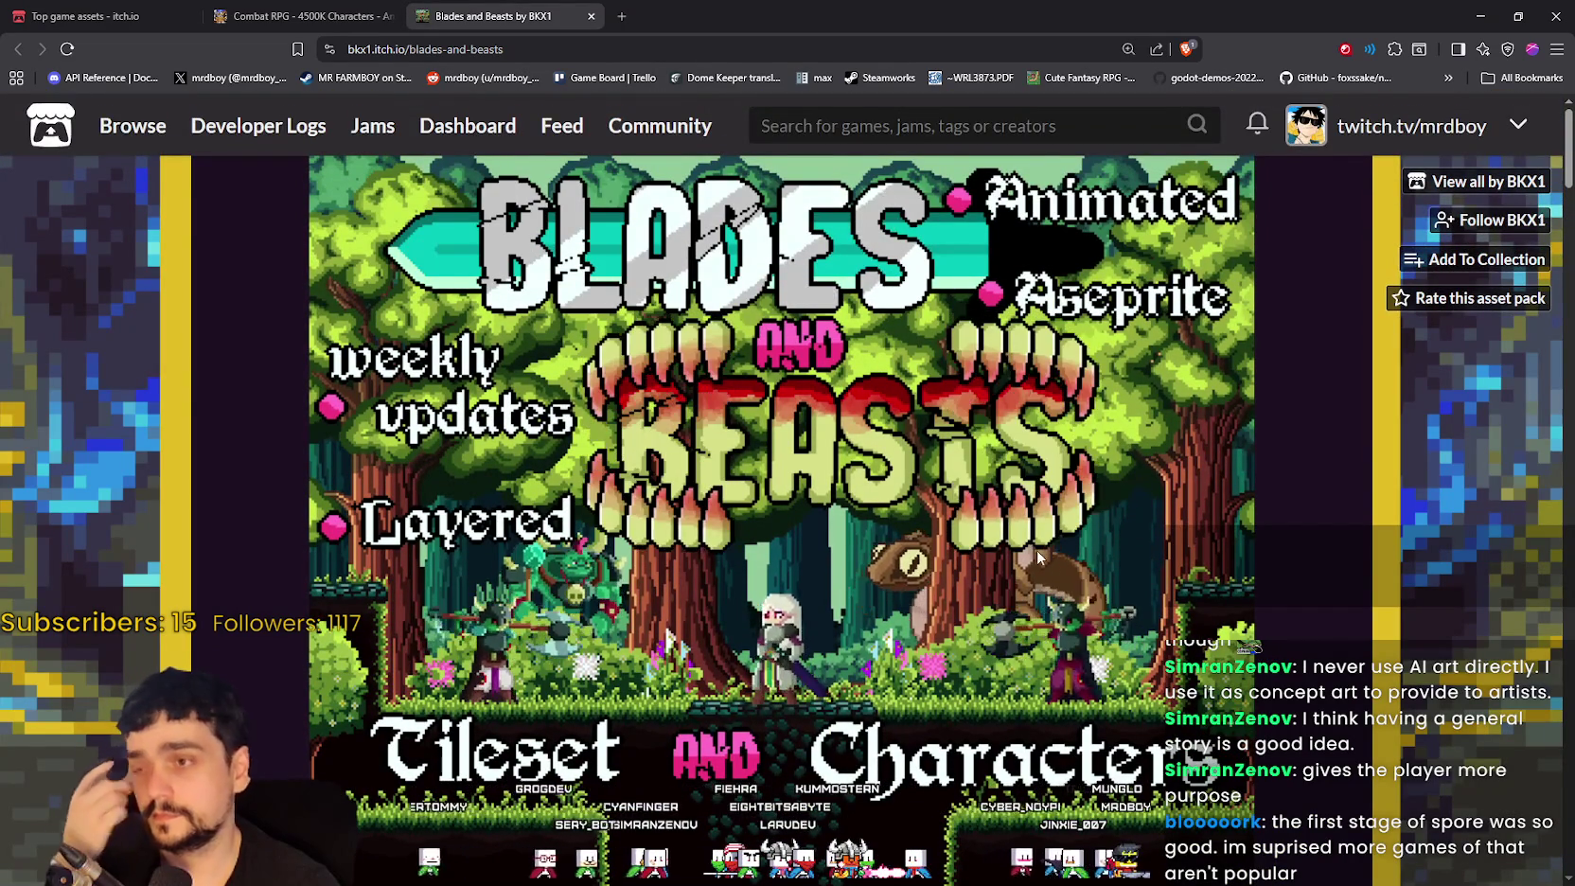
Step: Scroll down the Blades and Beasts page through its License Information
scroll(1018, 560, "down", 7)
scroll(1003, 536, "down", 7)
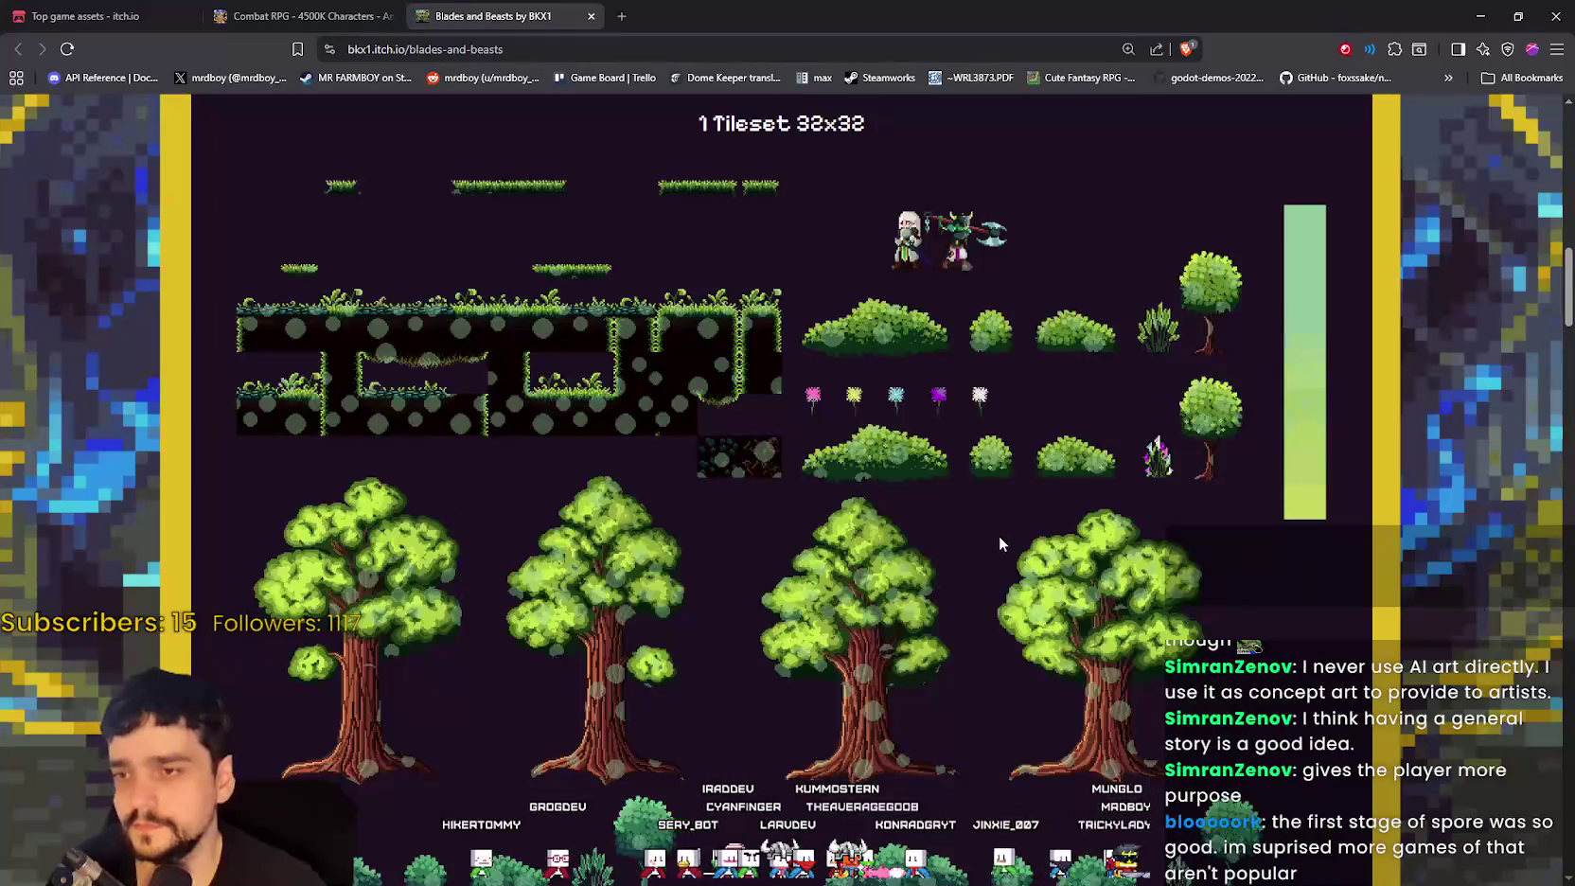
scroll(999, 536, "down", 2)
scroll(999, 536, "down", 8)
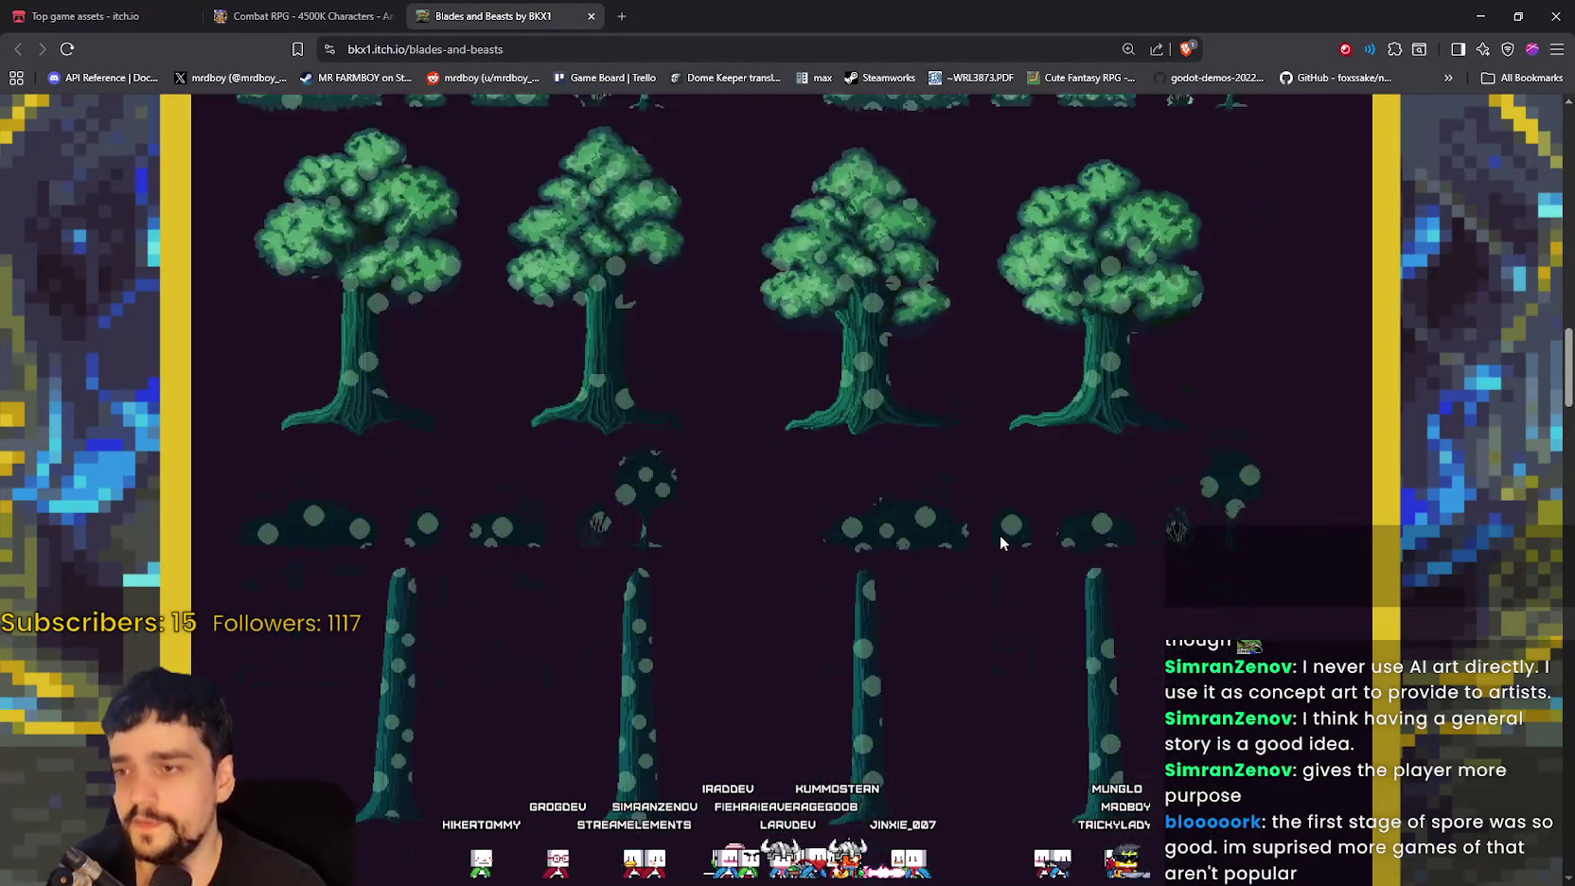
scroll(1000, 536, "down", 3)
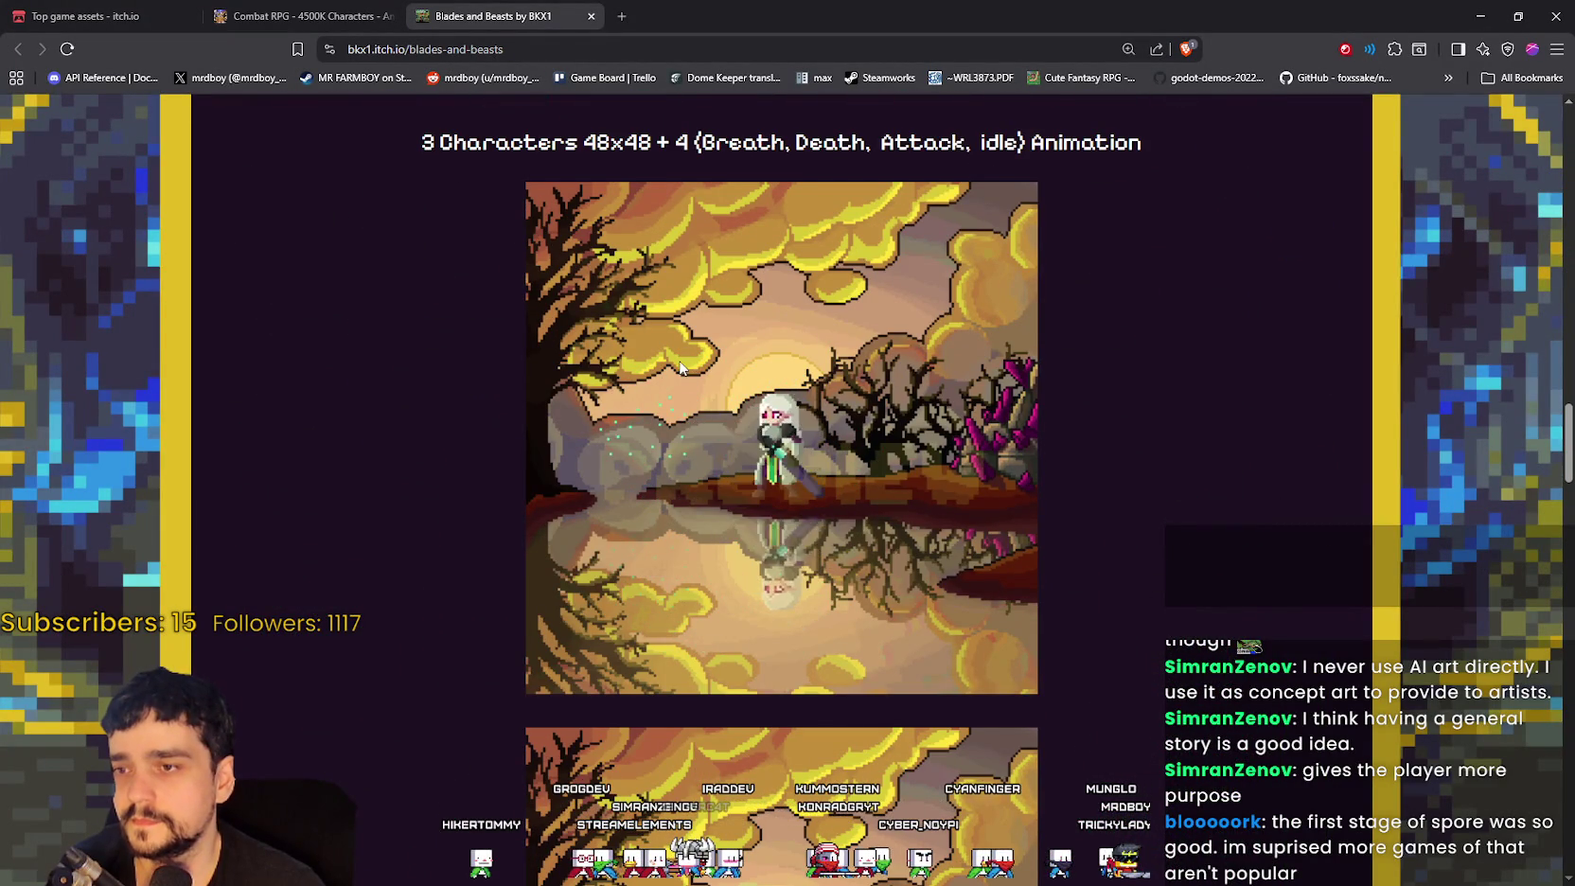
scroll(783, 430, "down", 5)
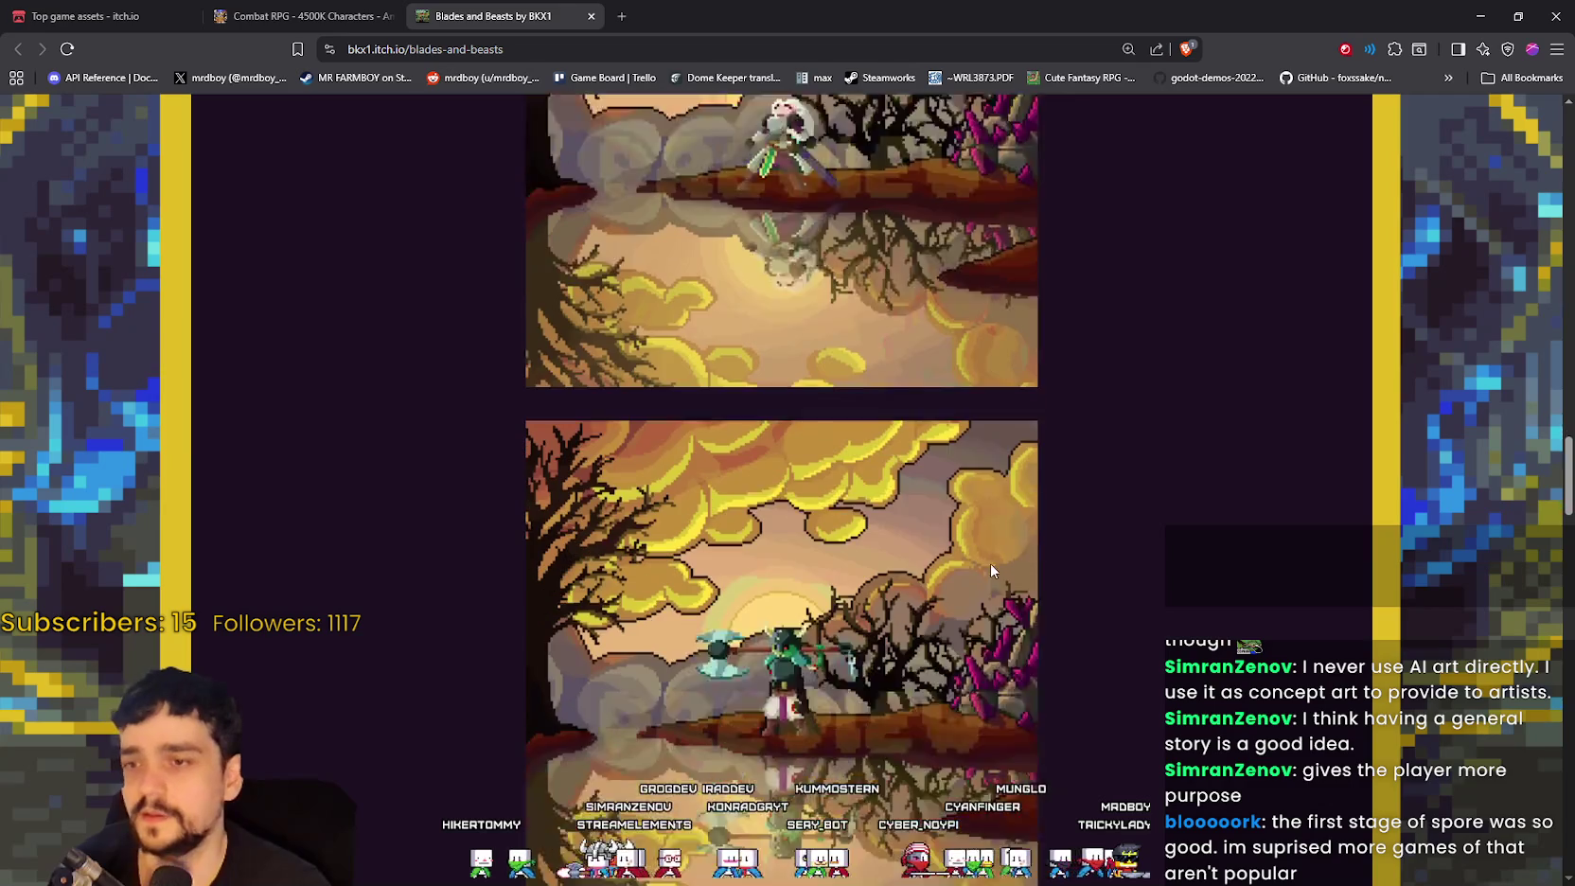
scroll(964, 546, "down", 3)
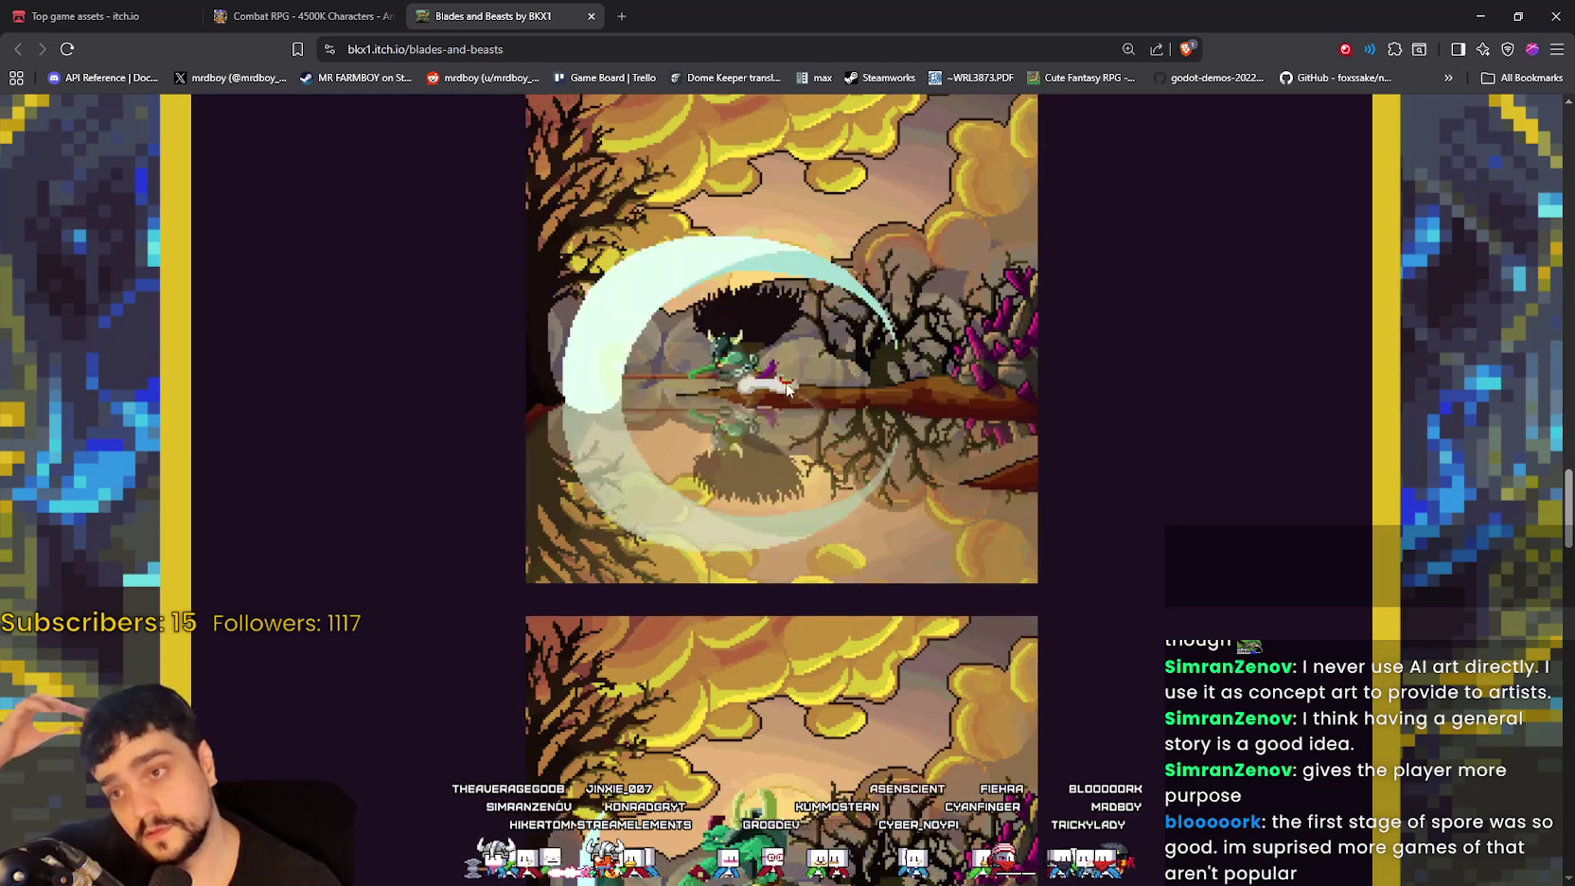
scroll(913, 428, "down", 12)
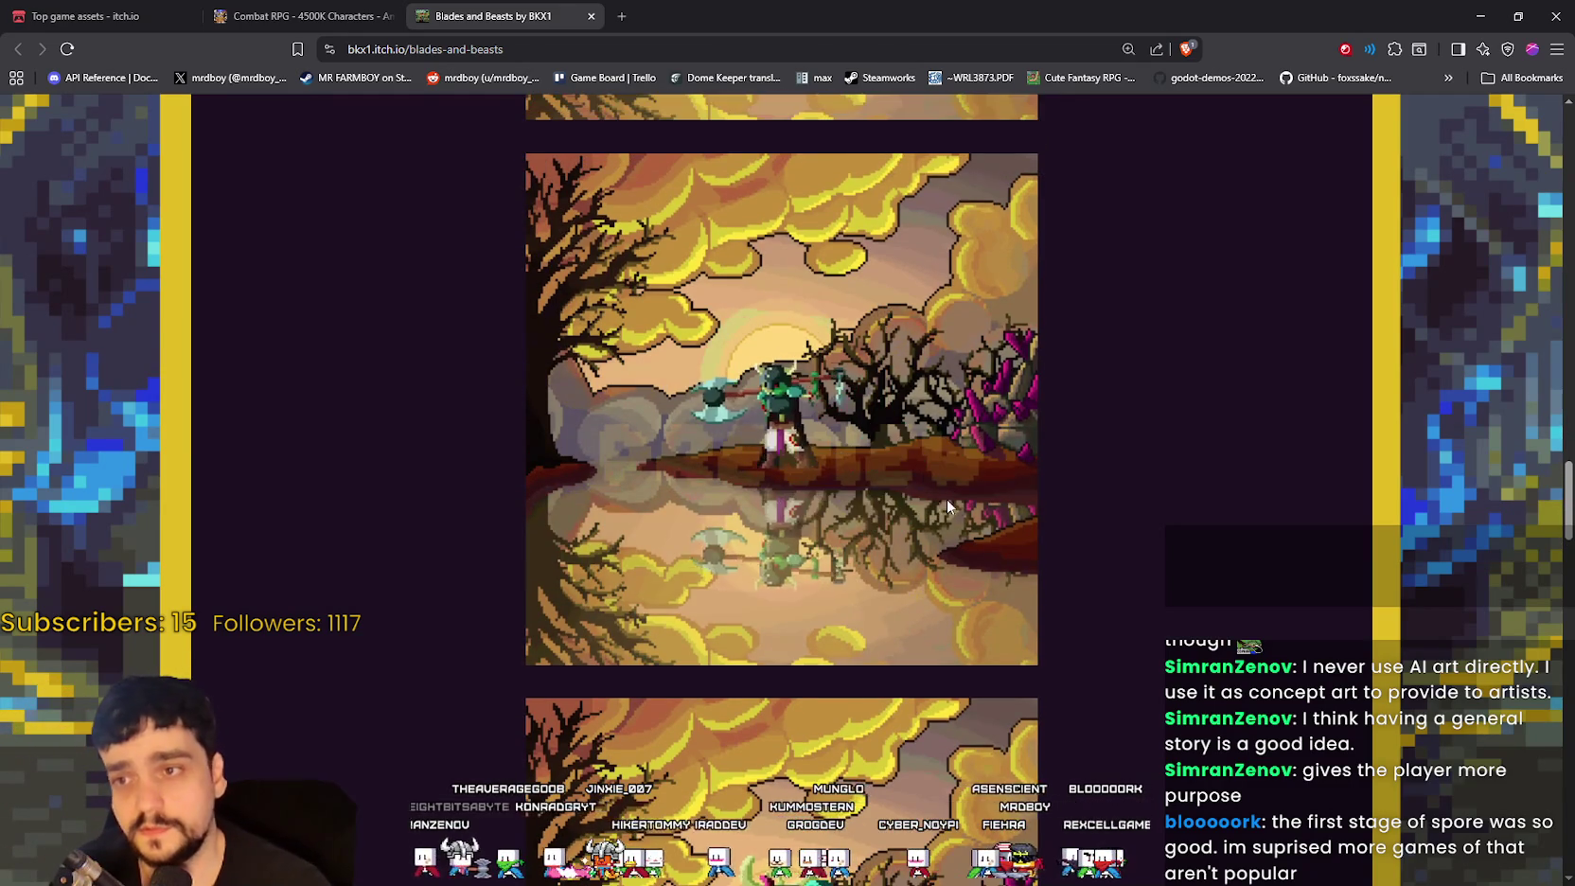
Step: Review the animation previews for the three 48x48 characters and the 108x108 character
scroll(982, 541, "down", 4)
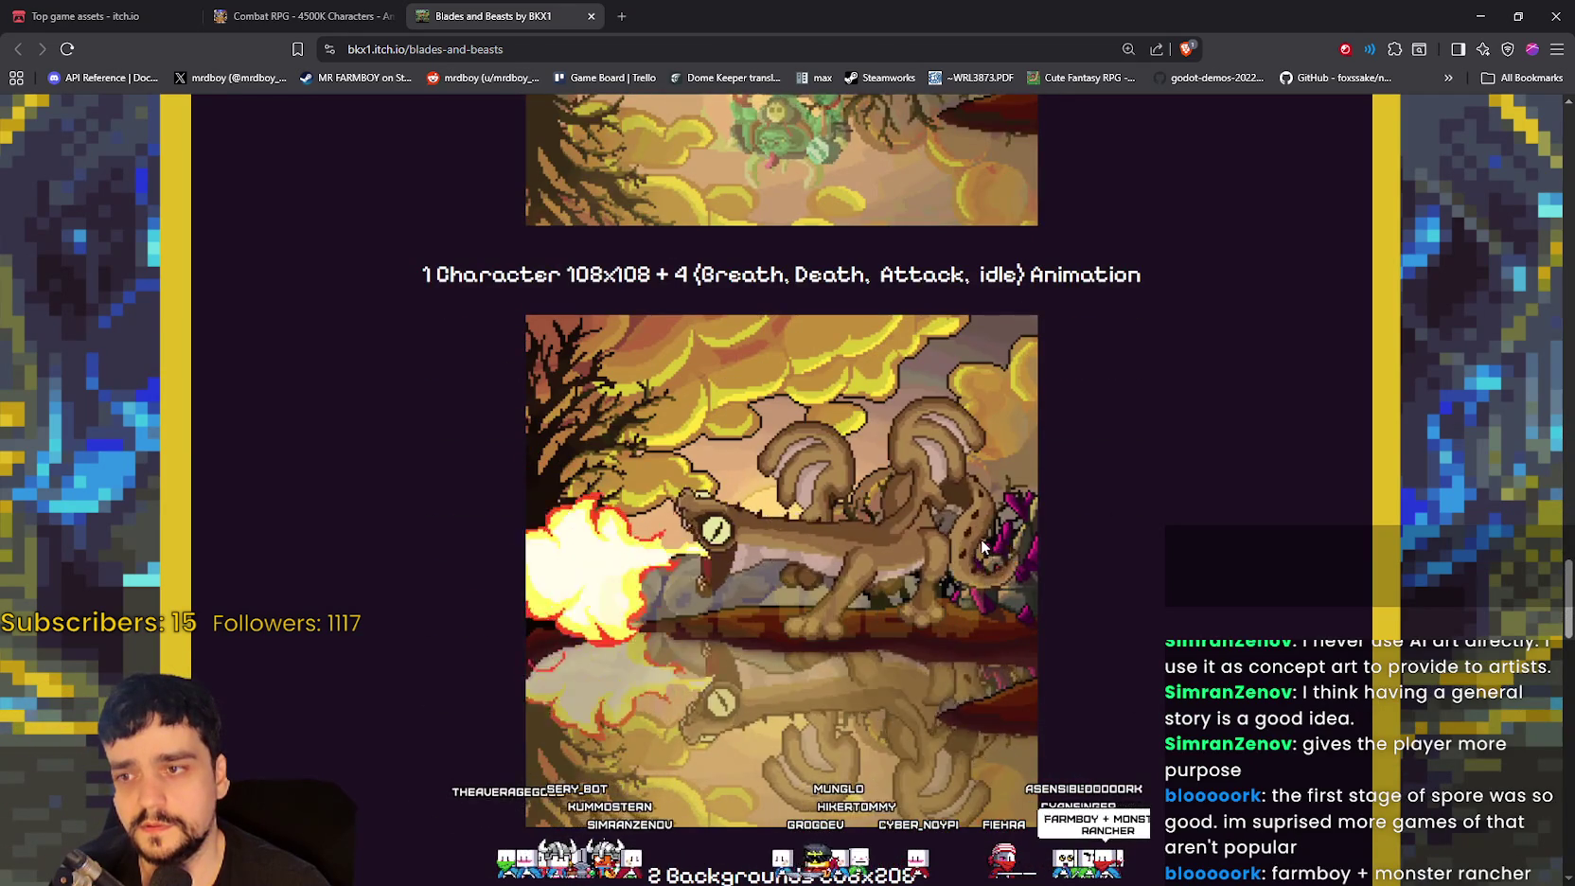
scroll(980, 539, "down", 3)
scroll(975, 530, "up", 1)
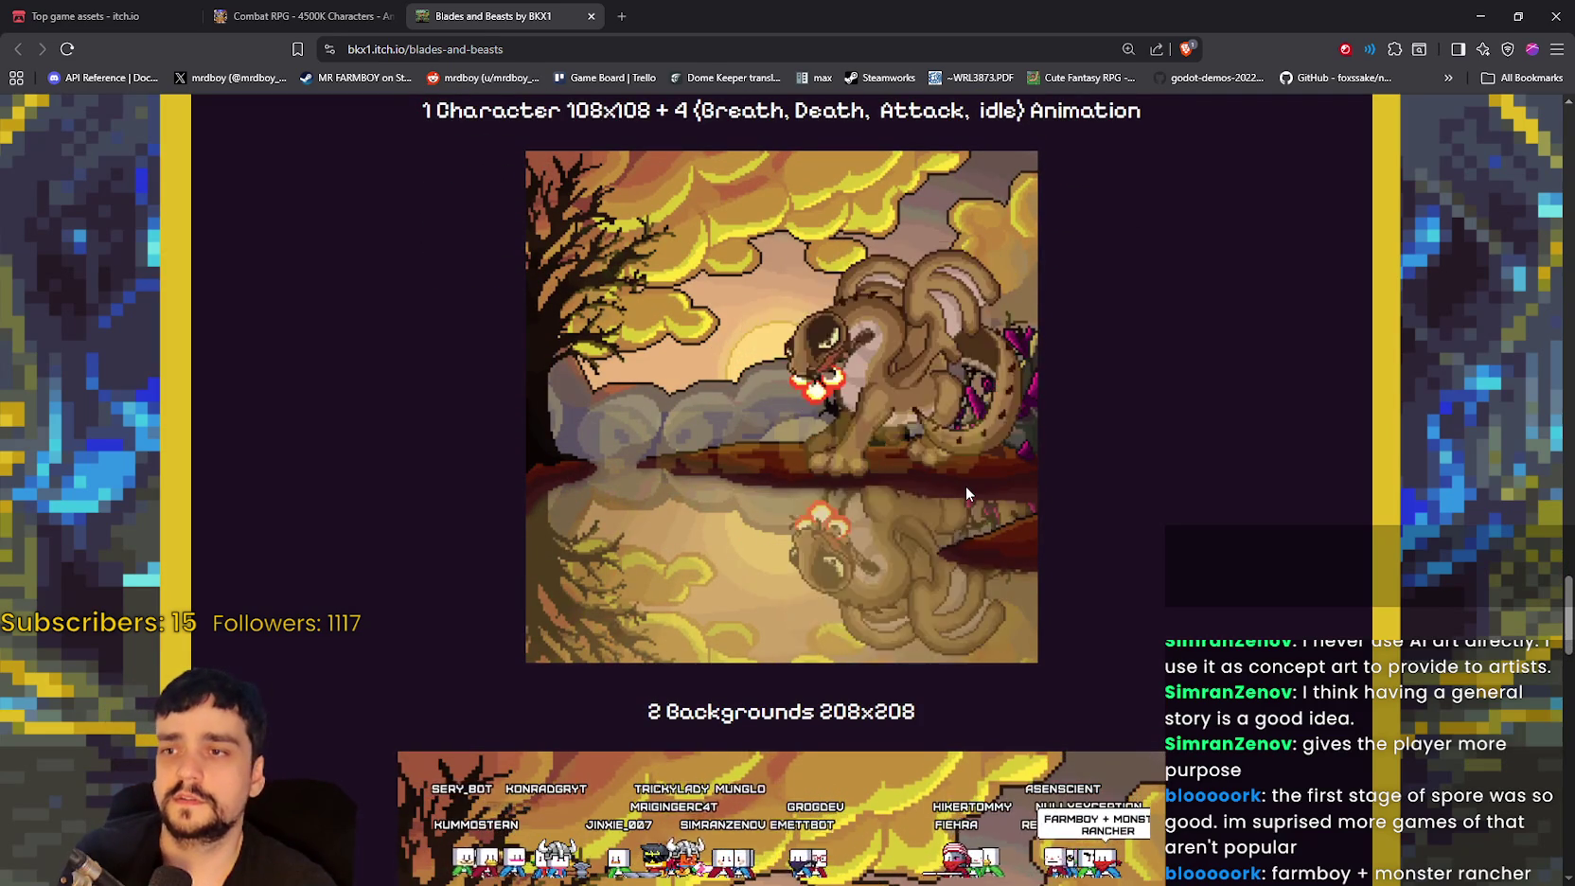
scroll(963, 518, "down", 12)
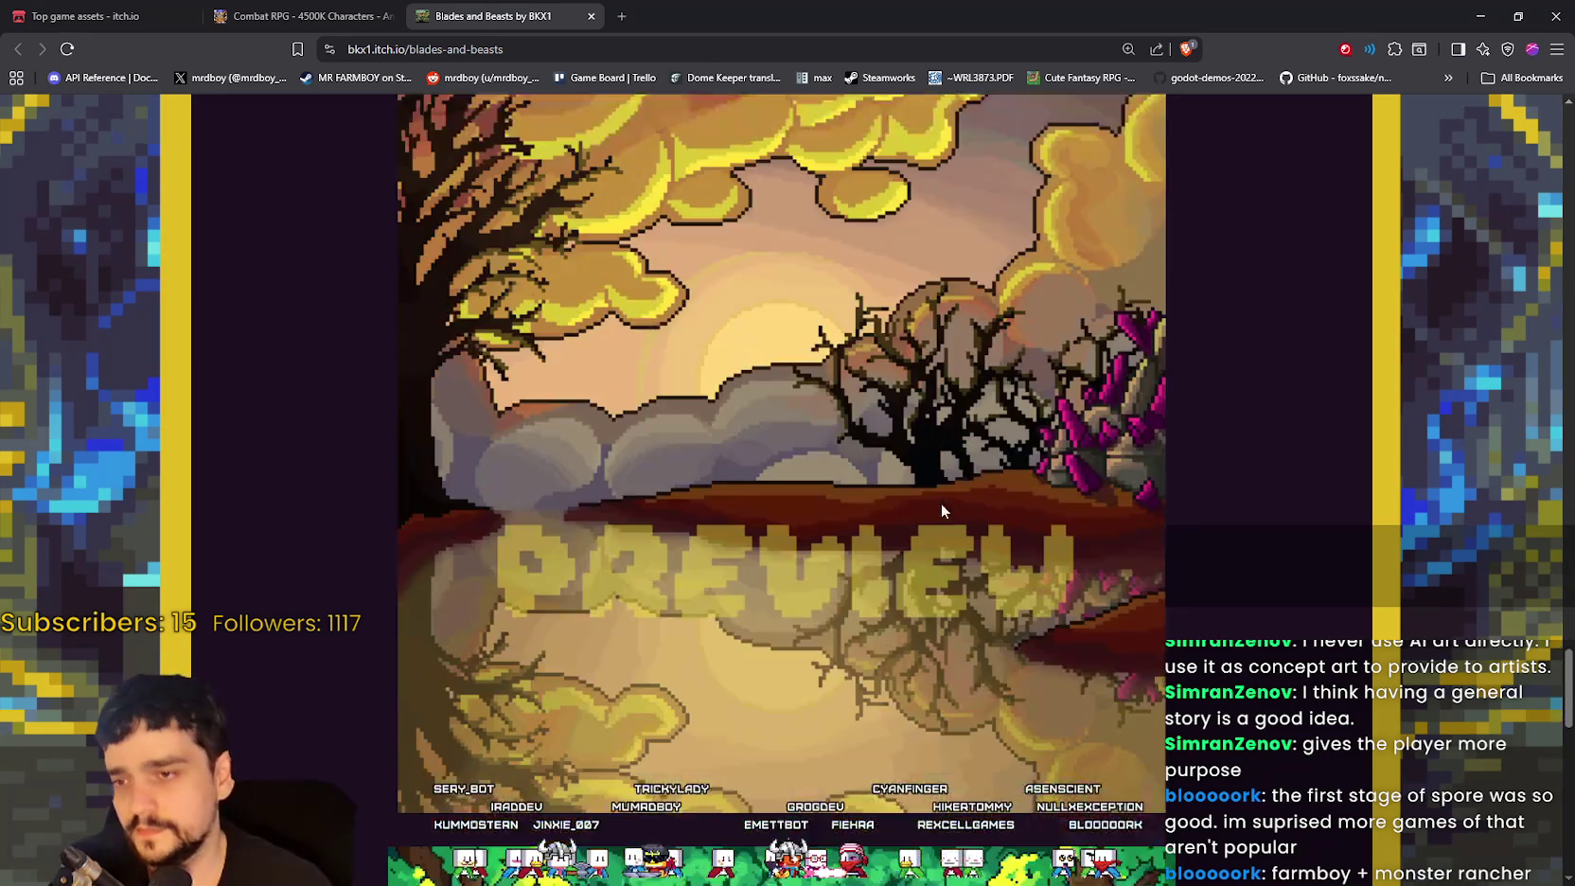
scroll(864, 561, "down", 8)
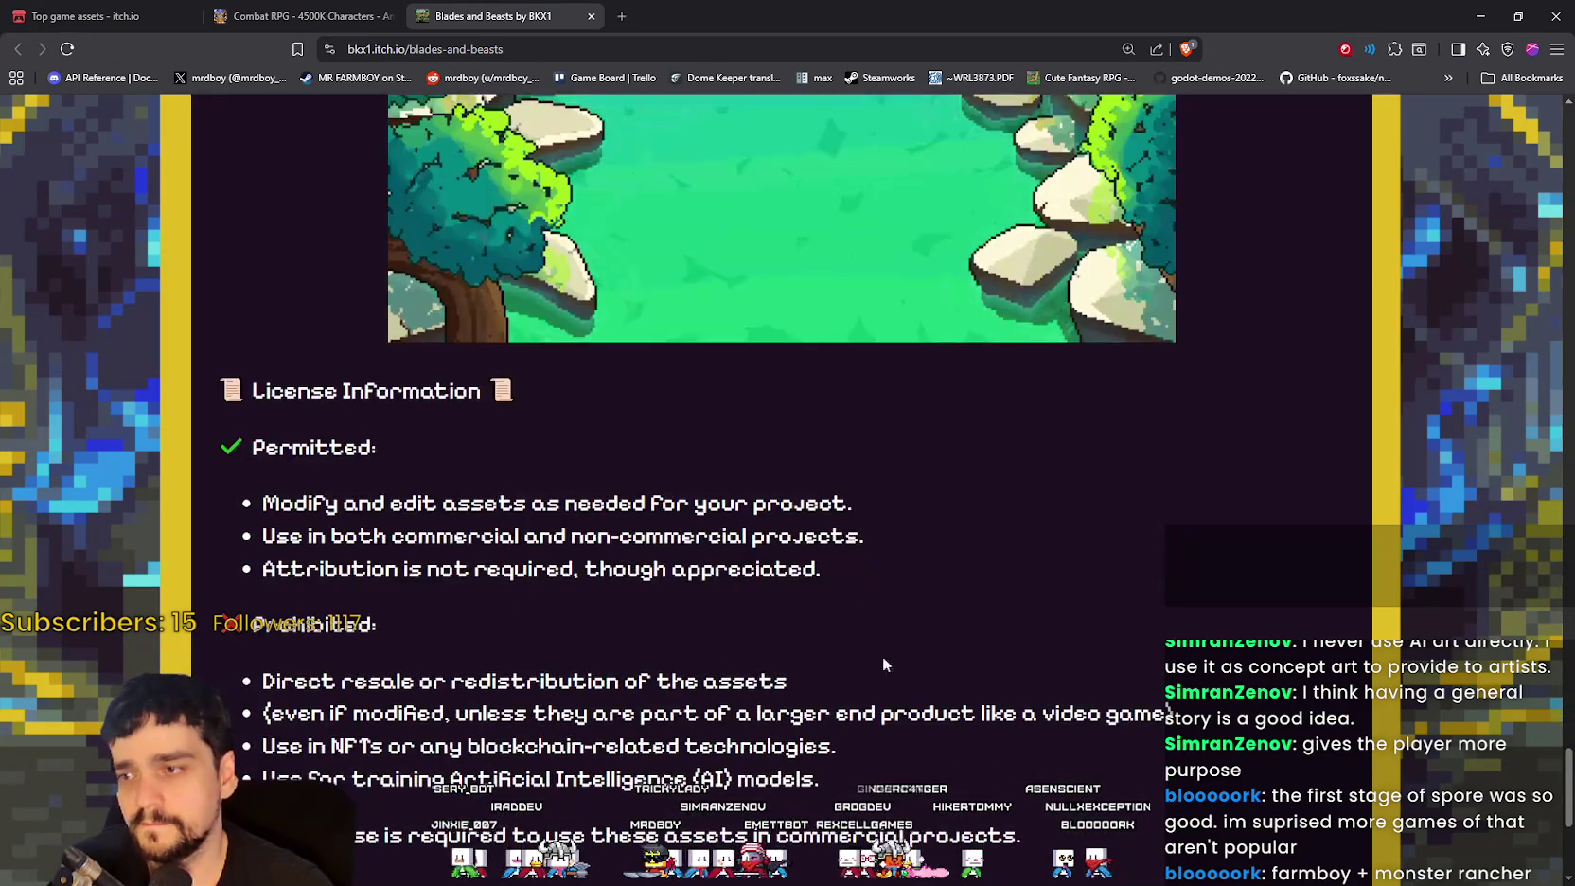
scroll(861, 605, "up", 11)
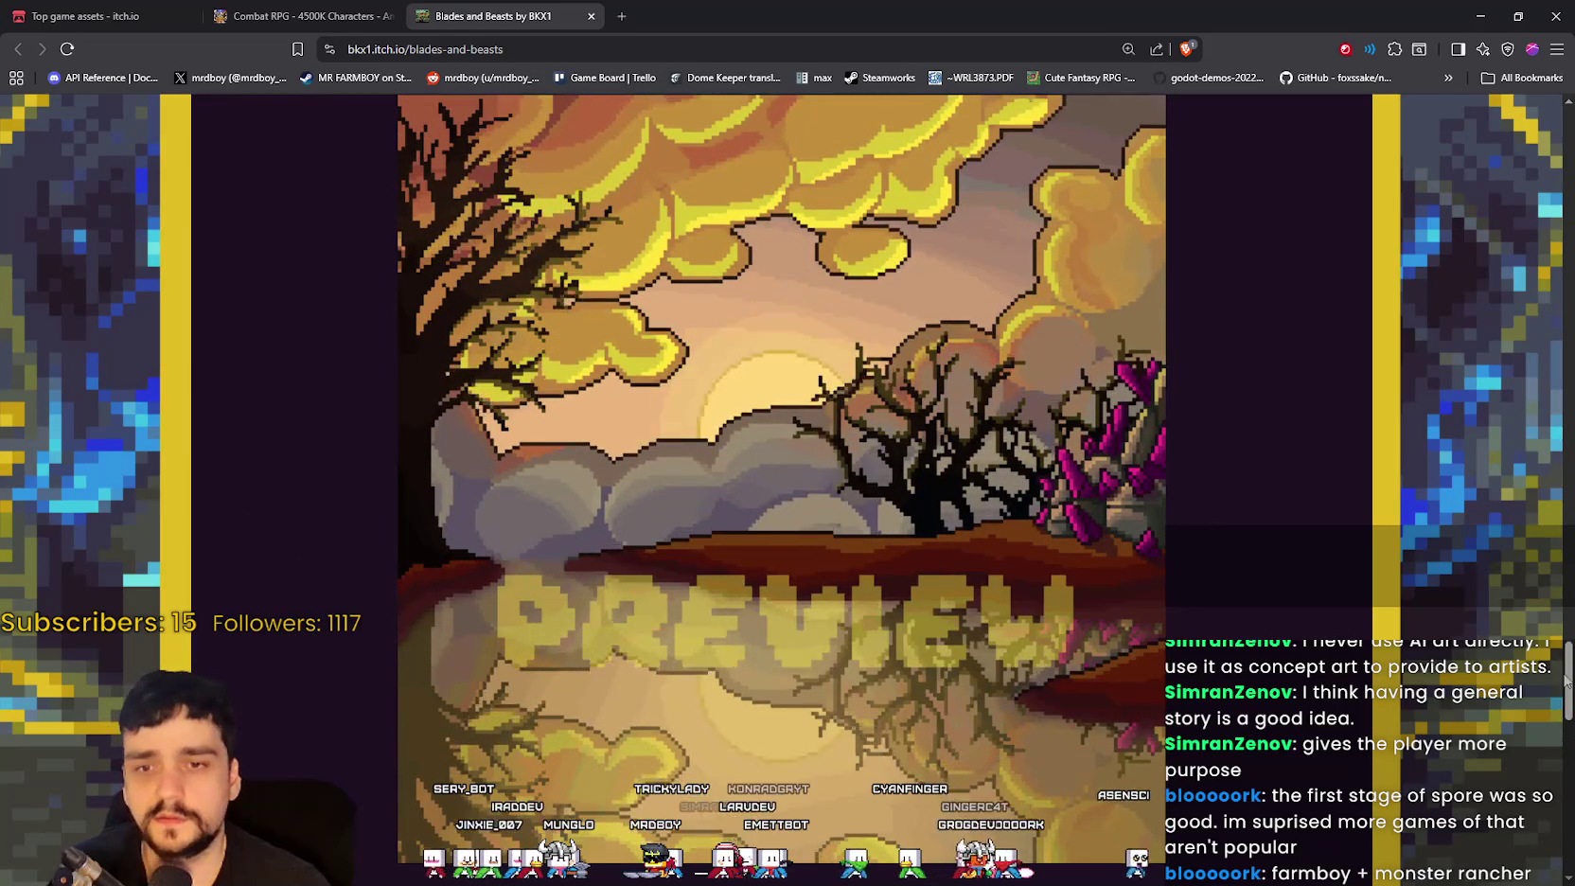
scroll(1538, 451, "up", 5)
scroll(1524, 416, "up", 8)
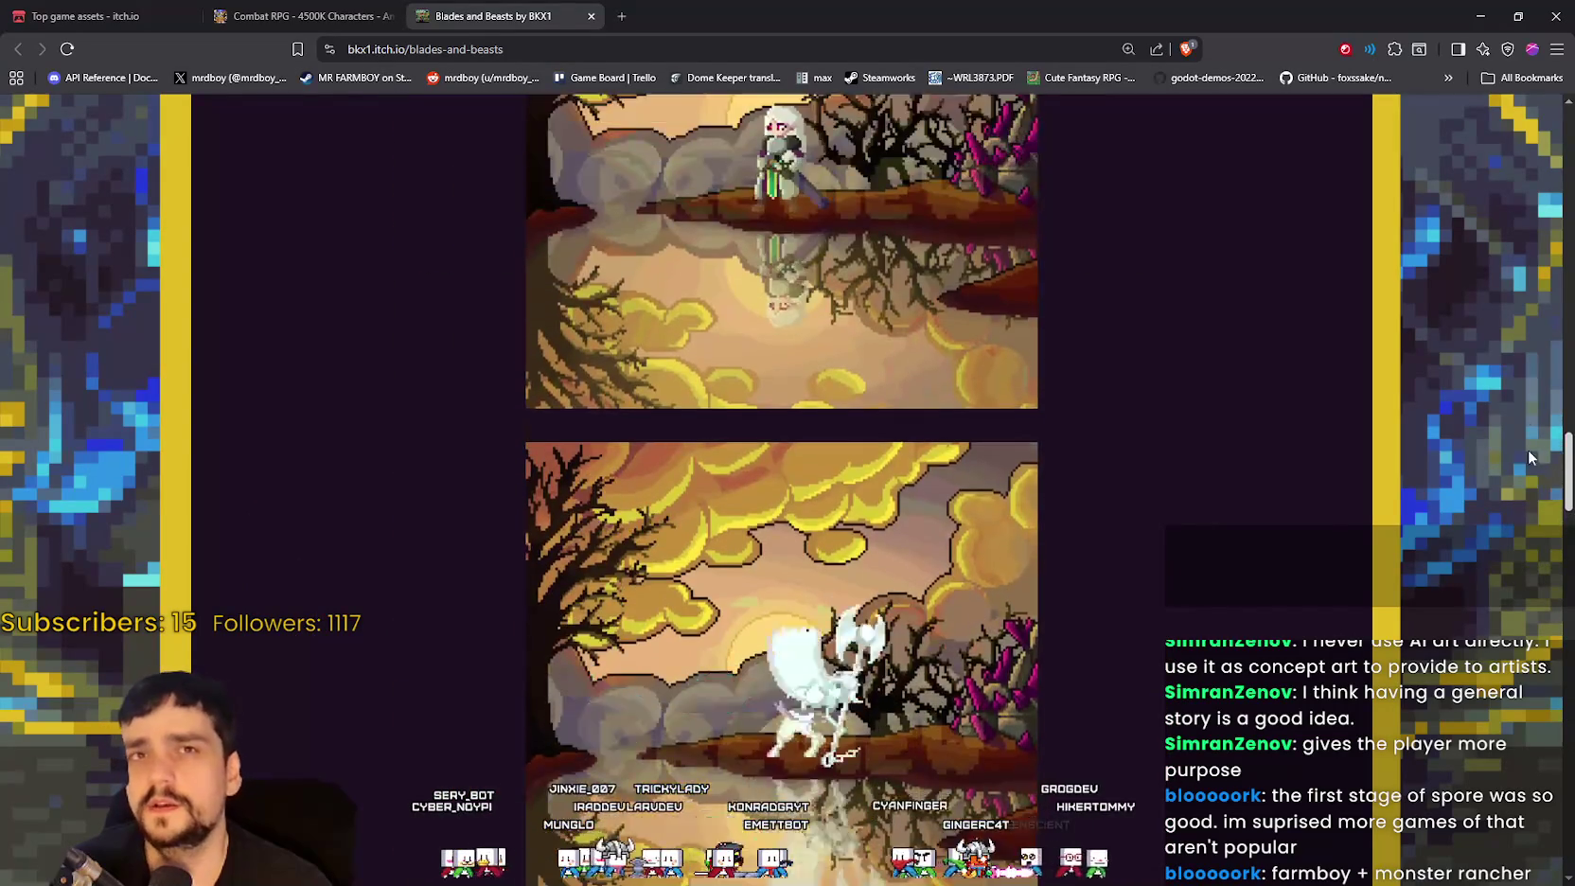
scroll(1492, 347, "down", 10)
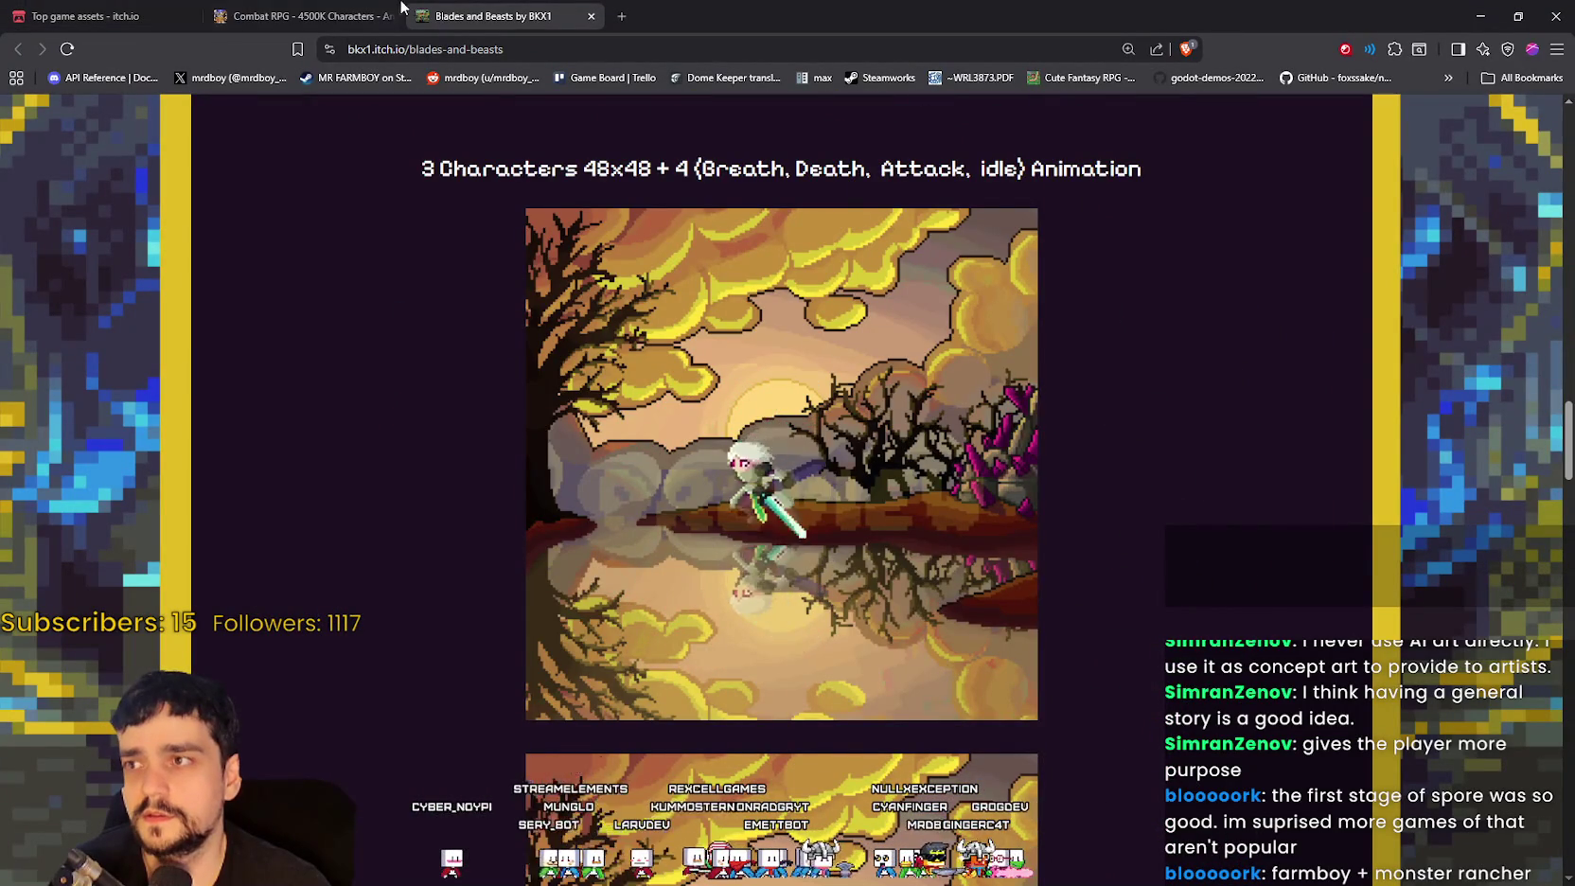
scroll(899, 611, "down", 1)
scroll(896, 605, "down", 10)
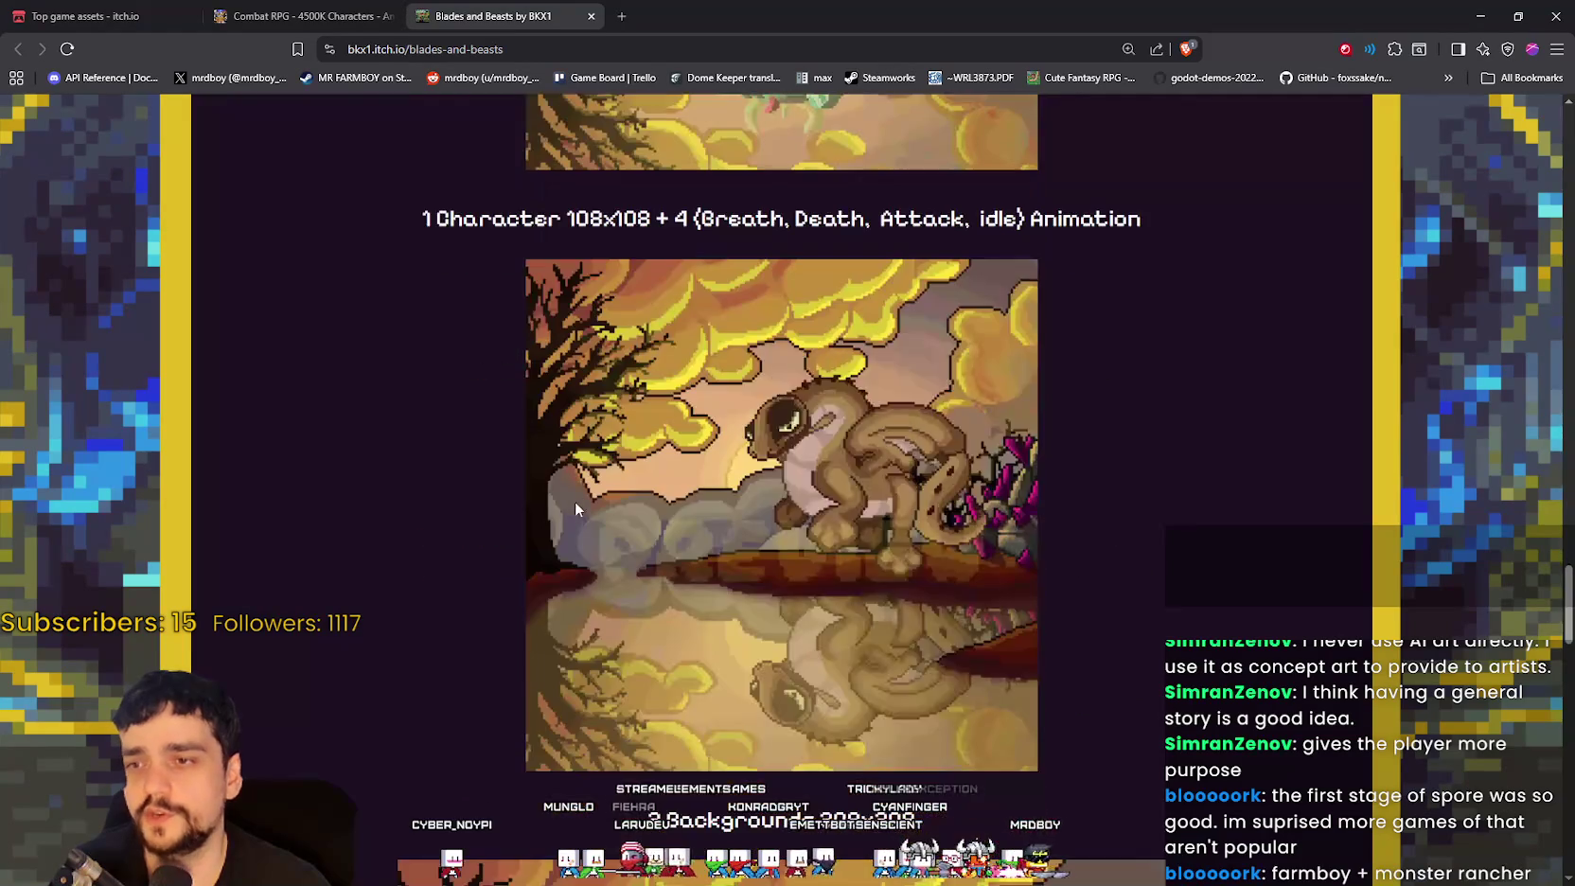
Step: Return to the Combat RPG pack page and scroll down to its showcase banners
left_click(301, 16)
scroll(526, 674, "down", 4)
scroll(527, 674, "down", 7)
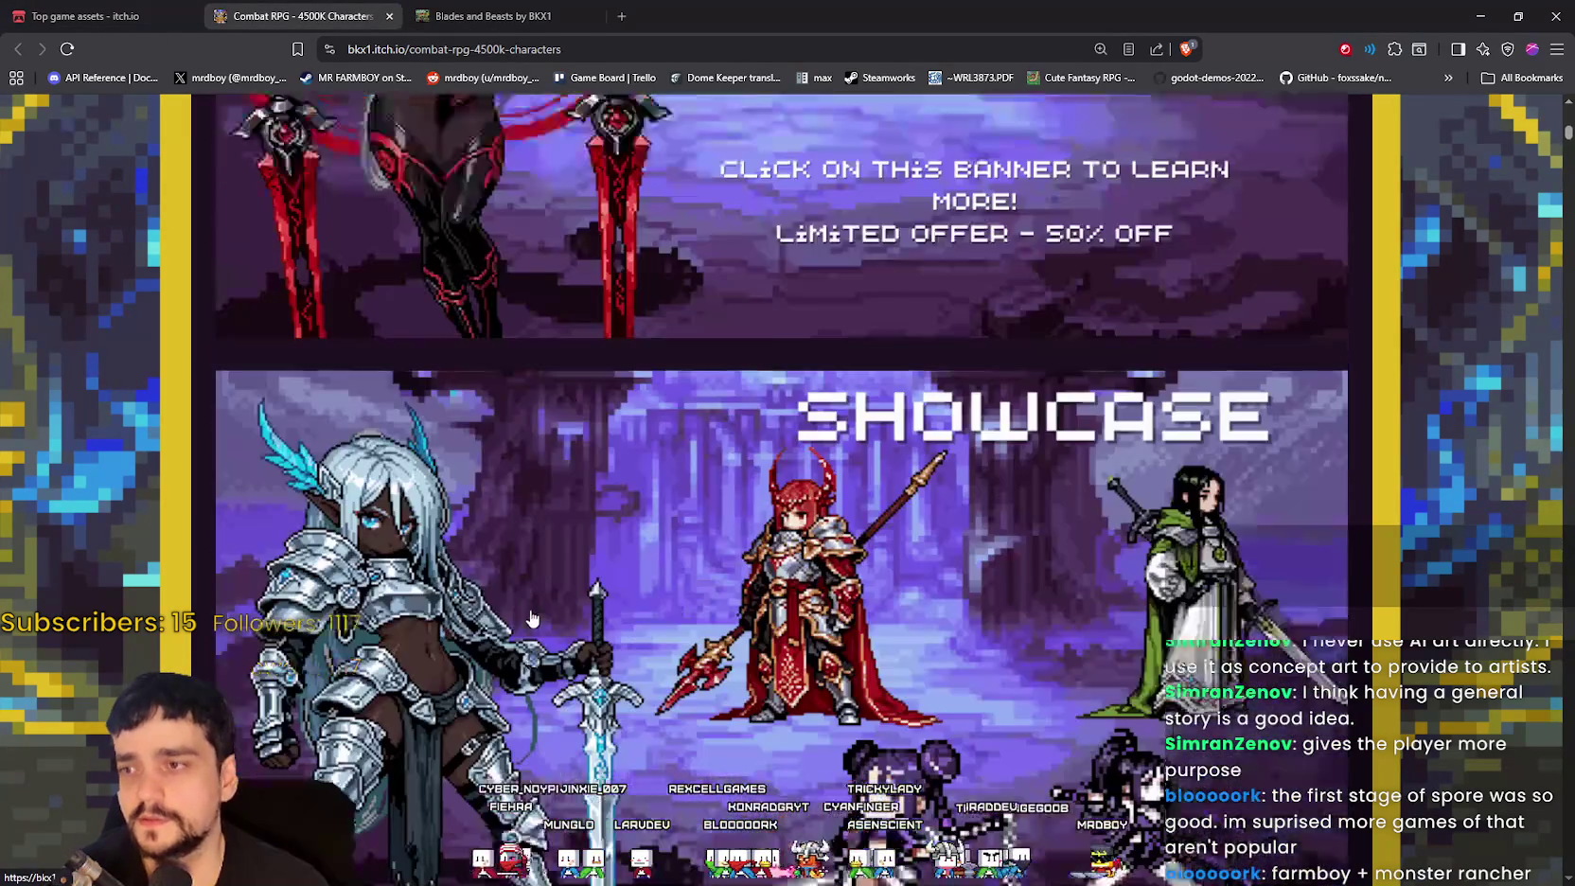
scroll(511, 625, "down", 9)
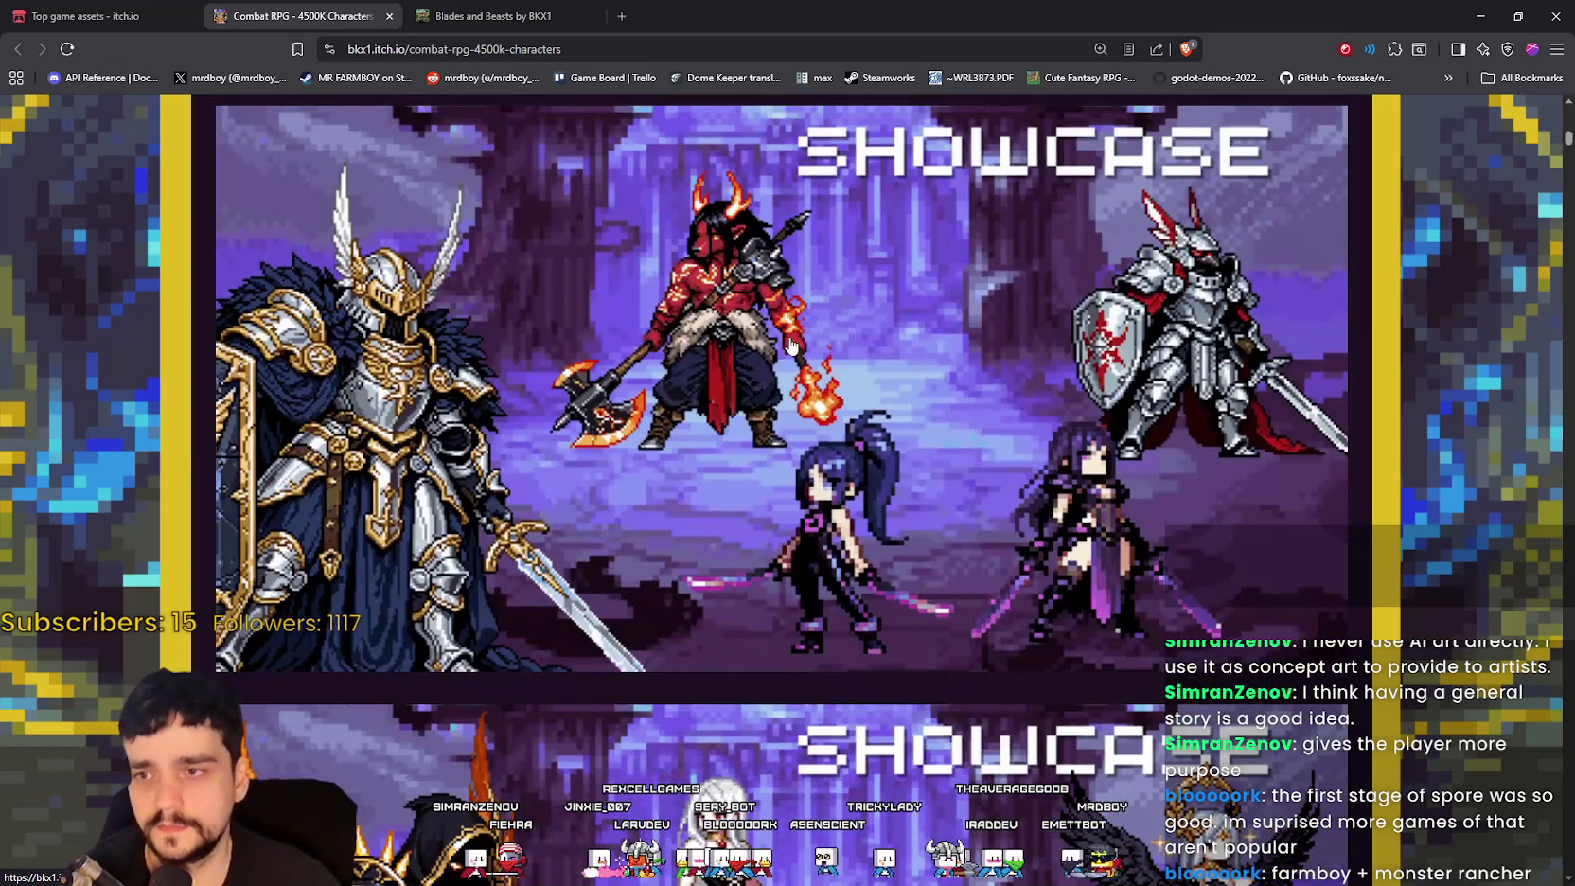
Step: Open the Epic Characters #9 showcase link in a new tab and browse it
right_click(791, 345)
left_click(885, 346)
key("ctrl+Tab")
key("ctrl+Tab")
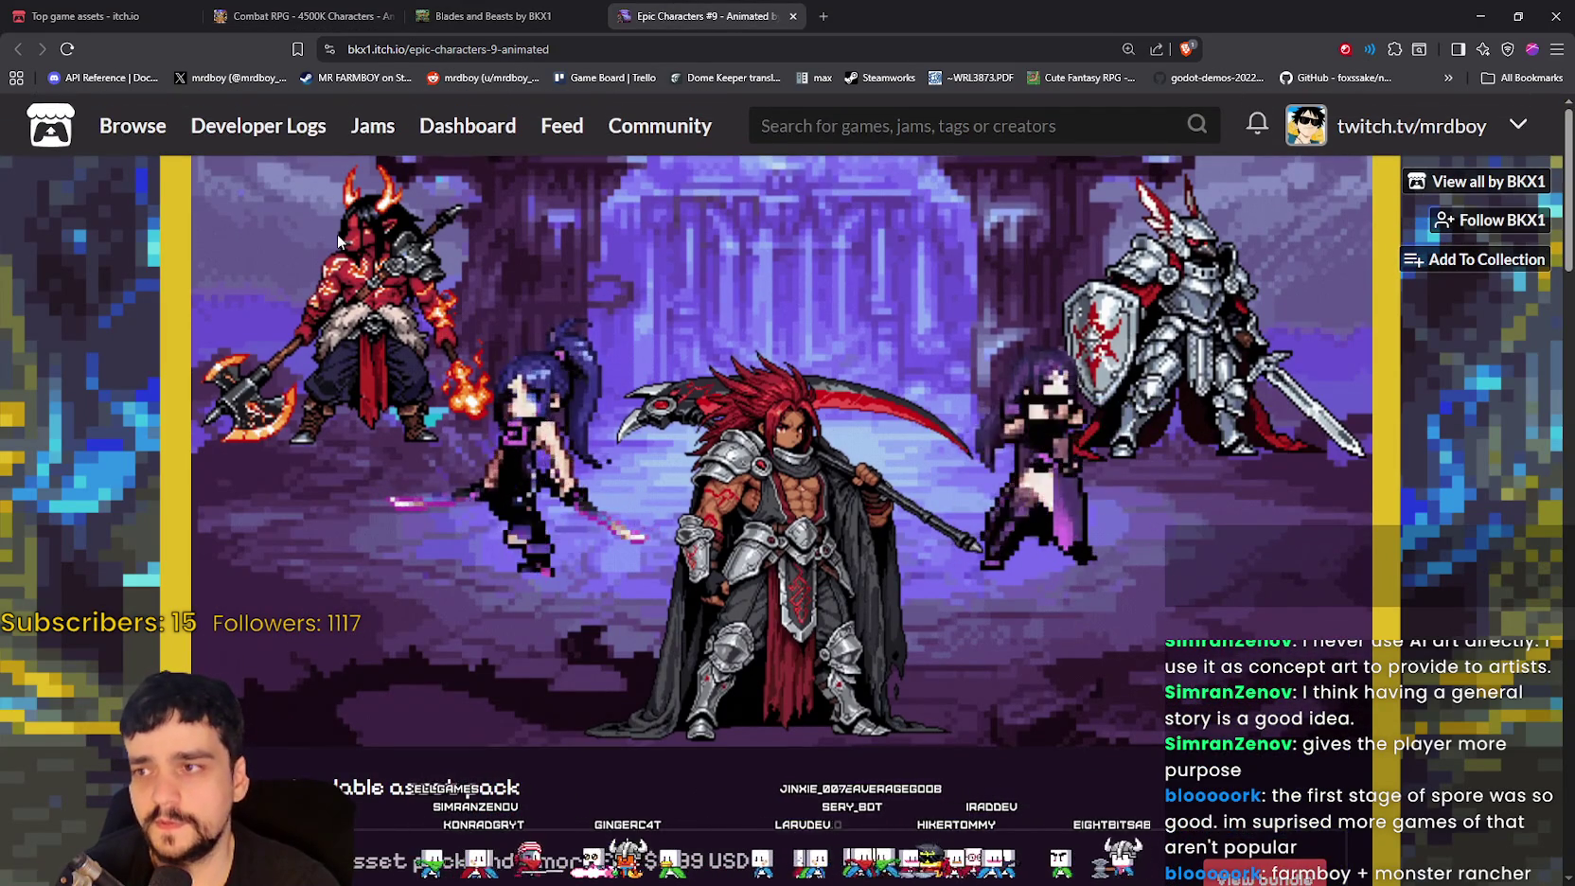
scroll(881, 541, "down", 10)
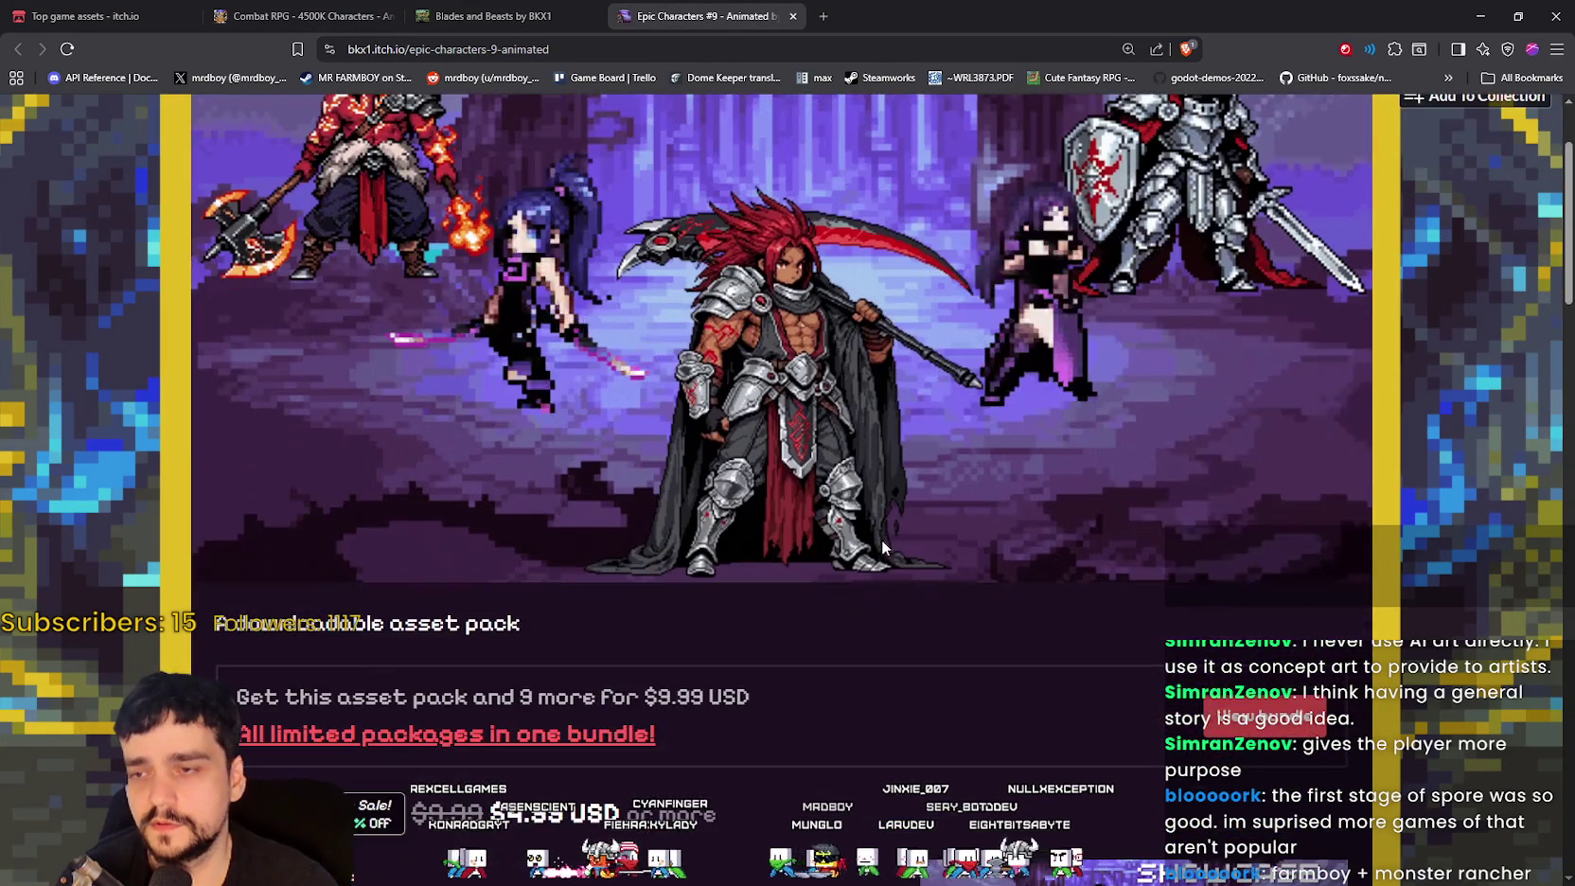
scroll(815, 426, "down", 8)
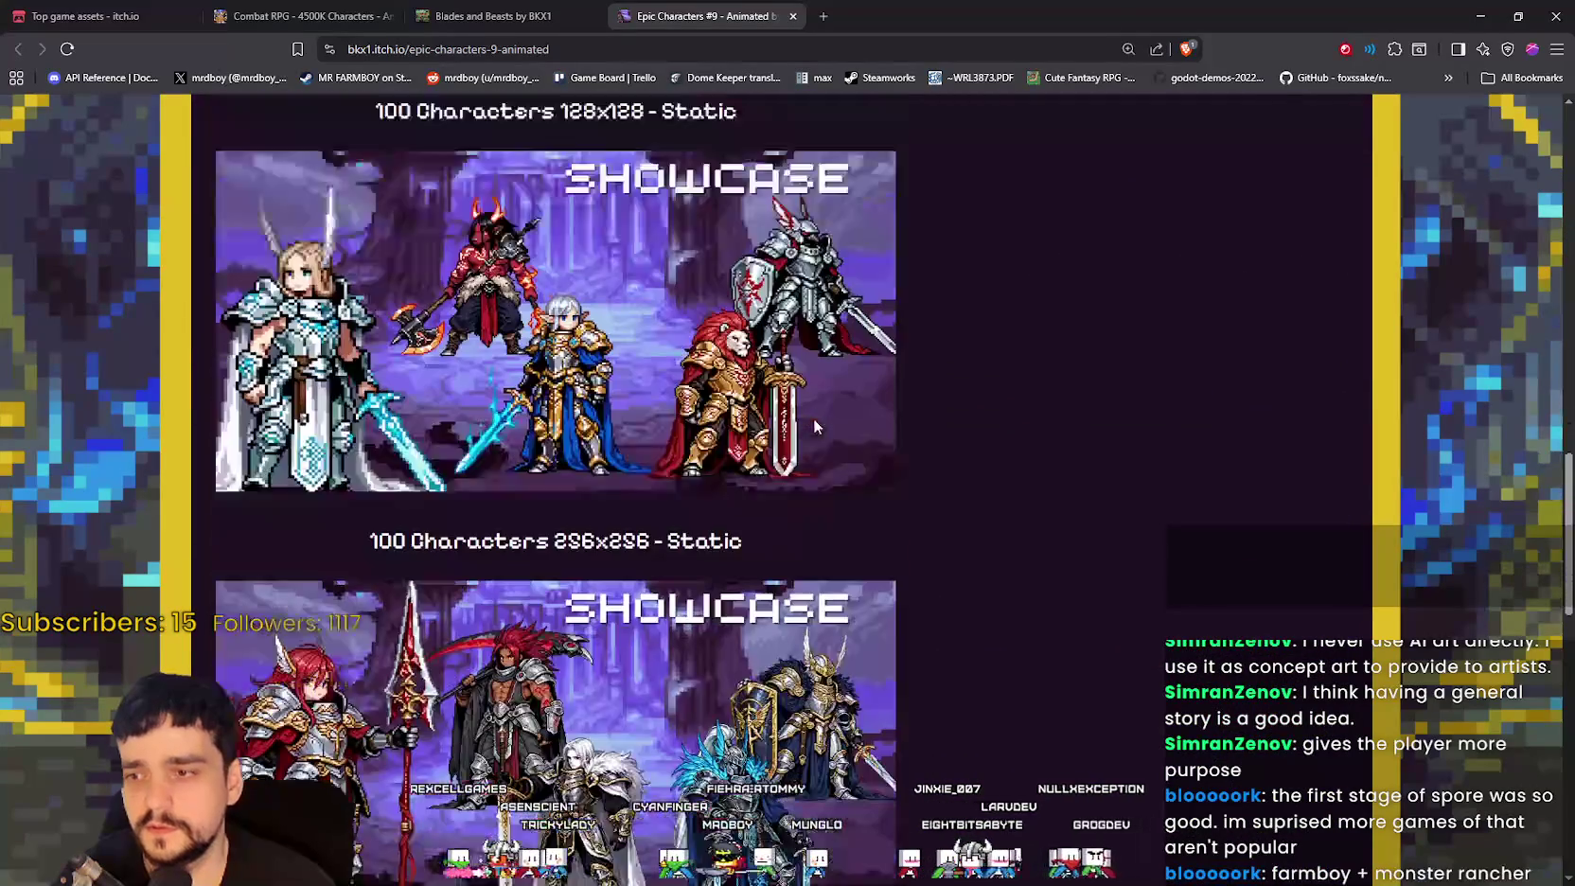
scroll(676, 251, "up", 1)
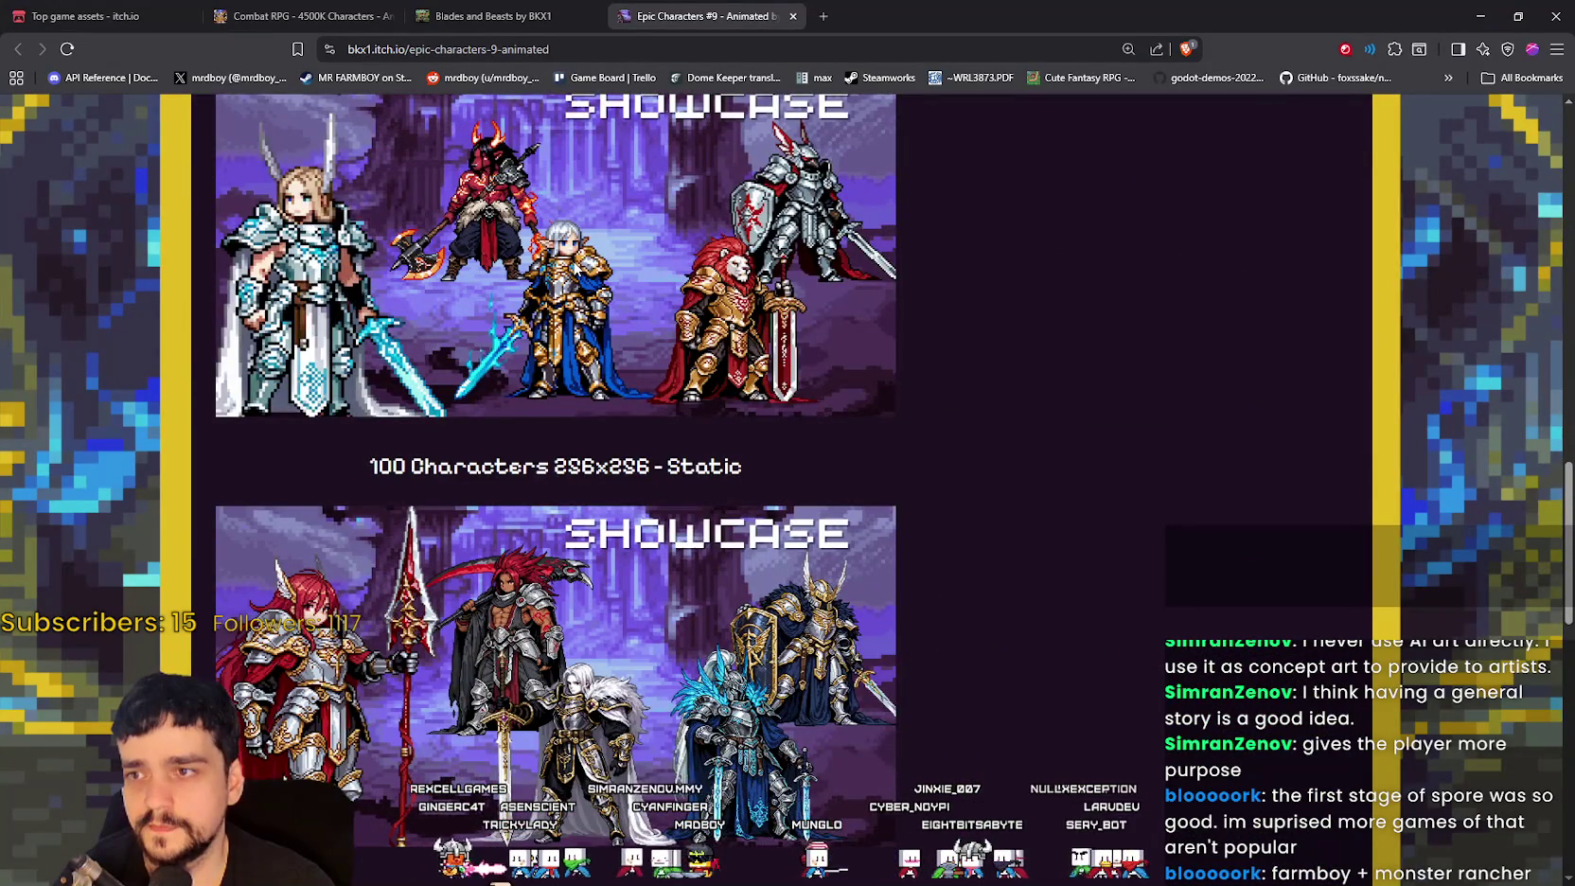
Step: Try opening the showcase image in a new tab, then close the still-loading page
scroll(574, 267, "down", 3)
middle_click(637, 394)
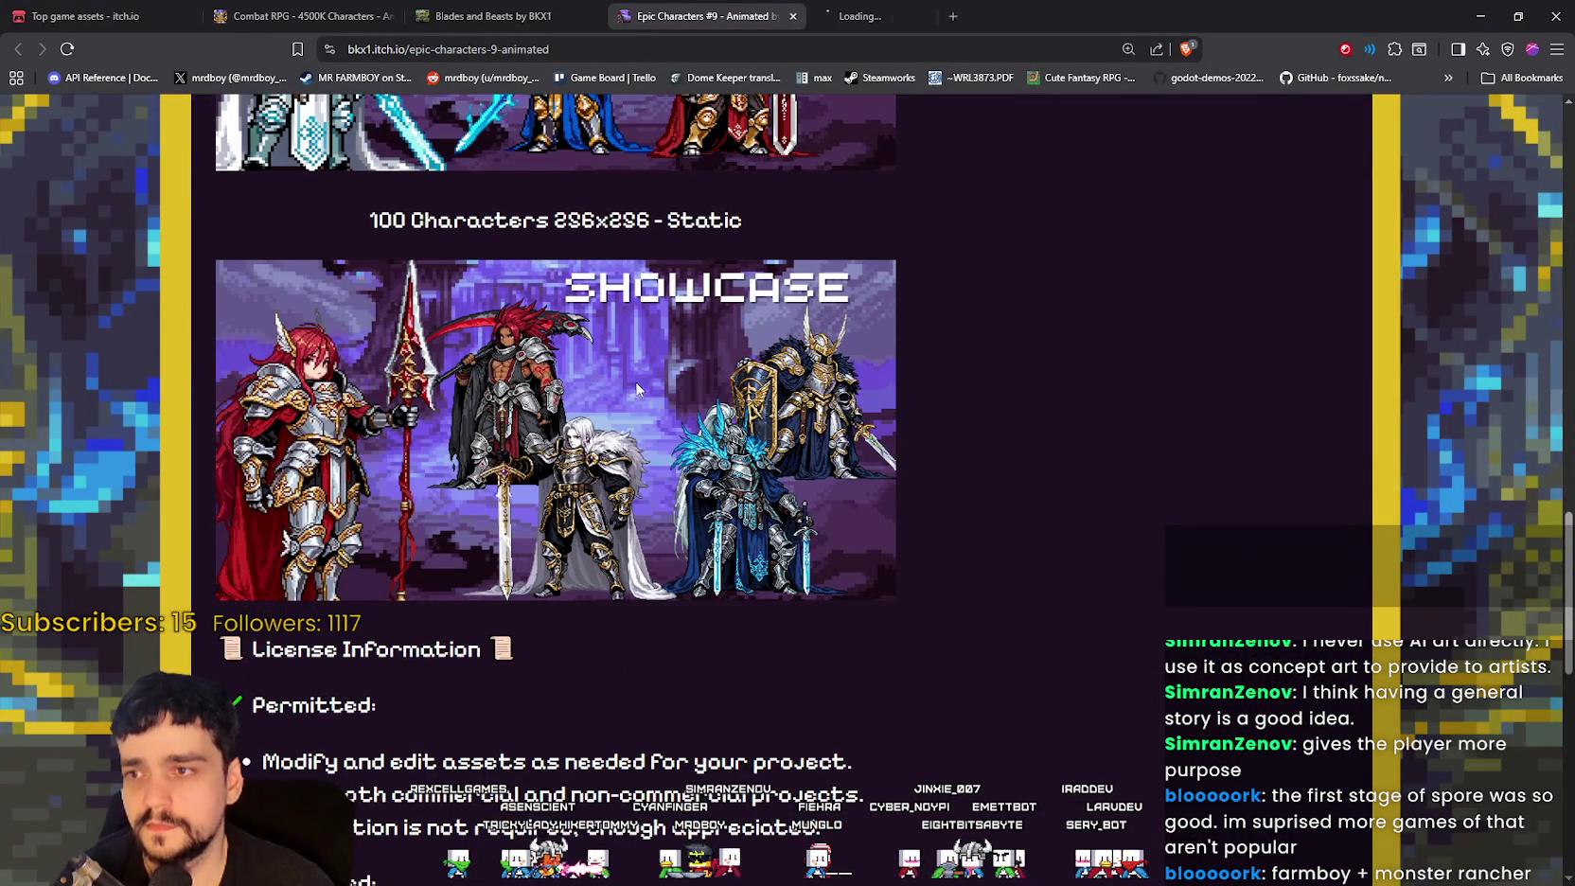
left_click(892, 19)
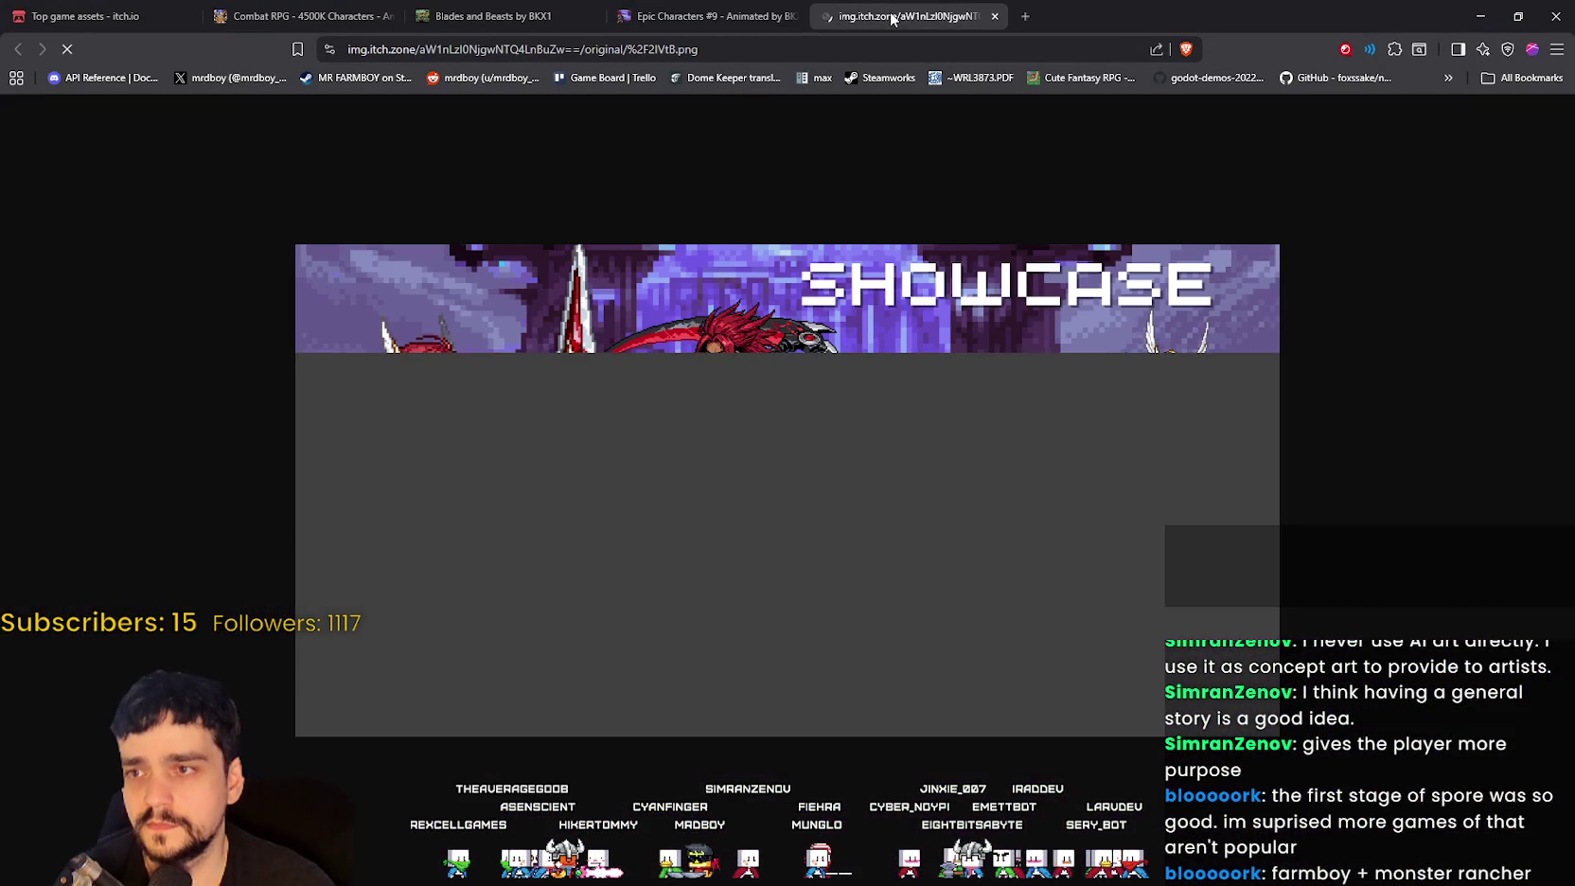
left_click(994, 17)
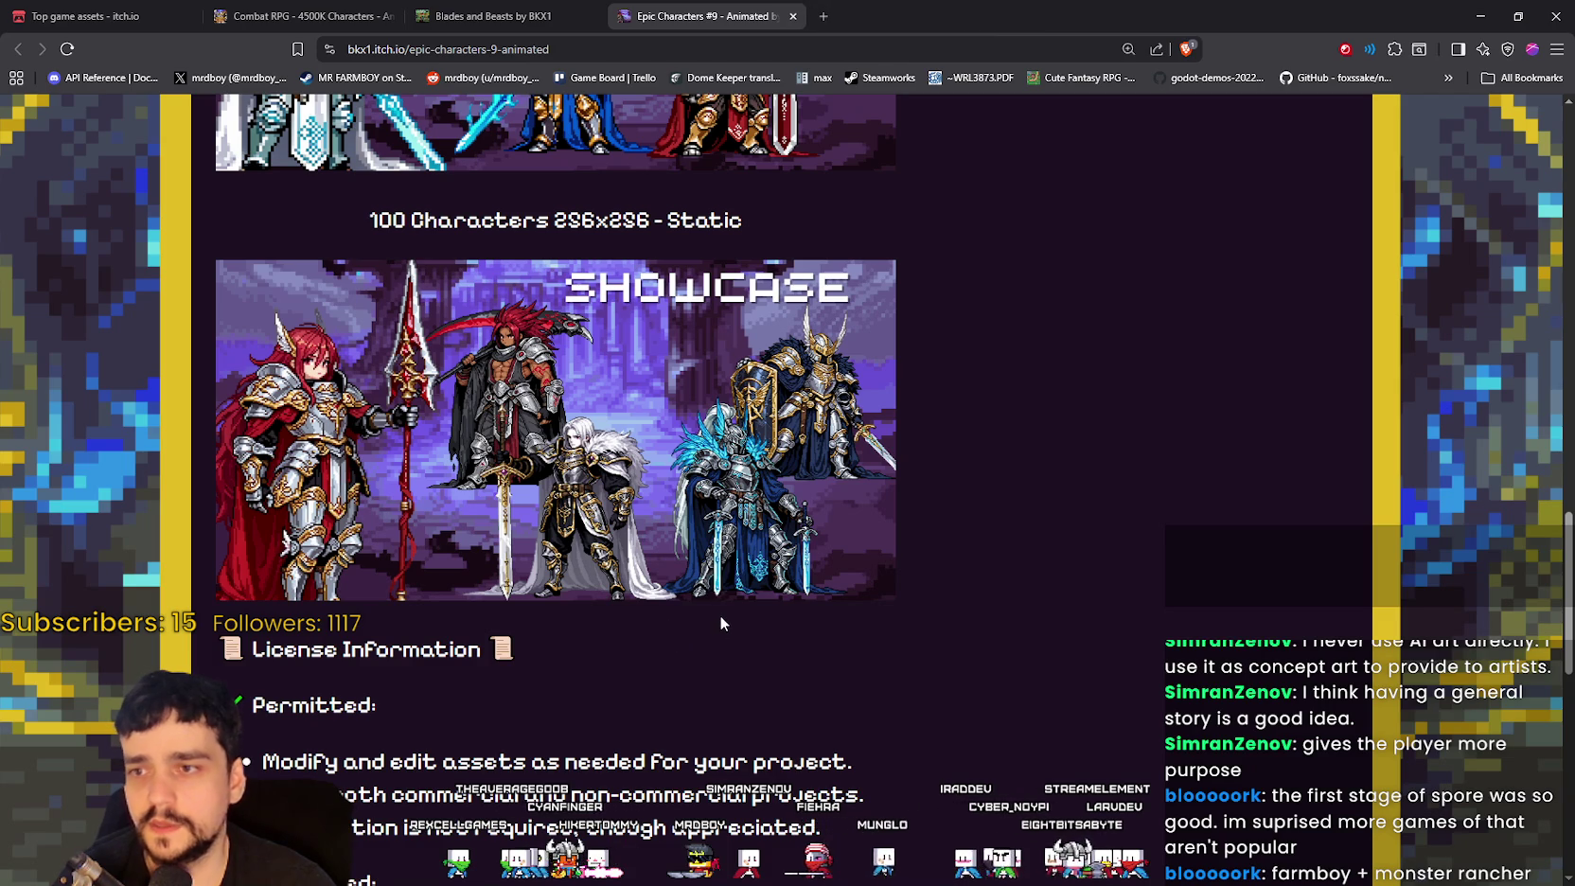
Step: Open the 256x256 showcase image at full size in a new tab
right_click(719, 326)
left_click(803, 344)
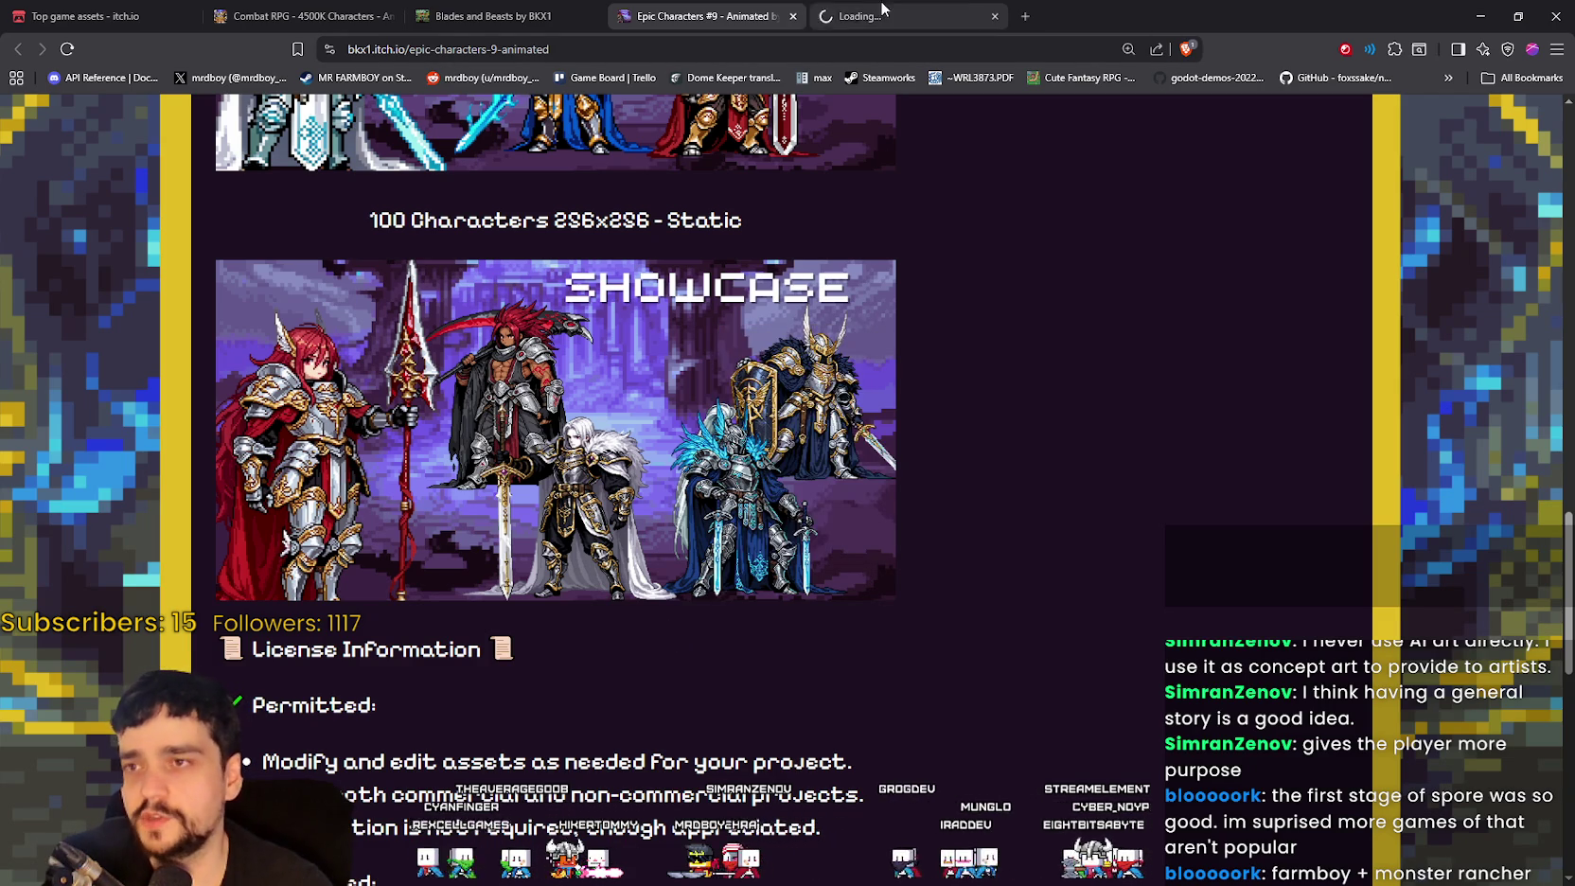
left_click(904, 17)
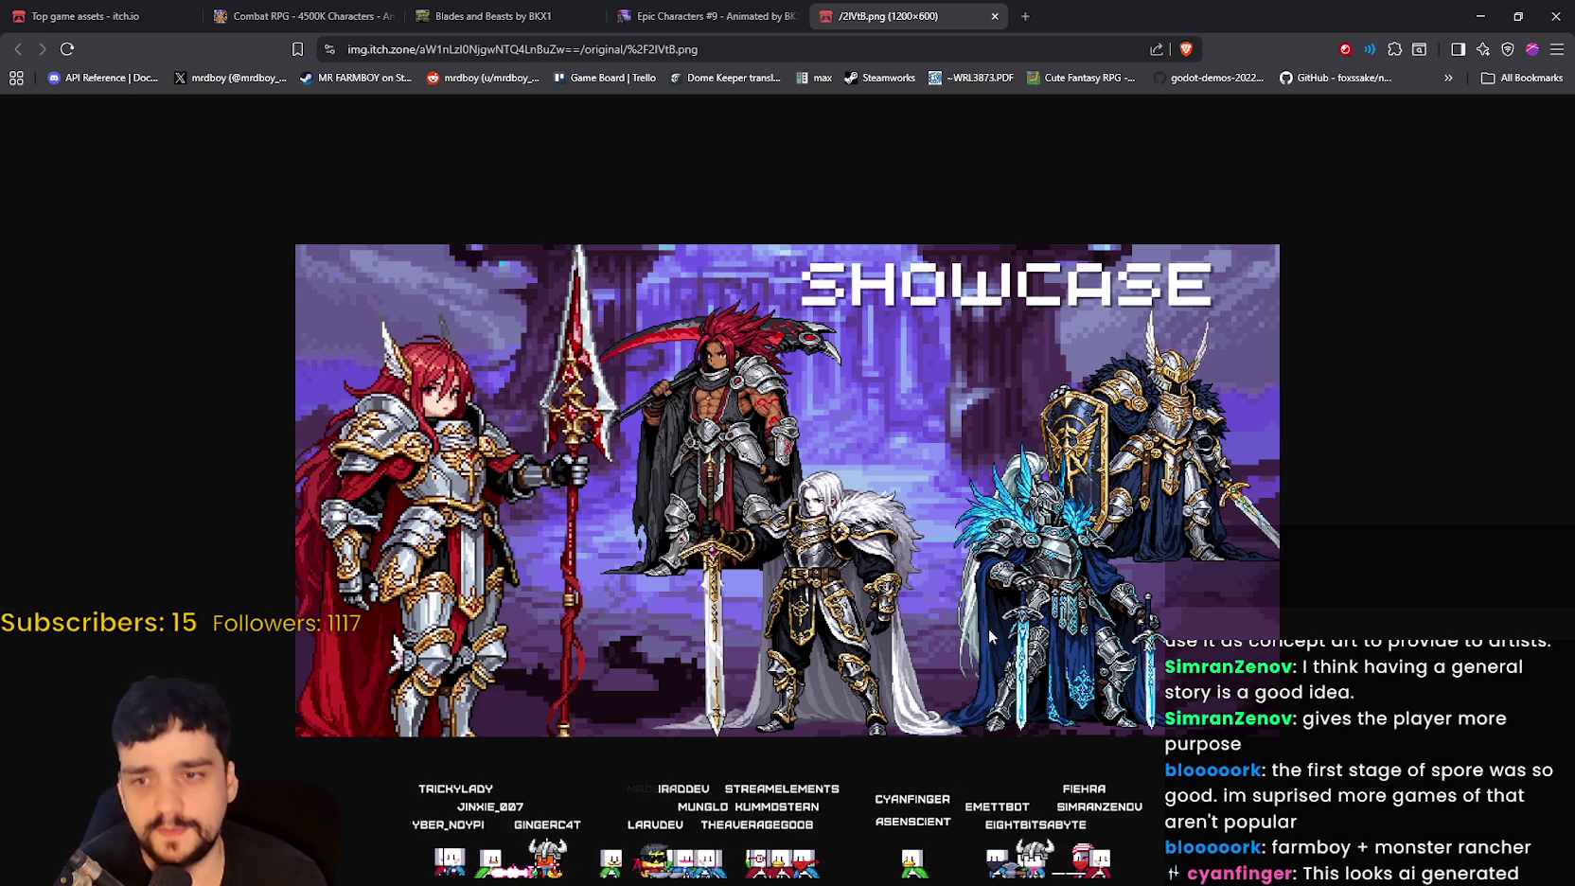
Step: Return to Epic Characters #9 and browse its 50 Characters 64x64 + 3 Idle Animation listing
left_click(737, 16)
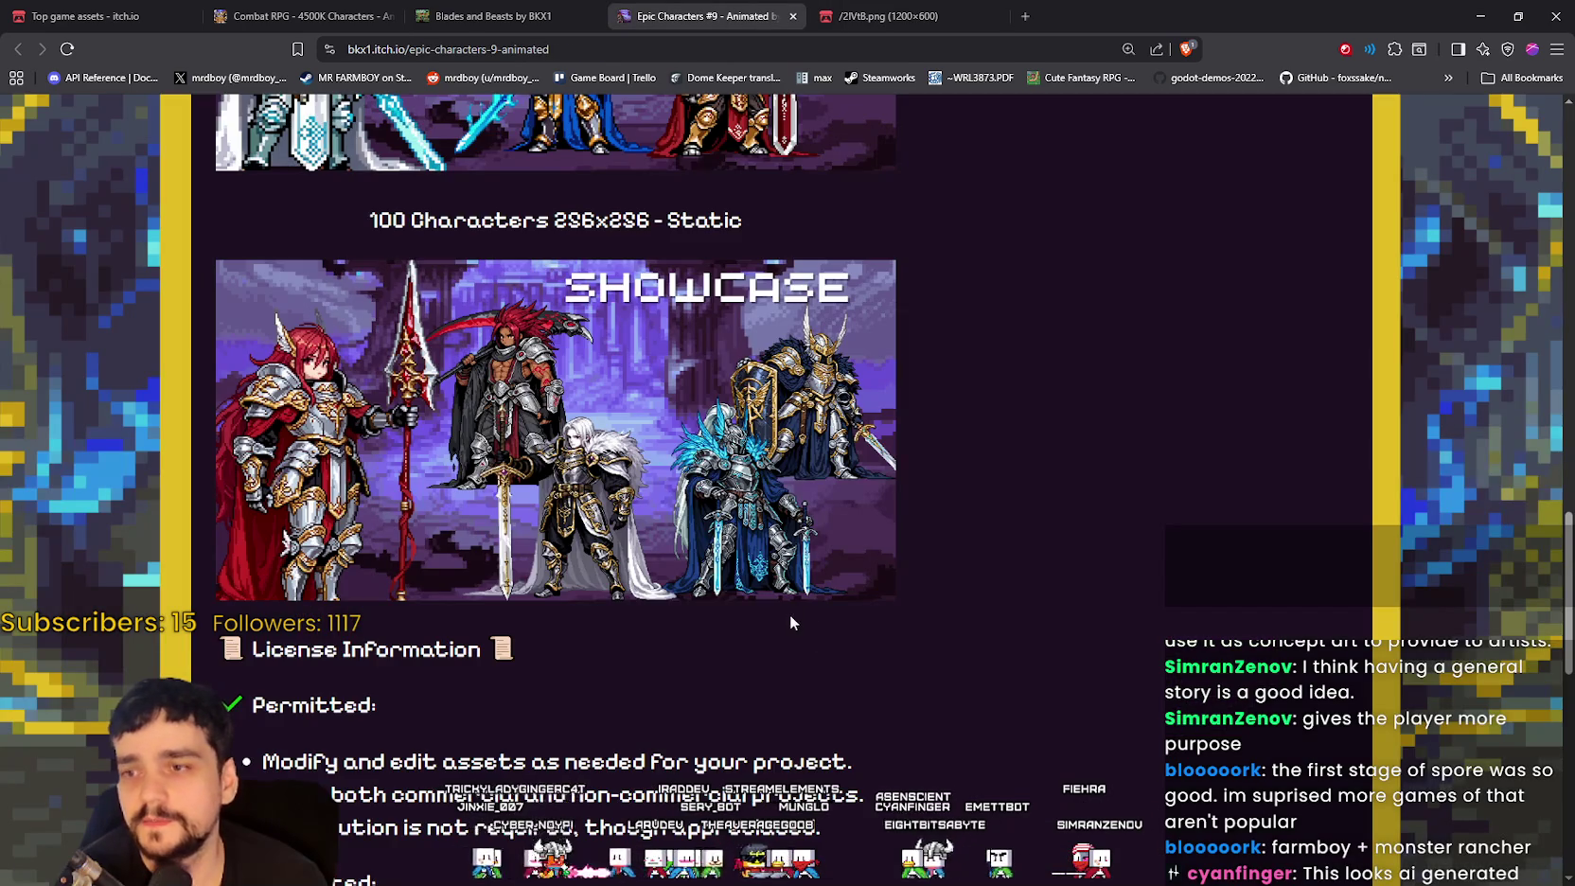
scroll(793, 618, "down", 3)
scroll(798, 461, "down", 7)
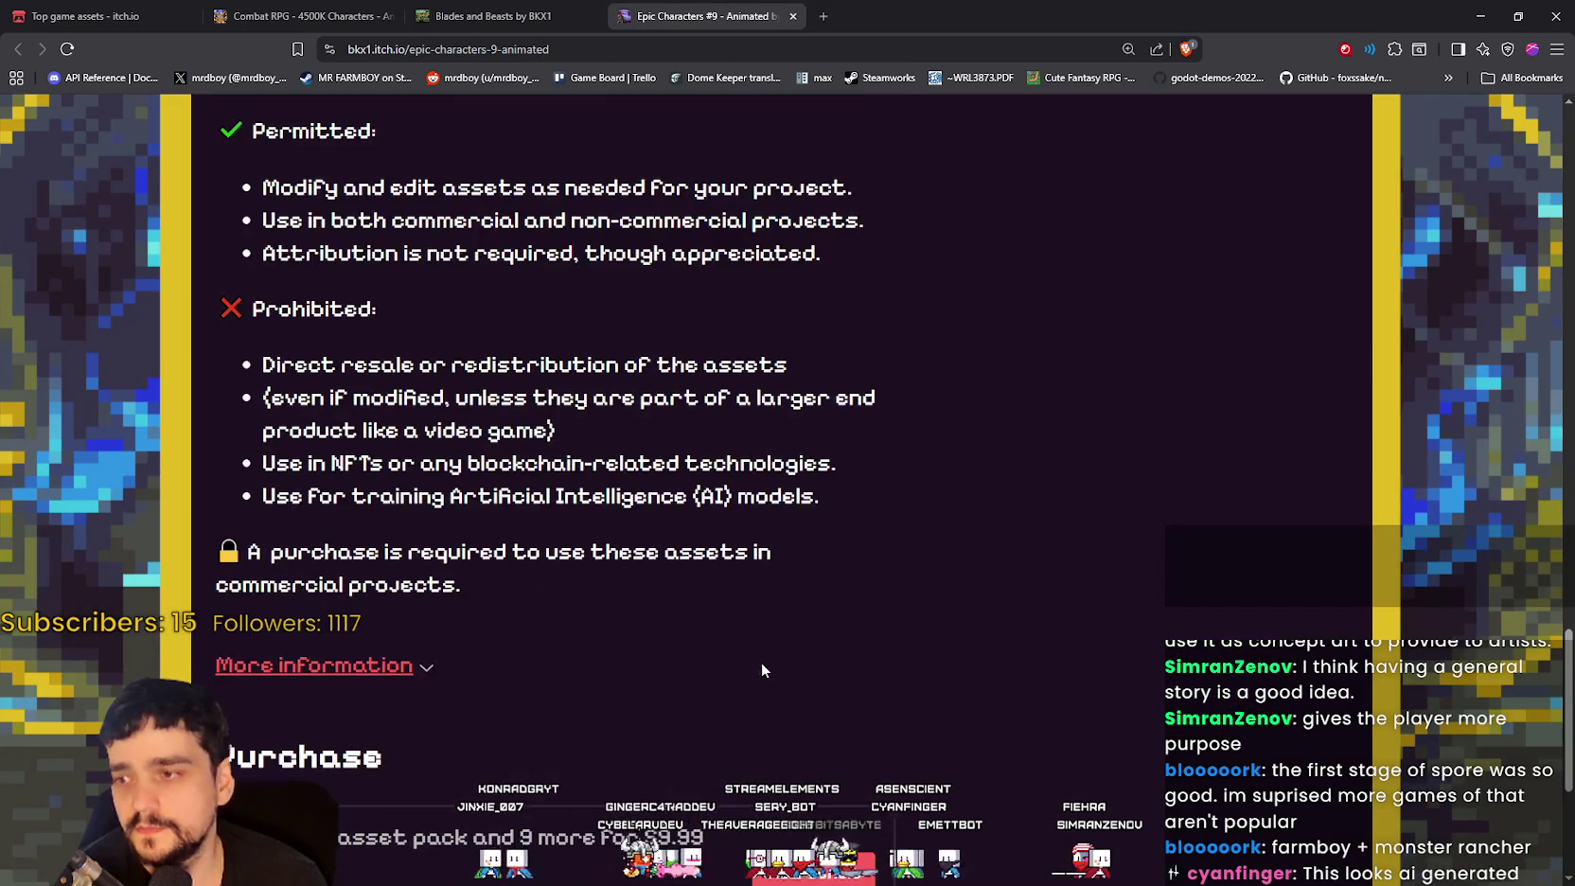
scroll(659, 810, "up", 1)
scroll(660, 810, "up", 15)
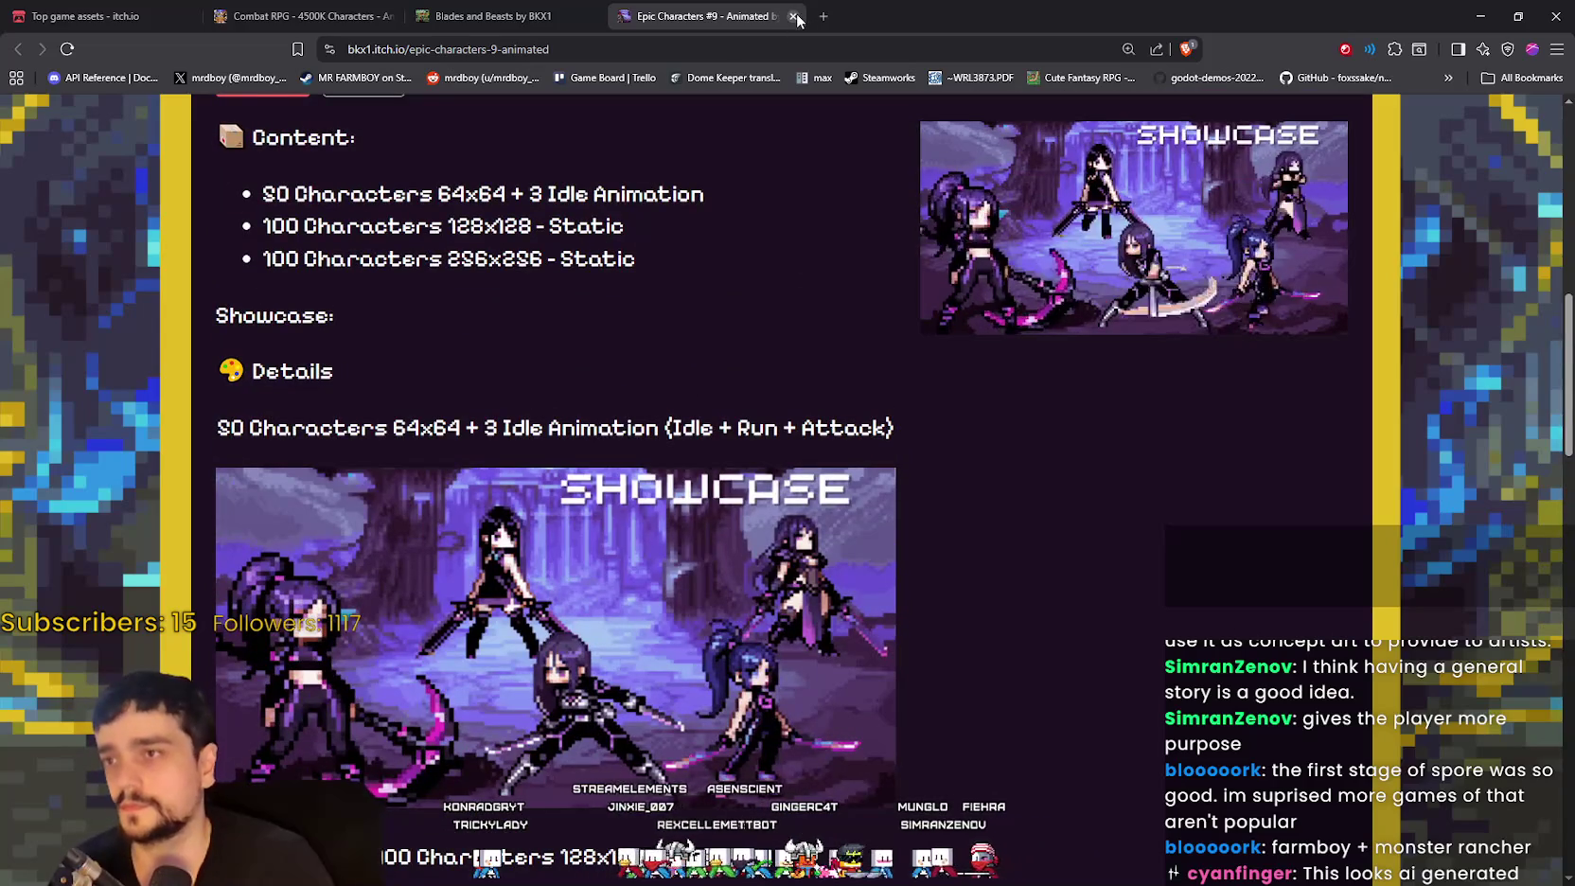
Step: Close the Epic Characters #9 tab and return to the Combat RPG pack page
left_click(793, 16)
scroll(568, 284, "down", 3)
left_click(284, 13)
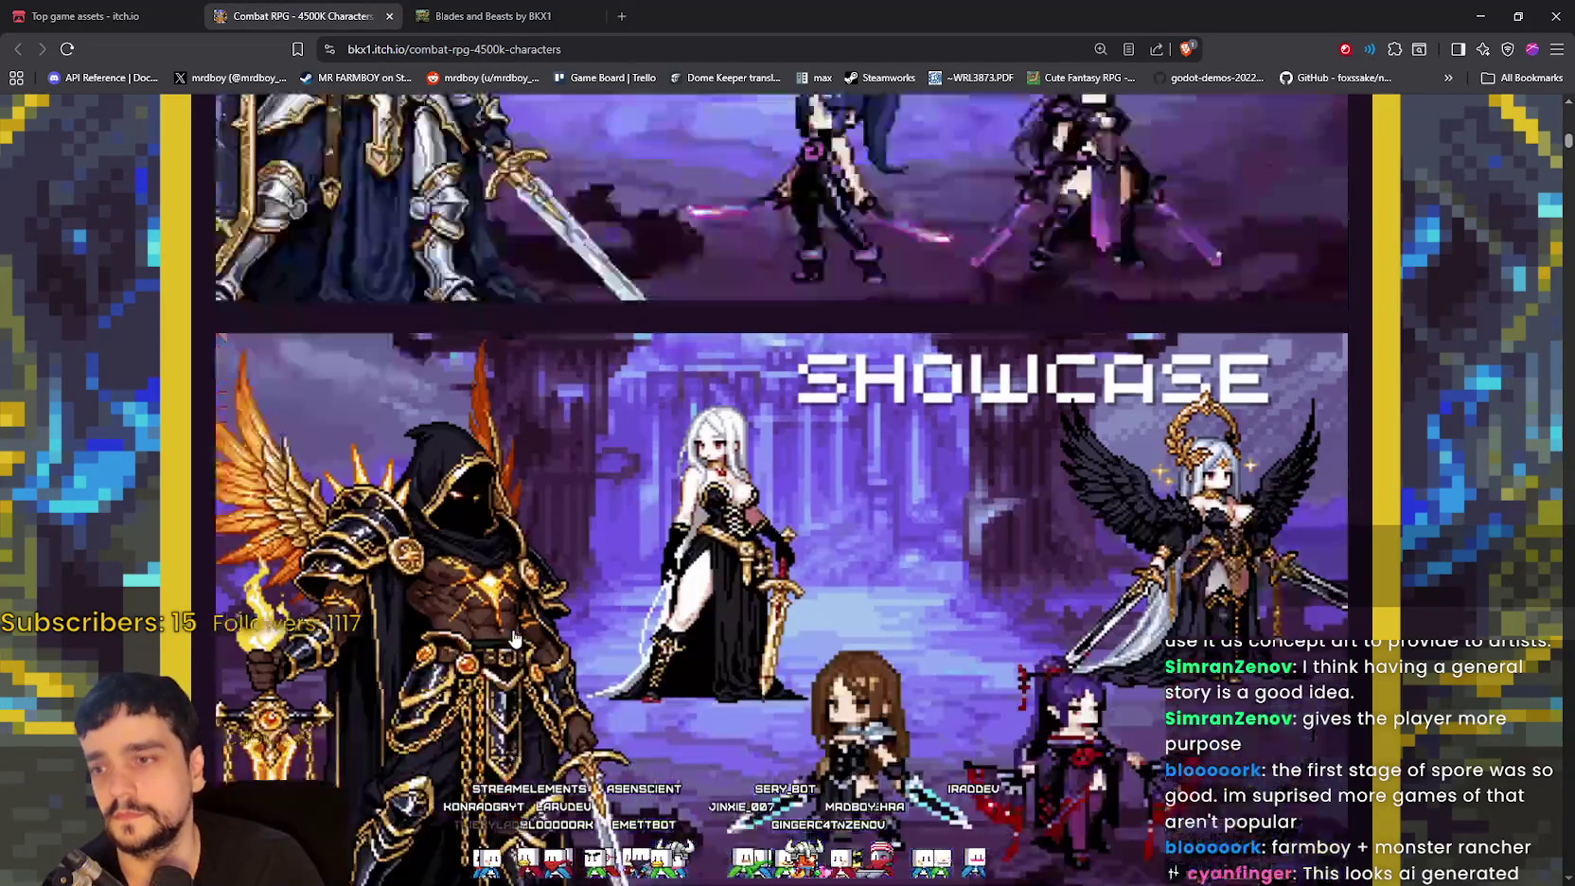
scroll(487, 596, "down", 5)
scroll(487, 596, "up", 4)
scroll(488, 597, "up", 2)
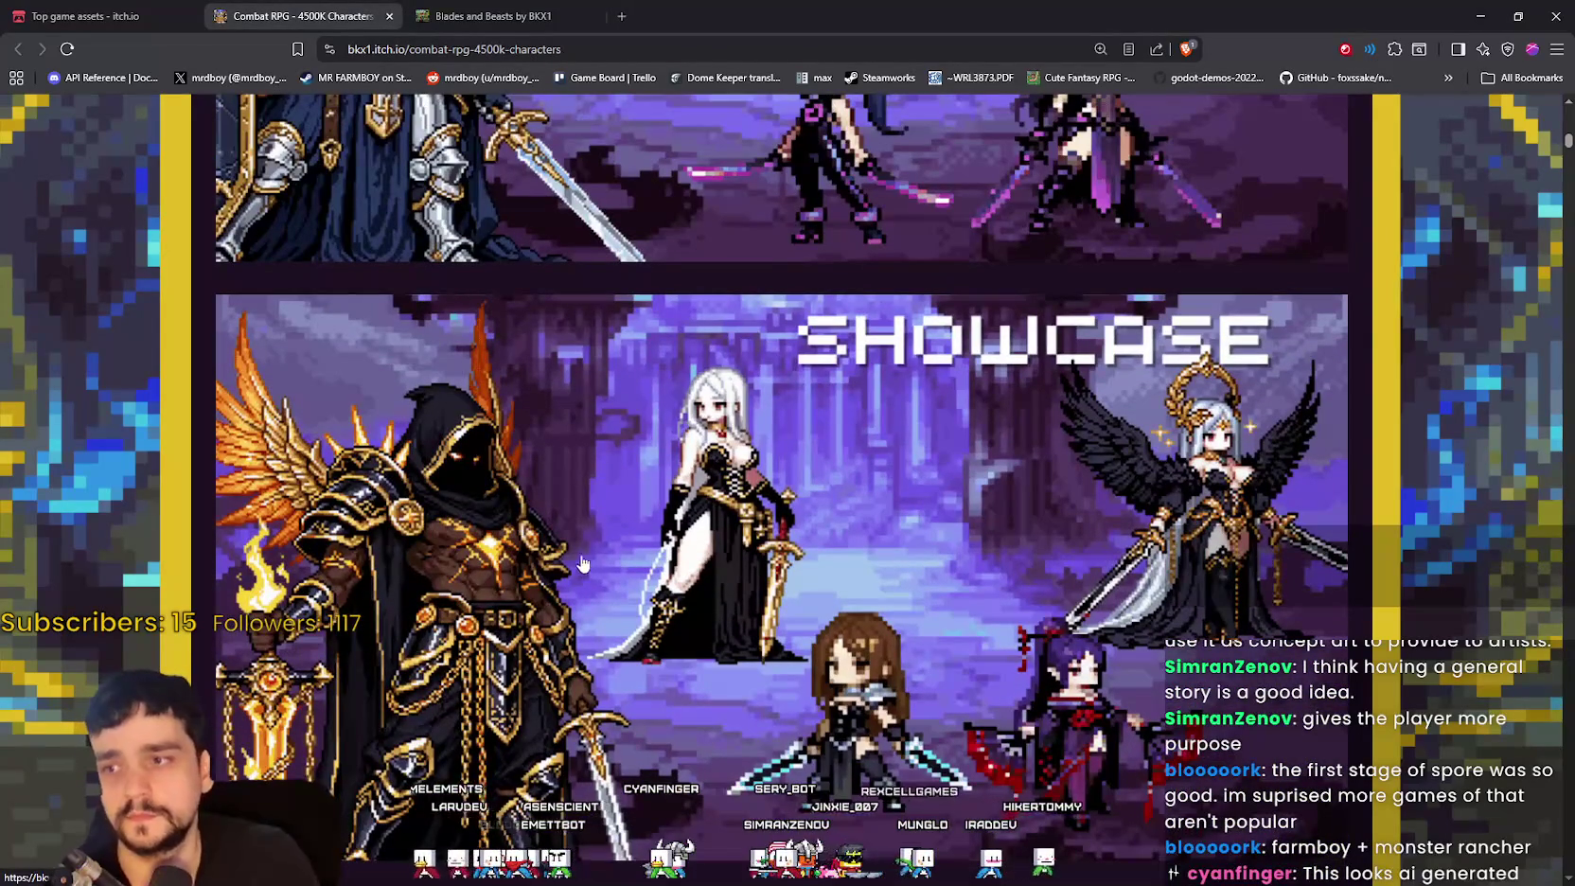
Step: Open Epic Characters #8 from a Combat RPG showcase banner in a new tab
right_click(568, 570)
left_click(727, 72)
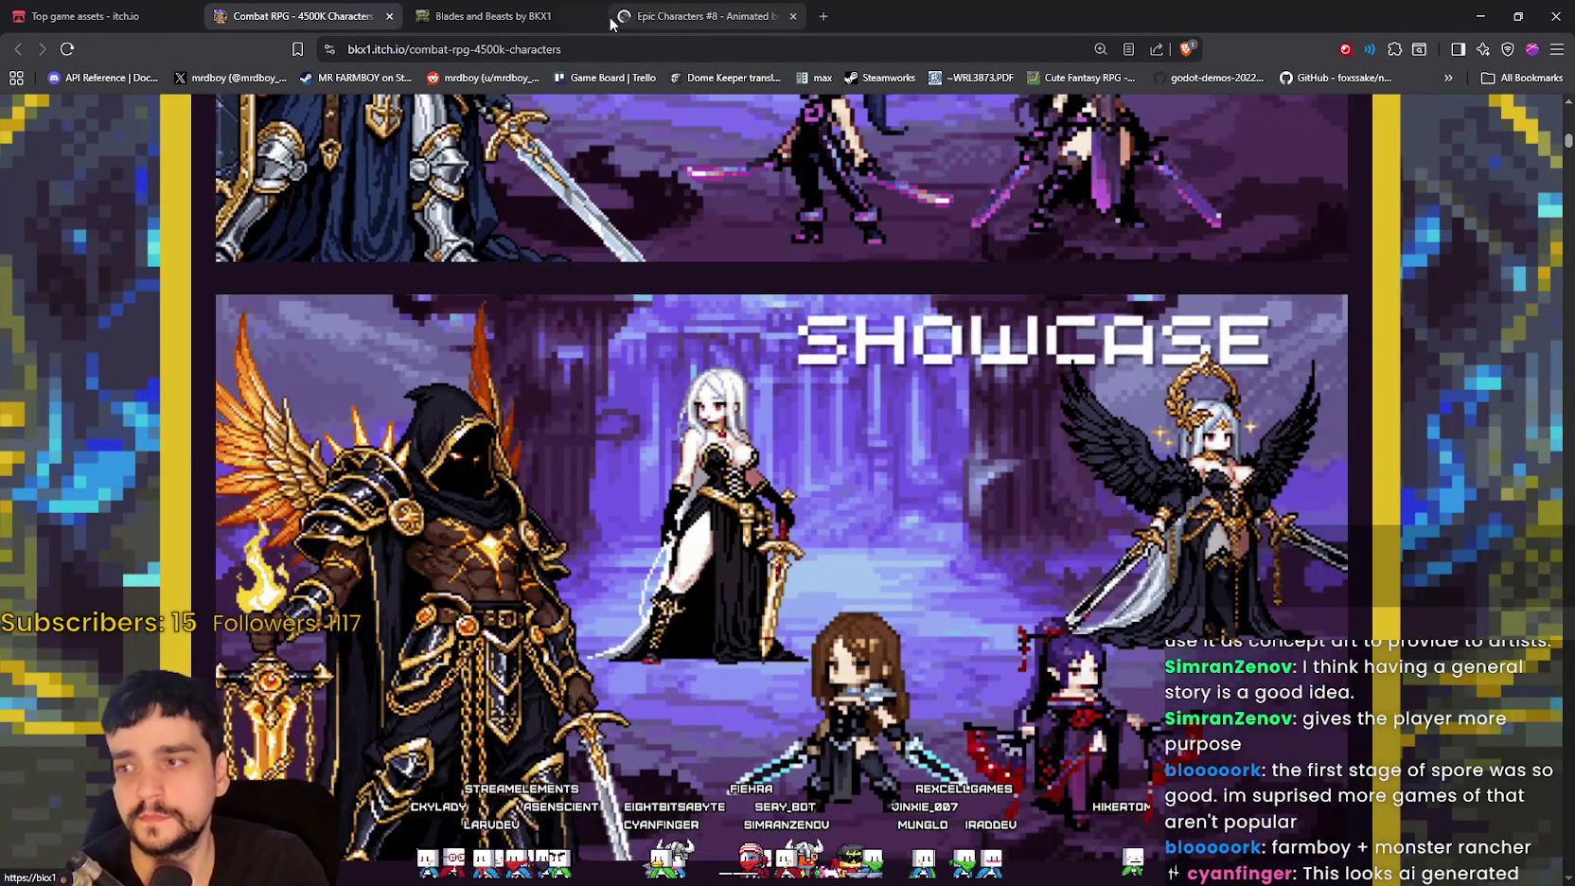
left_click(663, 16)
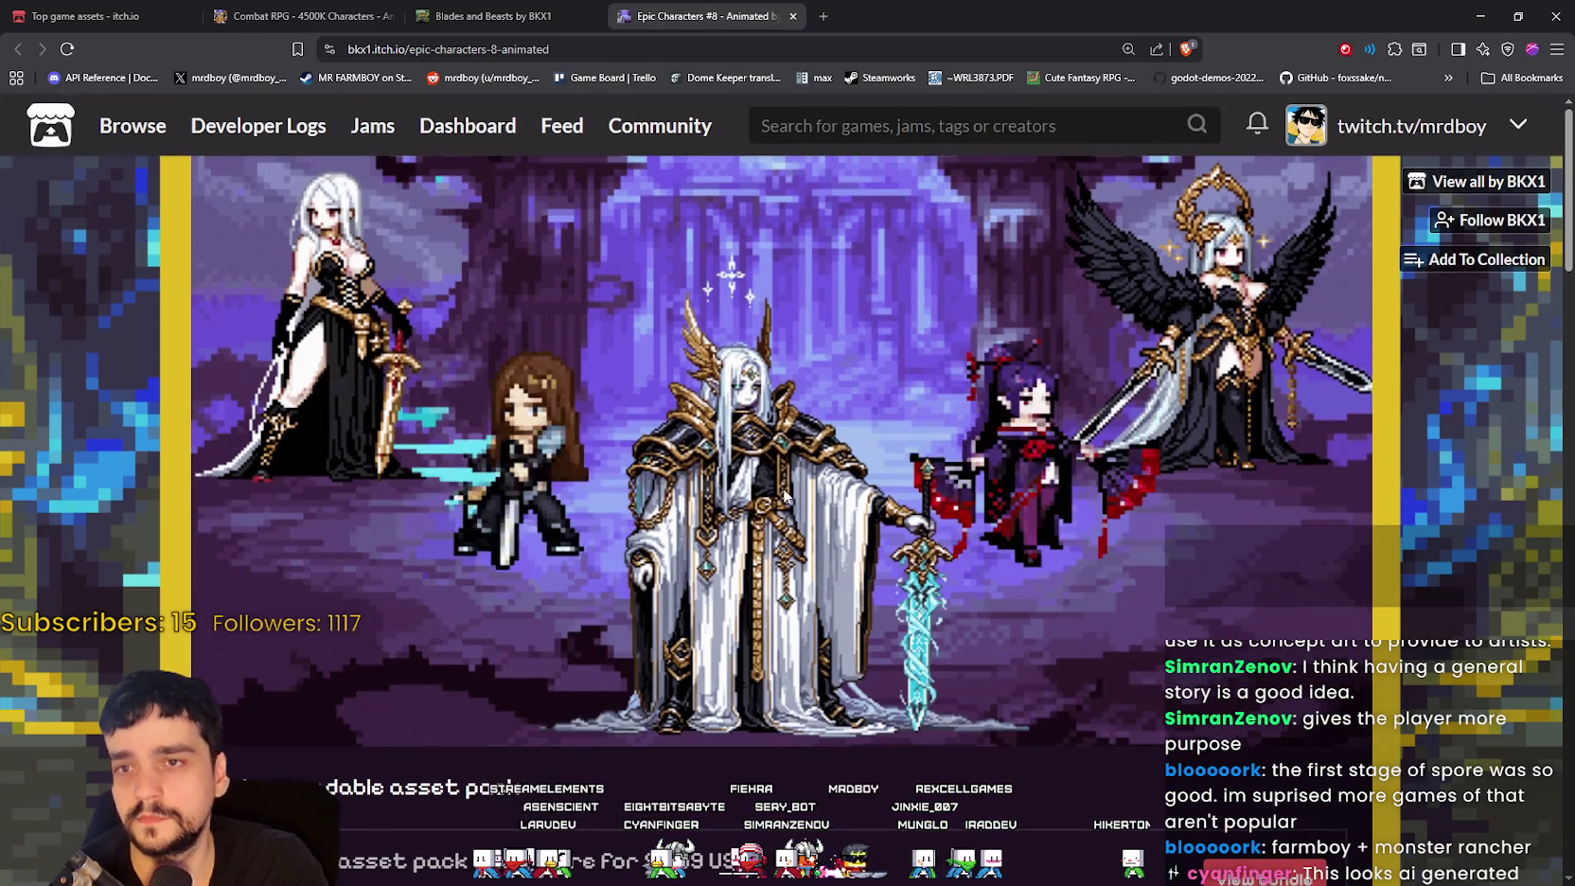
scroll(780, 485, "down", 15)
scroll(781, 481, "down", 4)
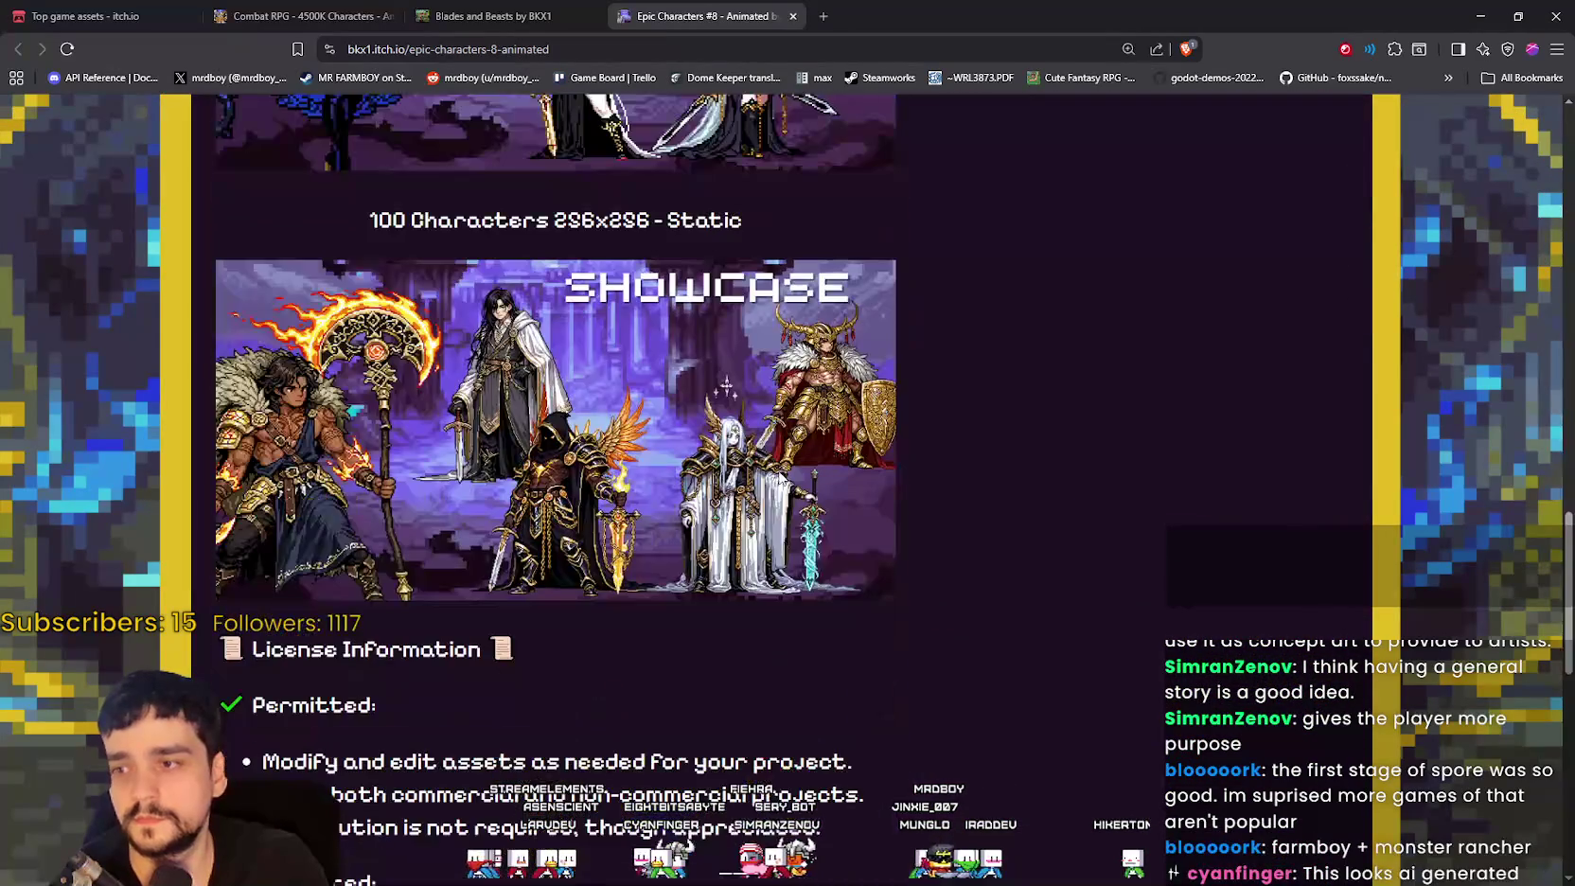
Step: View the 256x256 showcase image full size in a new tab, then return to Epic Characters #8
right_click(627, 374)
left_click(685, 388)
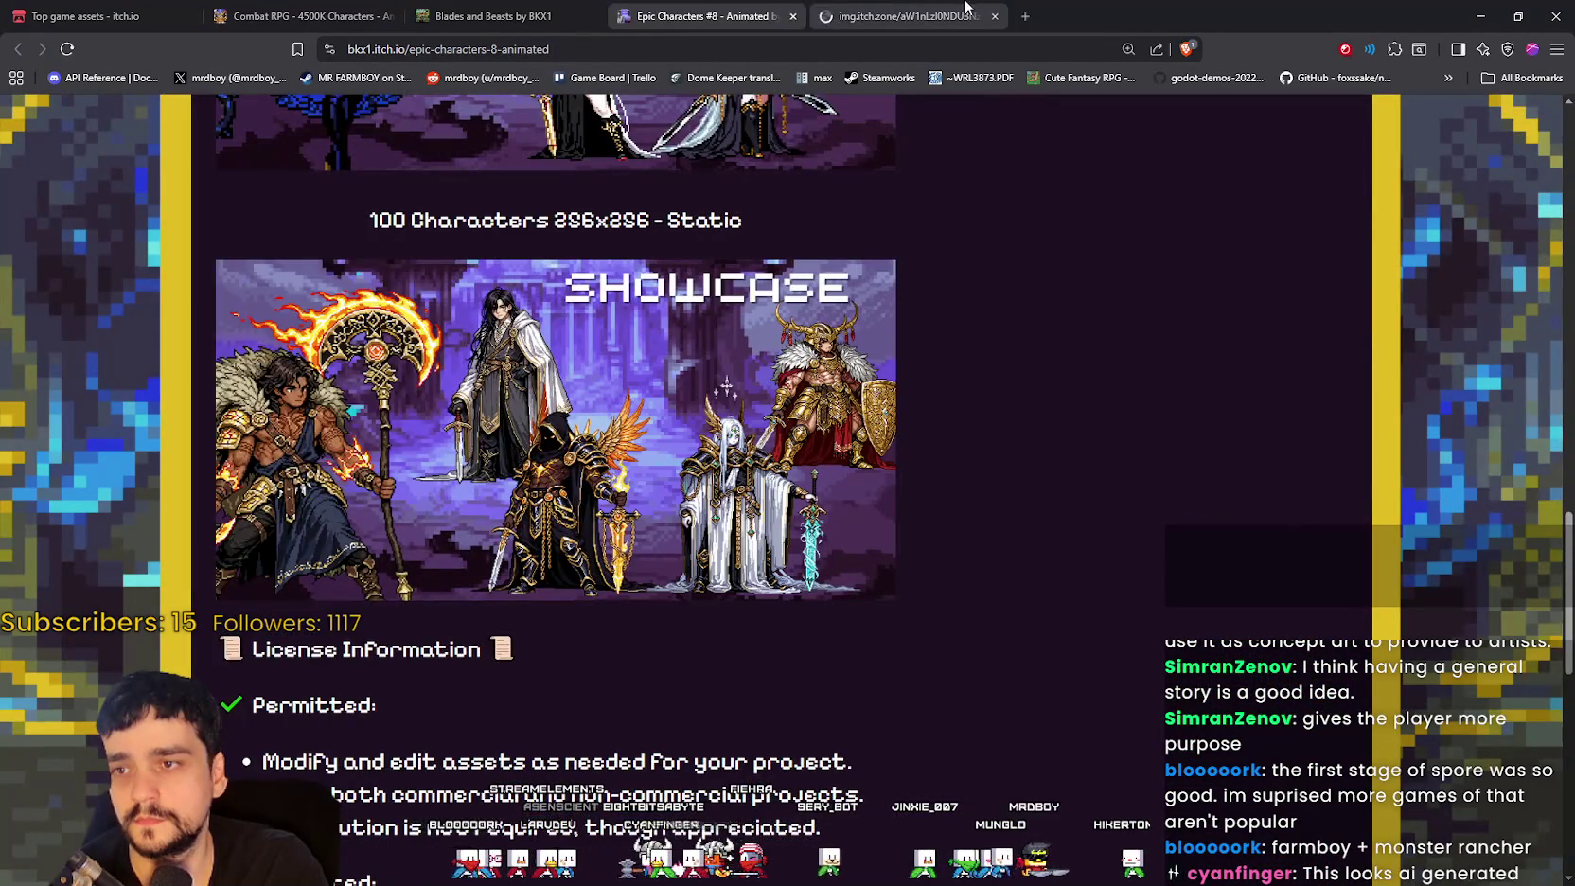
key("ctrl+Tab")
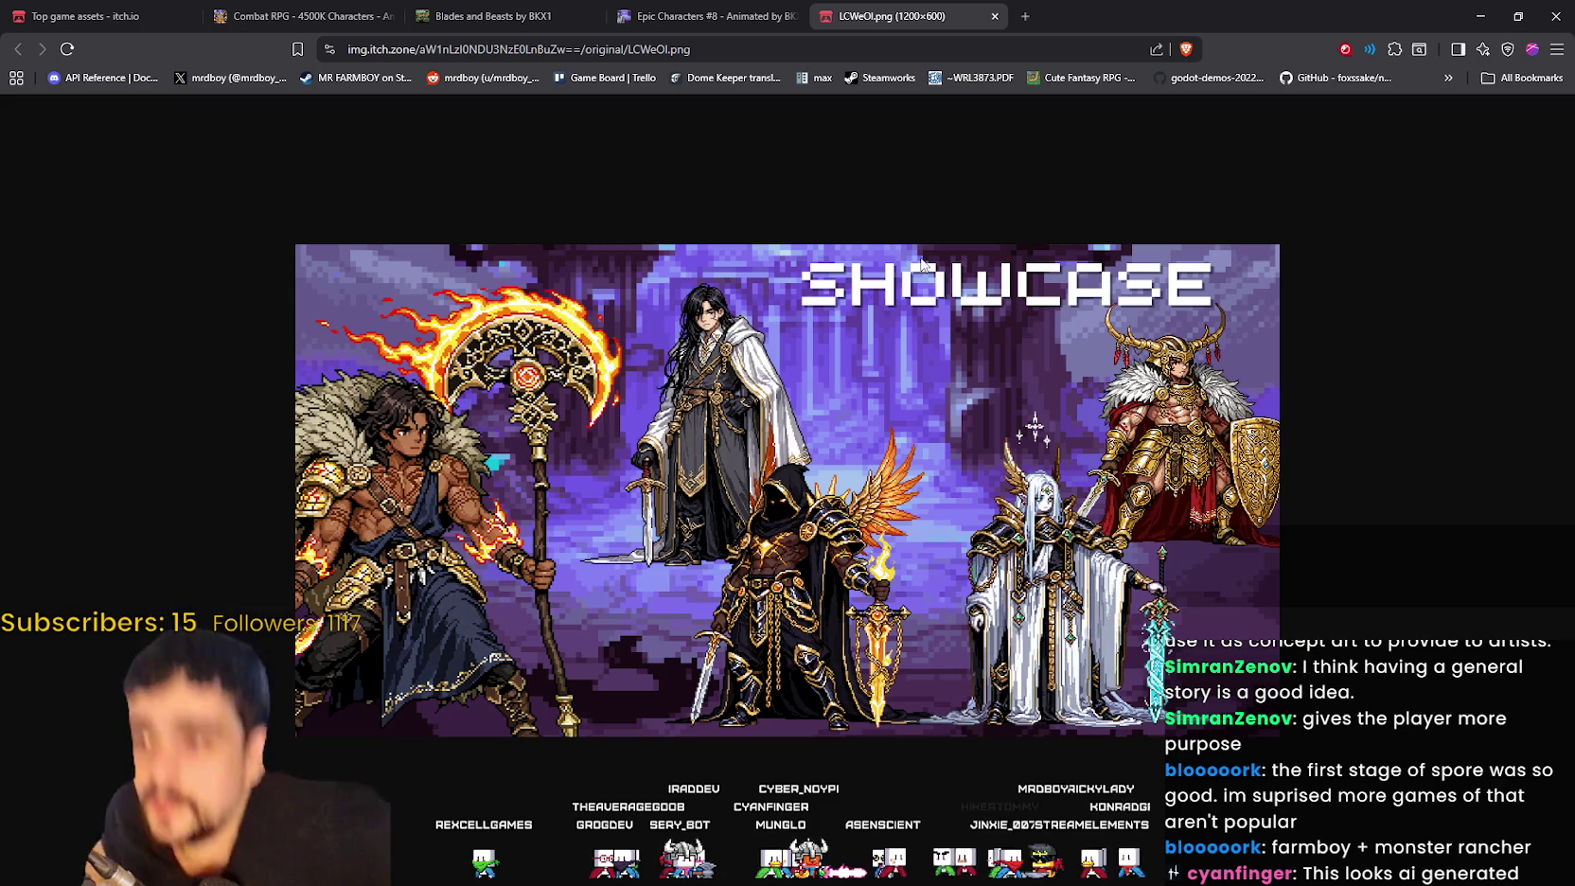
left_click(705, 16)
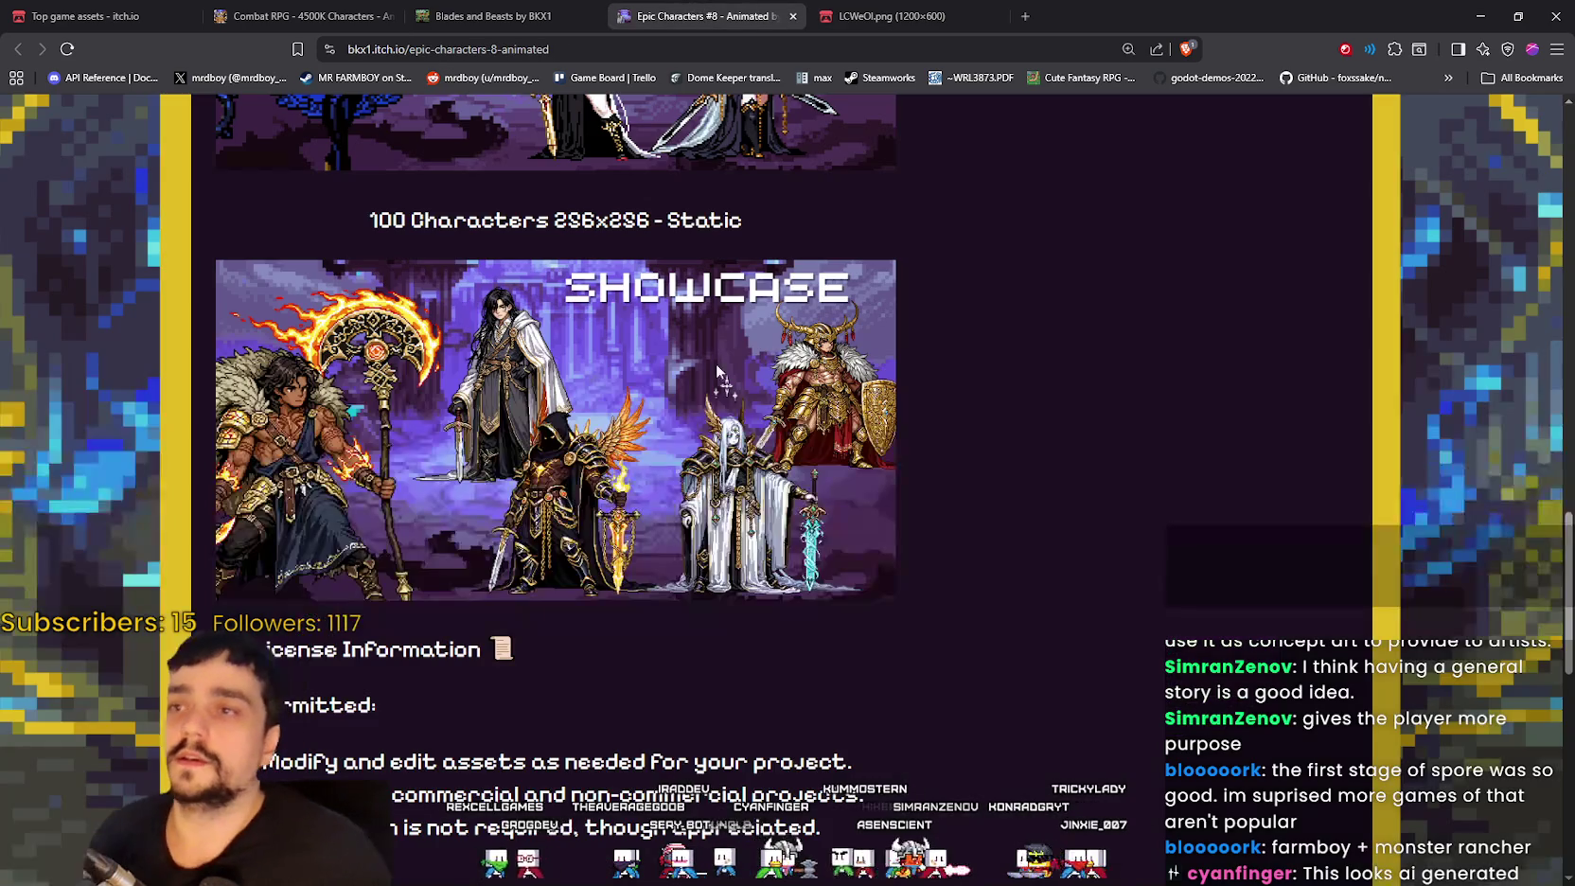
Step: Scroll through the Combat RPG pack's showcase images, then go back to the Top game assets tab
key("ctrl+shift+Tab")
key("ctrl+shift+Tab")
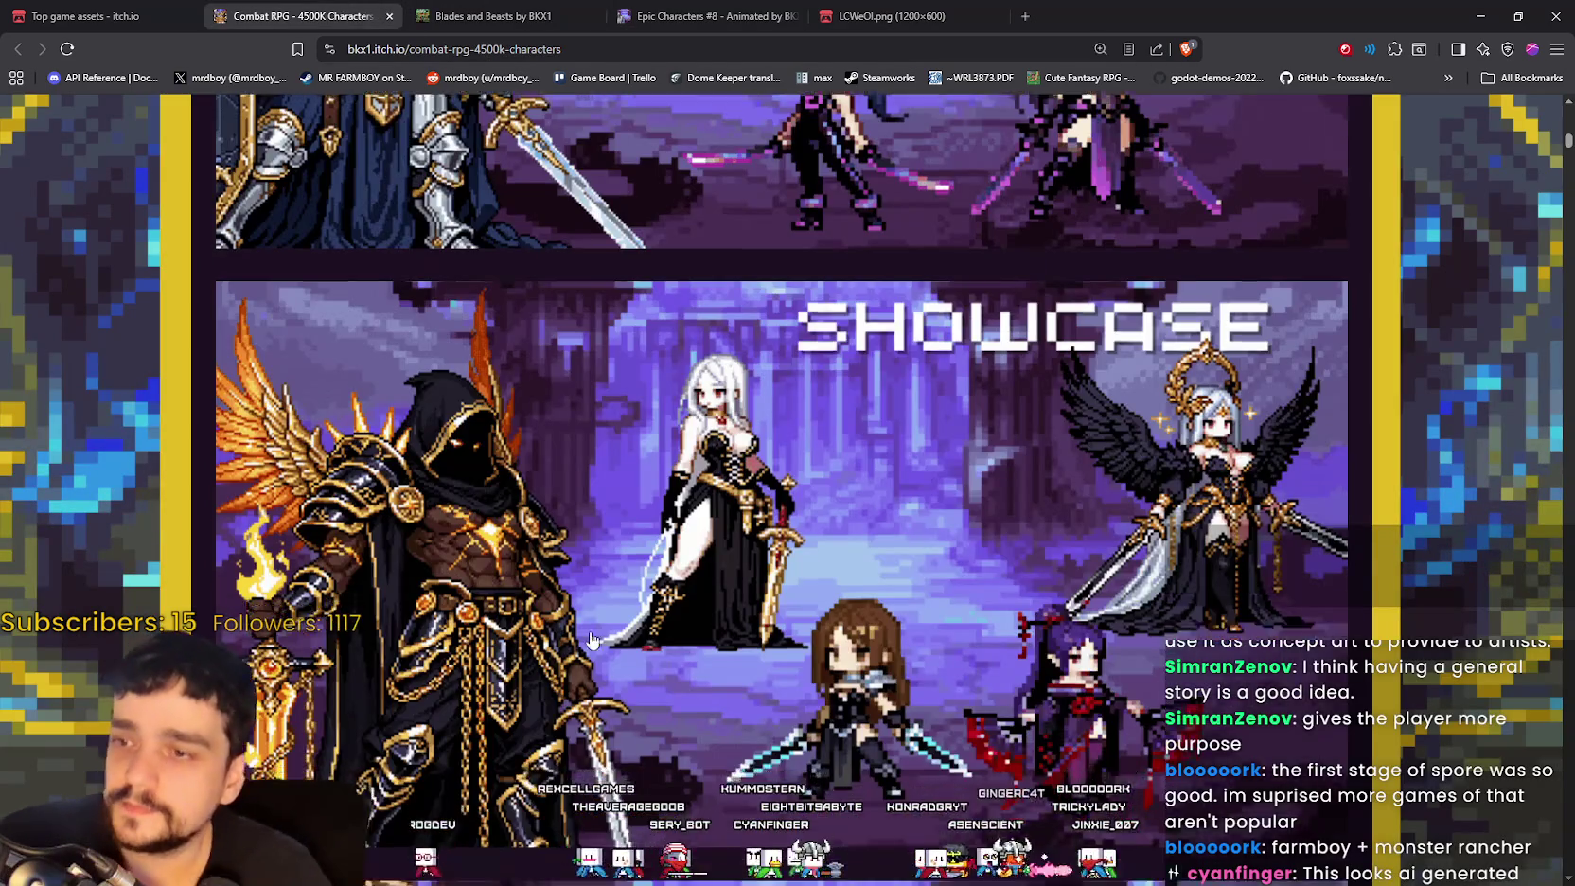
scroll(556, 579, "down", 8)
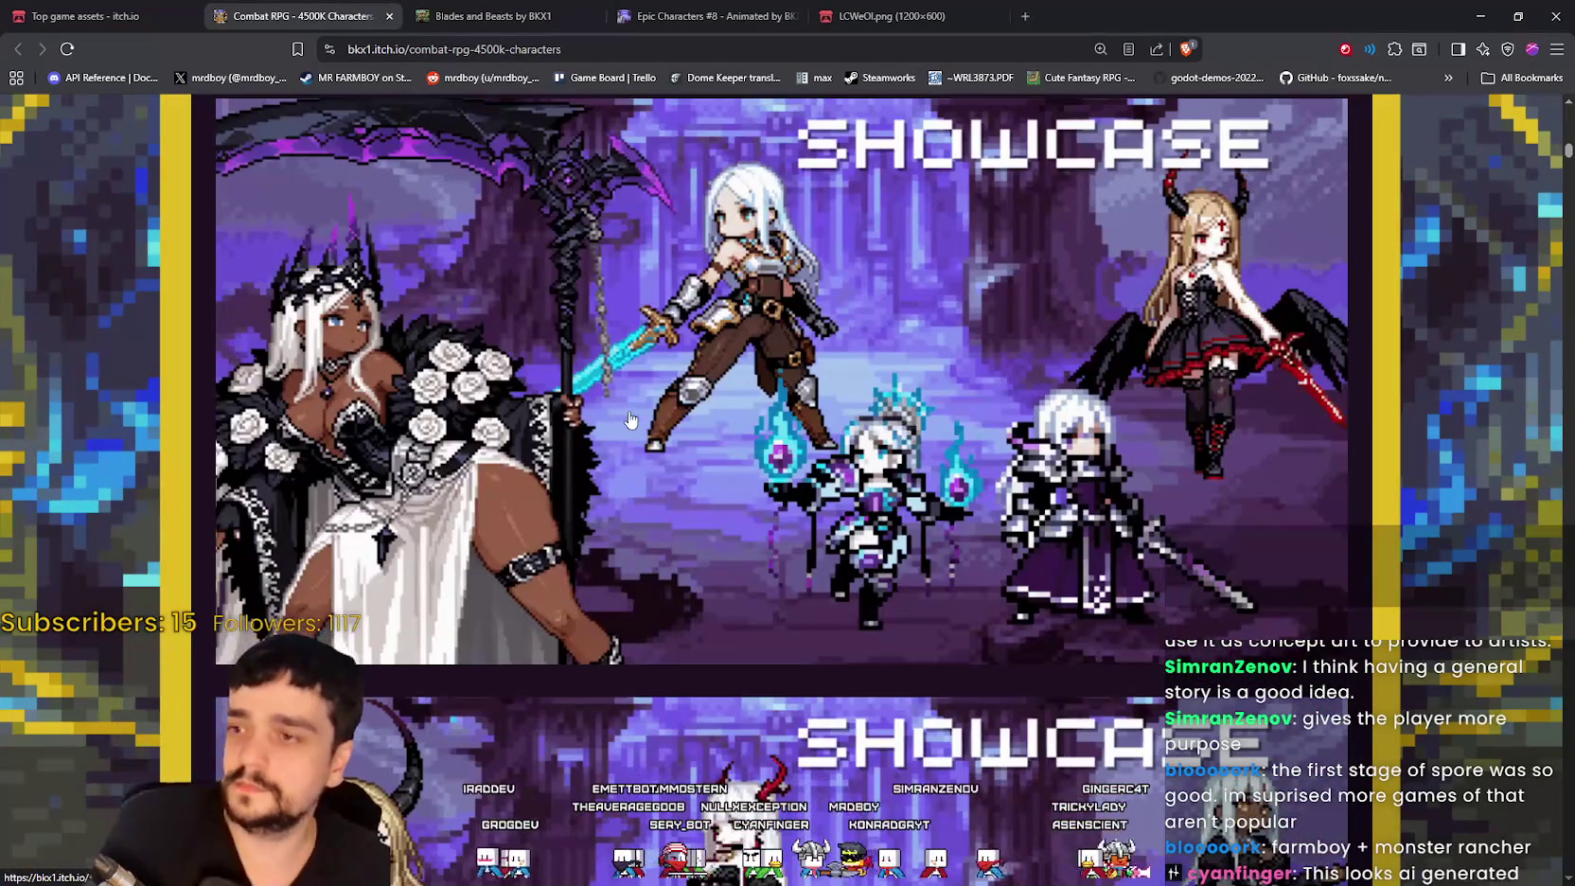
scroll(630, 384, "down", 3)
scroll(600, 400, "up", 3)
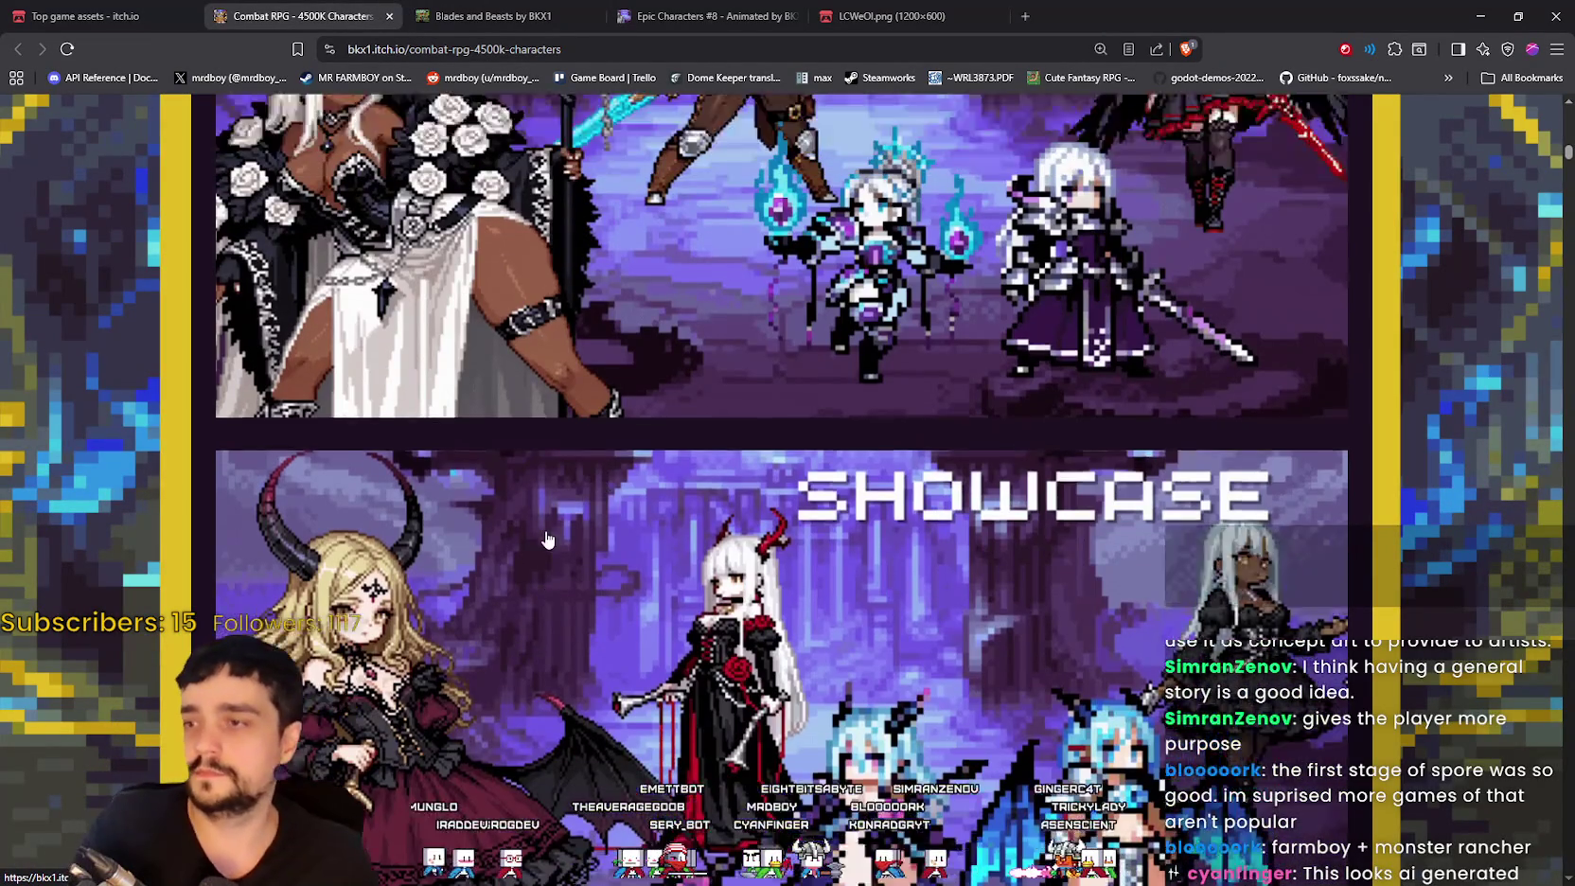
scroll(788, 593, "down", 5)
scroll(789, 593, "down", 14)
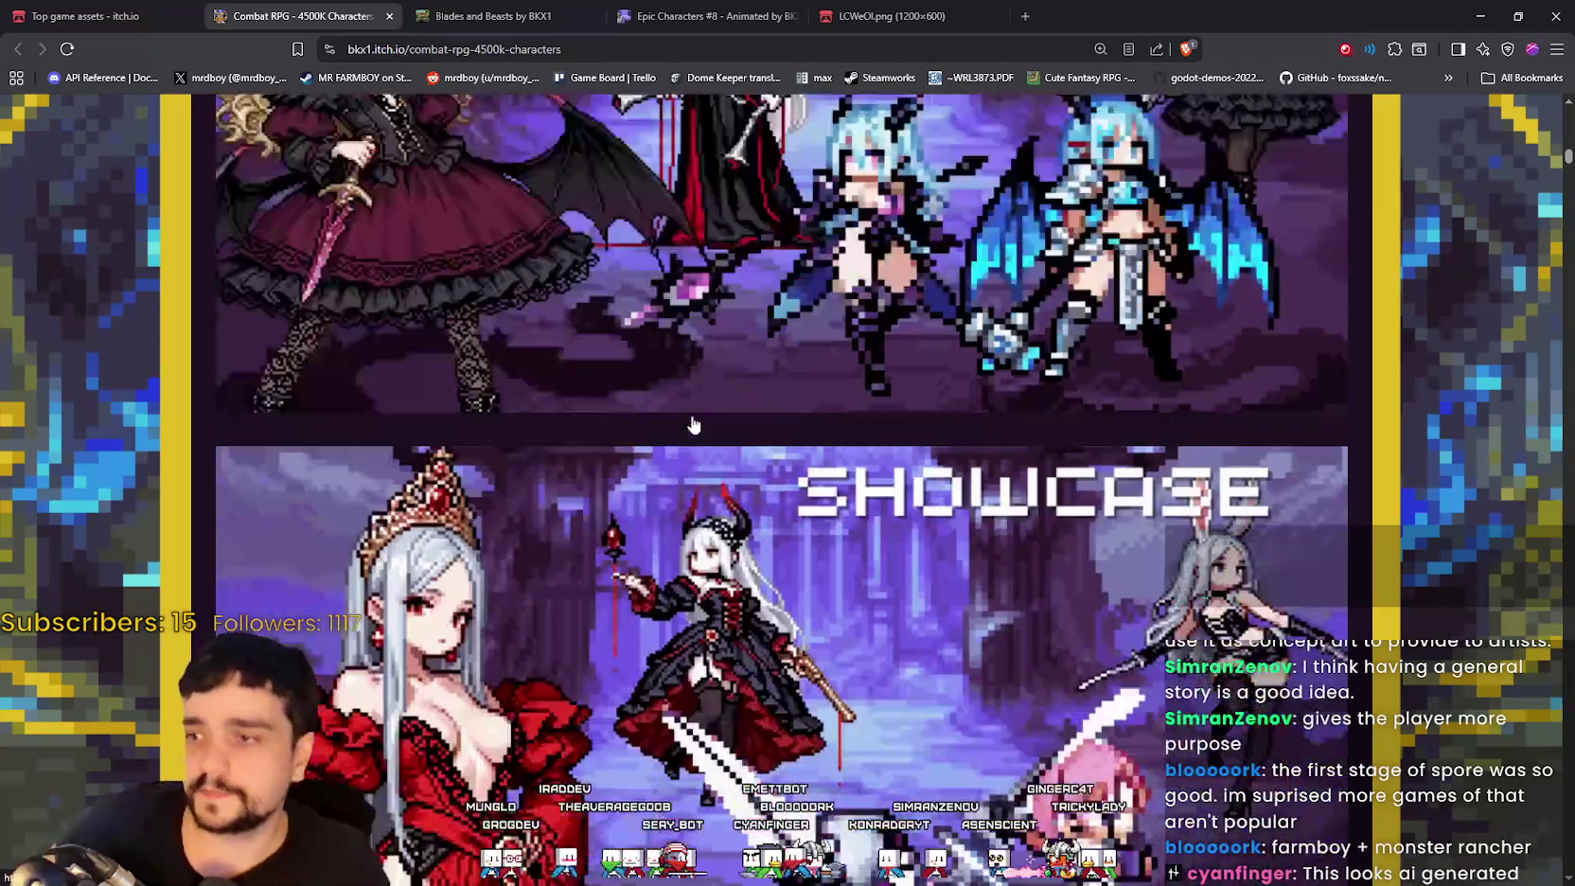
scroll(760, 438, "down", 11)
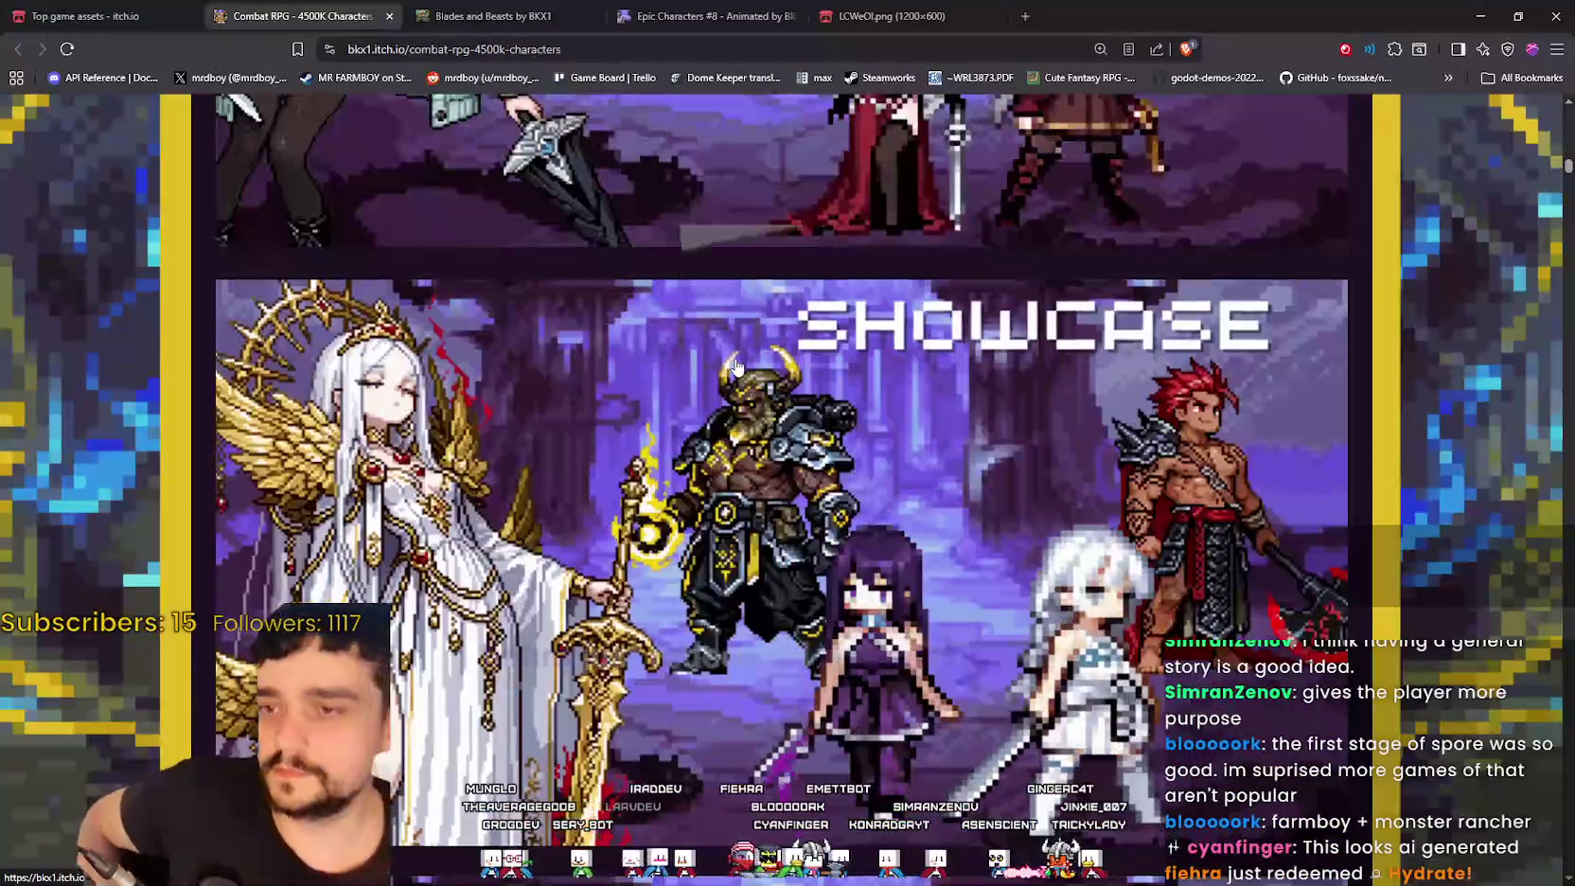
scroll(781, 488, "down", 7)
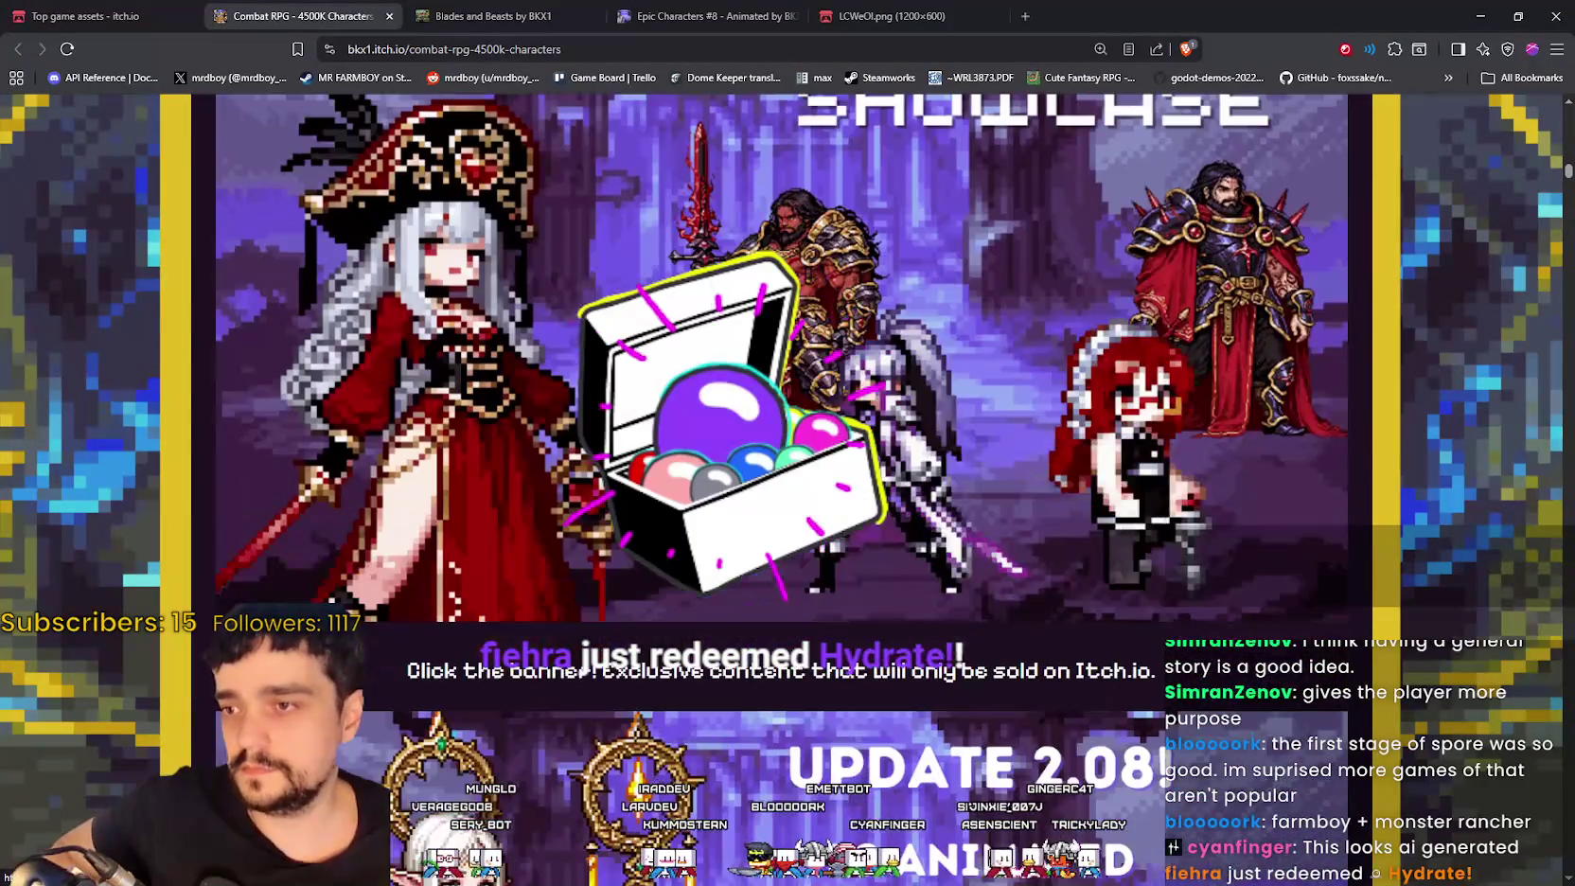
scroll(781, 489, "down", 5)
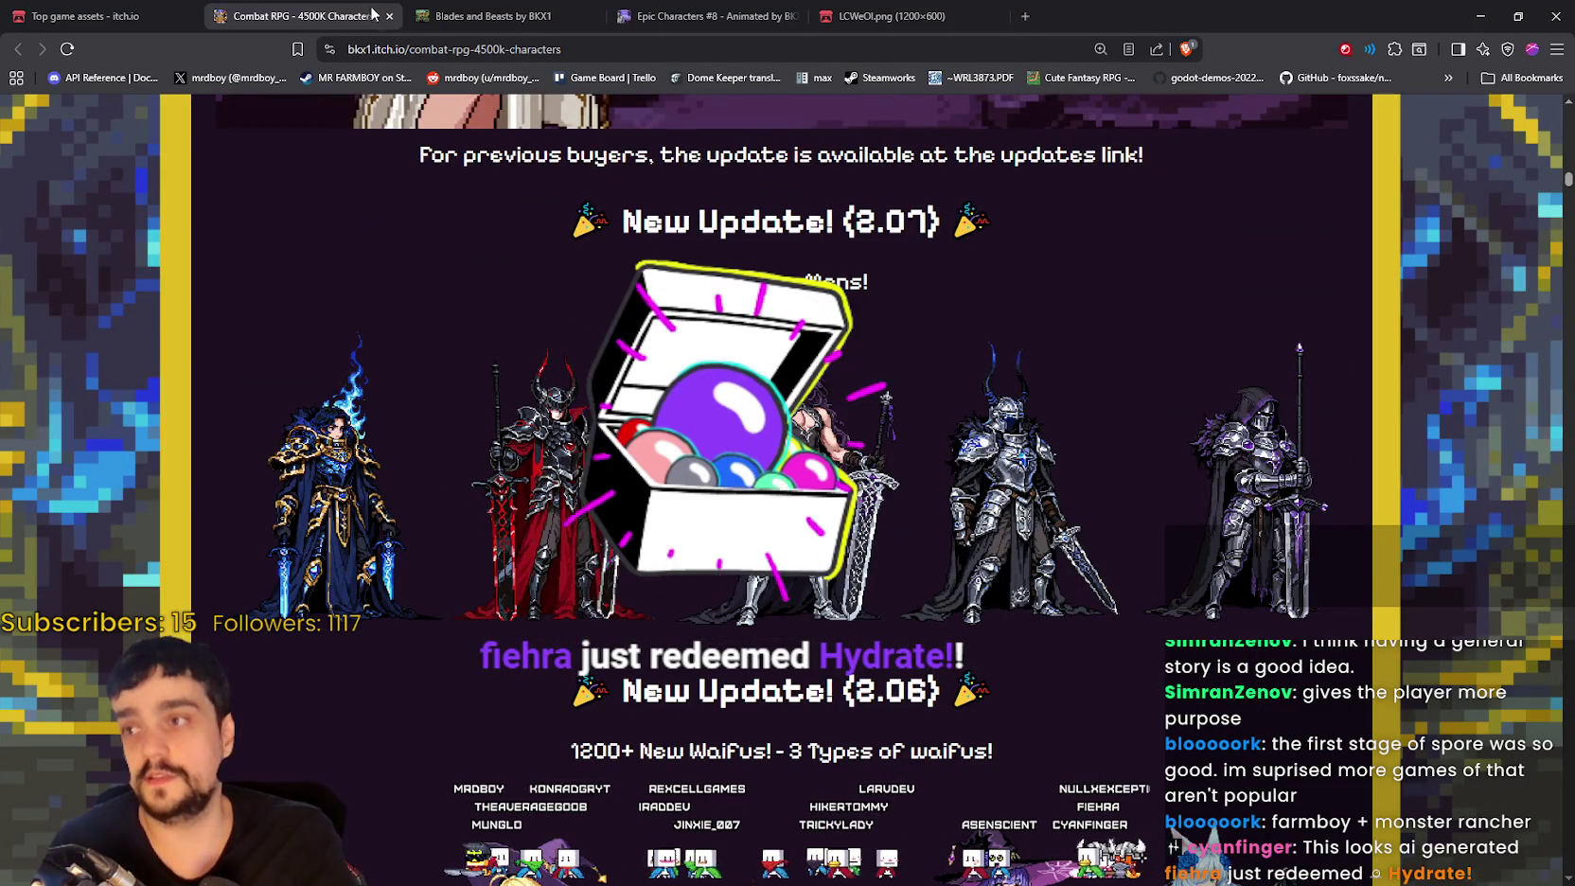
left_click(113, 7)
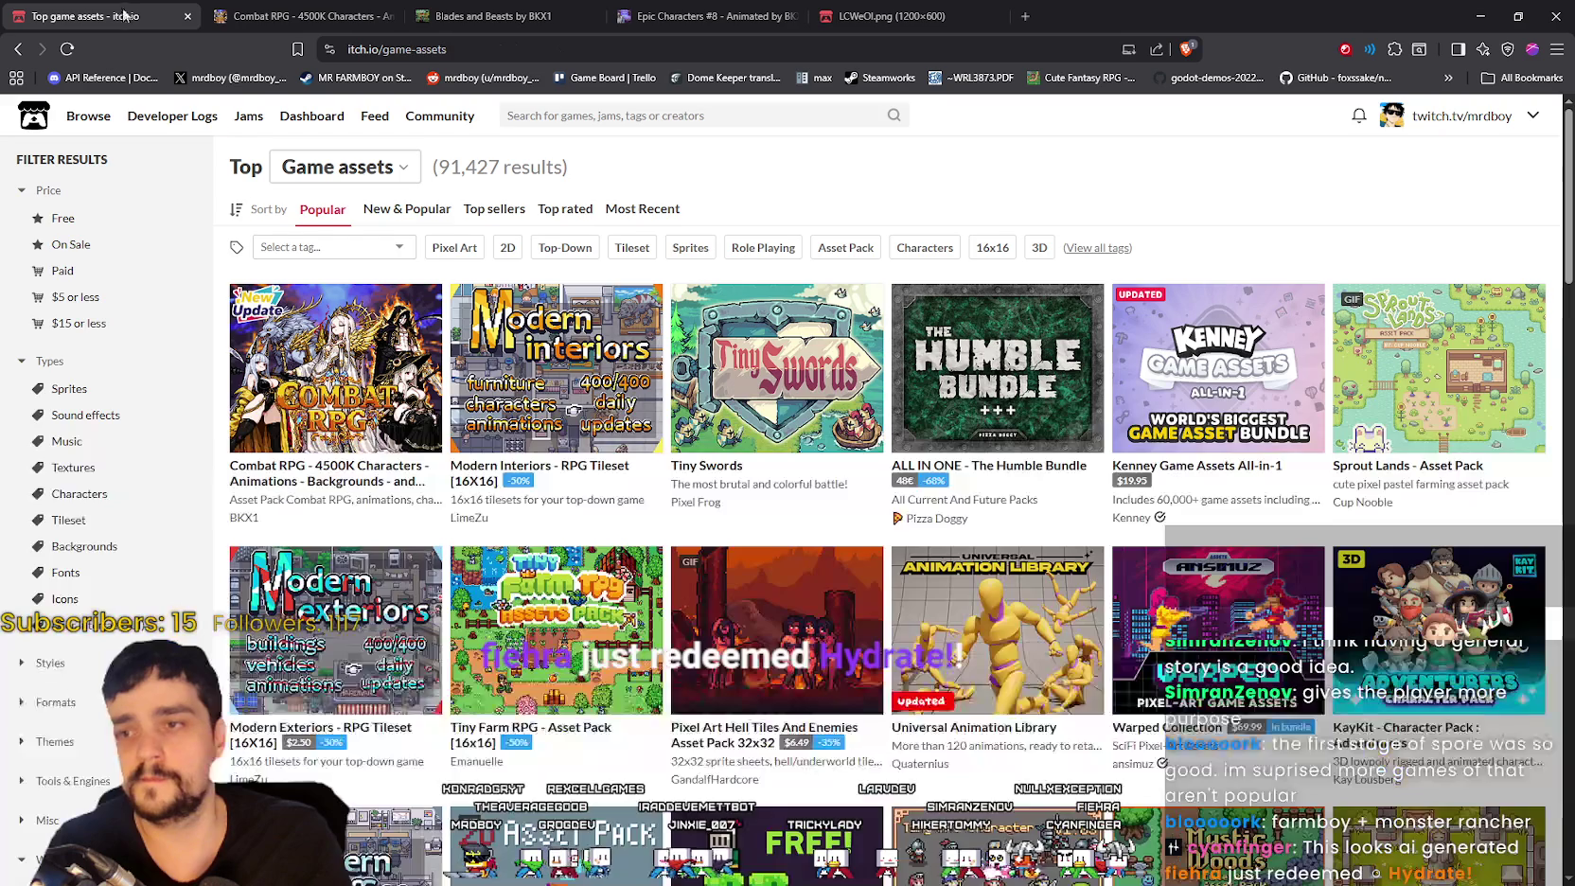
scroll(649, 798, "down", 3)
mouse_move(662, 682)
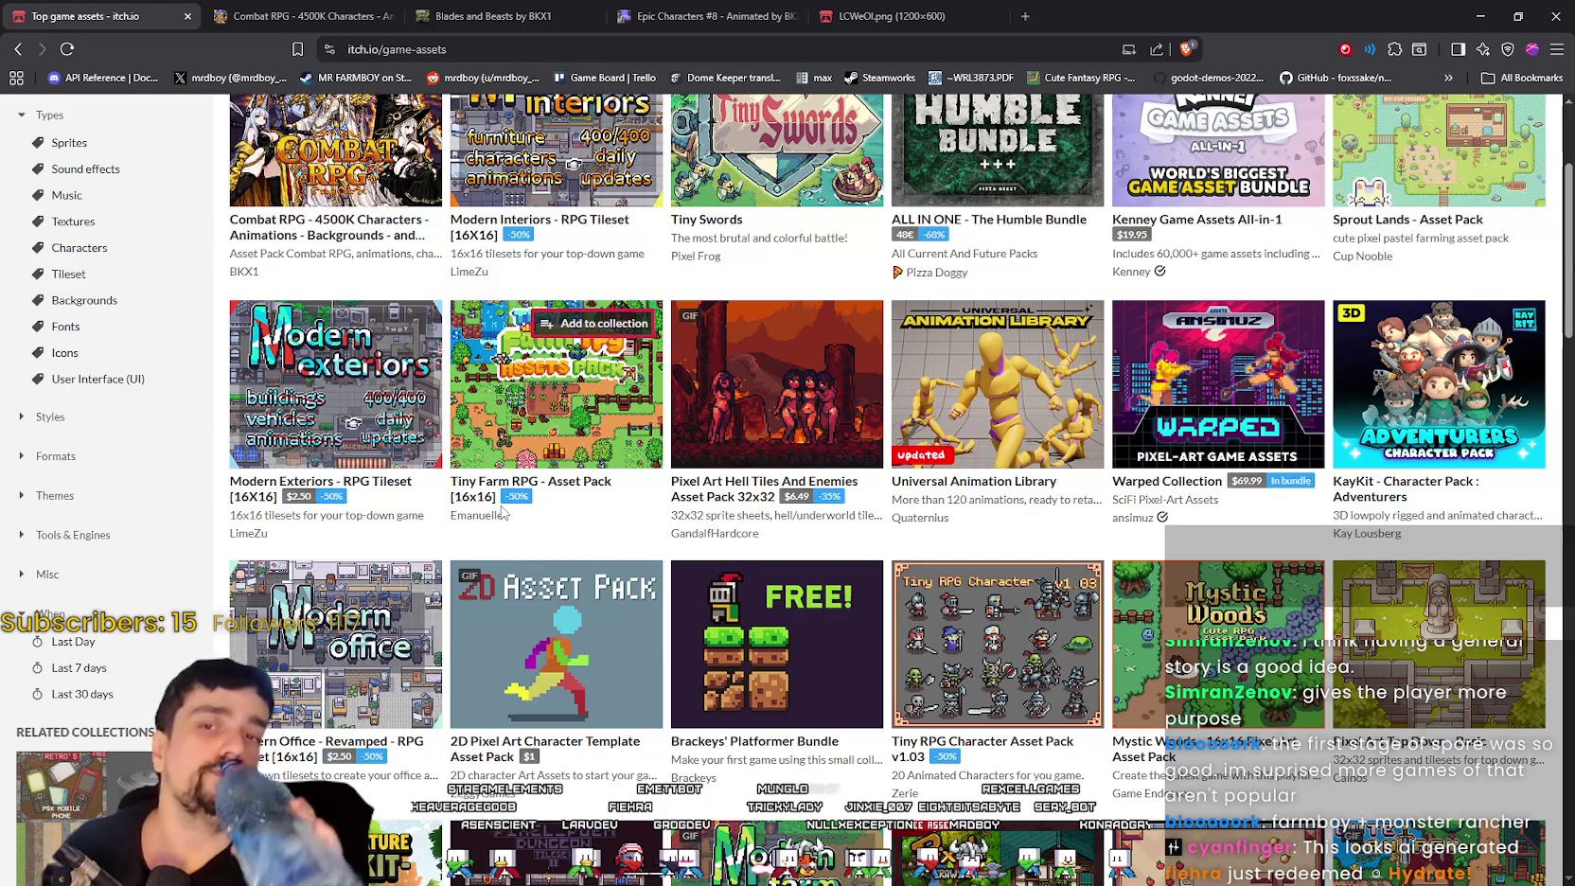
scroll(504, 512, "up", 3)
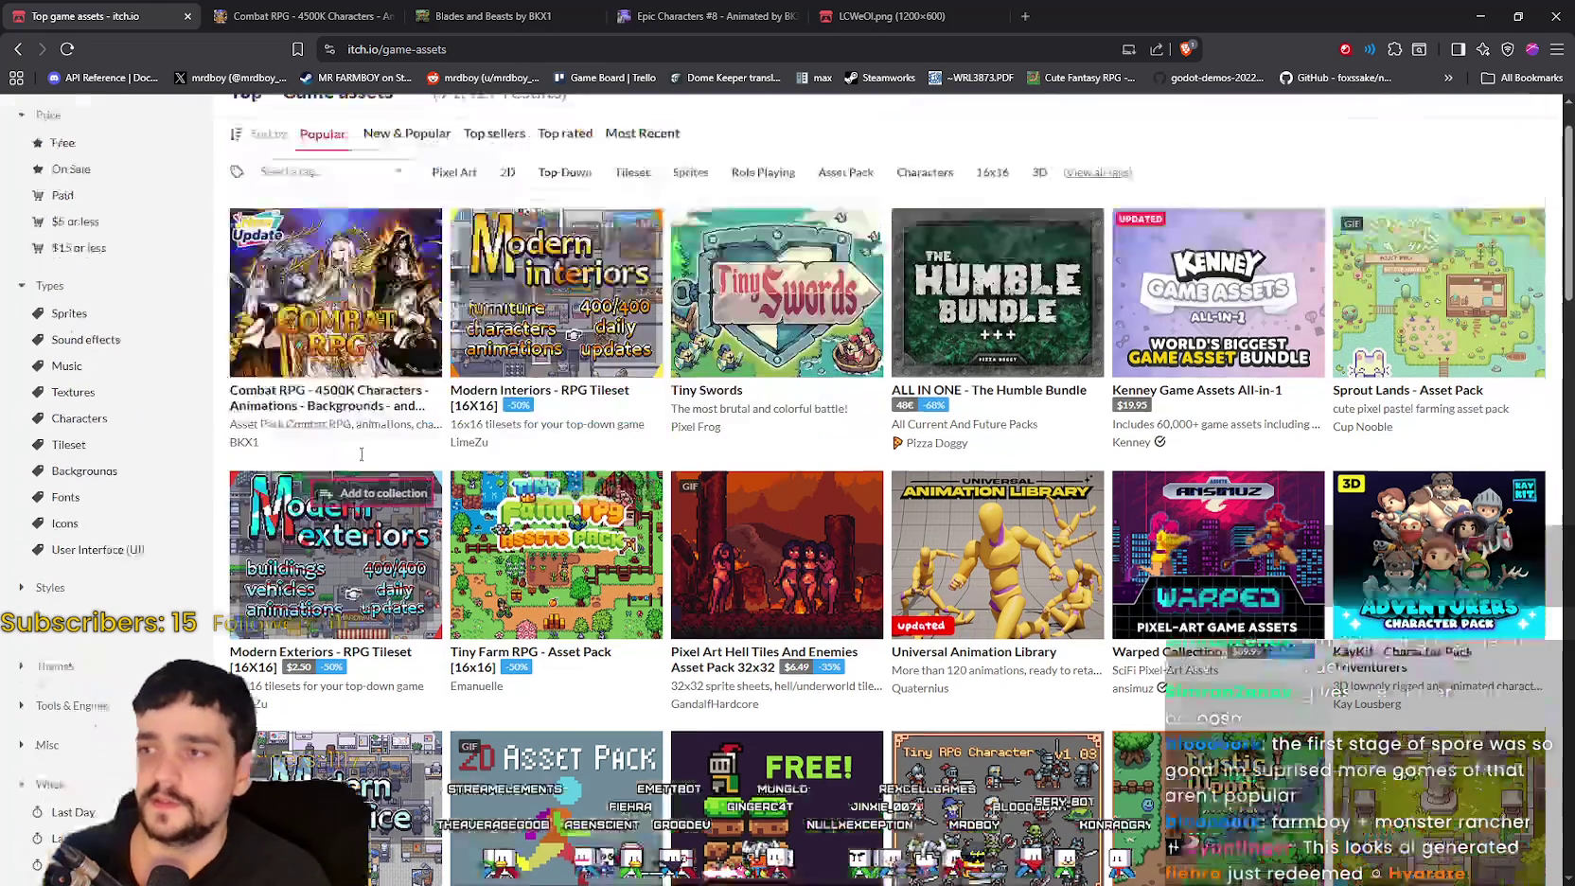
left_click(360, 379)
scroll(602, 358, "down", 10)
scroll(602, 358, "down", 15)
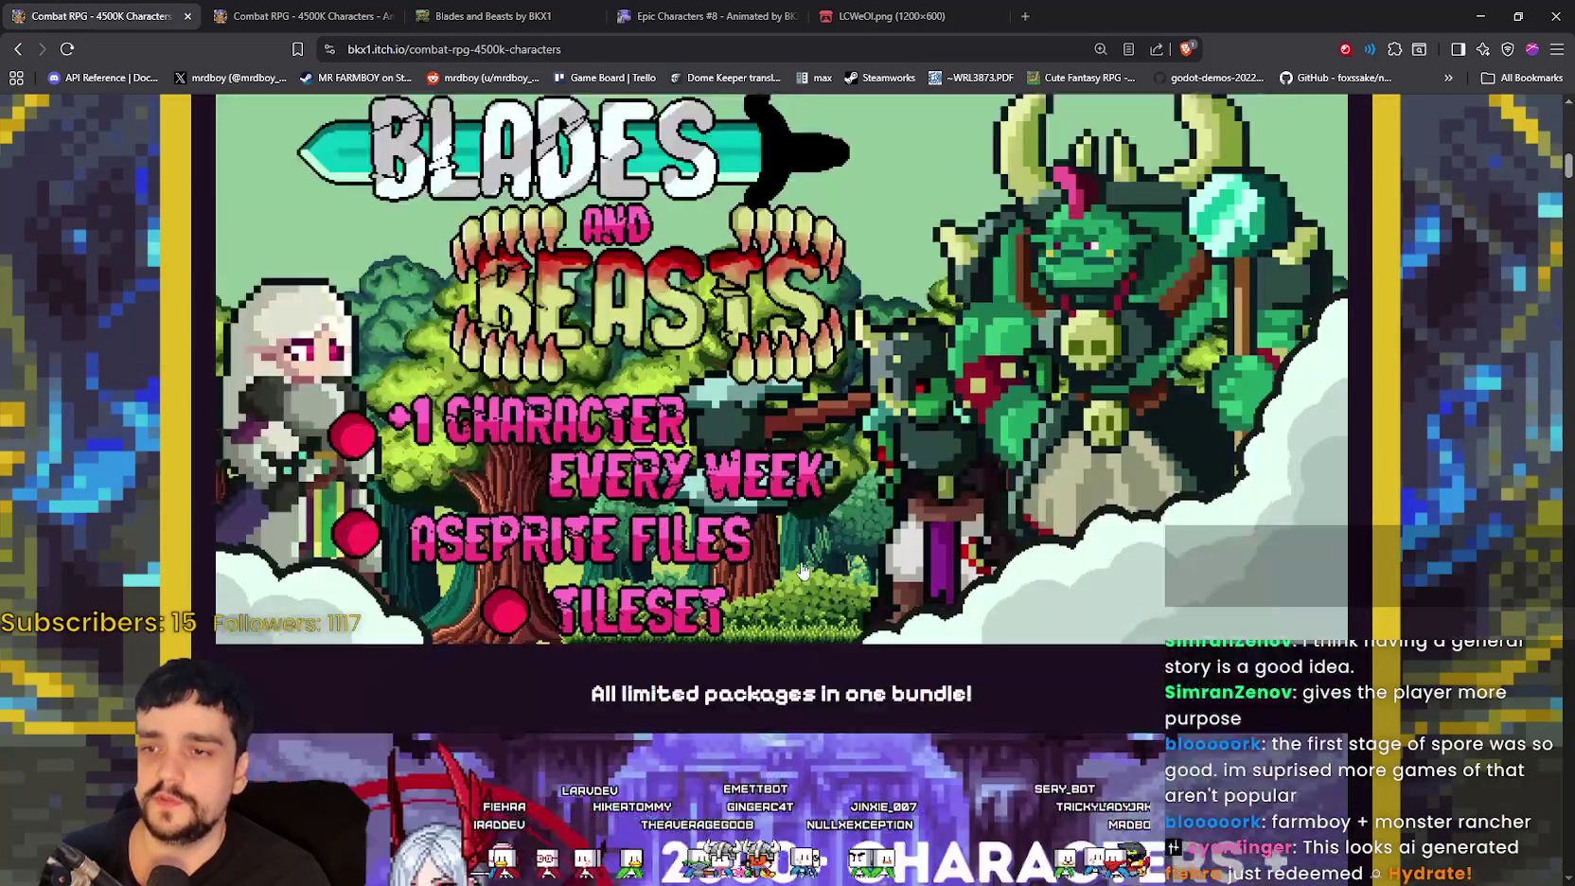
scroll(842, 634, "down", 3)
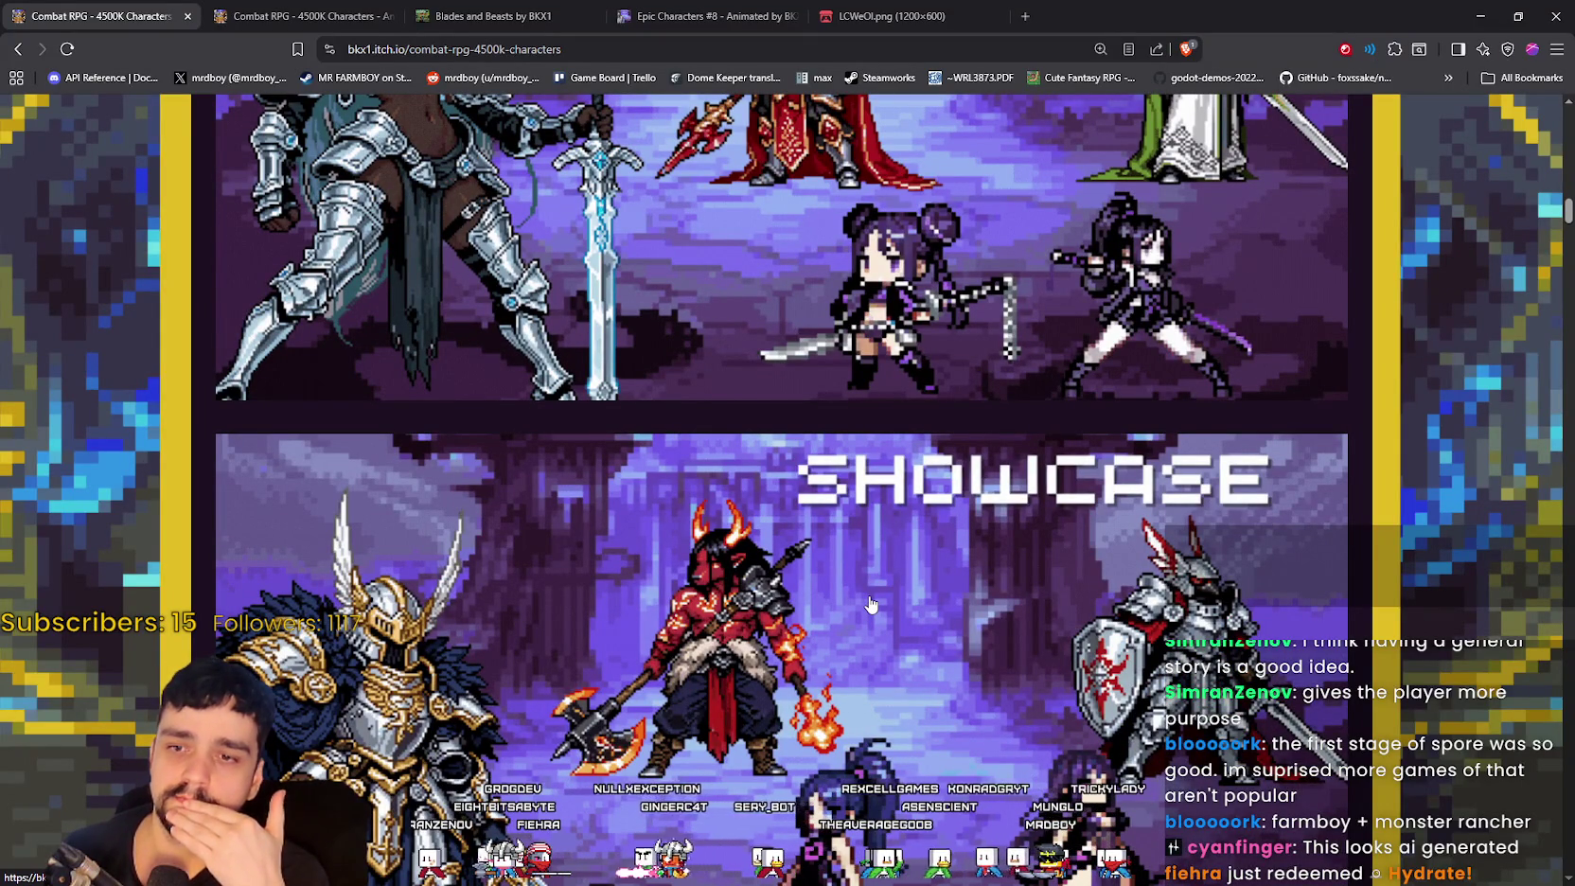
scroll(870, 603, "down", 4)
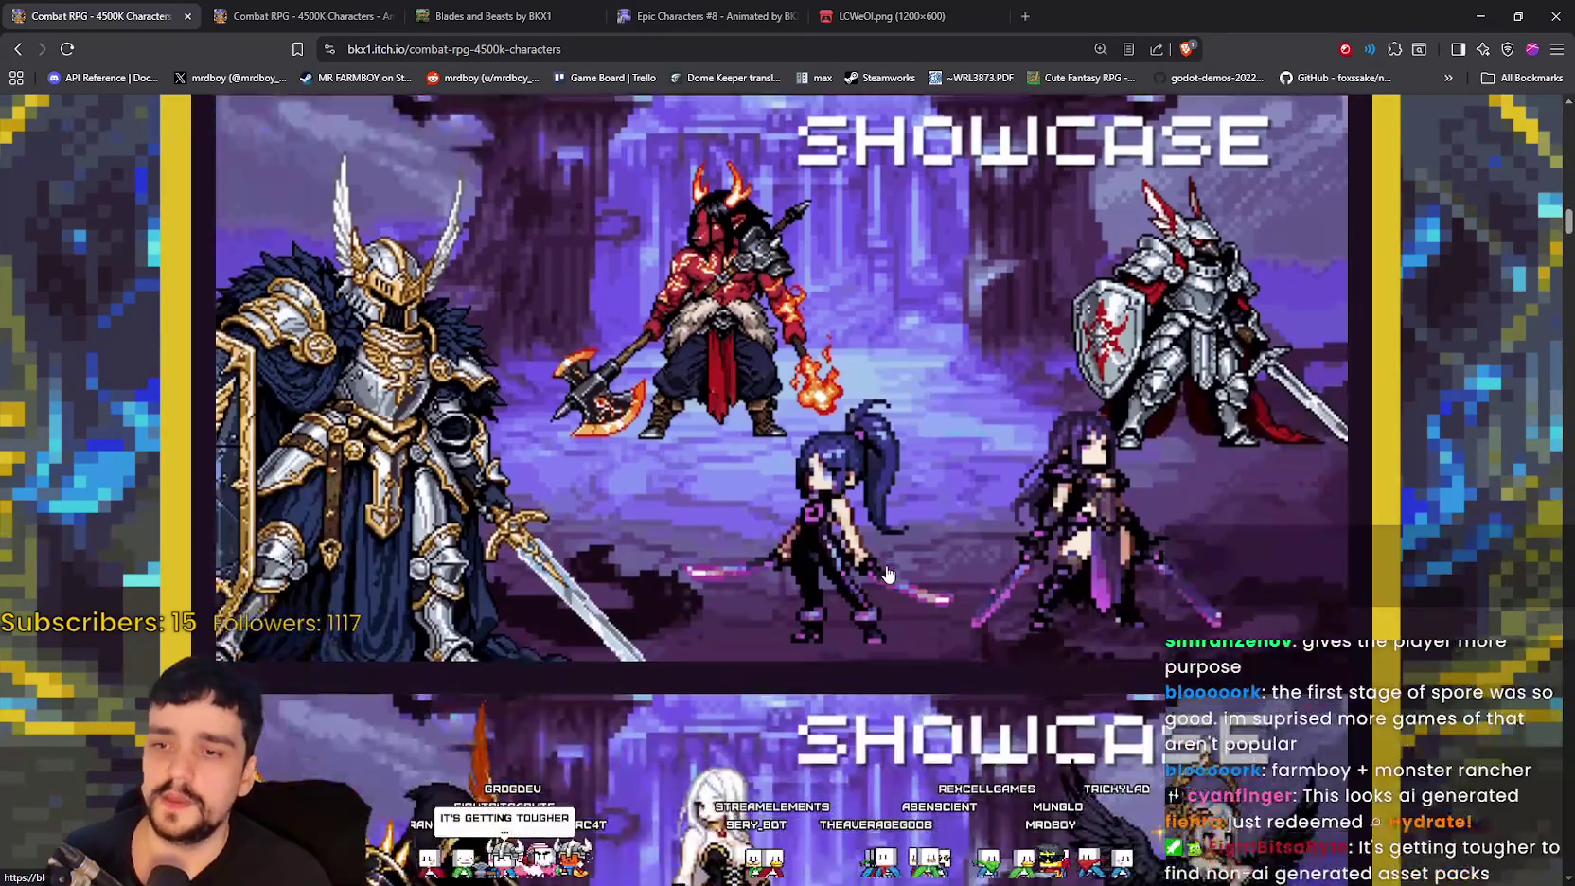
scroll(878, 558, "down", 5)
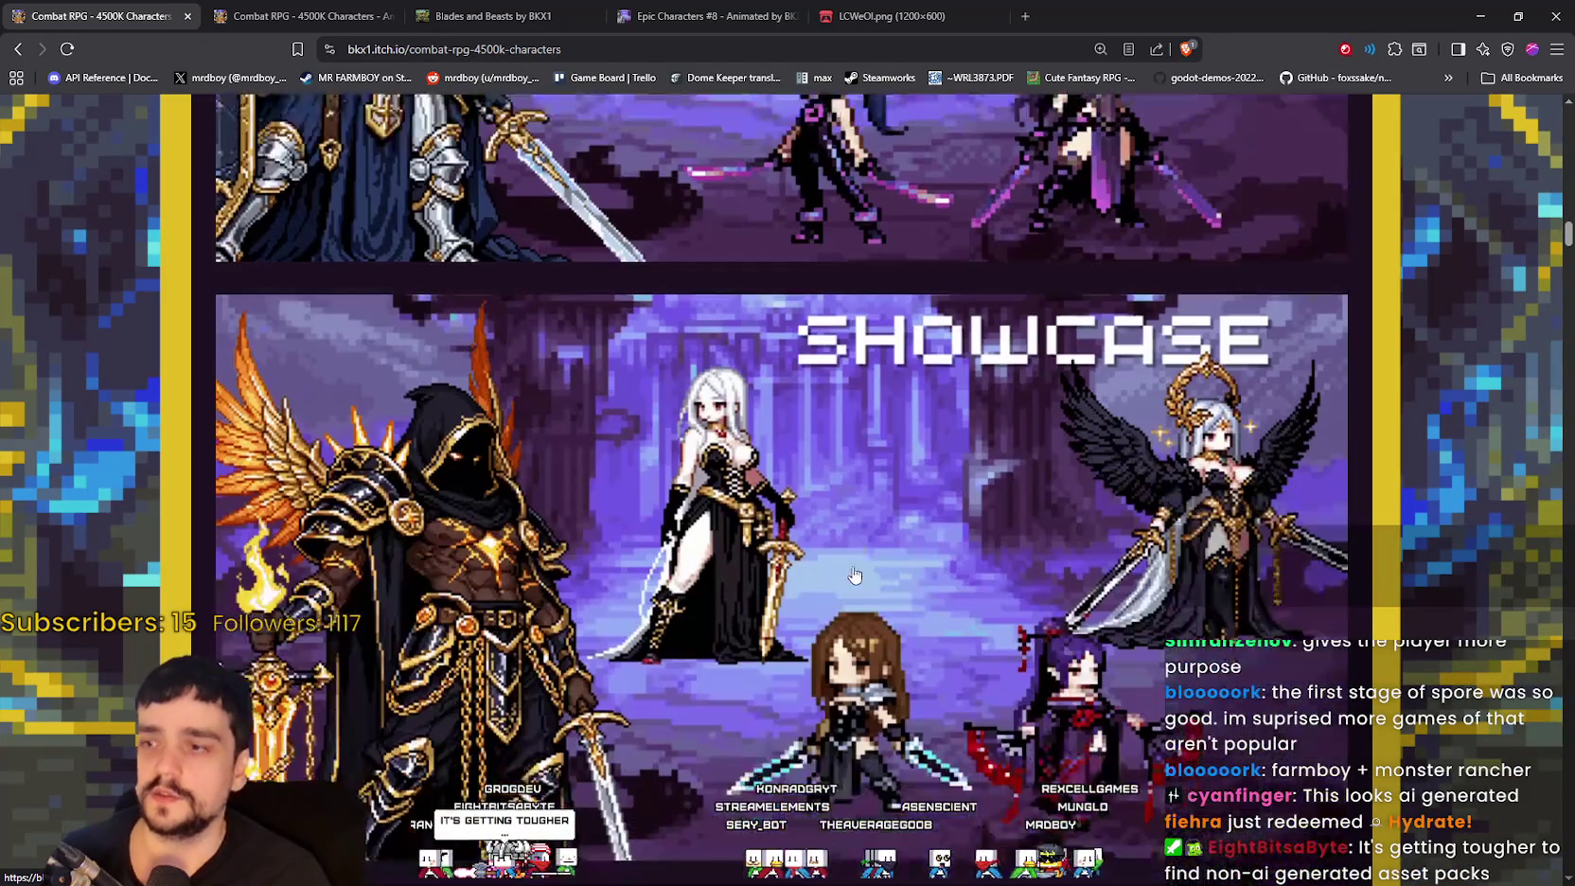
scroll(820, 542, "down", 10)
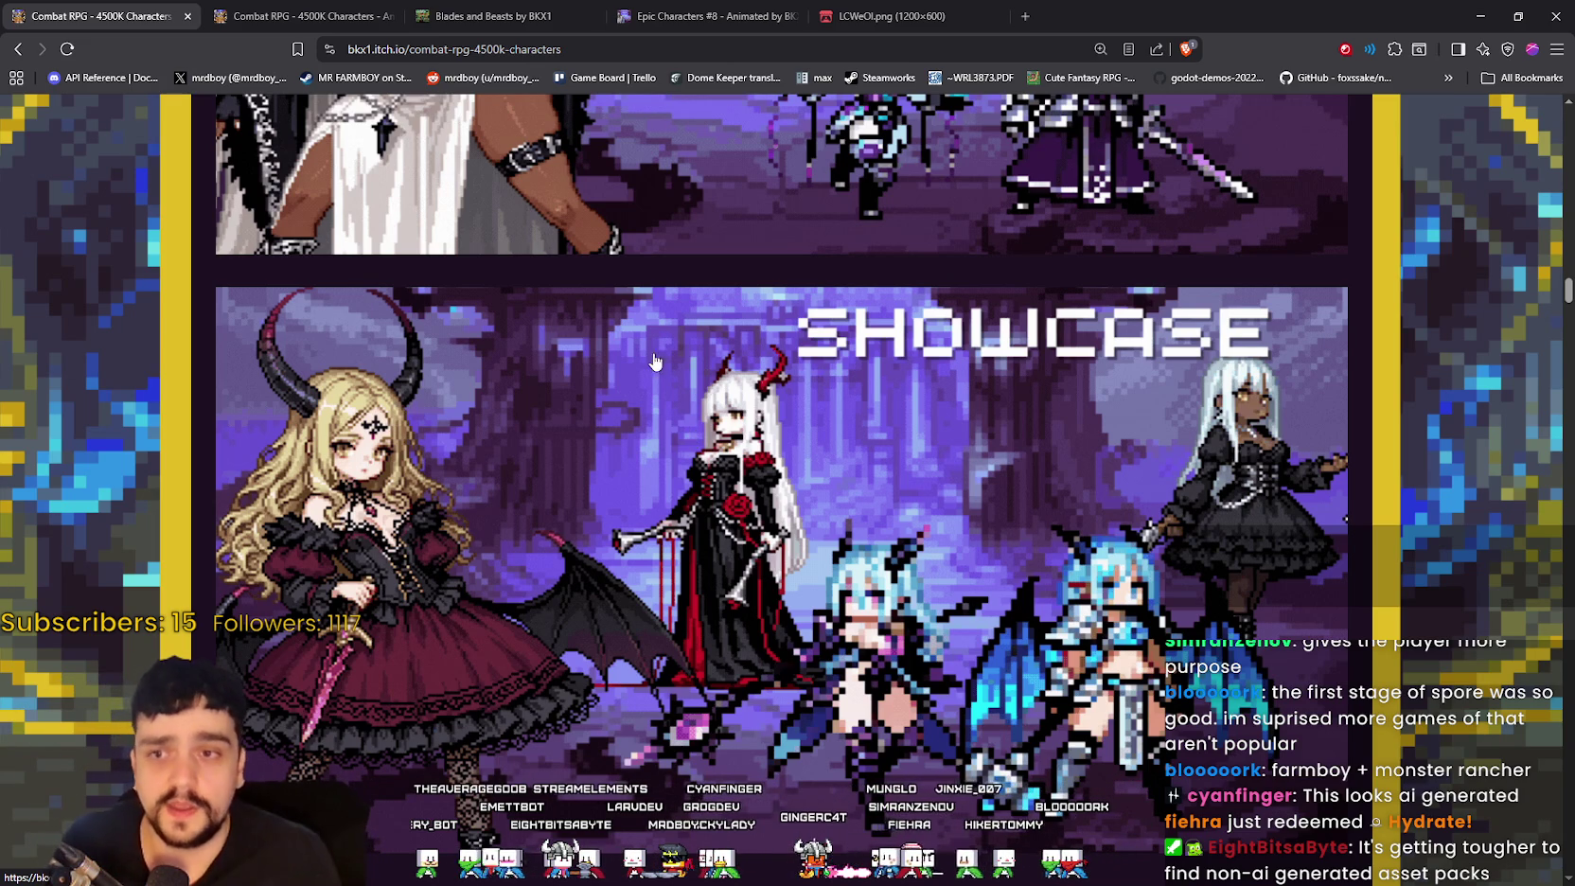
scroll(653, 361, "down", 10)
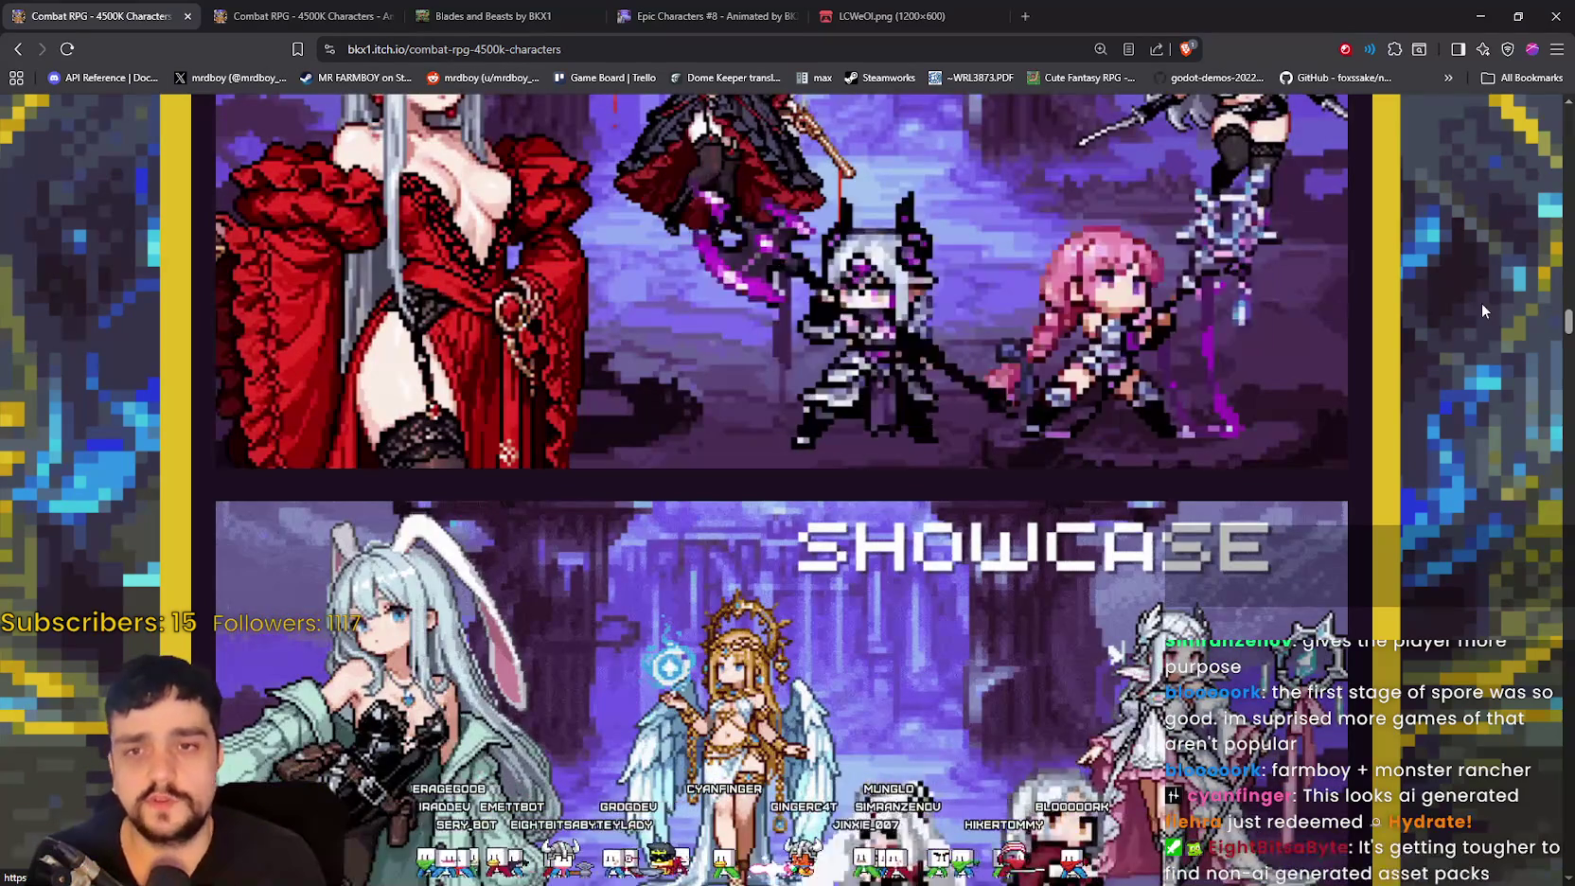
key("Home")
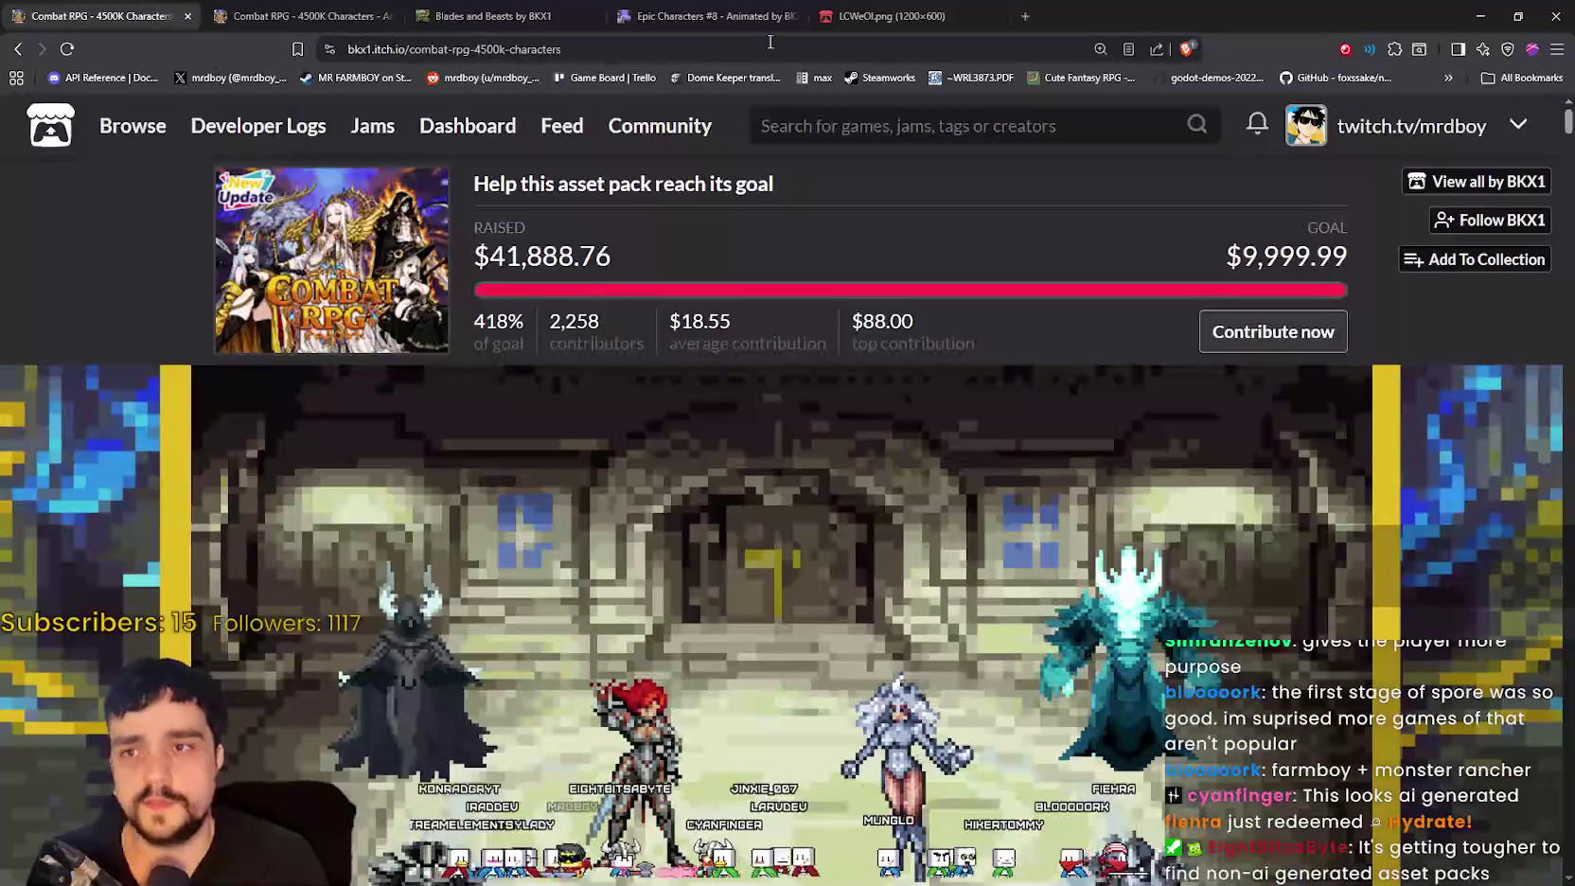
left_click(303, 16)
left_click(99, 16)
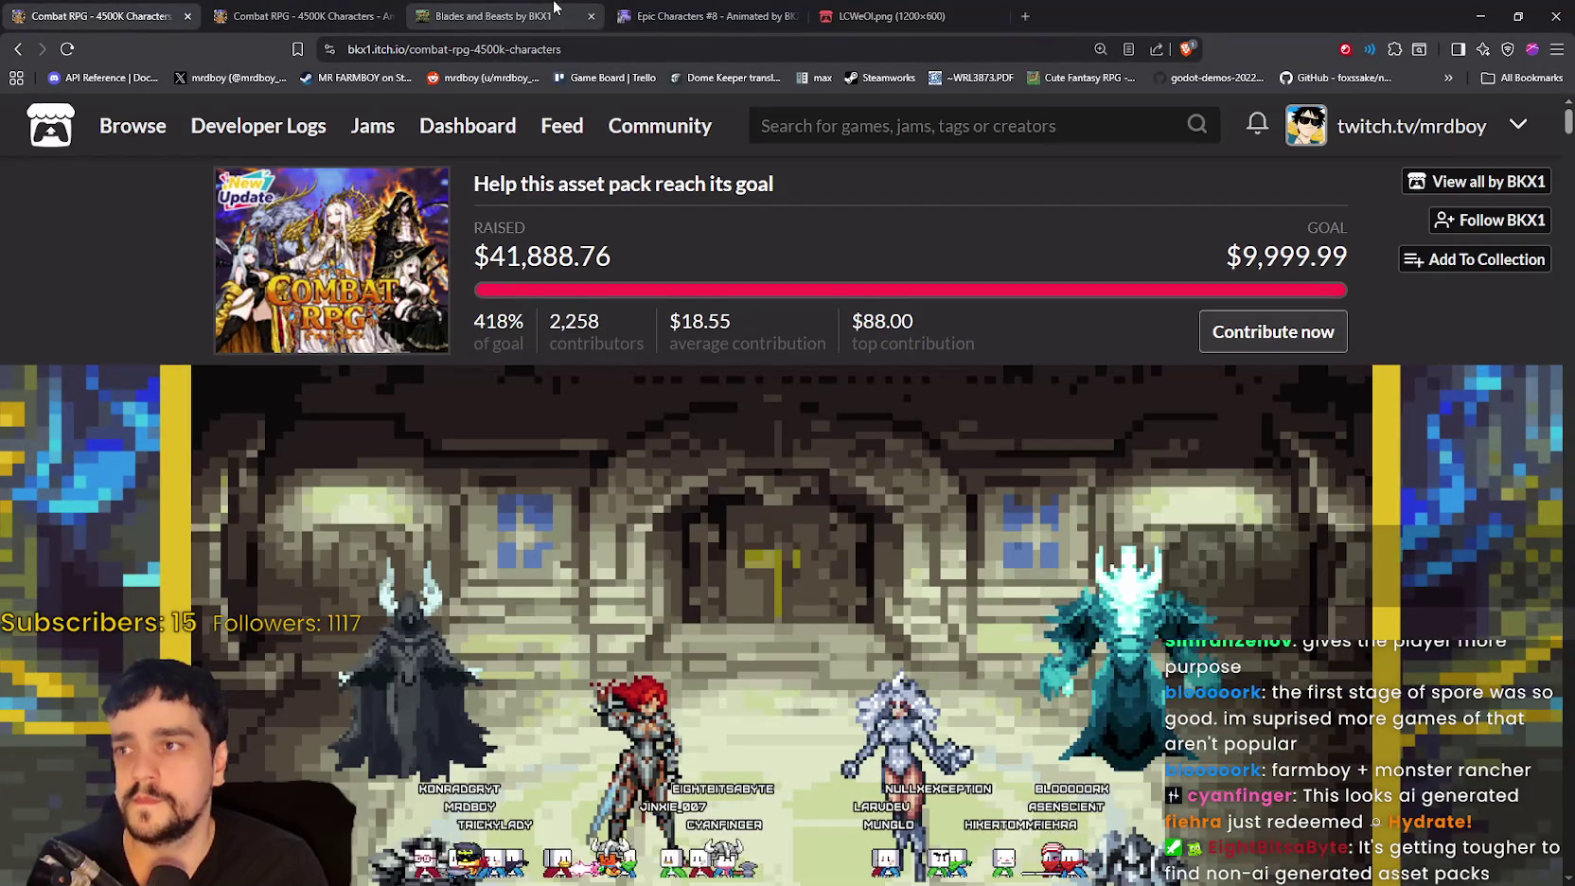
scroll(760, 645, "down", 4)
scroll(719, 587, "up", 3)
scroll(720, 588, "down", 1)
right_click(672, 532)
left_click(748, 442)
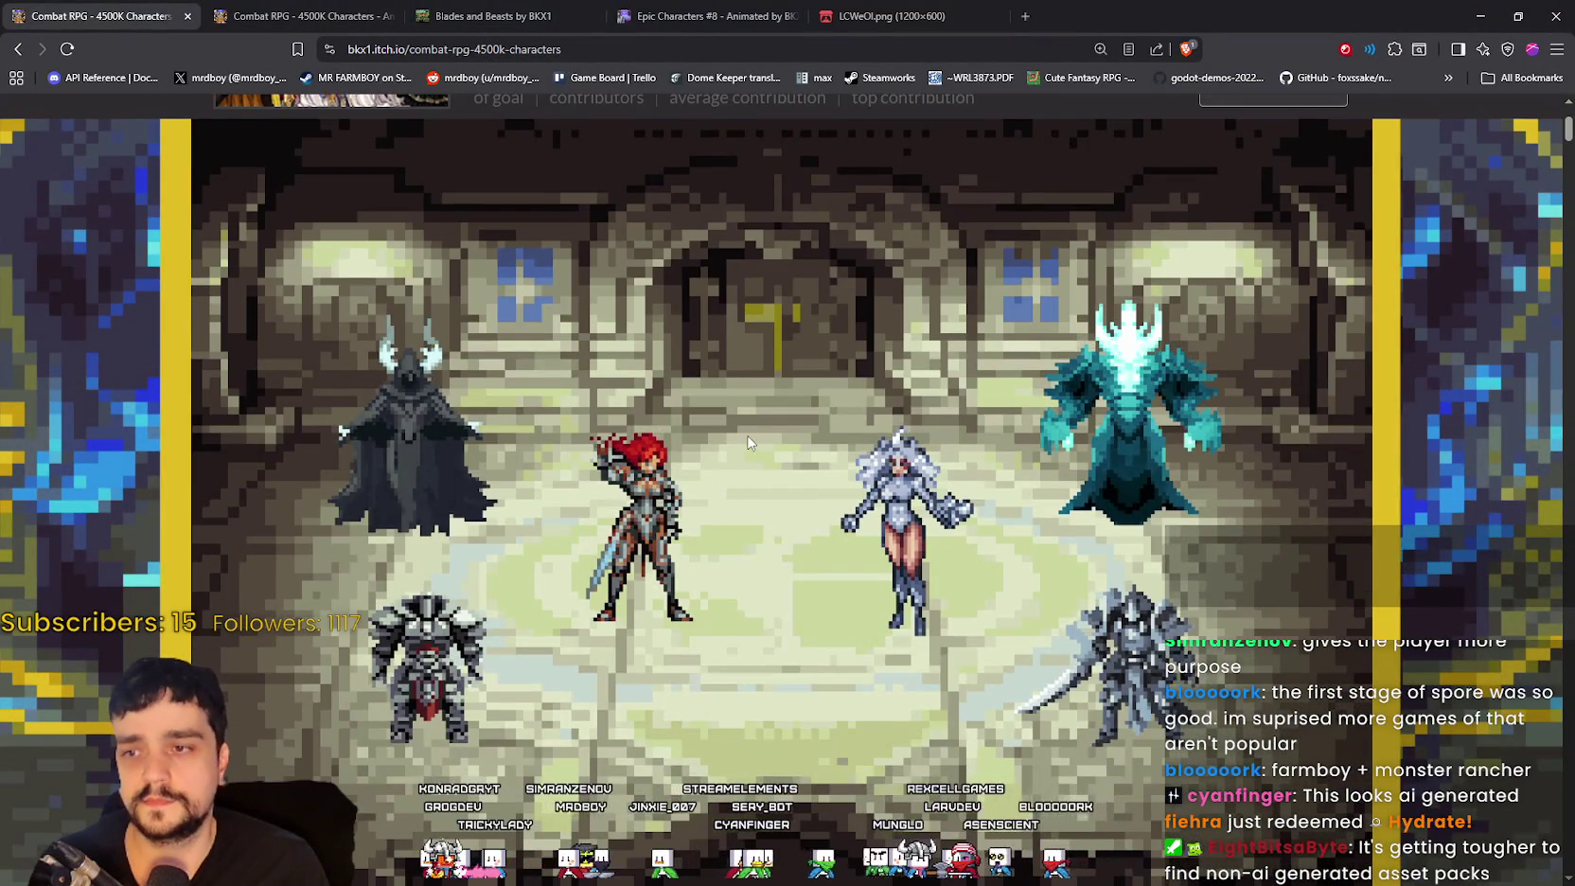
left_click(741, 22)
left_click(880, 17)
left_click(83, 24)
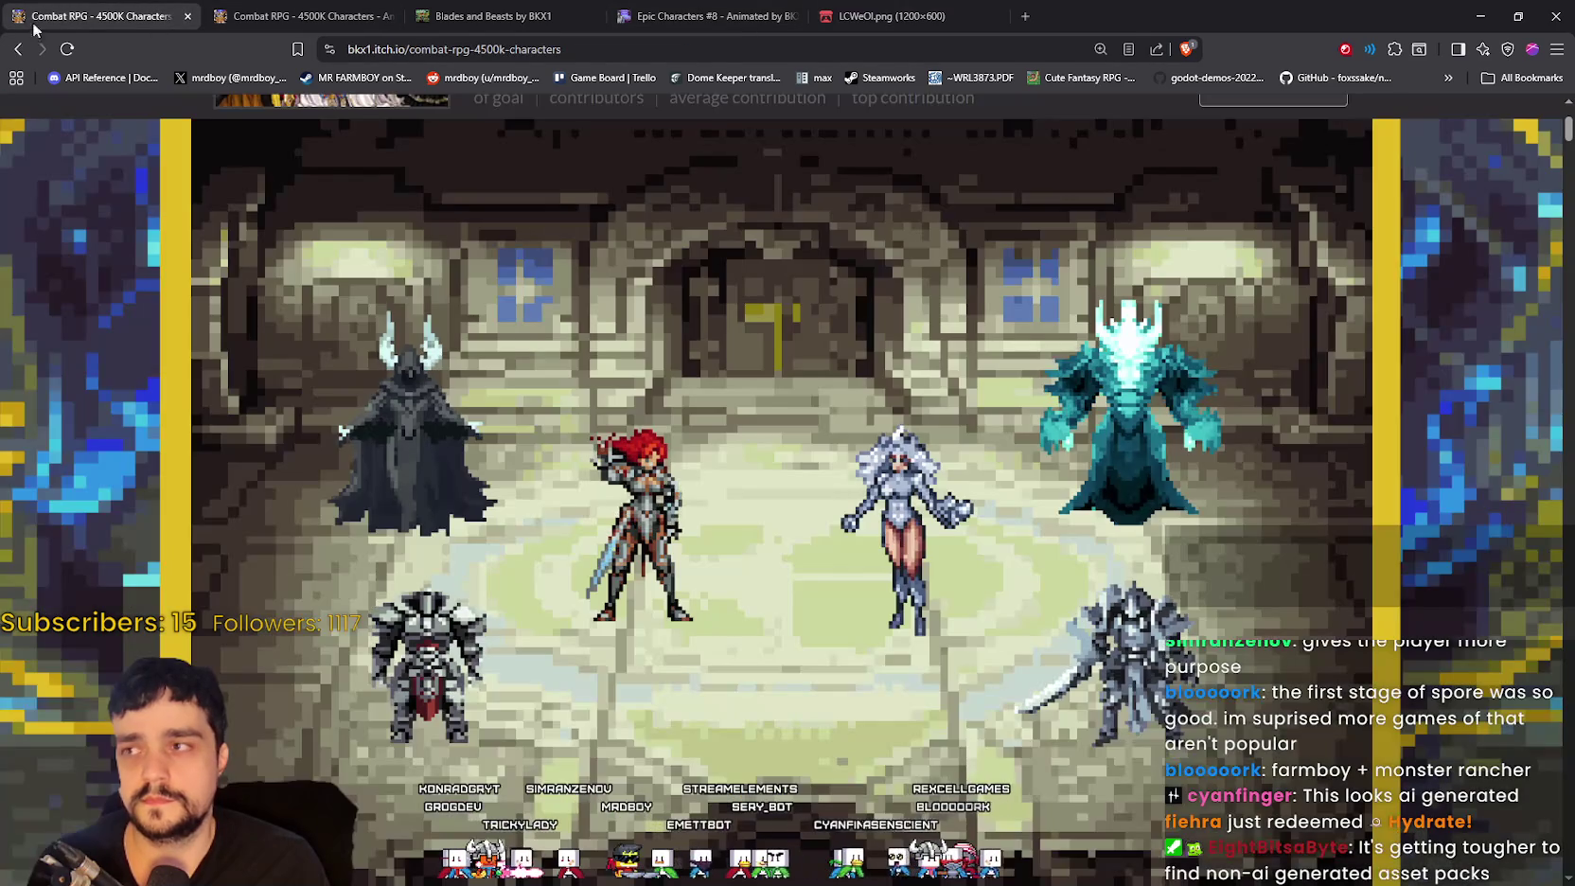
key("alt+Left")
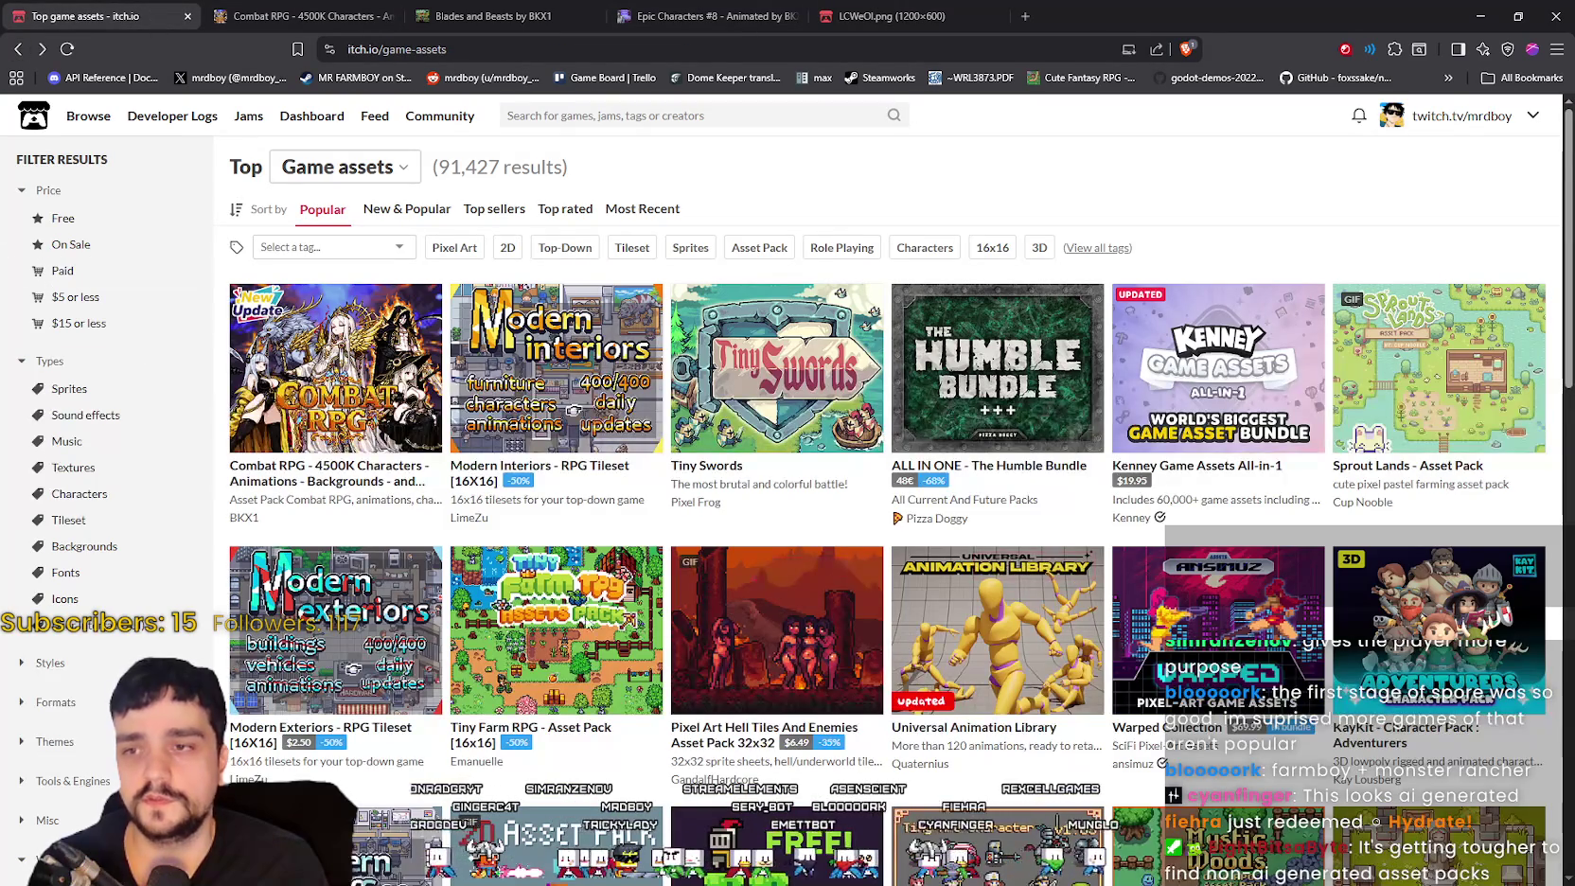
Step: Open the Pixel Art Hell Tiles And Enemies pack page and scroll down to the statue image
left_click(1022, 847)
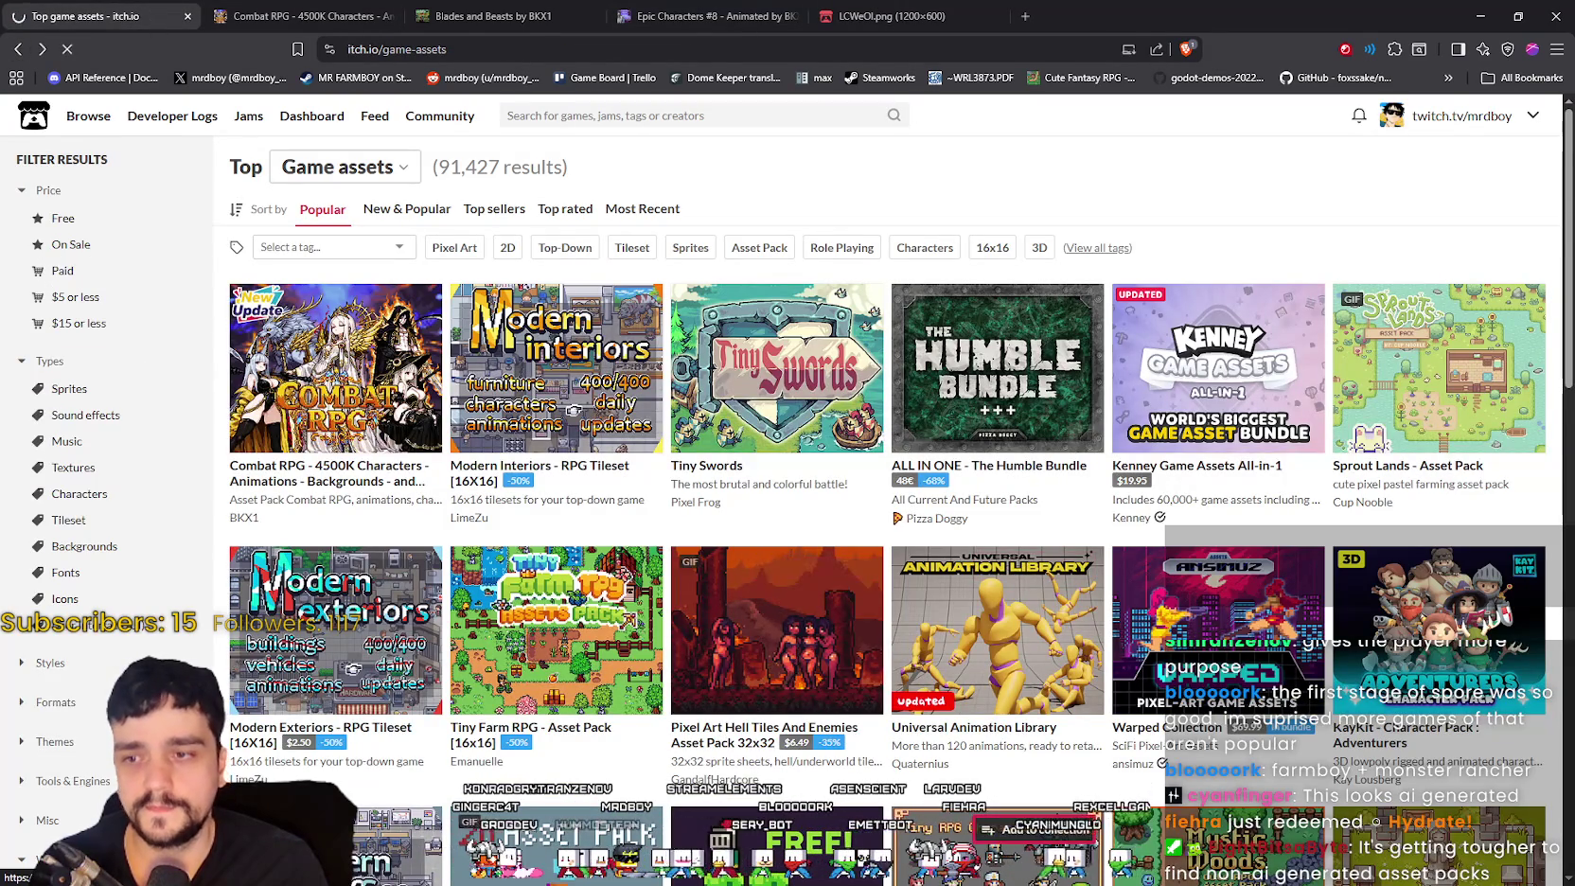
scroll(883, 766, "down", 4)
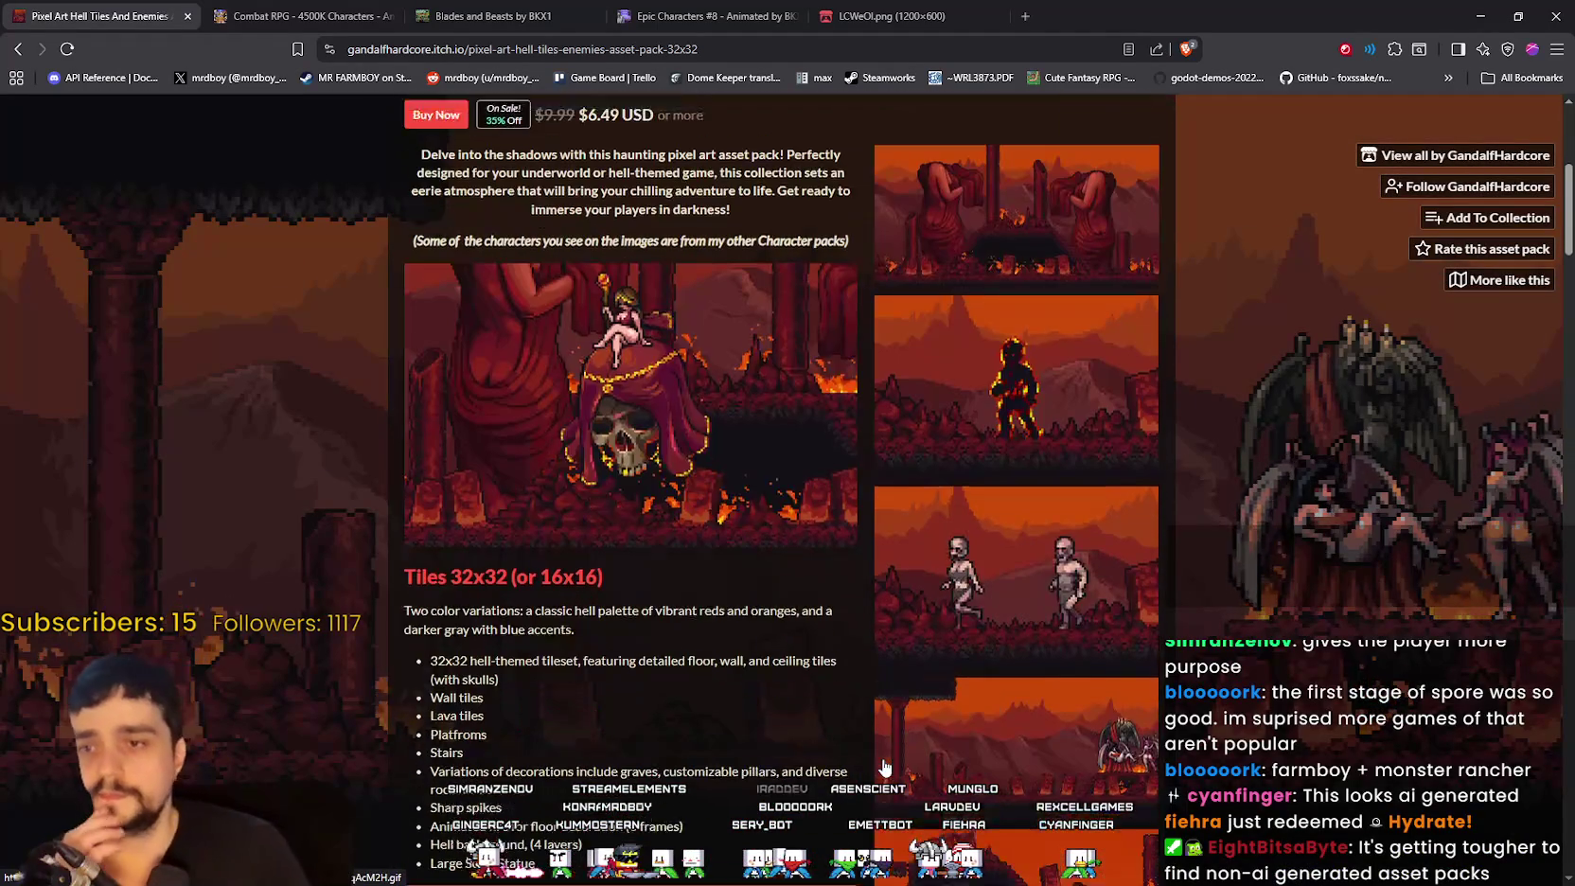
scroll(857, 752, "down", 2)
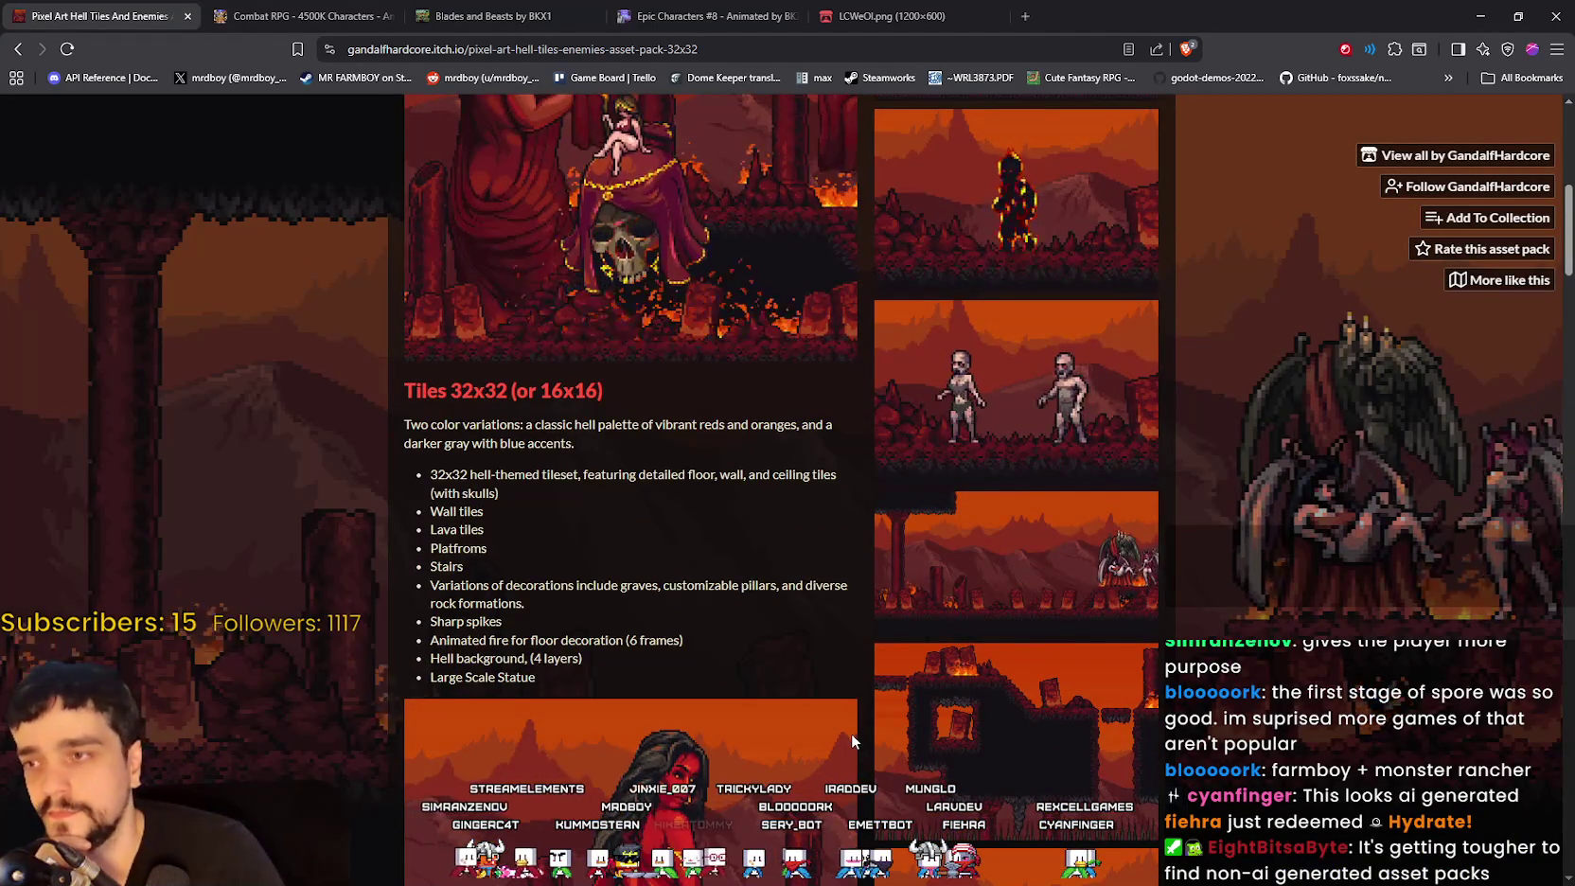
scroll(852, 733, "down", 2)
scroll(714, 659, "down", 2)
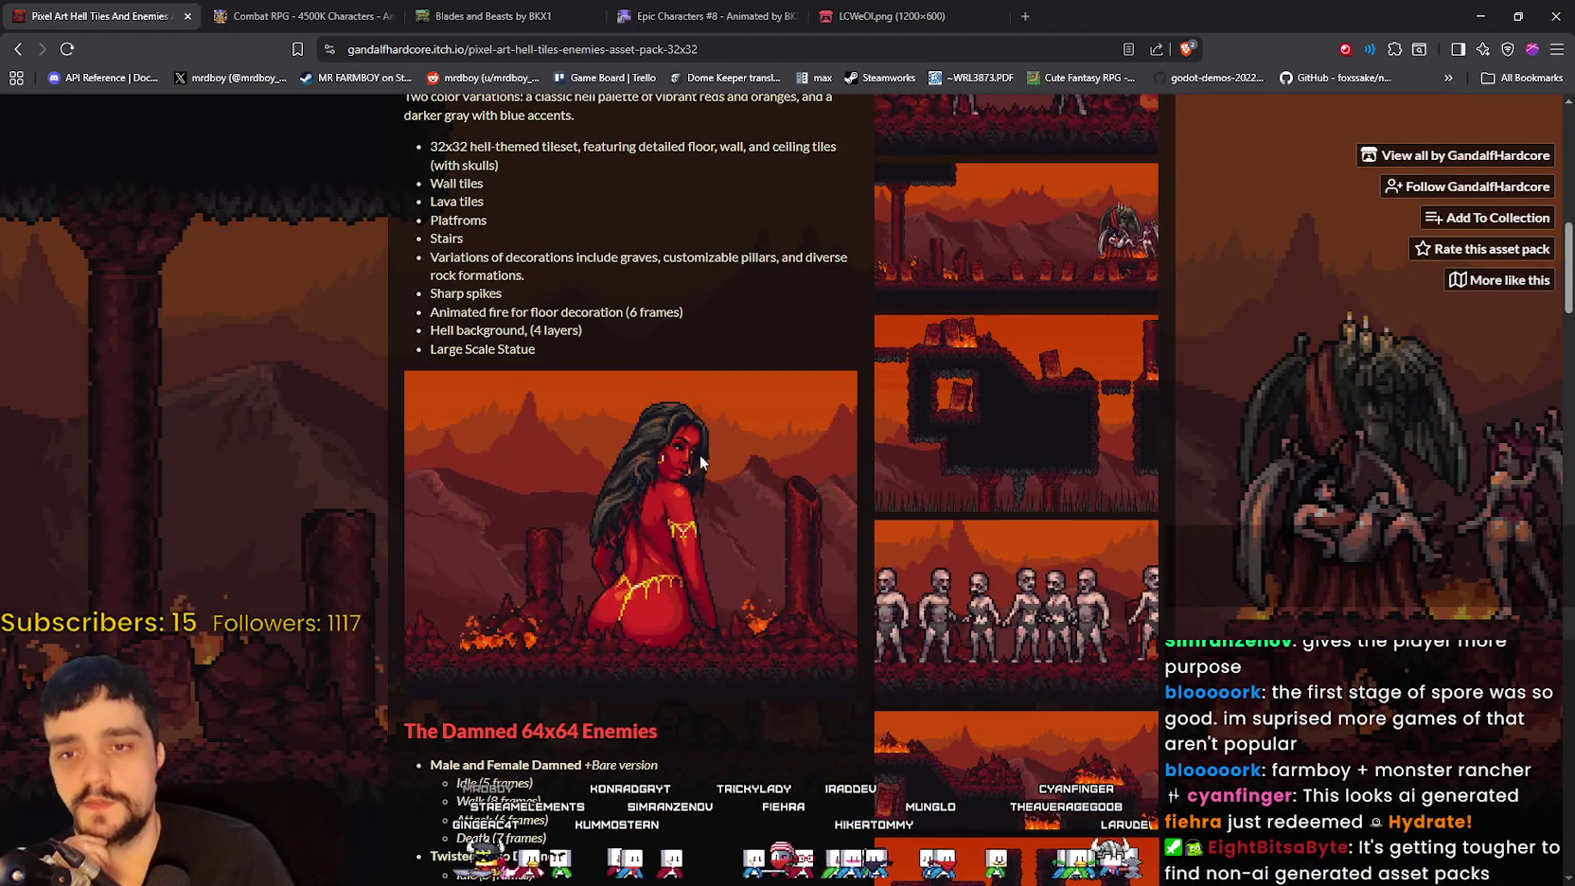
scroll(701, 464, "down", 1)
scroll(700, 464, "down", 2)
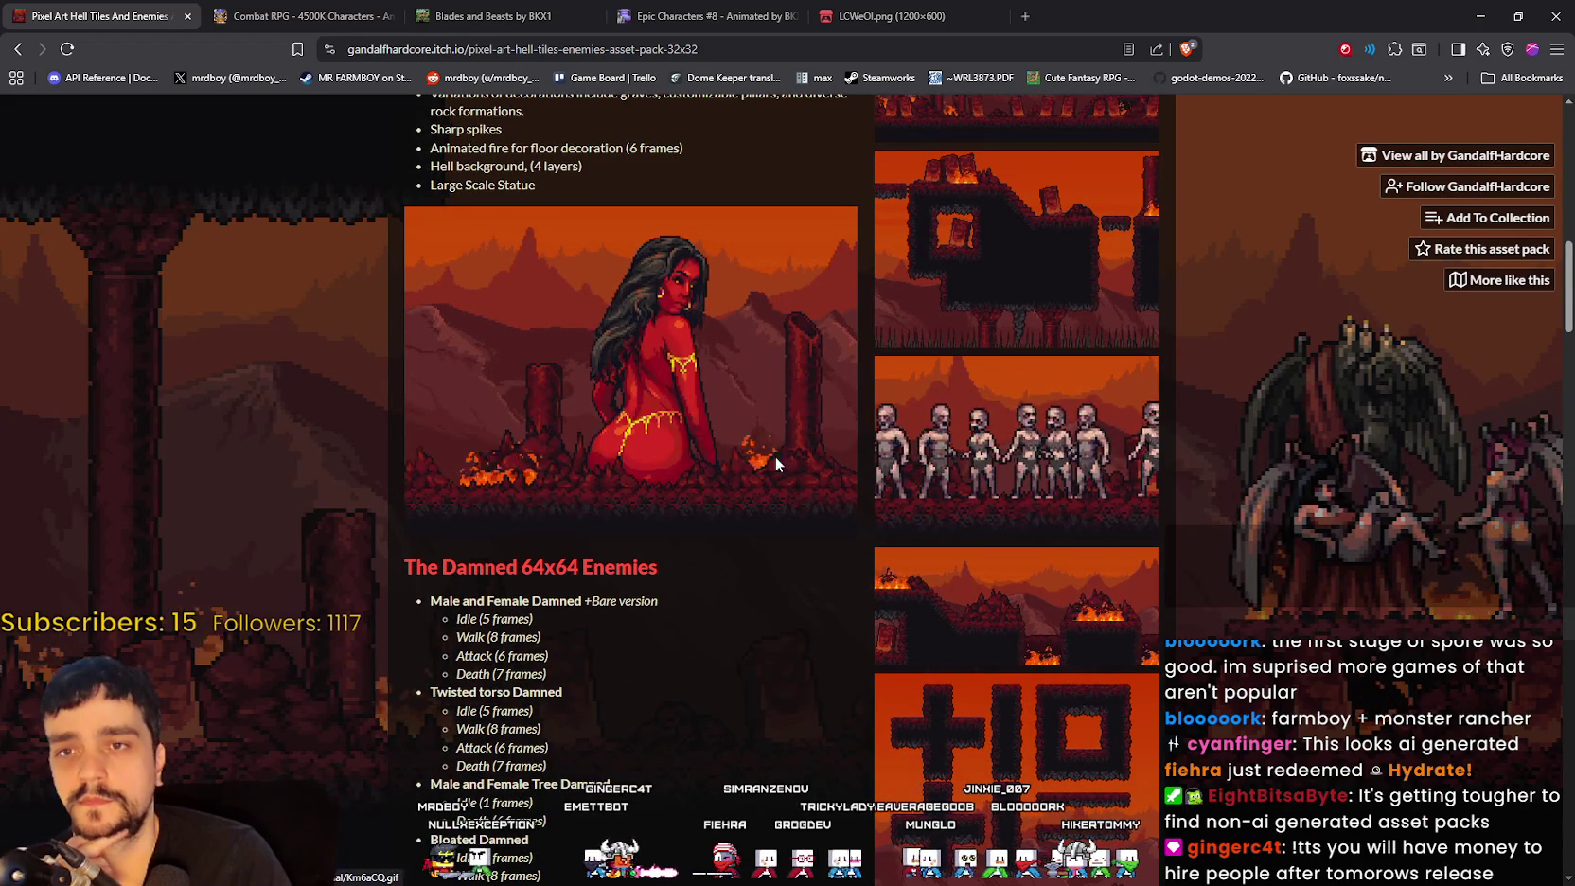
scroll(662, 366, "up", 1)
scroll(625, 335, "down", 1)
Step: Open the statue GIF (9Ezeki.gif) full size in its own tab
right_click(615, 301)
left_click(662, 312)
left_click(284, 17)
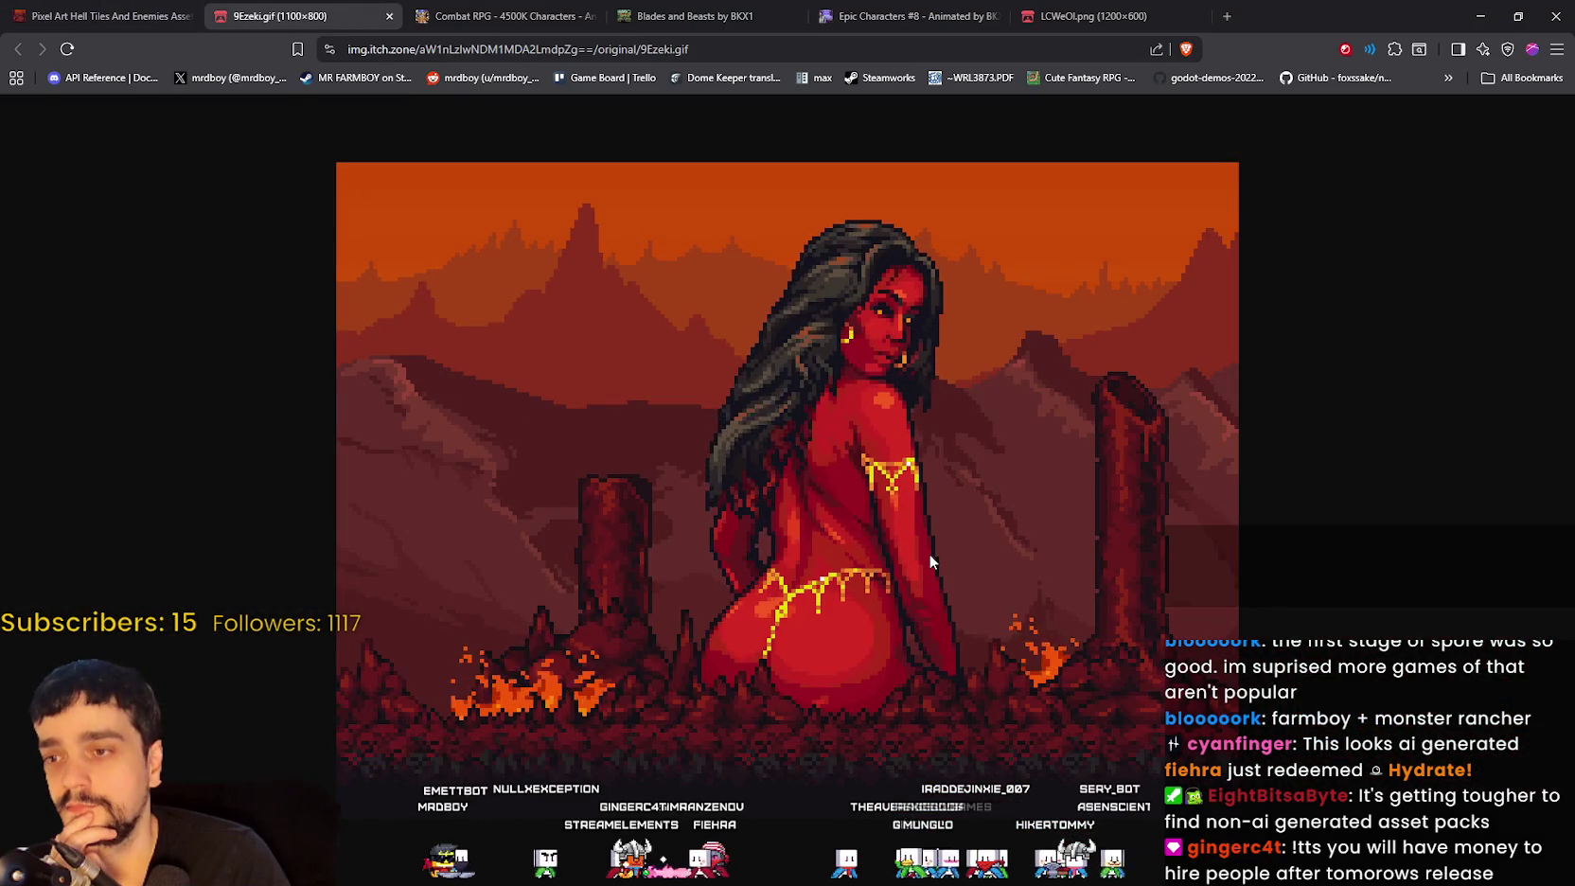